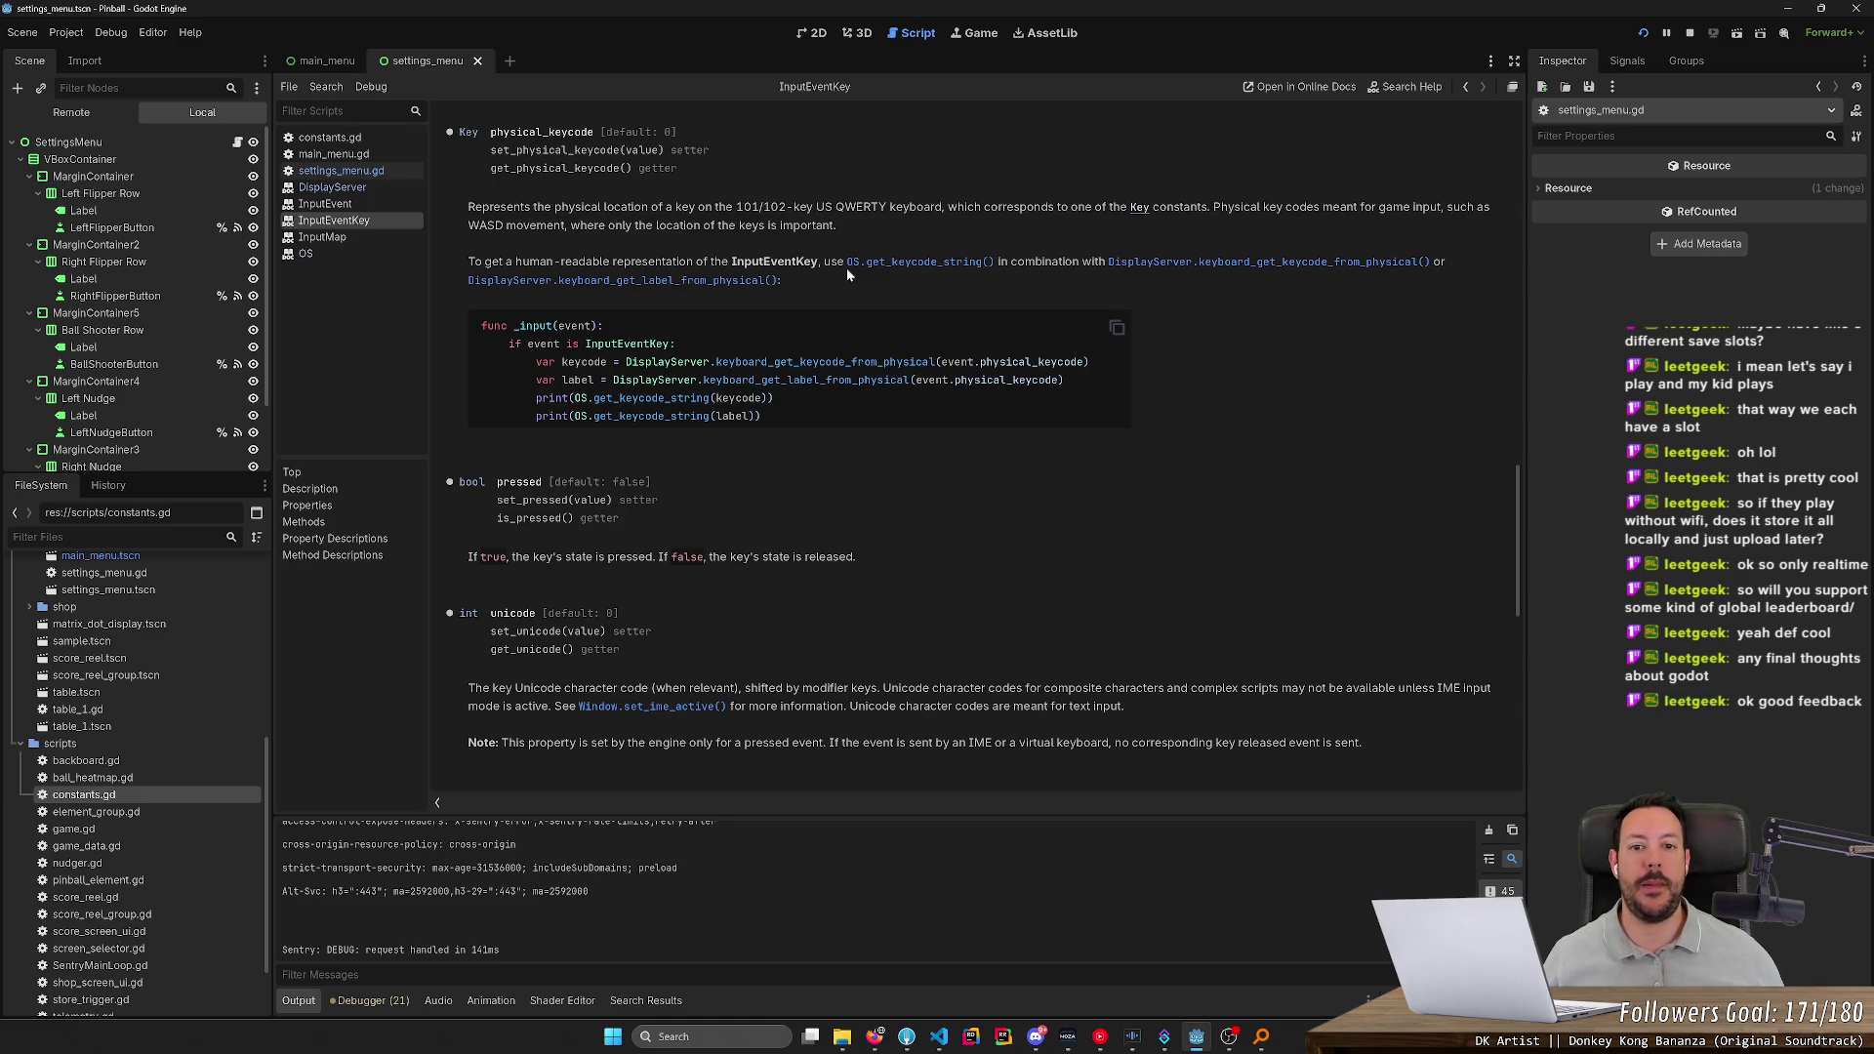
Look up OS get_keycode_string in the docs and glance at the saved controls.json
{"action": "left_click", "coordinate": [927, 263]}
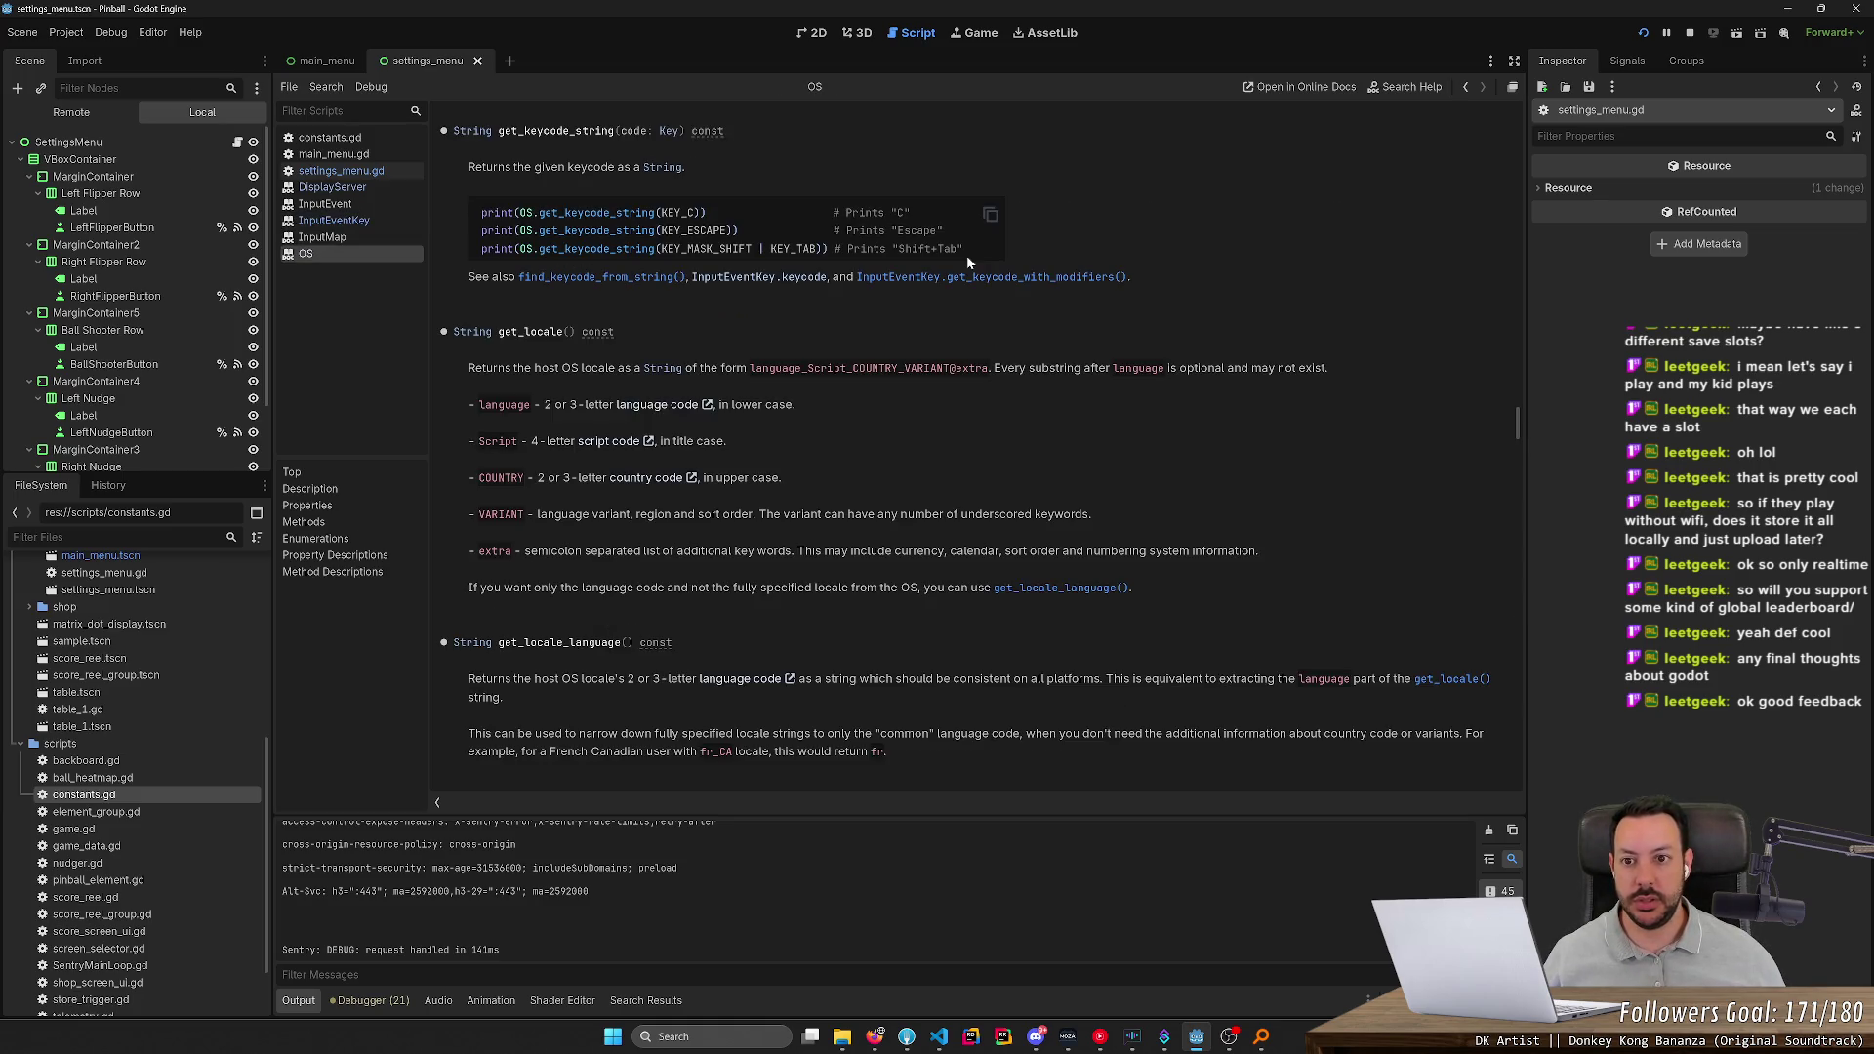
{"action": "key", "text": "alt+Left"}
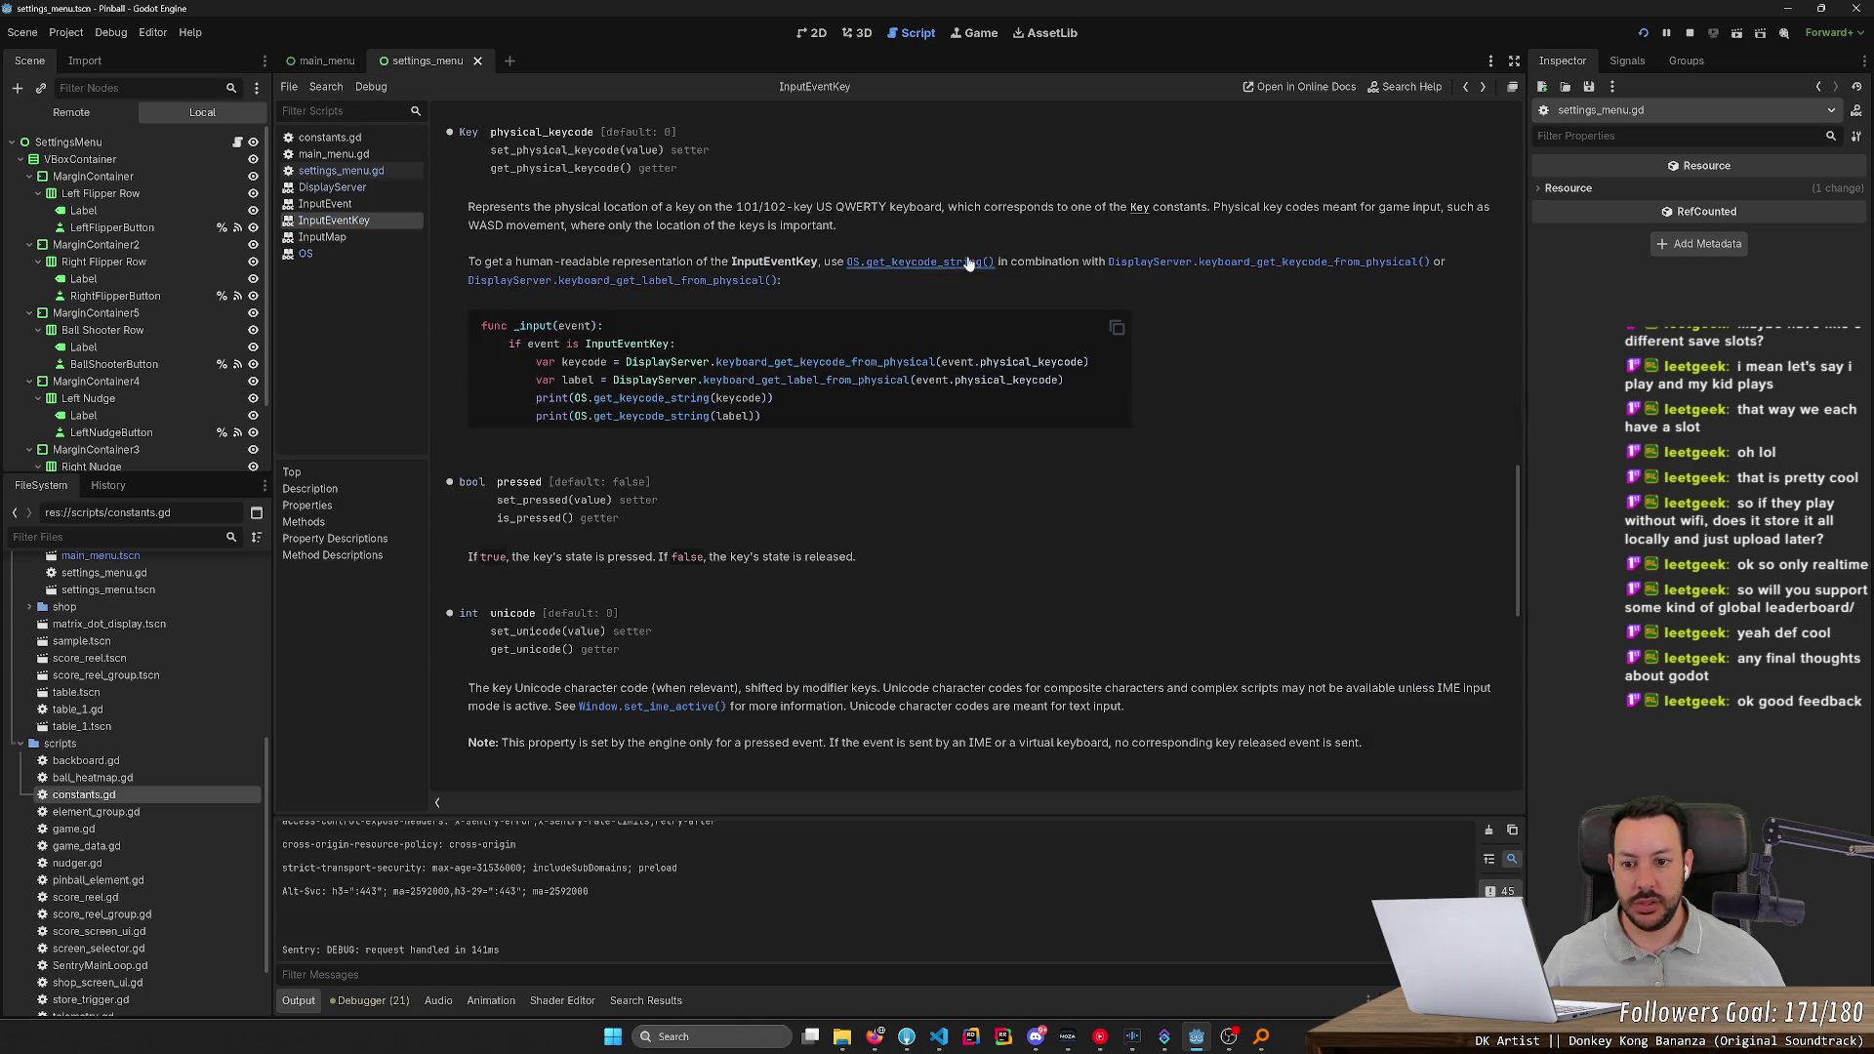
{"action": "key", "text": "alt+Tab"}
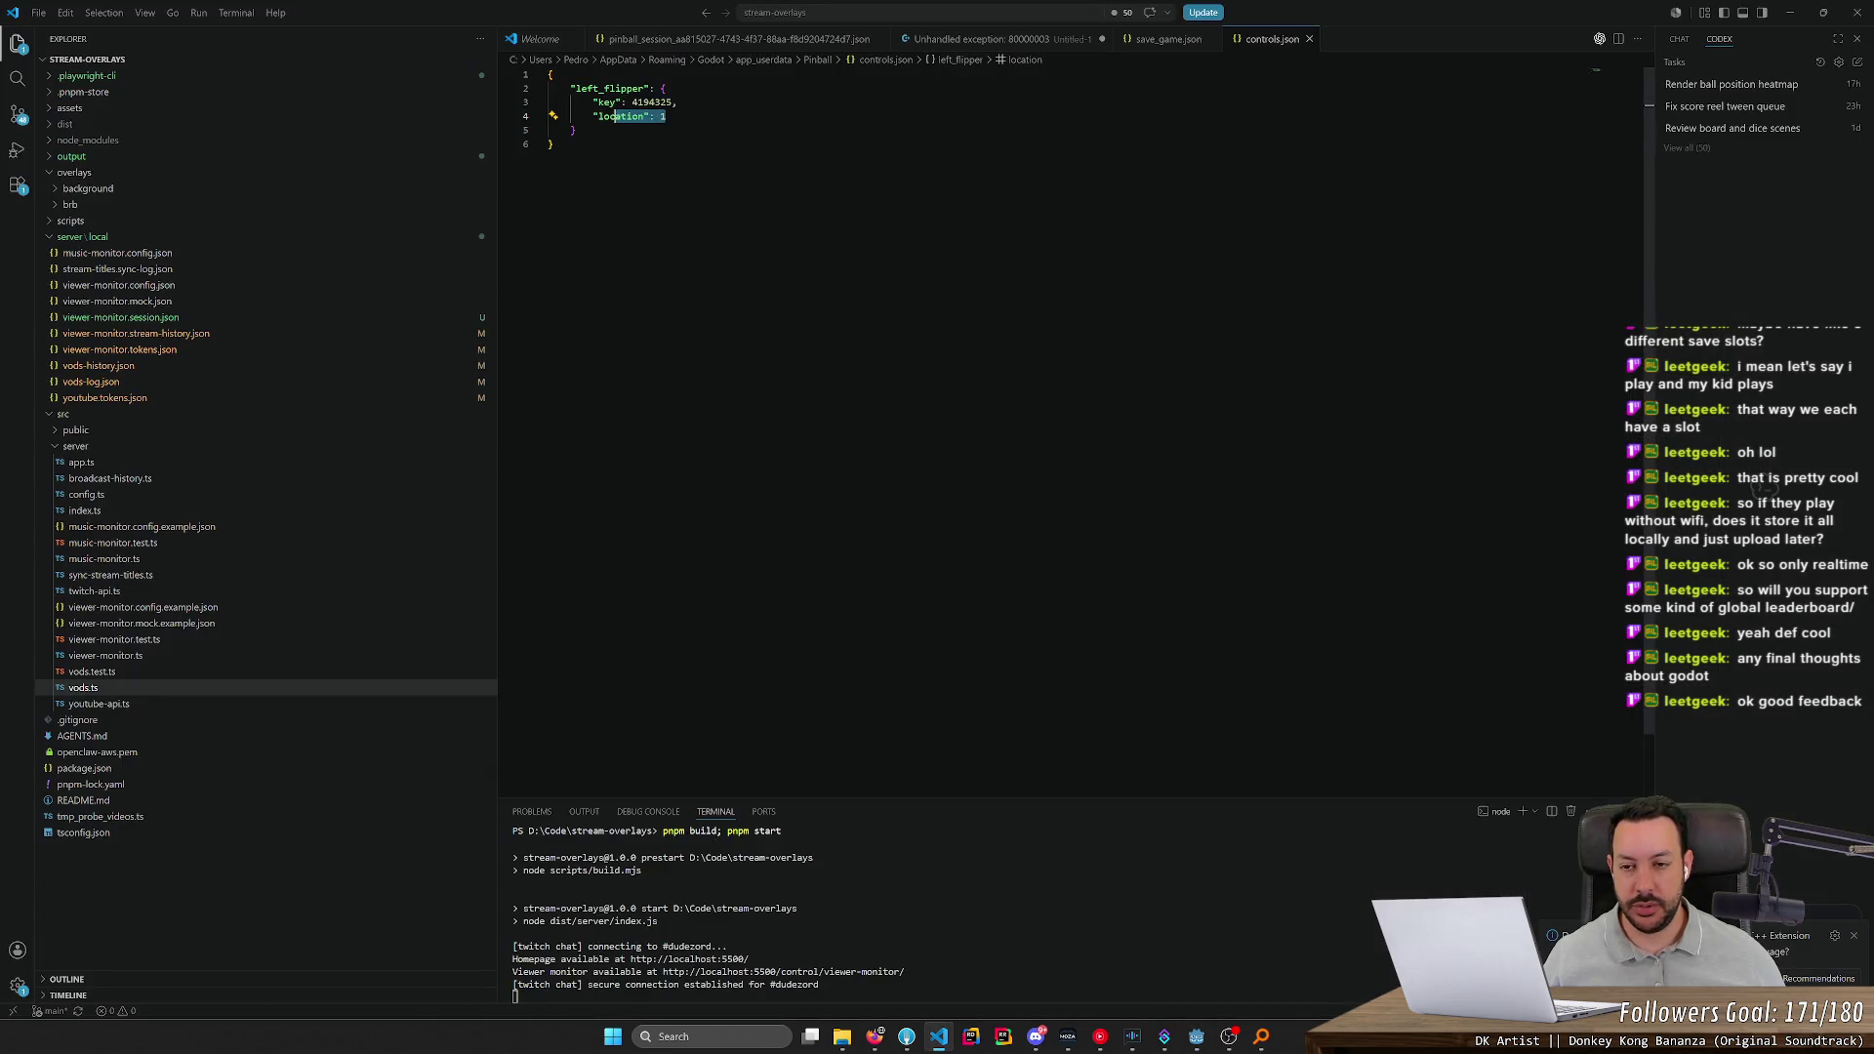
{"action": "key", "text": "alt+Tab"}
Open settings_menu.gd at its keybind-loading code
{"action": "scroll", "coordinate": [1322, 467], "scroll_direction": "up", "scroll_amount": 5}
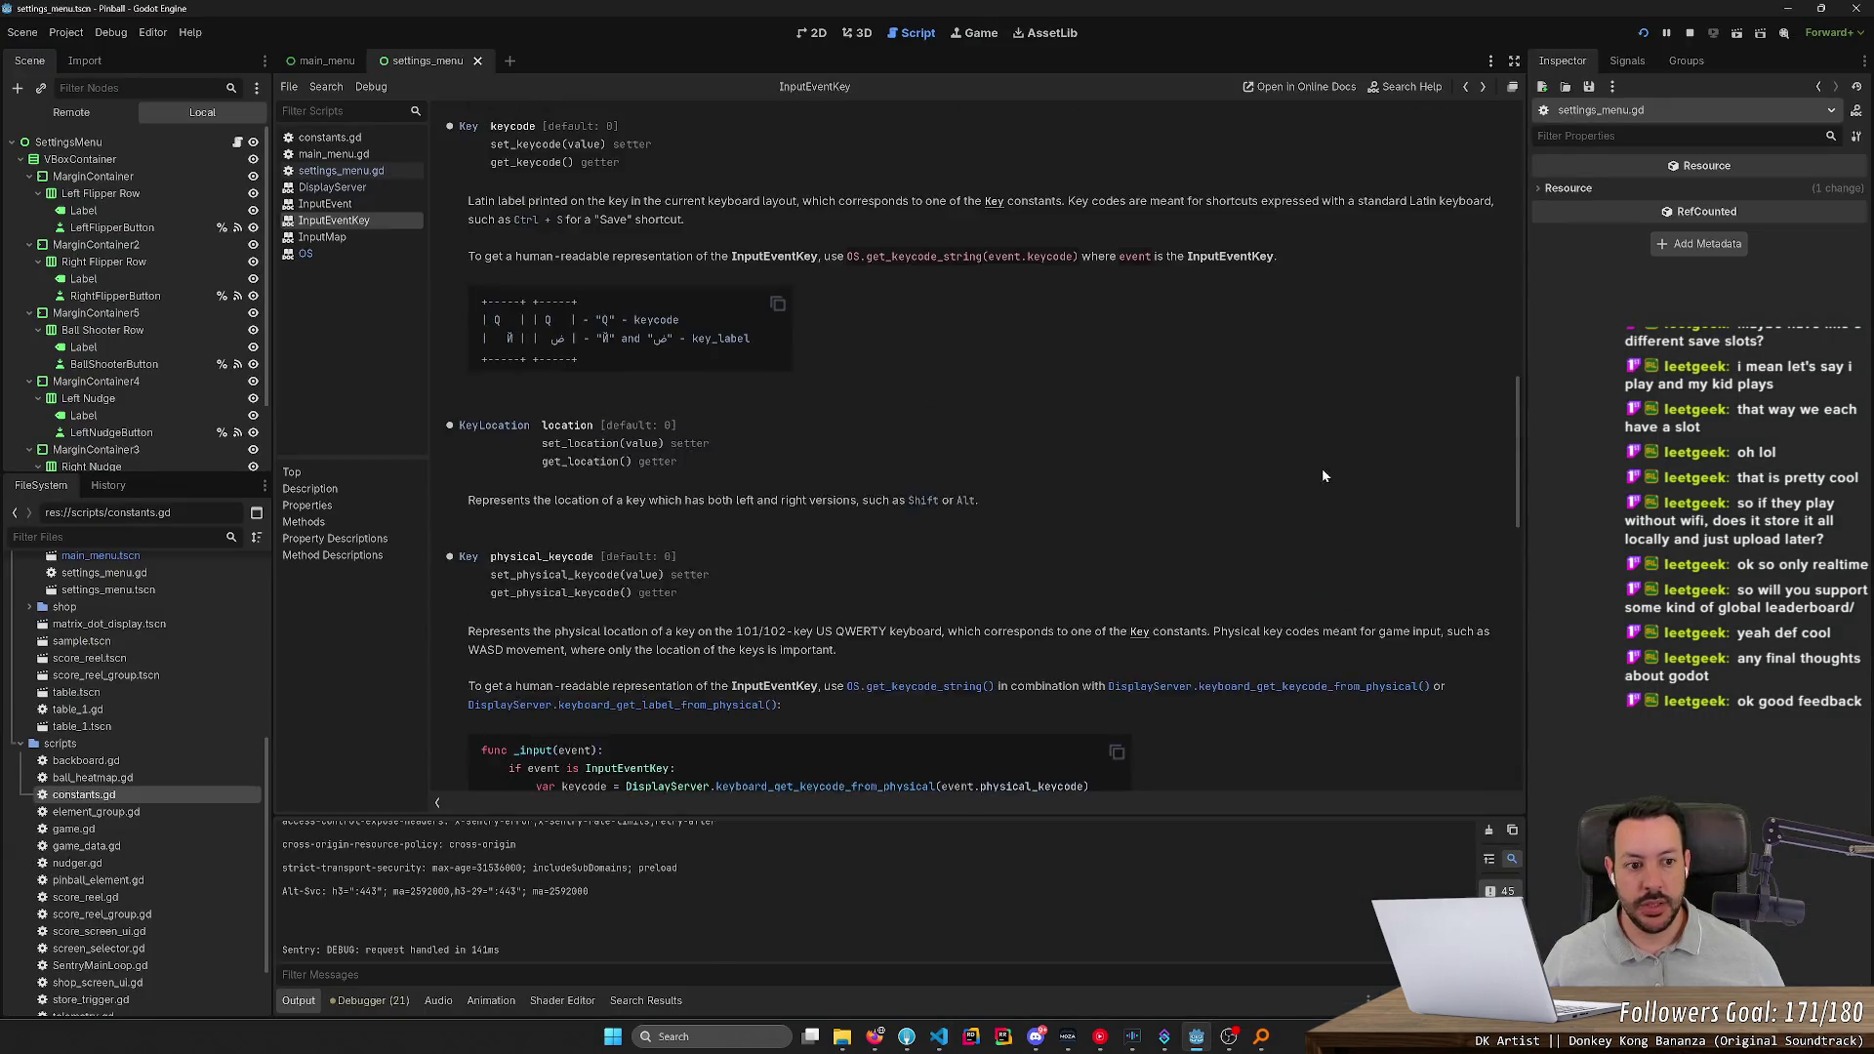
{"action": "left_click", "coordinate": [342, 171]}
{"action": "scroll", "coordinate": [966, 439], "scroll_direction": "up", "scroll_amount": 15}
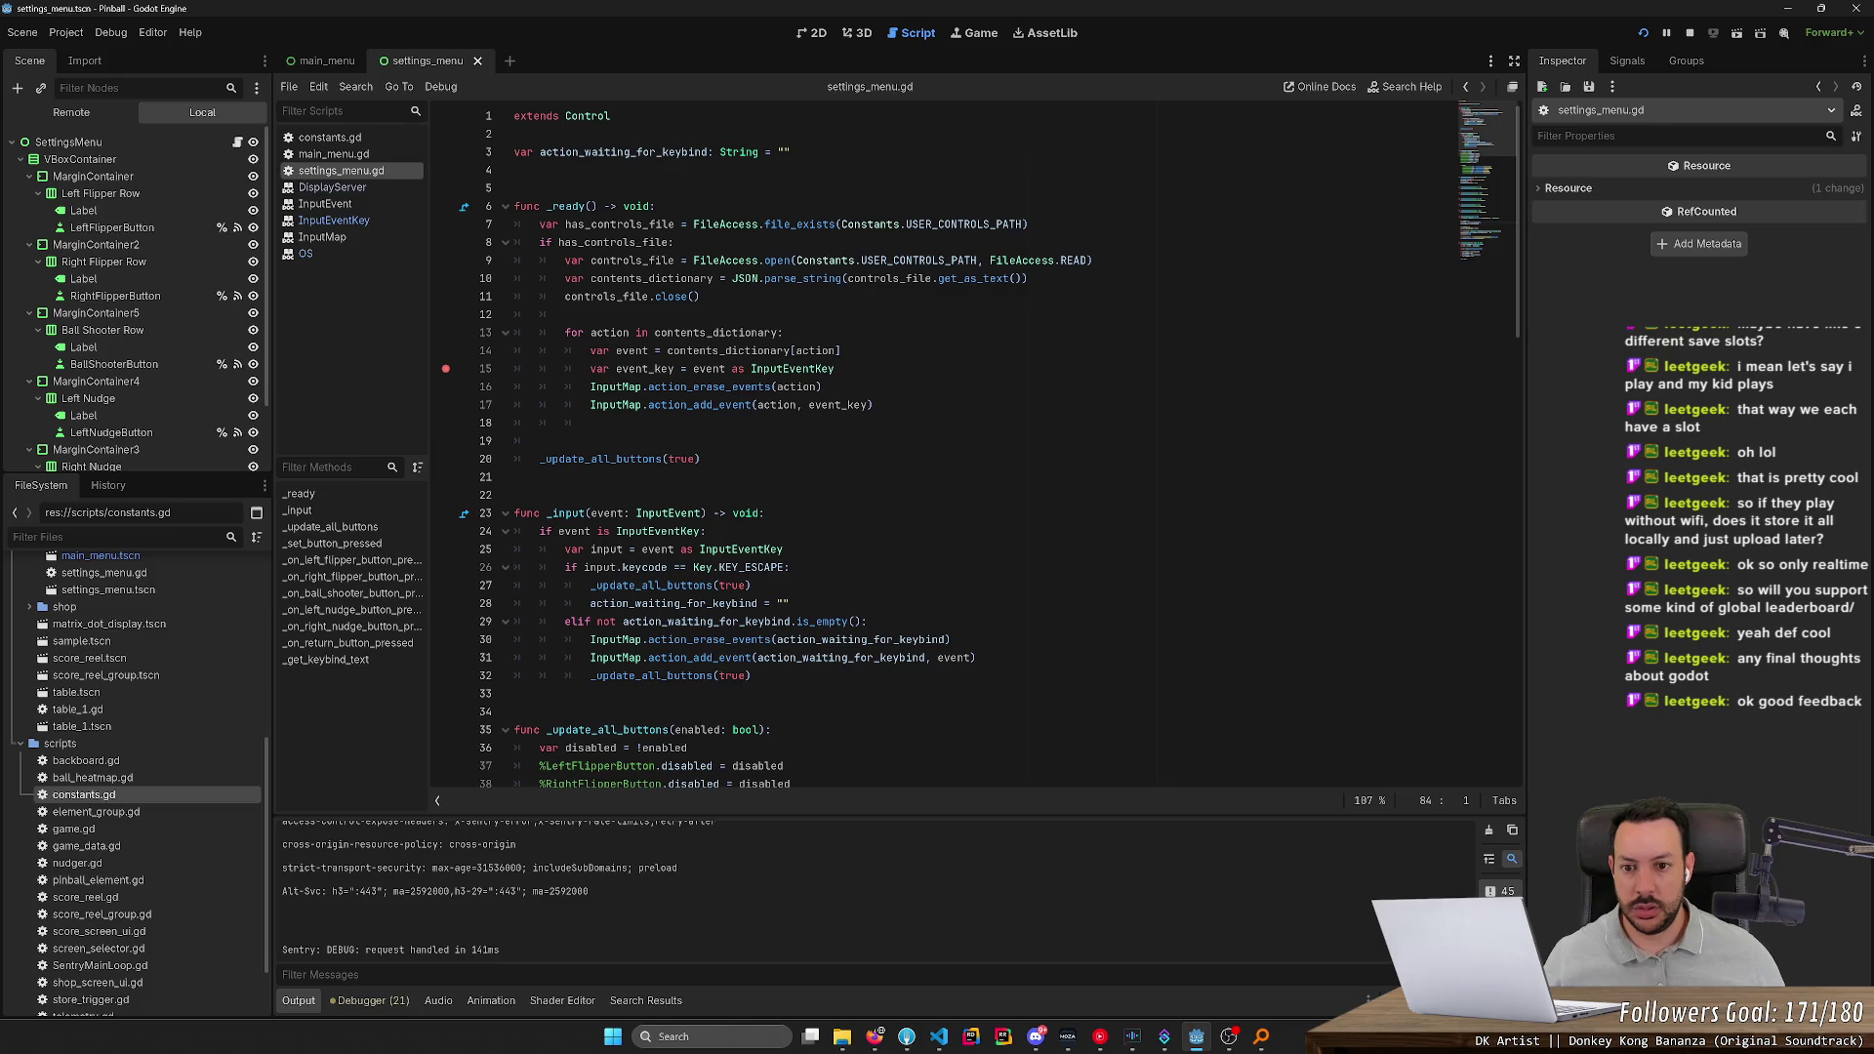
Rename the loop variable to keybind and delete the old event_key cast line
{"action": "double_click", "coordinate": [708, 369]}
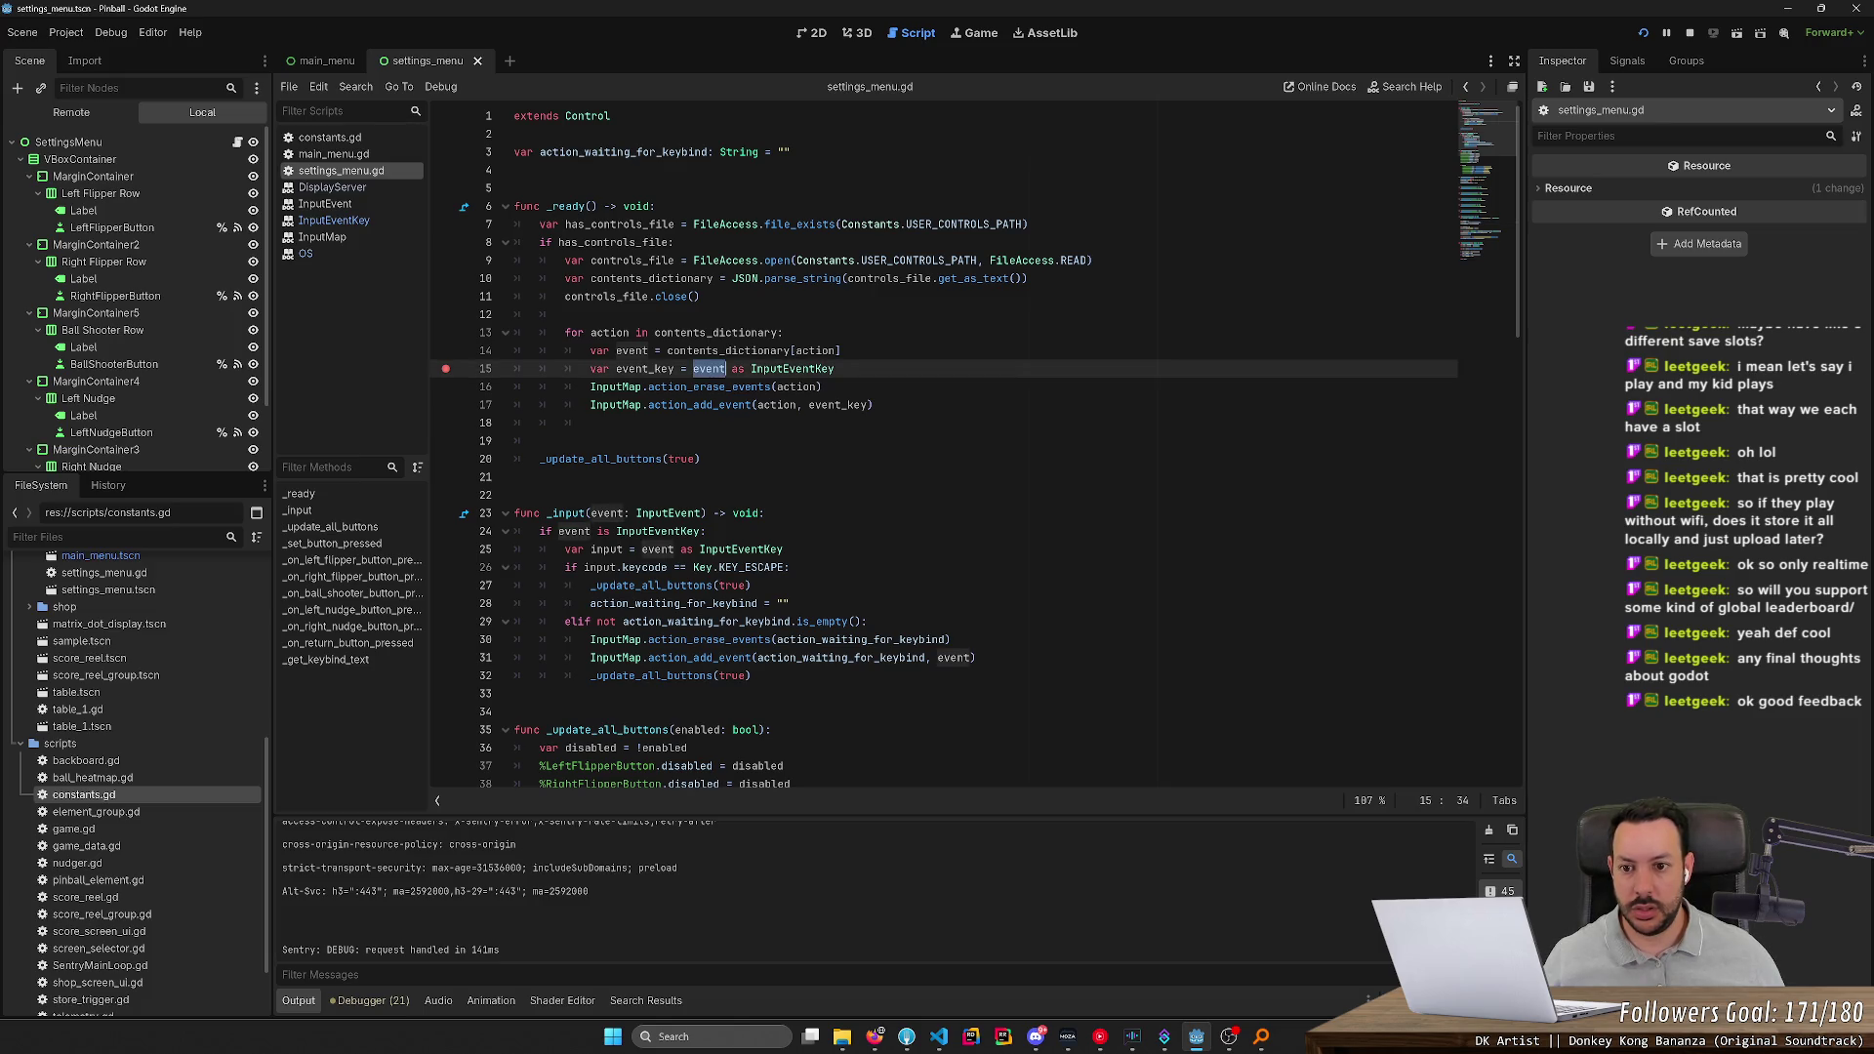
{"action": "left_click", "coordinate": [705, 368]}
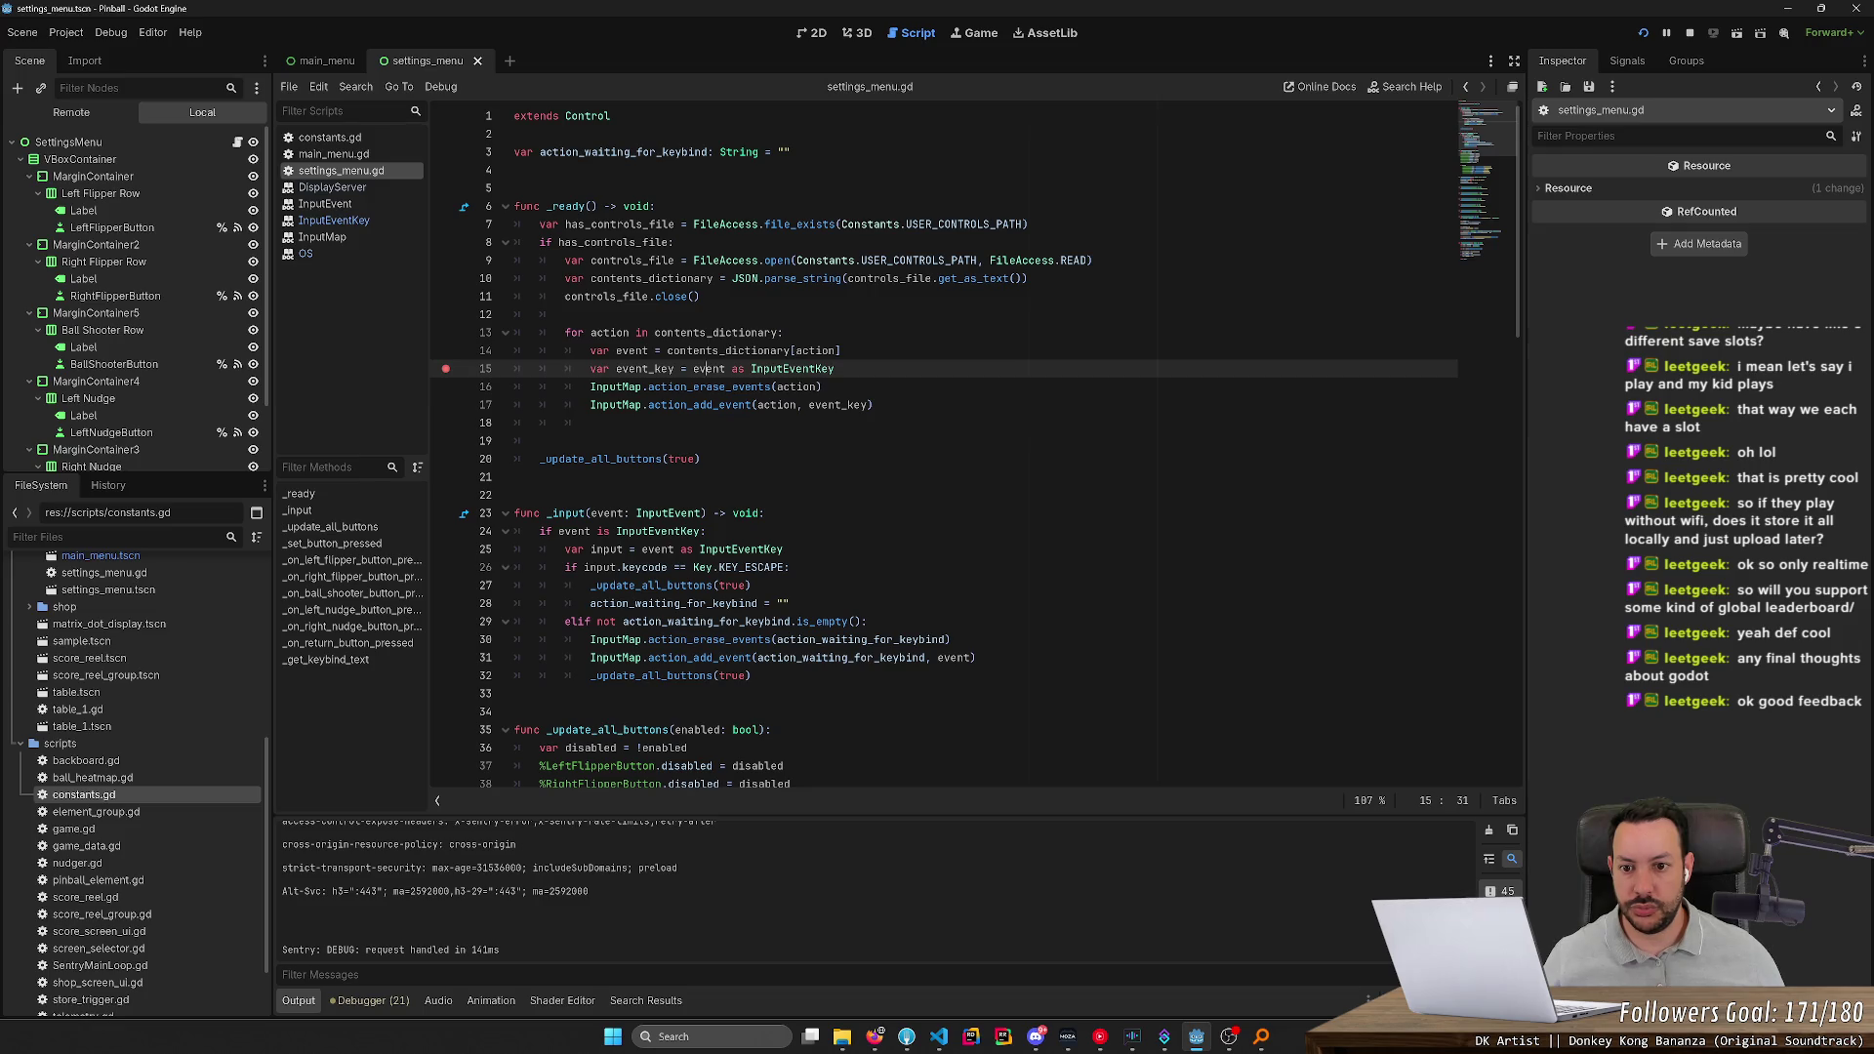
{"action": "left_click", "coordinate": [732, 350]}
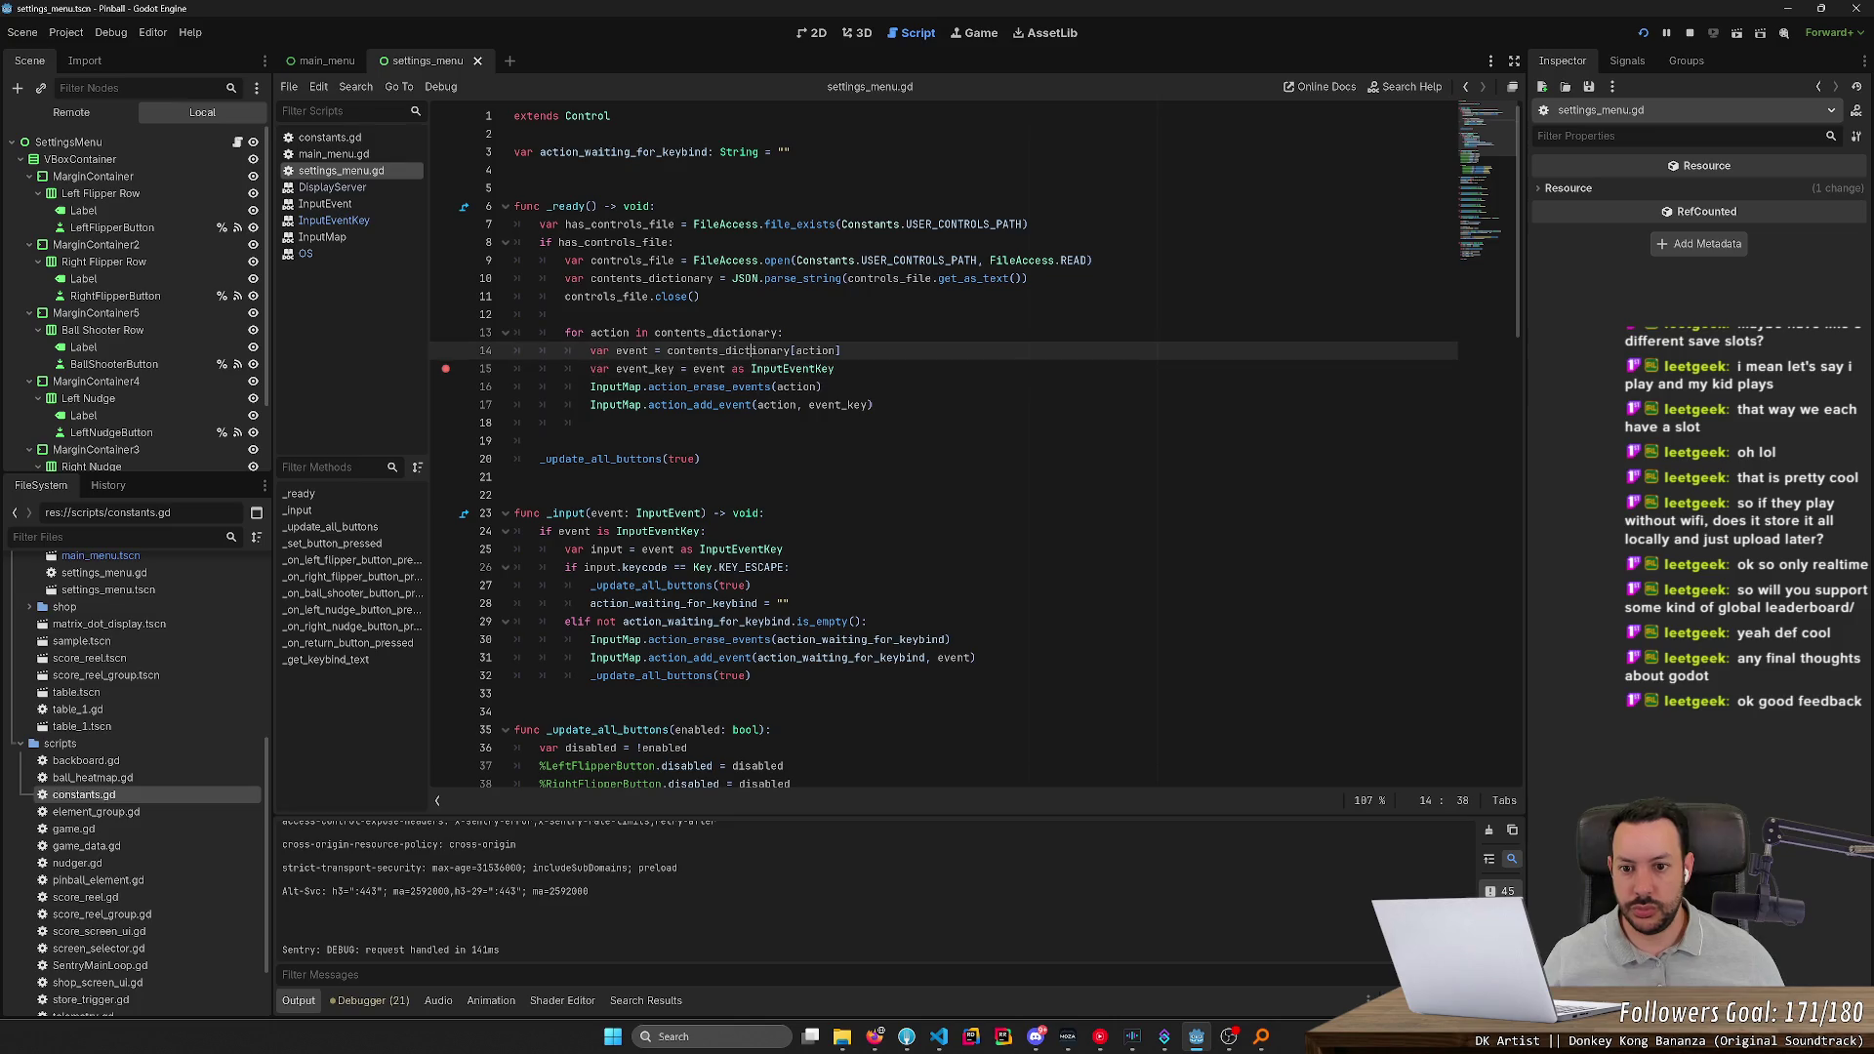
{"action": "double_click", "coordinate": [816, 350]}
{"action": "left_click", "coordinate": [648, 350]}
{"action": "key", "text": "alt+Tab"}
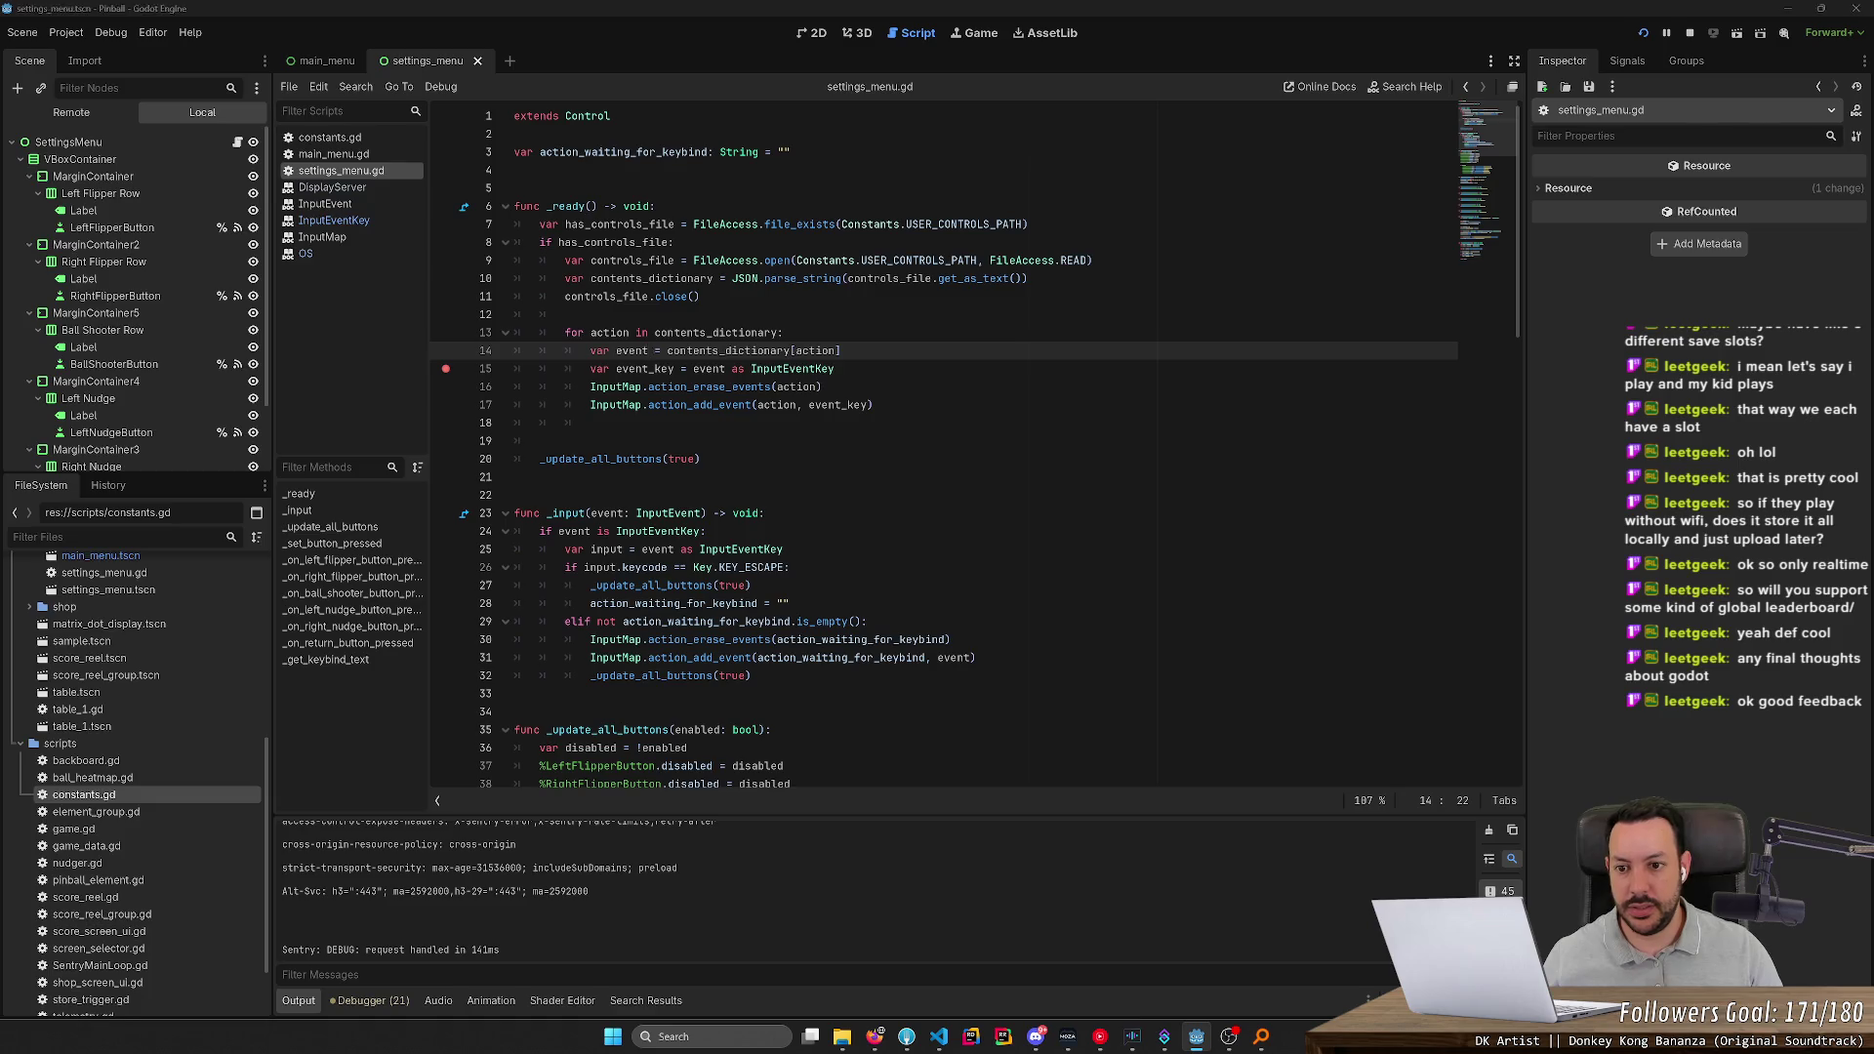
{"action": "key", "text": "alt+Tab"}
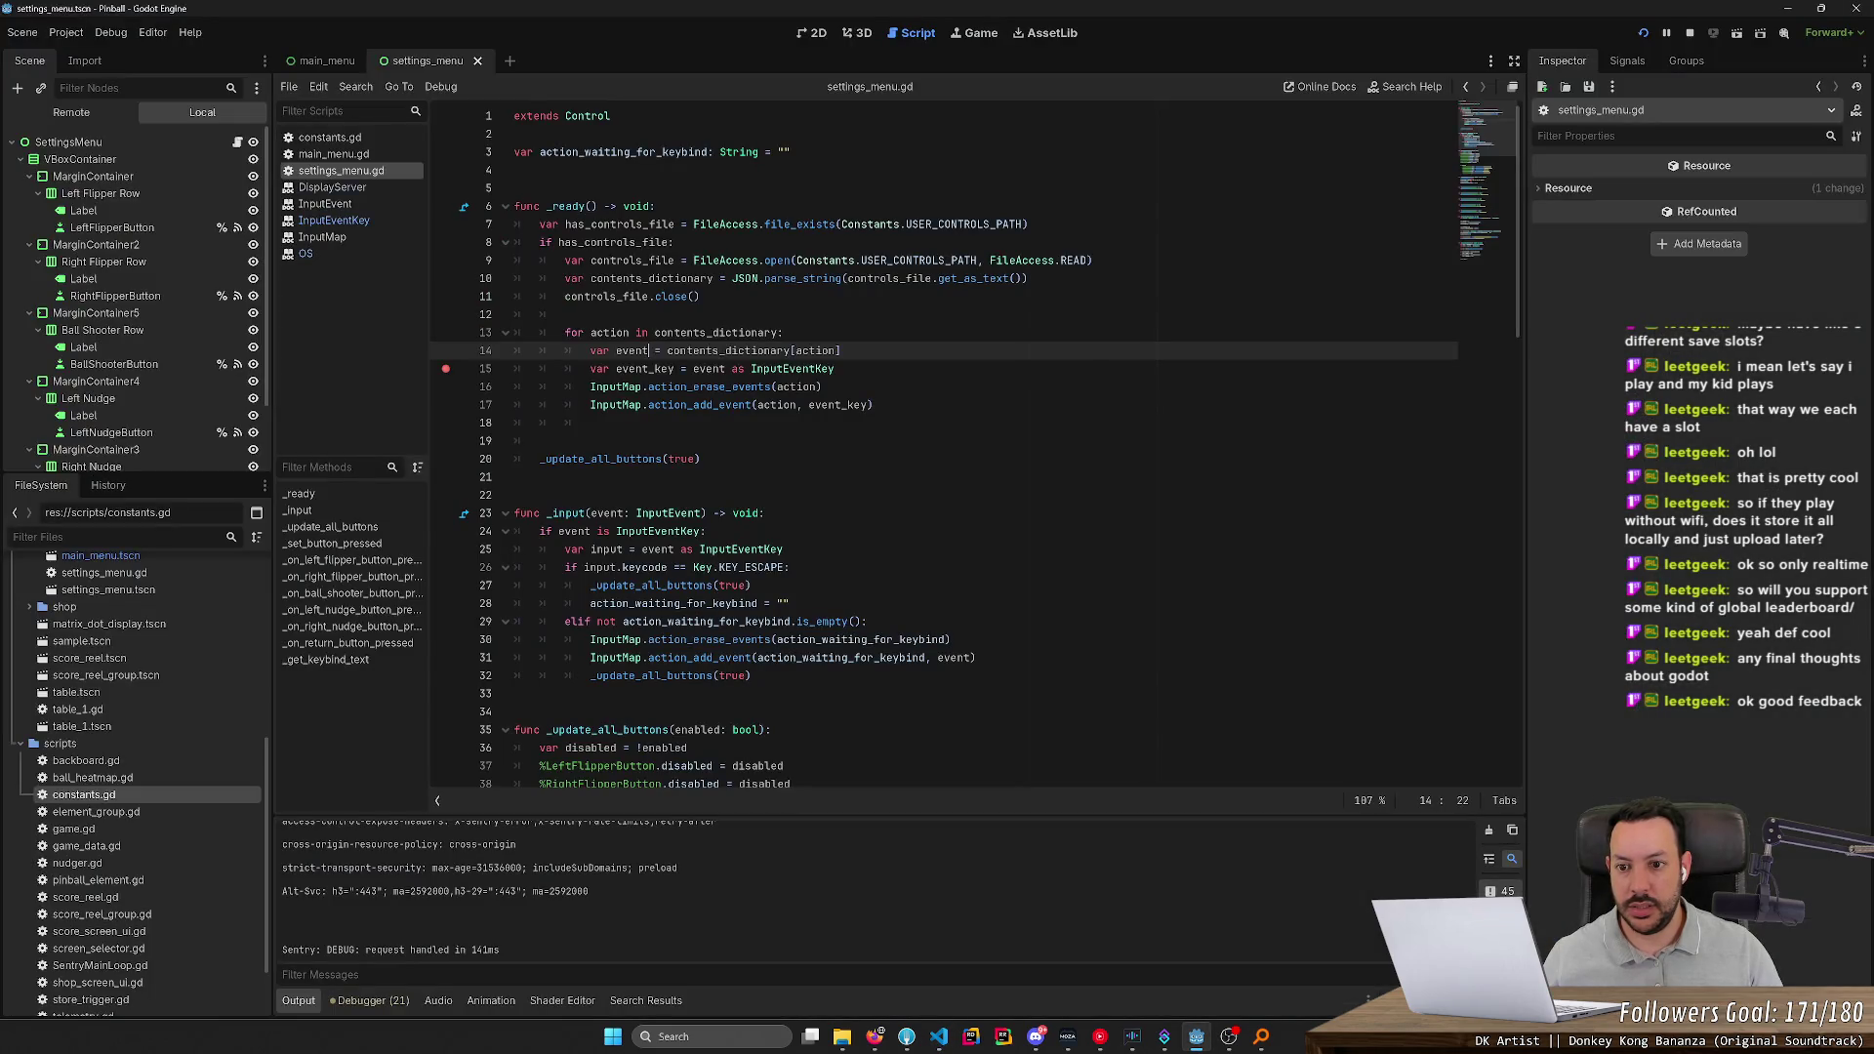
{"action": "key", "text": "alt+Tab"}
{"action": "key", "text": "alt+Tab"}
{"action": "type", "text": "_ke"}
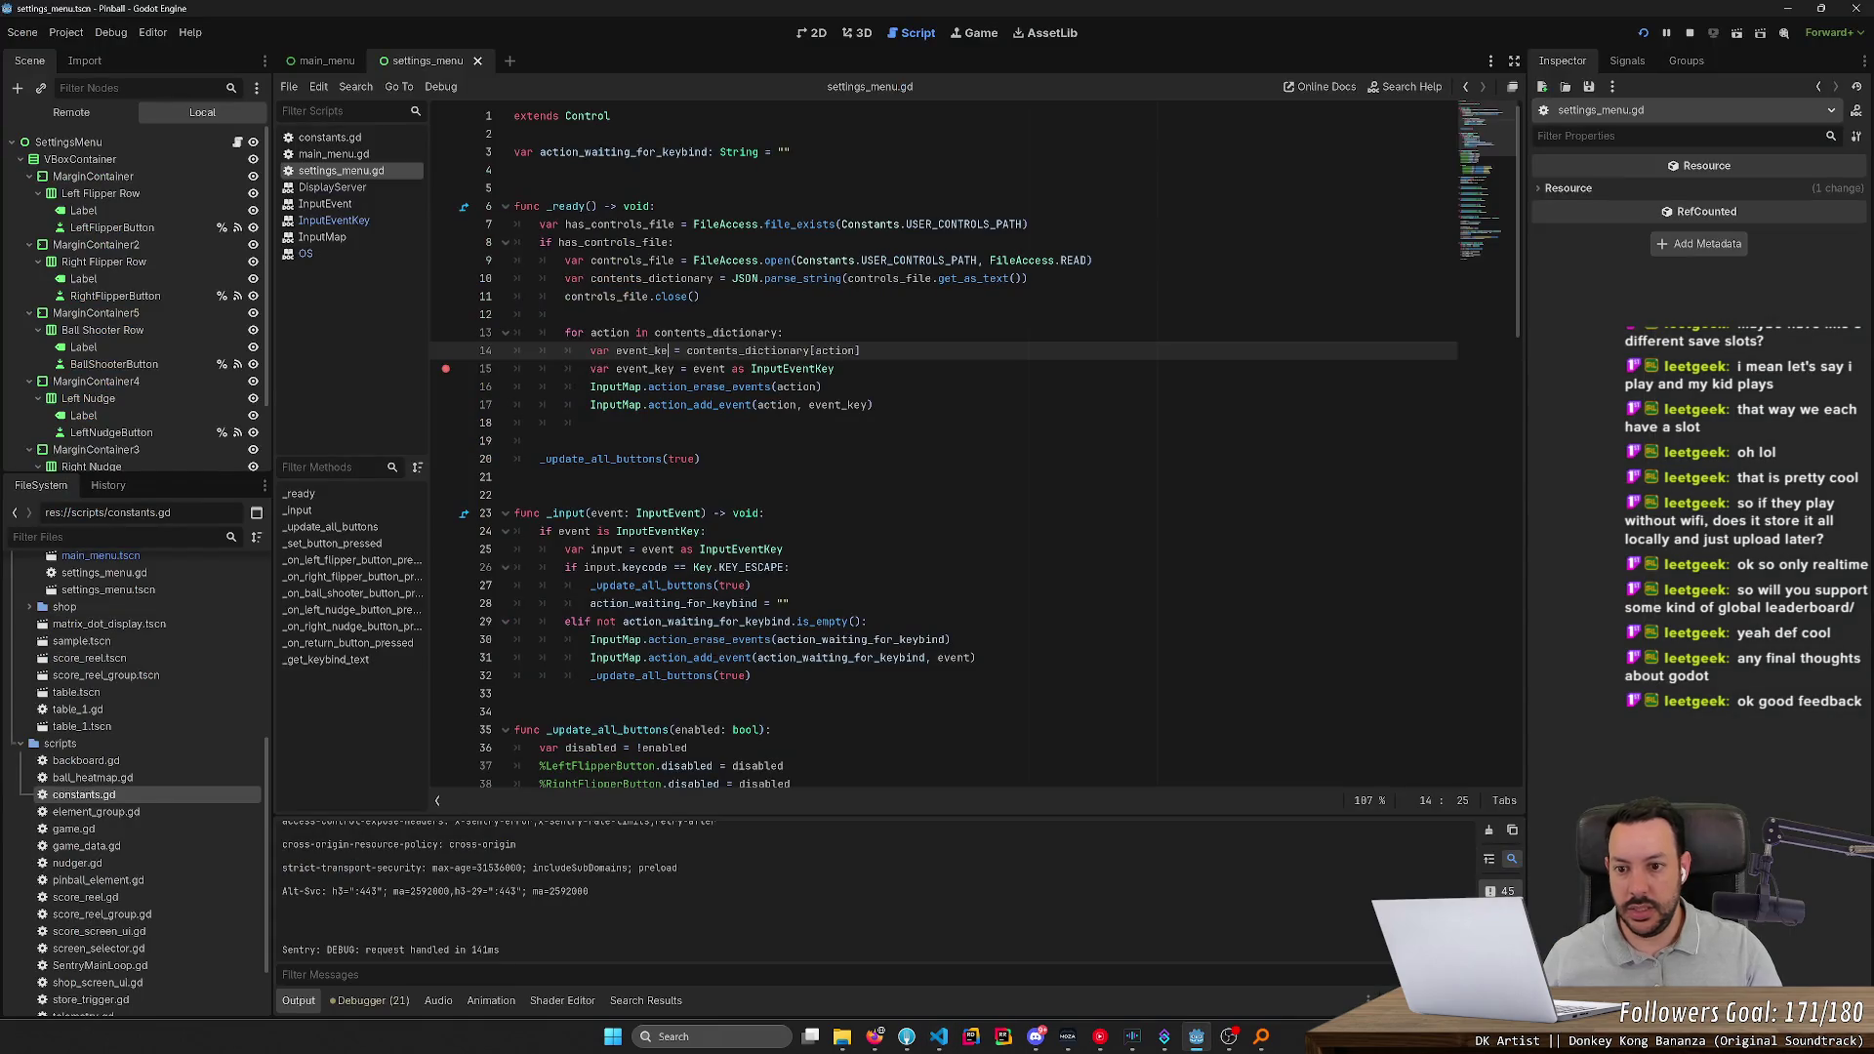
{"action": "type", "text": "y"}
{"action": "key", "text": "Down"}
{"action": "key", "text": "ctrl+shift+k"}
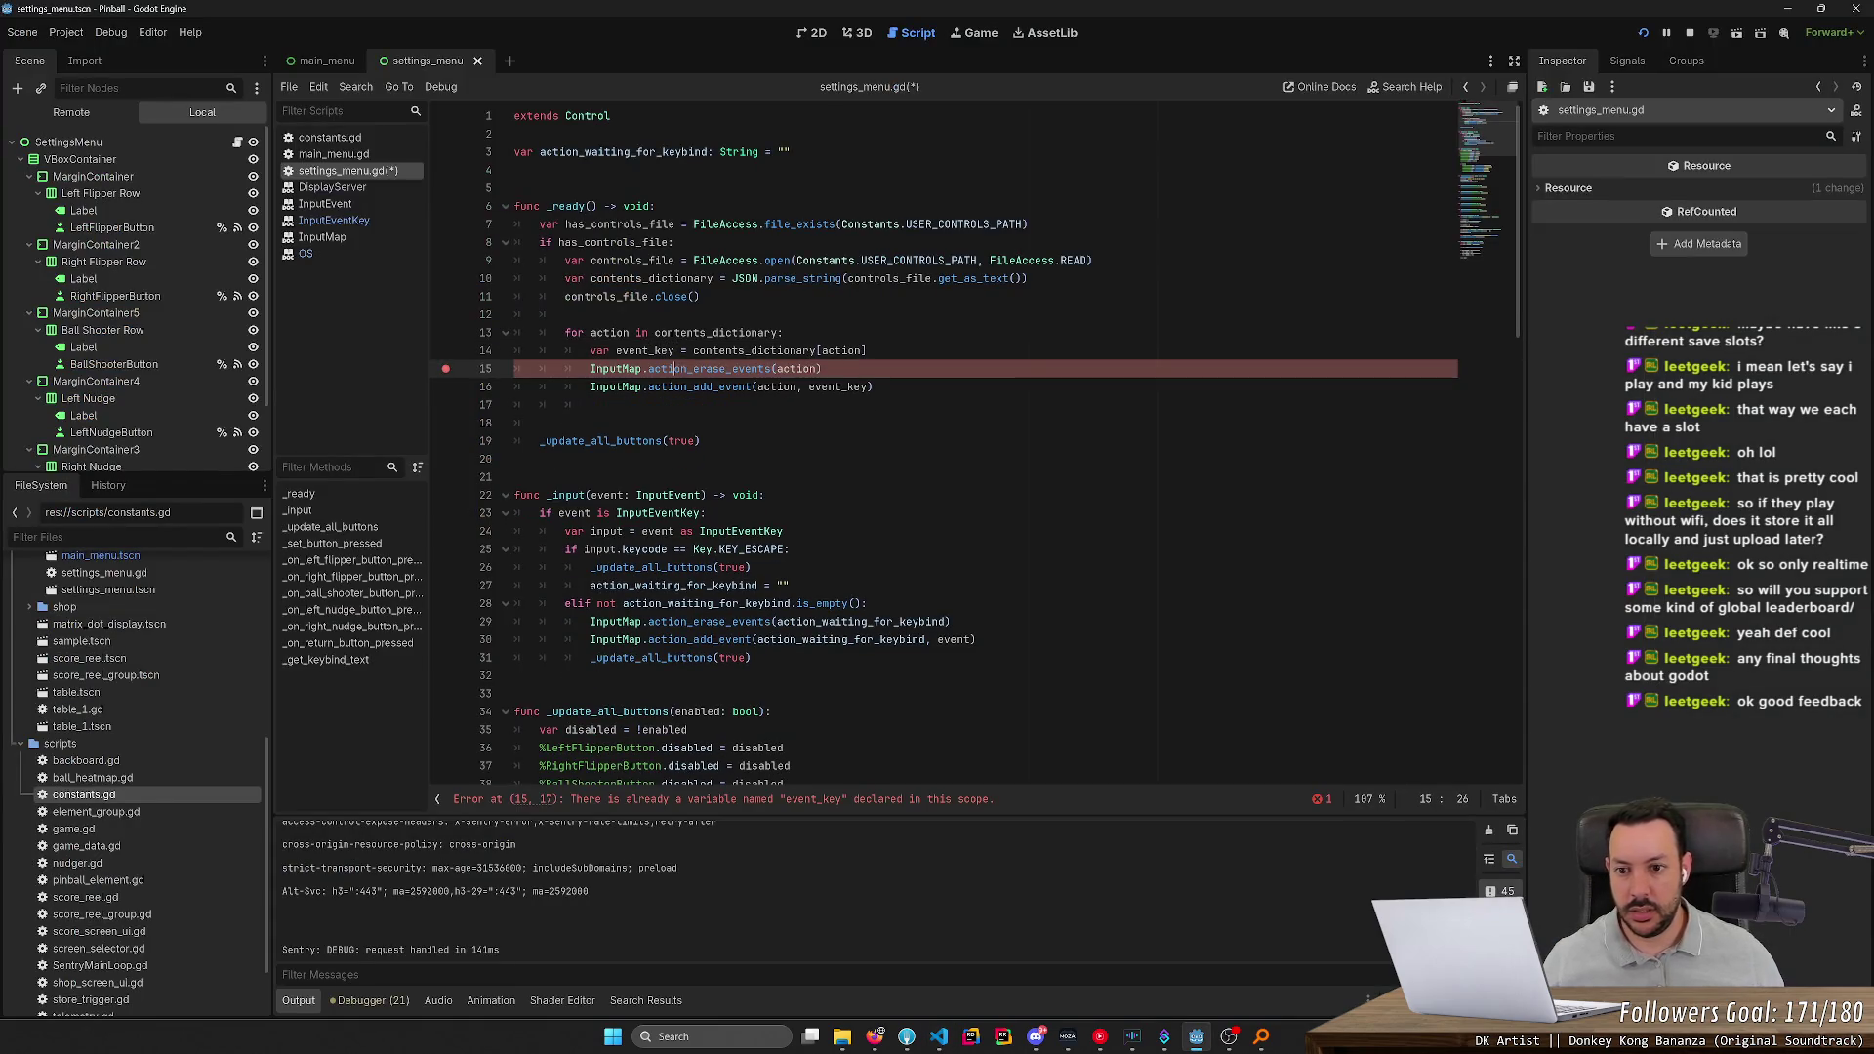
{"action": "left_click", "coordinate": [867, 350]}
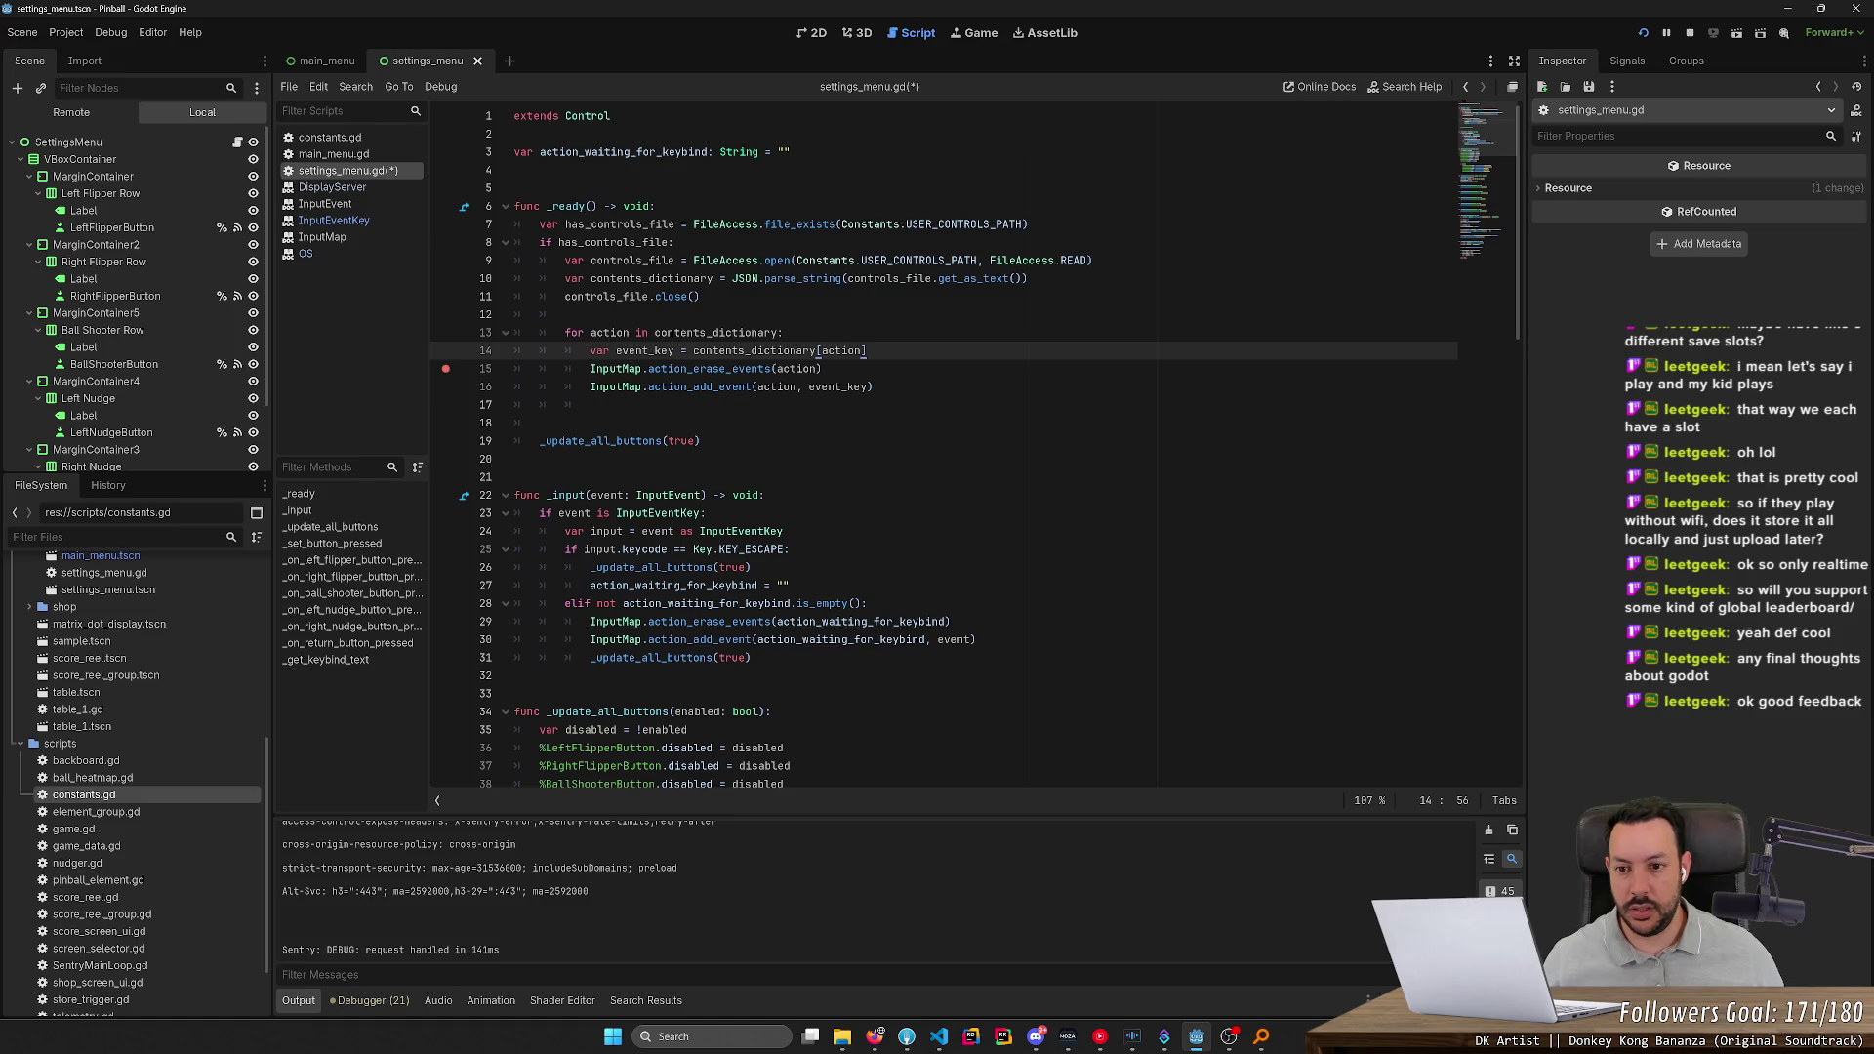
{"action": "double_click", "coordinate": [645, 350]}
{"action": "type", "text": "keybi"}
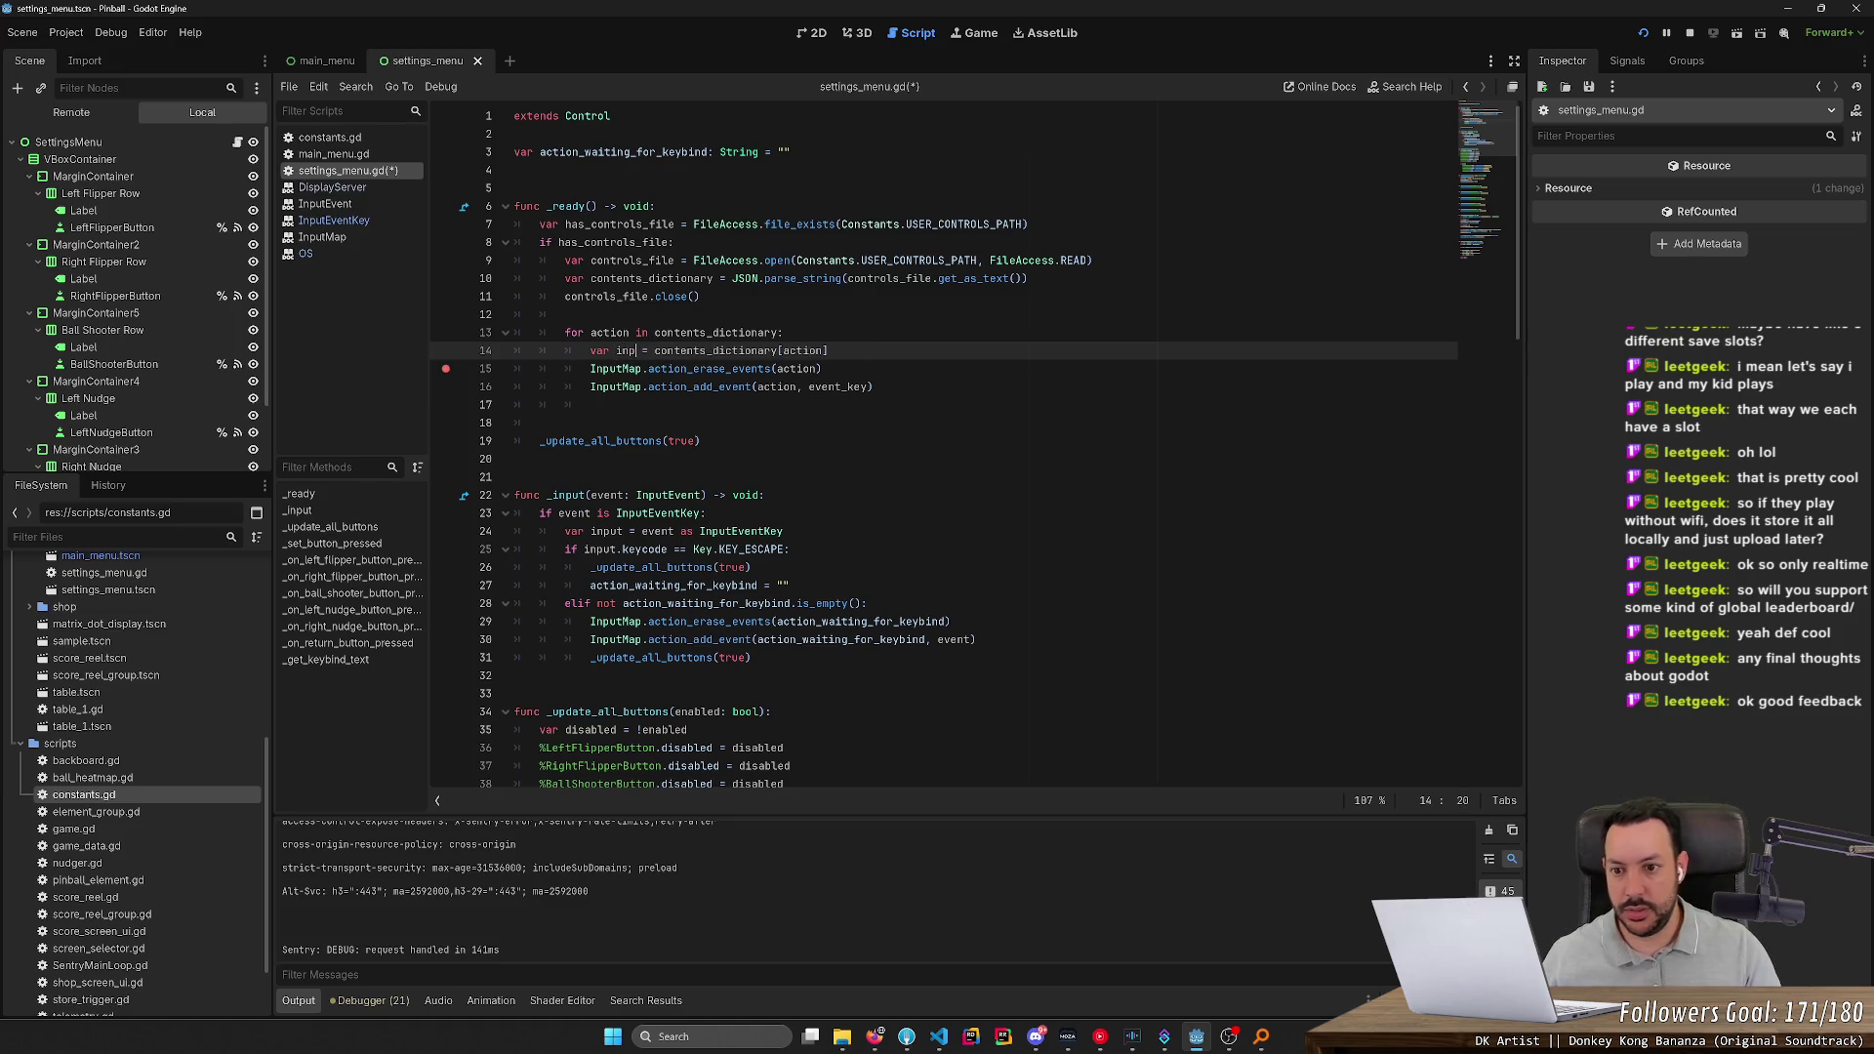
{"action": "type", "text": "nd"}
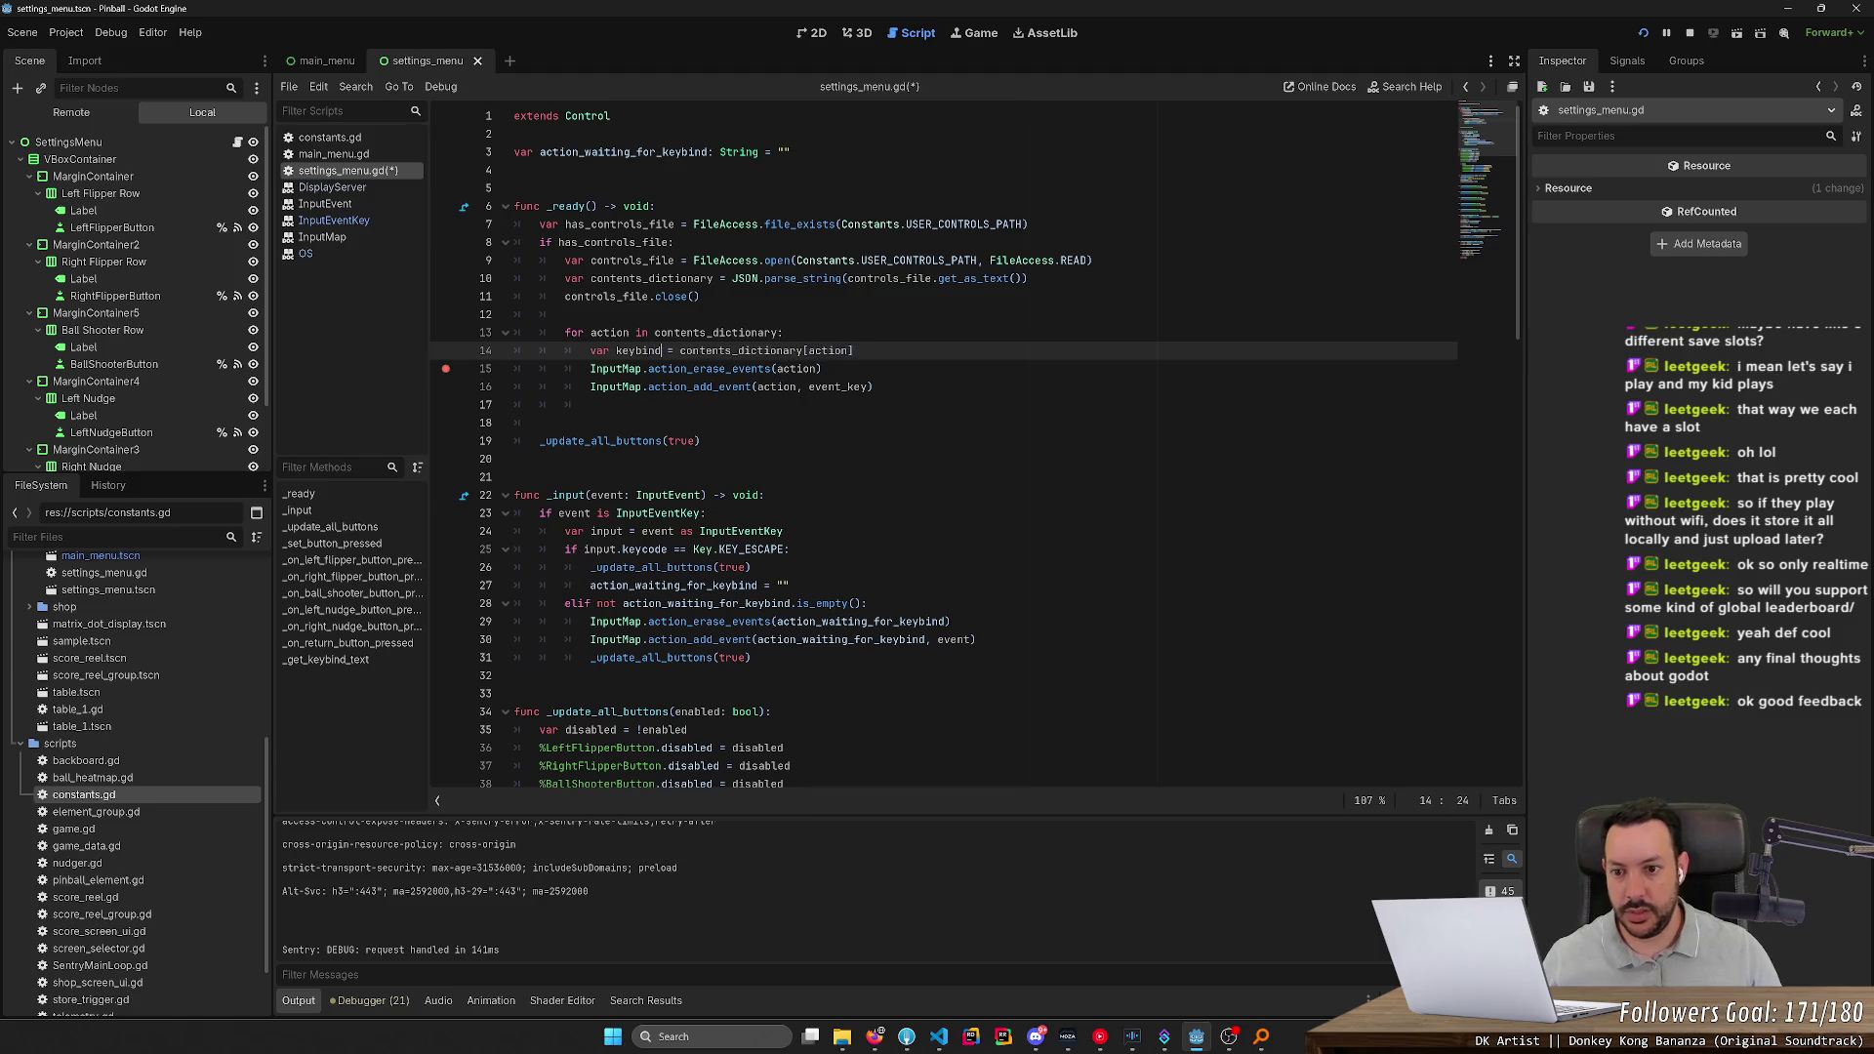
Add event_key = InputEventKey.new(), set its physical_keycode from keybind, and begin event_key.location =
{"action": "key", "text": "Return"}
{"action": "type", "text": "var "}
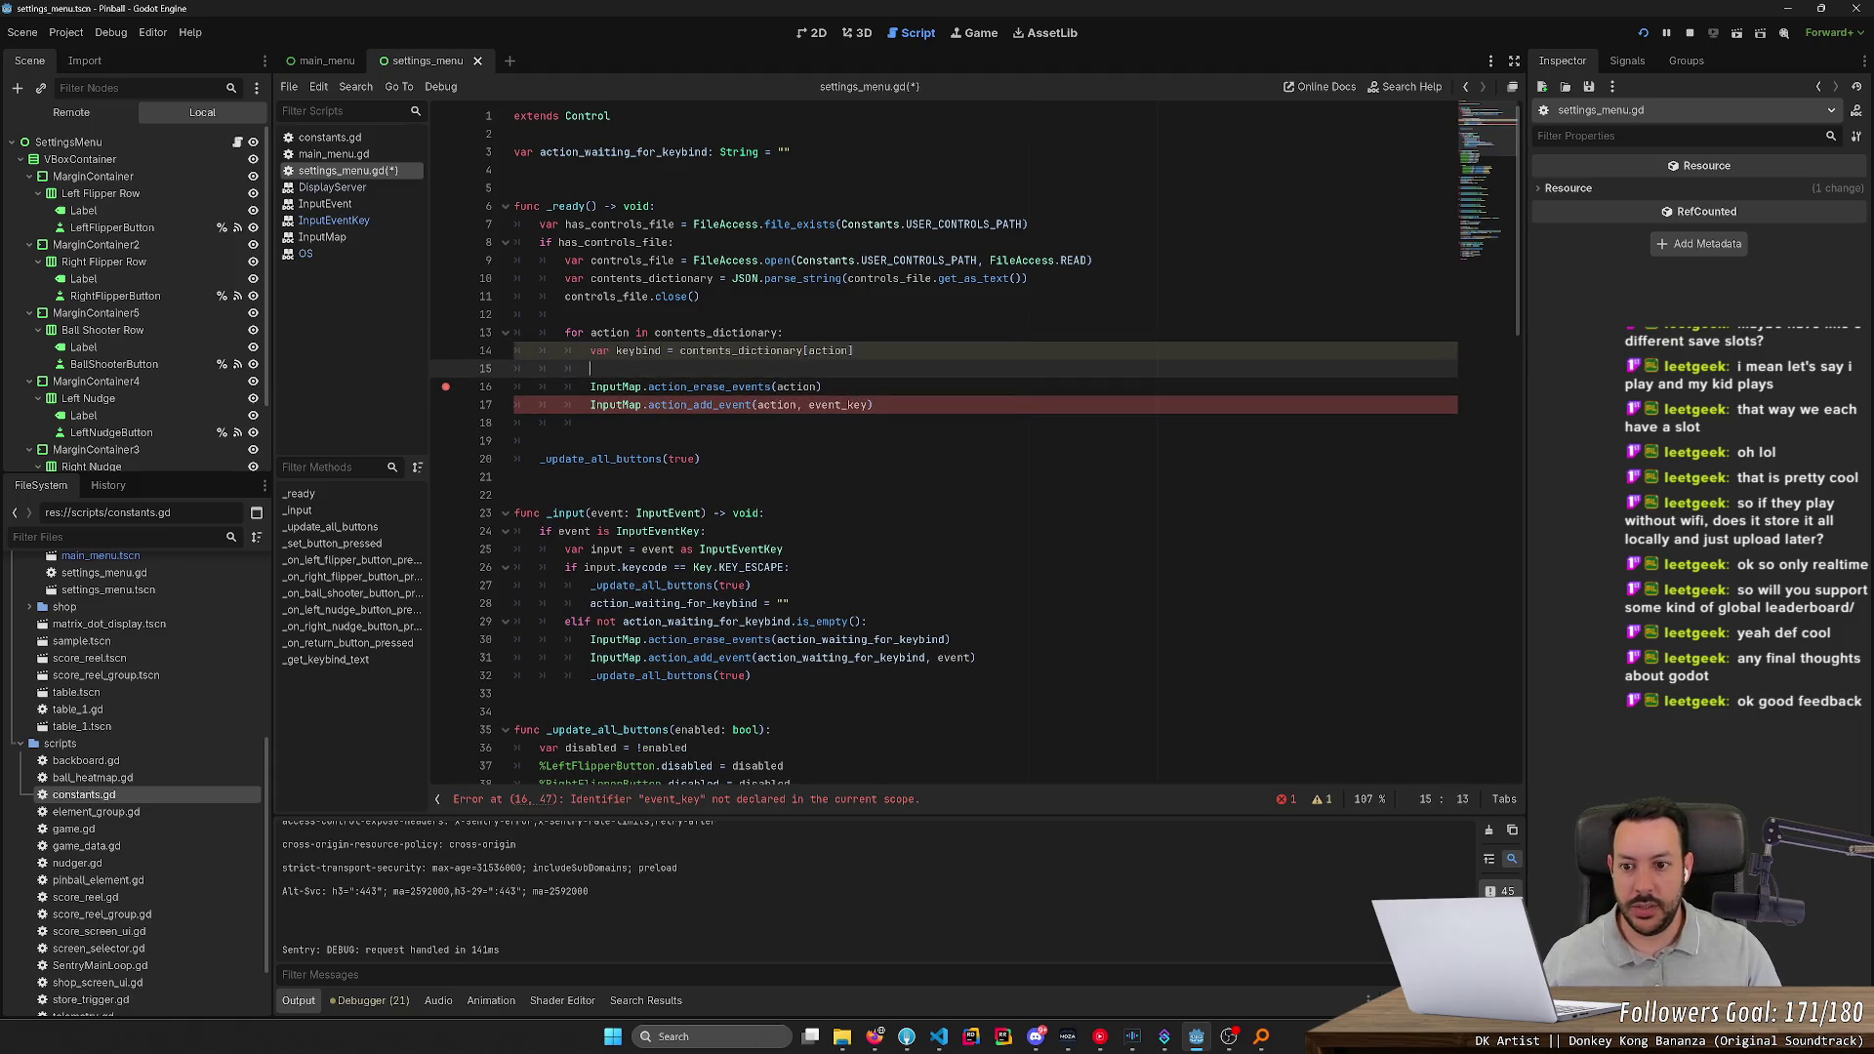
{"action": "type", "text": "e"}
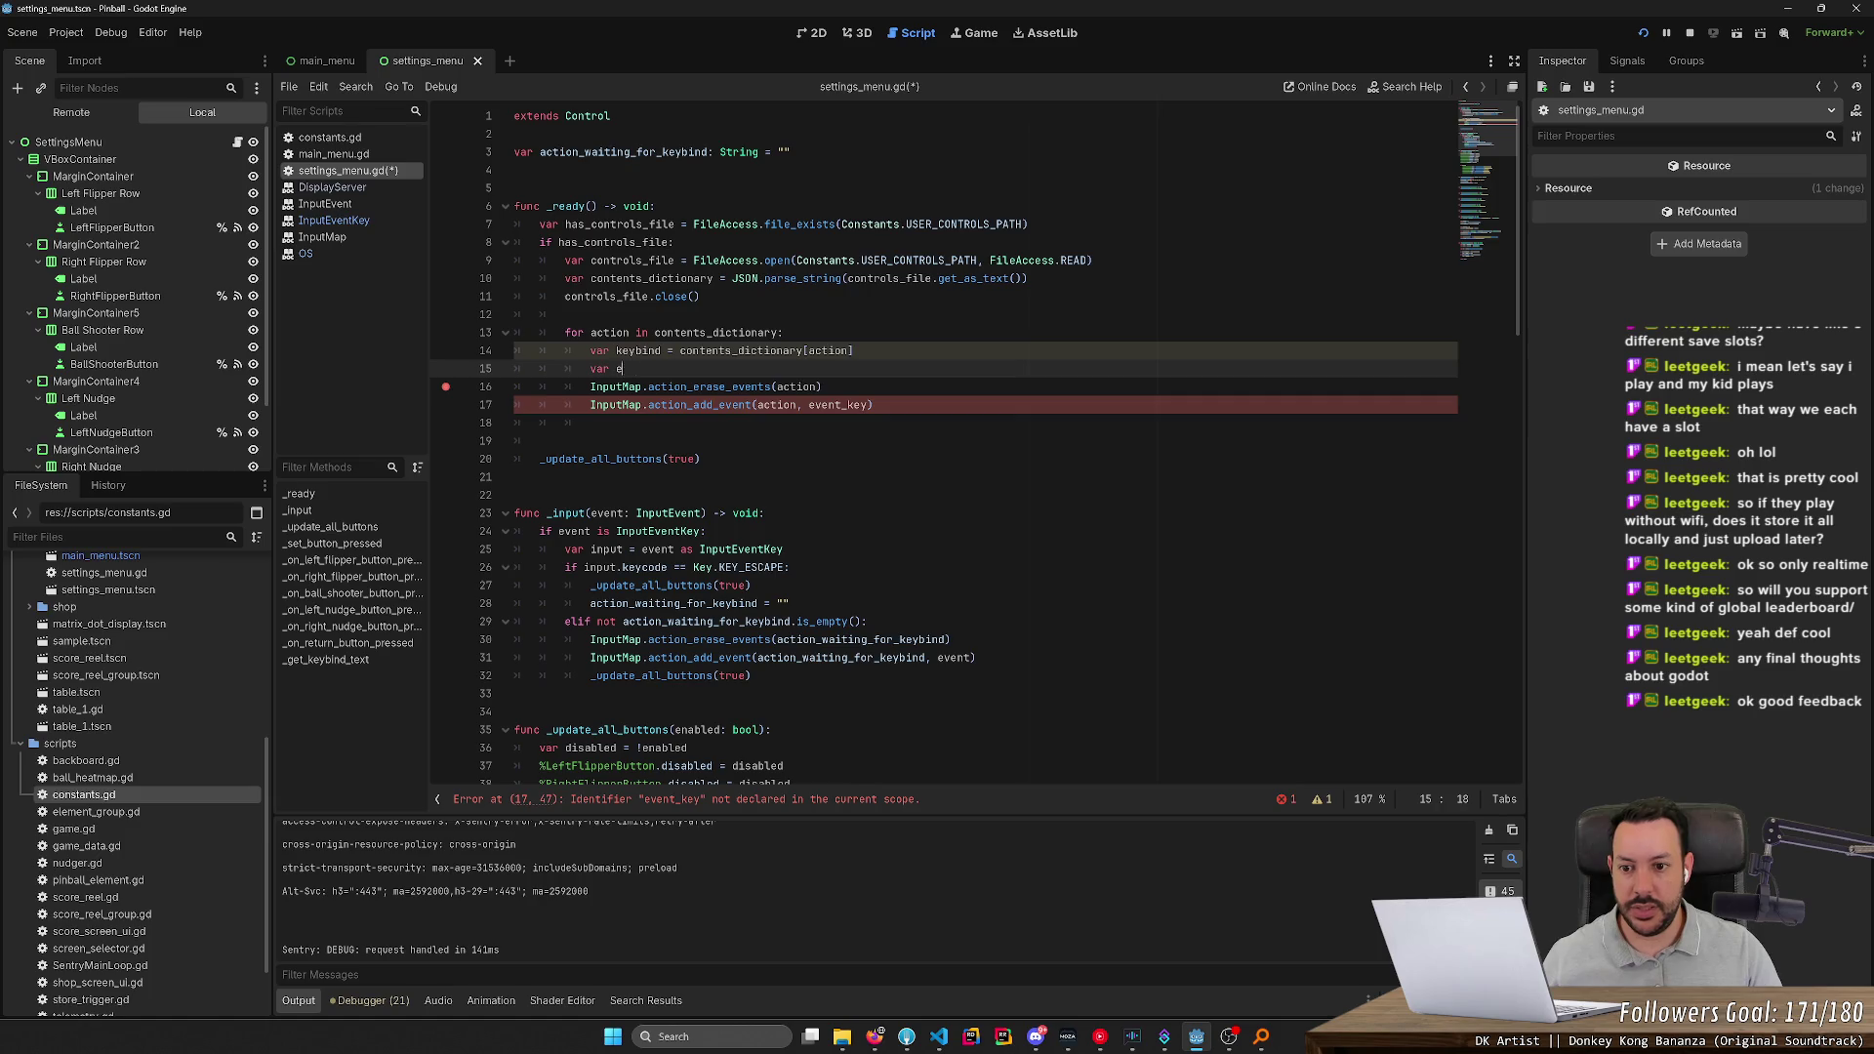
{"action": "type", "text": "vent_key = InputEven"}
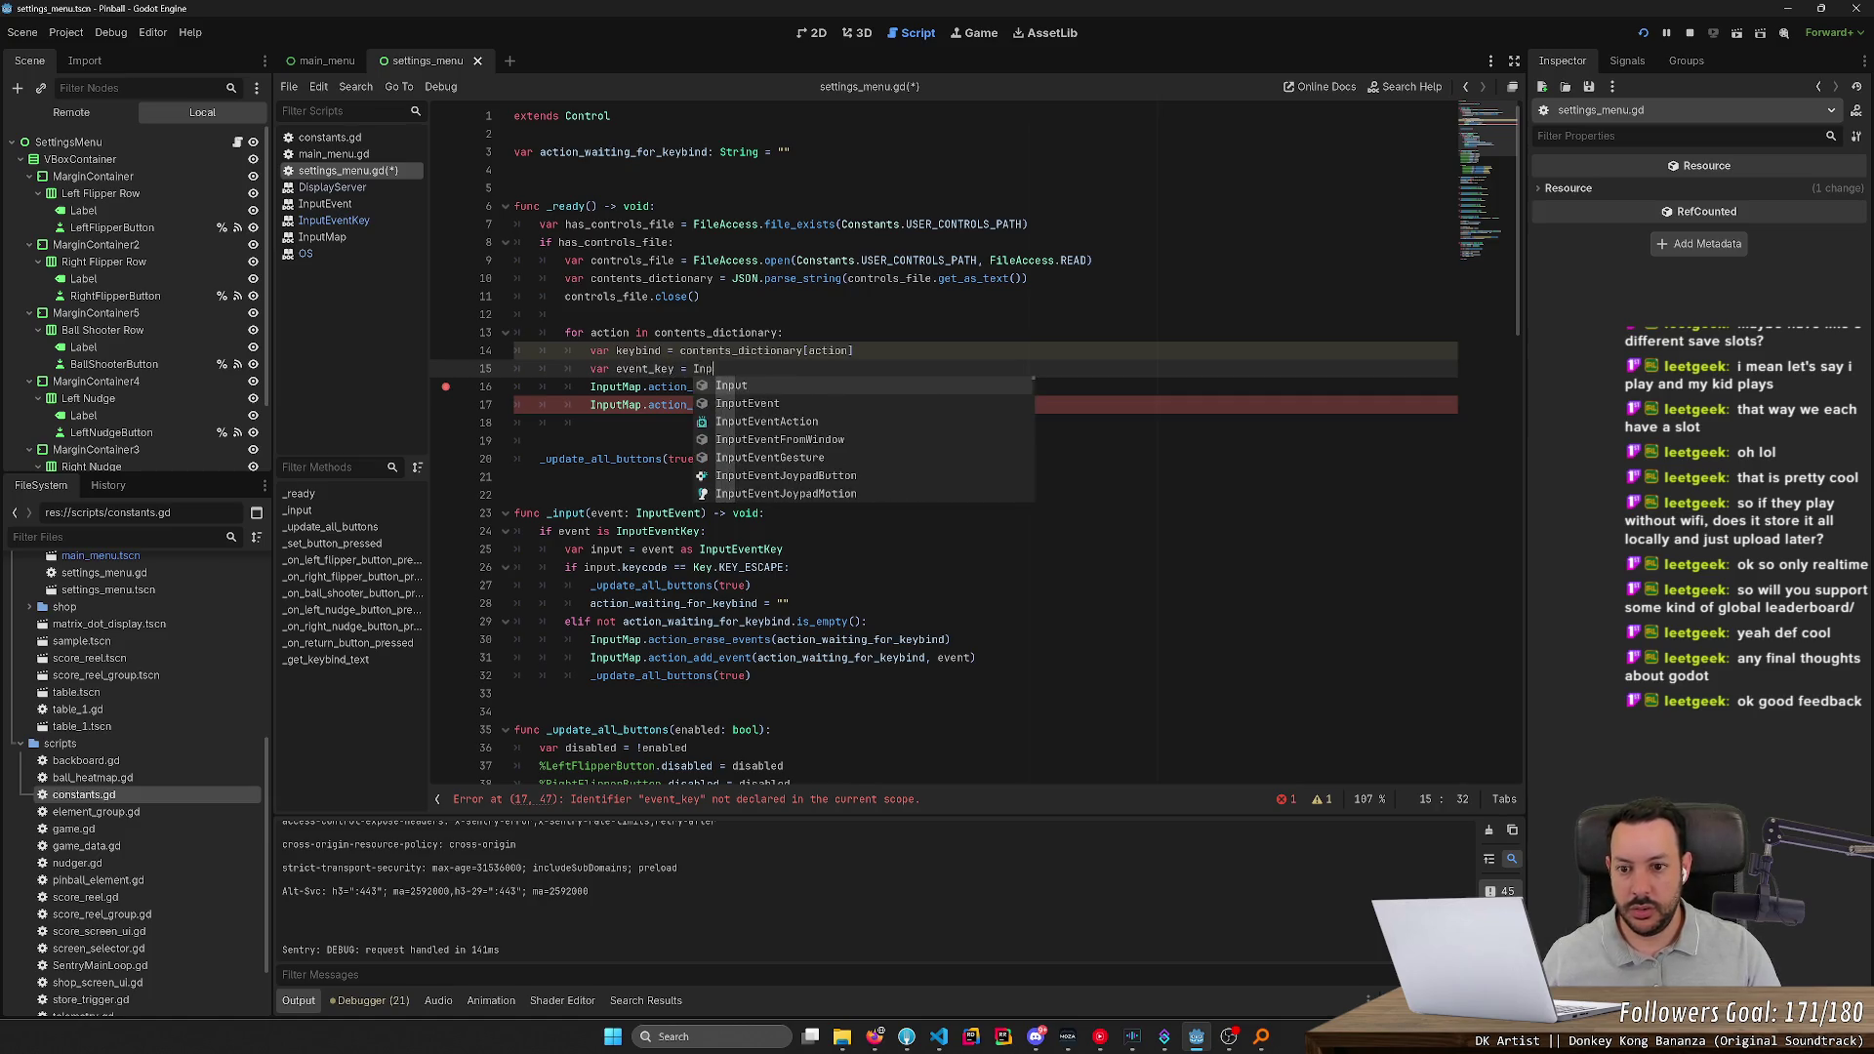
{"action": "type", "text": "tKey.n"}
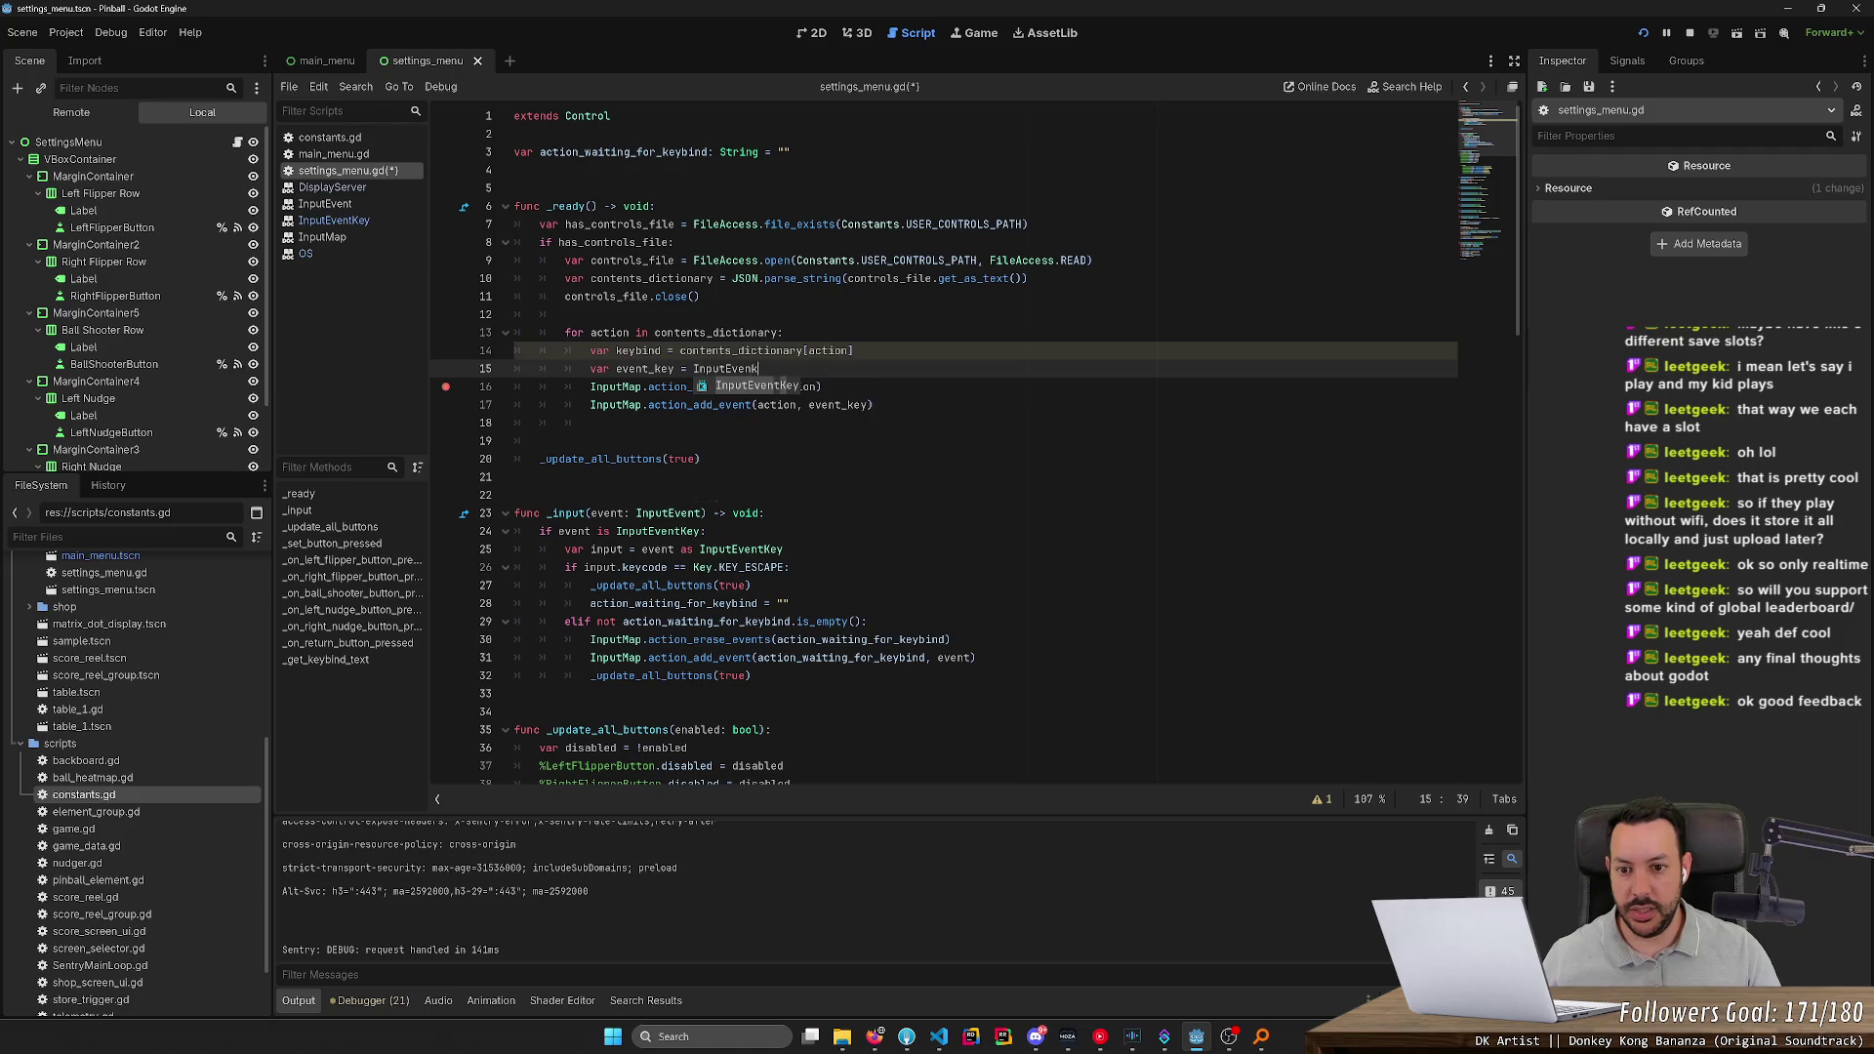
{"action": "key", "text": "Return"}
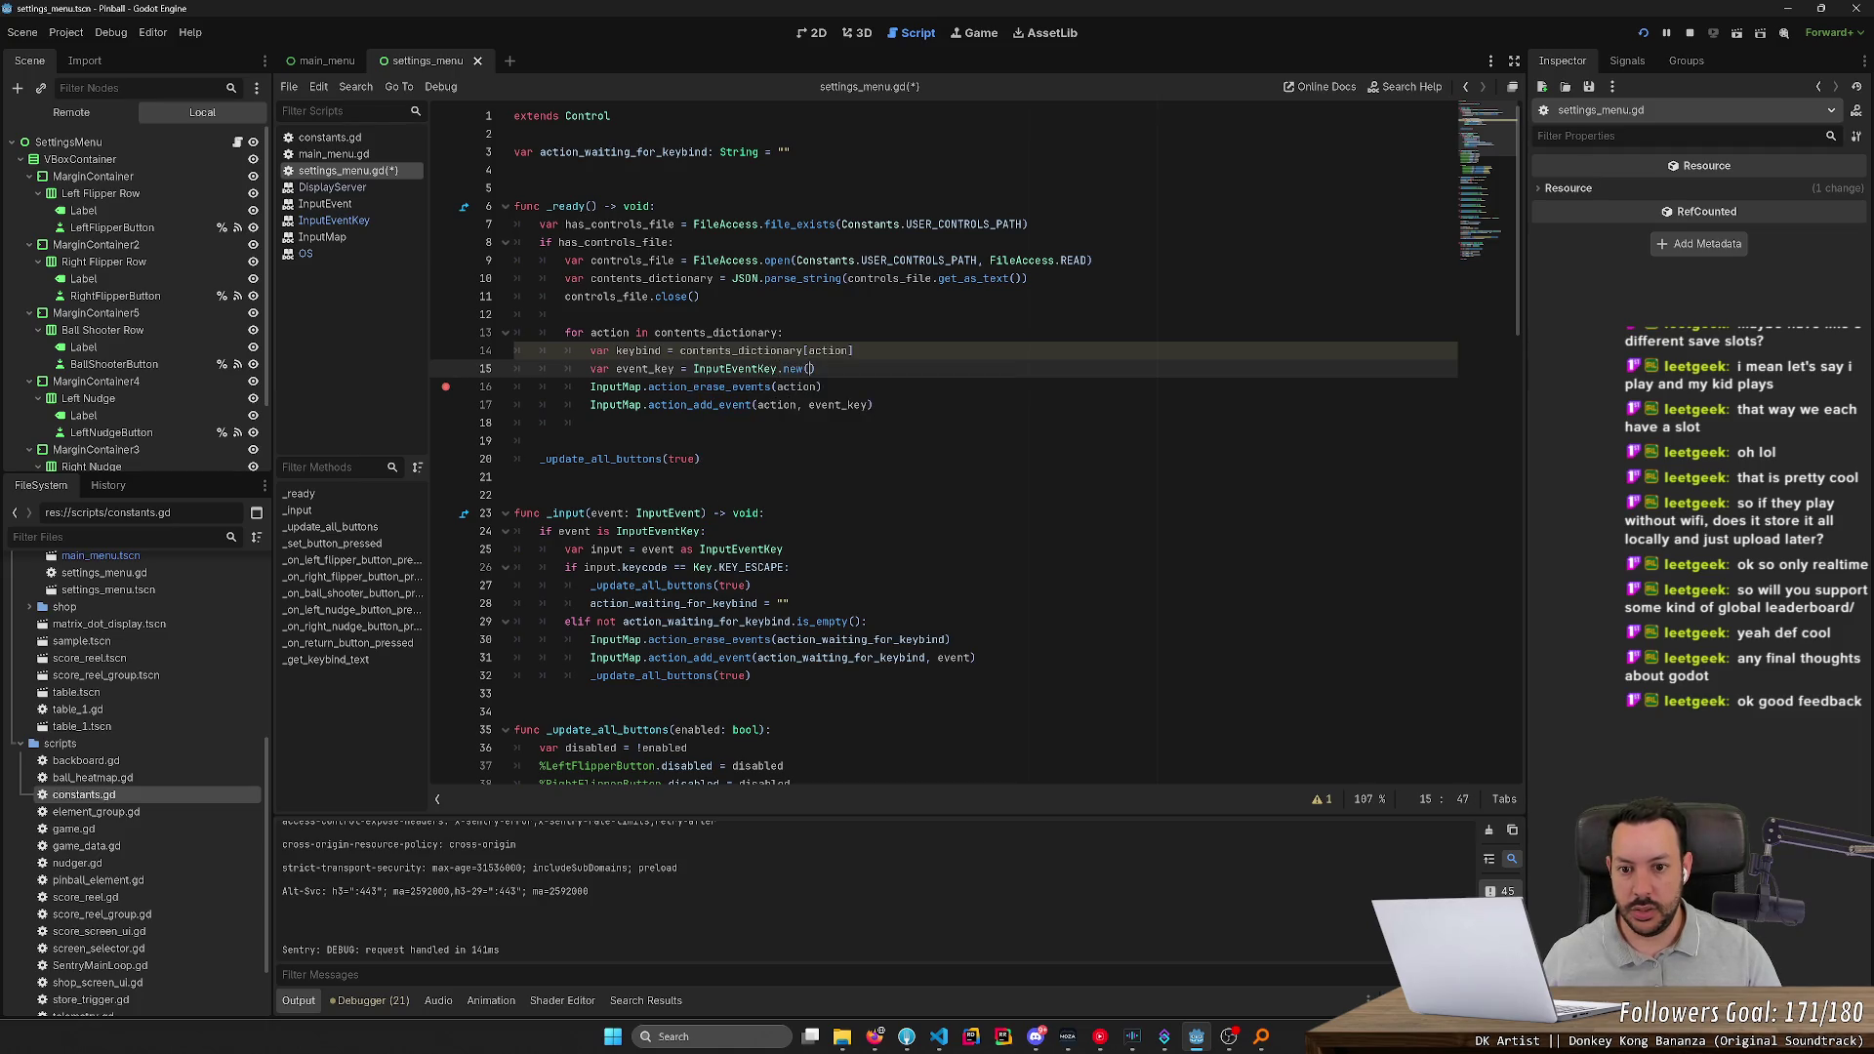
{"action": "key", "text": "Return"}
{"action": "type", "text": "evenmt"}
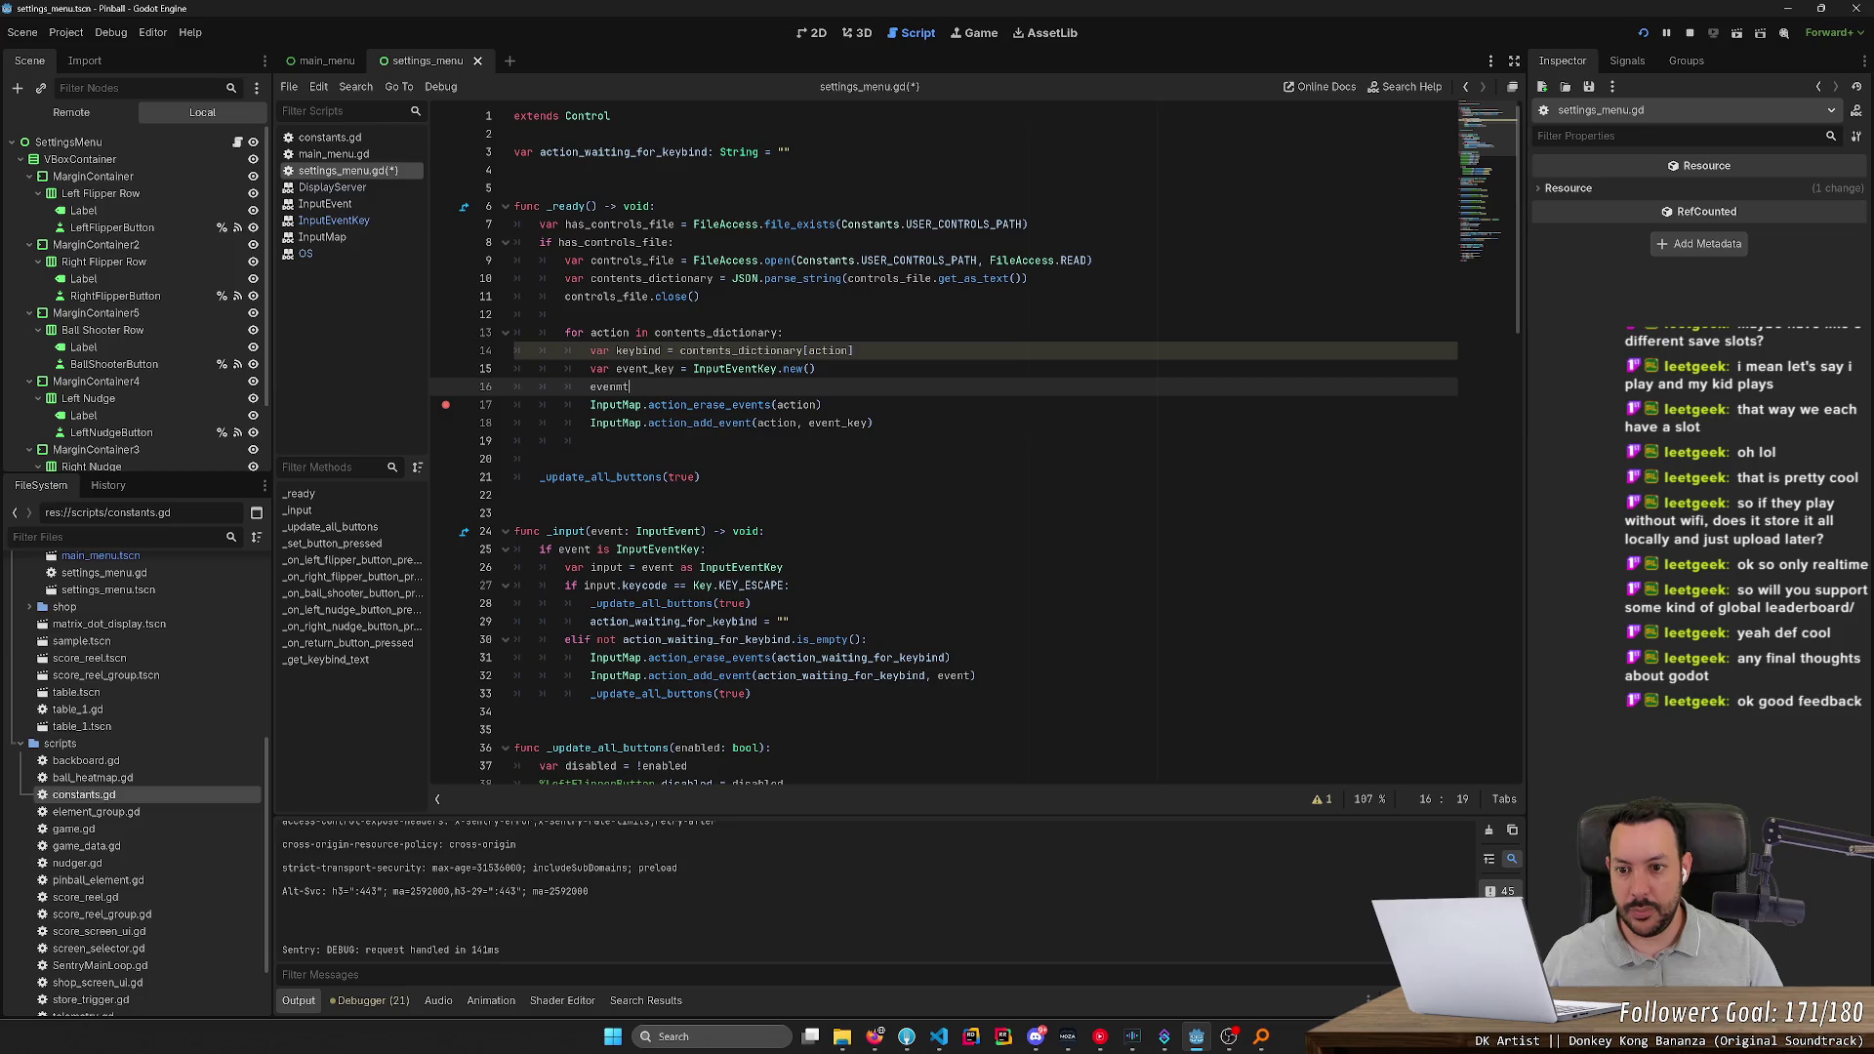
{"action": "key", "text": "BackSpace"}
{"action": "key", "text": "BackSpace"}
{"action": "type", "text": "t_key."}
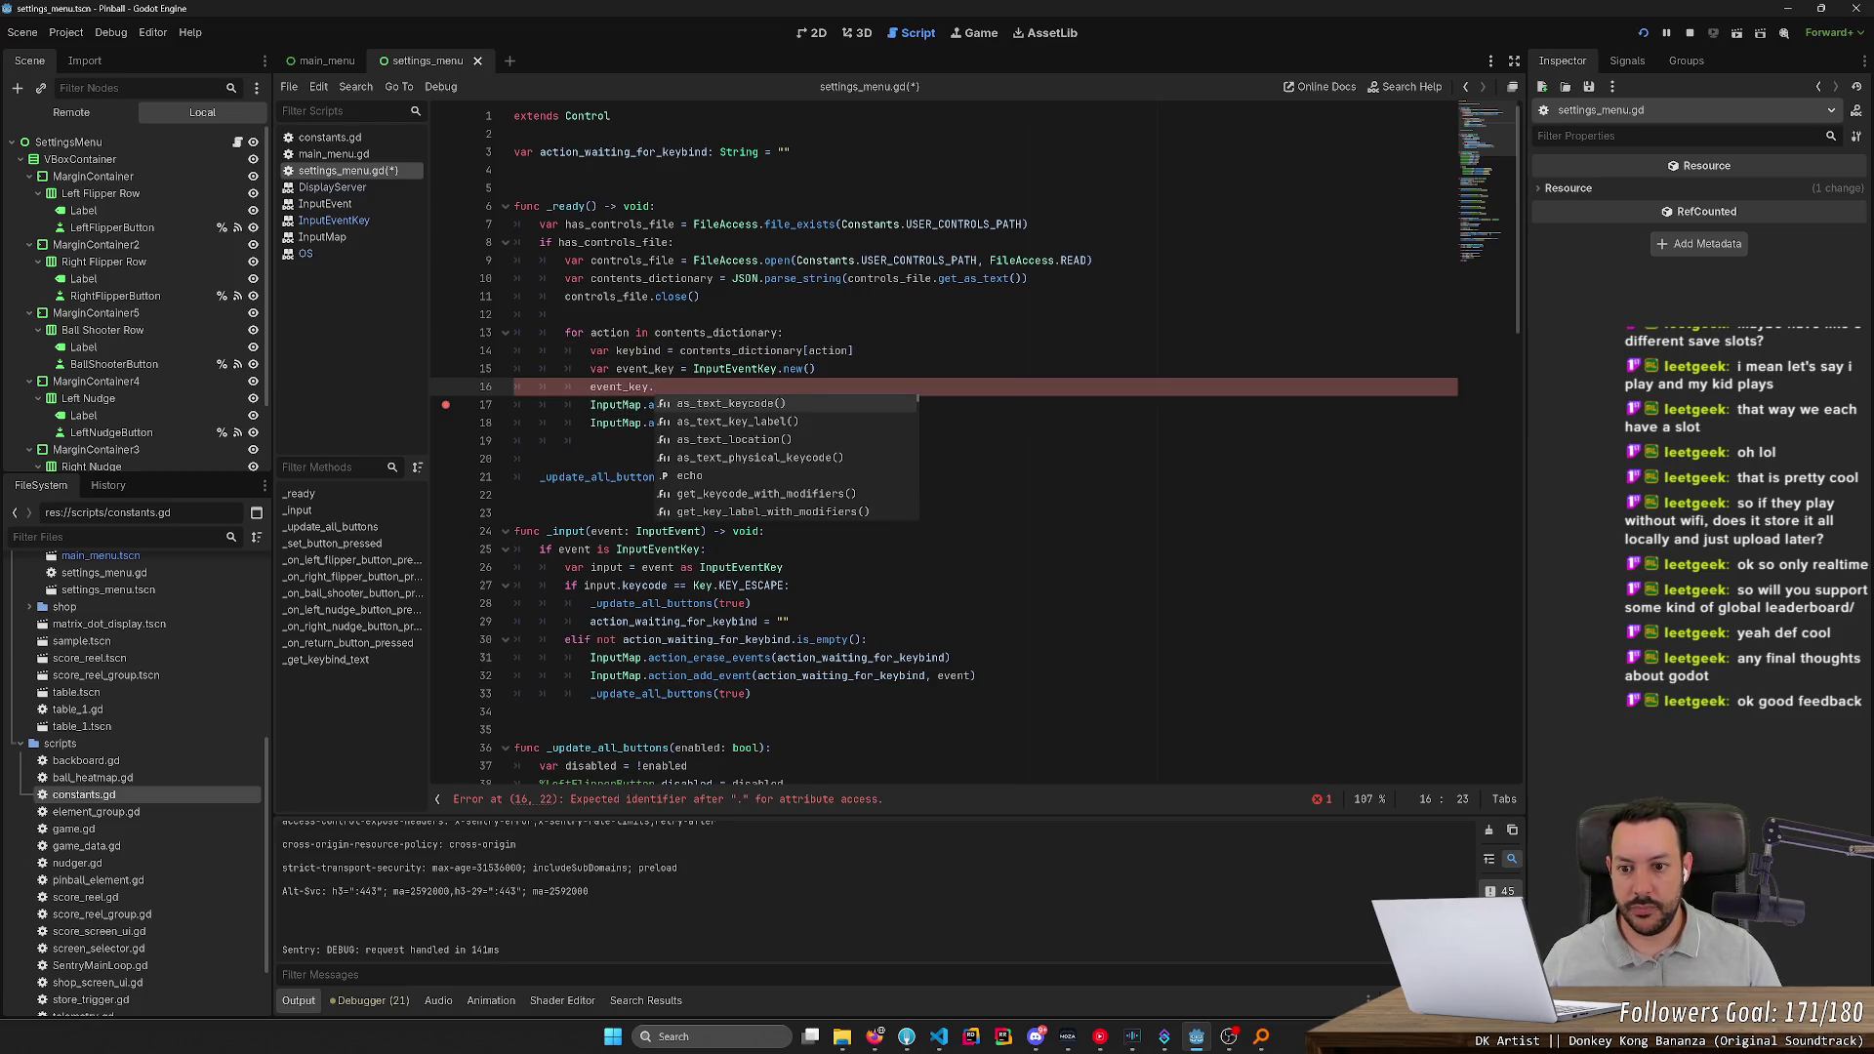
{"action": "type", "text": "phy"}
{"action": "key", "text": "Return"}
{"action": "type", "text": "keycode = key"}
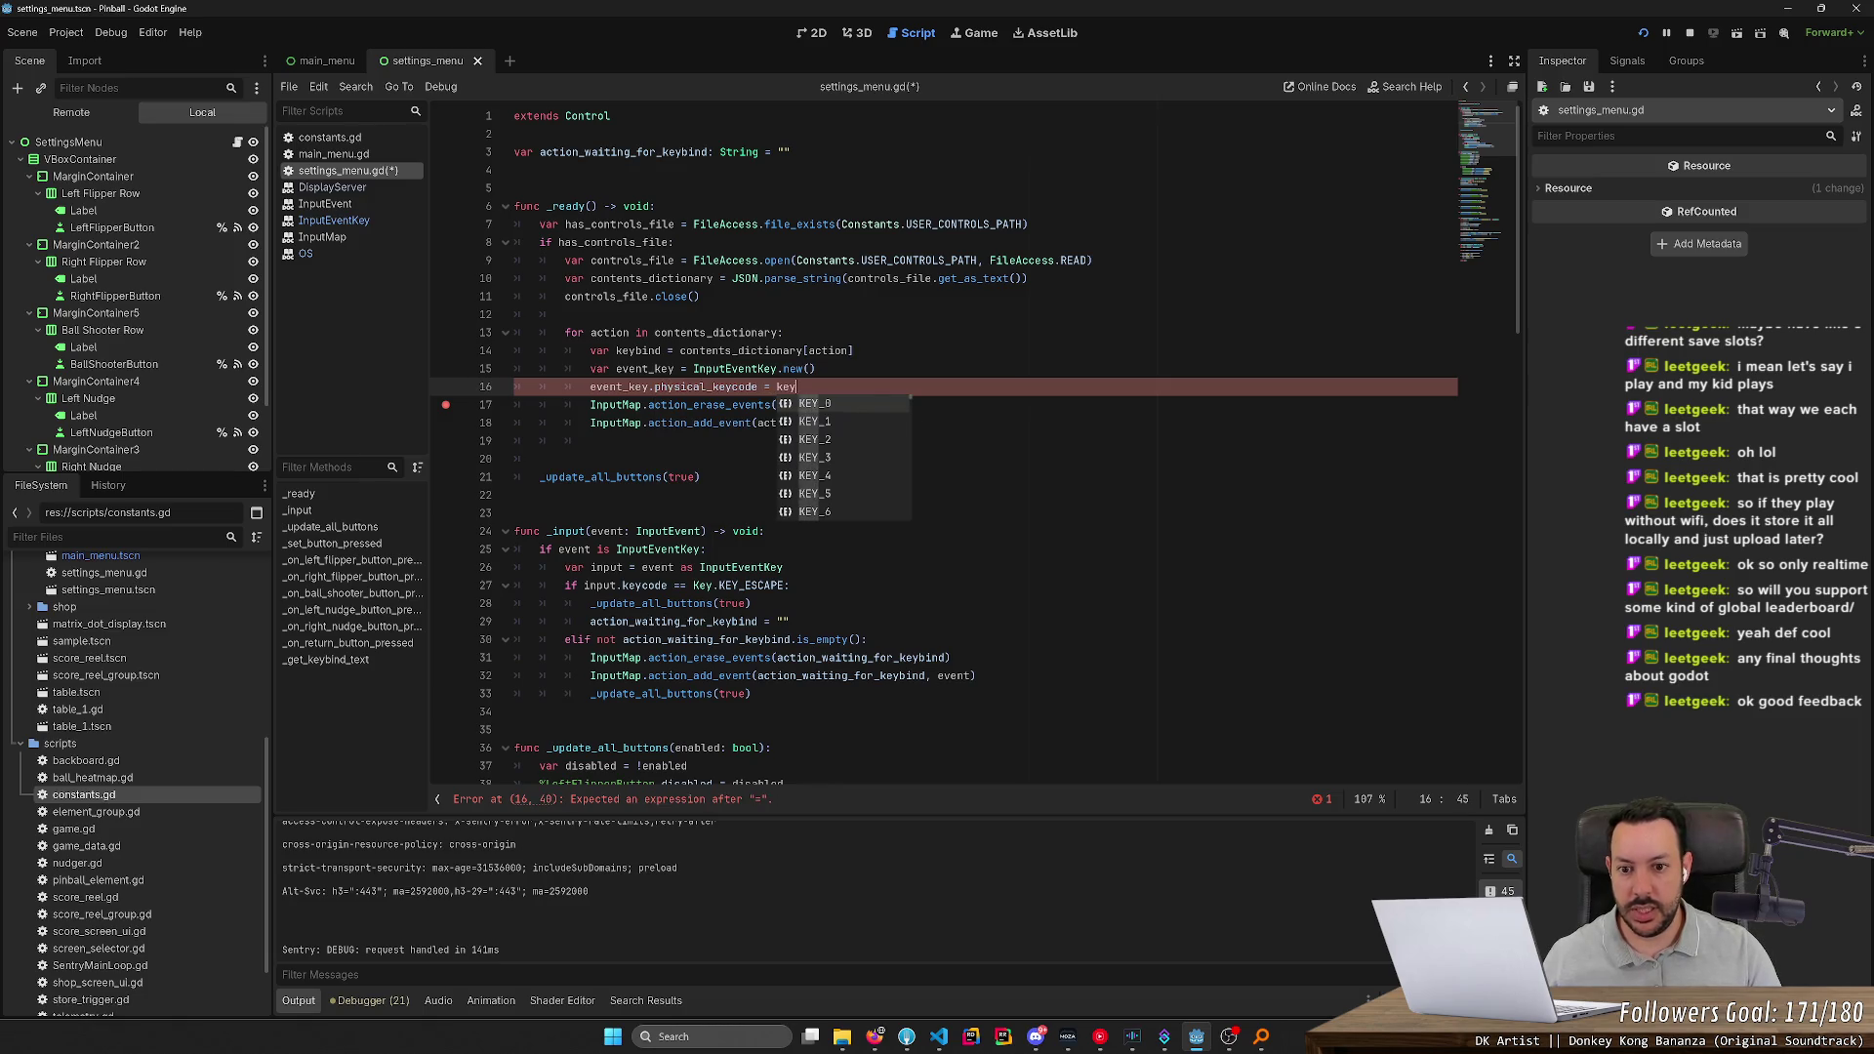
{"action": "key", "text": "Return"}
{"action": "type", "text": "."}
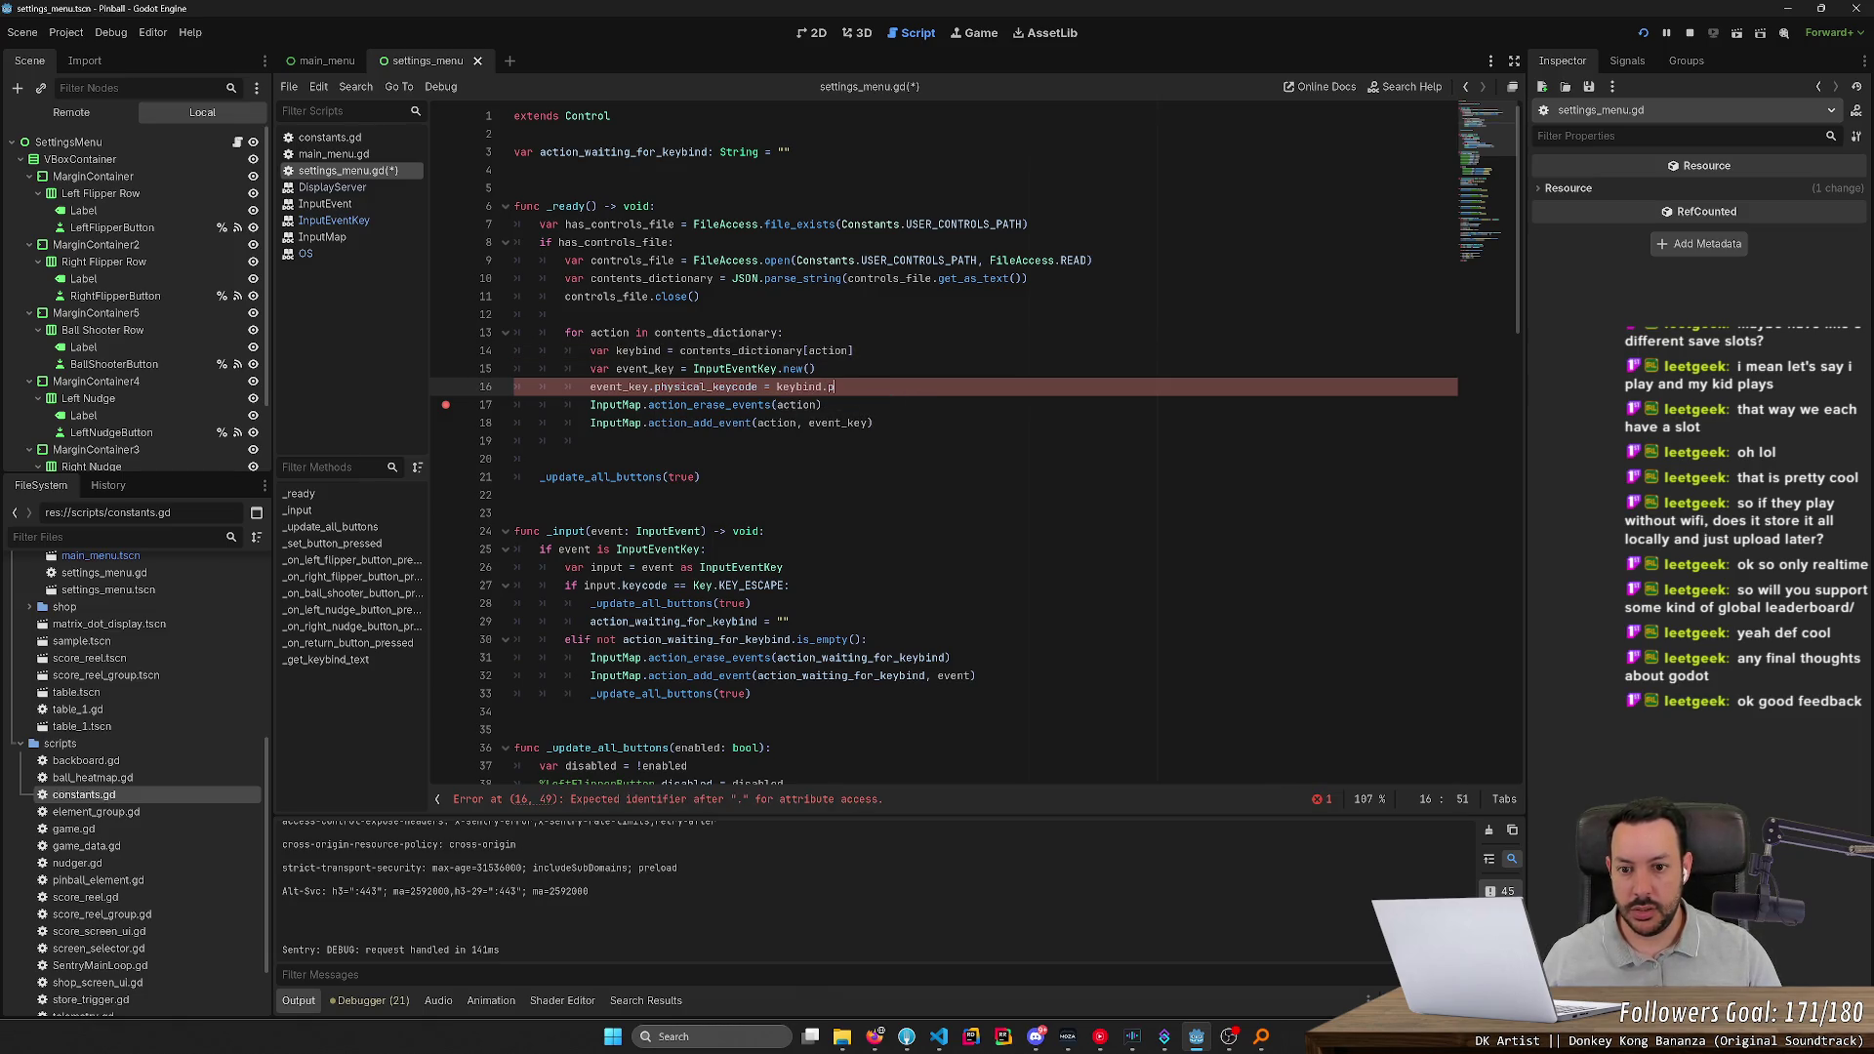
{"action": "type", "text": "physical_keycode"}
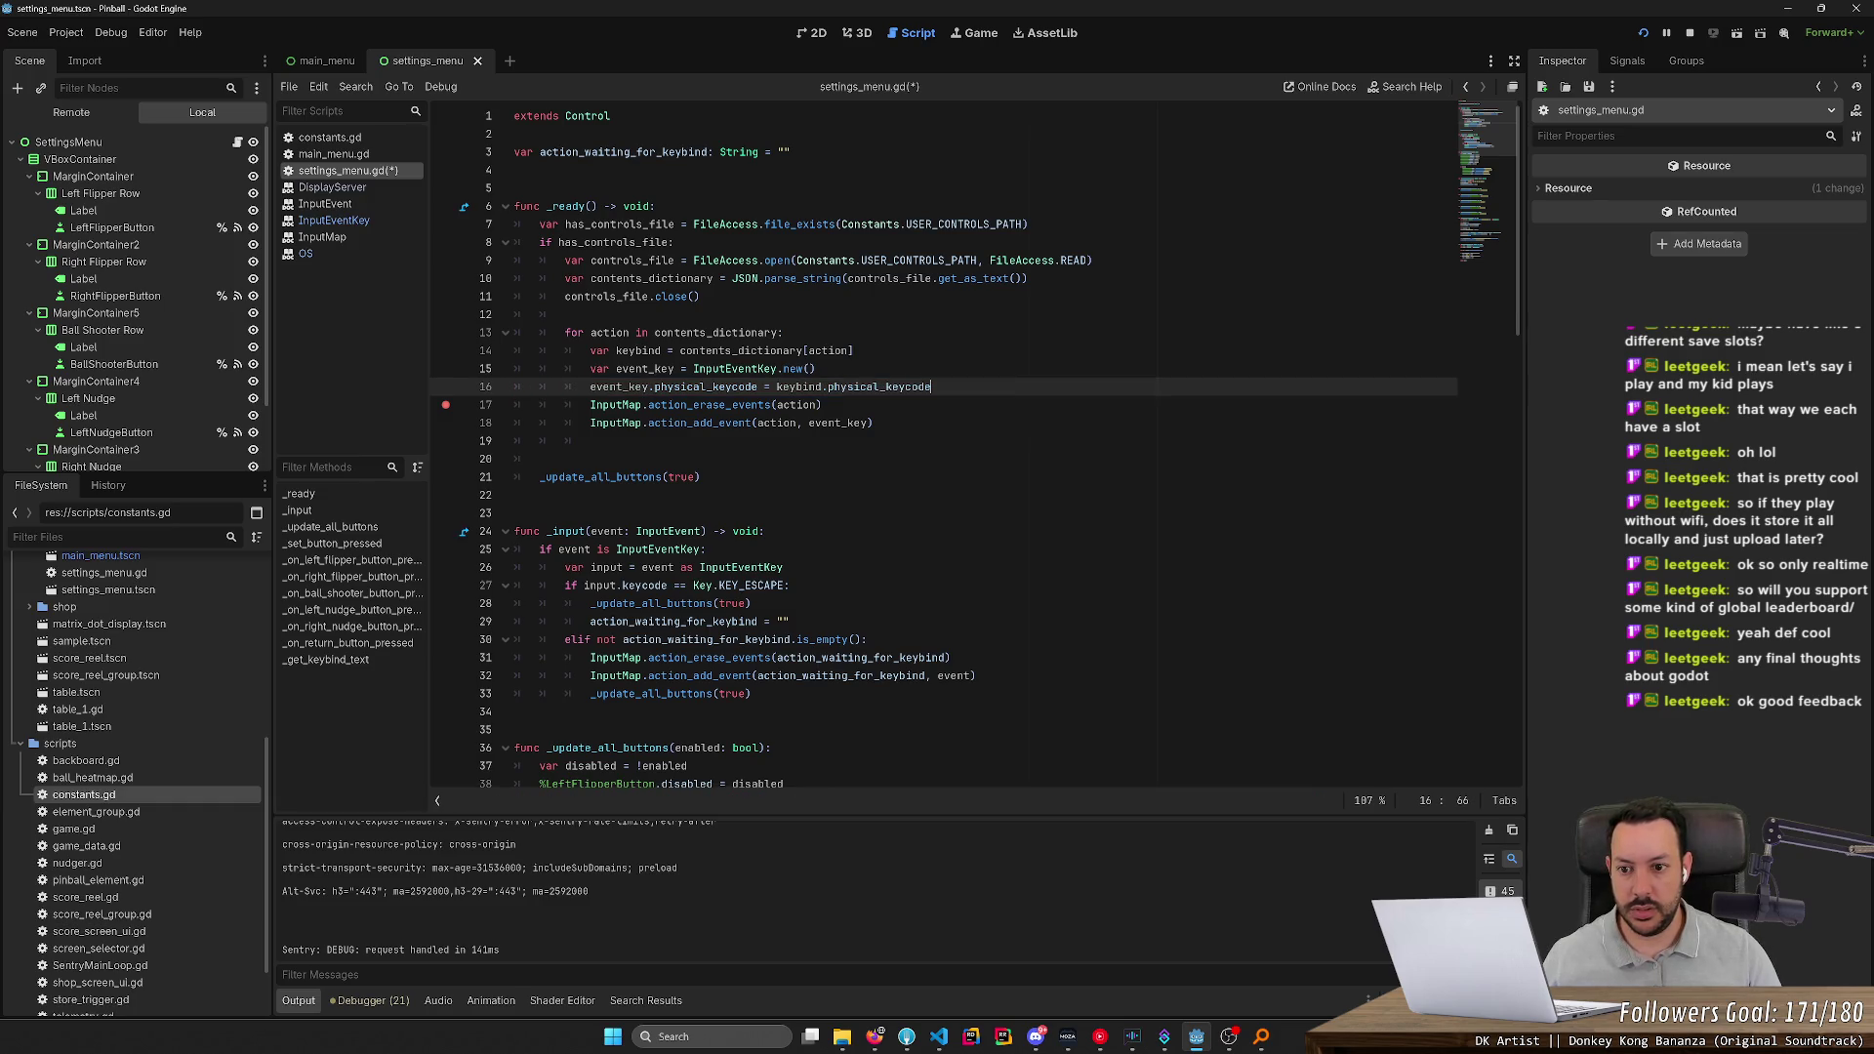
{"action": "key", "text": "Return"}
{"action": "type", "text": "event_key"}
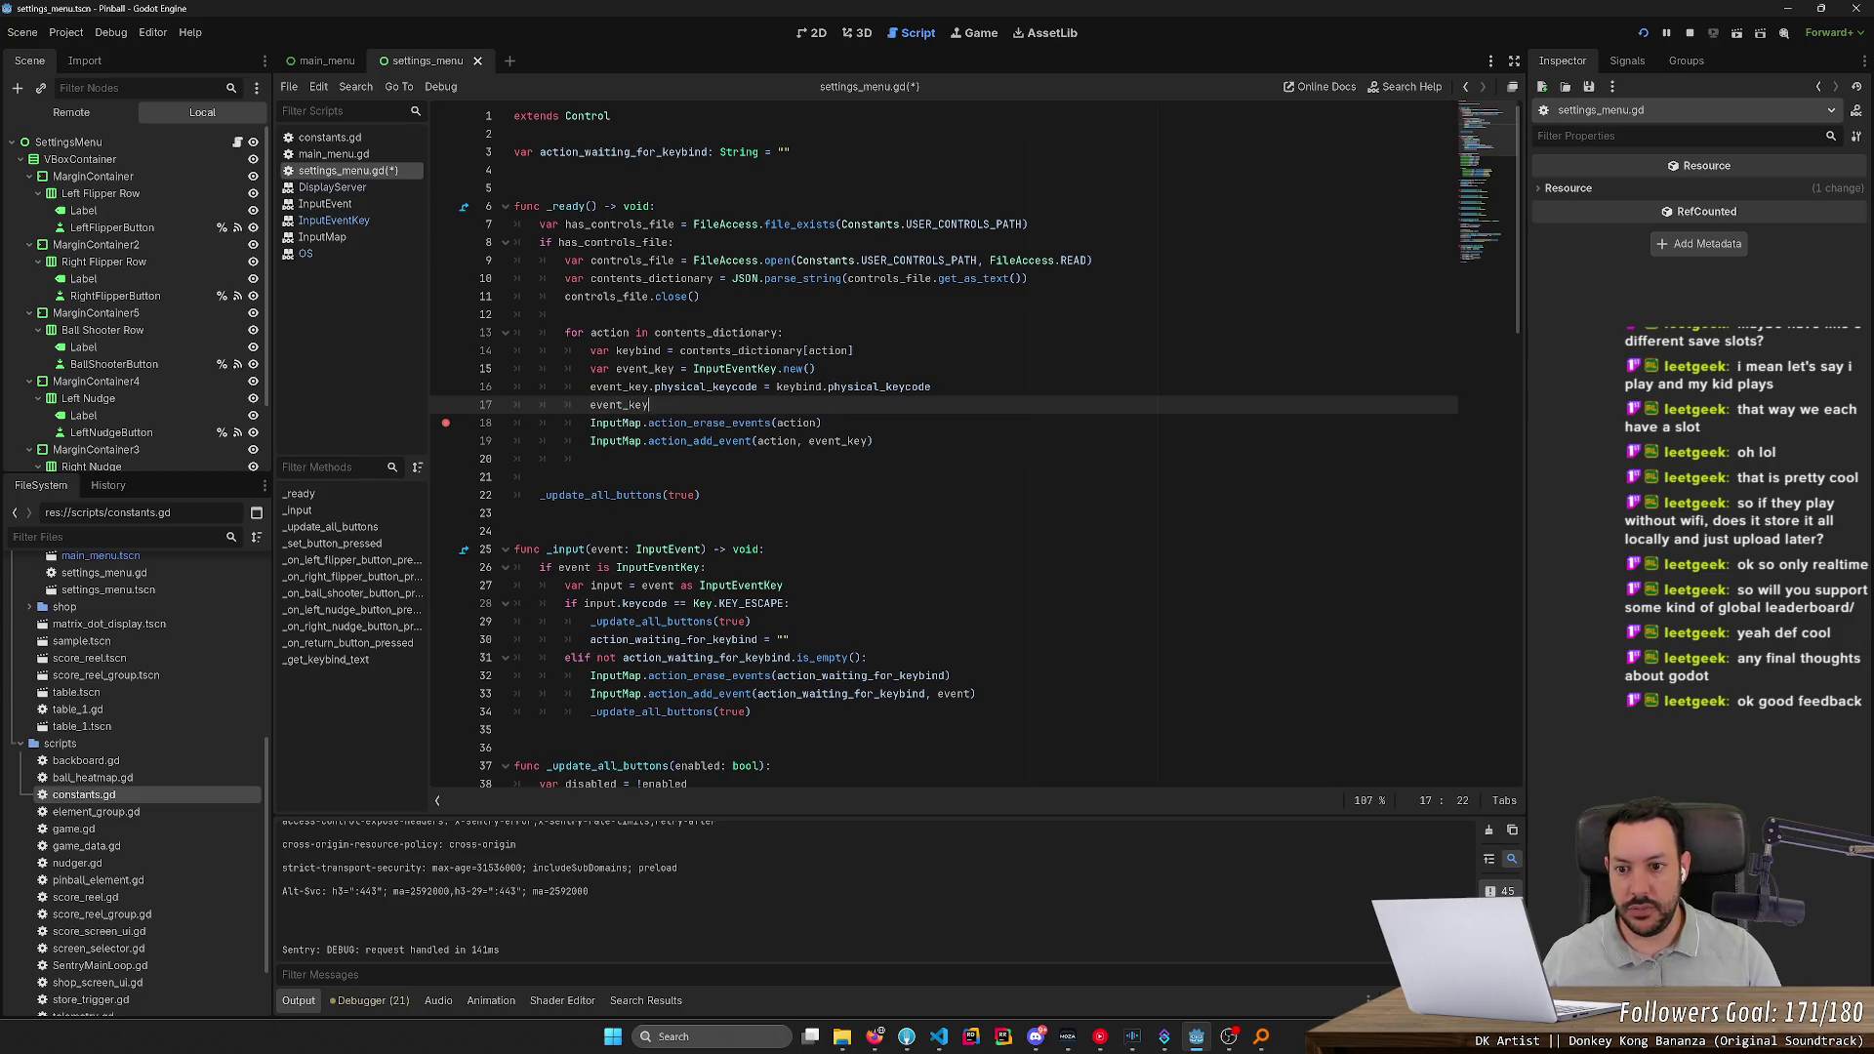
{"action": "type", "text": ".location ="}
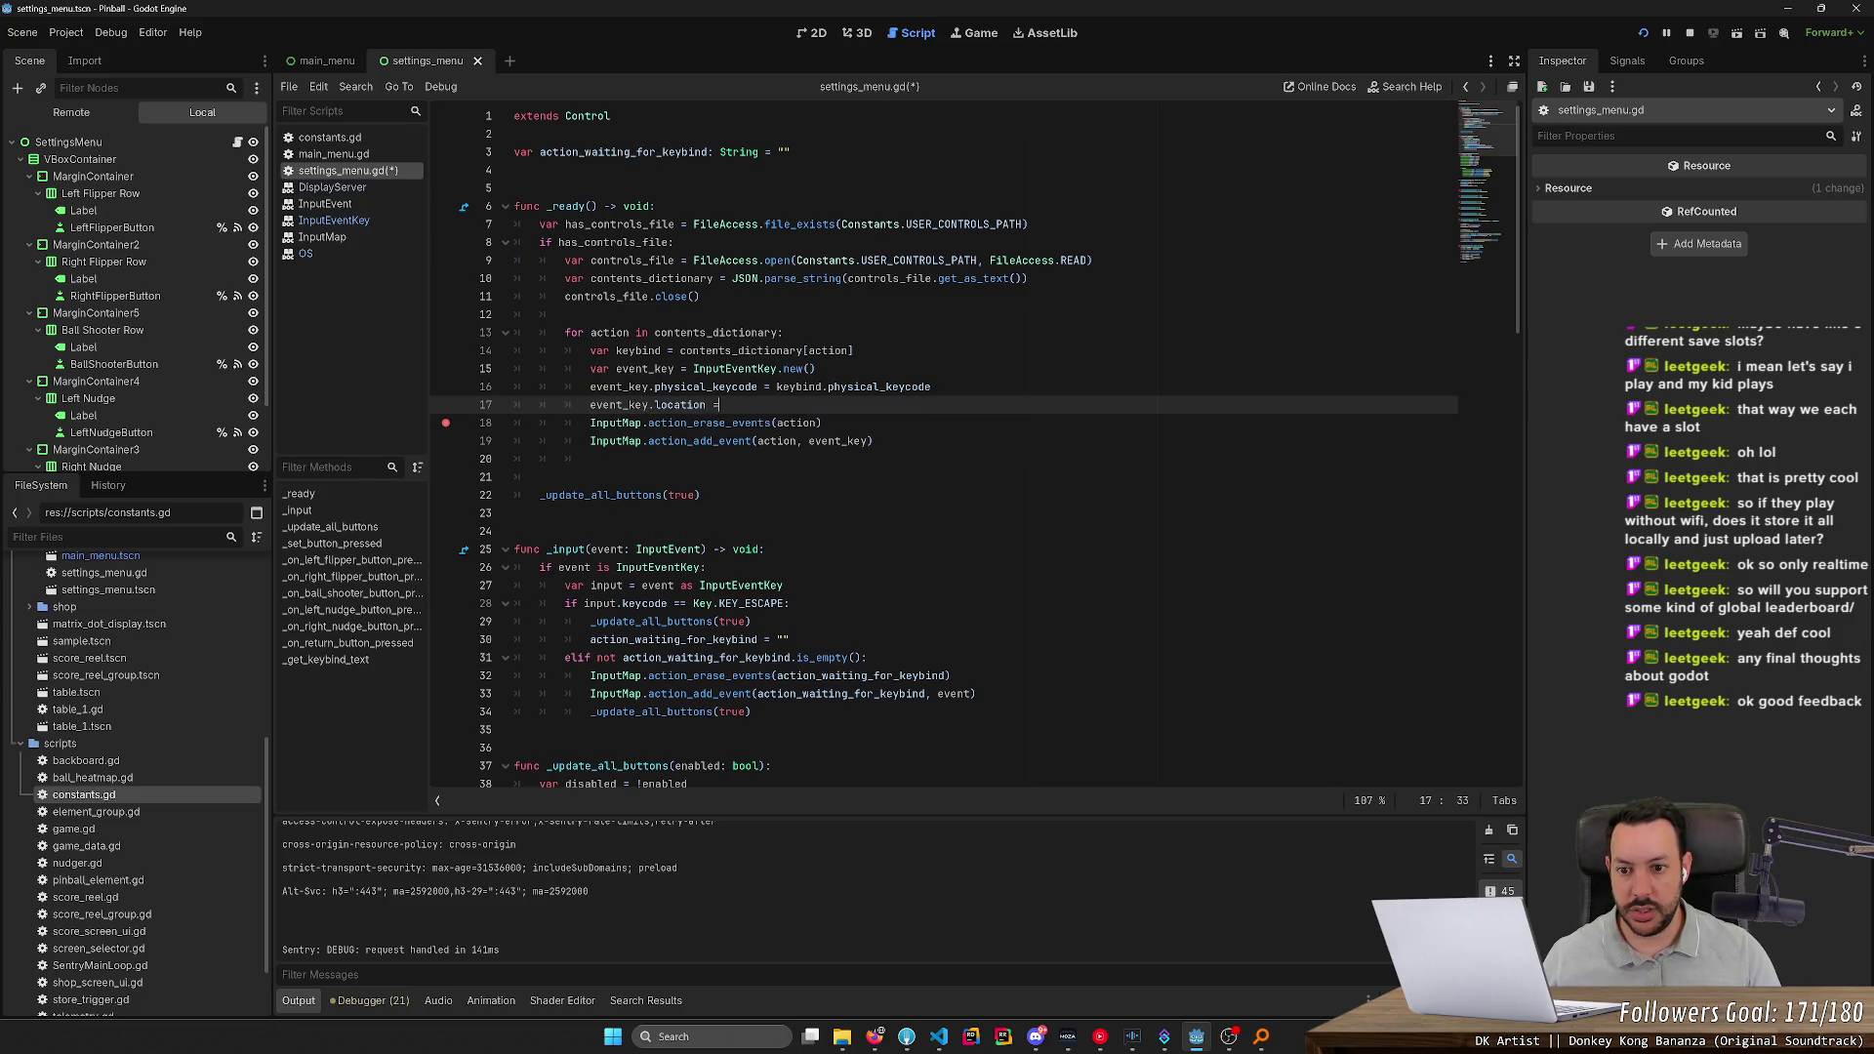
After checking controls.json field names, read the keycode from keybind.key on line 16
{"action": "key", "text": "alt+Tab"}
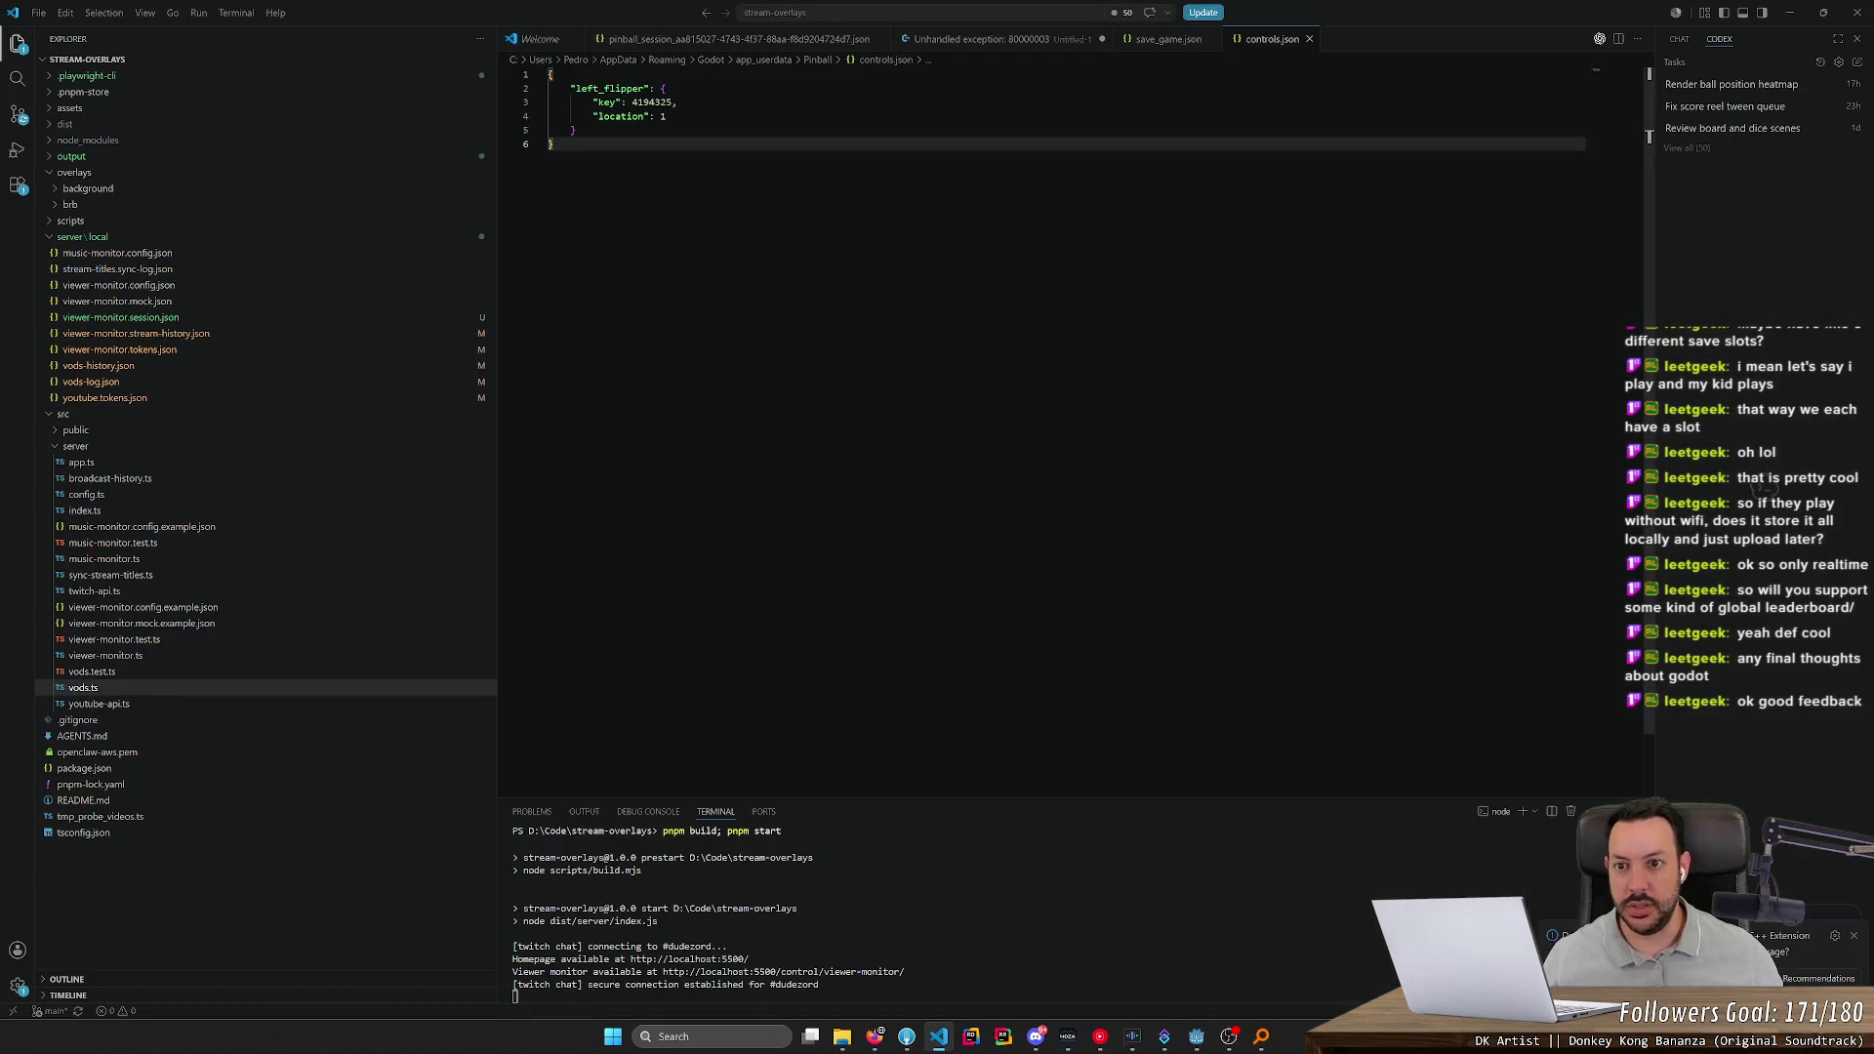
{"action": "key", "text": "alt+Tab"}
{"action": "left_click", "coordinate": [874, 386]}
{"action": "double_click", "coordinate": [873, 387]}
{"action": "type", "text": "key"}
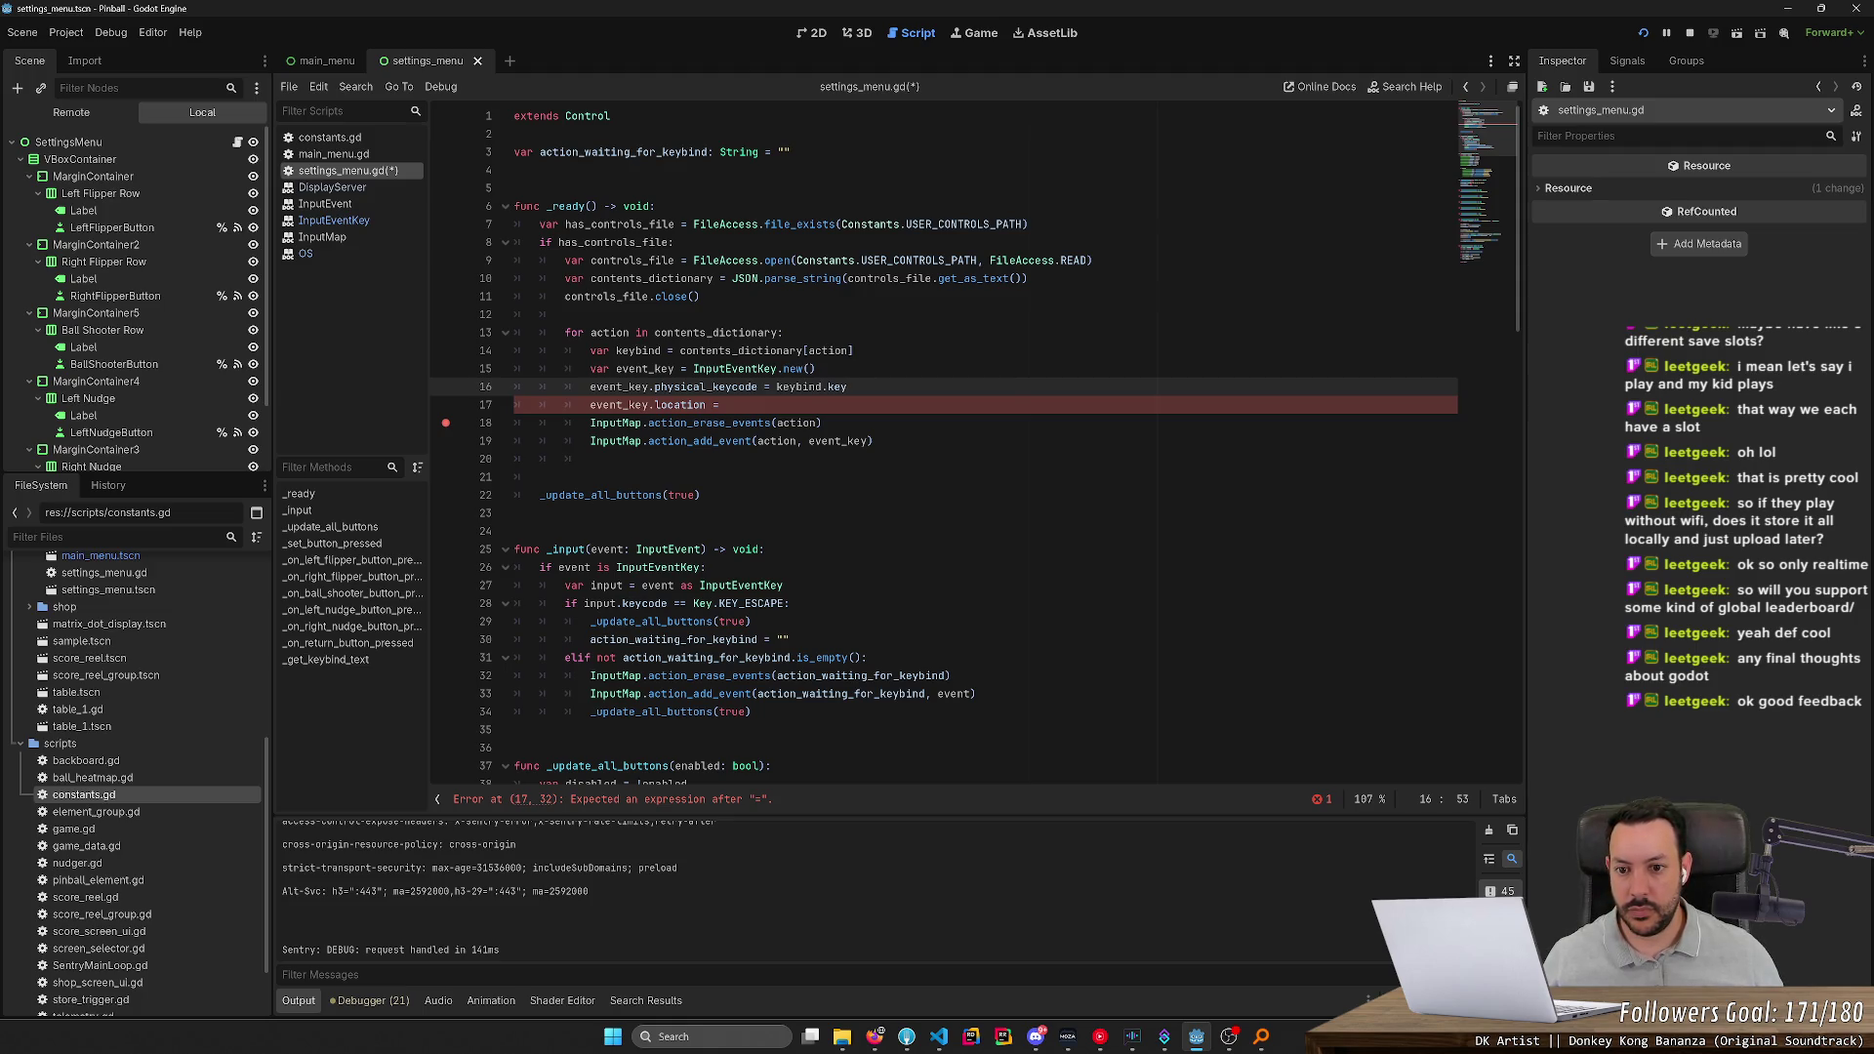
Use physical_keycode instead of key when loading (line 16) and saving (line 86)
{"action": "double_click", "coordinate": [705, 386]}
{"action": "key", "text": "ctrl+c"}
{"action": "double_click", "coordinate": [838, 386]}
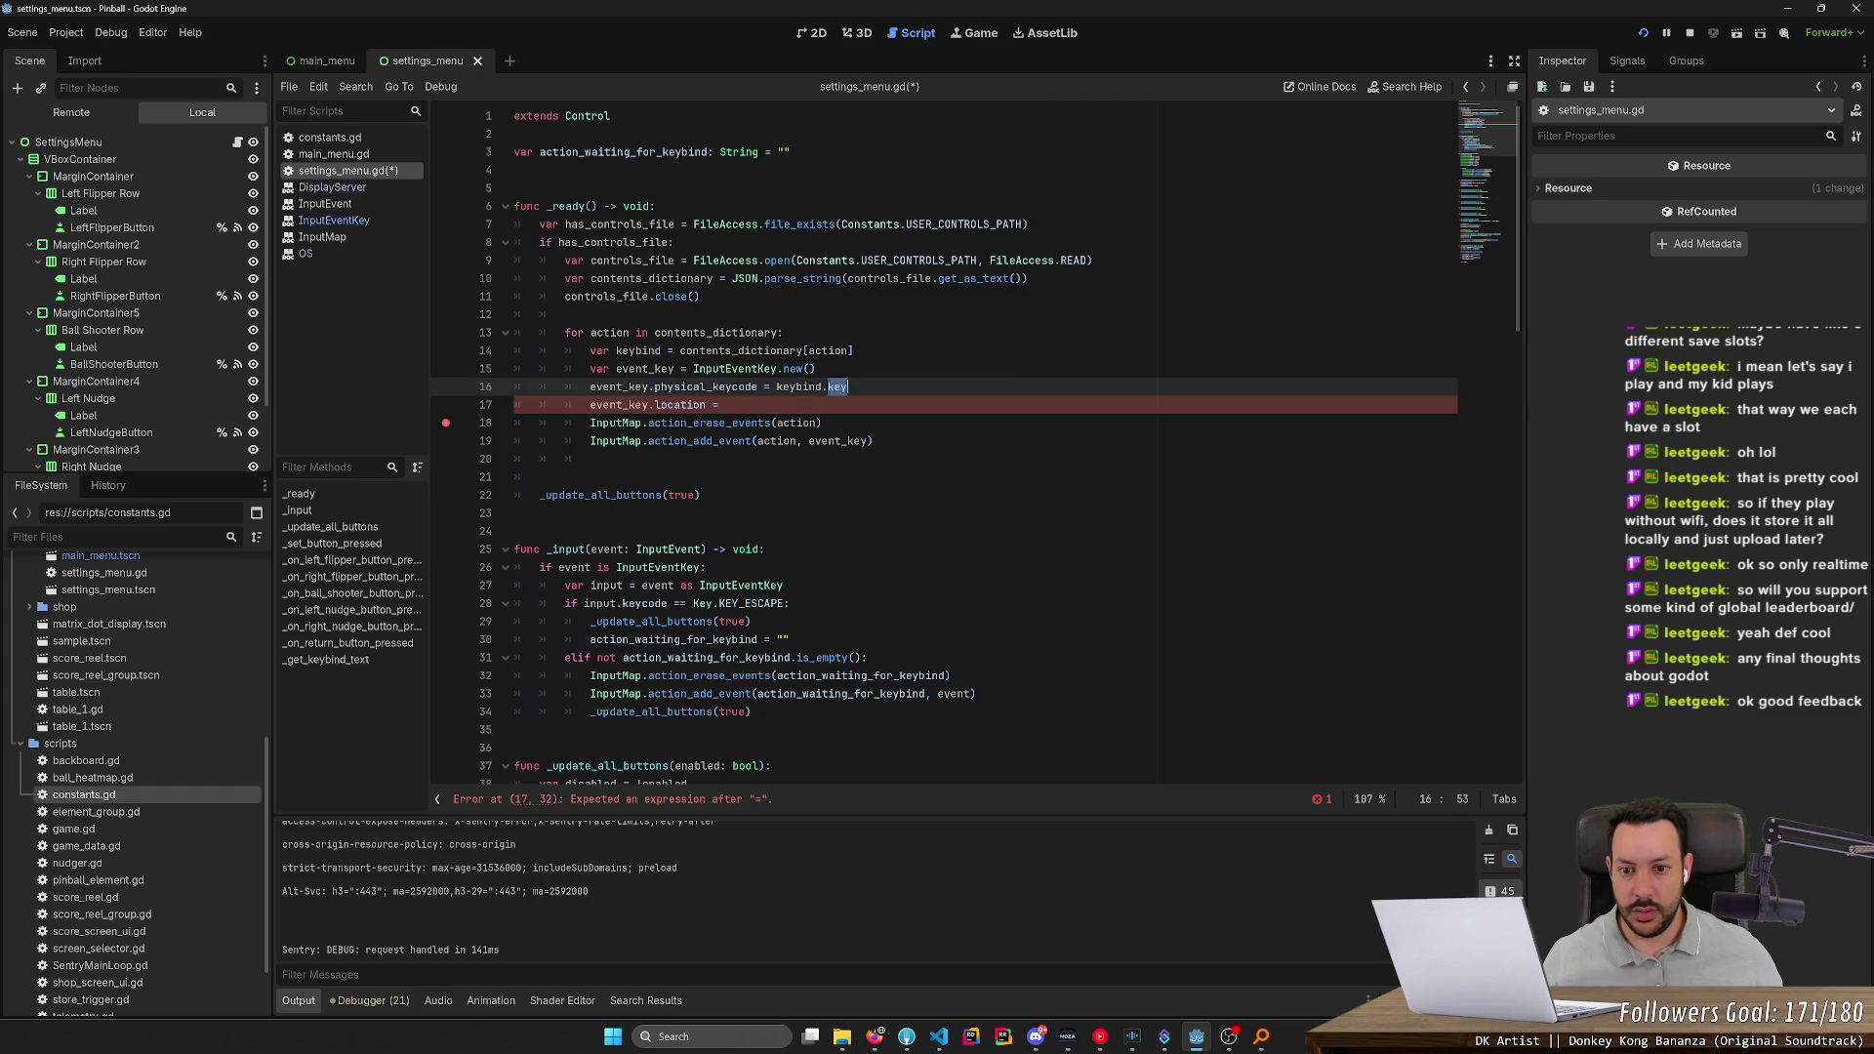
{"action": "key", "text": "ctrl+v"}
{"action": "left_click_drag", "start_coordinate": [1520, 218], "coordinate": [1520, 686]}
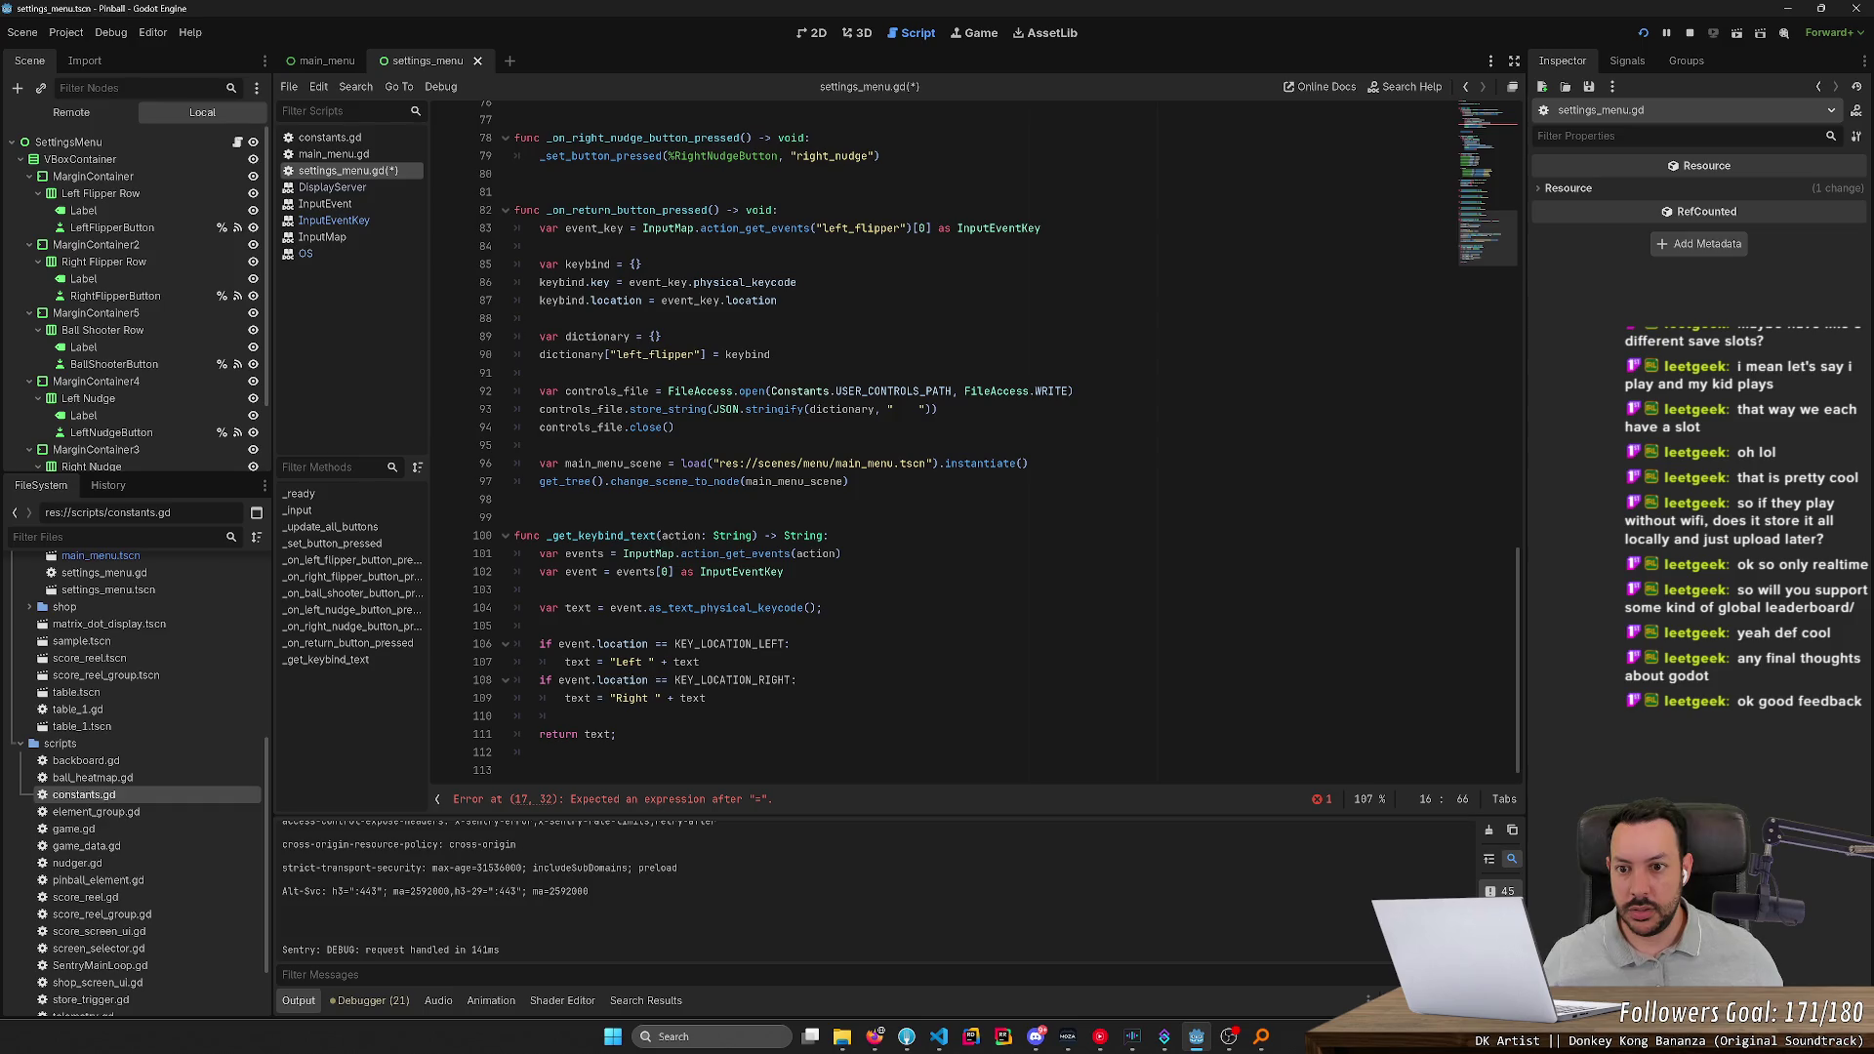
{"action": "double_click", "coordinate": [605, 282]}
{"action": "key", "text": "ctrl+v"}
{"action": "key", "text": "ctrl+s"}
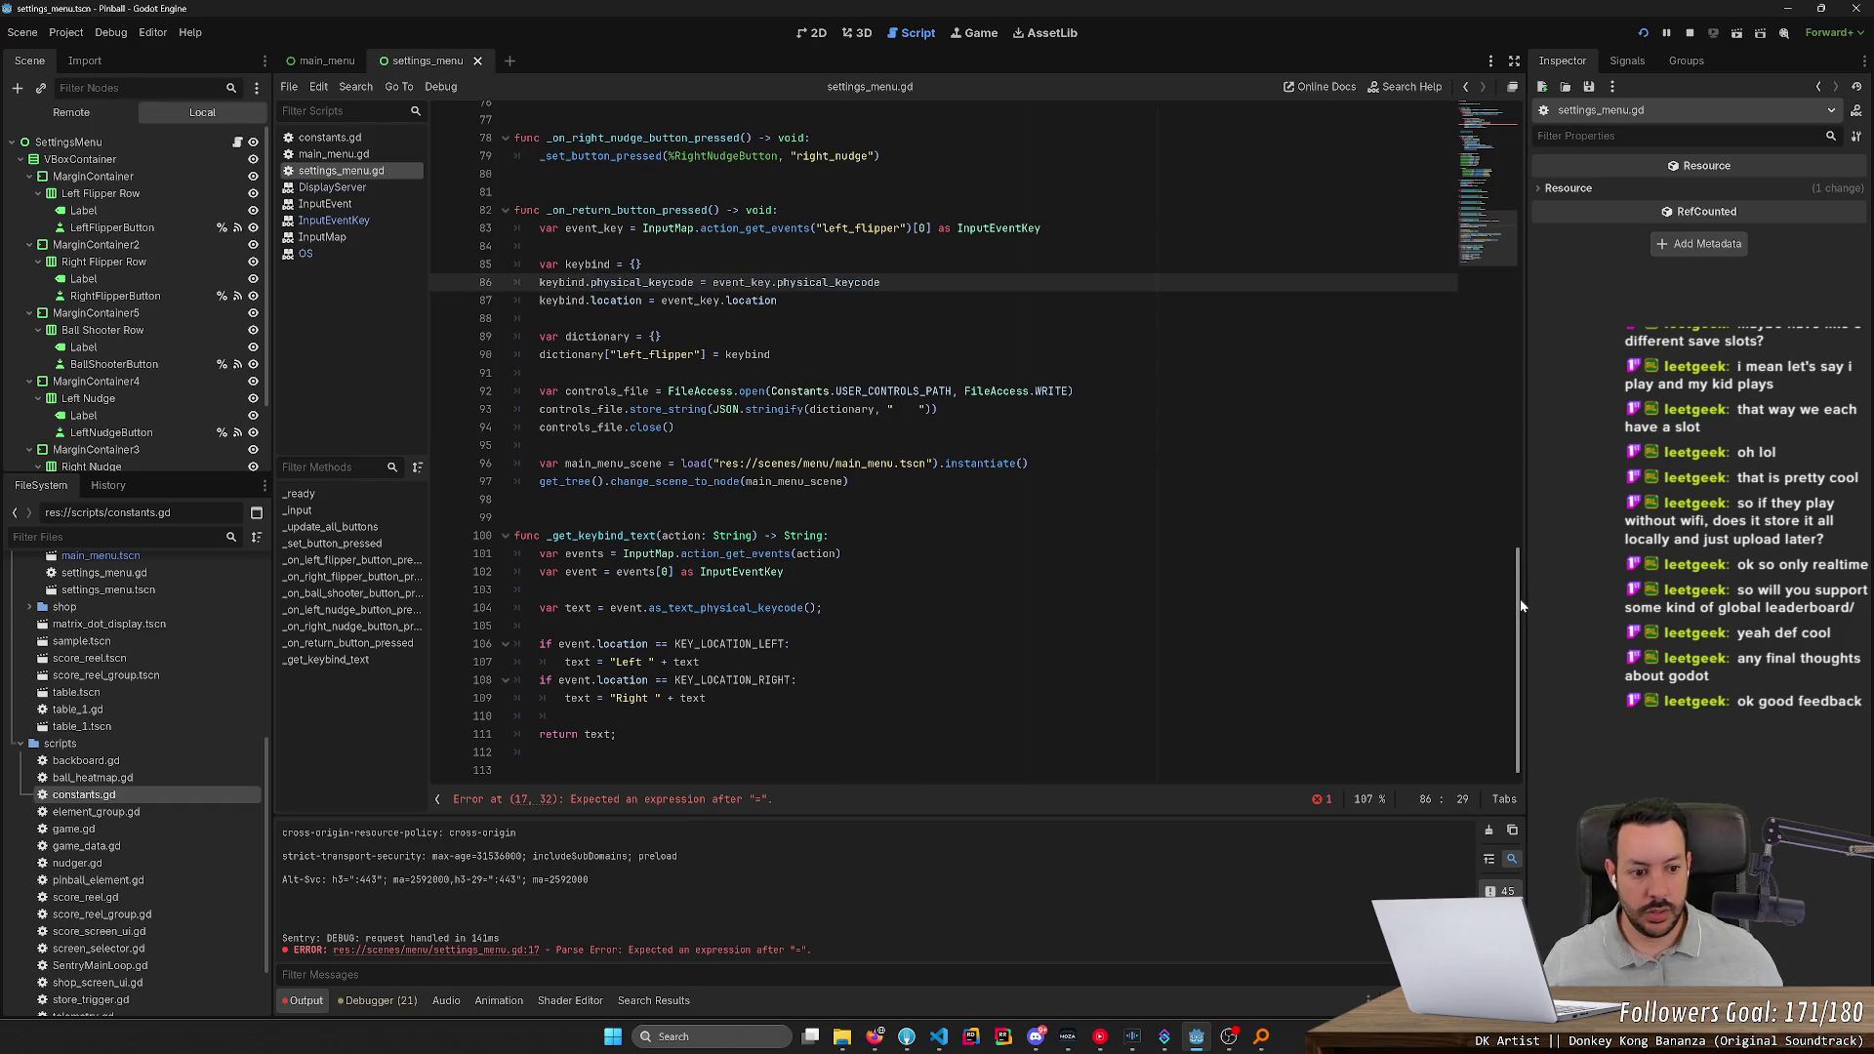
Complete the location assignment as event_key.location = keybind.location and save
{"action": "left_click", "coordinate": [1482, 212]}
{"action": "scroll", "coordinate": [1481, 213], "scroll_direction": "up", "scroll_amount": 3}
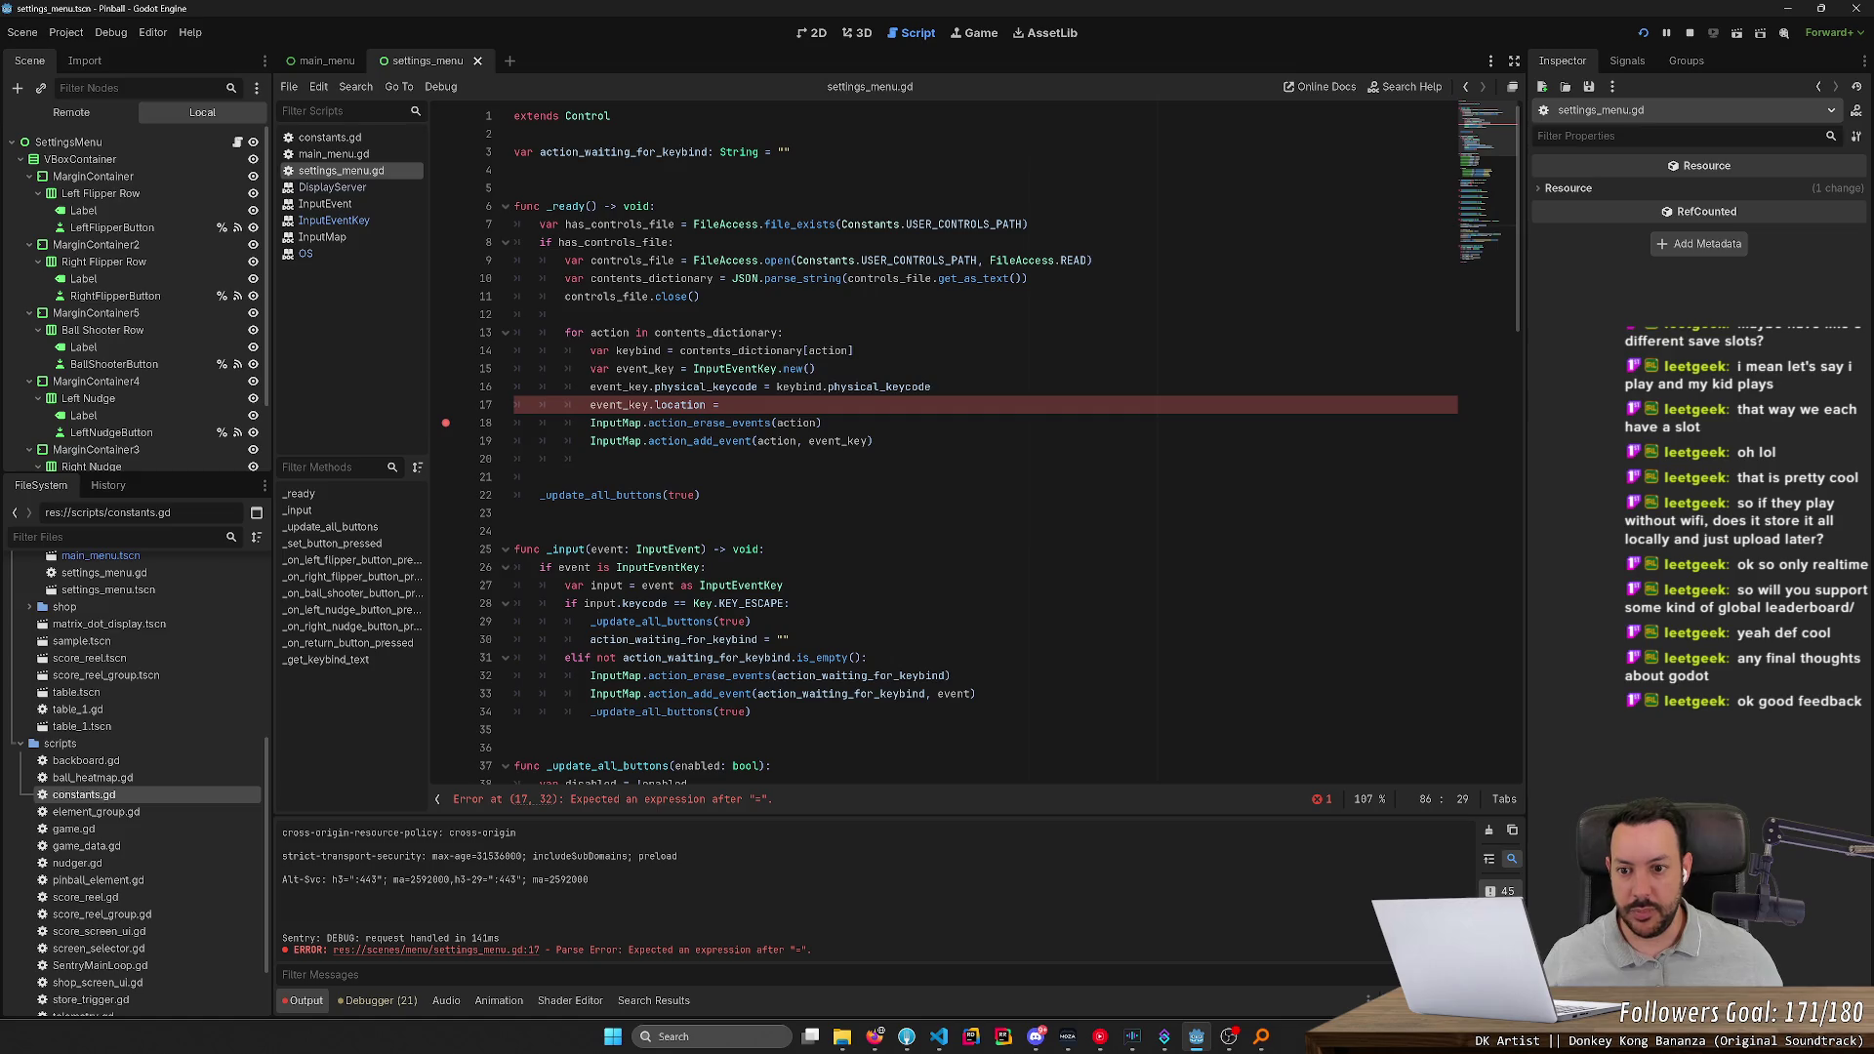
{"action": "left_click", "coordinate": [722, 404]}
{"action": "type", "text": "keybind"}
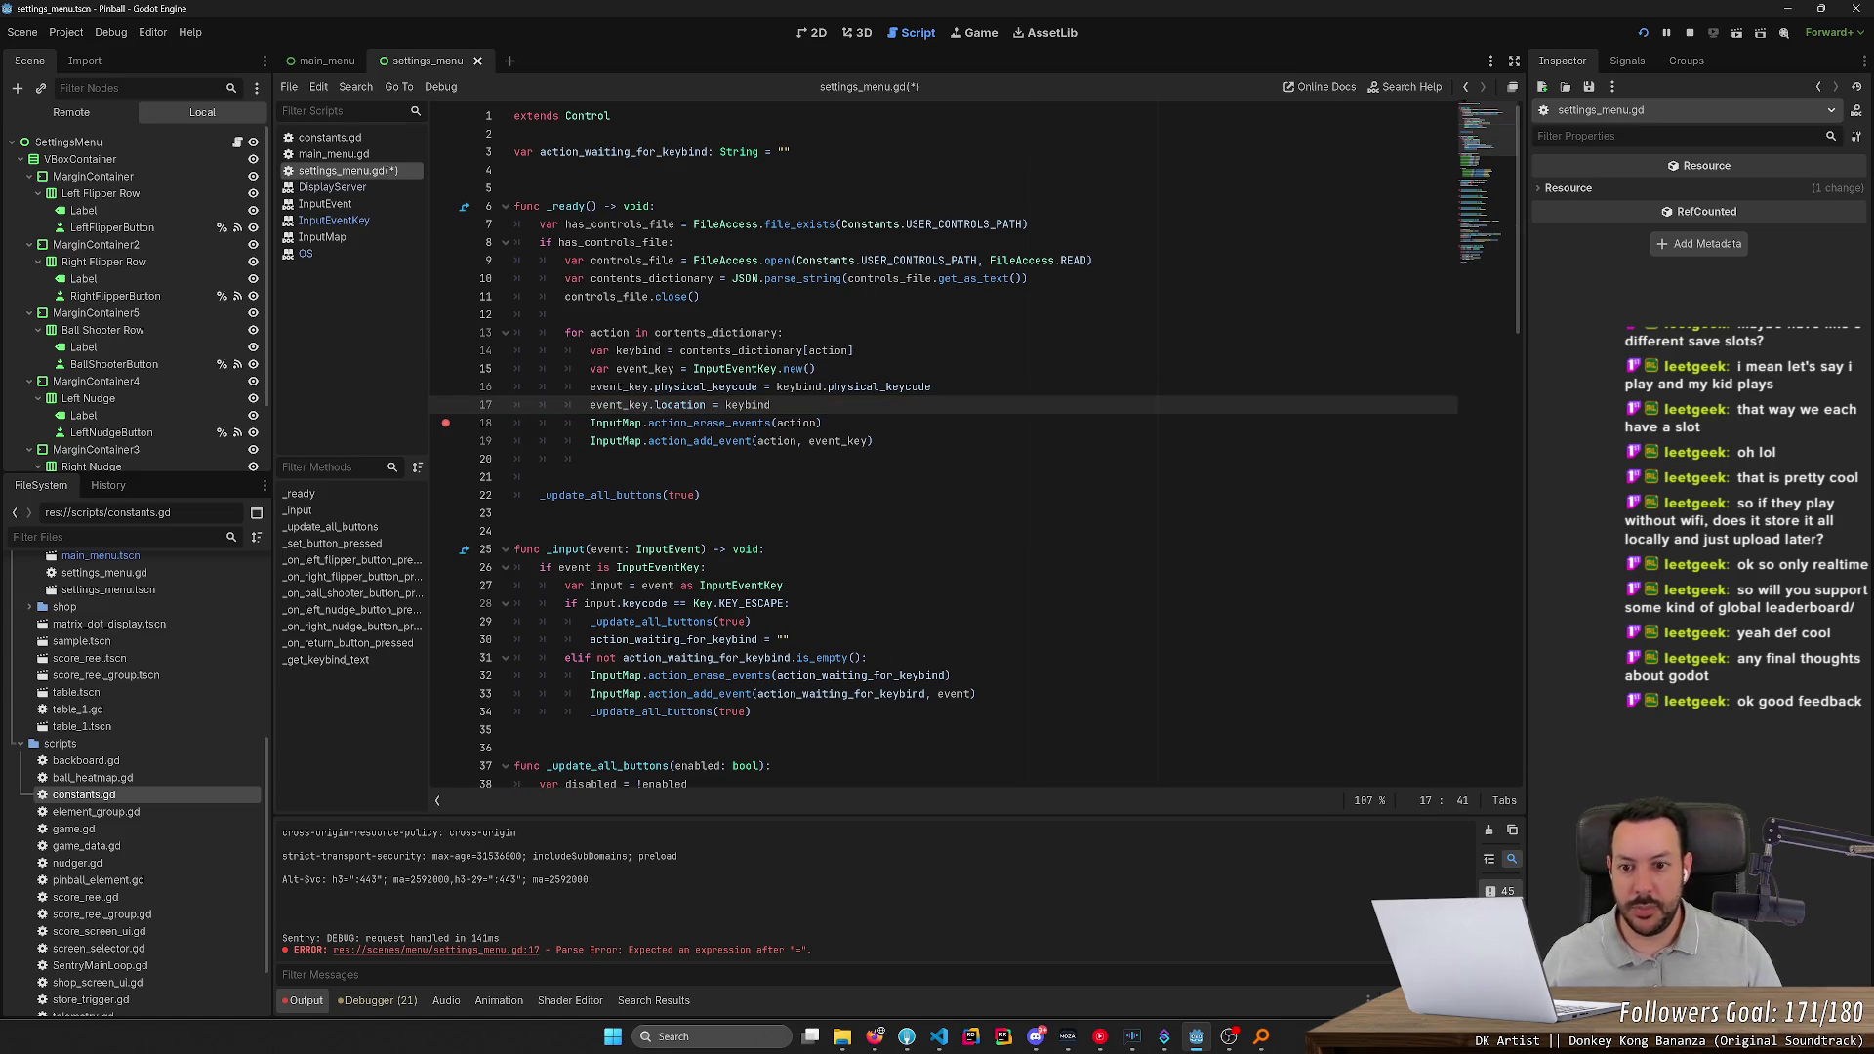
{"action": "type", "text": ".location"}
{"action": "key", "text": "ctrl+s"}
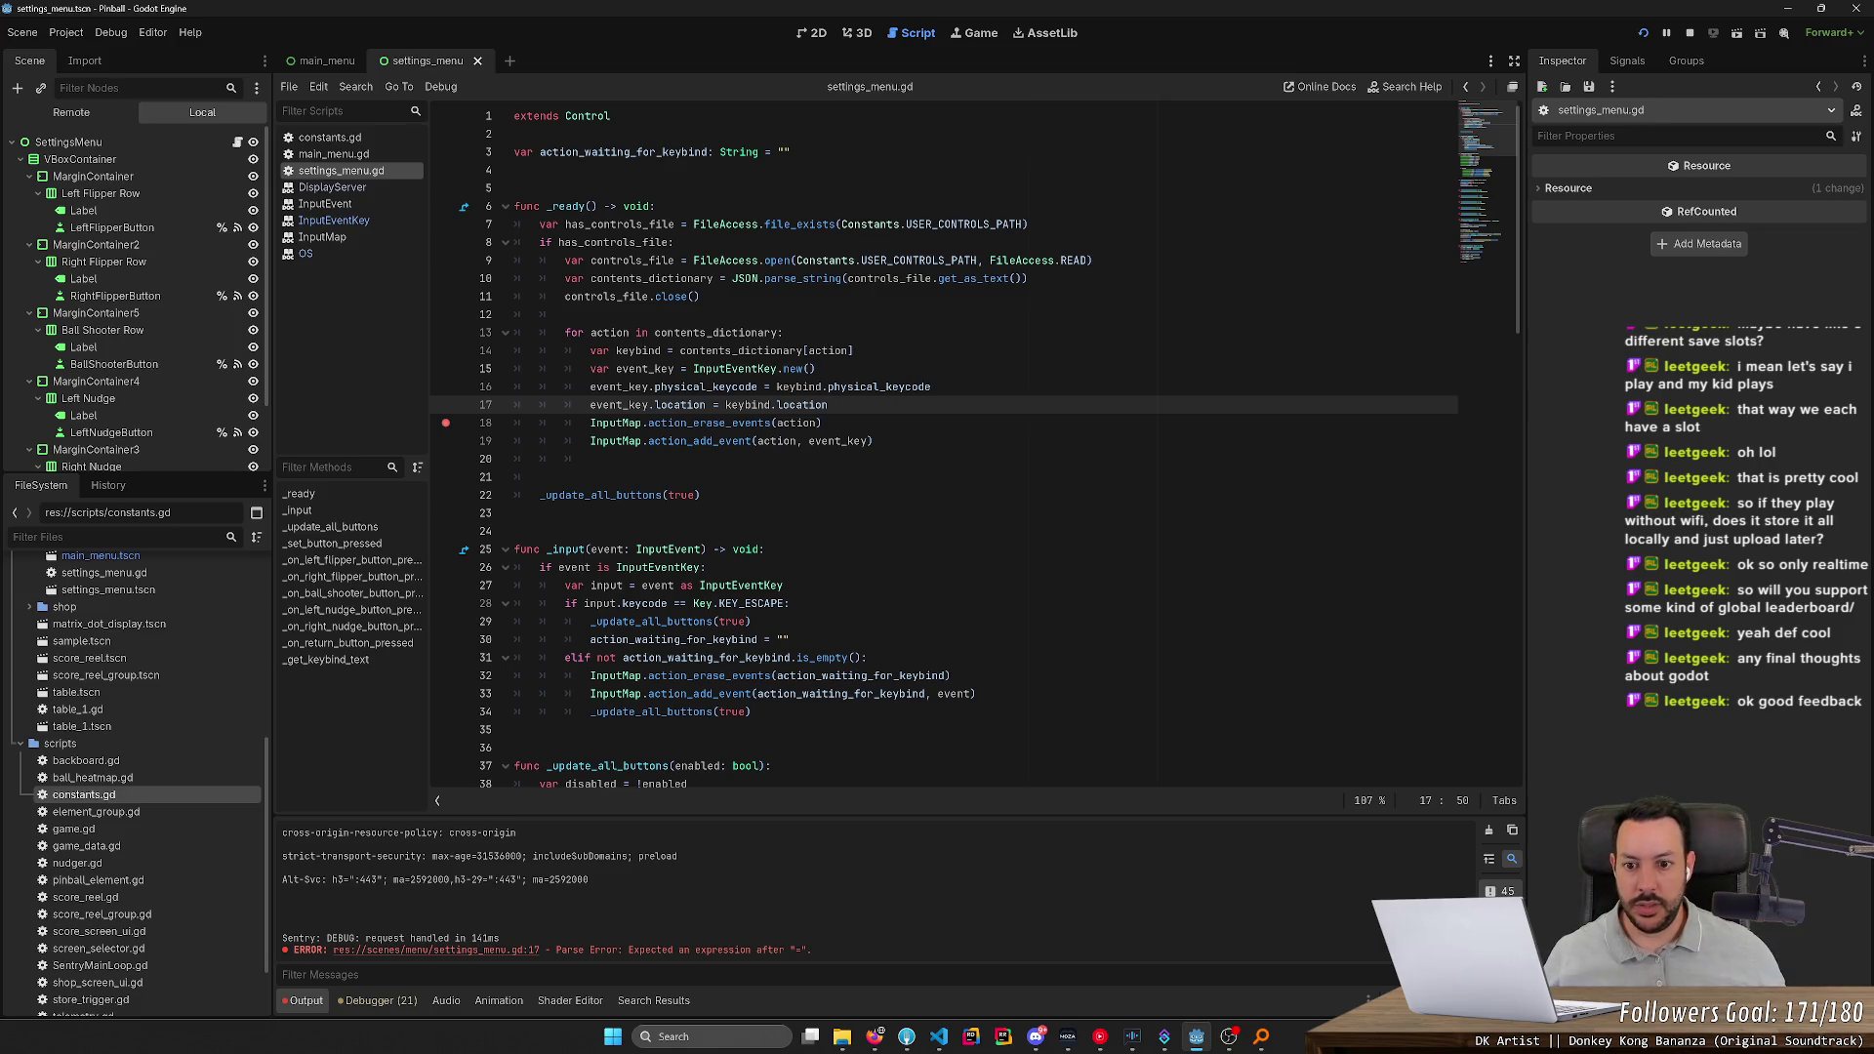
Move the action_erase_events line to the top of the loop, tidy blank lines, and save
{"action": "key", "text": "Down"}
{"action": "key", "text": "shift+Home"}
{"action": "key", "text": "ctrl+c"}
{"action": "key", "text": "BackSpace"}
{"action": "key", "text": "BackSpace"}
{"action": "key", "text": "Up"}
{"action": "key", "text": "Up"}
{"action": "key", "text": "Up"}
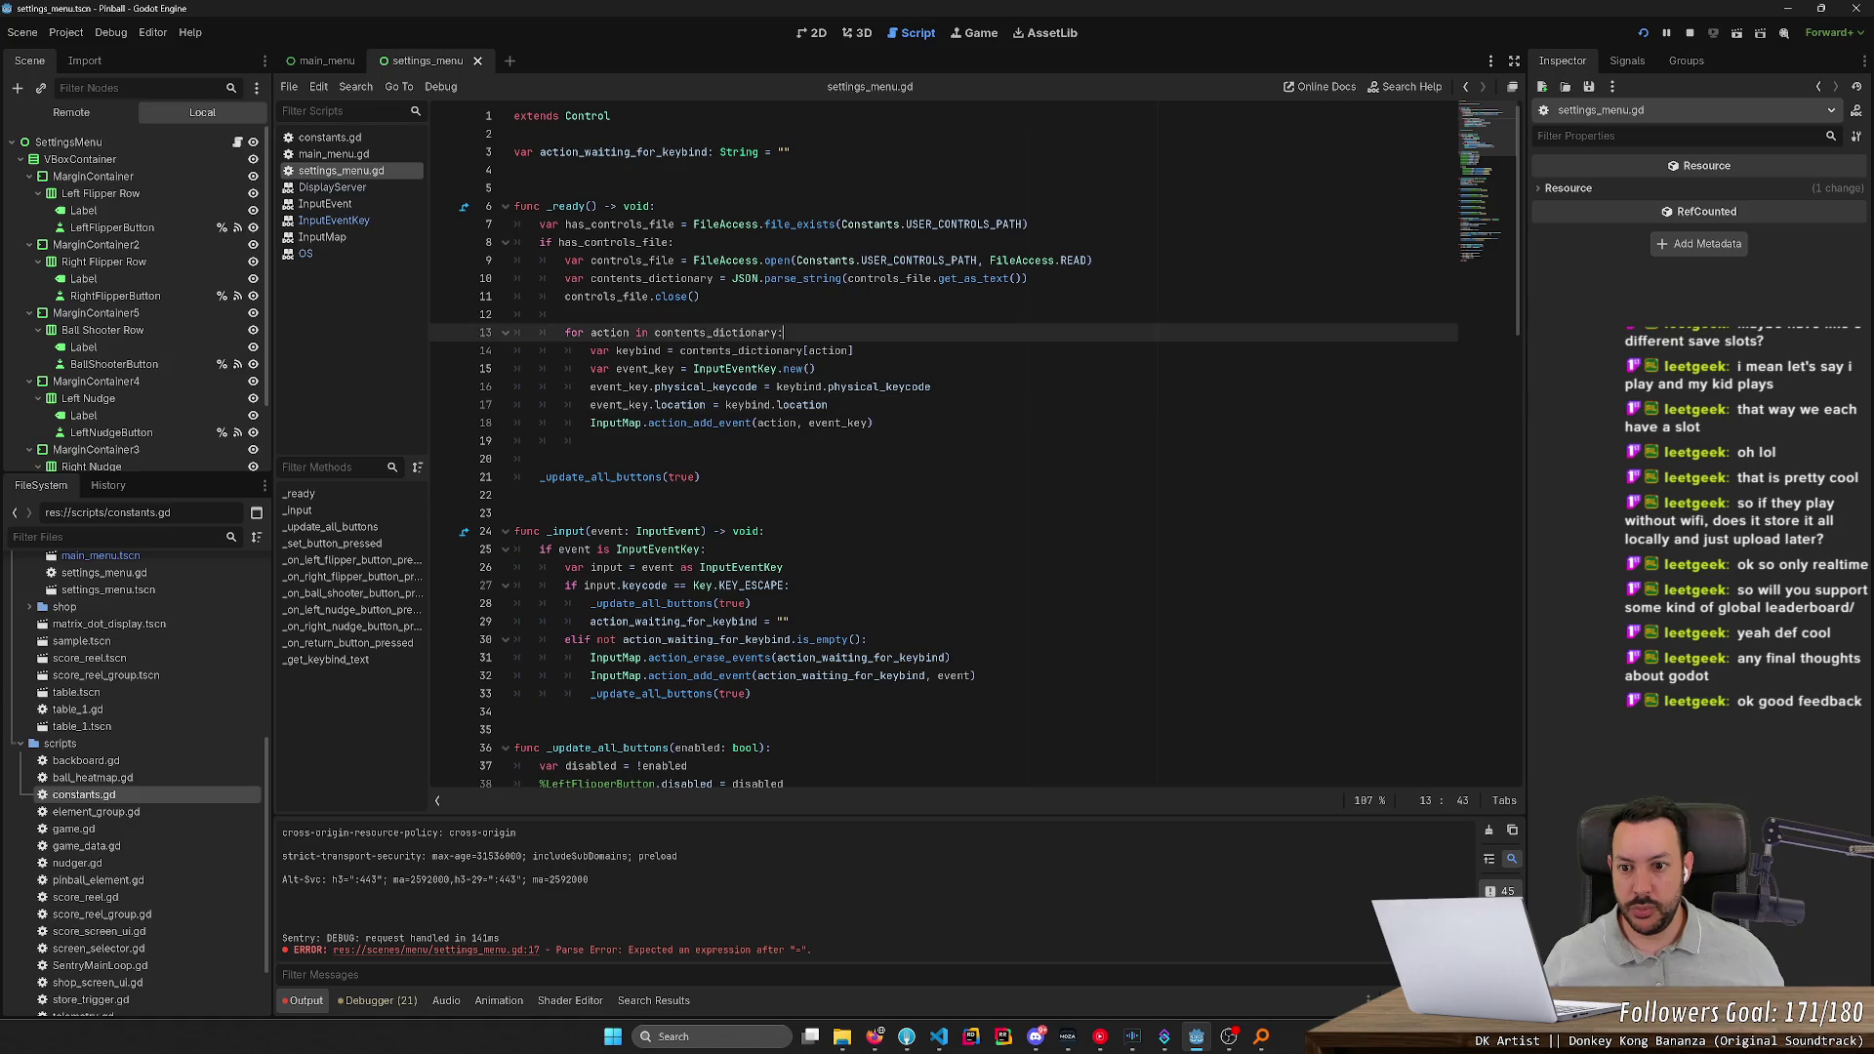
{"action": "key", "text": "Return"}
{"action": "key", "text": "ctrl+v"}
{"action": "key", "text": "Return"}
{"action": "key", "text": "Up"}
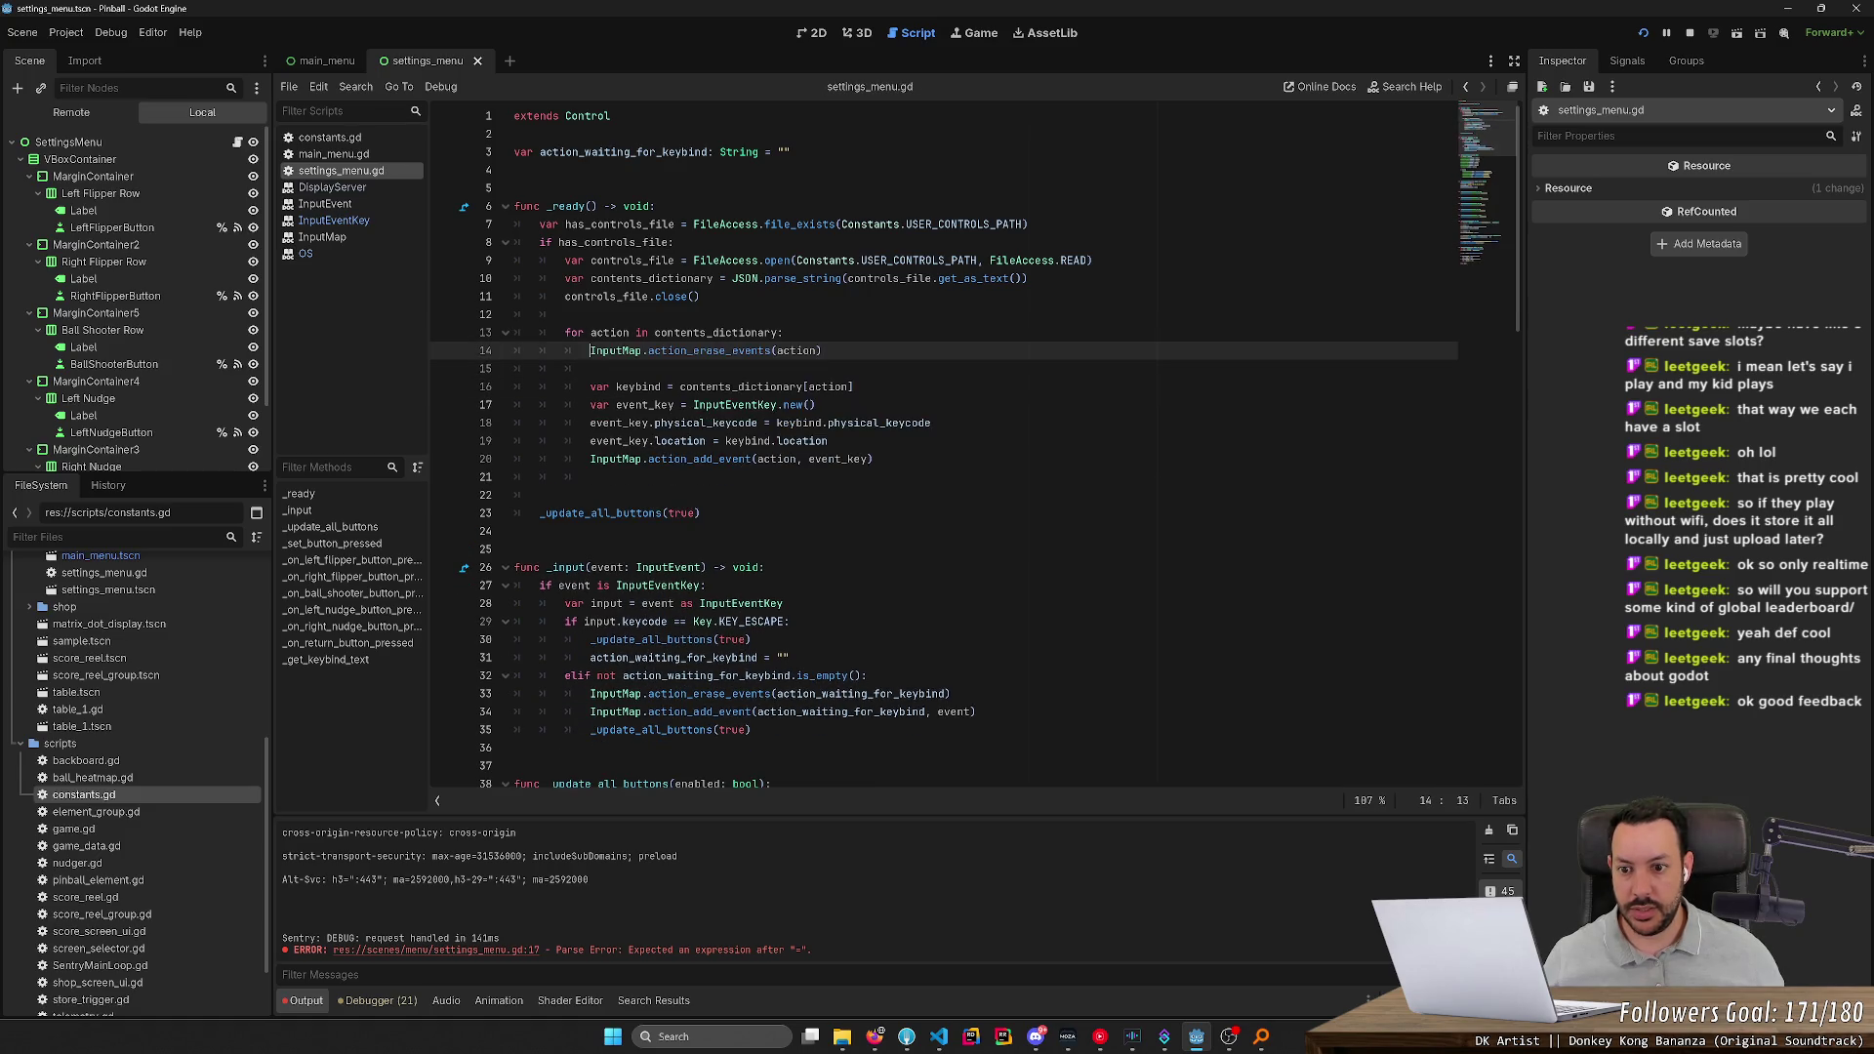
{"action": "key", "text": "Down"}
{"action": "key", "text": "Down"}
{"action": "key", "text": "Down"}
{"action": "key", "text": "alt+Down"}
{"action": "key", "text": "Down"}
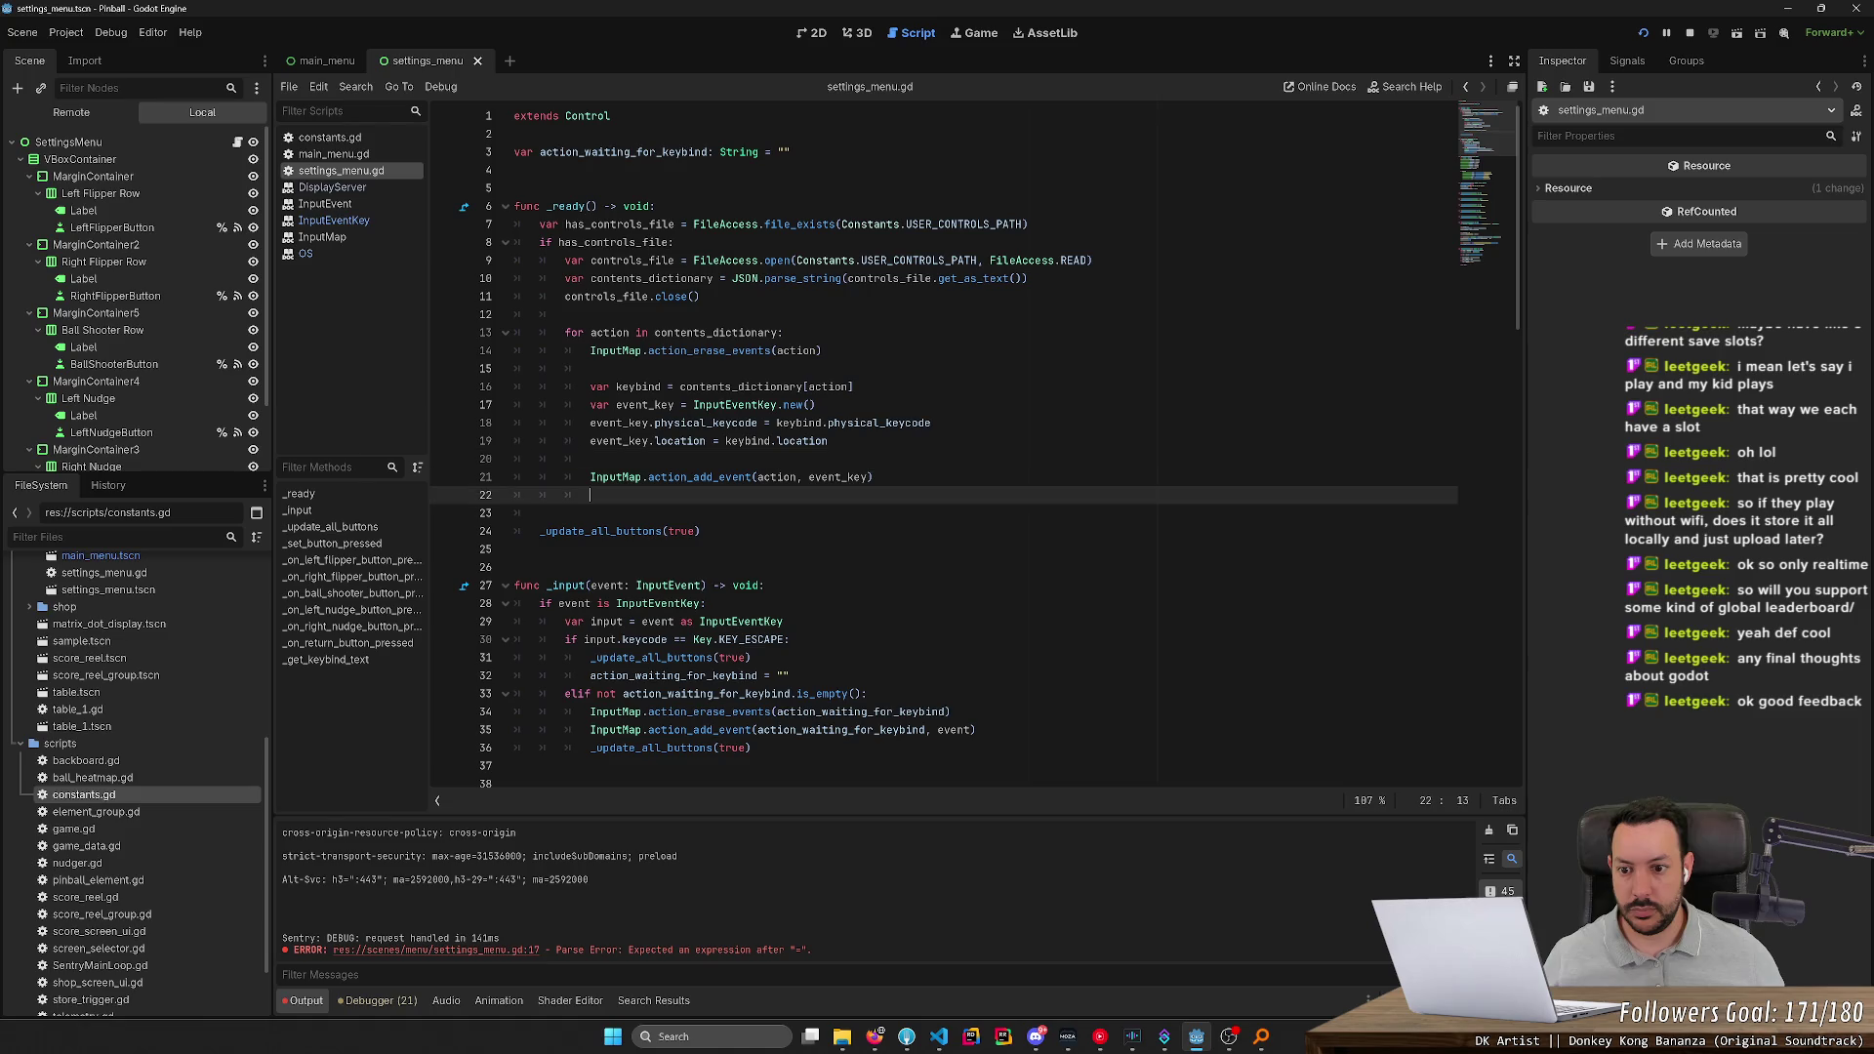
{"action": "key", "text": "ctrl+s"}
Test-run the project and stop it after the Dictionary error on the old saved data
{"action": "left_click", "coordinate": [1689, 33]}
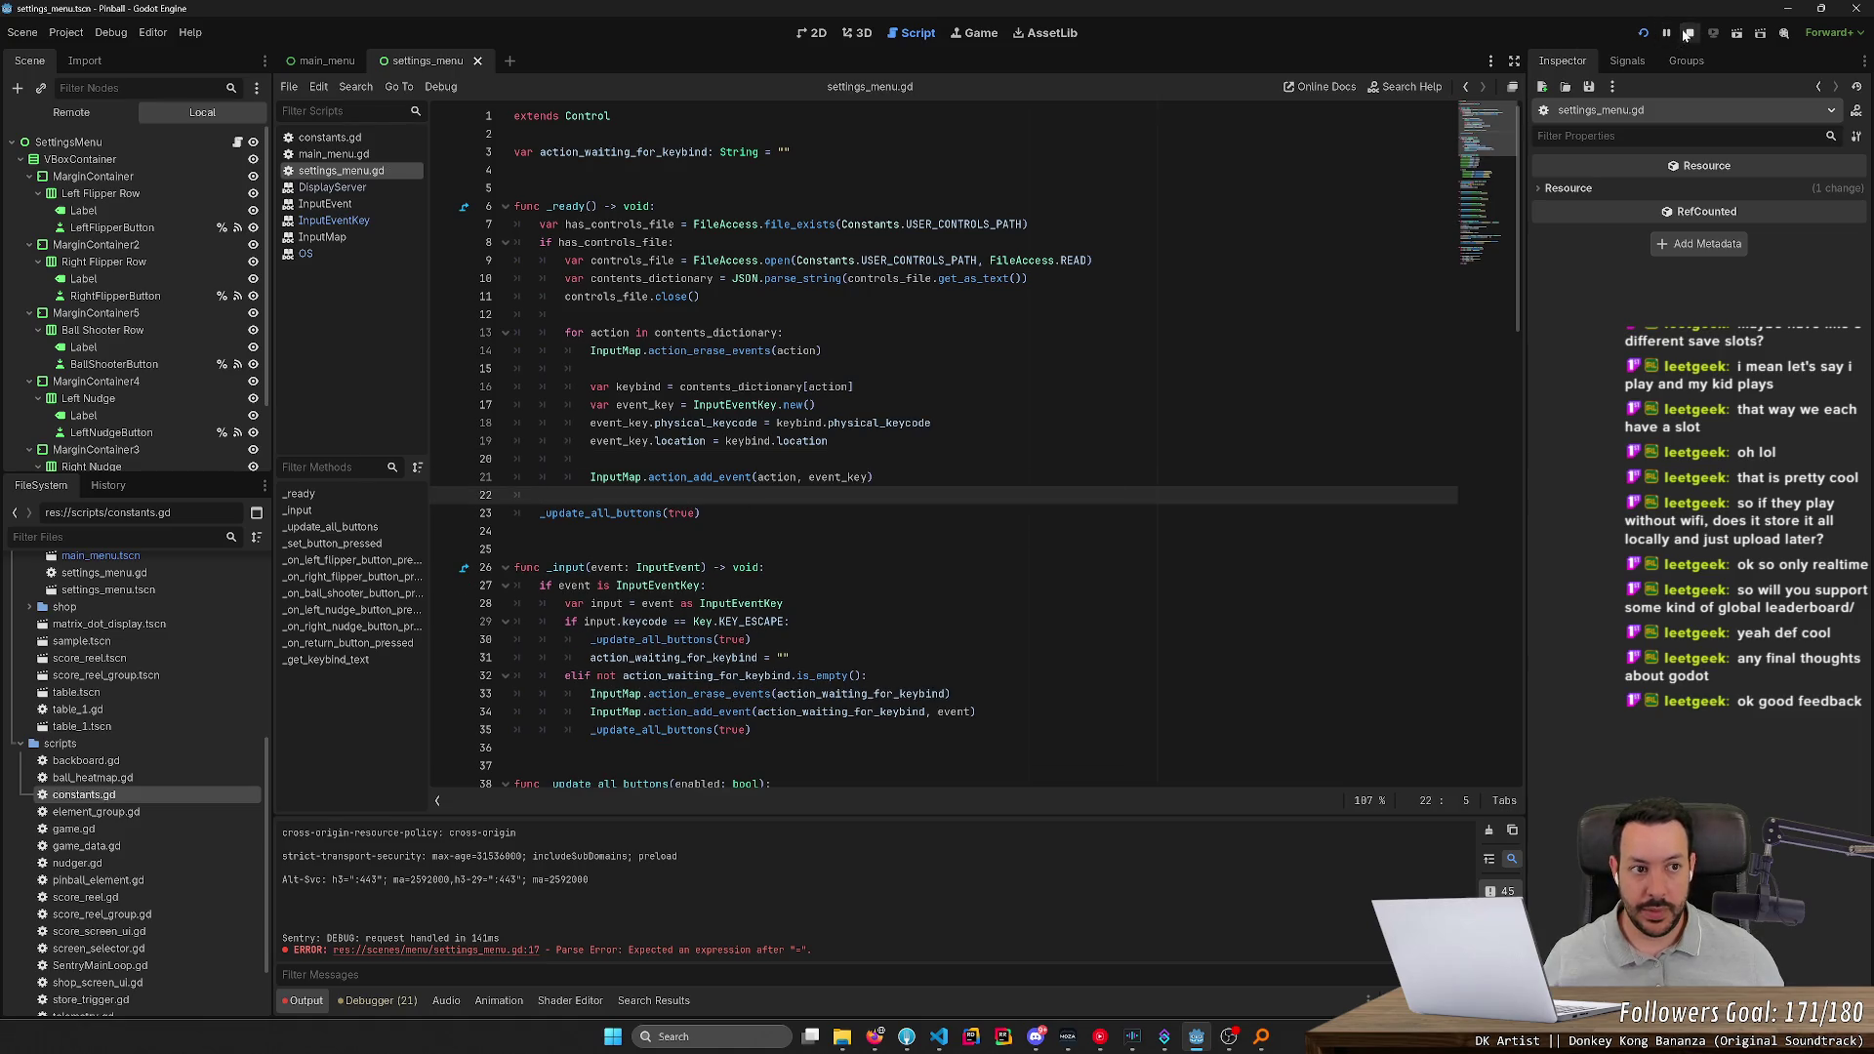
{"action": "mouse_move", "coordinate": [842, 1037]}
{"action": "left_click", "coordinate": [896, 963]}
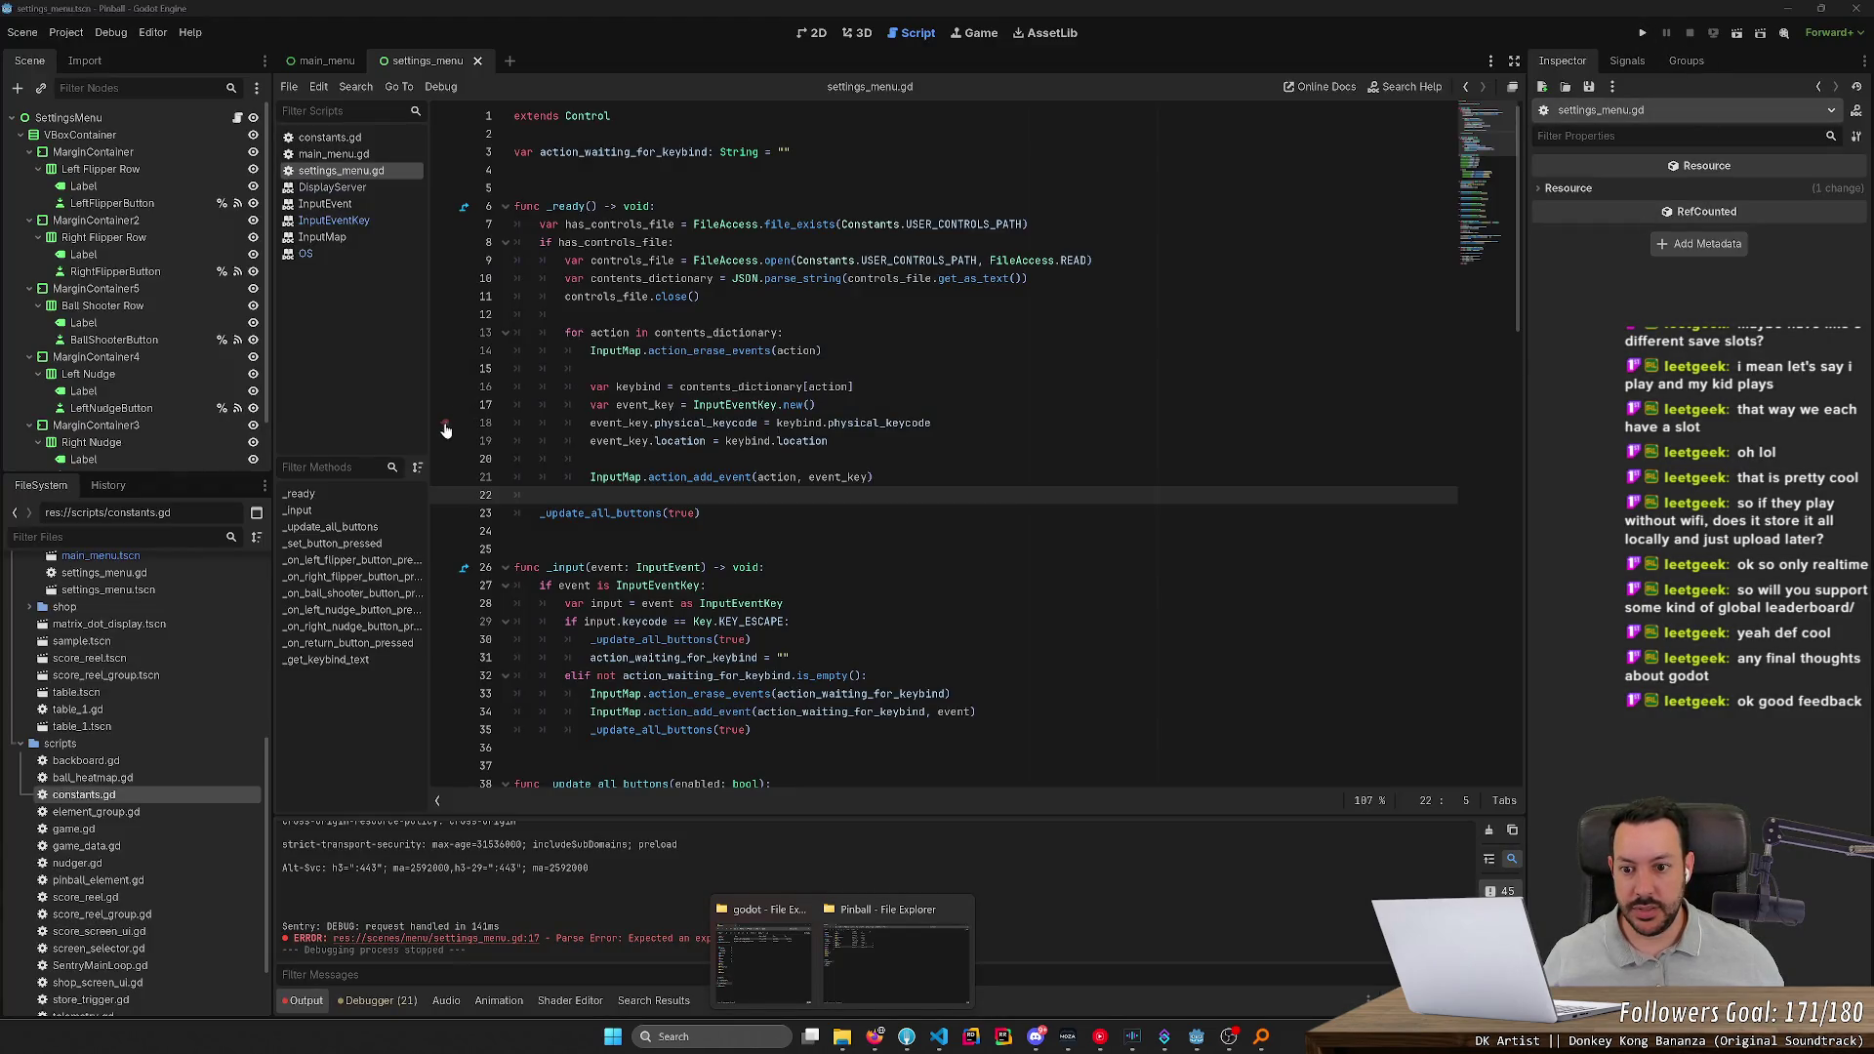
{"action": "left_click", "coordinate": [1642, 32]}
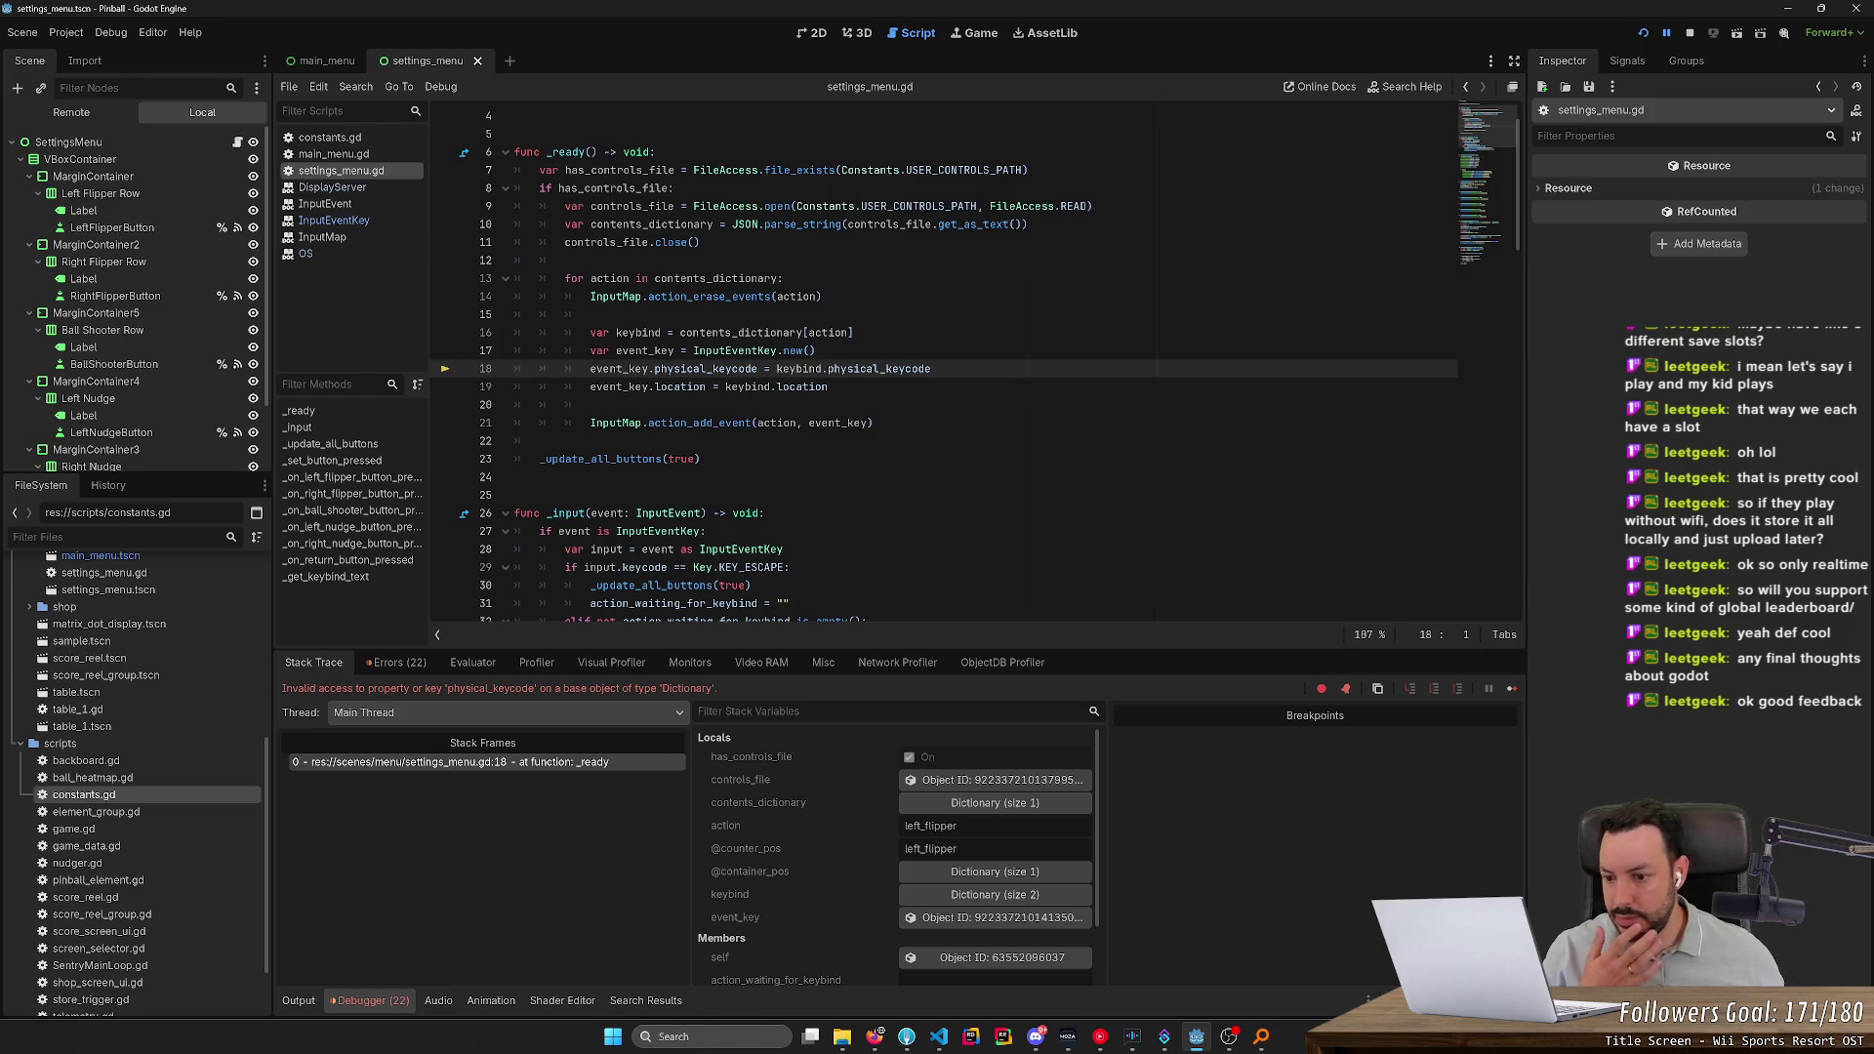
{"action": "left_click", "coordinate": [1689, 32]}
Rename left_flipper's "key" field to "physical_keycode" in controls.json and save it
{"action": "key", "text": "alt+Tab"}
{"action": "key", "text": "alt+Tab"}
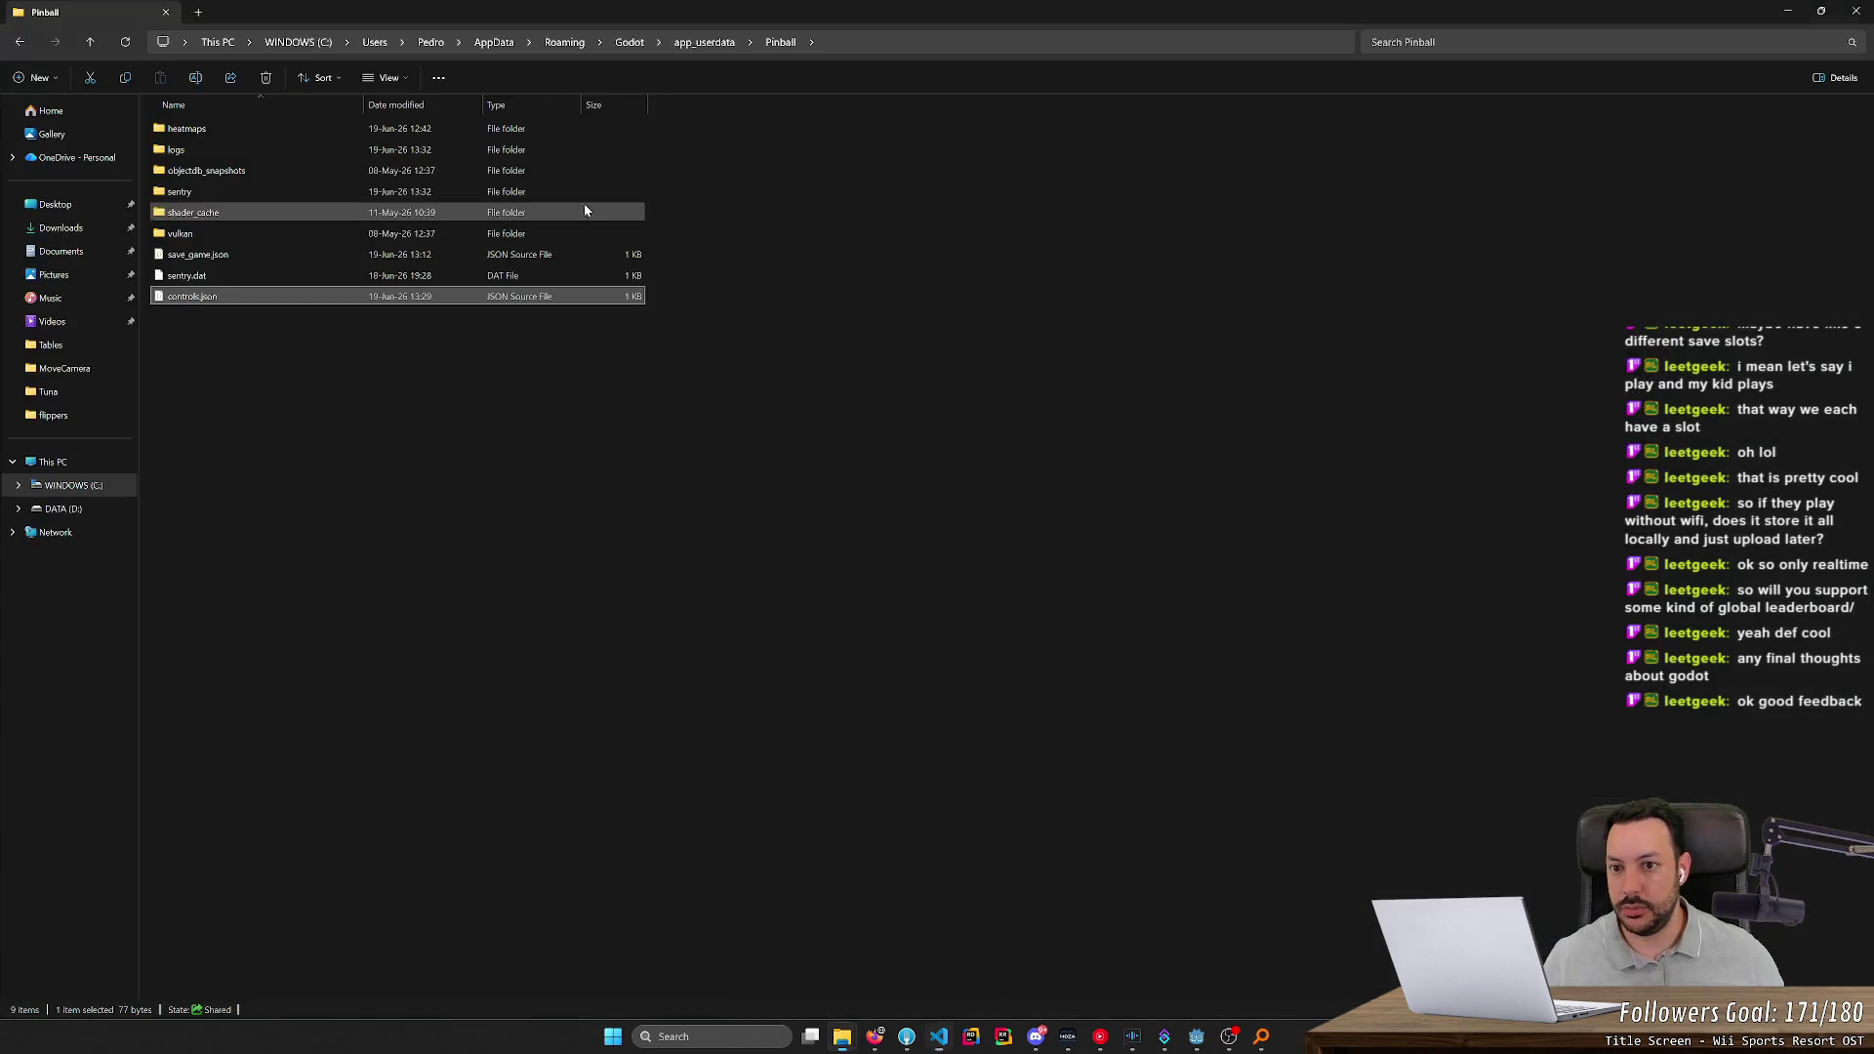
{"action": "key", "text": "alt+Tab"}
{"action": "type", "text": "physical"}
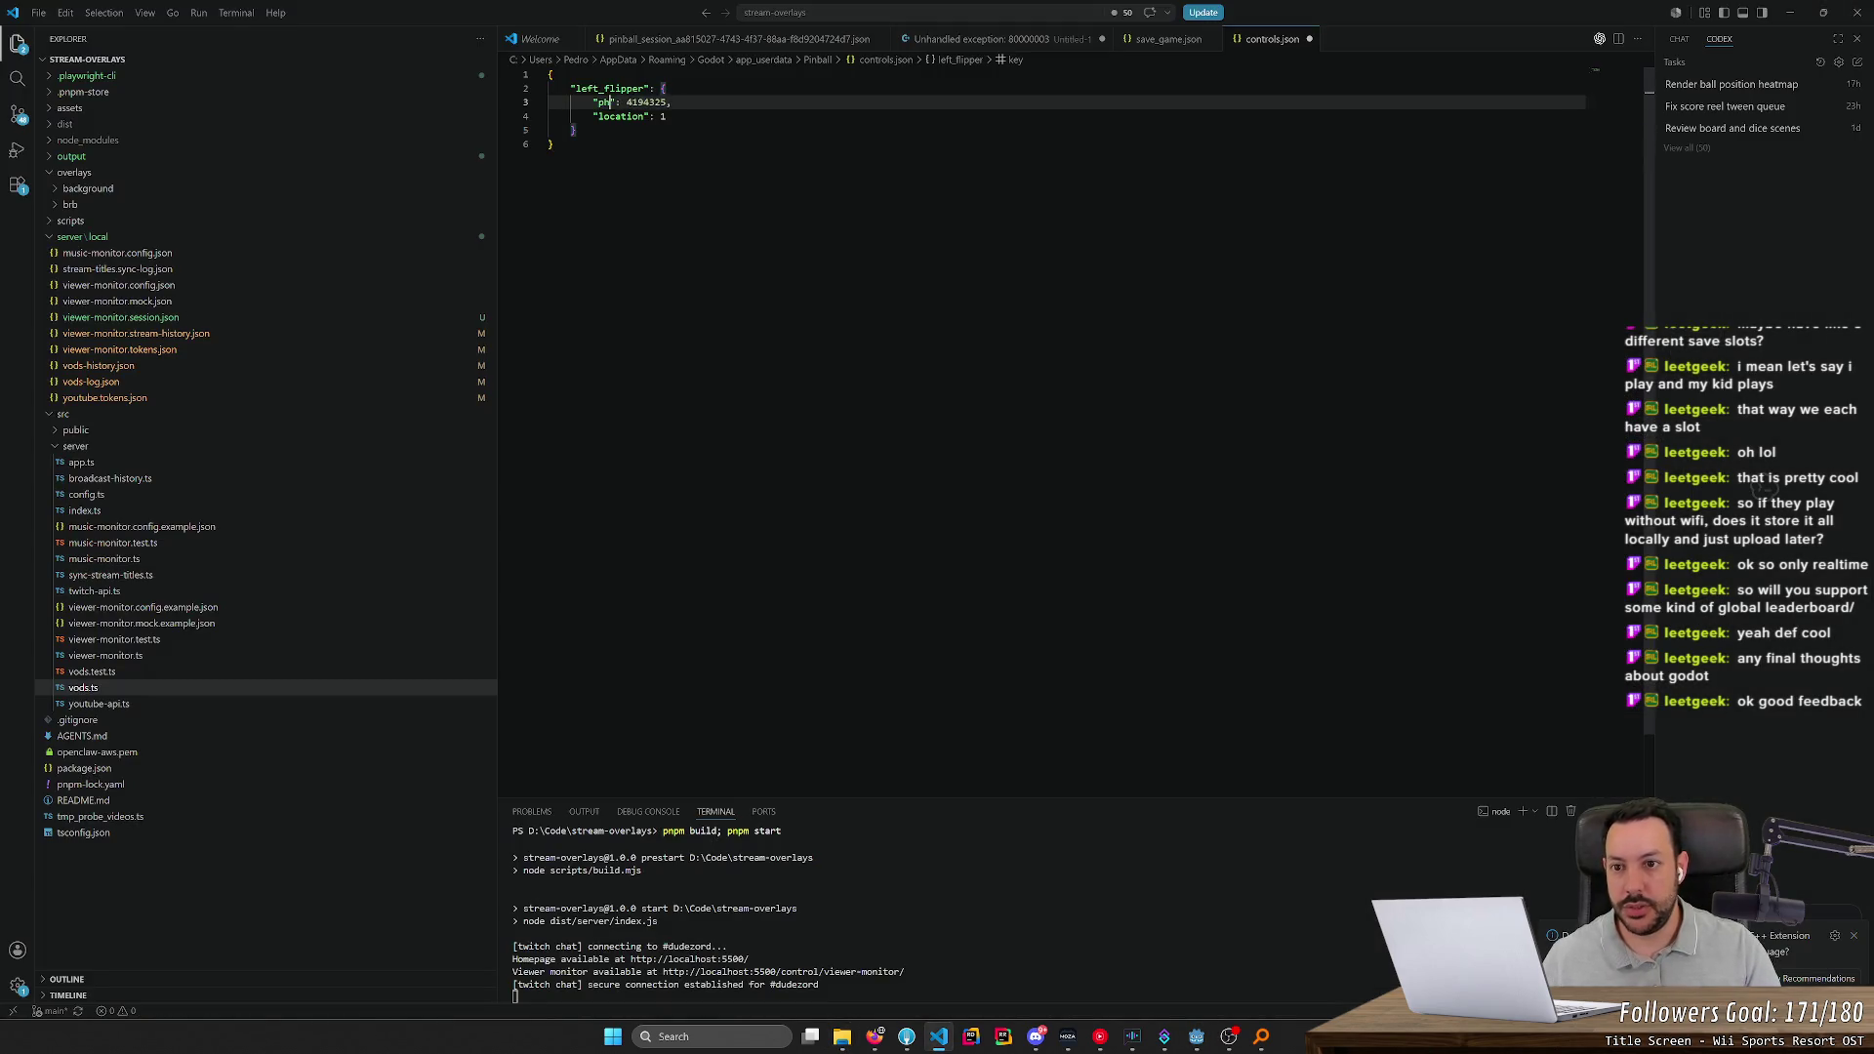
{"action": "type", "text": "_keycode"}
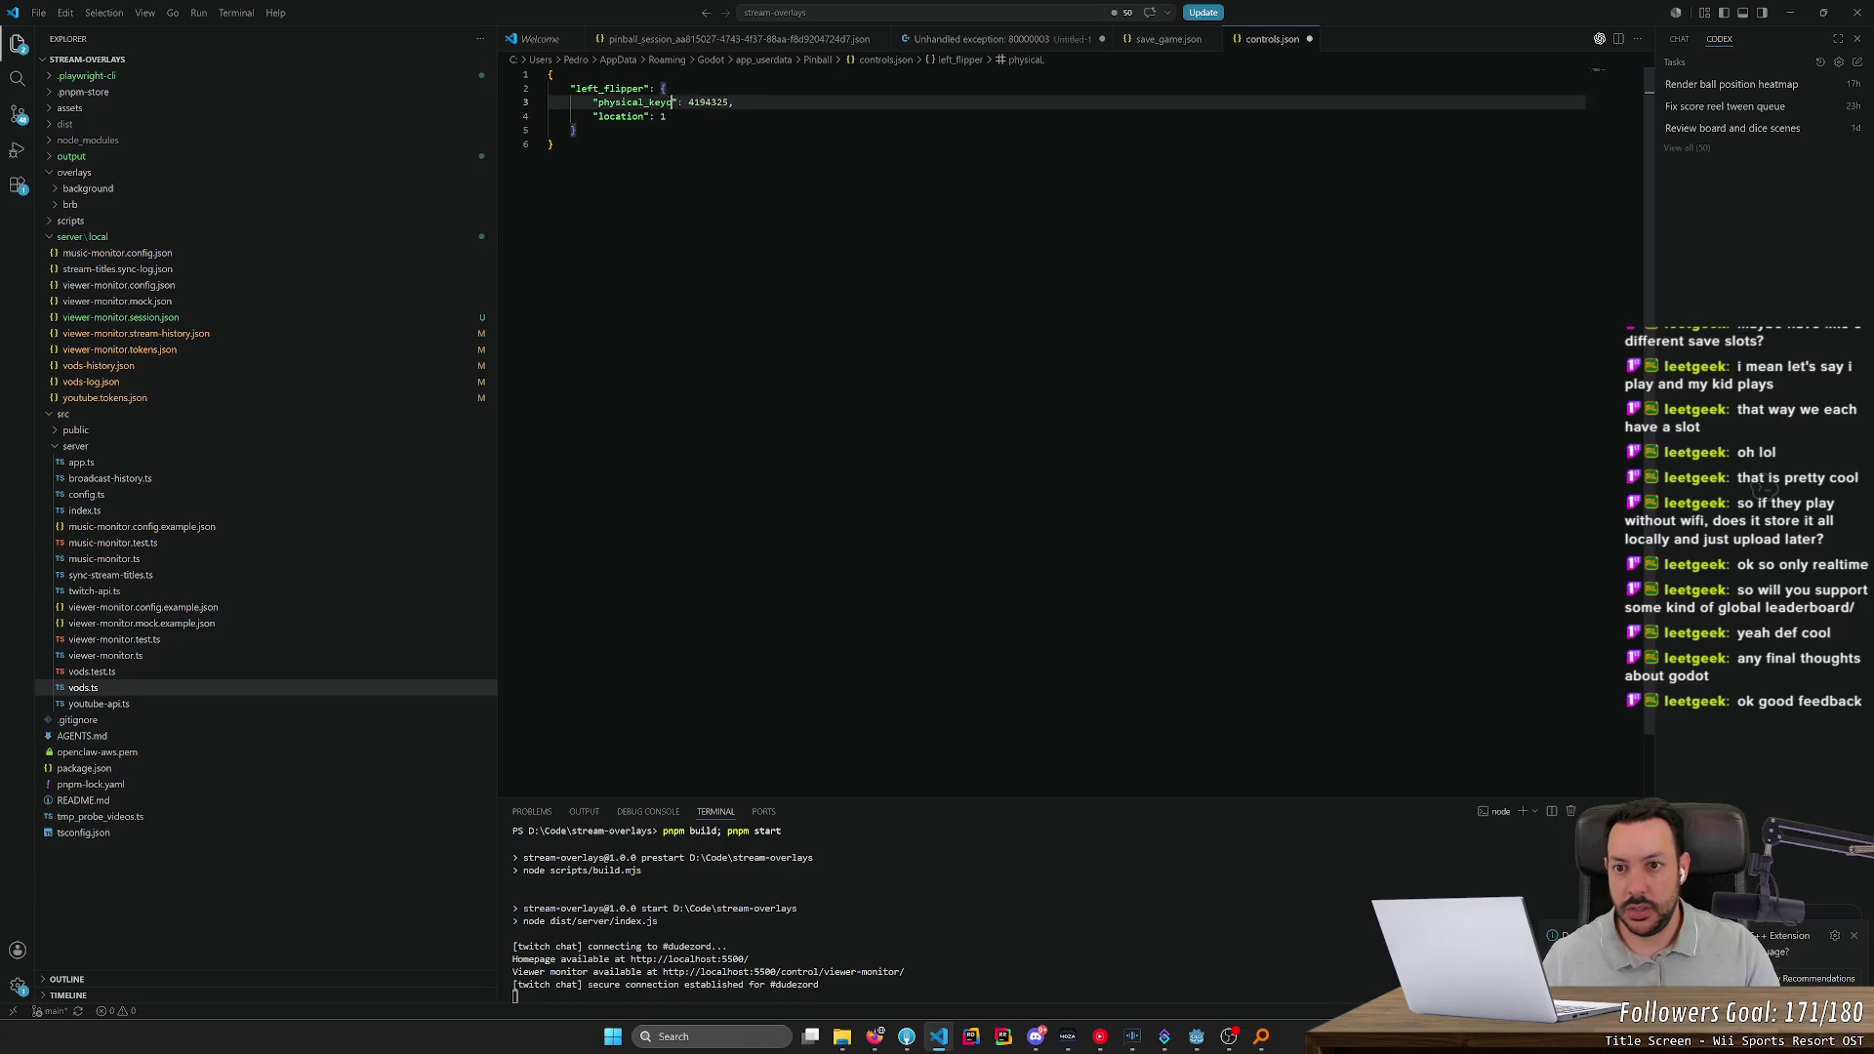
{"action": "key", "text": "alt+Tab"}
{"action": "key", "text": "alt+Tab"}
{"action": "key", "text": "ctrl+s"}
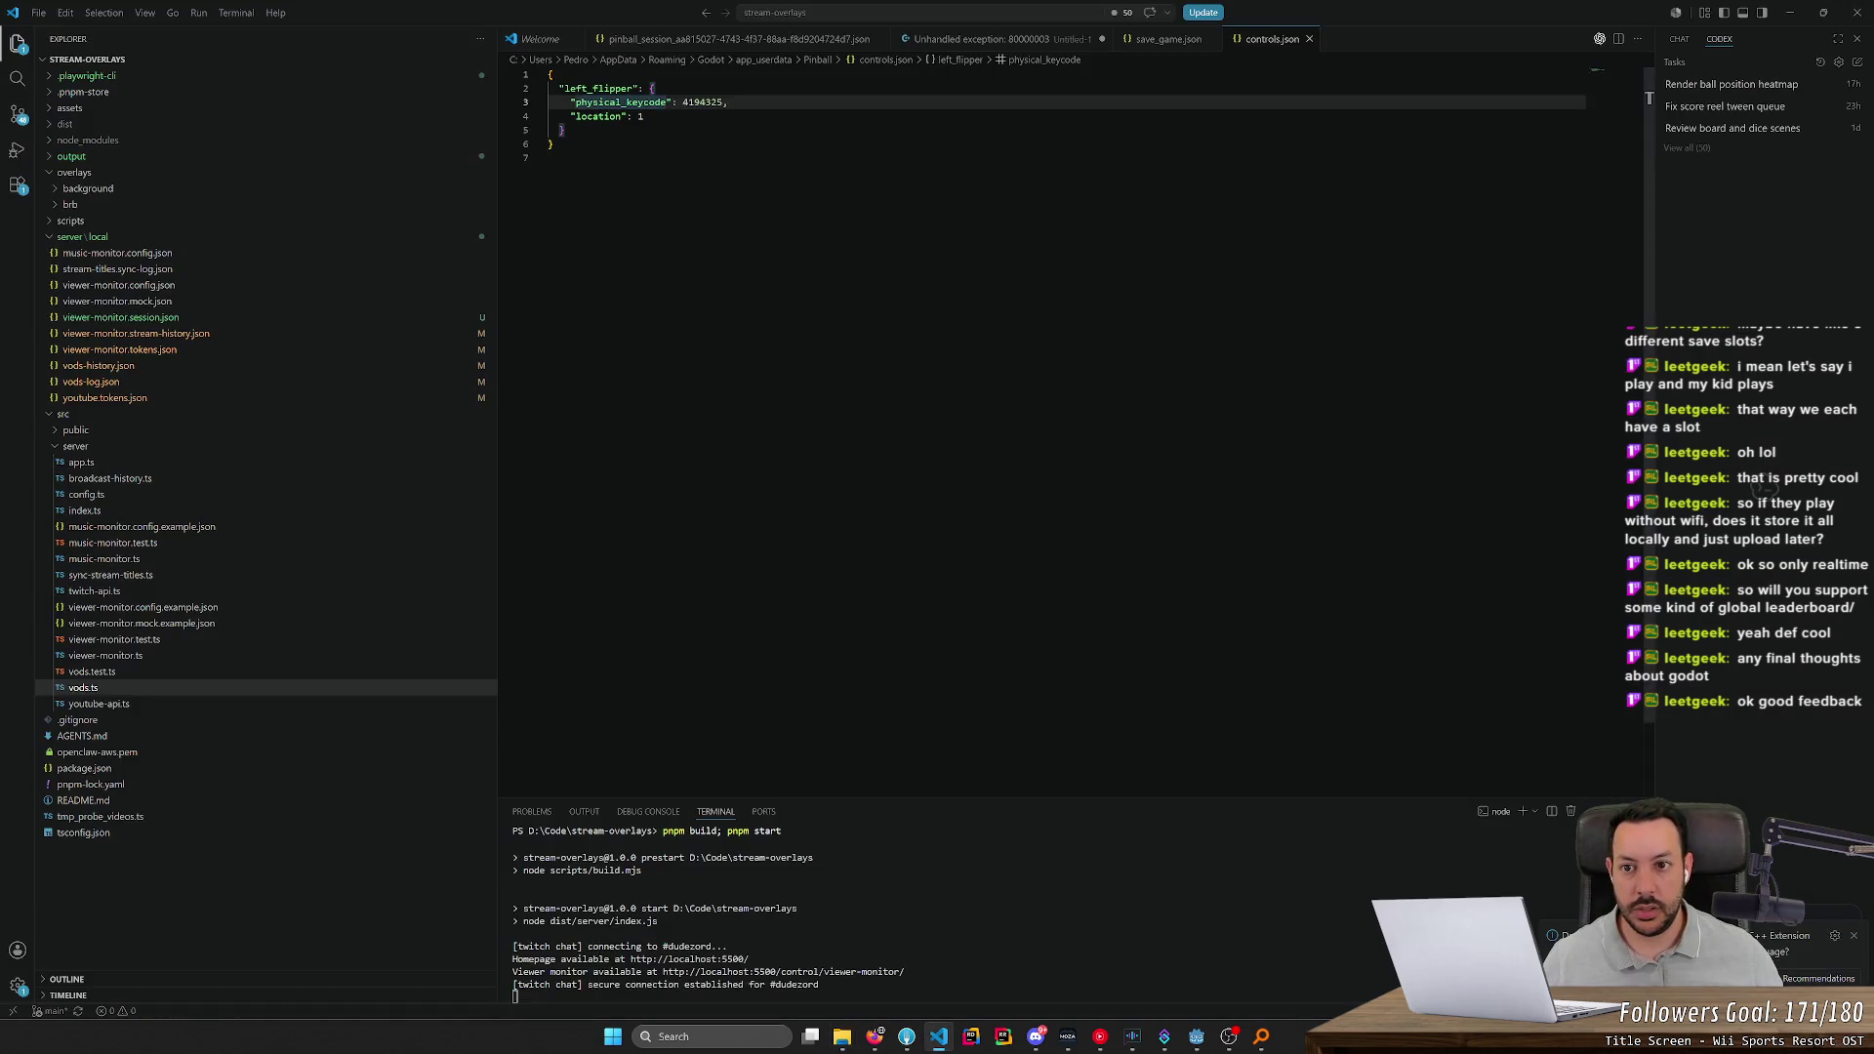
{"action": "key", "text": "alt+Tab"}
{"action": "key", "text": "alt+Tab"}
{"action": "key", "text": "alt+Tab"}
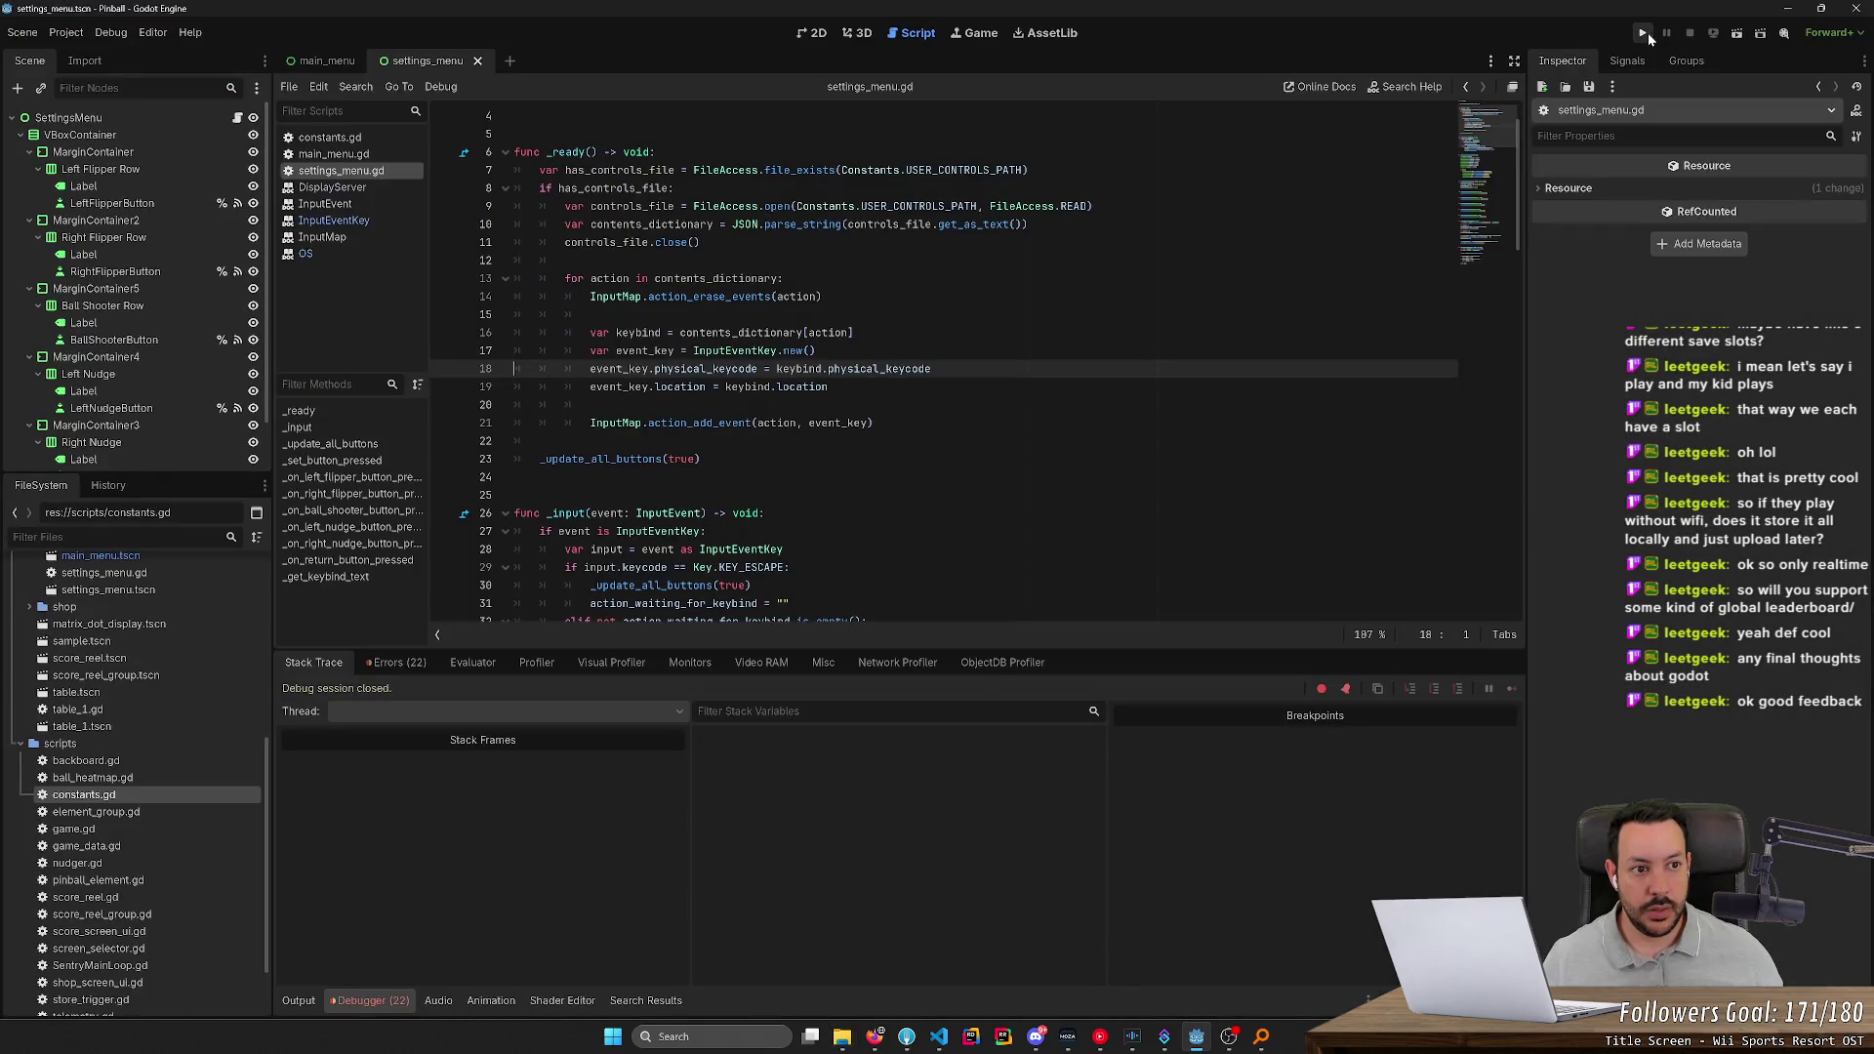
Run the game, rebind Left Flipper to Left Ctrl in Settings, and return to the main menu
{"action": "left_click", "coordinate": [1648, 32]}
{"action": "left_click", "coordinate": [910, 581]}
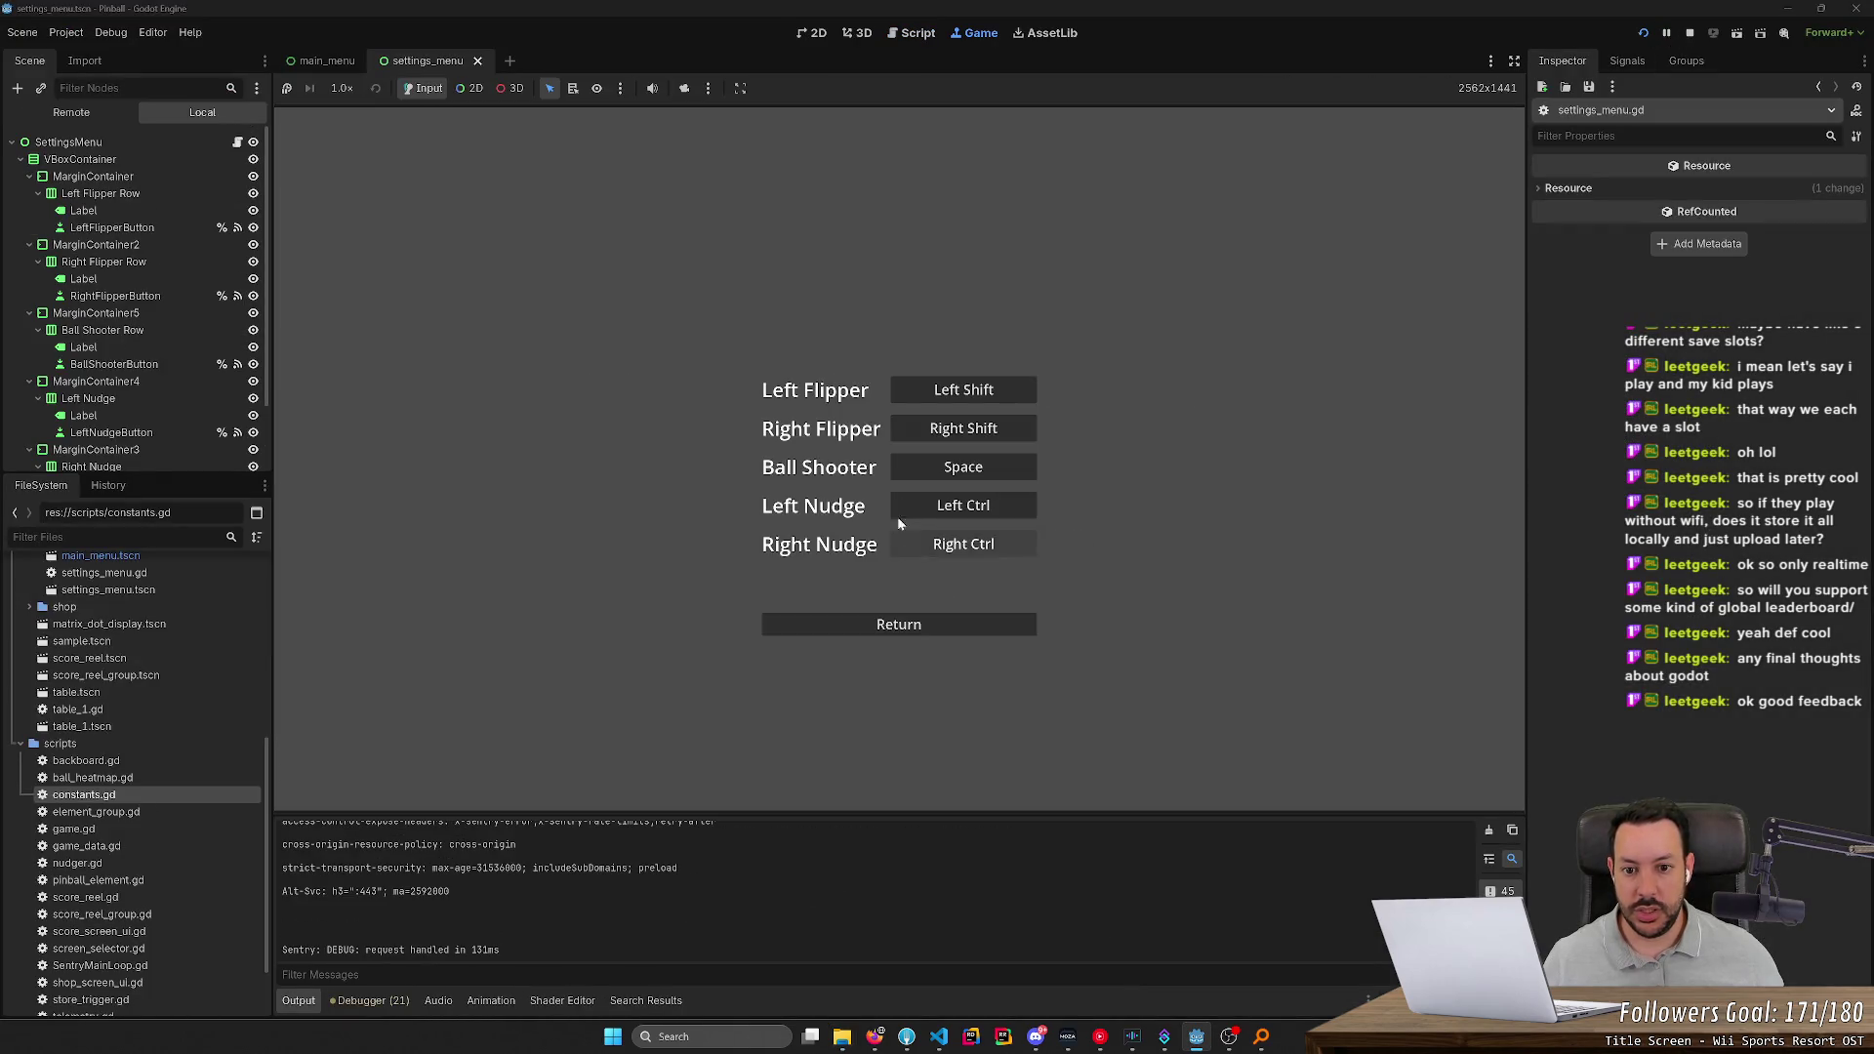
{"action": "left_click", "coordinate": [947, 400]}
{"action": "key", "text": "ctrl"}
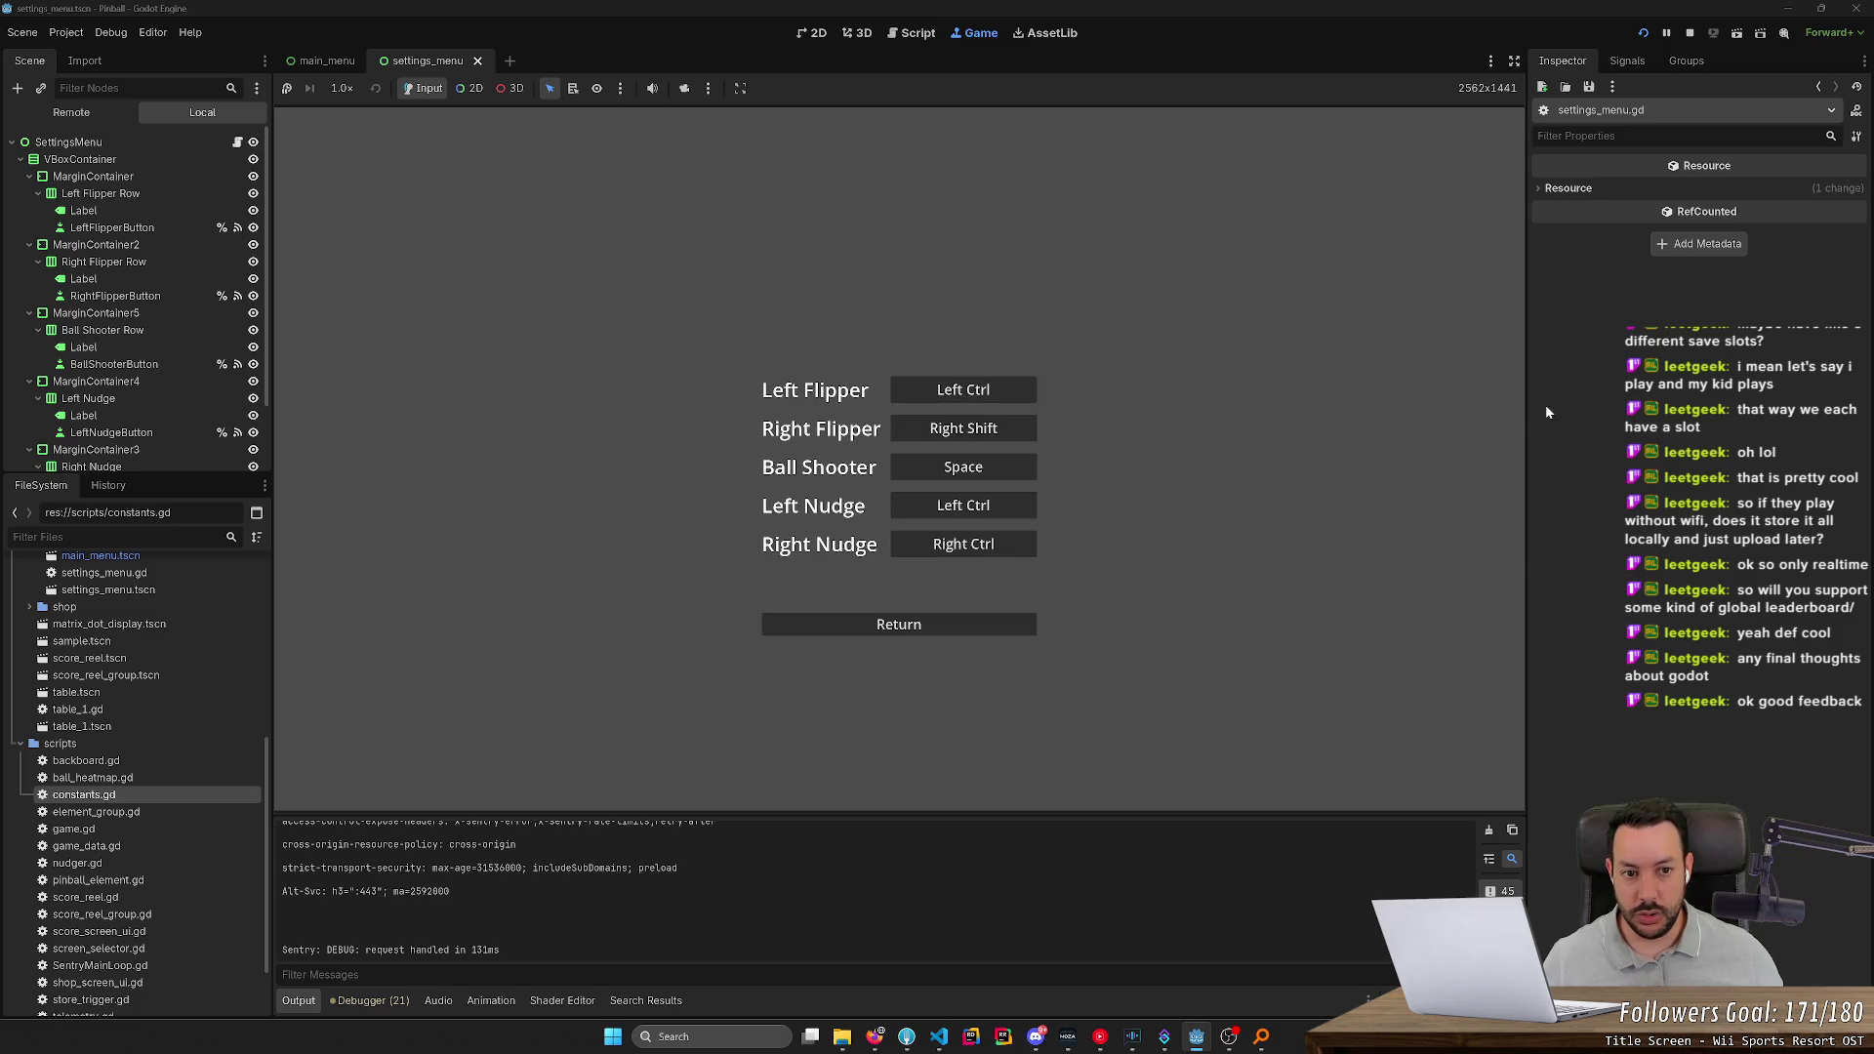
{"action": "left_click", "coordinate": [928, 626]}
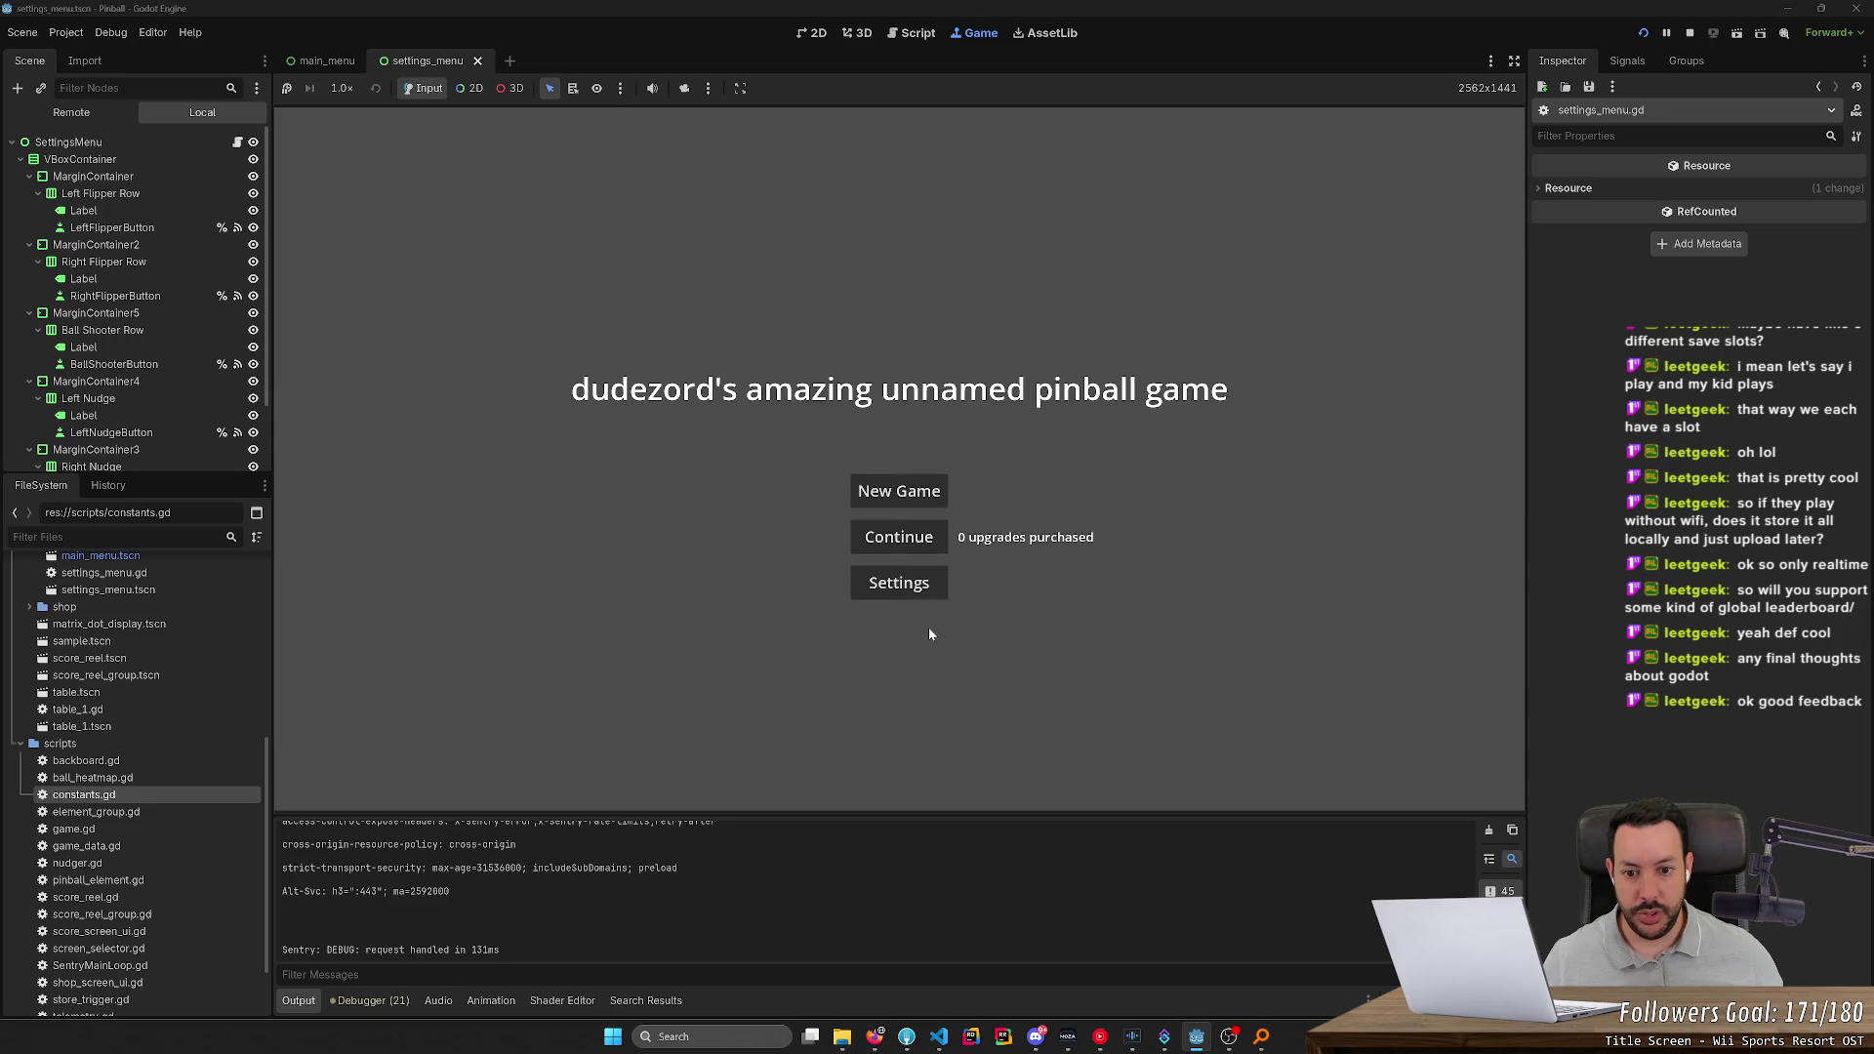
Open controls.json from the Pinball folder, confirm left_flipper is 4194326, and close without saving
{"action": "mouse_move", "coordinate": [842, 1035]}
{"action": "left_click", "coordinate": [865, 917]}
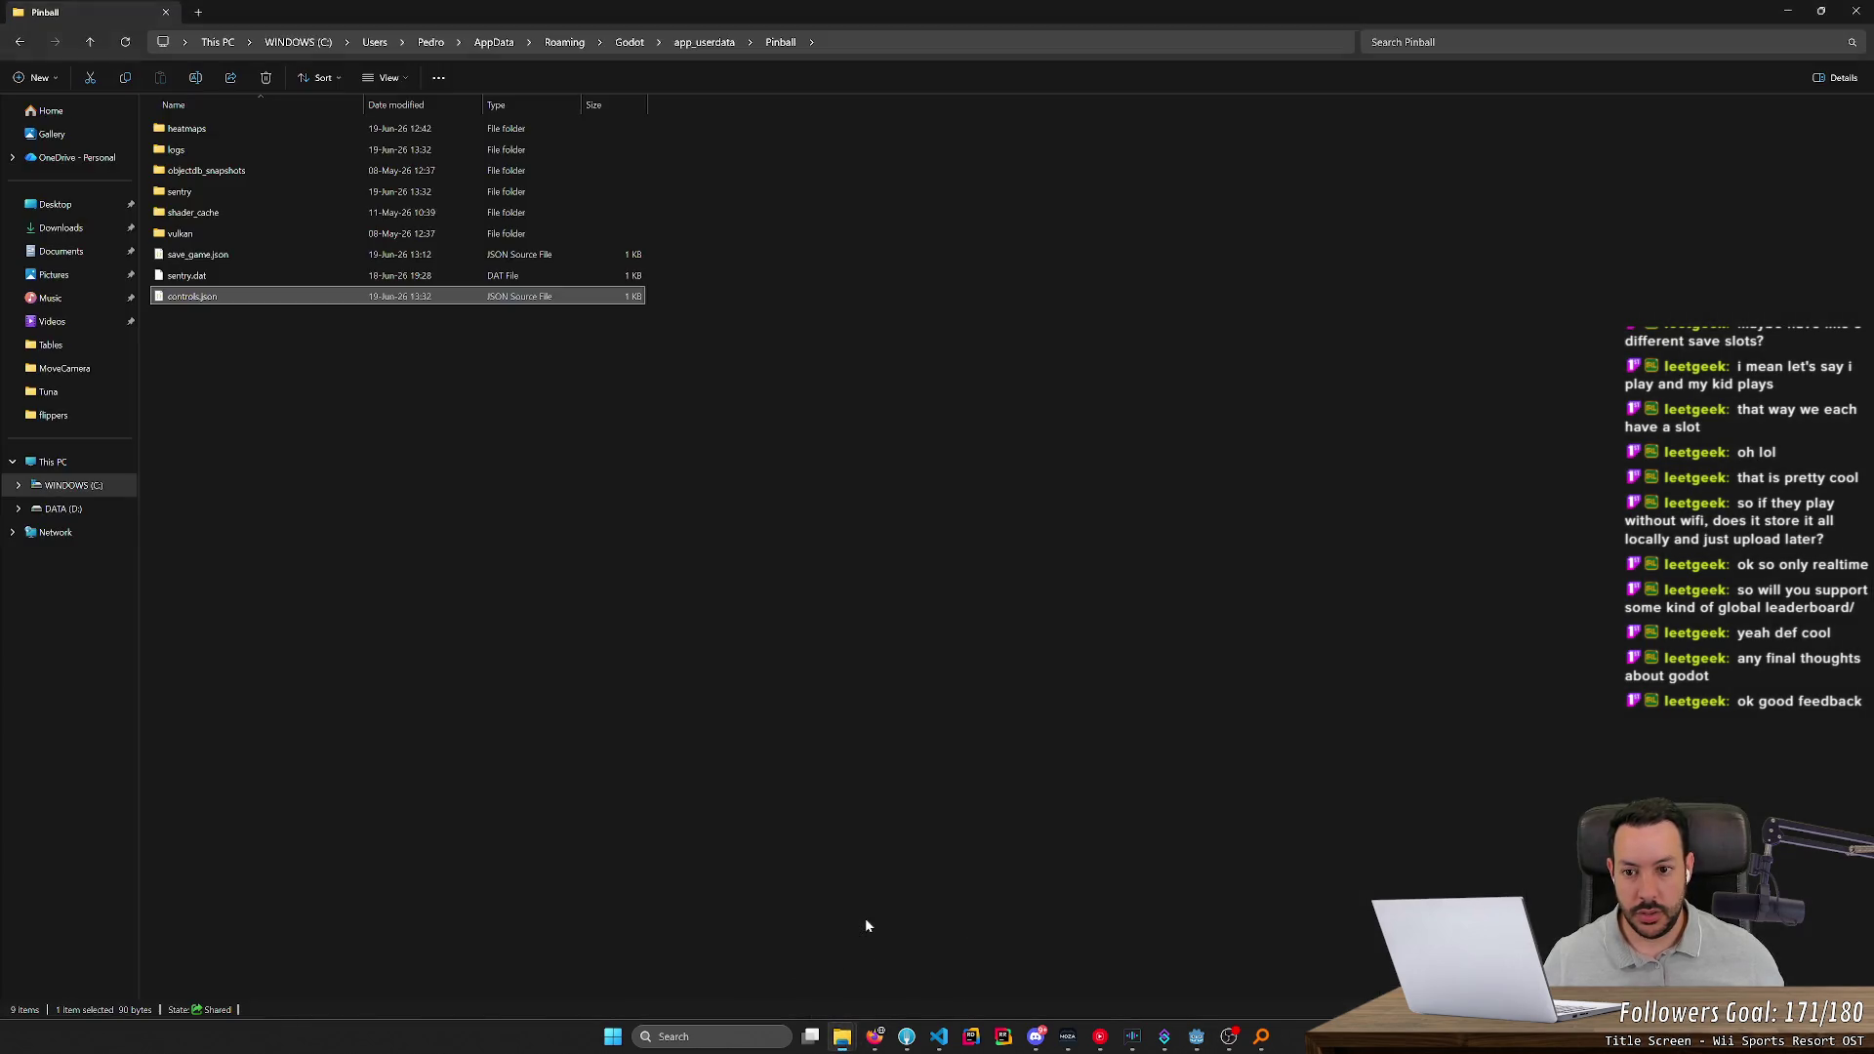
{"action": "double_click", "coordinate": [488, 303]}
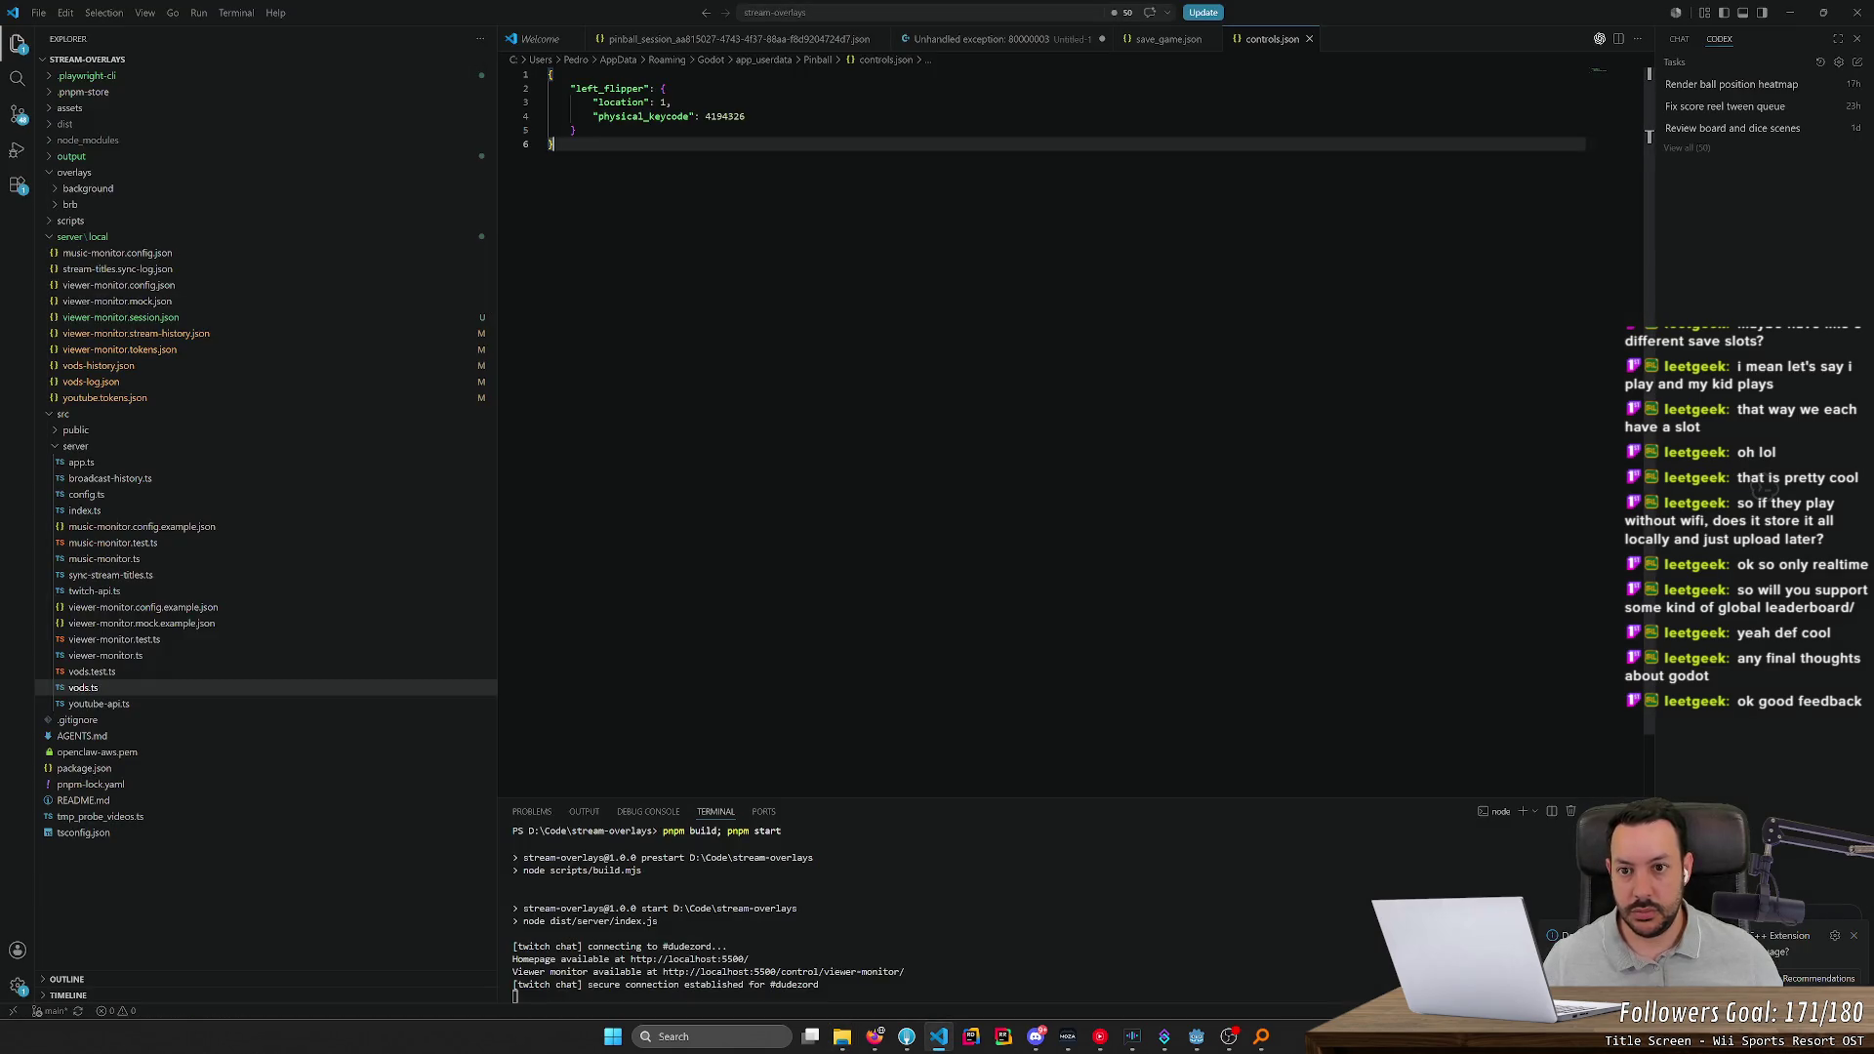
{"action": "key", "text": "ctrl+a"}
{"action": "type", "text": "{   \"left_flipper\": {     \"physical_keycode\": 4194325,     \"location\": 1   } }"}
{"action": "key", "text": "ctrl+w"}
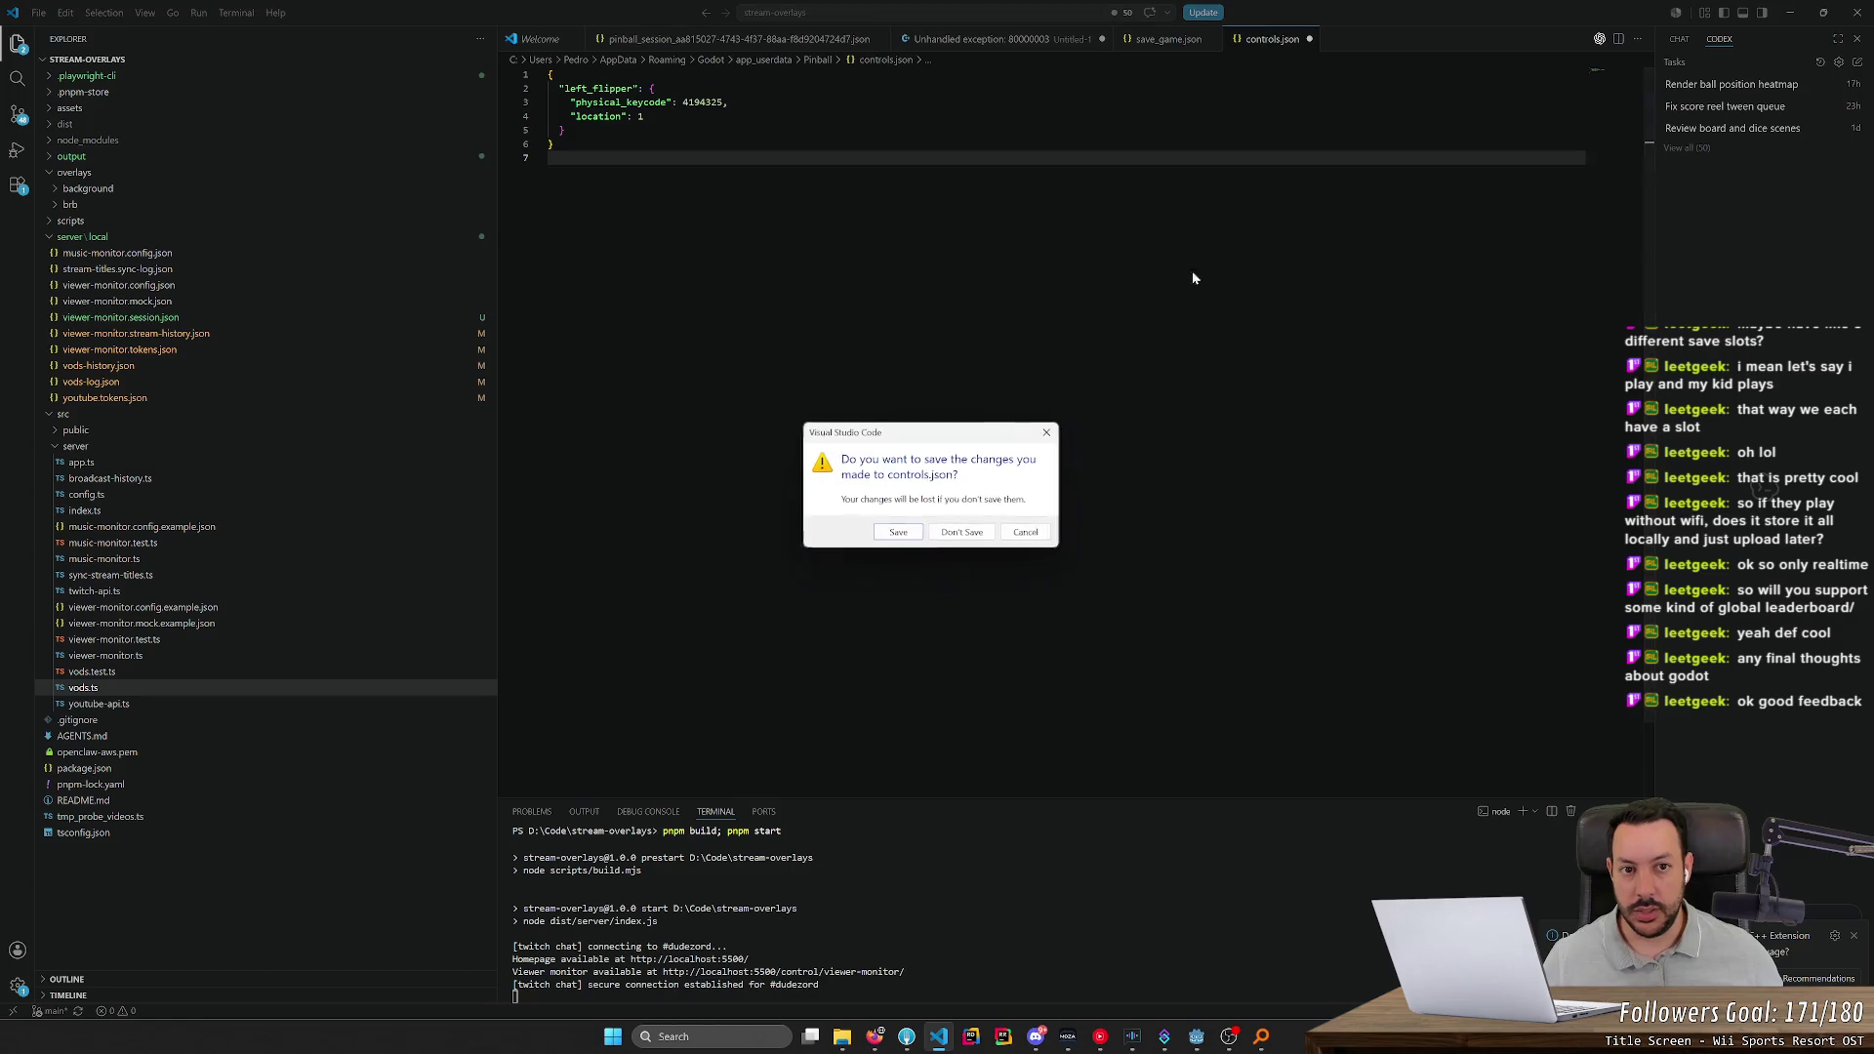
{"action": "key", "text": "Return"}
Return to the Godot editor and stop the running game with F8
{"action": "left_click", "coordinate": [1790, 12]}
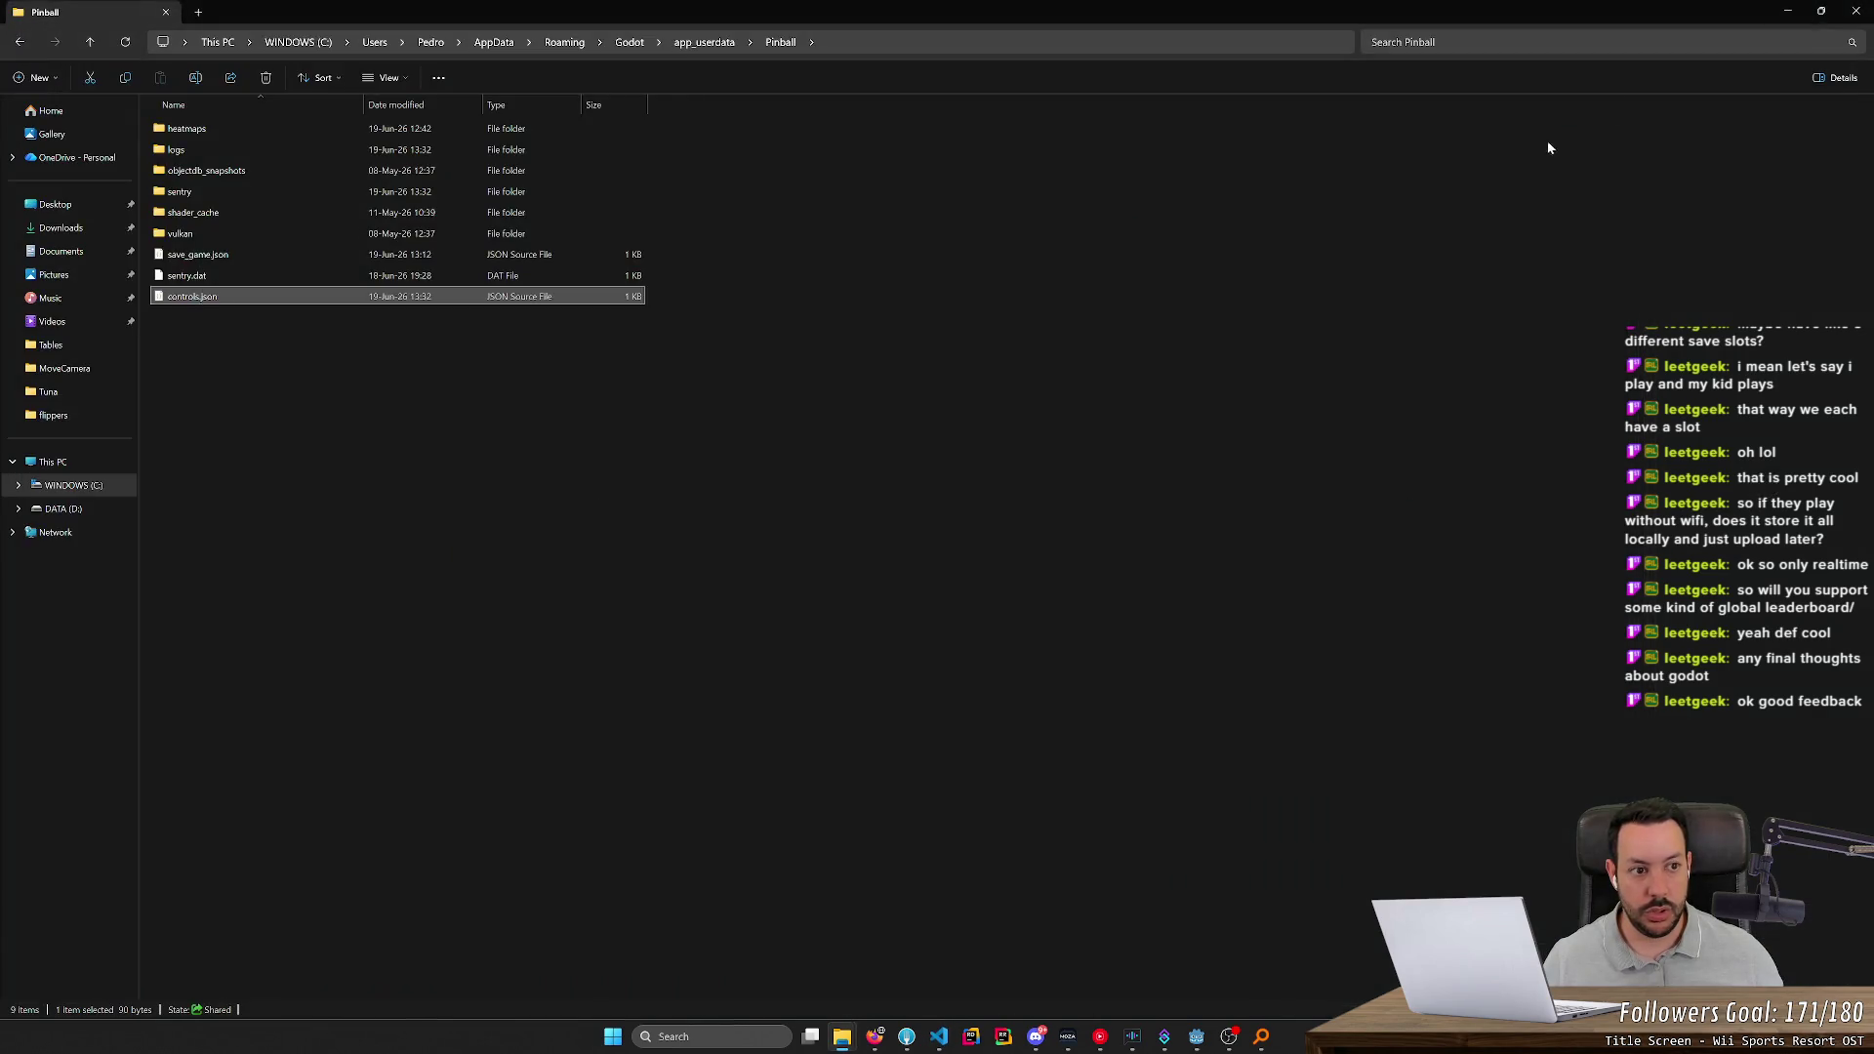
{"action": "left_click", "coordinate": [1193, 1040]}
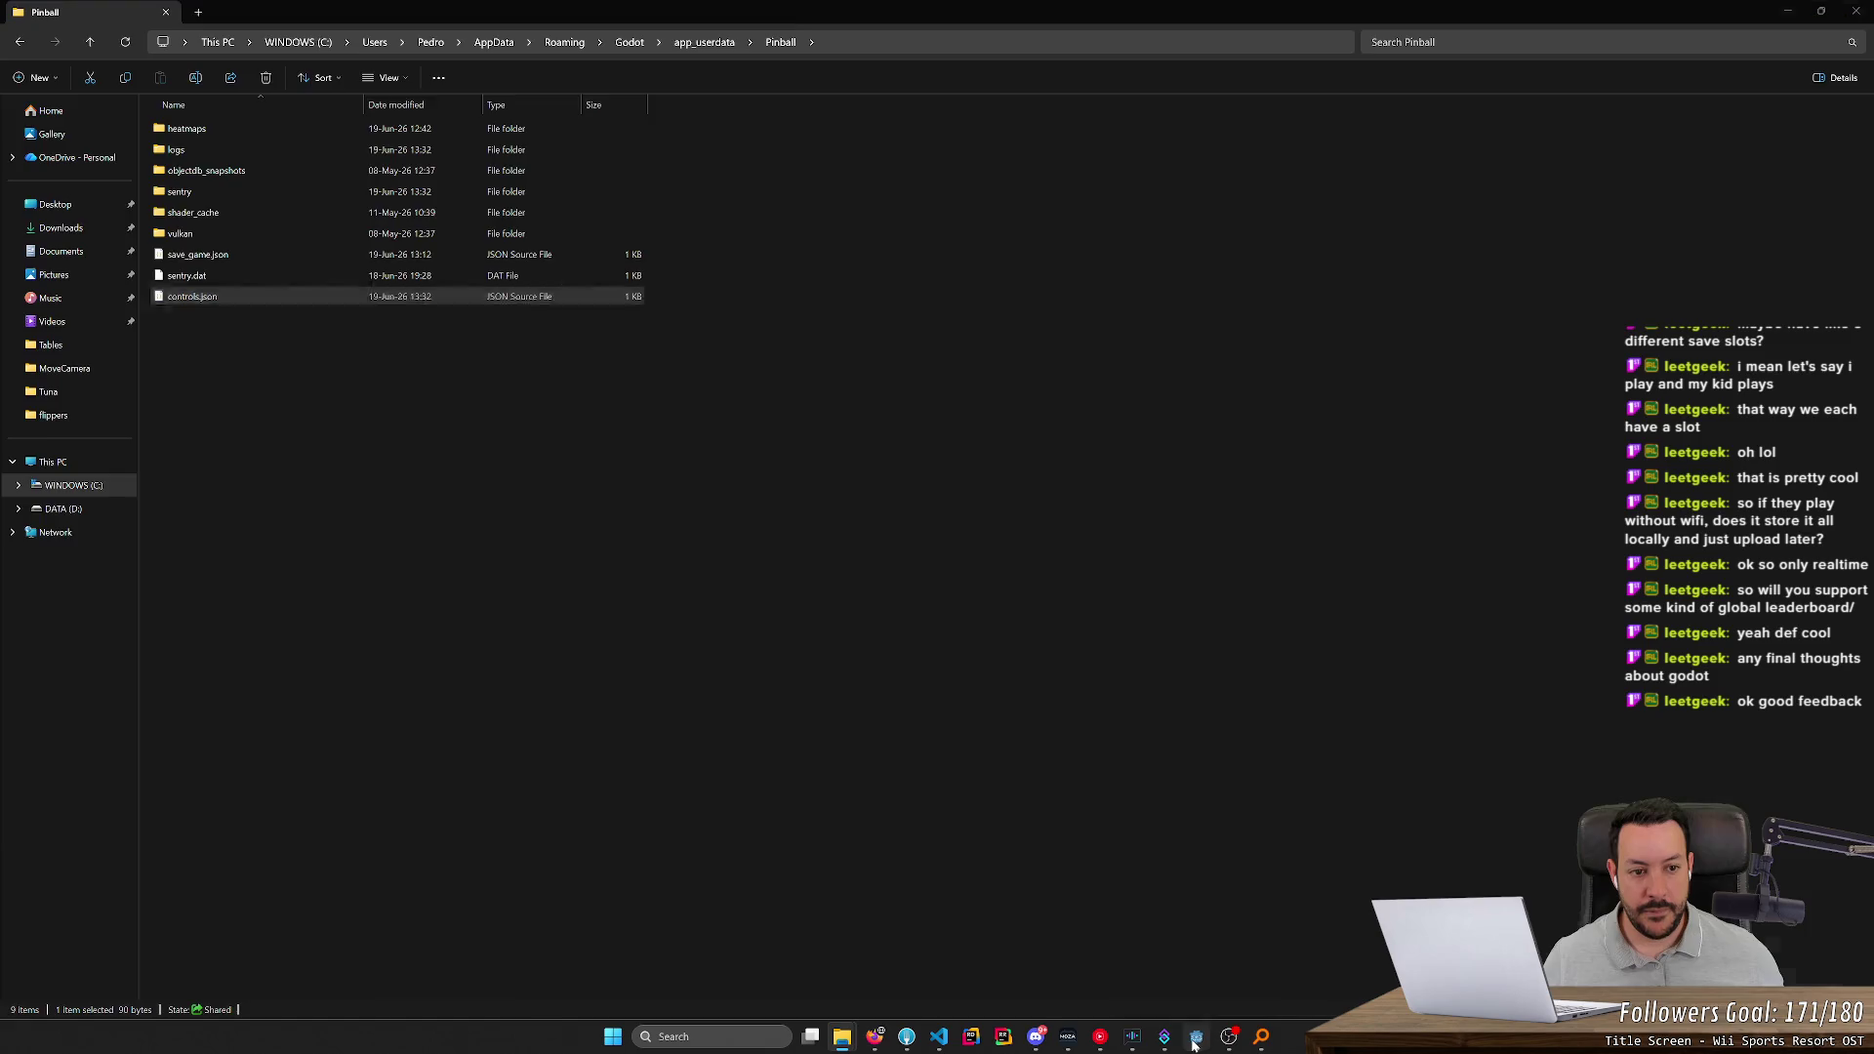
{"action": "key", "text": "F8"}
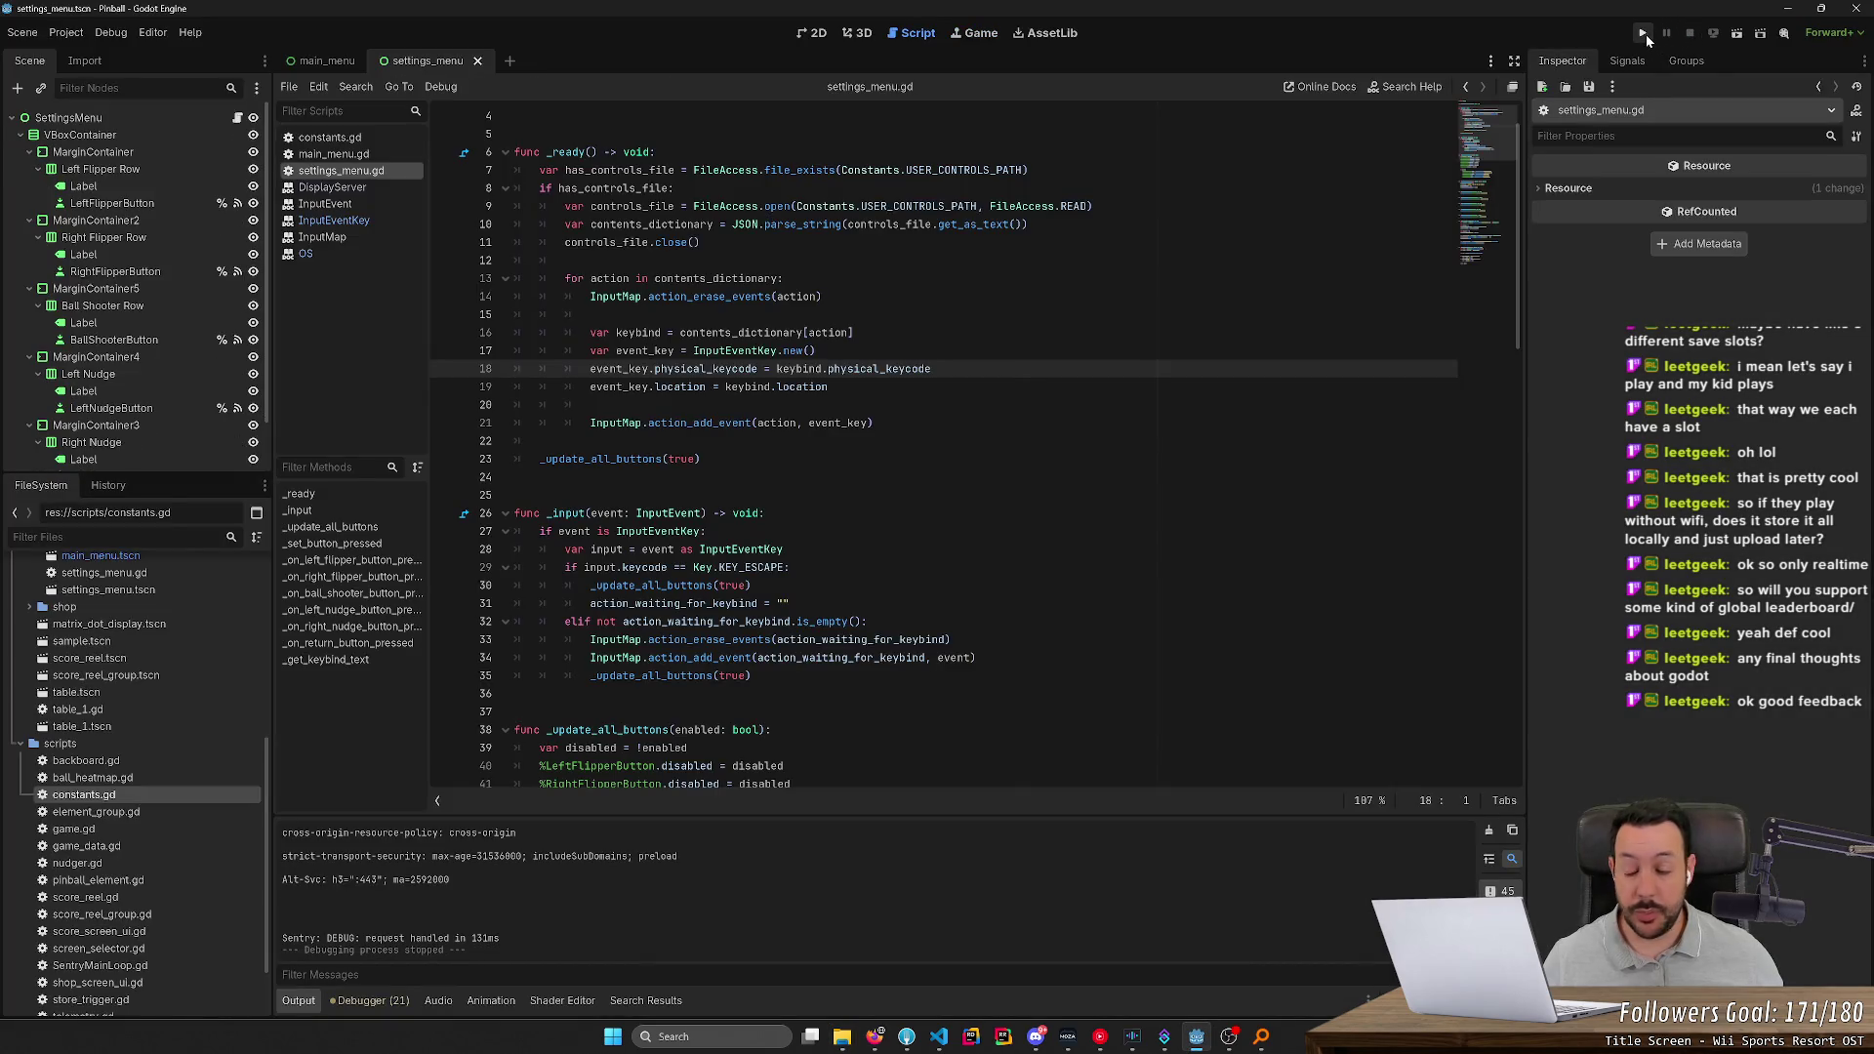
{"action": "left_click", "coordinate": [1645, 33]}
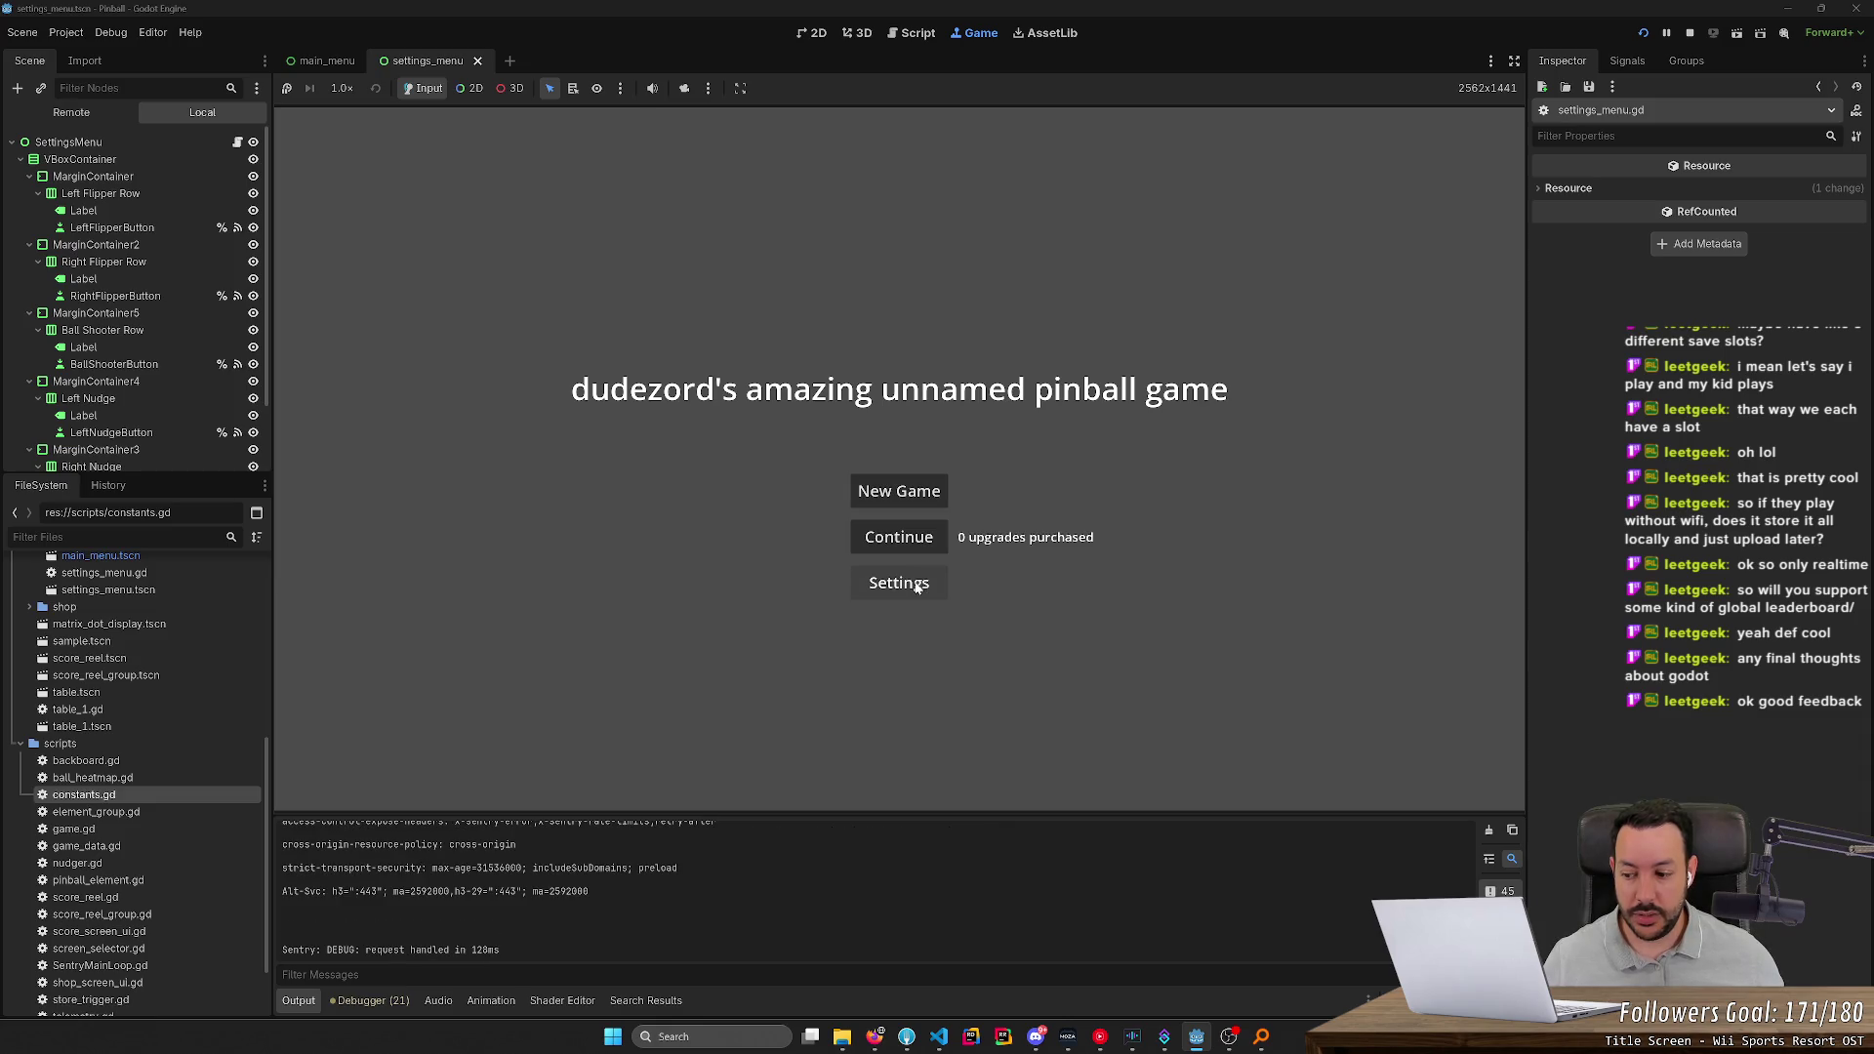
{"action": "left_click", "coordinate": [918, 585]}
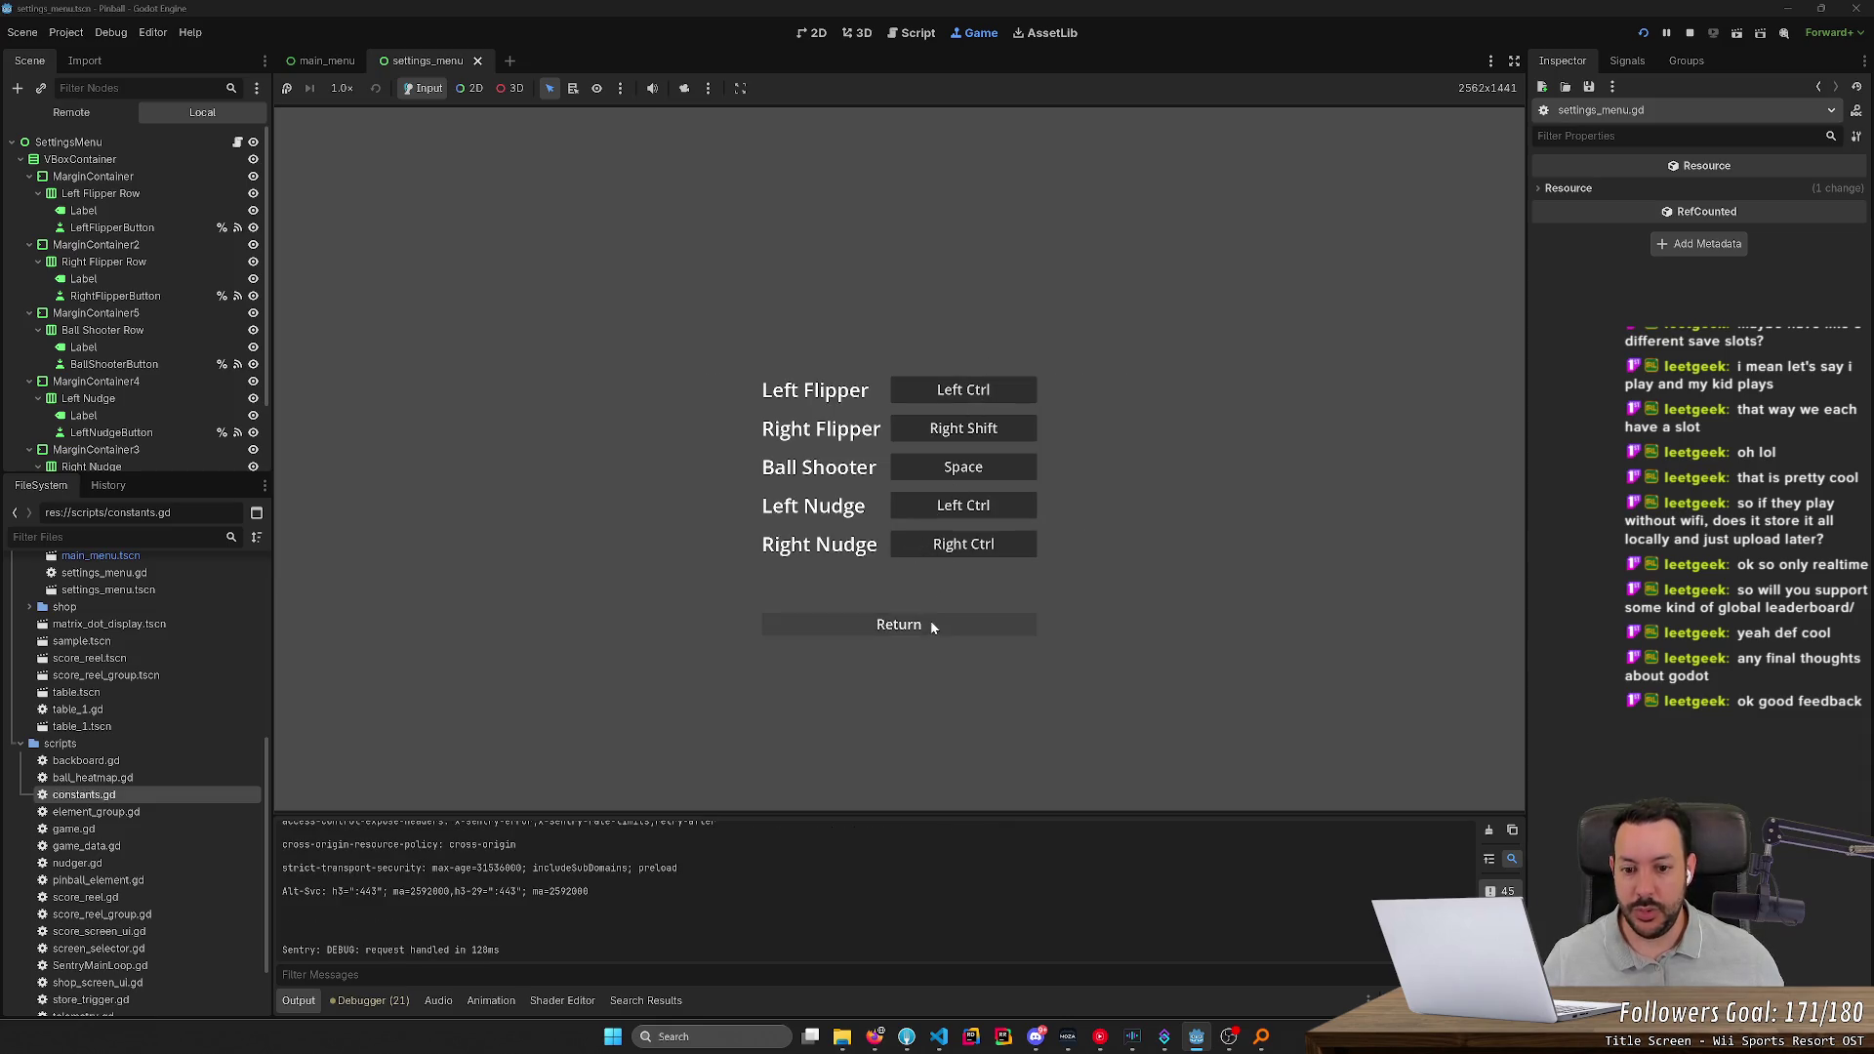
{"action": "left_click", "coordinate": [929, 619]}
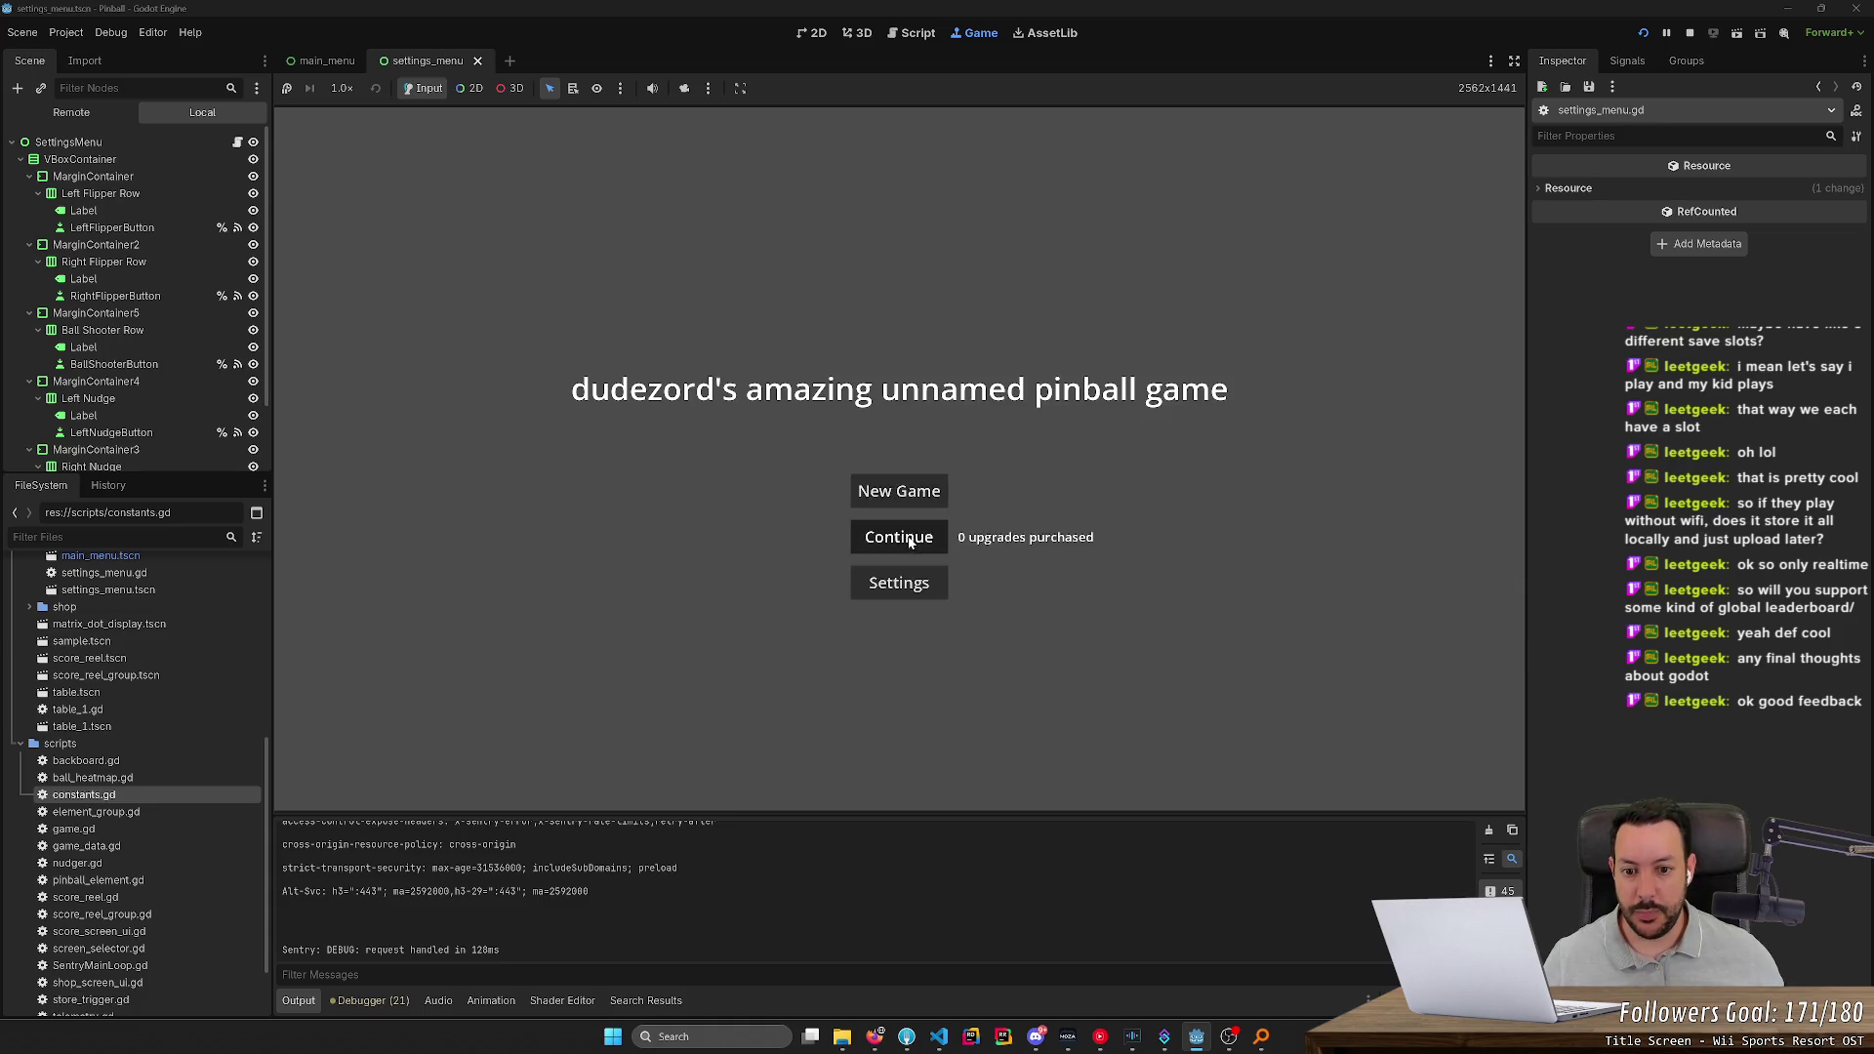
{"action": "left_click", "coordinate": [912, 538]}
{"action": "left_click", "coordinate": [1693, 37]}
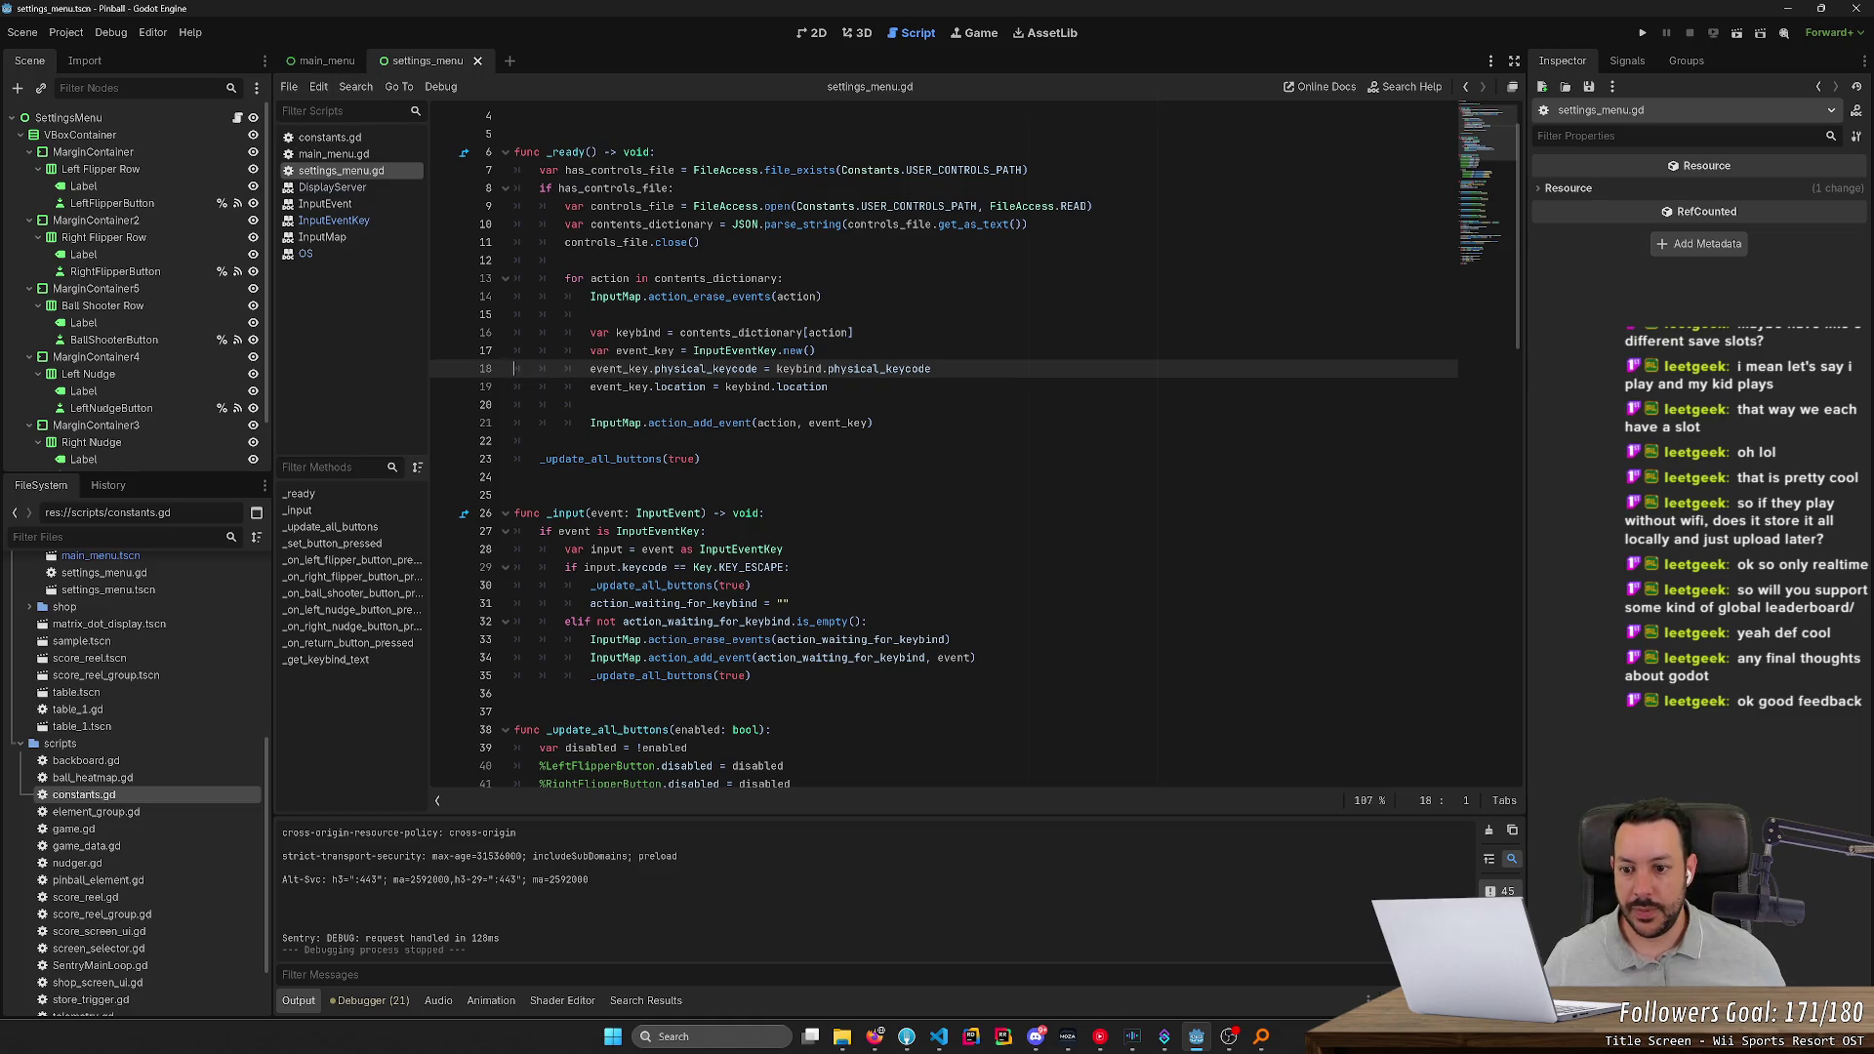
{"action": "scroll", "coordinate": [976, 439], "scroll_direction": "down", "scroll_amount": 15}
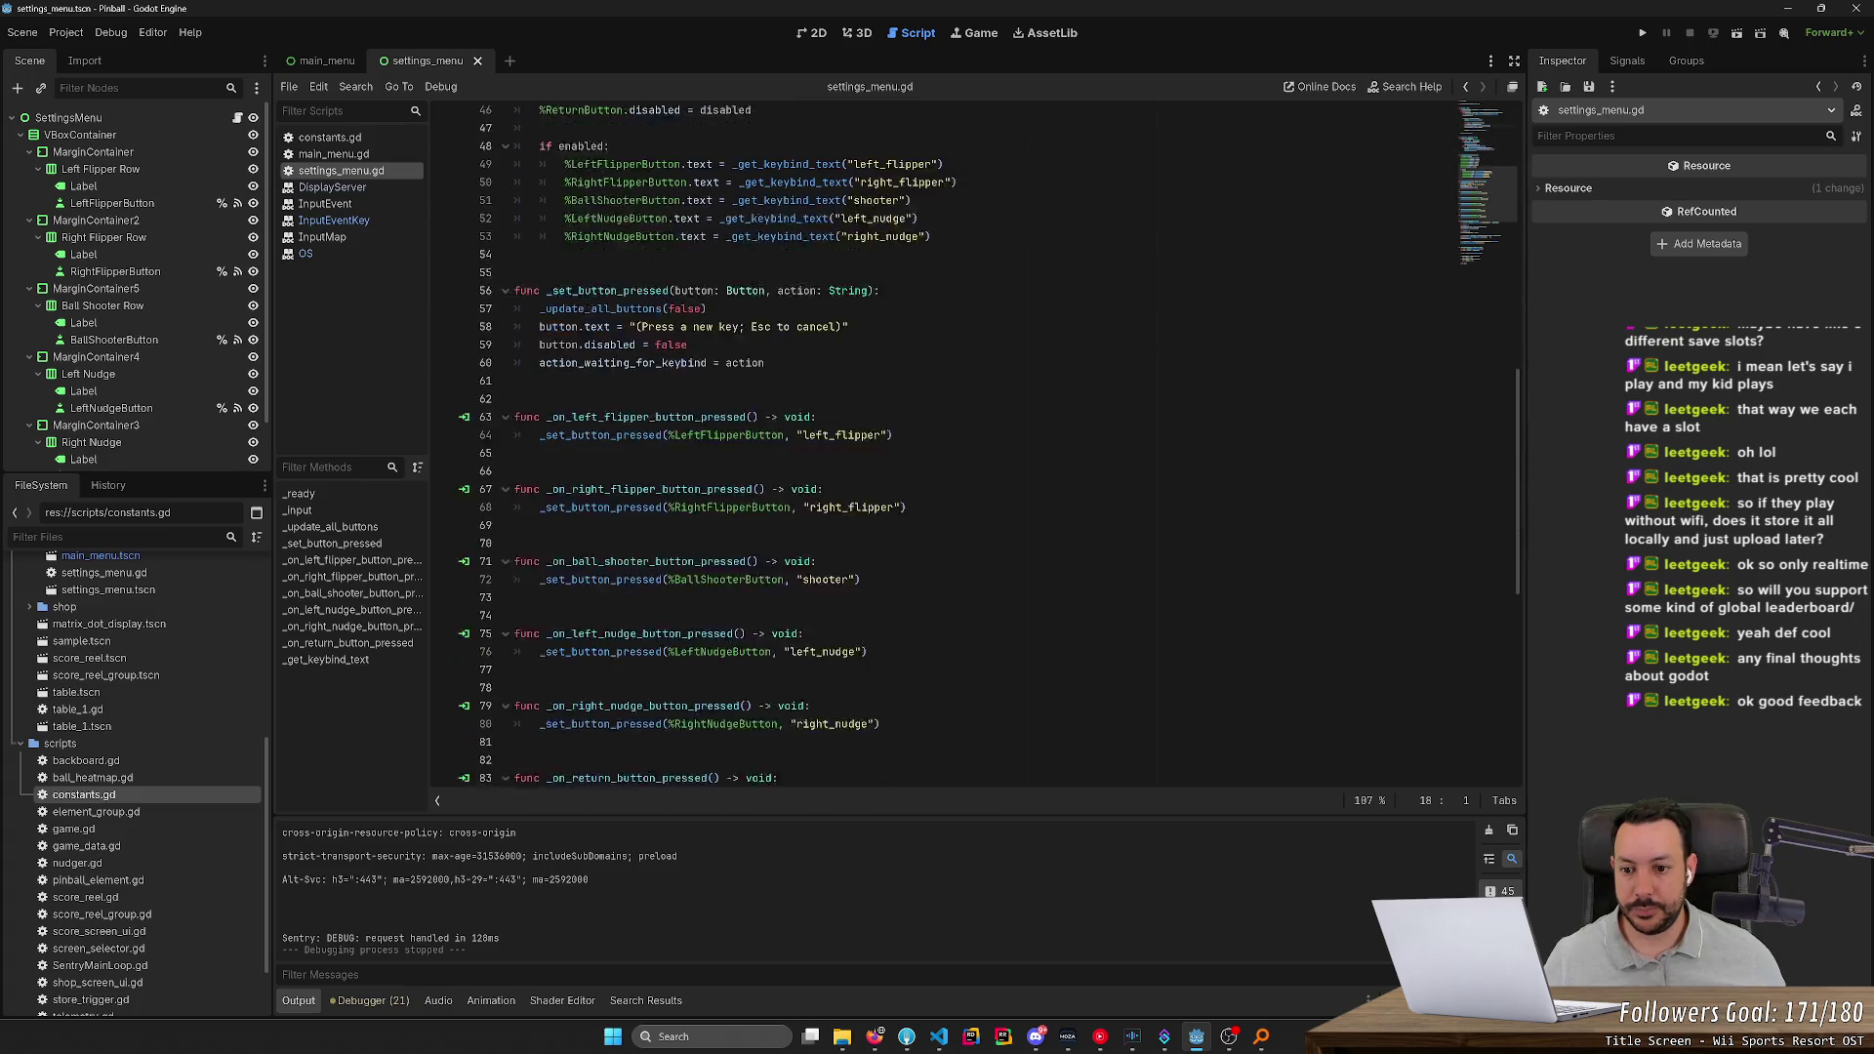
{"action": "scroll", "coordinate": [976, 439], "scroll_direction": "down", "scroll_amount": 1}
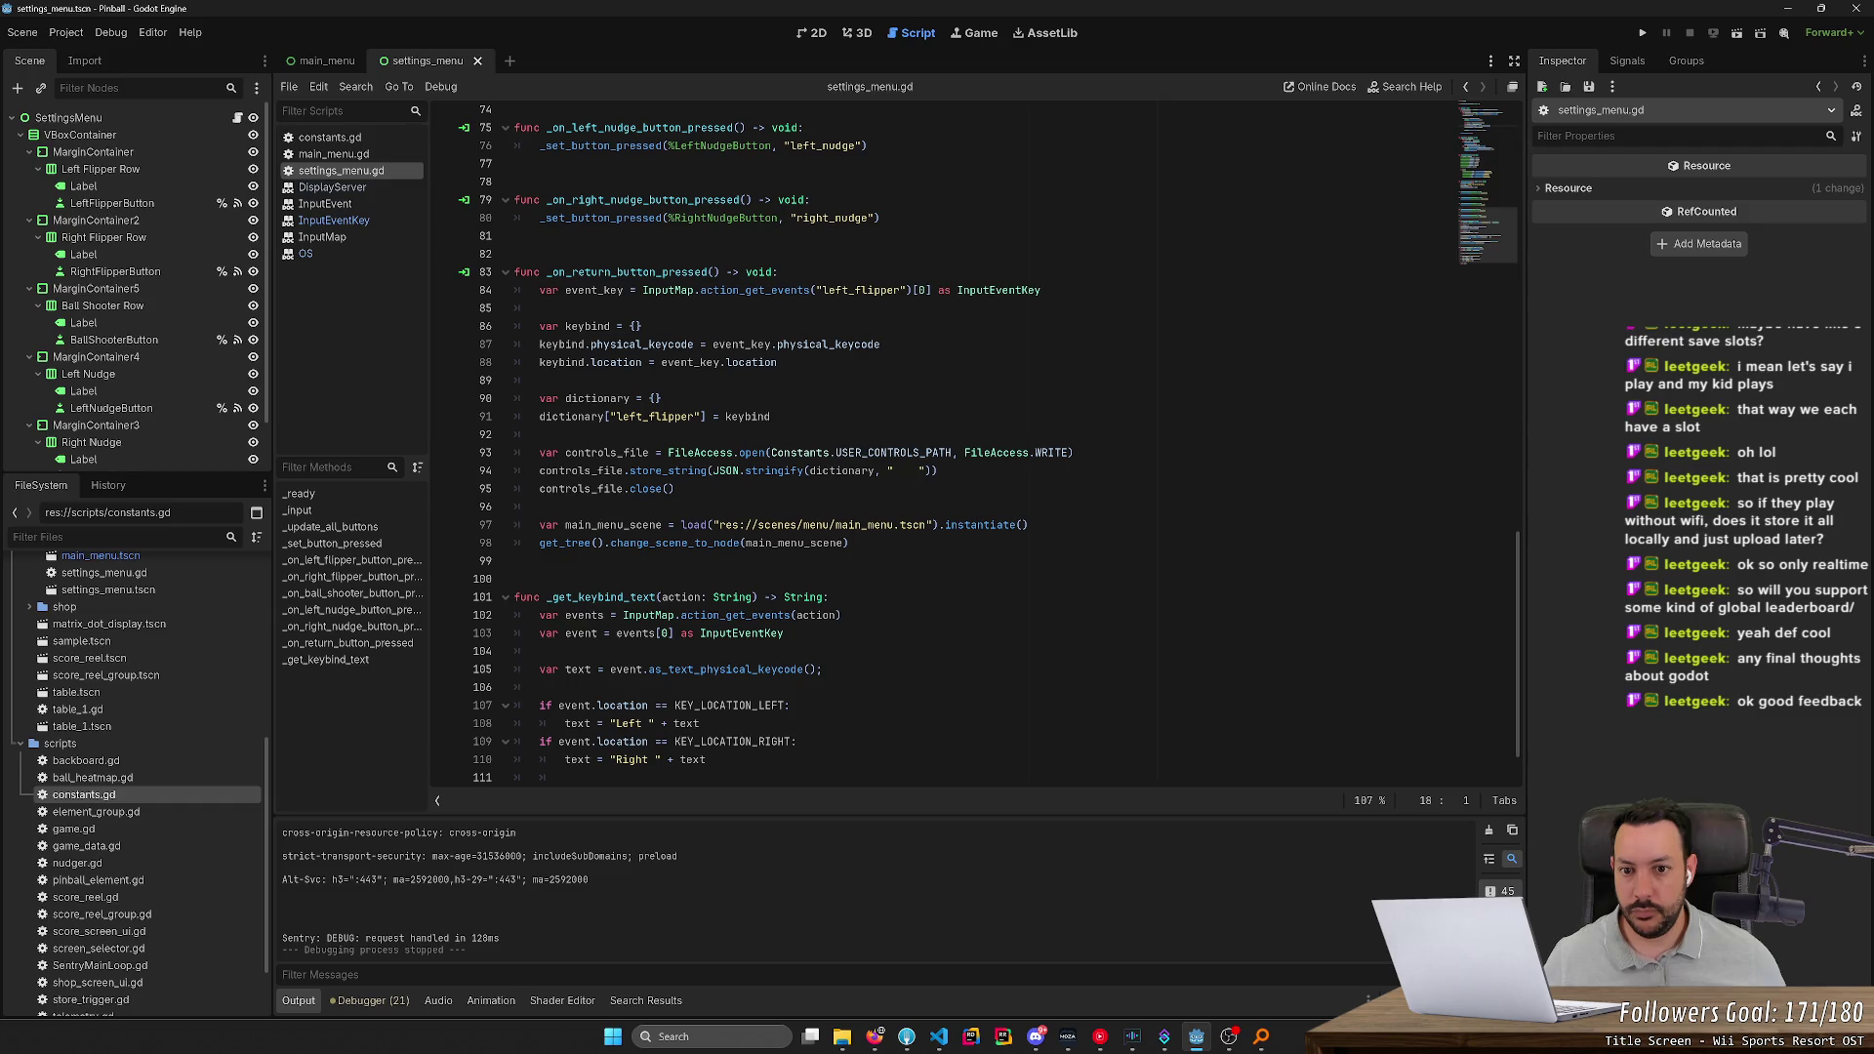
{"action": "mouse_move", "coordinate": [771, 417]}
{"action": "left_mouse_down"}
{"action": "mouse_move", "coordinate": [547, 362]}
{"action": "mouse_move", "coordinate": [516, 290]}
{"action": "left_mouse_up"}
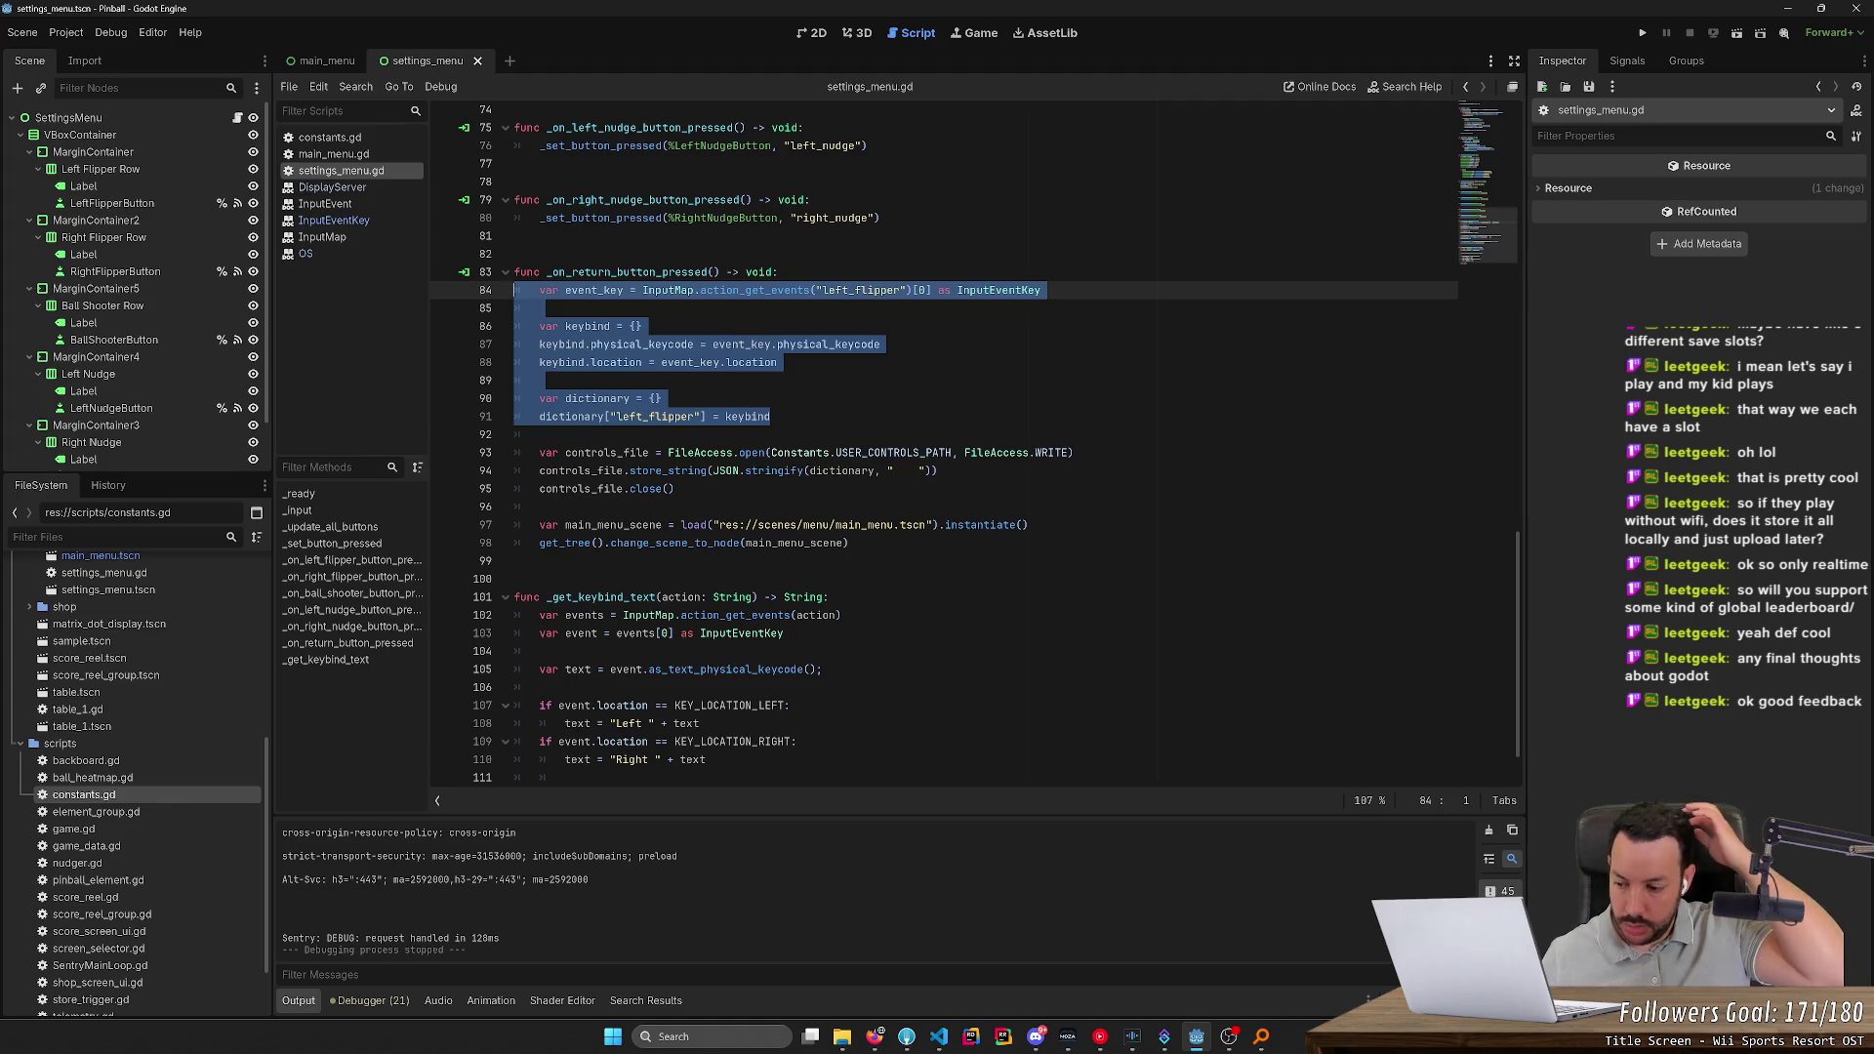
{"action": "scroll", "coordinate": [937, 439], "scroll_direction": "up", "scroll_amount": 4}
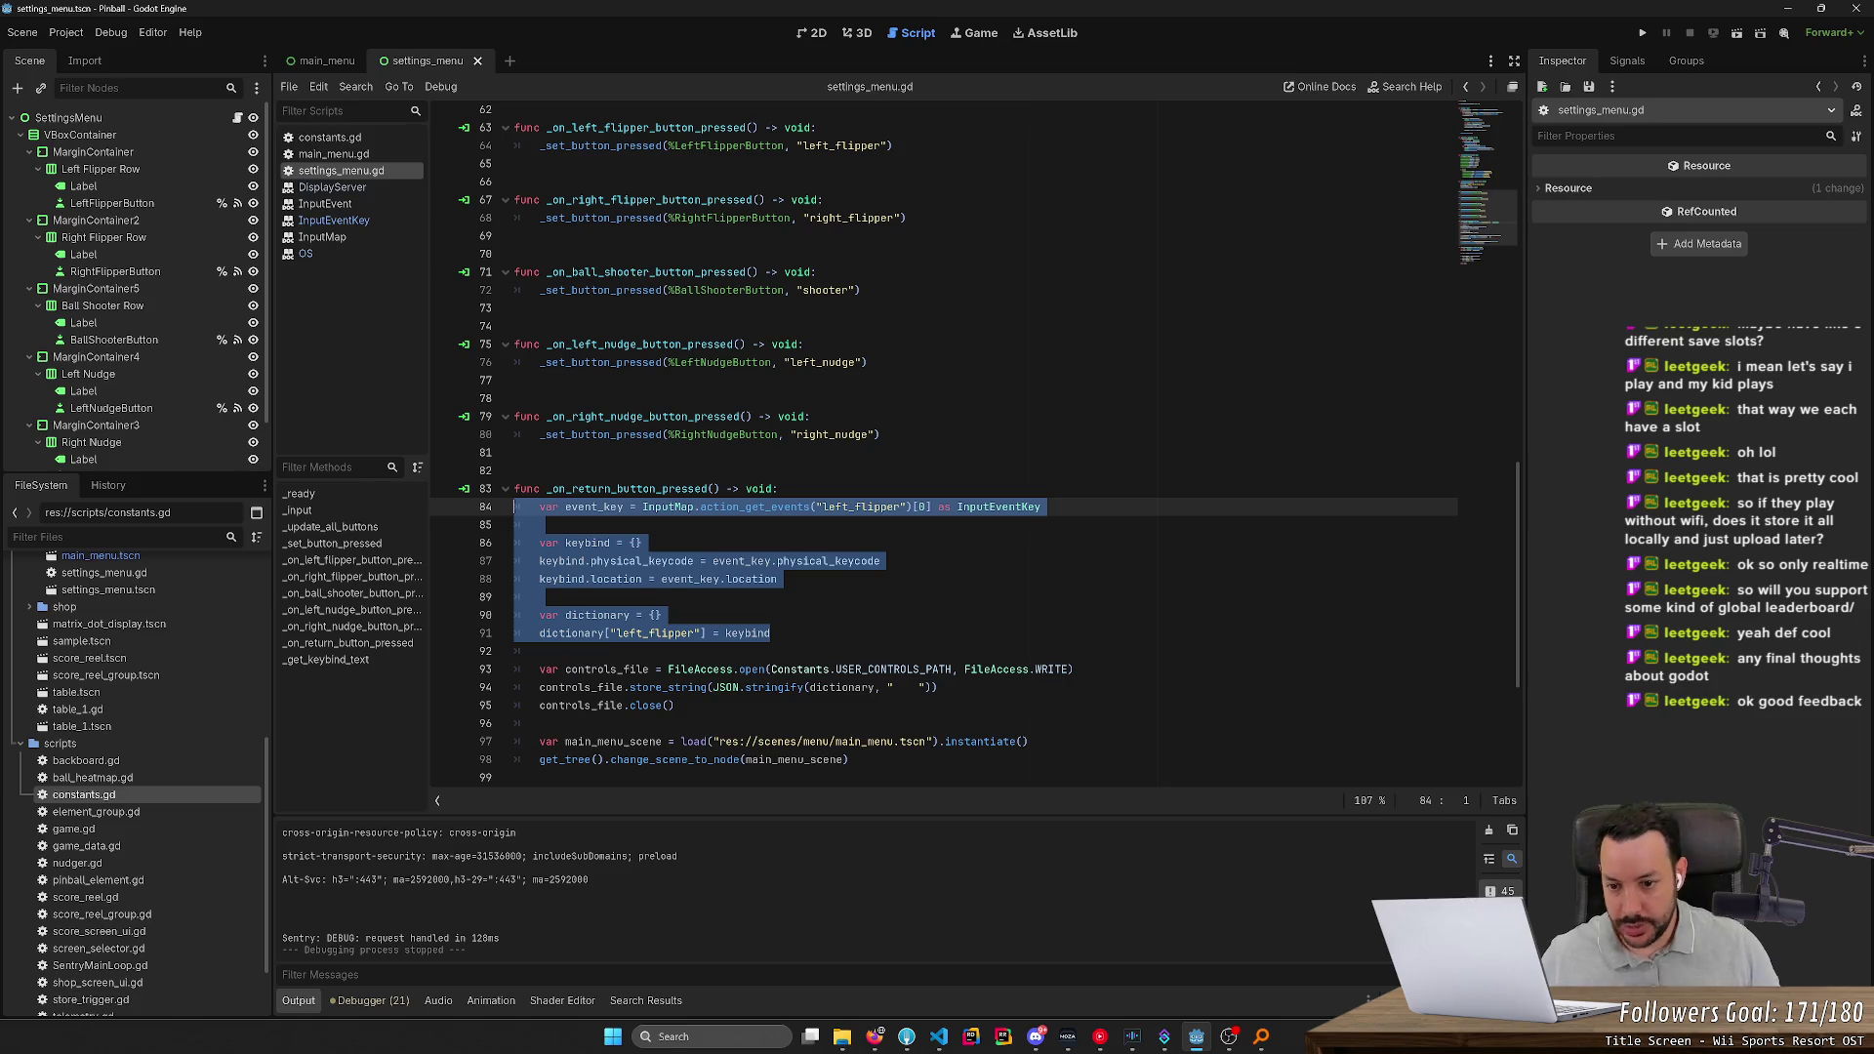
{"action": "scroll", "coordinate": [973, 448], "scroll_direction": "up", "scroll_amount": 12}
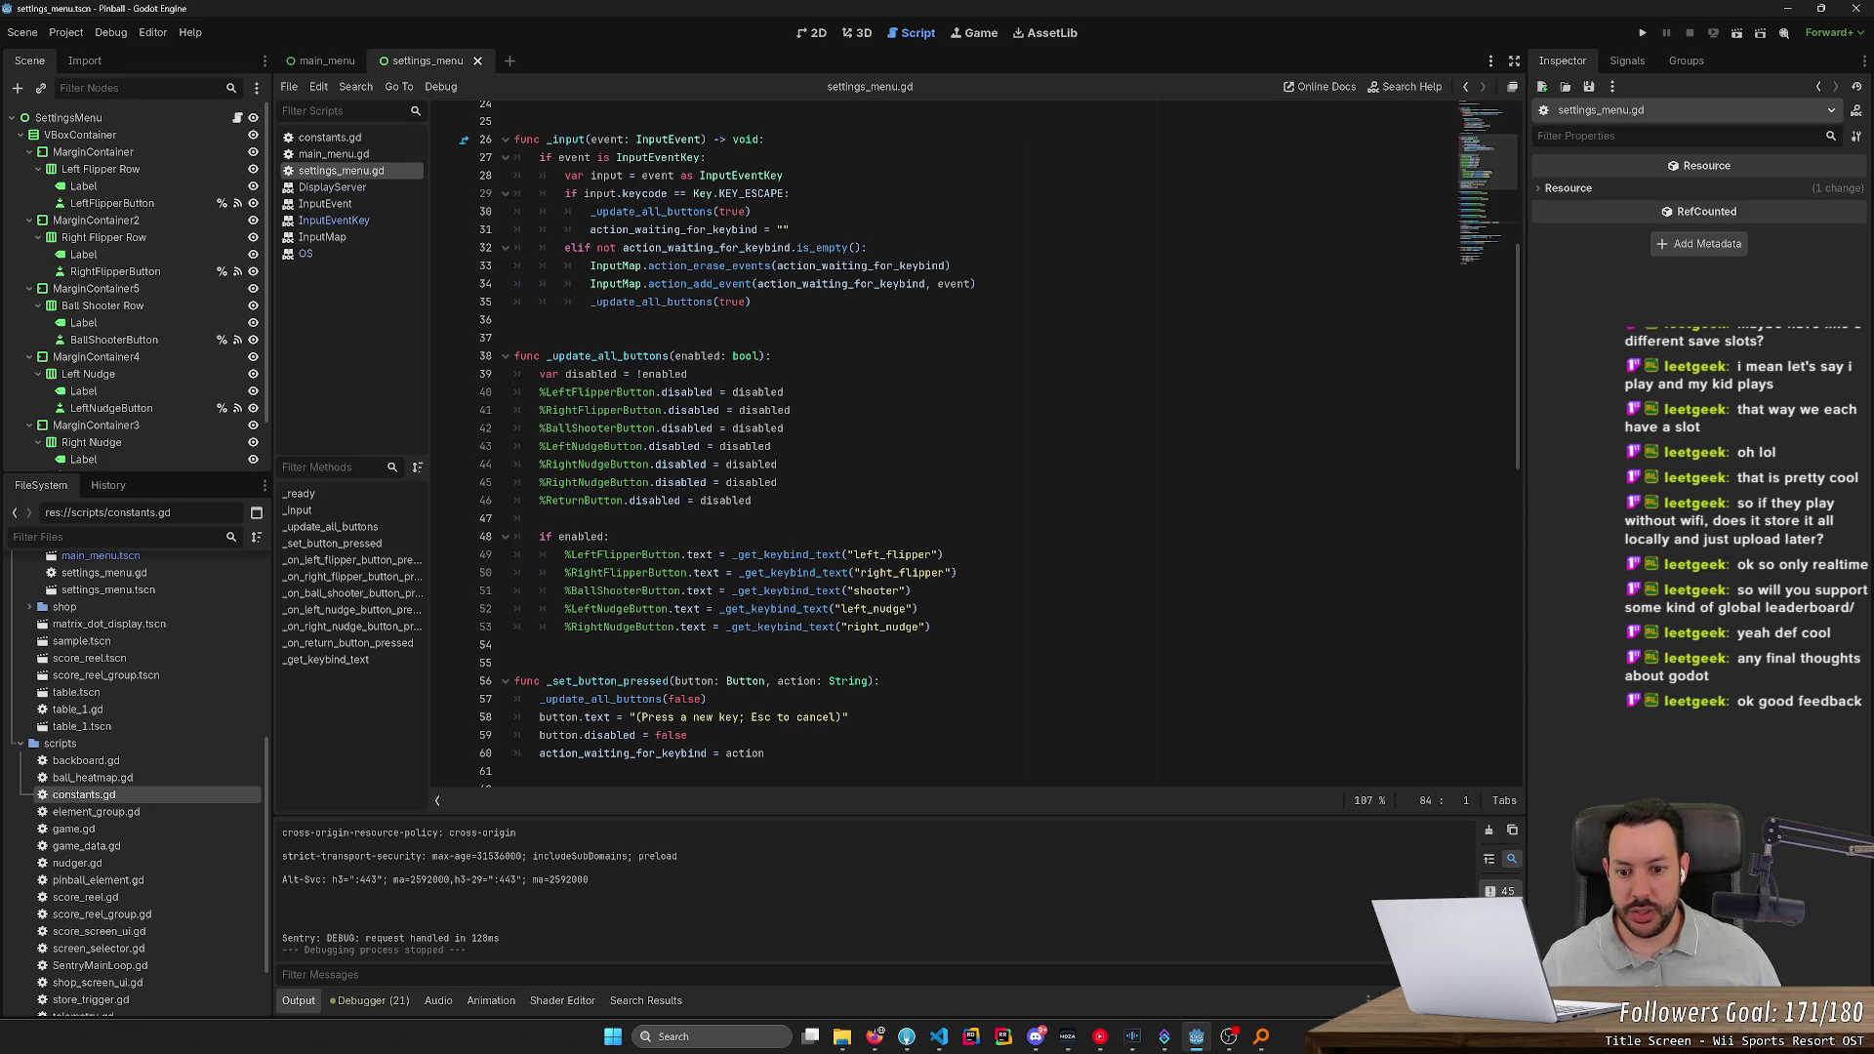
{"action": "scroll", "coordinate": [974, 448], "scroll_direction": "up", "scroll_amount": 6}
{"action": "scroll", "coordinate": [973, 448], "scroll_direction": "down", "scroll_amount": 5}
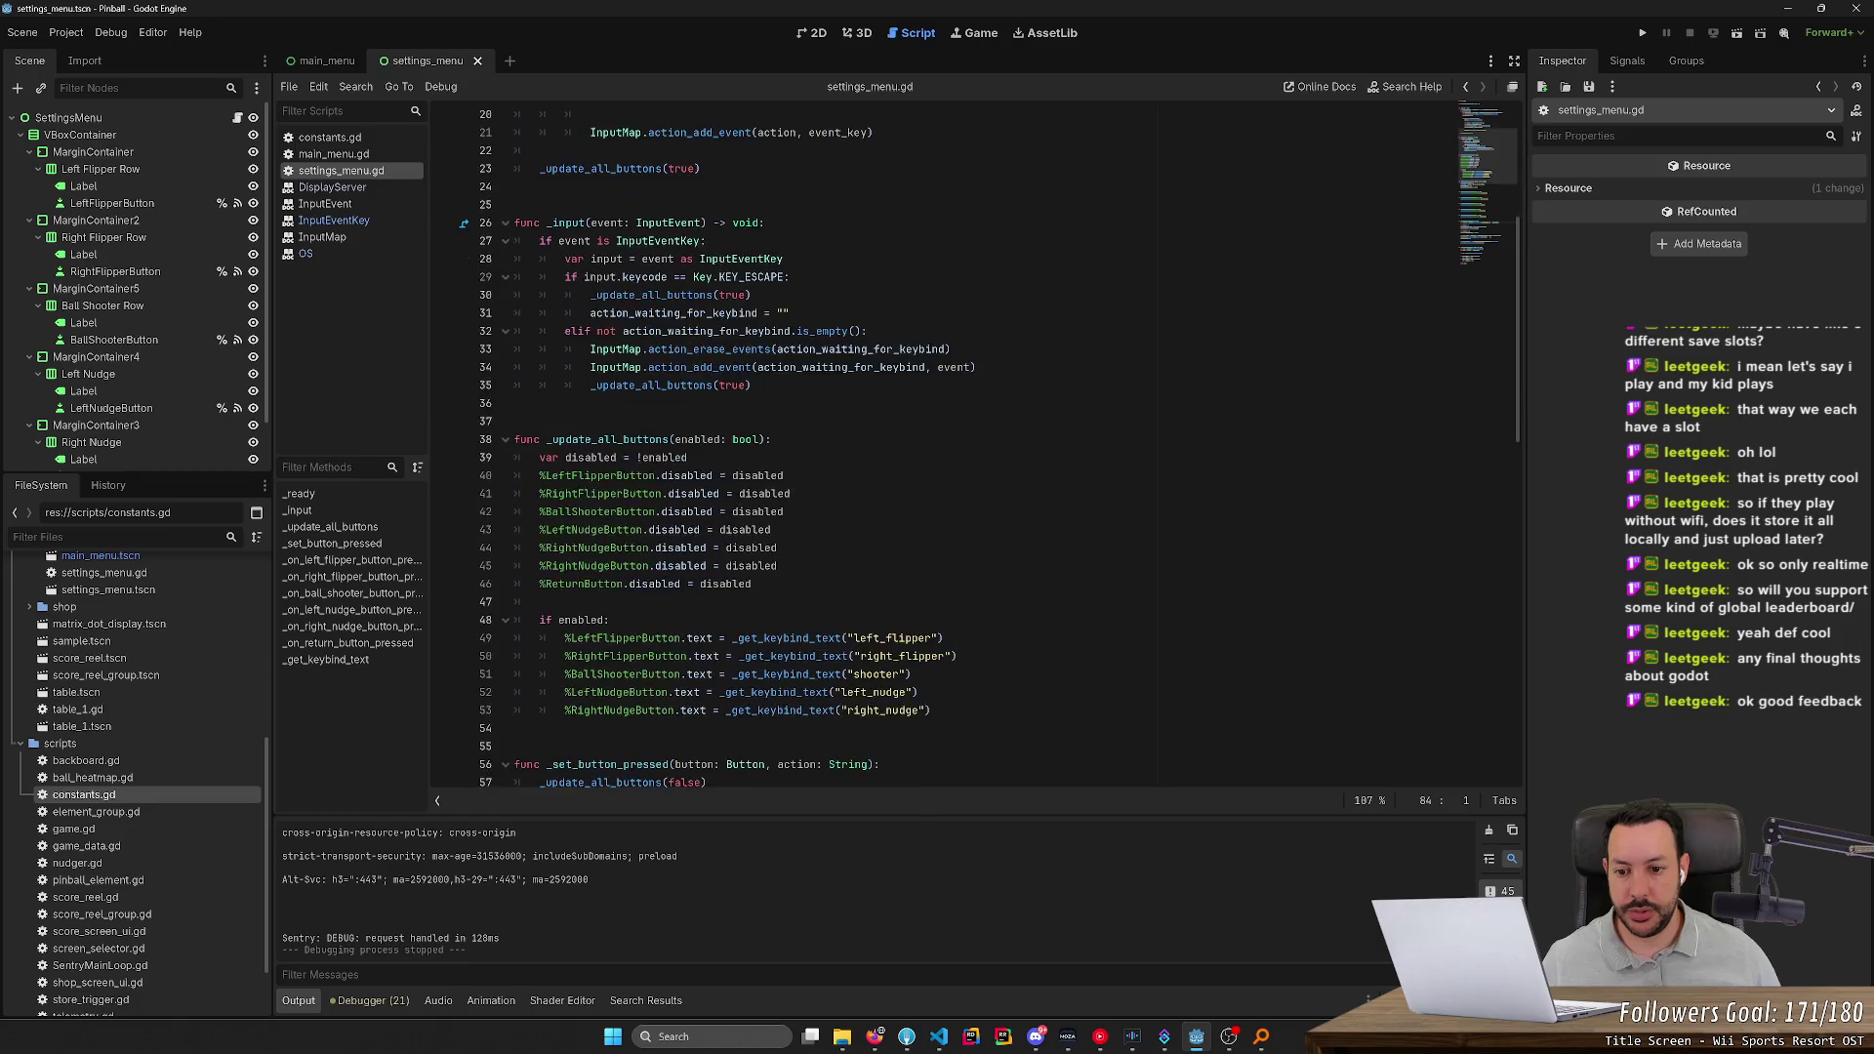
{"action": "scroll", "coordinate": [973, 448], "scroll_direction": "down", "scroll_amount": 15}
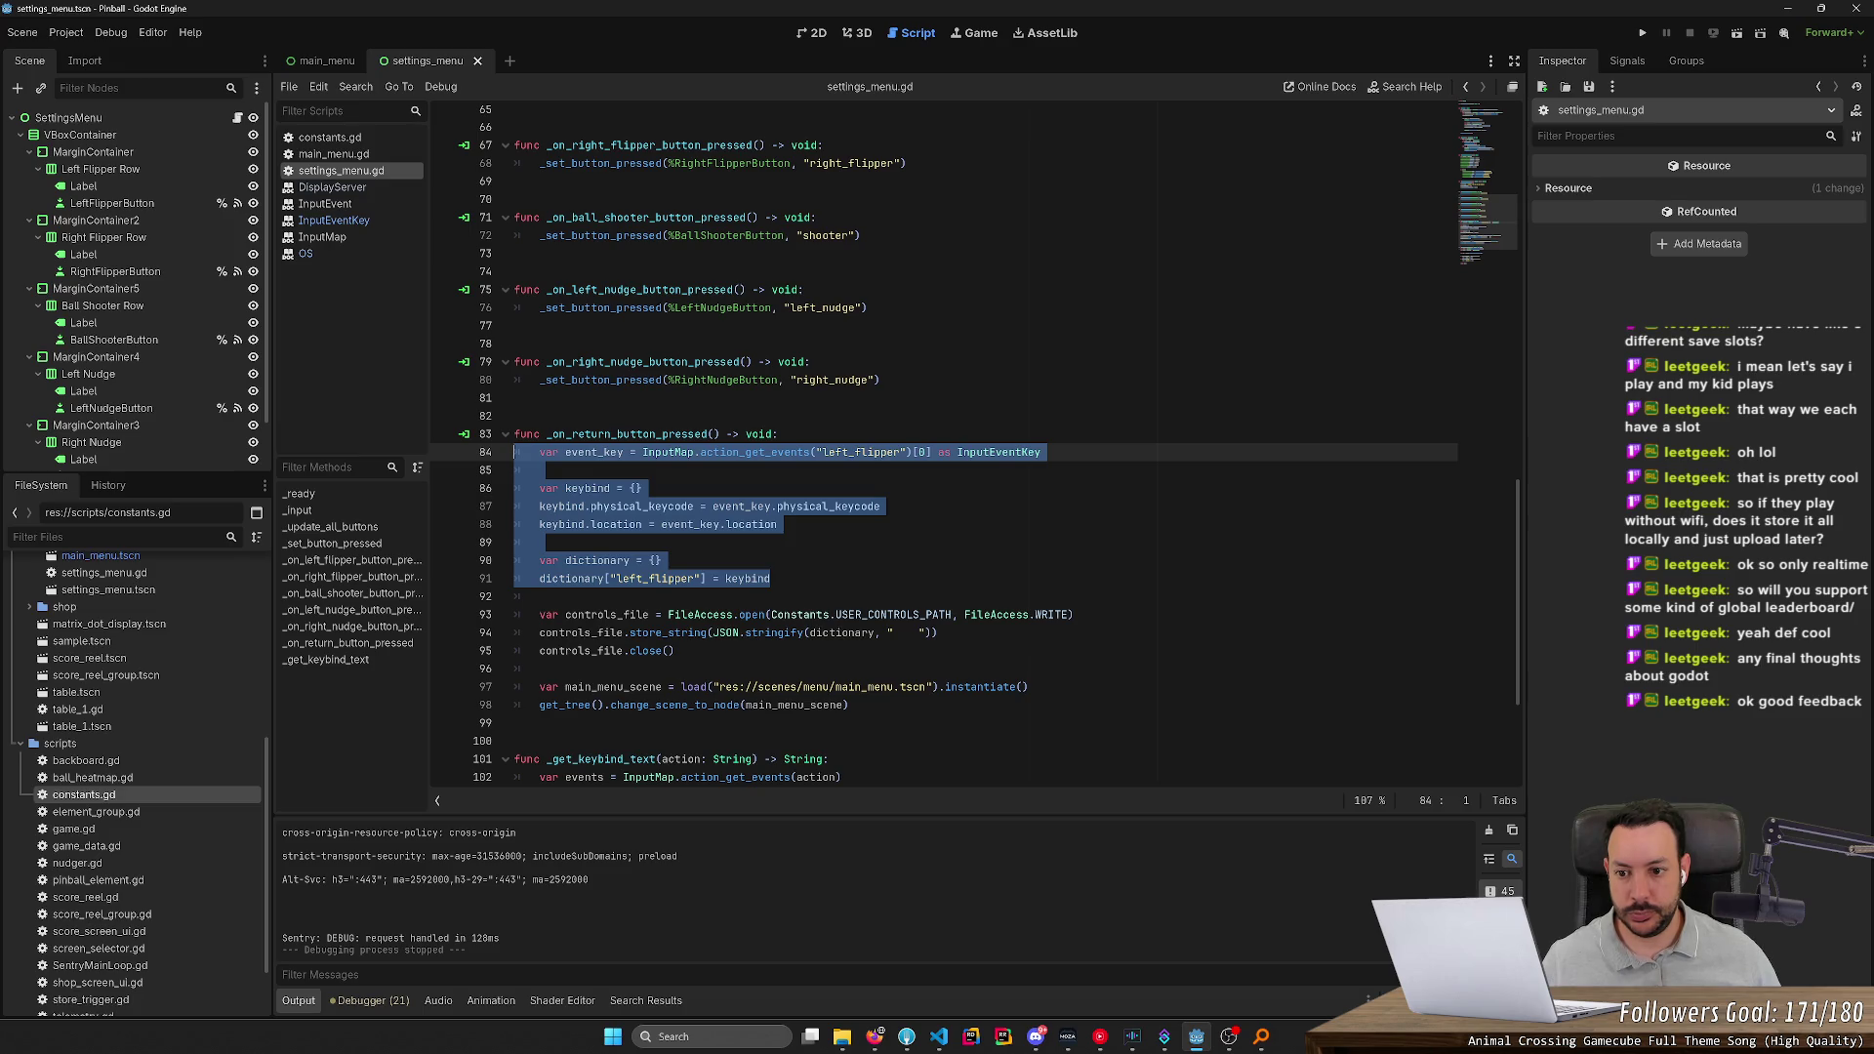
{"action": "left_click", "coordinate": [781, 433]}
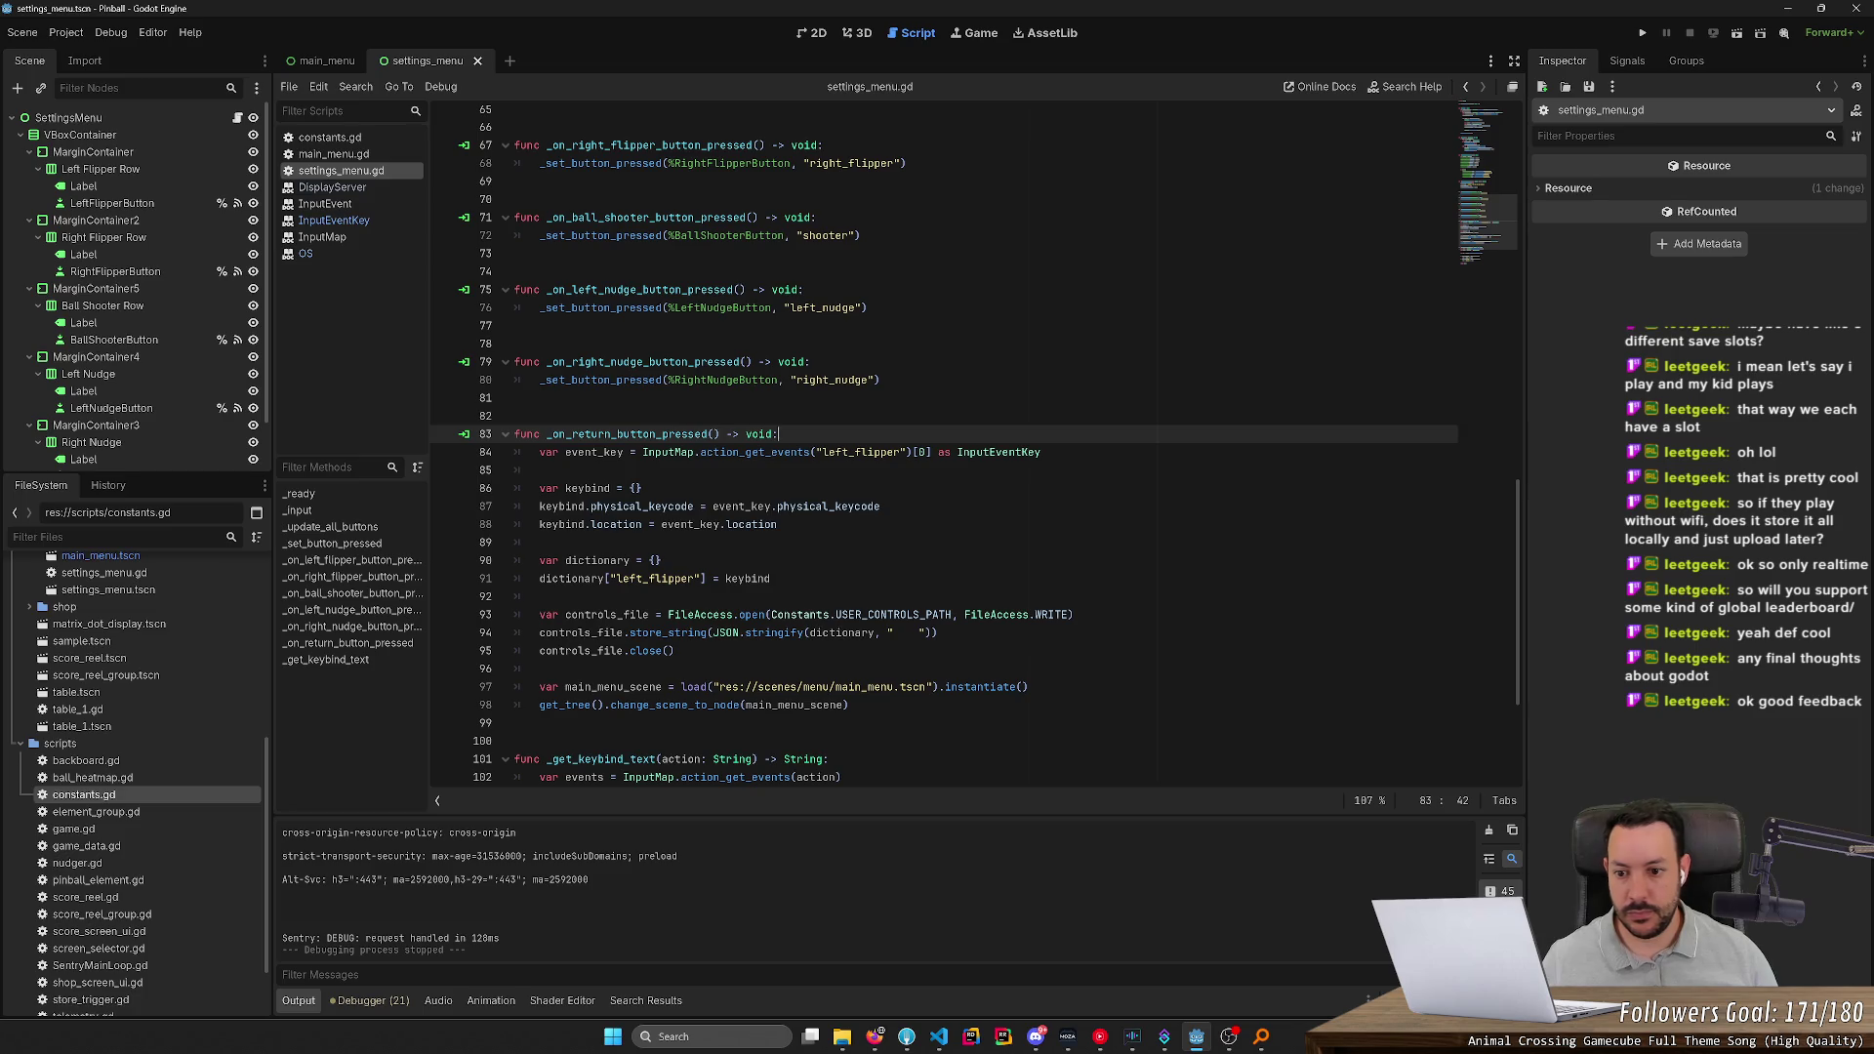
{"action": "left_click", "coordinate": [662, 561]}
Replace keybind on line 91 with a get_keybind("left_flipper") call
{"action": "key", "text": "shift+Up"}
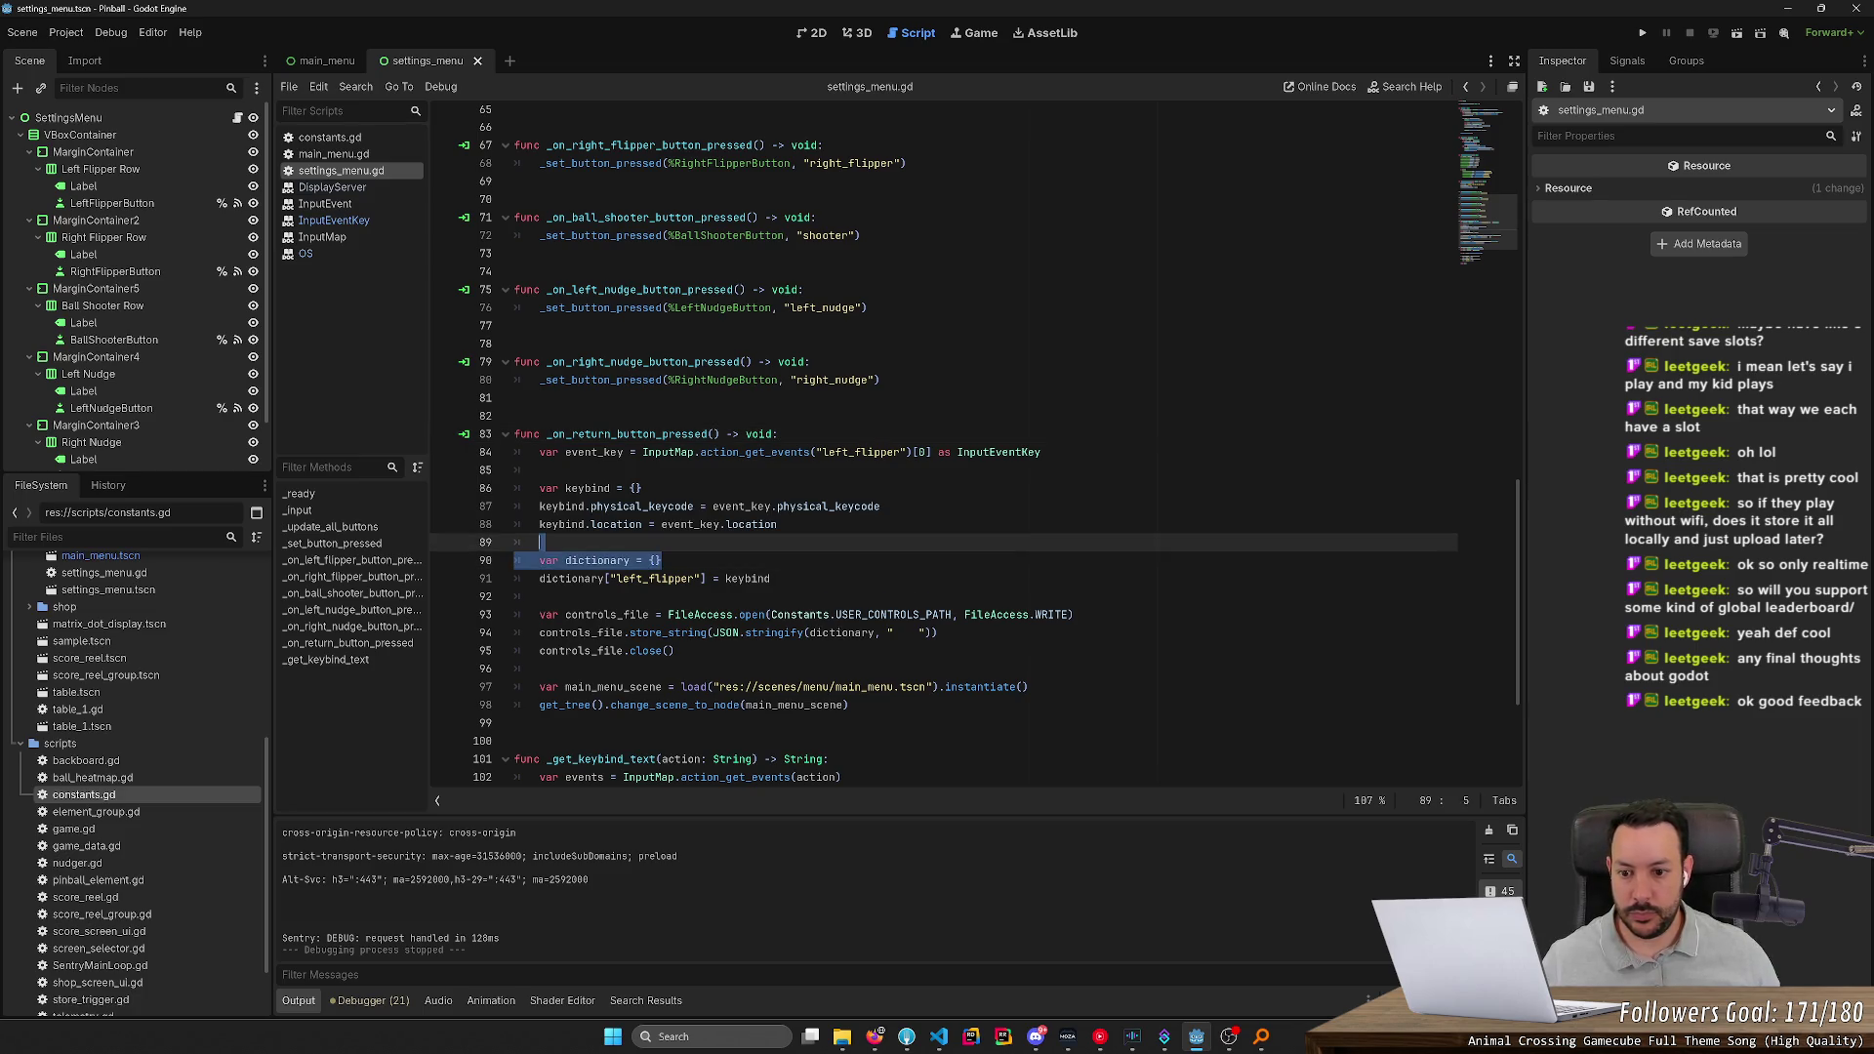
{"action": "double_click", "coordinate": [747, 578]}
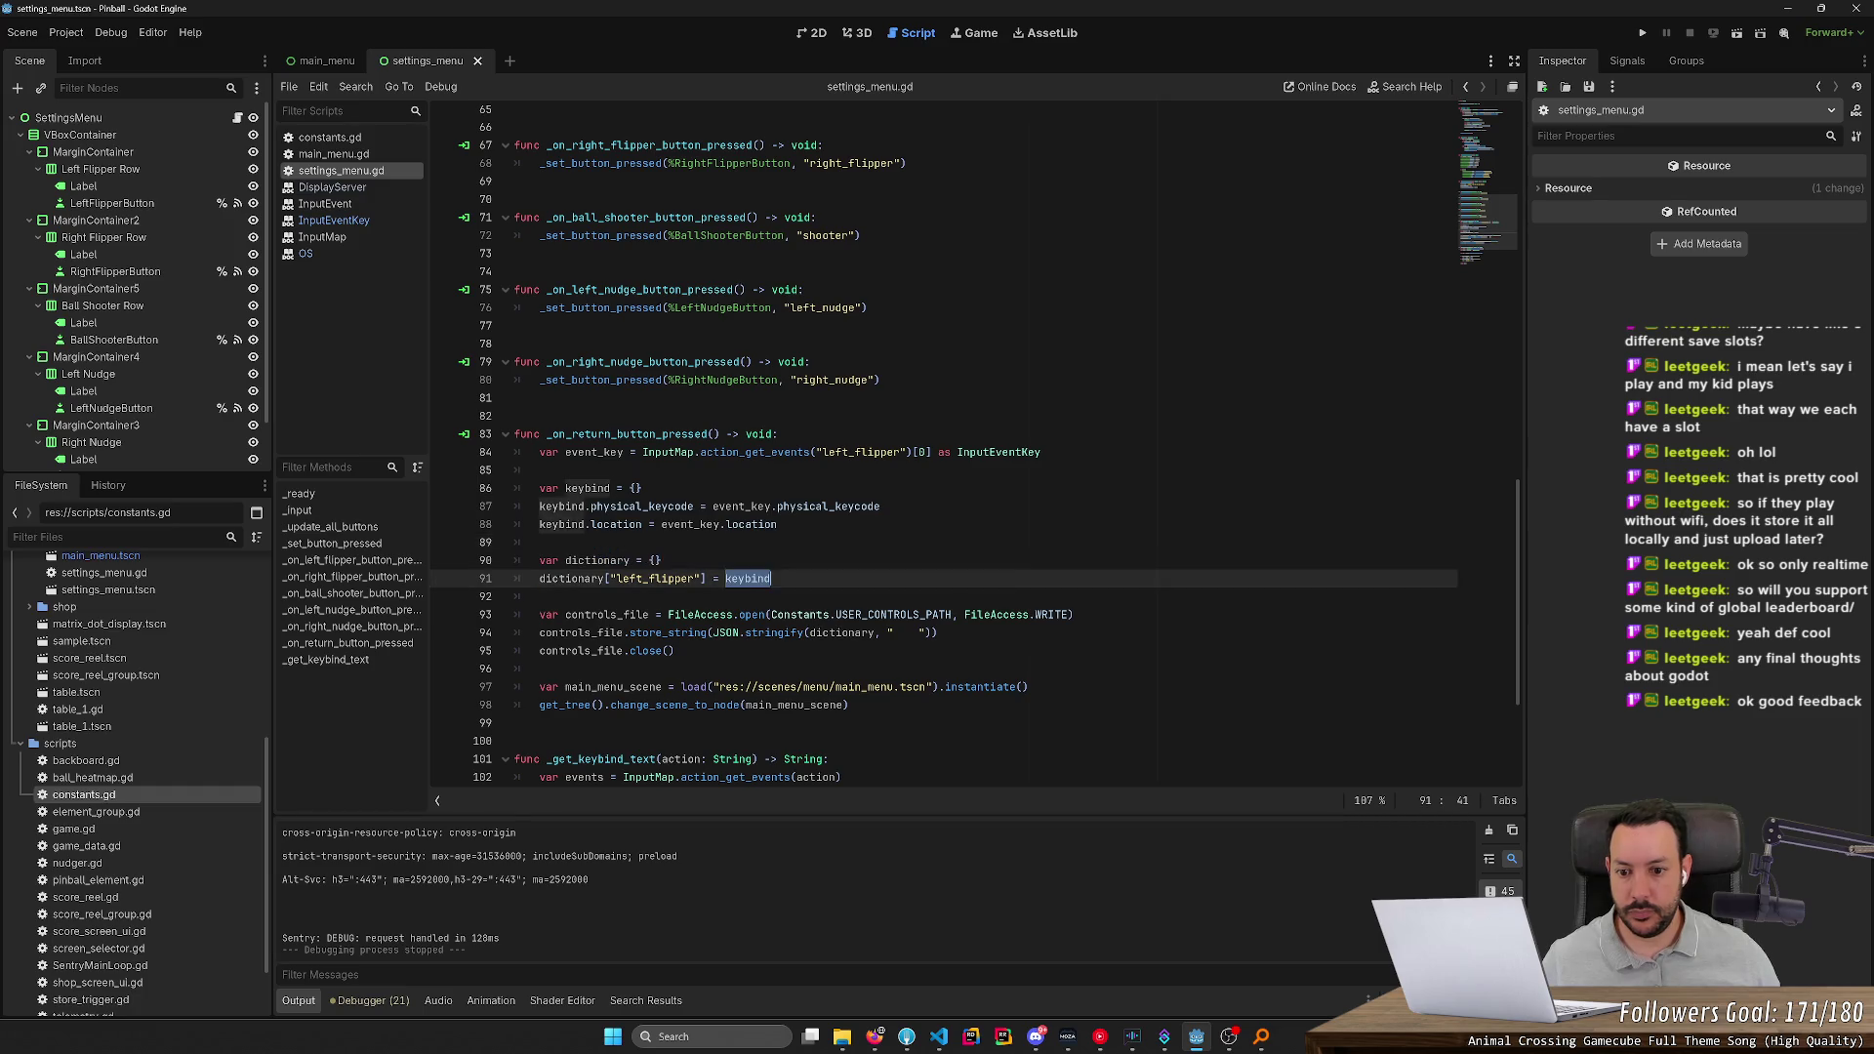
{"action": "key", "text": "Left"}
{"action": "type", "text": "get_"}
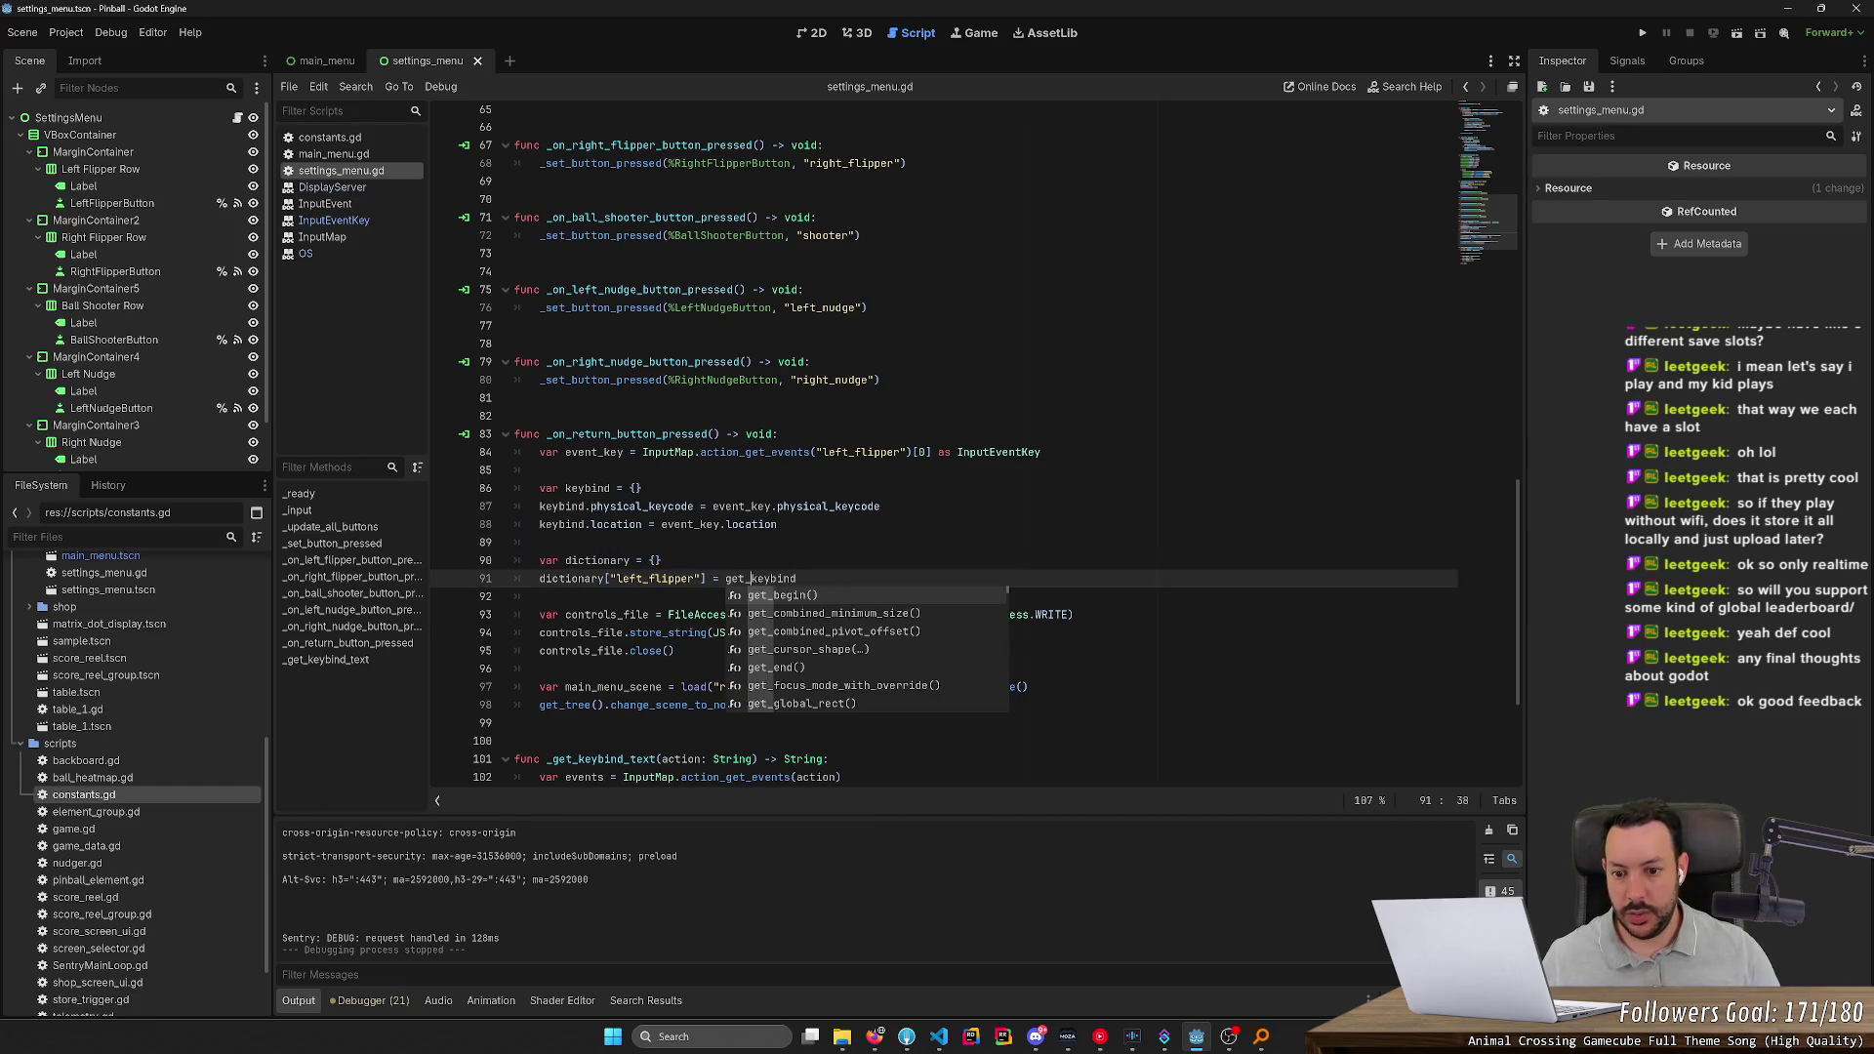
{"action": "key", "text": "End"}
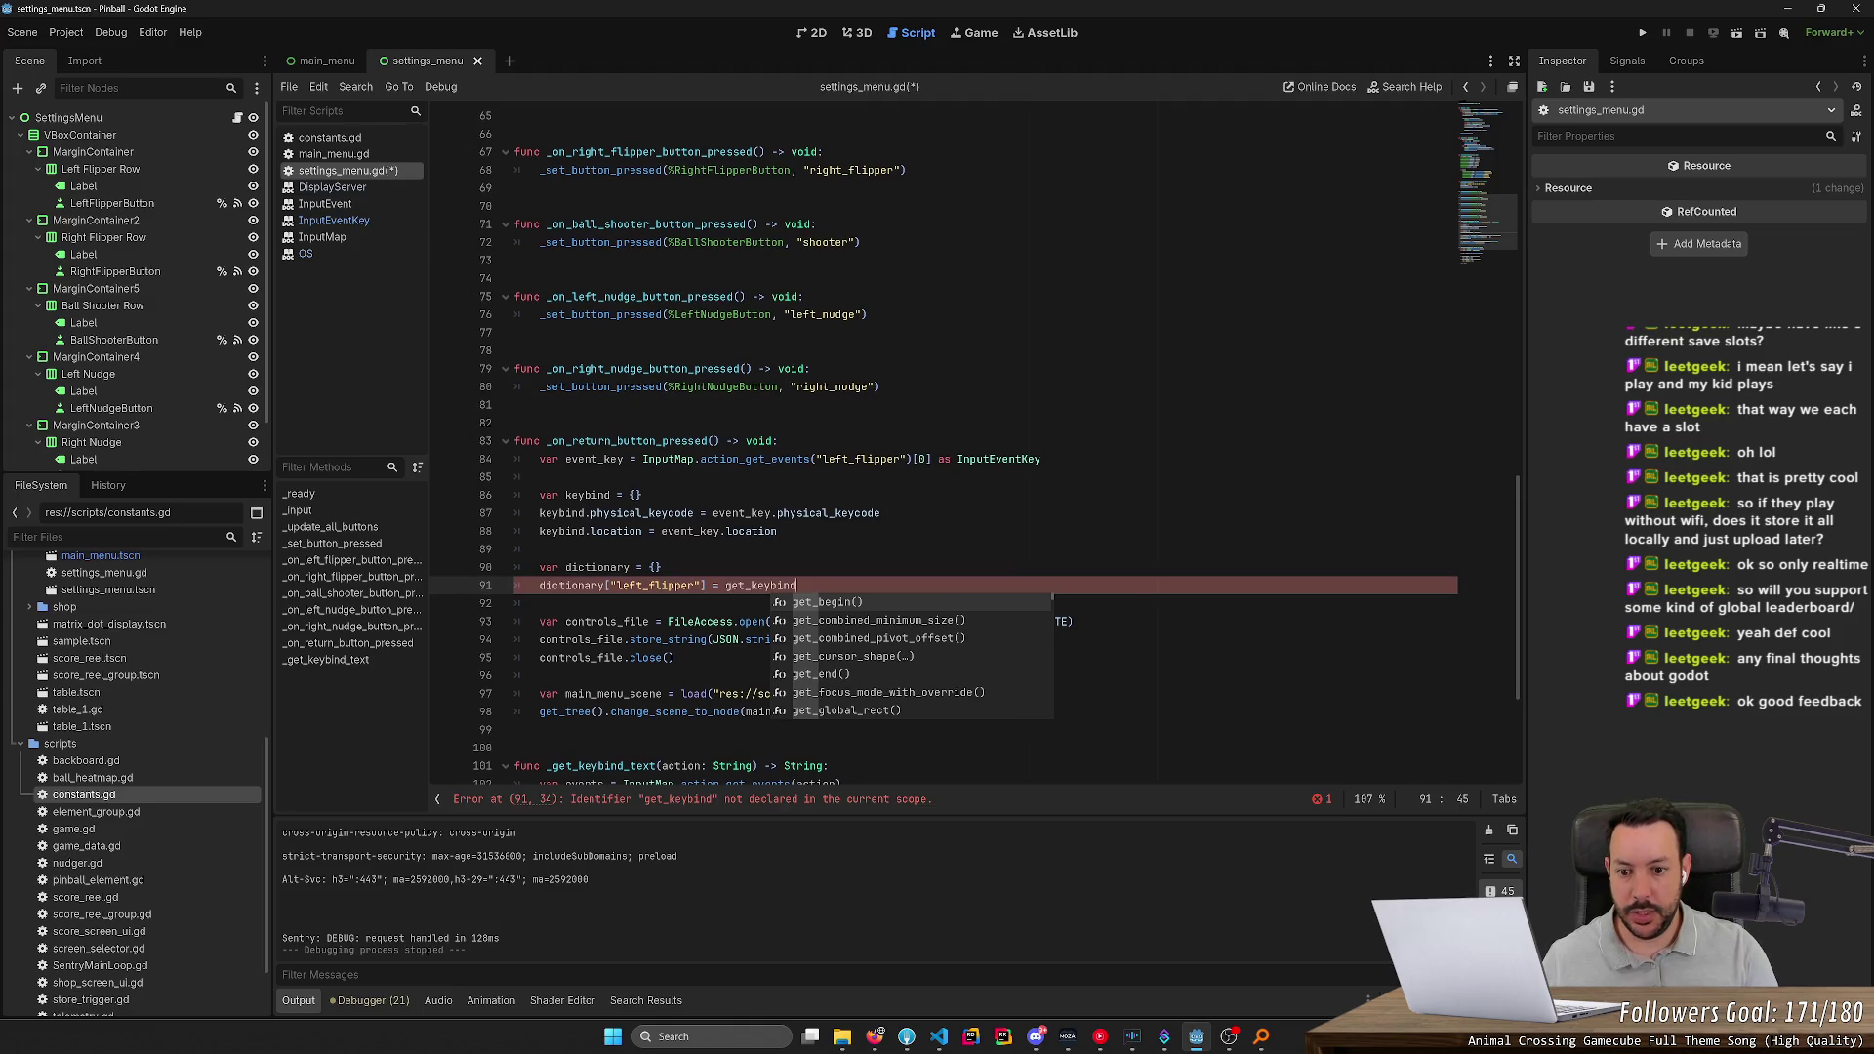
{"action": "type", "text": "("}
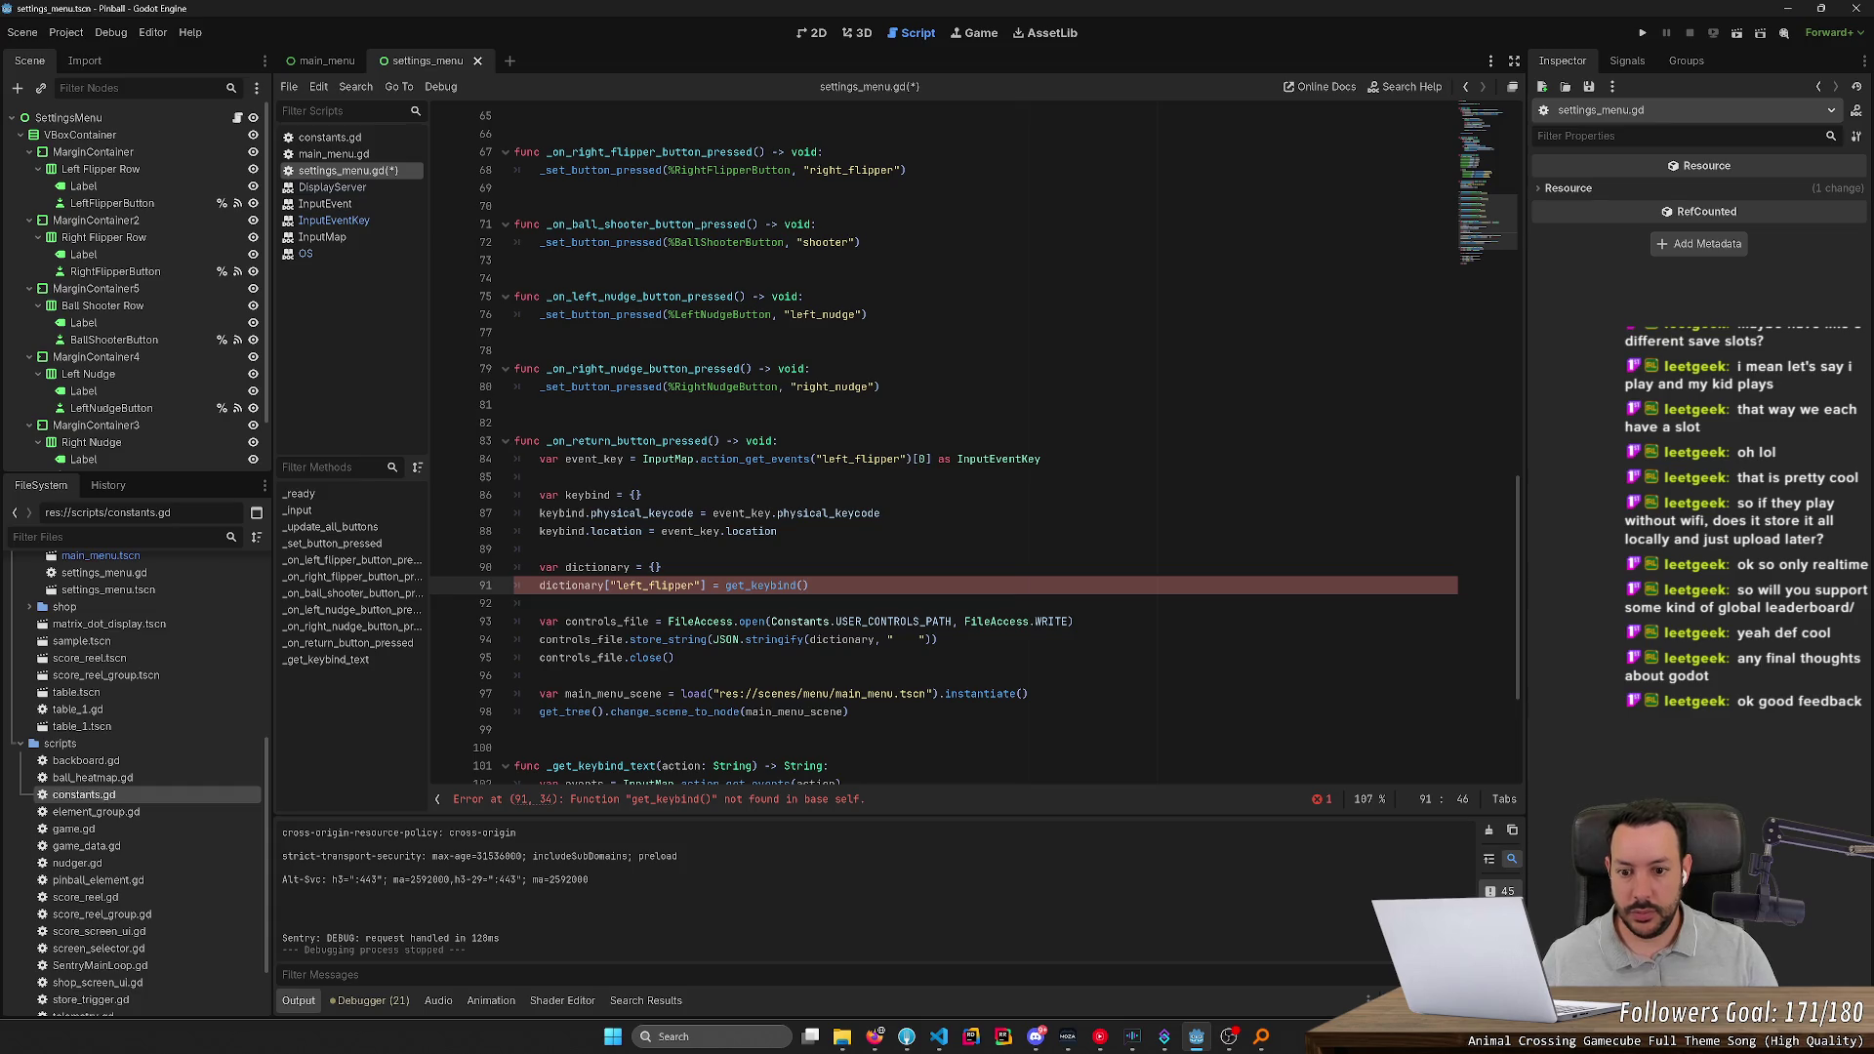
{"action": "type", "text": "\"left_flipper"}
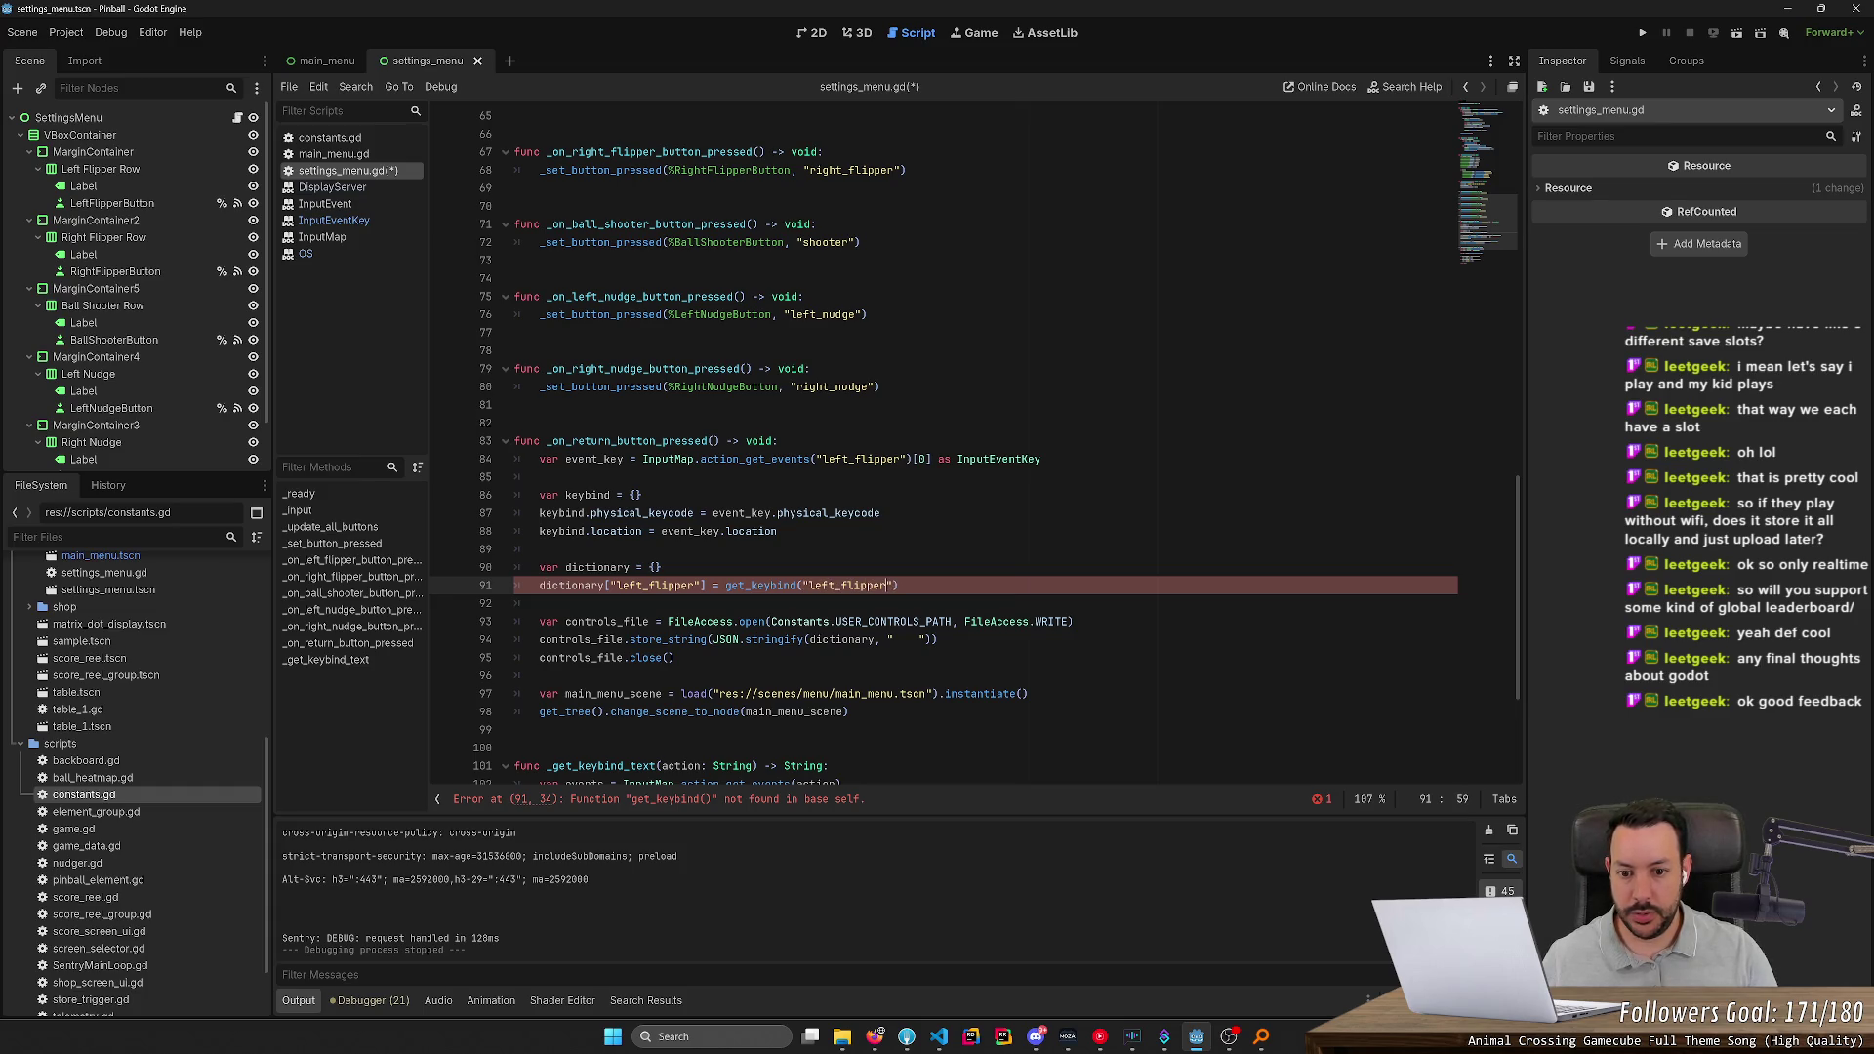
Draft a get_keybind(action: String) -> Dictionary stub with pass, then cut it out of the handler
{"action": "left_click", "coordinate": [778, 441]}
{"action": "key", "text": "Return"}
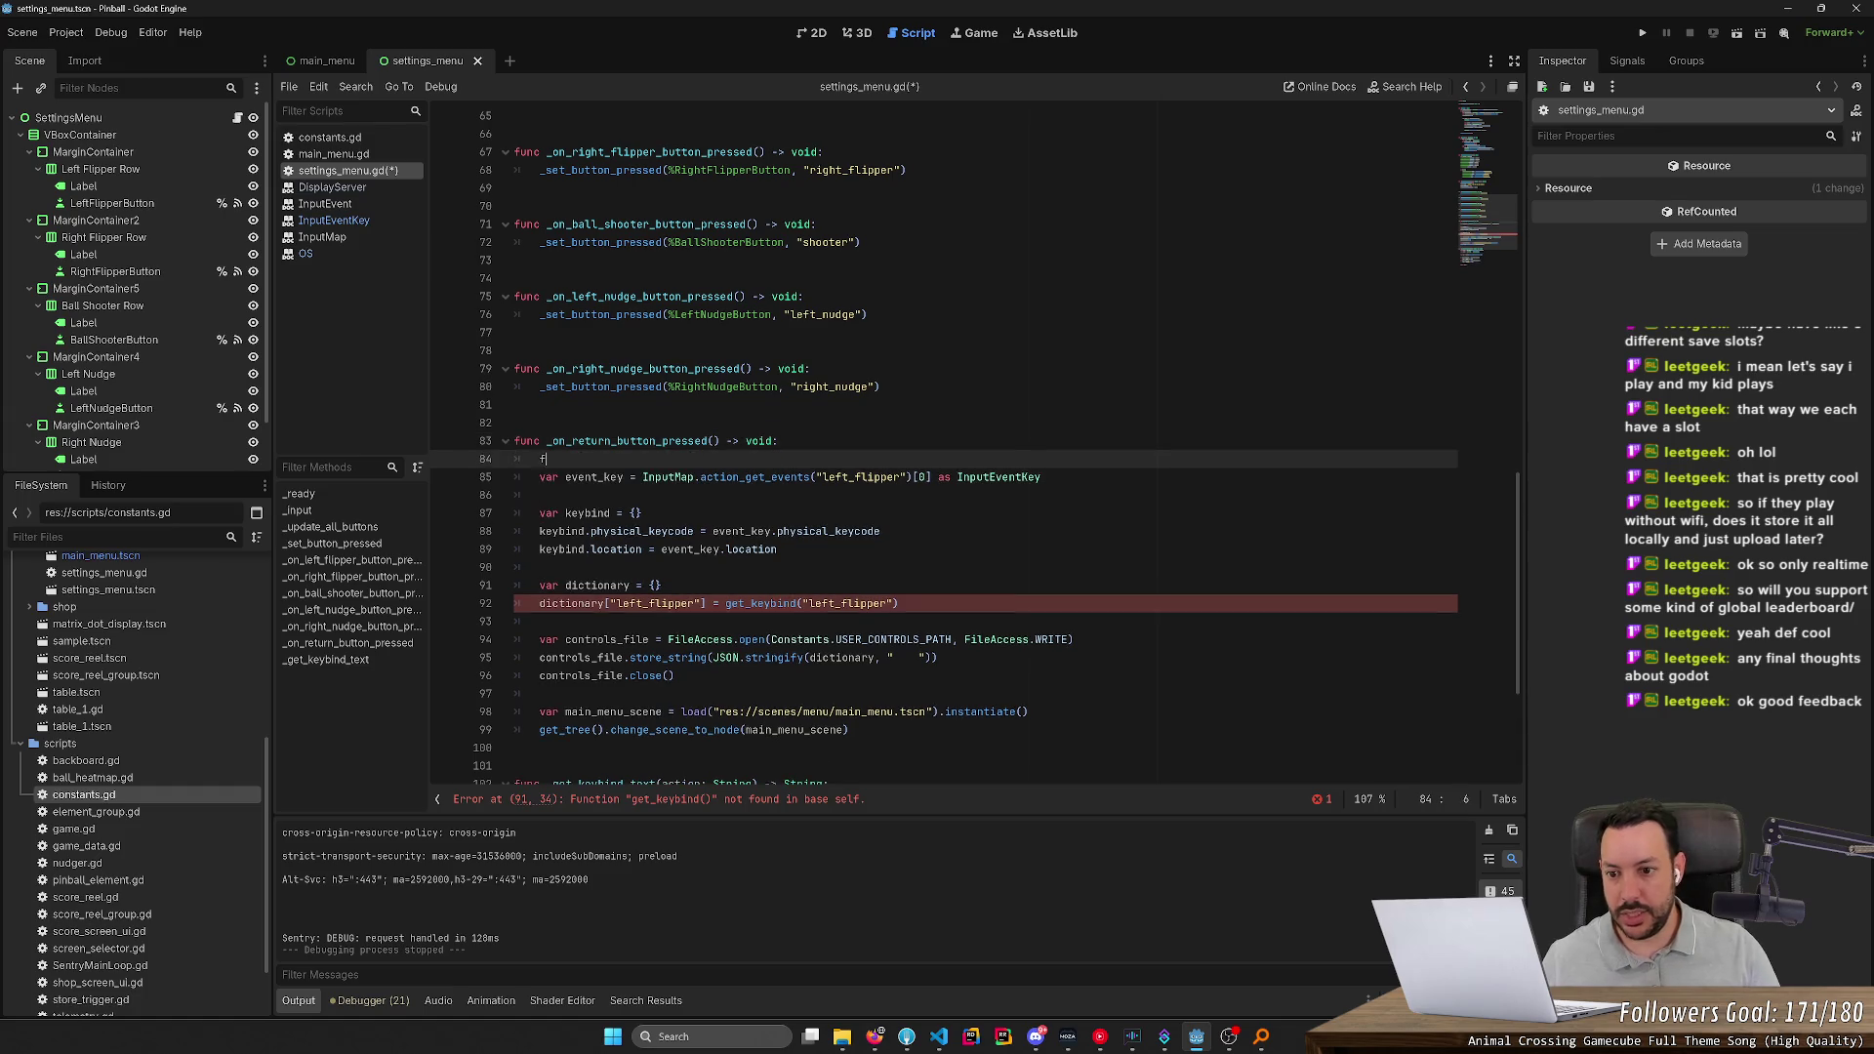
{"action": "type", "text": "func "}
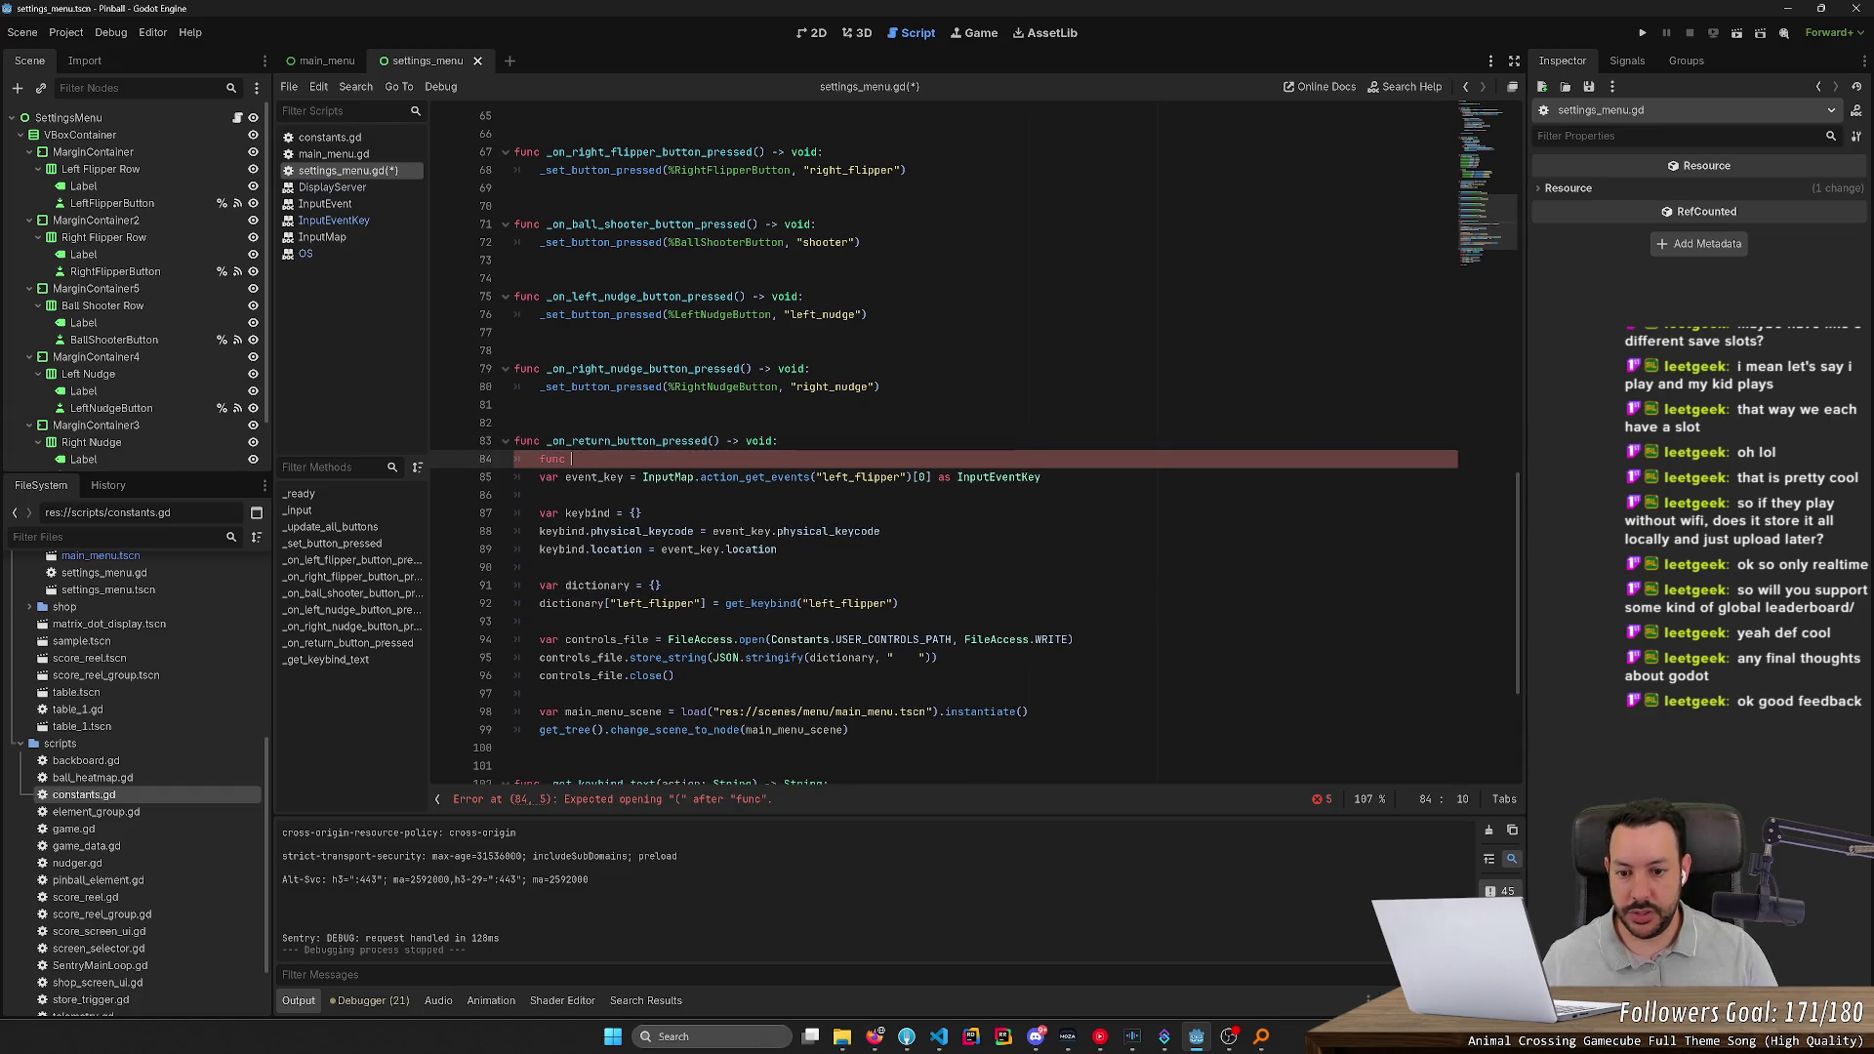
{"action": "type", "text": "get"}
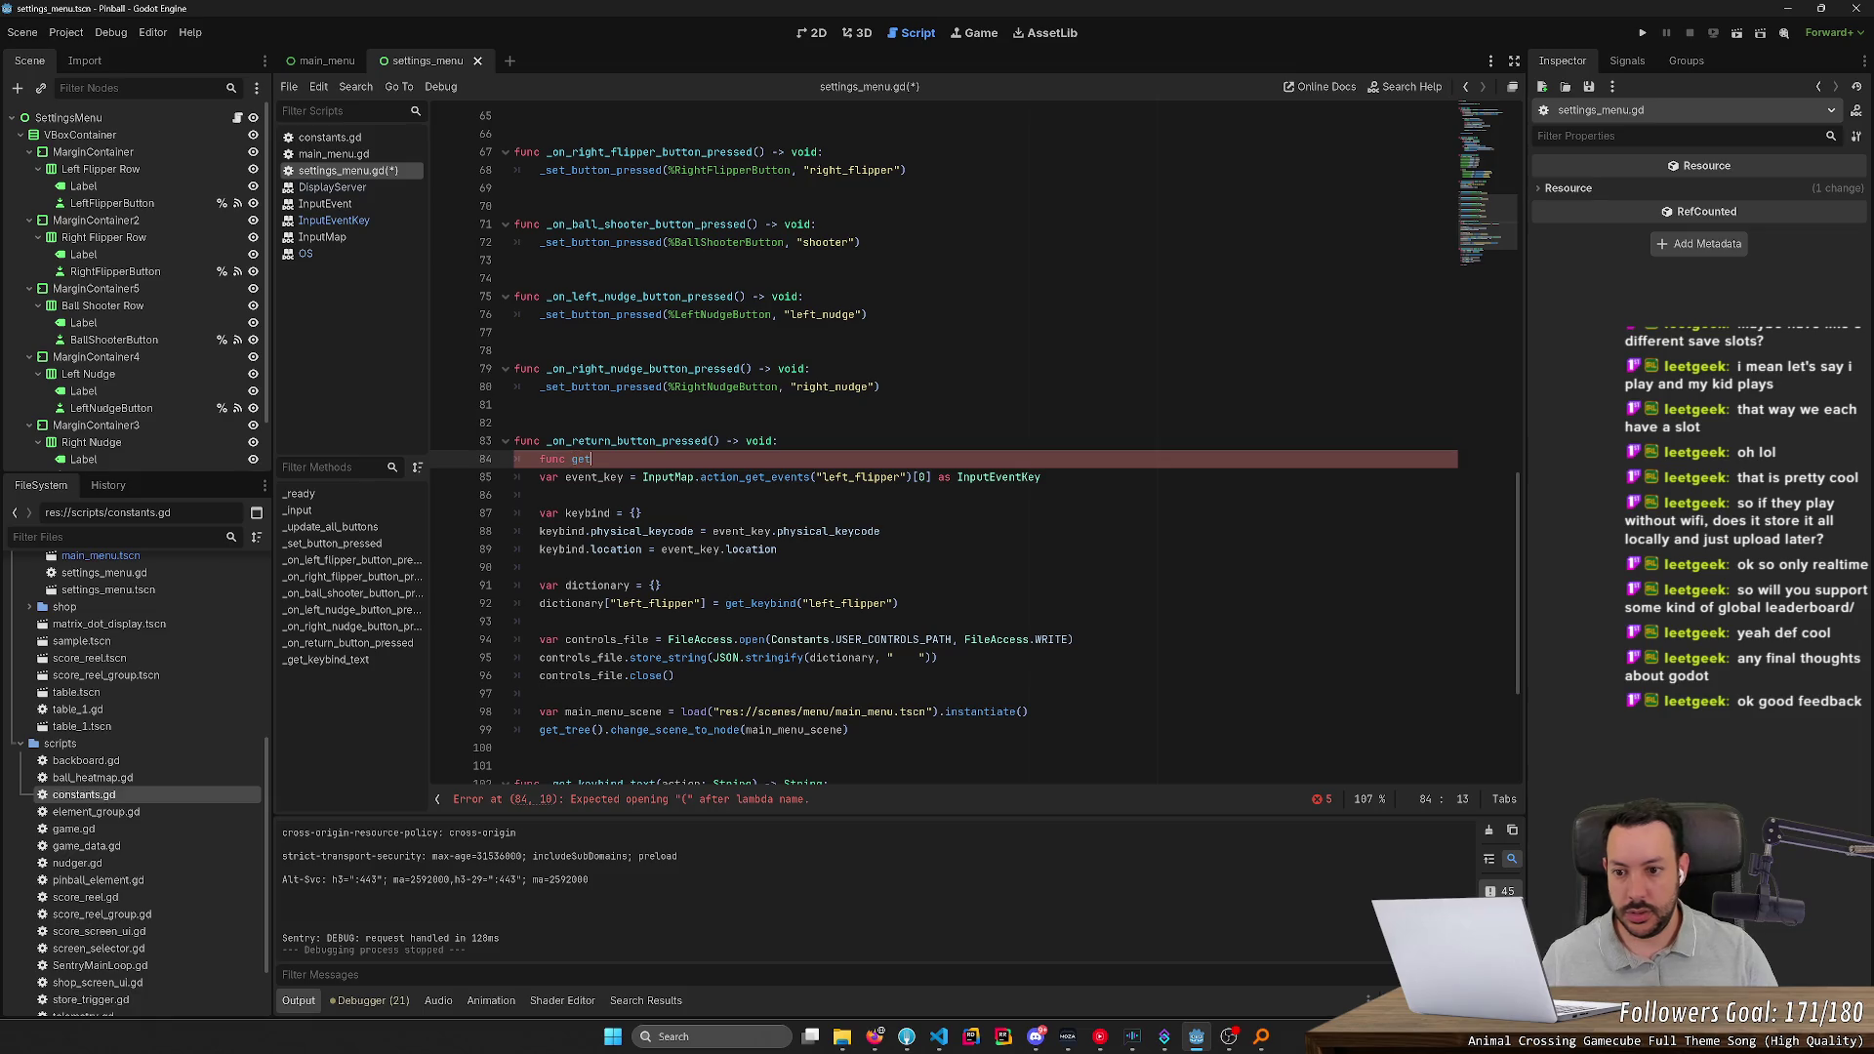
{"action": "type", "text": "_keybin"}
{"action": "type", "text": "d(action: "}
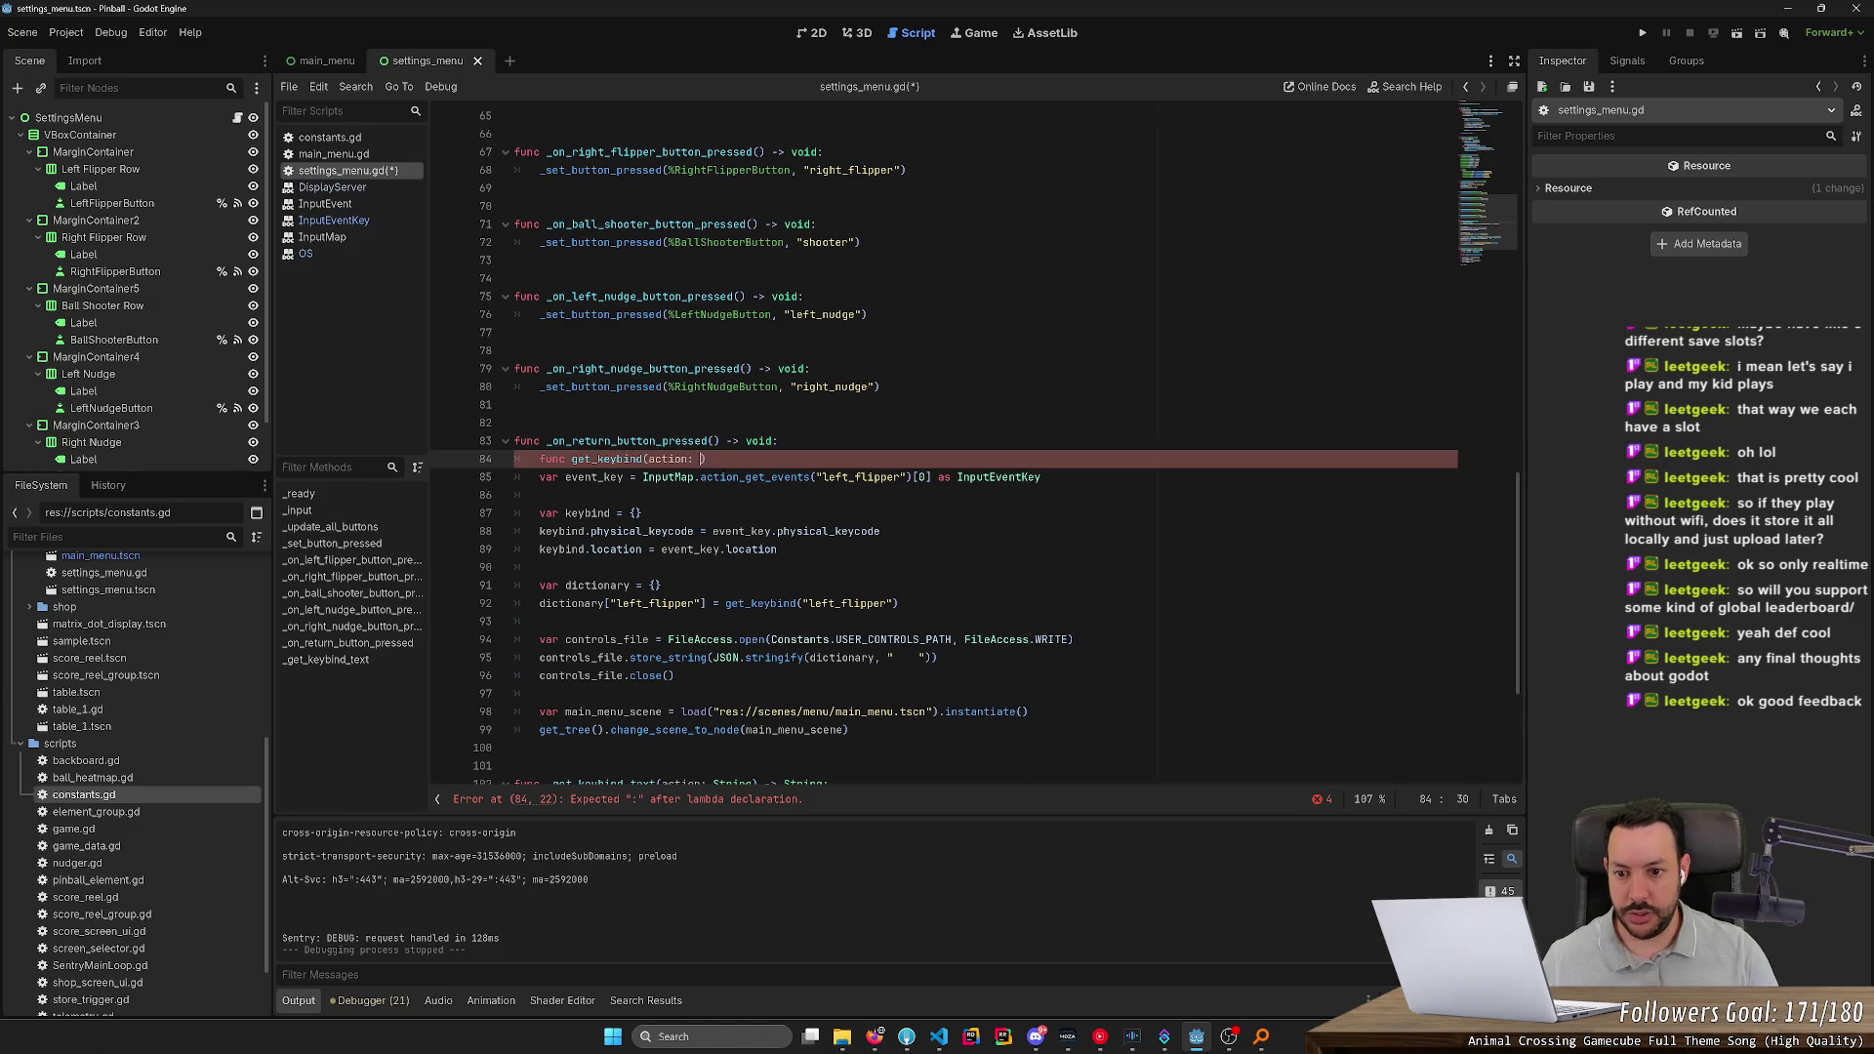
{"action": "type", "text": "String) -"}
{"action": "type", "text": "> Dictionary:"}
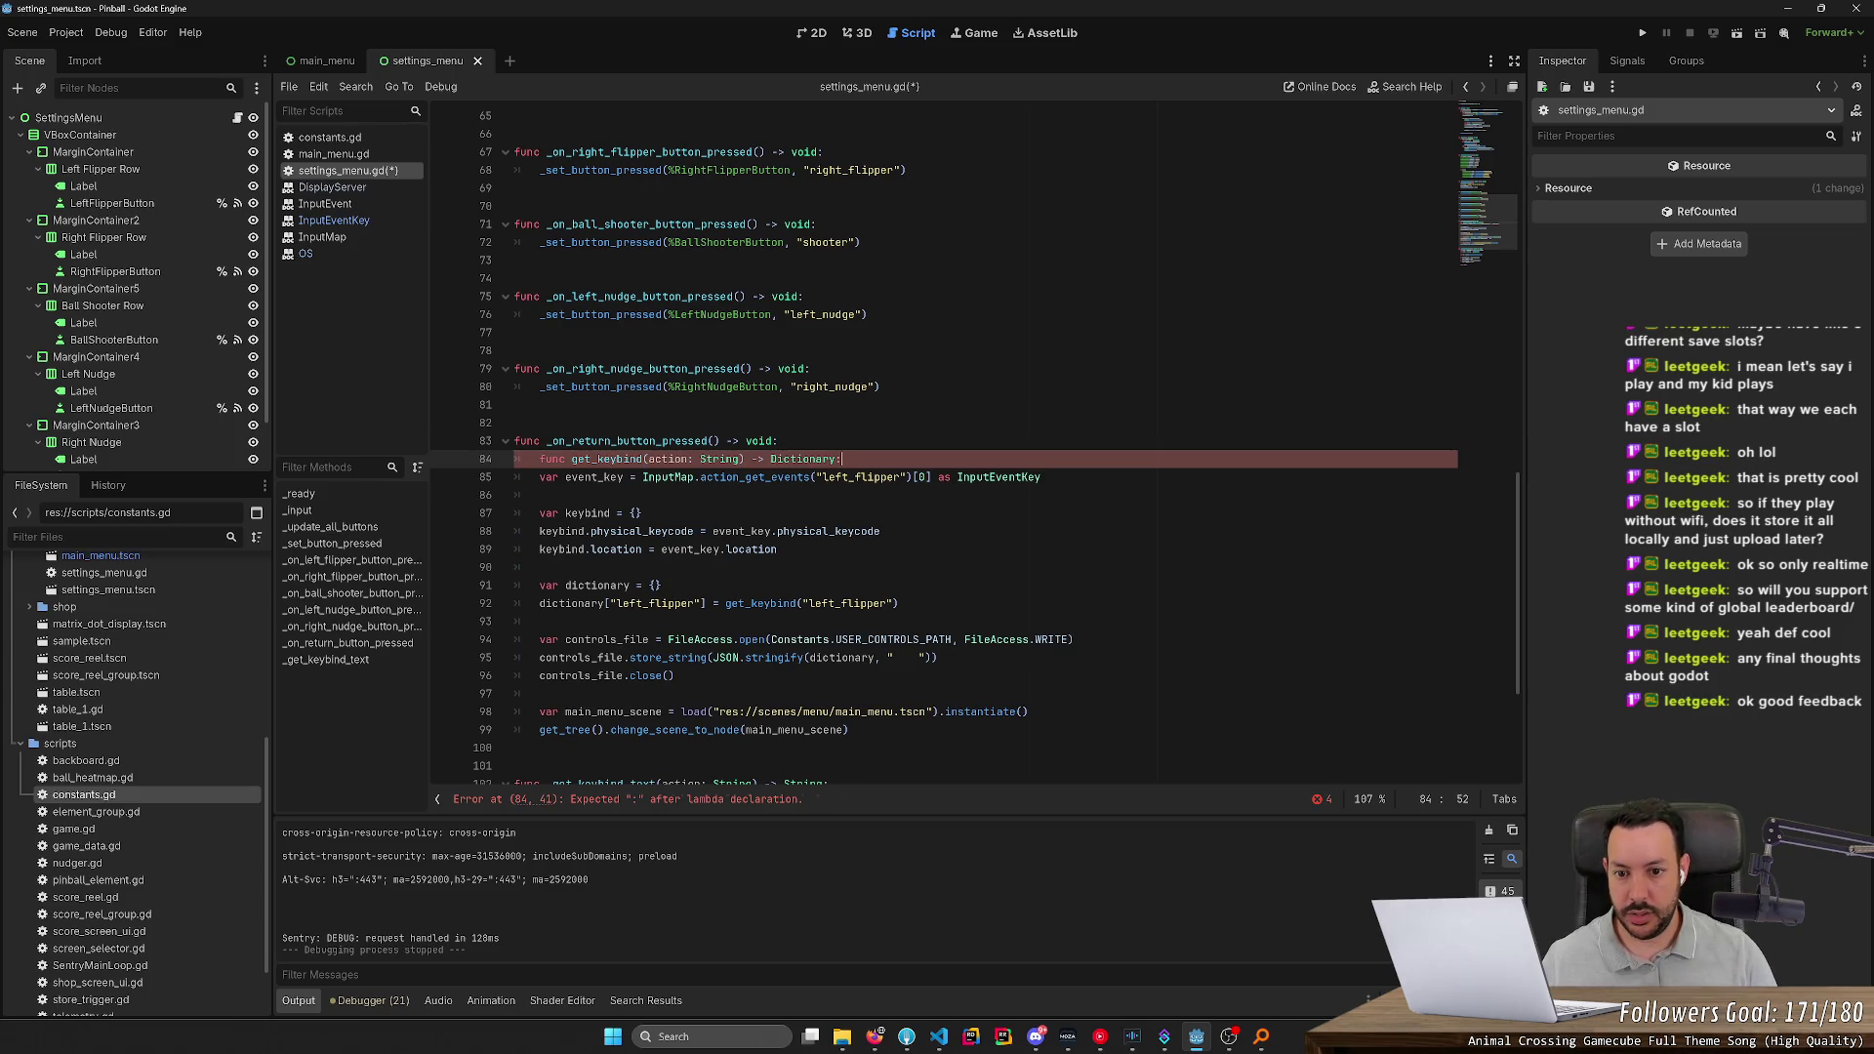
{"action": "key", "text": "Return"}
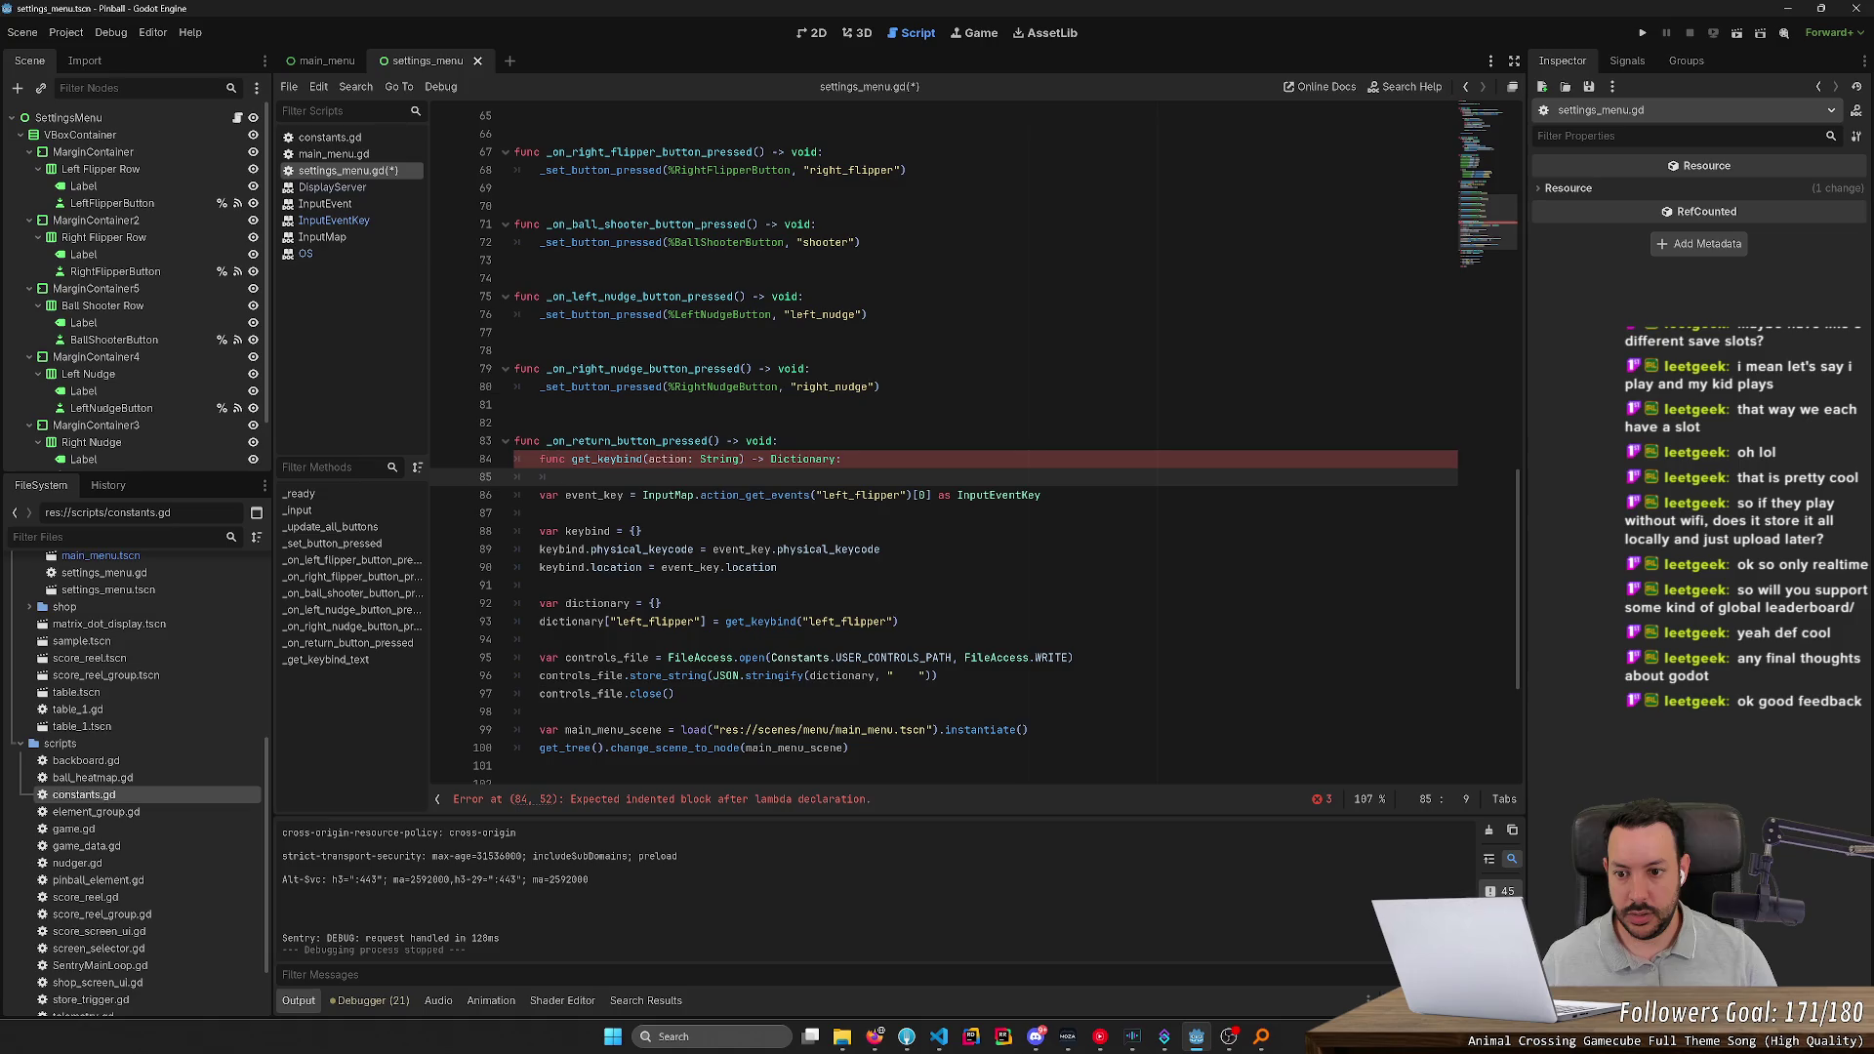
{"action": "type", "text": "pass"}
{"action": "key", "text": "Return"}
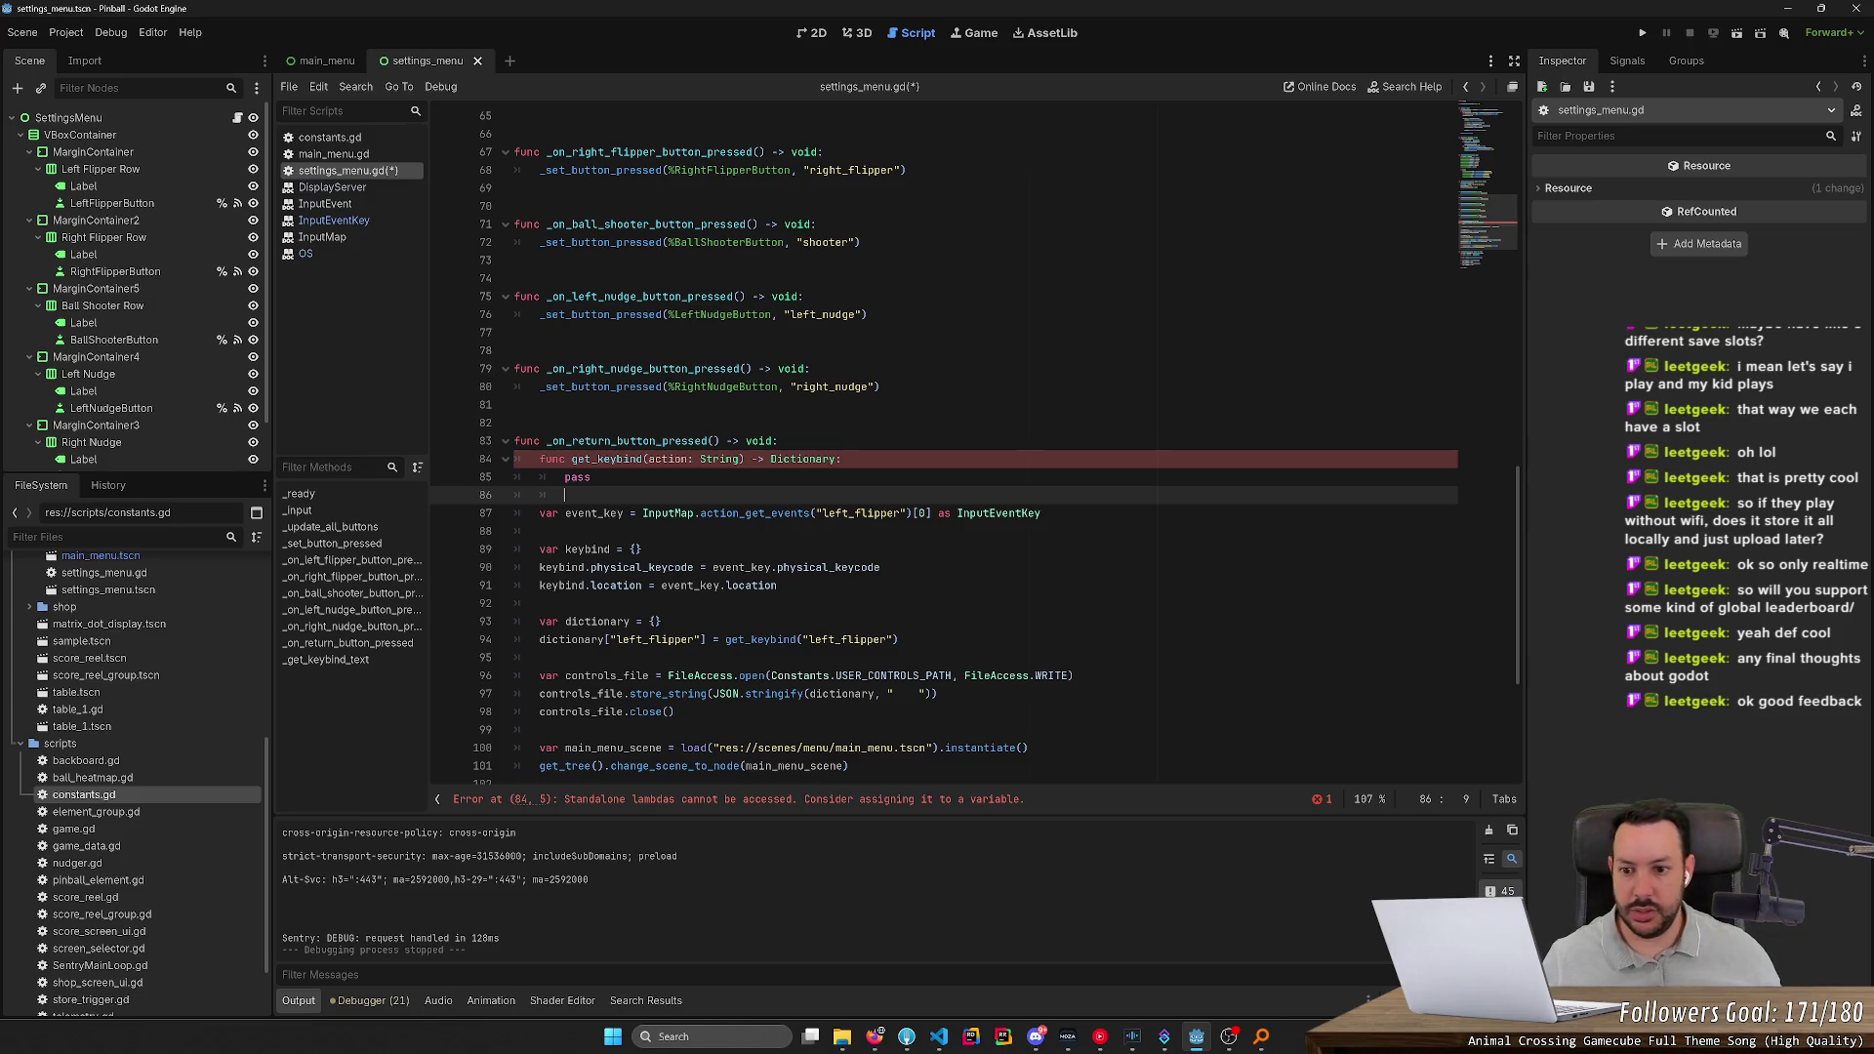
{"action": "key", "text": "shift+Up"}
{"action": "key", "text": "shift+Up"}
{"action": "key", "text": "ctrl+x"}
Paste the get_keybind stub above _get_keybind_text, remove leftover blank lines, and save
{"action": "key", "text": "Up"}
{"action": "key", "text": "Up"}
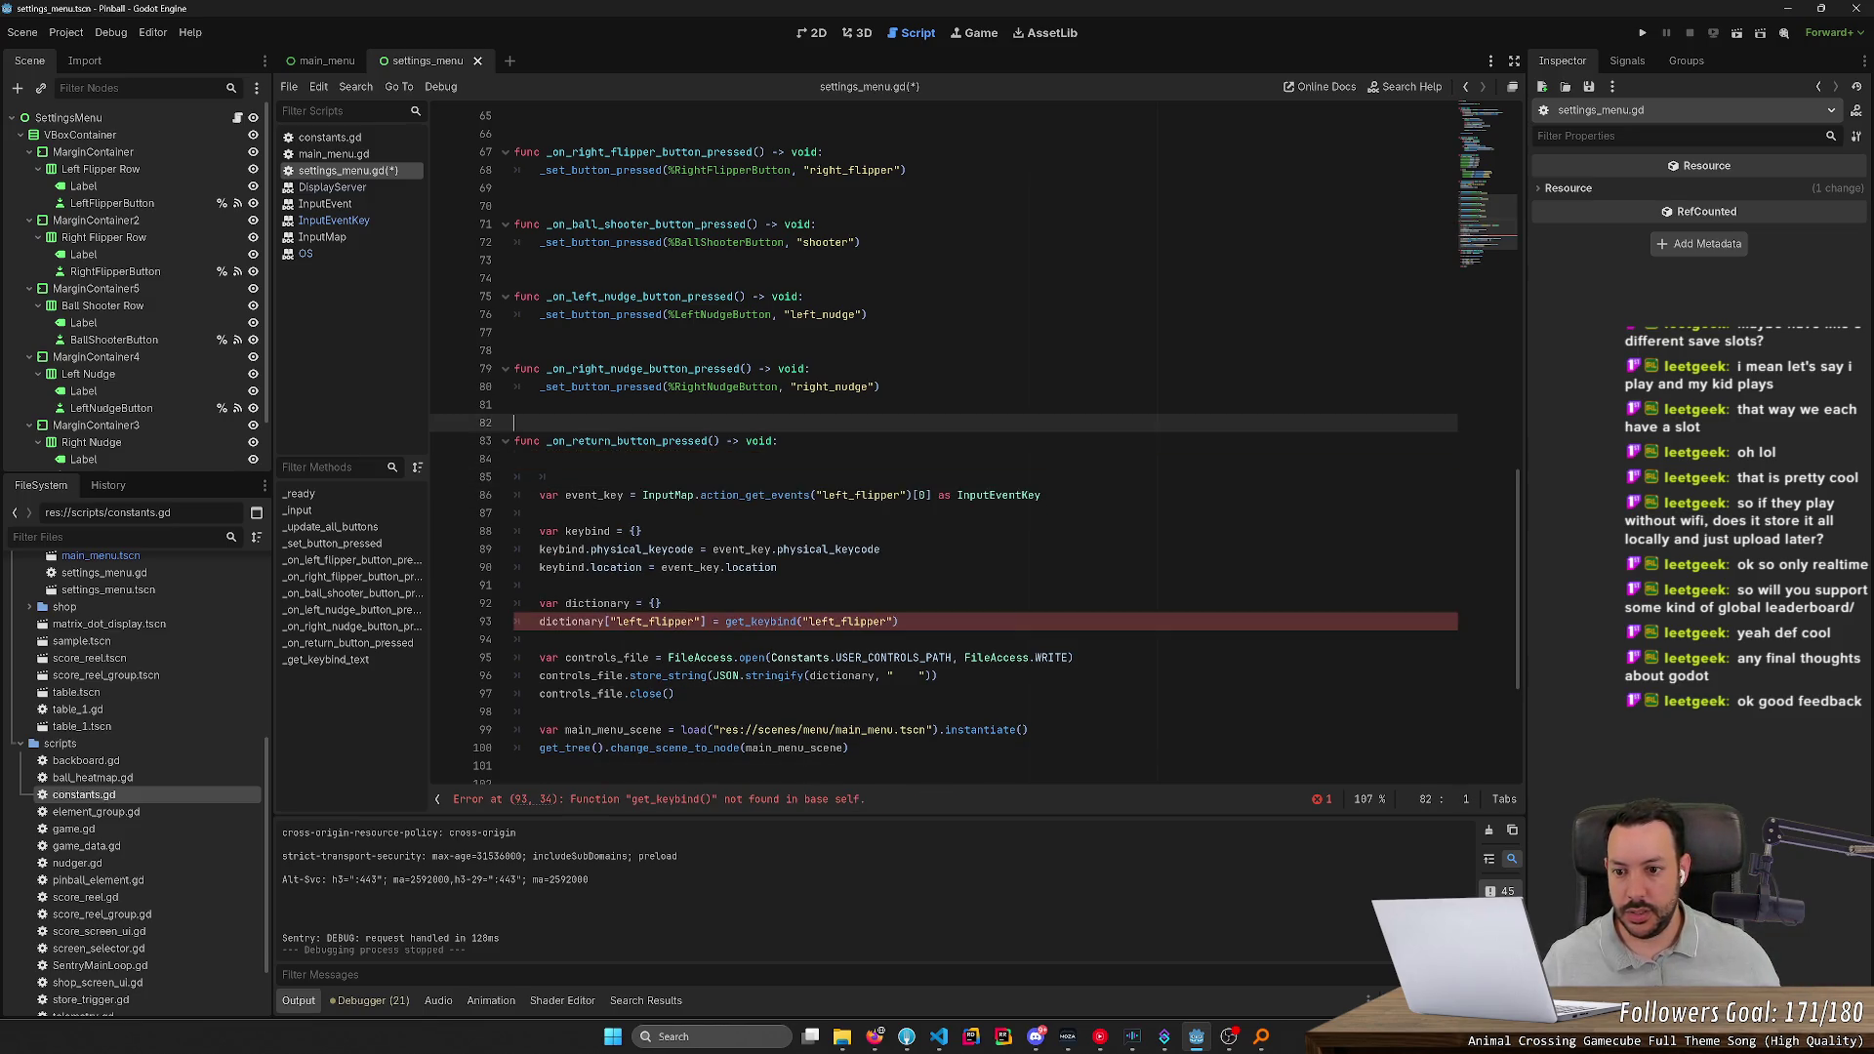
{"action": "scroll", "coordinate": [944, 442], "scroll_direction": "down", "scroll_amount": 5}
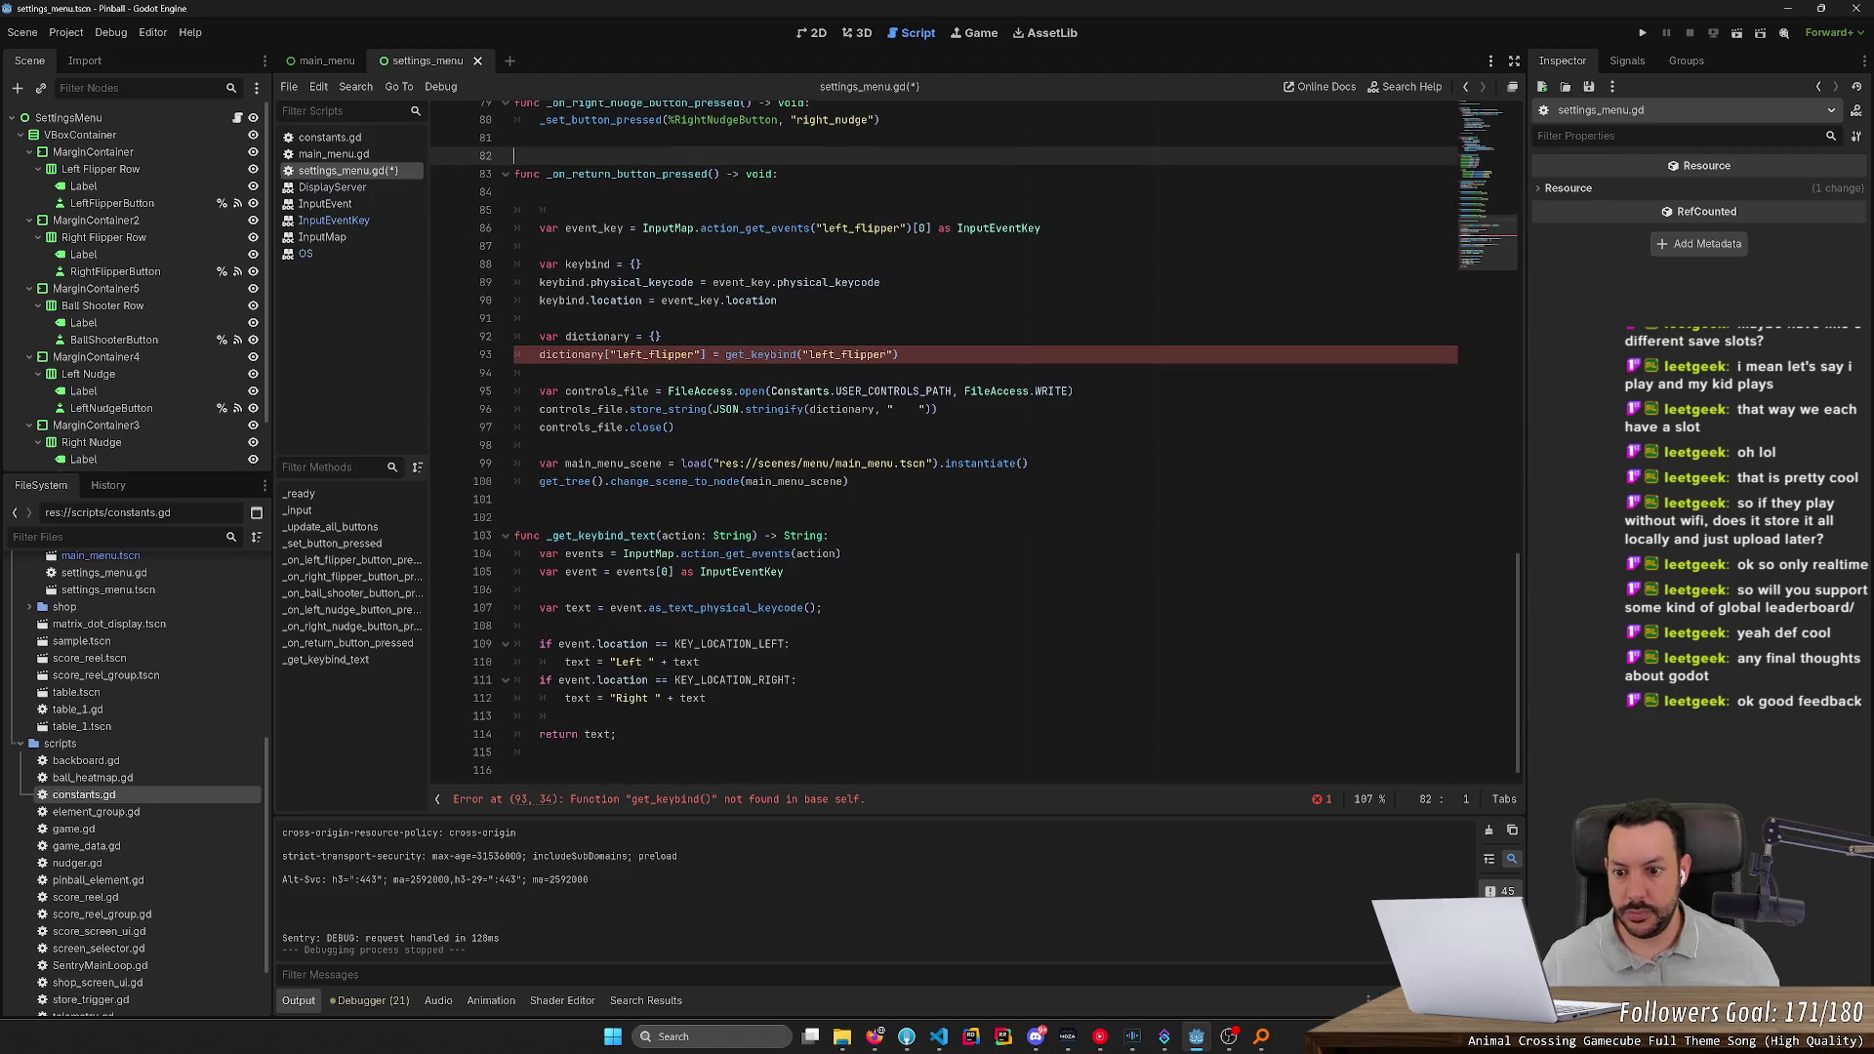
{"action": "left_click", "coordinate": [586, 518]}
{"action": "key", "text": "ctrl+v"}
{"action": "scroll", "coordinate": [944, 442], "scroll_direction": "up", "scroll_amount": 2}
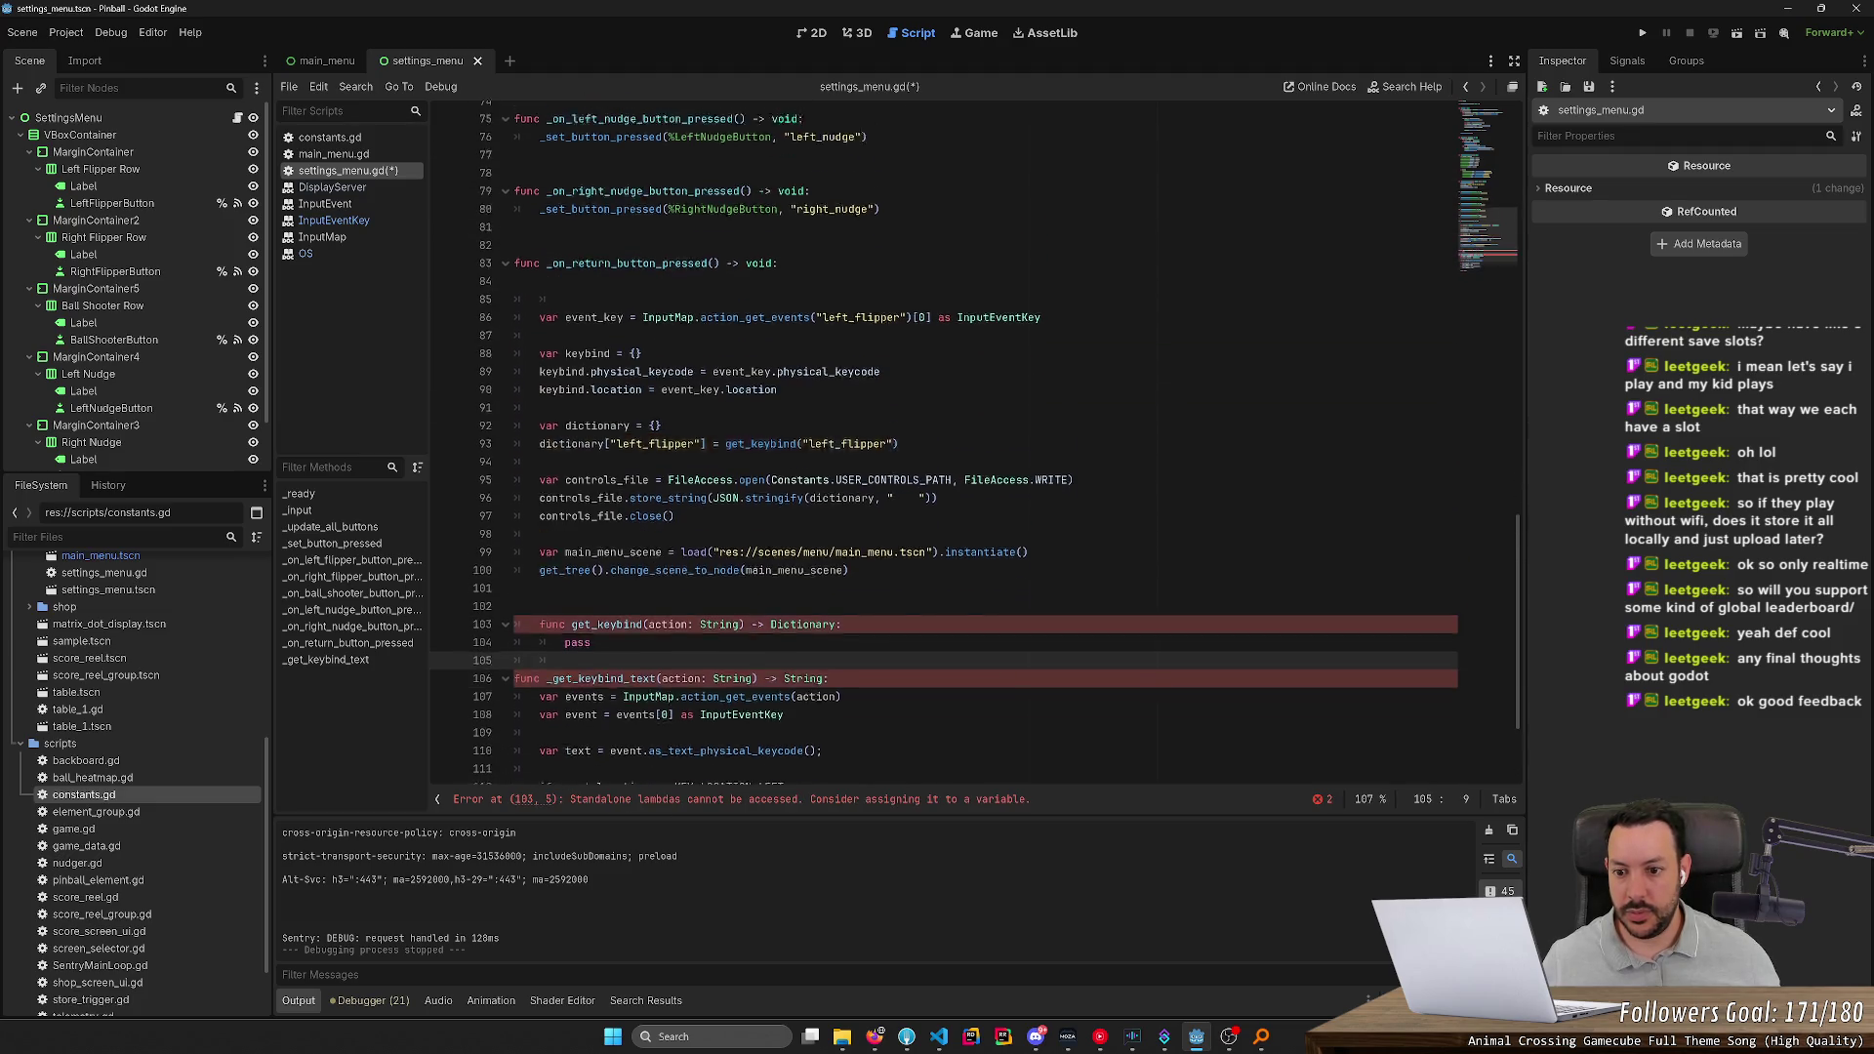
{"action": "left_click", "coordinate": [546, 299]}
{"action": "key", "text": "ctrl+shift+k"}
{"action": "key", "text": "ctrl+shift+k"}
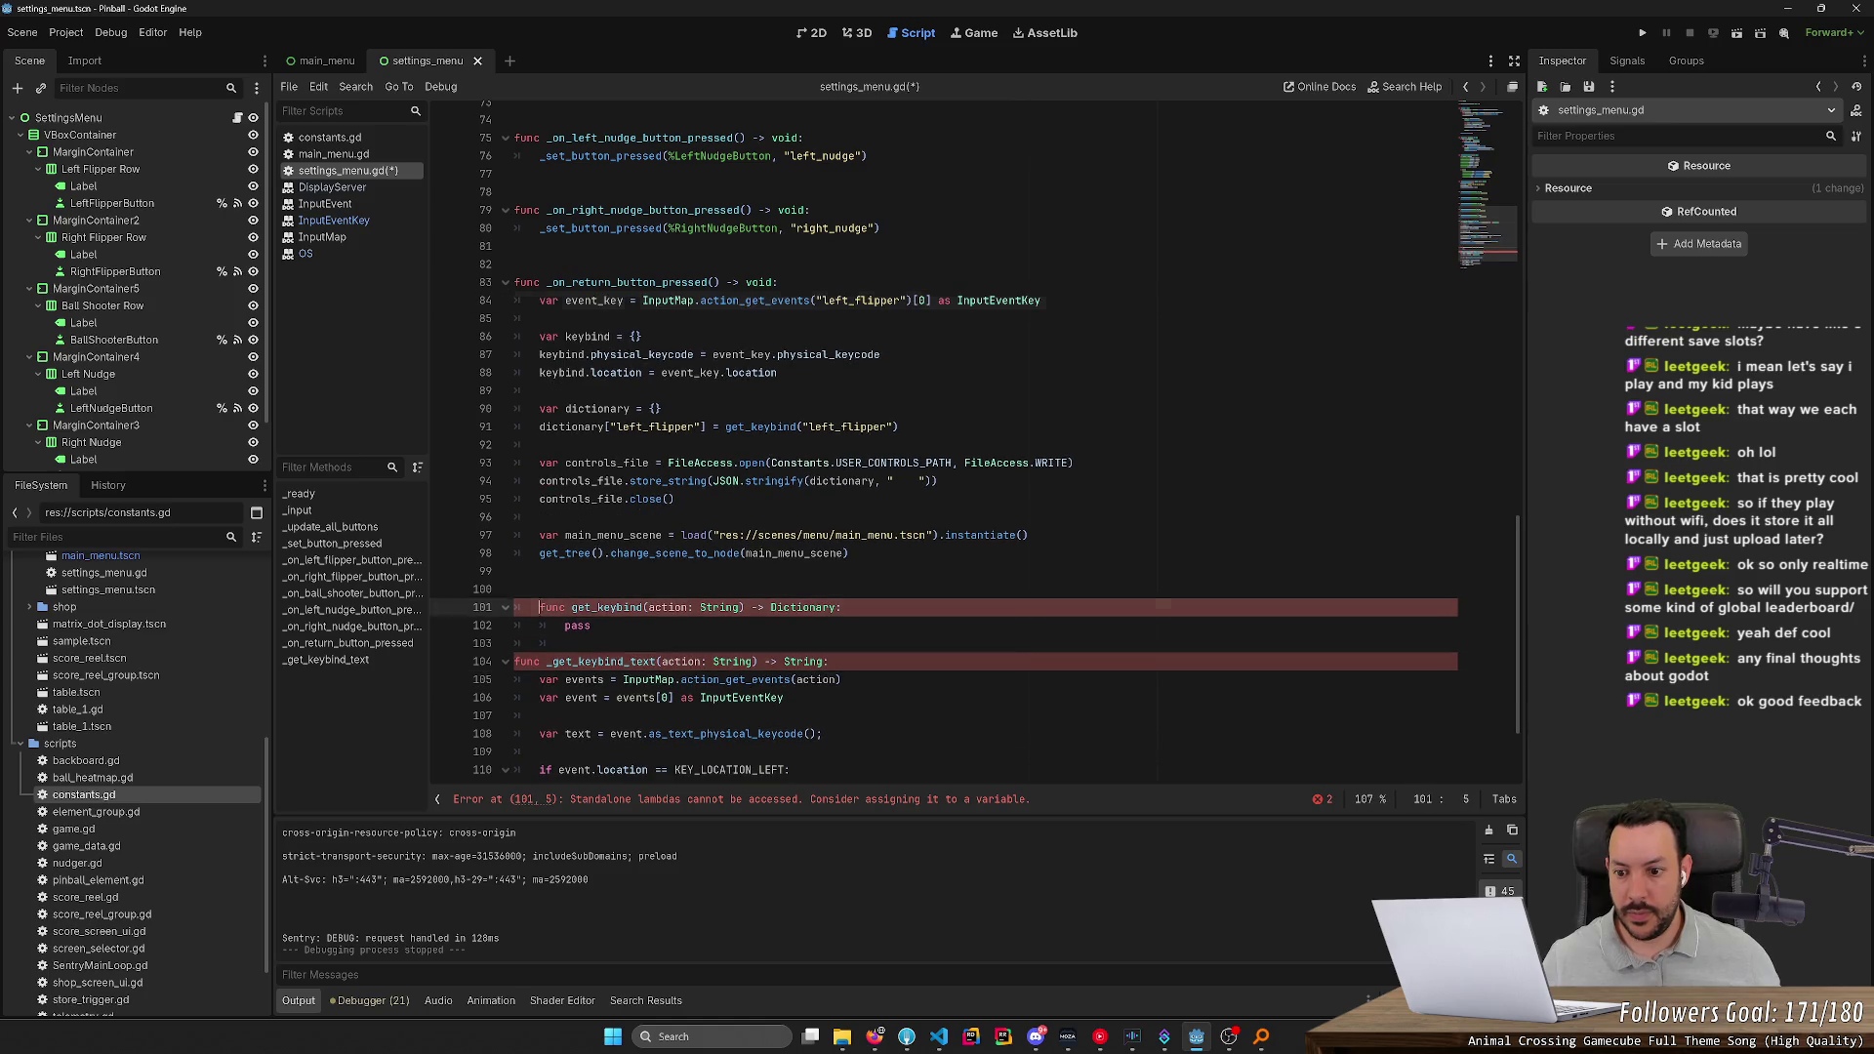
{"action": "left_click_drag", "start_coordinate": [514, 607], "coordinate": [566, 626]}
{"action": "left_click", "coordinate": [600, 607]}
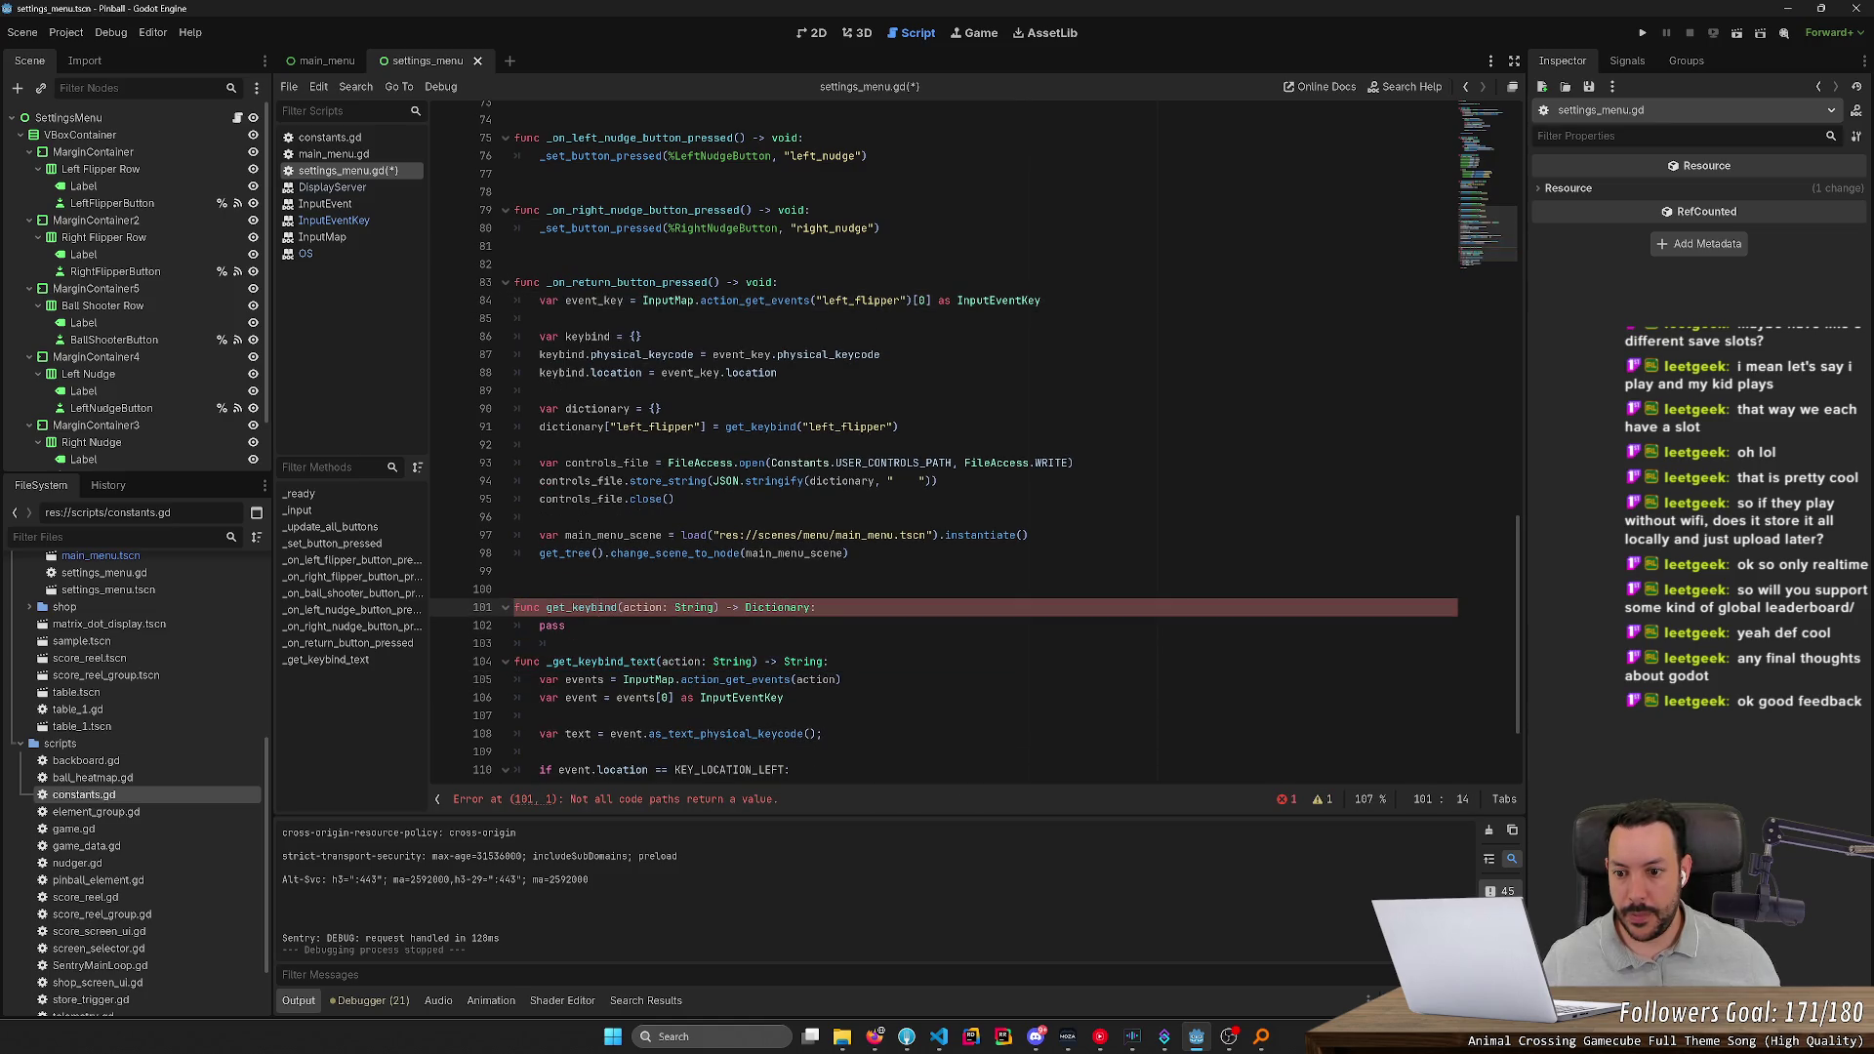
{"action": "key", "text": "Up"}
{"action": "key", "text": "Down"}
{"action": "key", "text": "Down"}
{"action": "key", "text": "Down"}
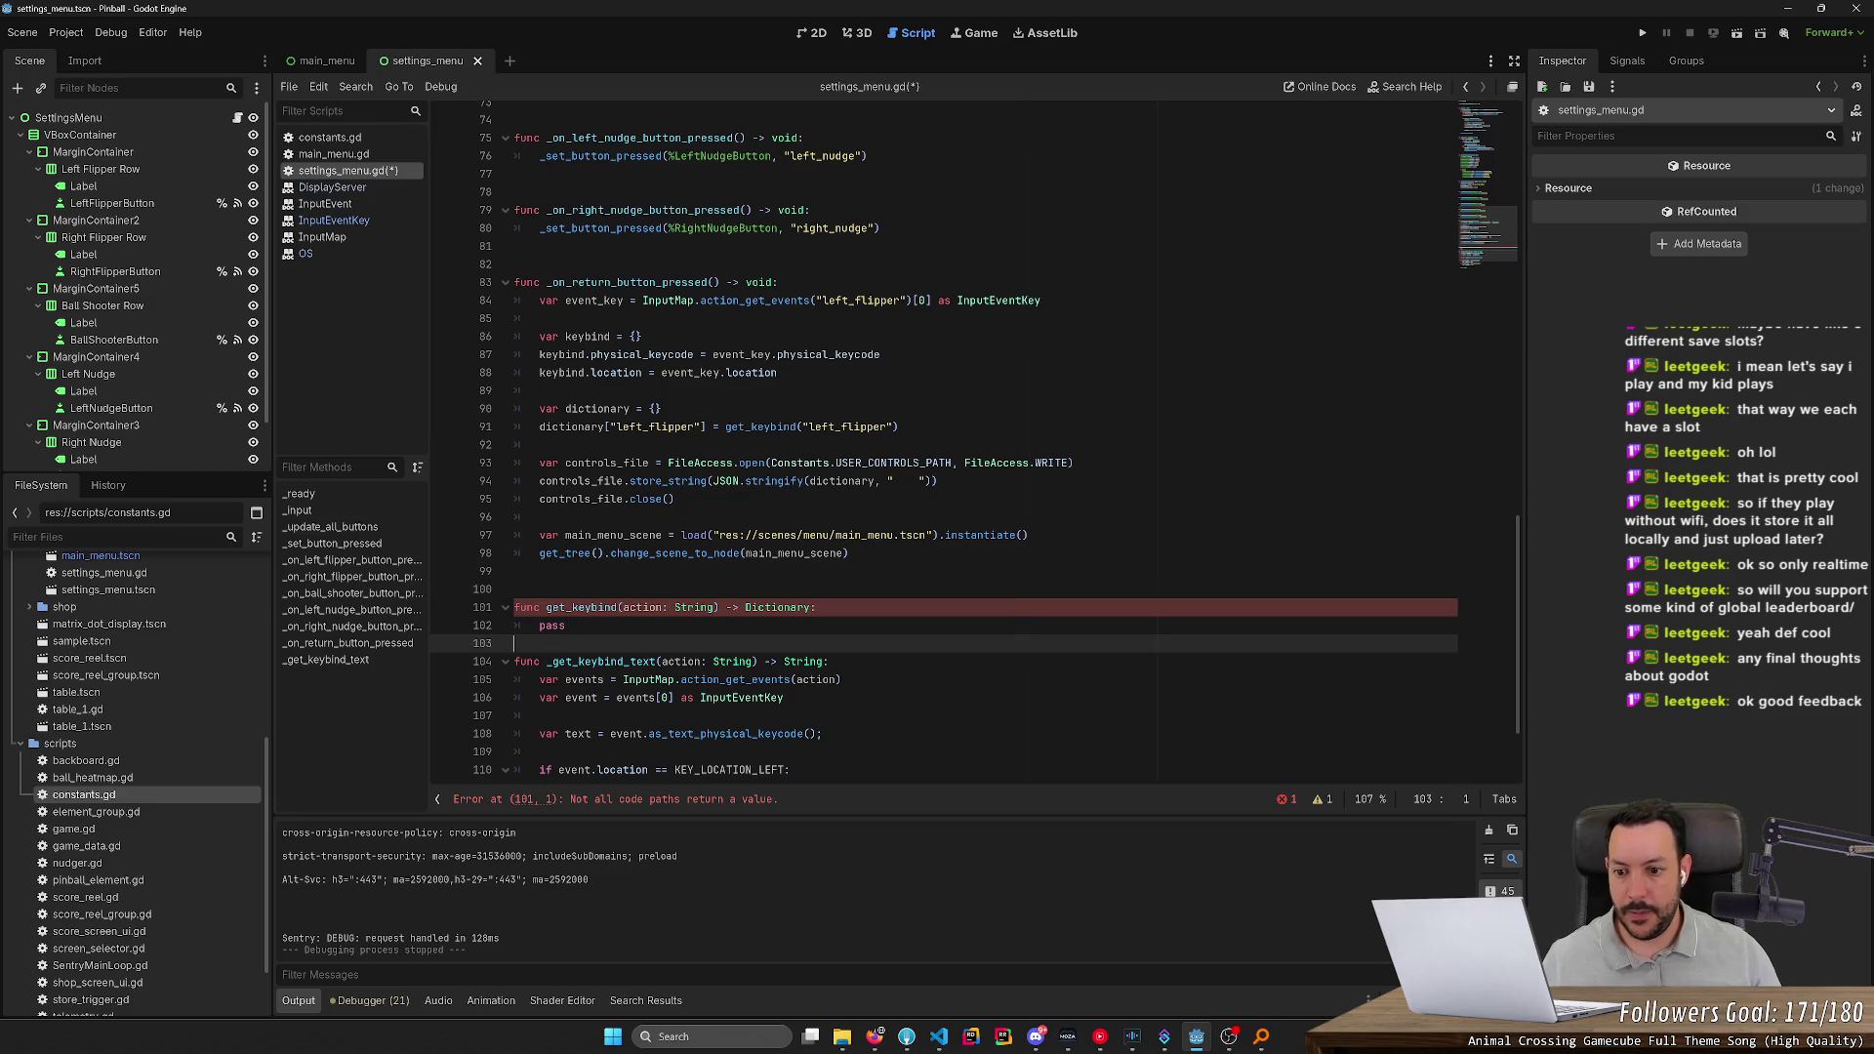
{"action": "key", "text": "Return"}
{"action": "key", "text": "ctrl+s"}
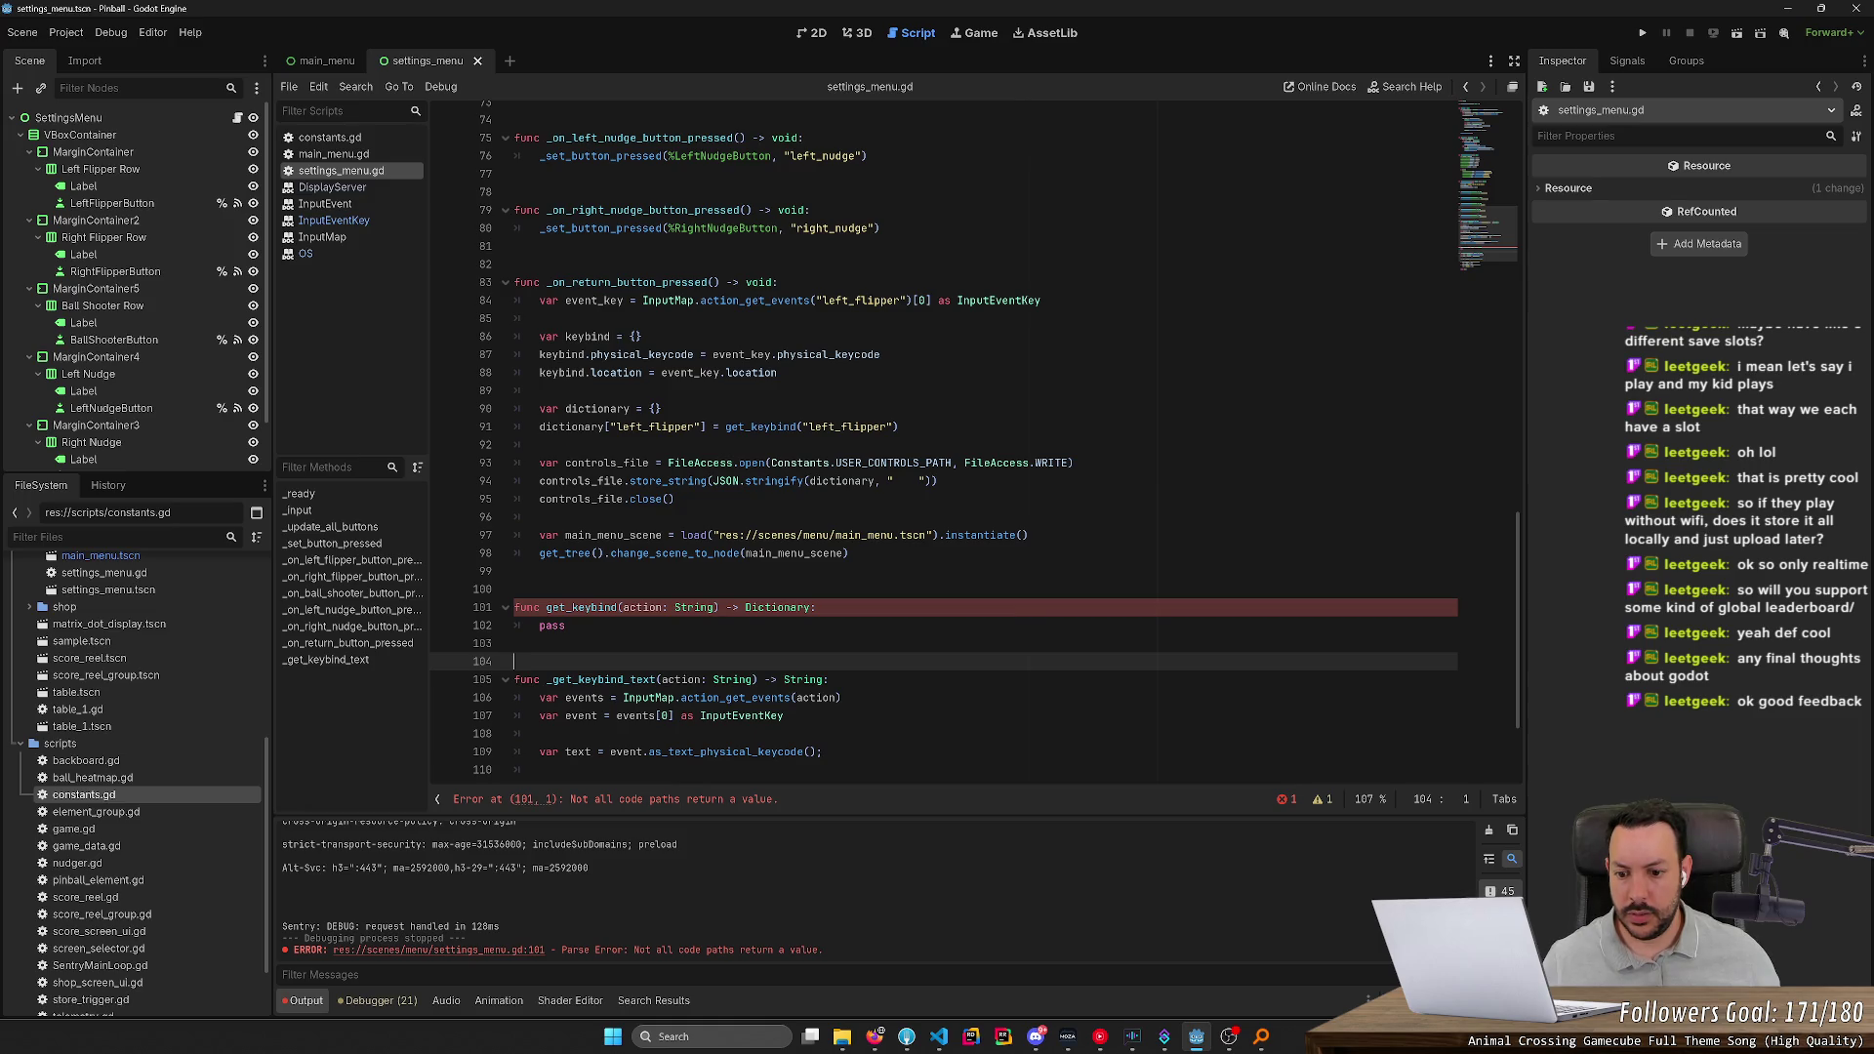
Move the event_key keycode and location lines from the return handler into get_keybind, replacing pass
{"action": "key", "text": "Up"}
{"action": "key", "text": "Up"}
{"action": "key", "text": "ctrl+shift+Right"}
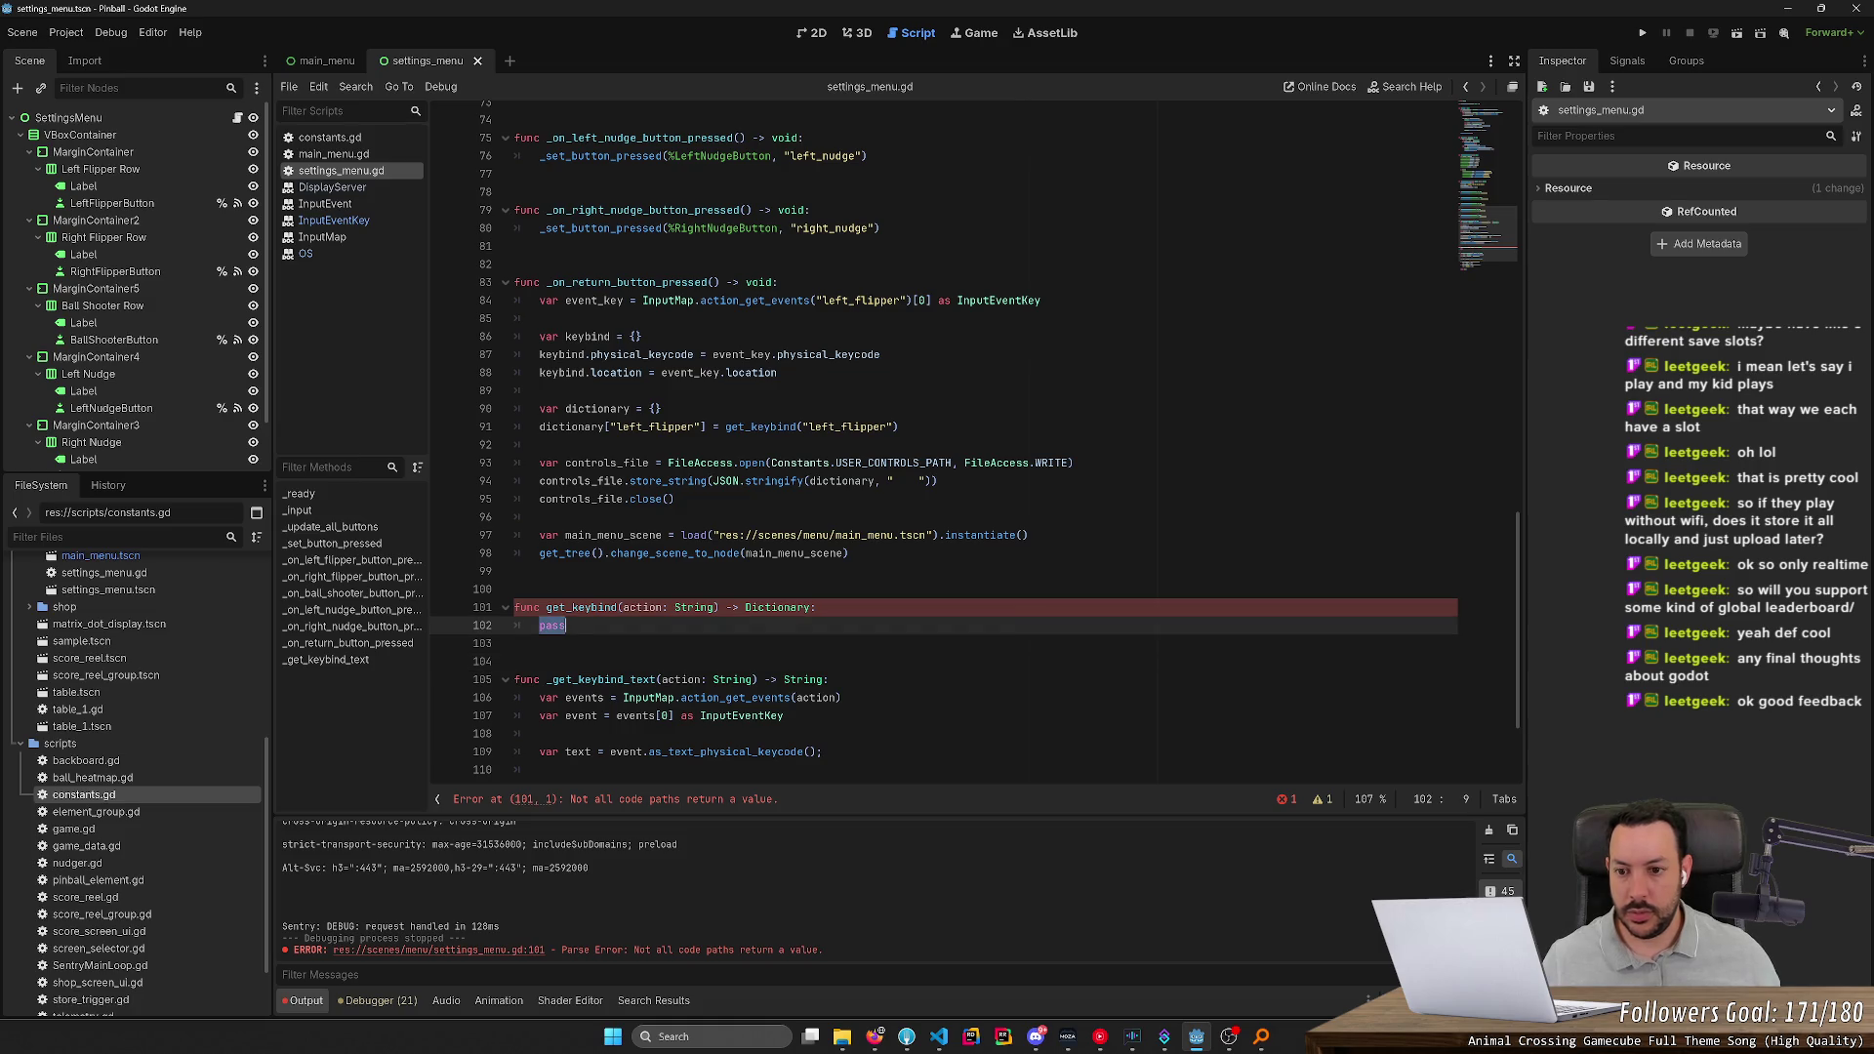
{"action": "left_click", "coordinate": [778, 372]}
{"action": "left_click", "coordinate": [516, 318], "text": "shift"}
{"action": "key", "text": "shift+Up"}
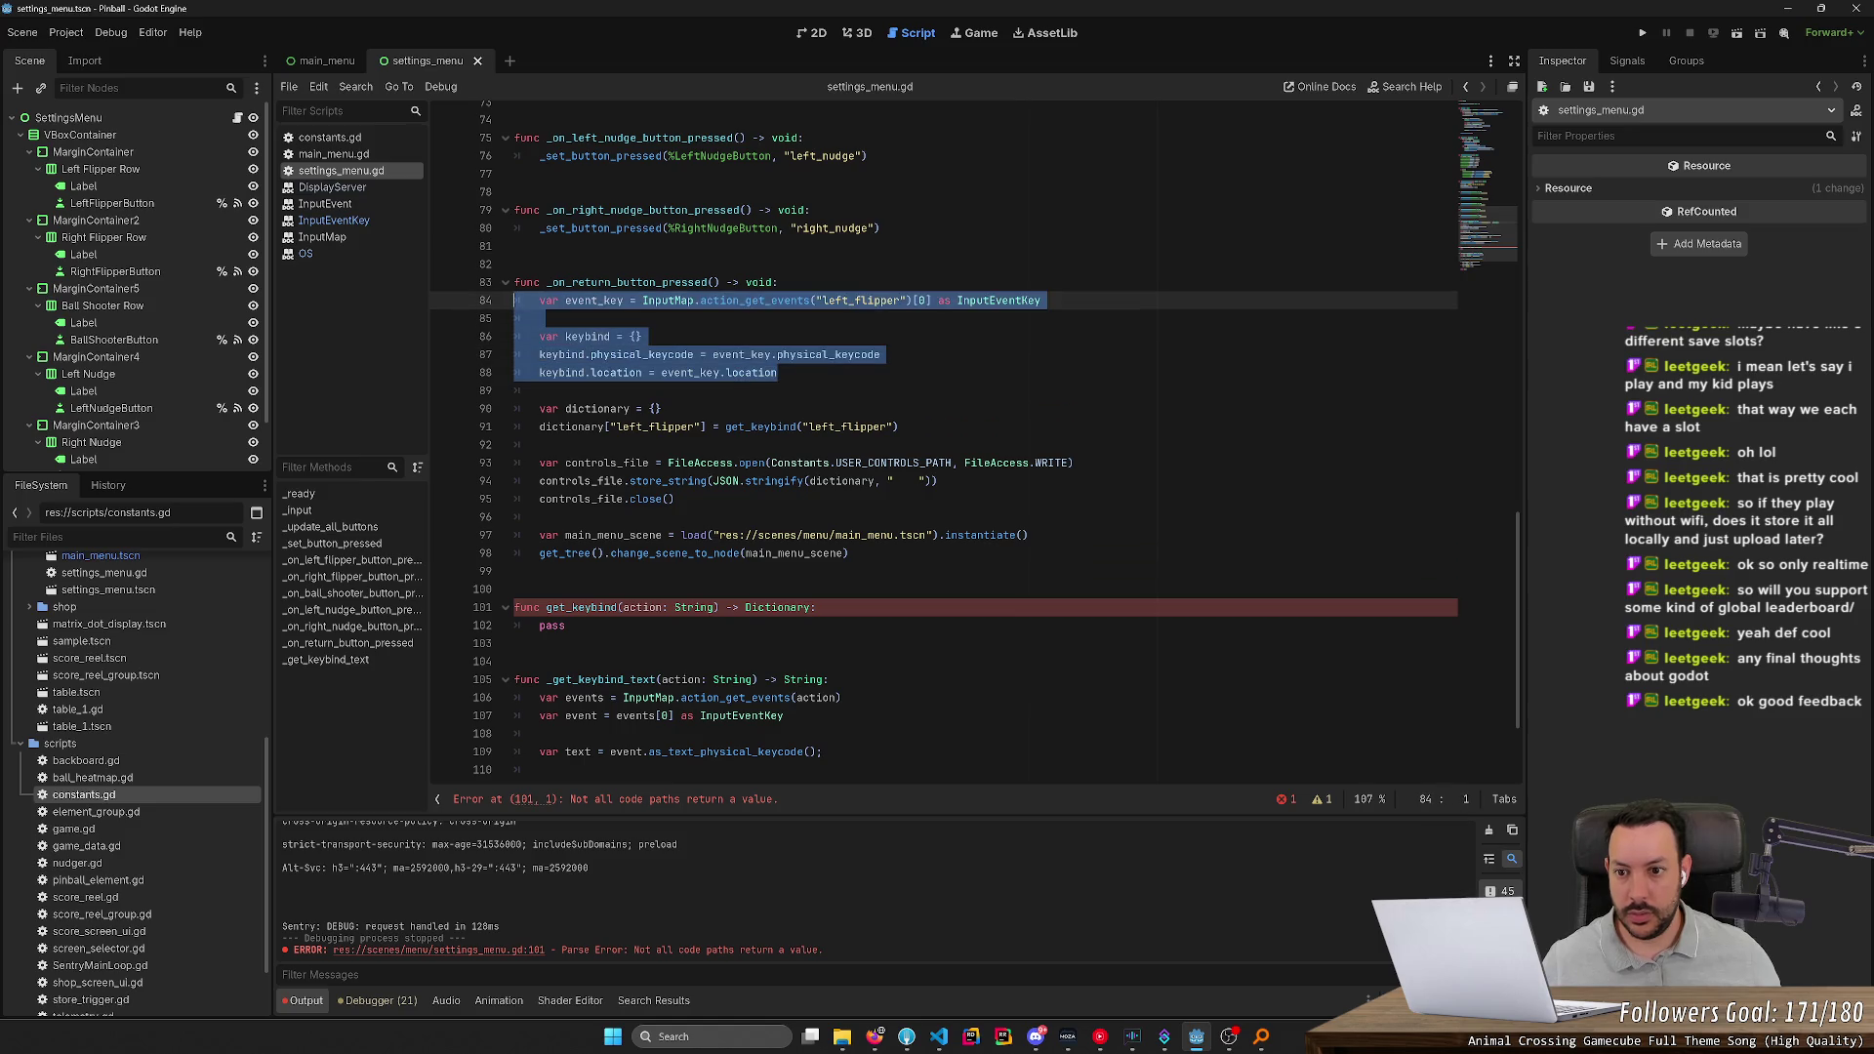
{"action": "left_click", "coordinate": [816, 607]}
{"action": "left_click", "coordinate": [778, 372]}
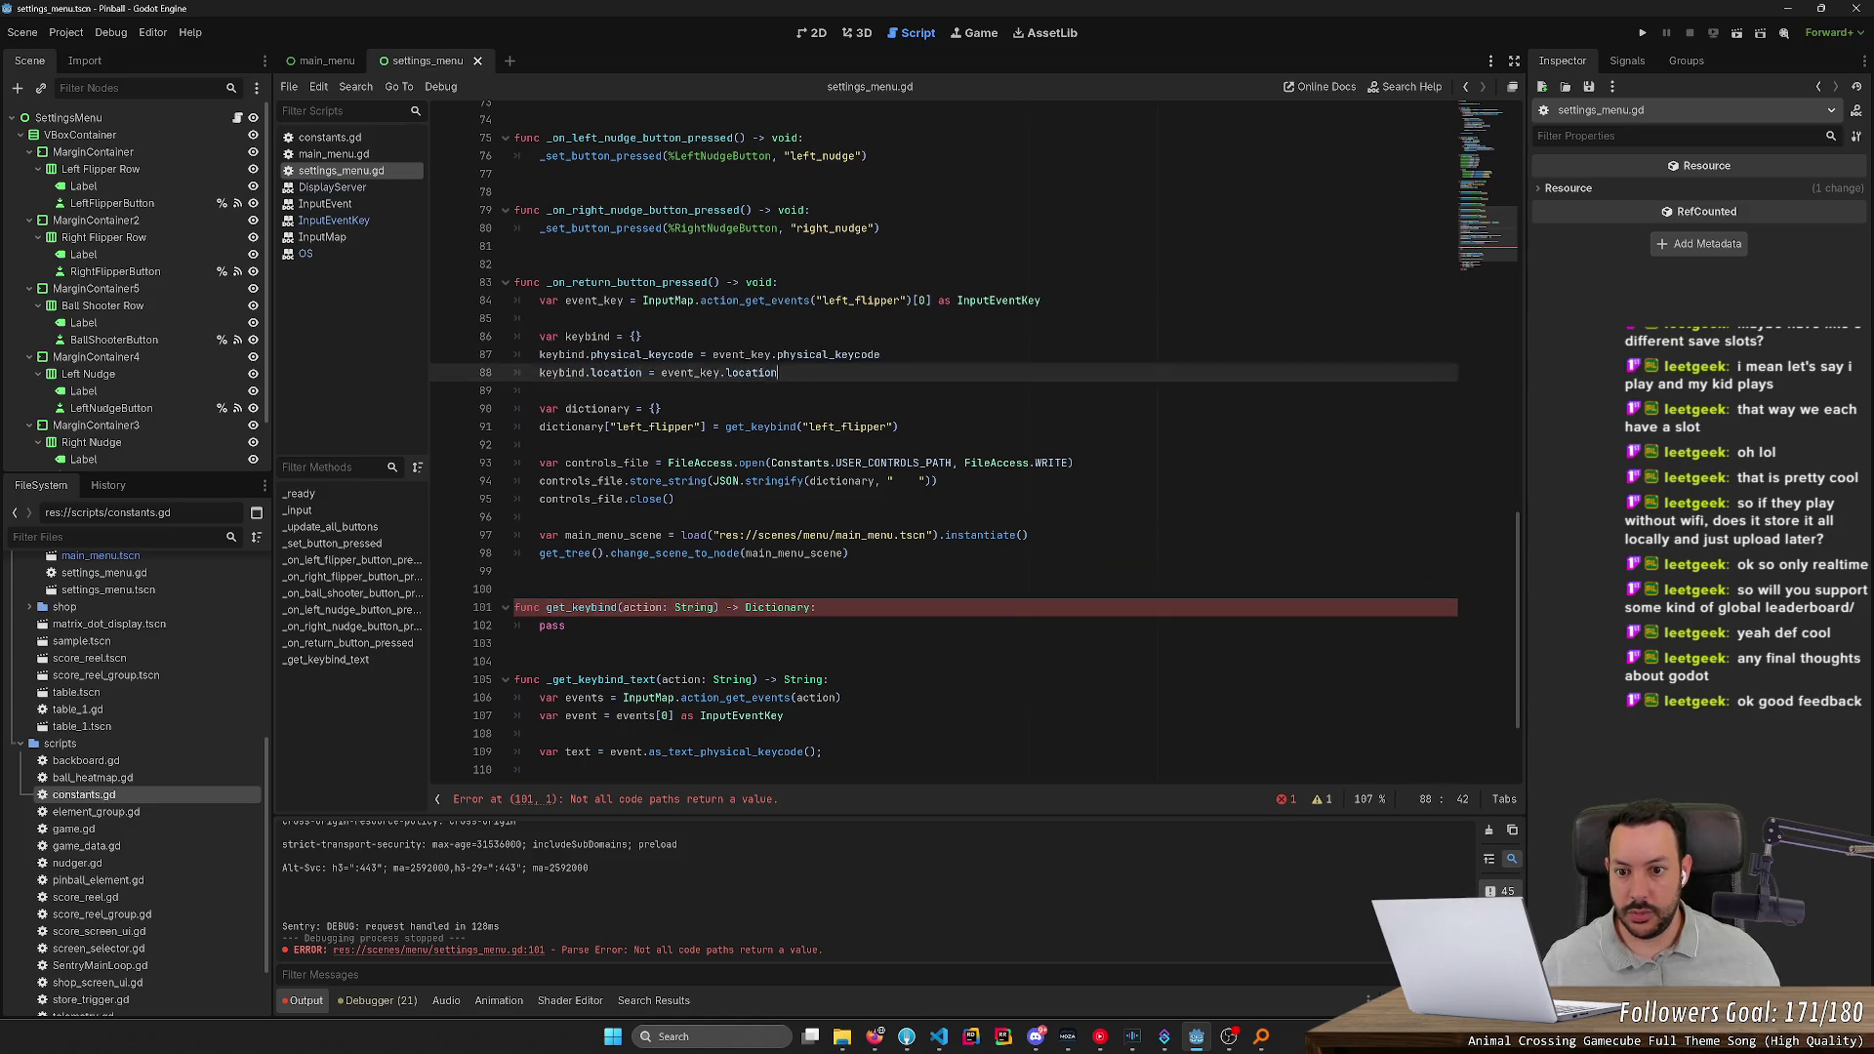
{"action": "key", "text": "shift+Up"}
{"action": "key", "text": "shift+Up"}
{"action": "key", "text": "shift+Up"}
{"action": "key", "text": "ctrl+c"}
{"action": "key", "text": "Delete"}
{"action": "left_click", "coordinate": [816, 535]}
{"action": "key", "text": "ctrl+v"}
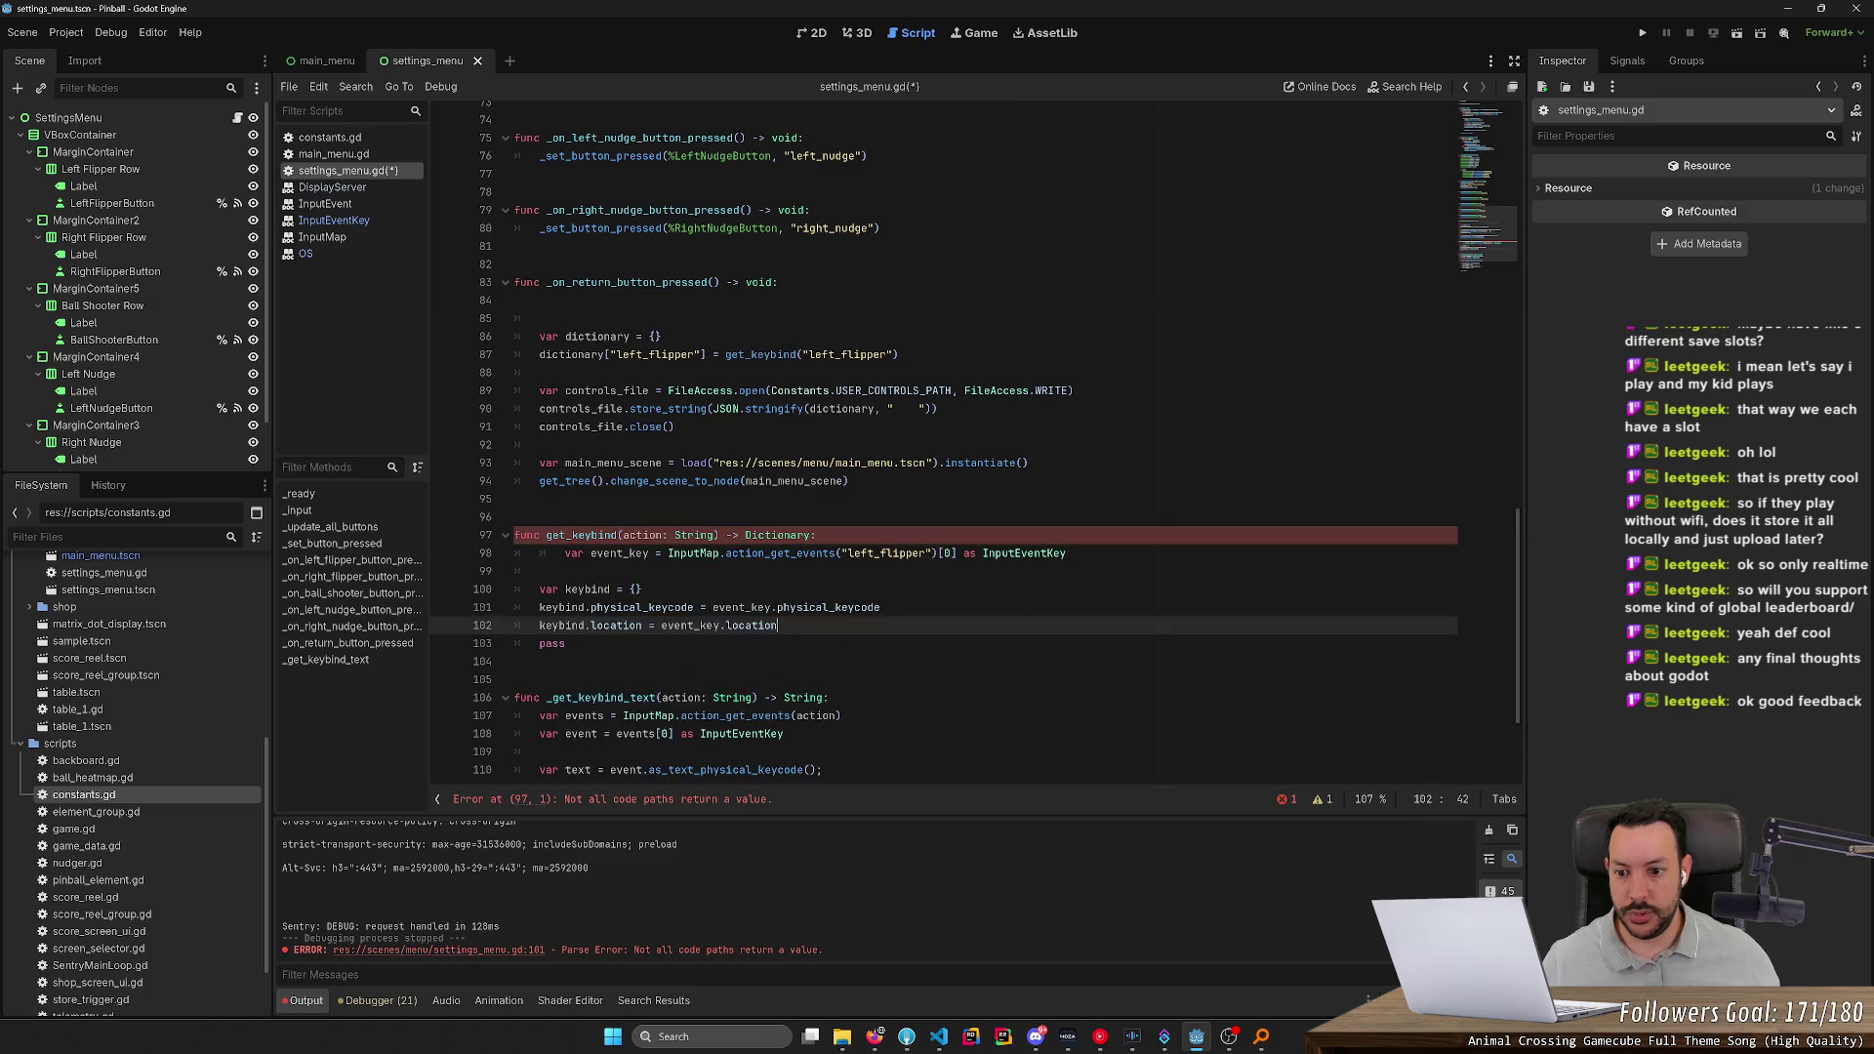
{"action": "key", "text": "Down"}
{"action": "key", "text": "ctrl+shift+k"}
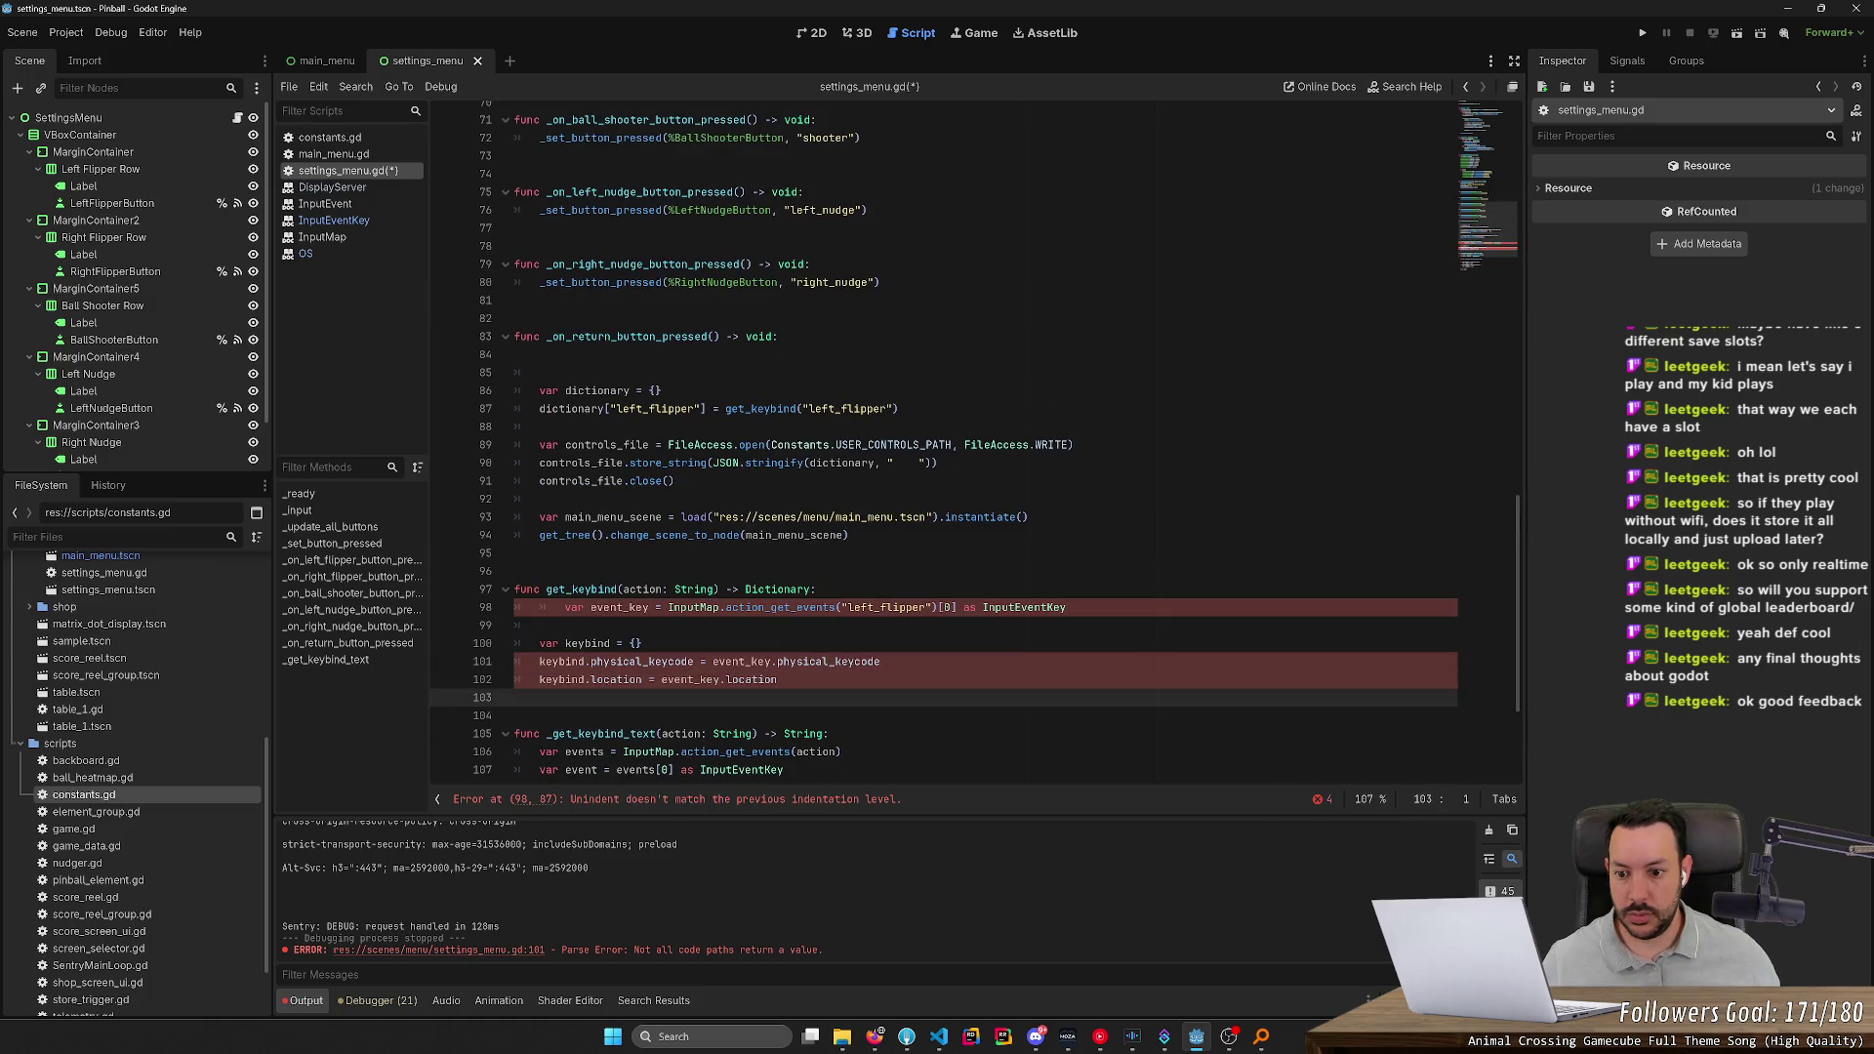
{"action": "left_click", "coordinate": [564, 607]}
{"action": "key", "text": "shift+Tab"}
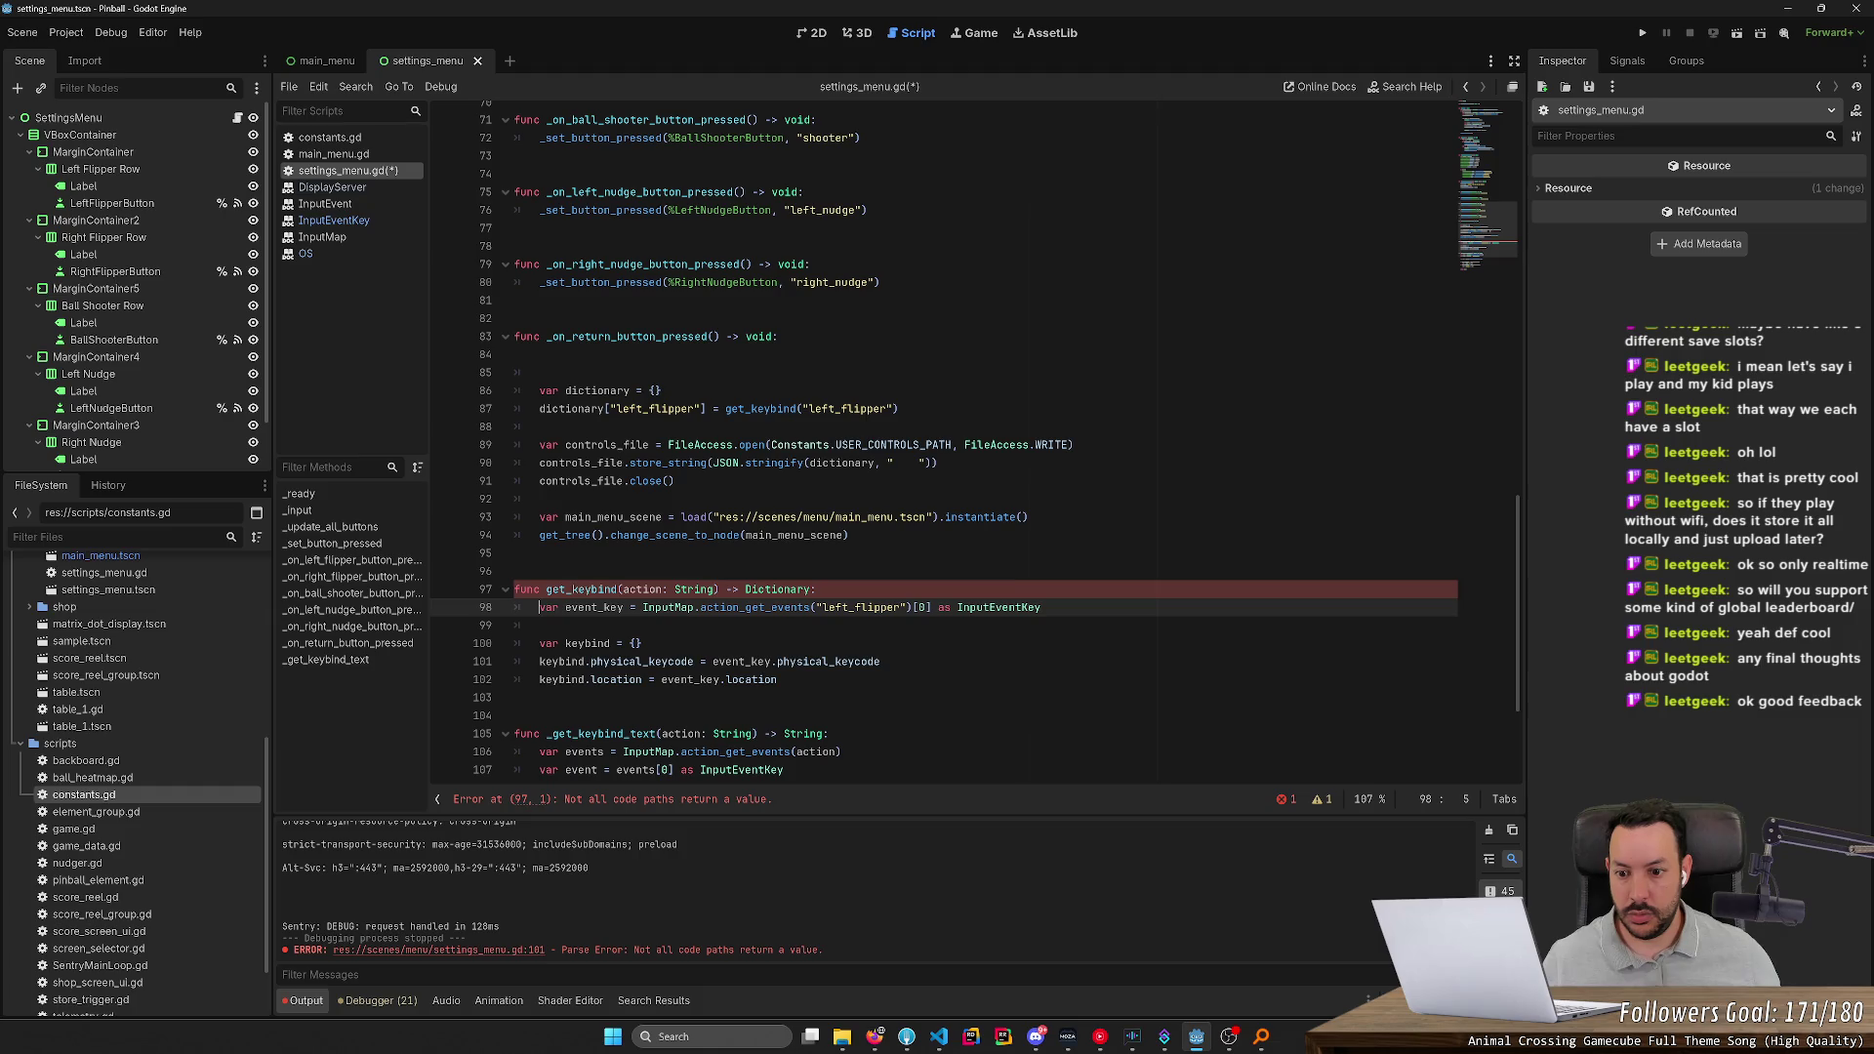
End get_keybind with 'return keybind', save, and delete the handler's leftover blank lines
{"action": "double_click", "coordinate": [588, 643]}
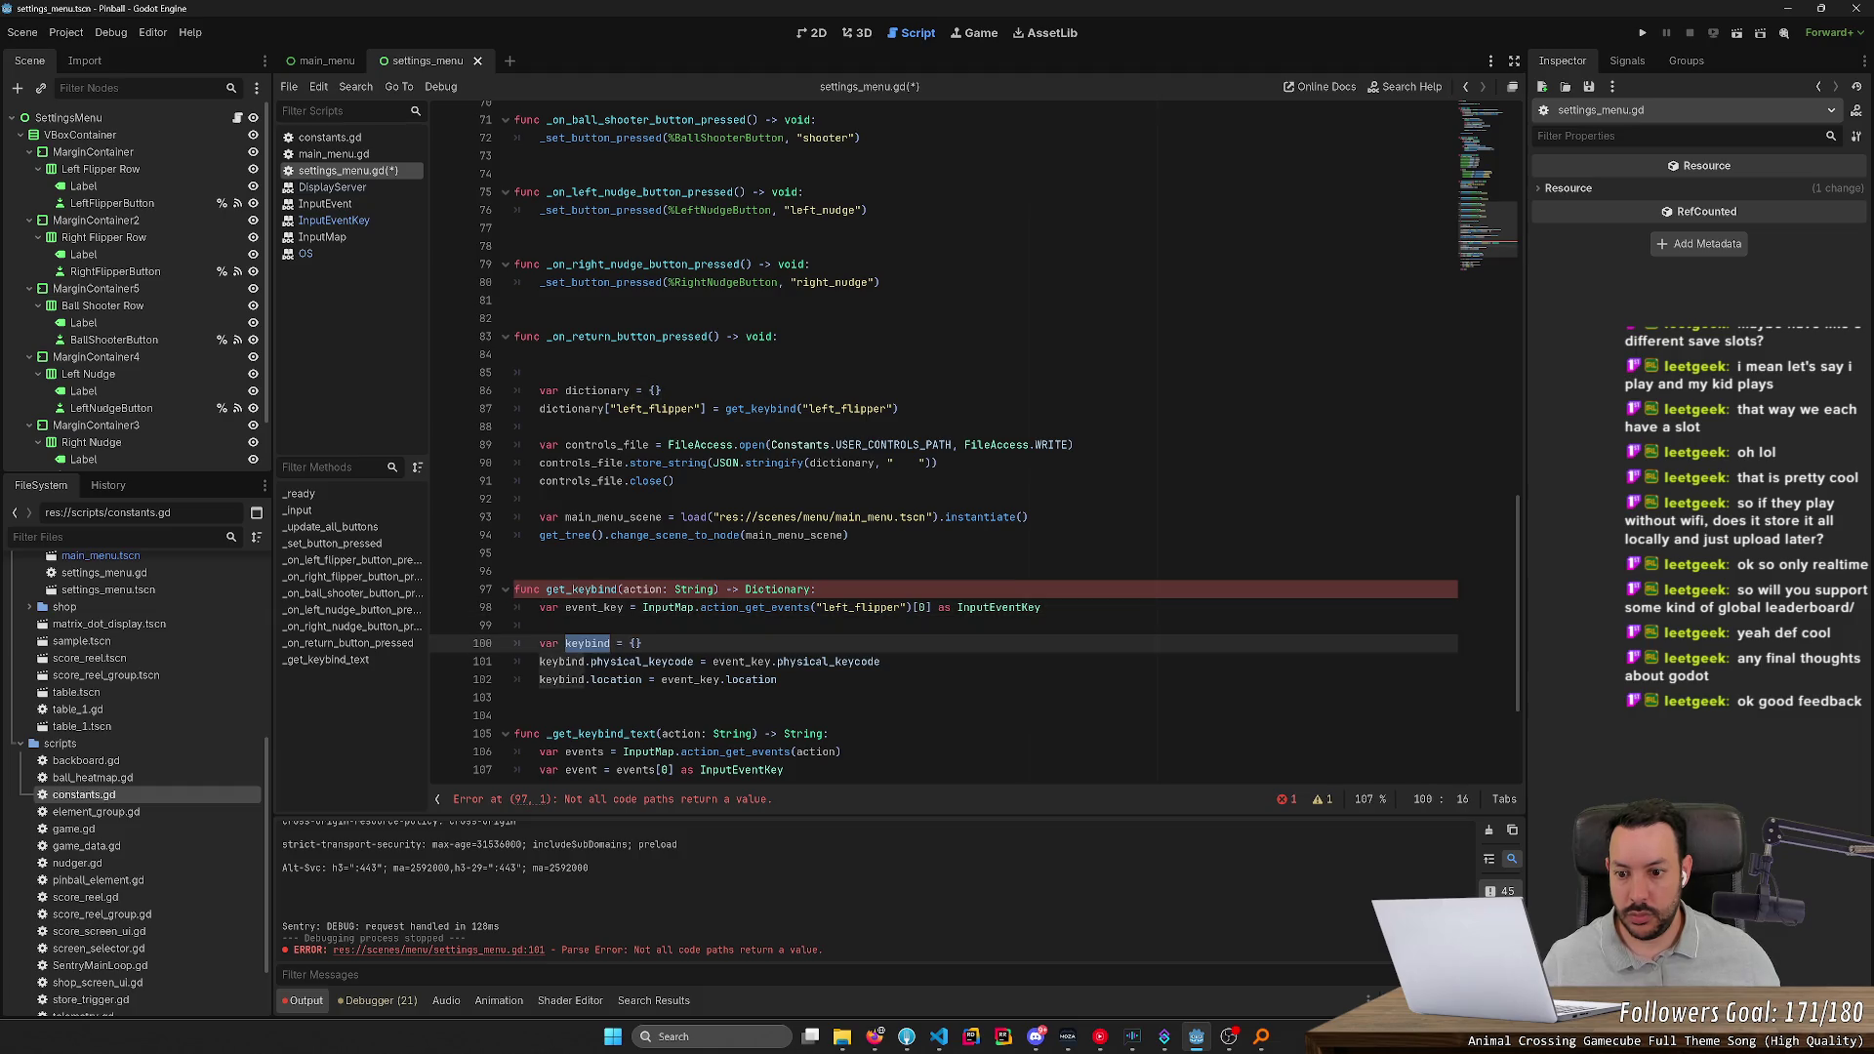
{"action": "left_click", "coordinate": [777, 679]}
{"action": "key", "text": "Return"}
{"action": "key", "text": "Return"}
{"action": "type", "text": "return k"}
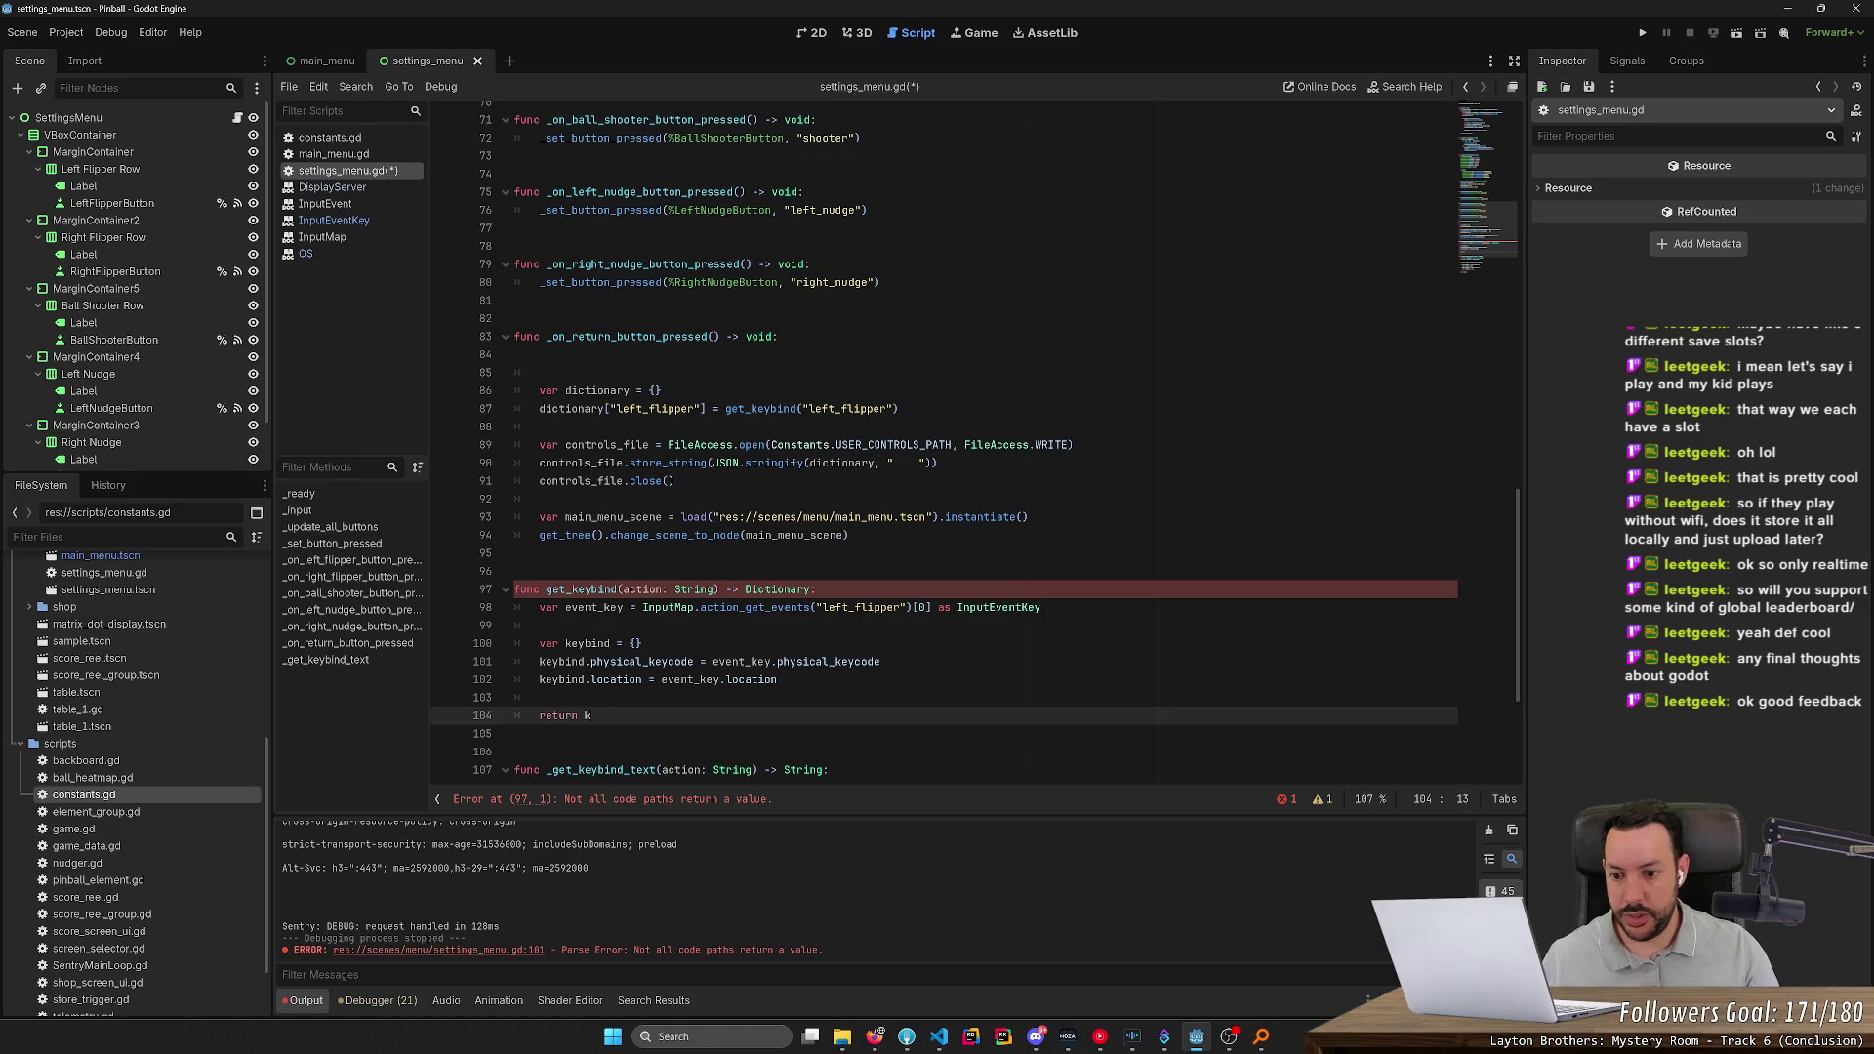
{"action": "type", "text": "eybind"}
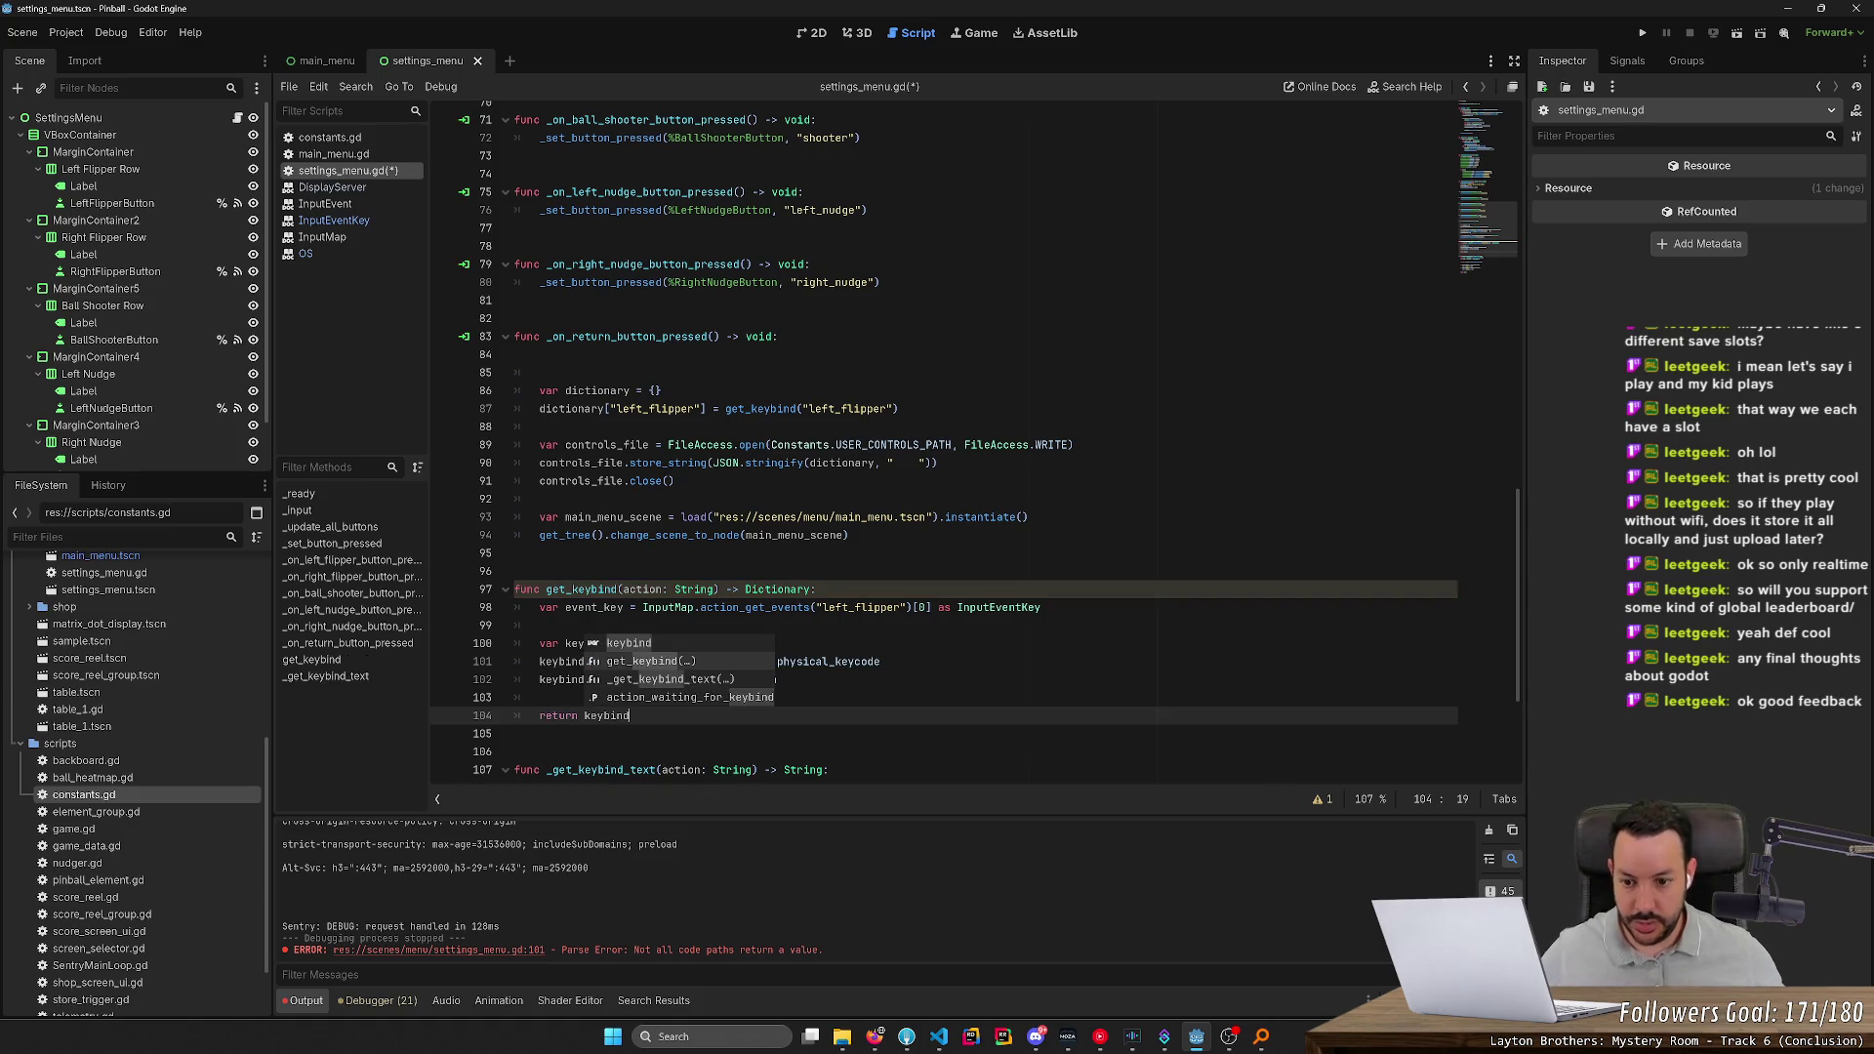
{"action": "key", "text": "Escape"}
{"action": "double_click", "coordinate": [594, 607]}
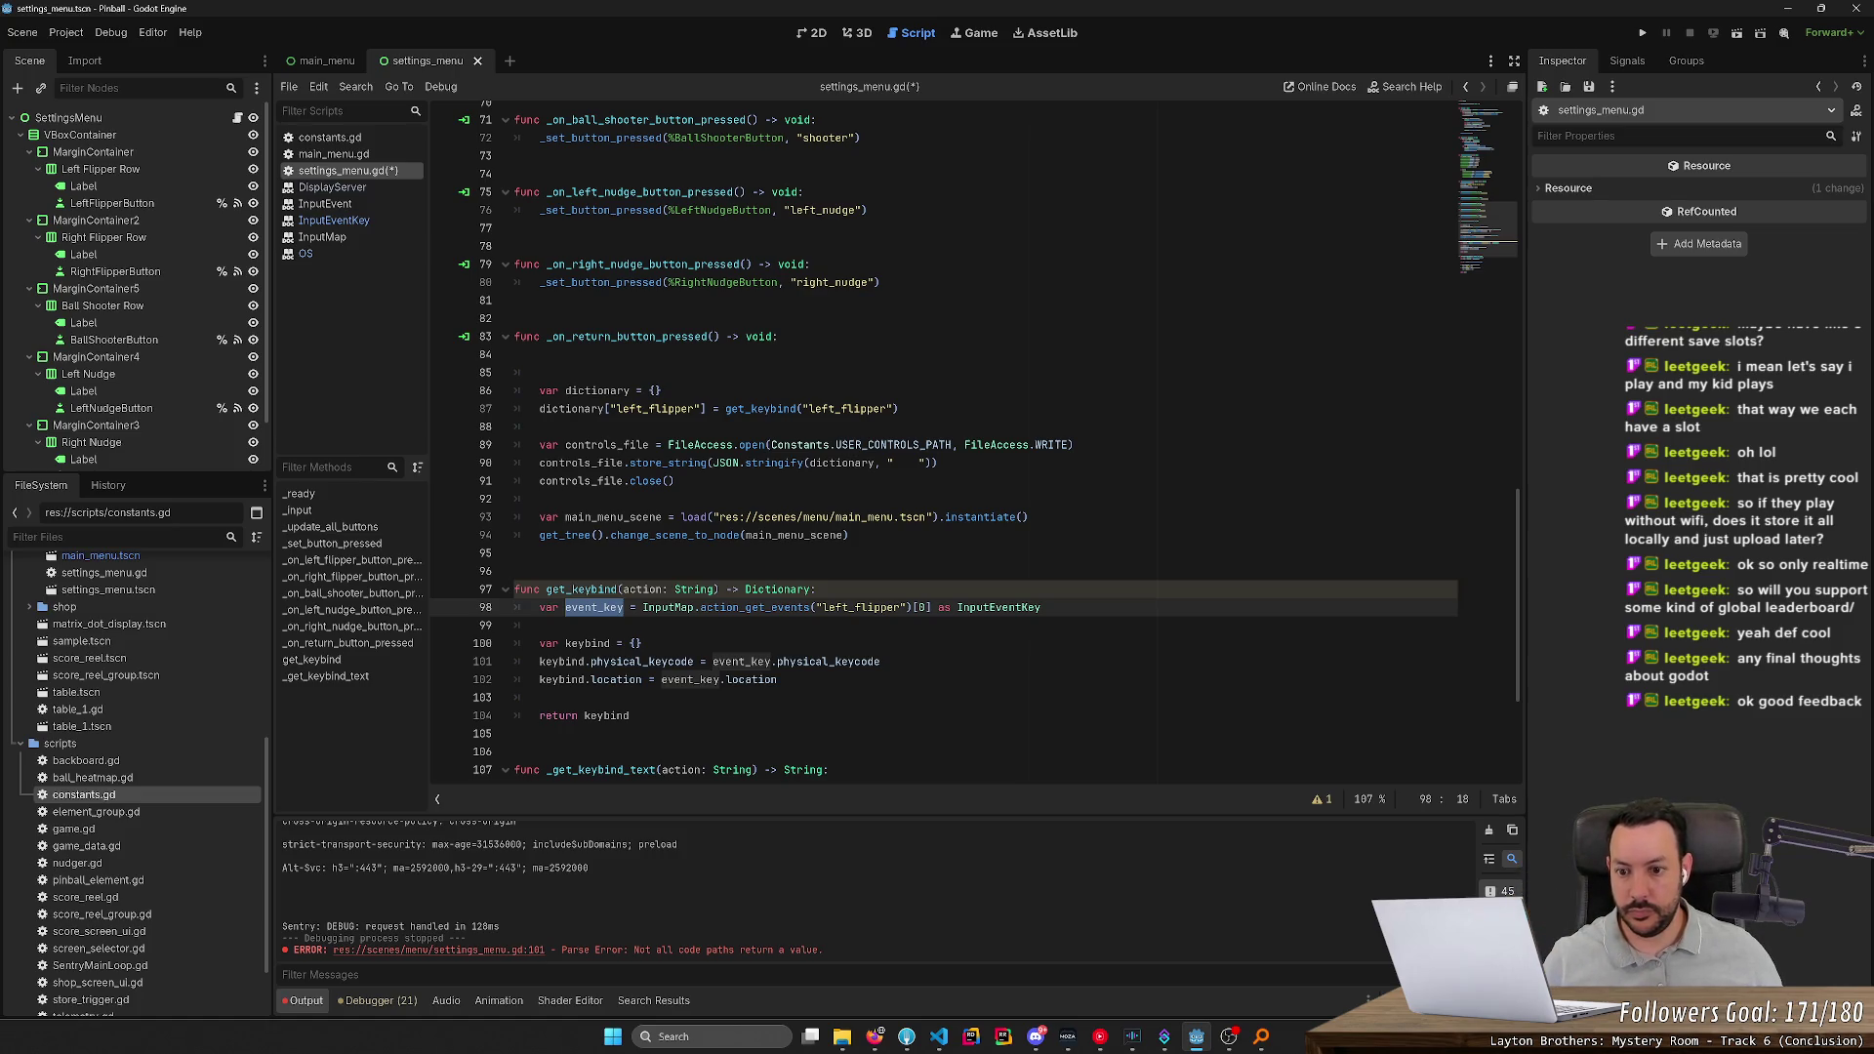
{"action": "key", "text": "ctrl+s"}
{"action": "left_click", "coordinate": [684, 355]}
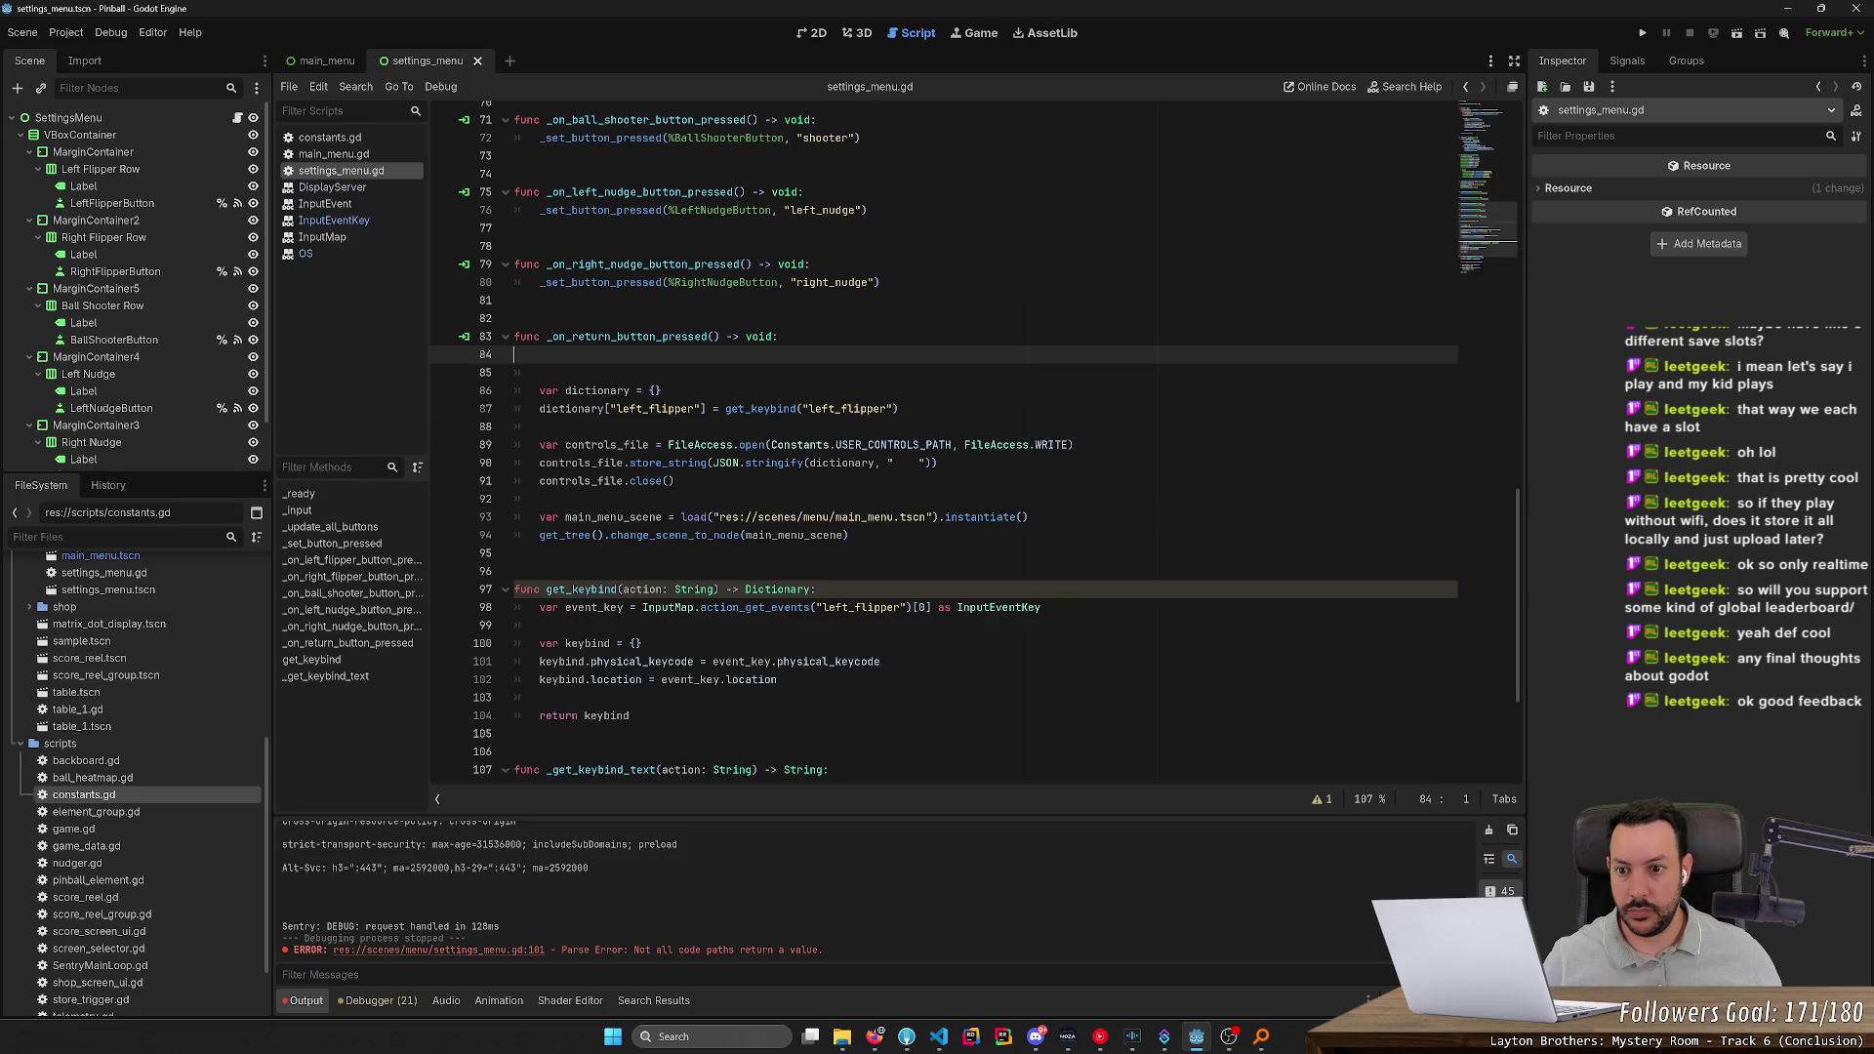
{"action": "key", "text": "Delete"}
{"action": "key", "text": "Delete"}
Duplicate the left_flipper dictionary line four times and change the first copy to right_flipper
{"action": "left_click", "coordinate": [898, 372]}
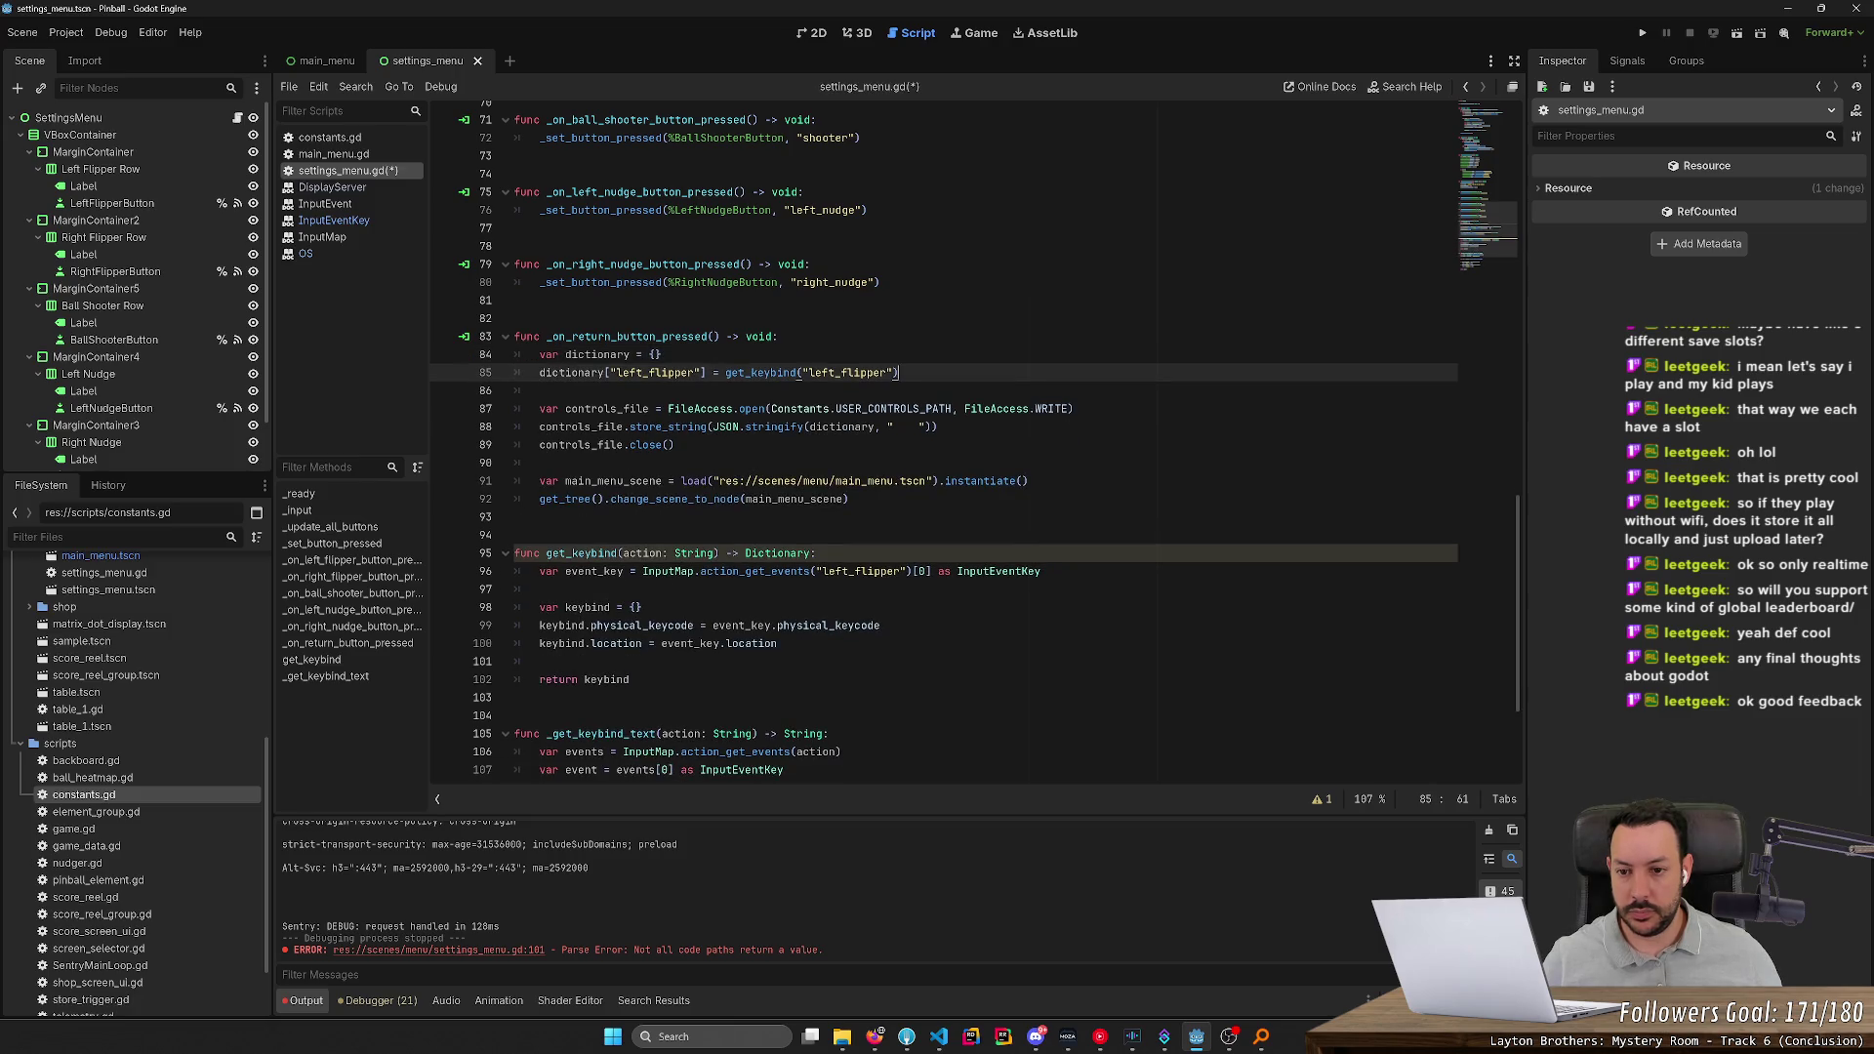
{"action": "key", "text": "ctrl+shift+d"}
{"action": "key", "text": "ctrl+shift+d"}
{"action": "key", "text": "ctrl+shift+d"}
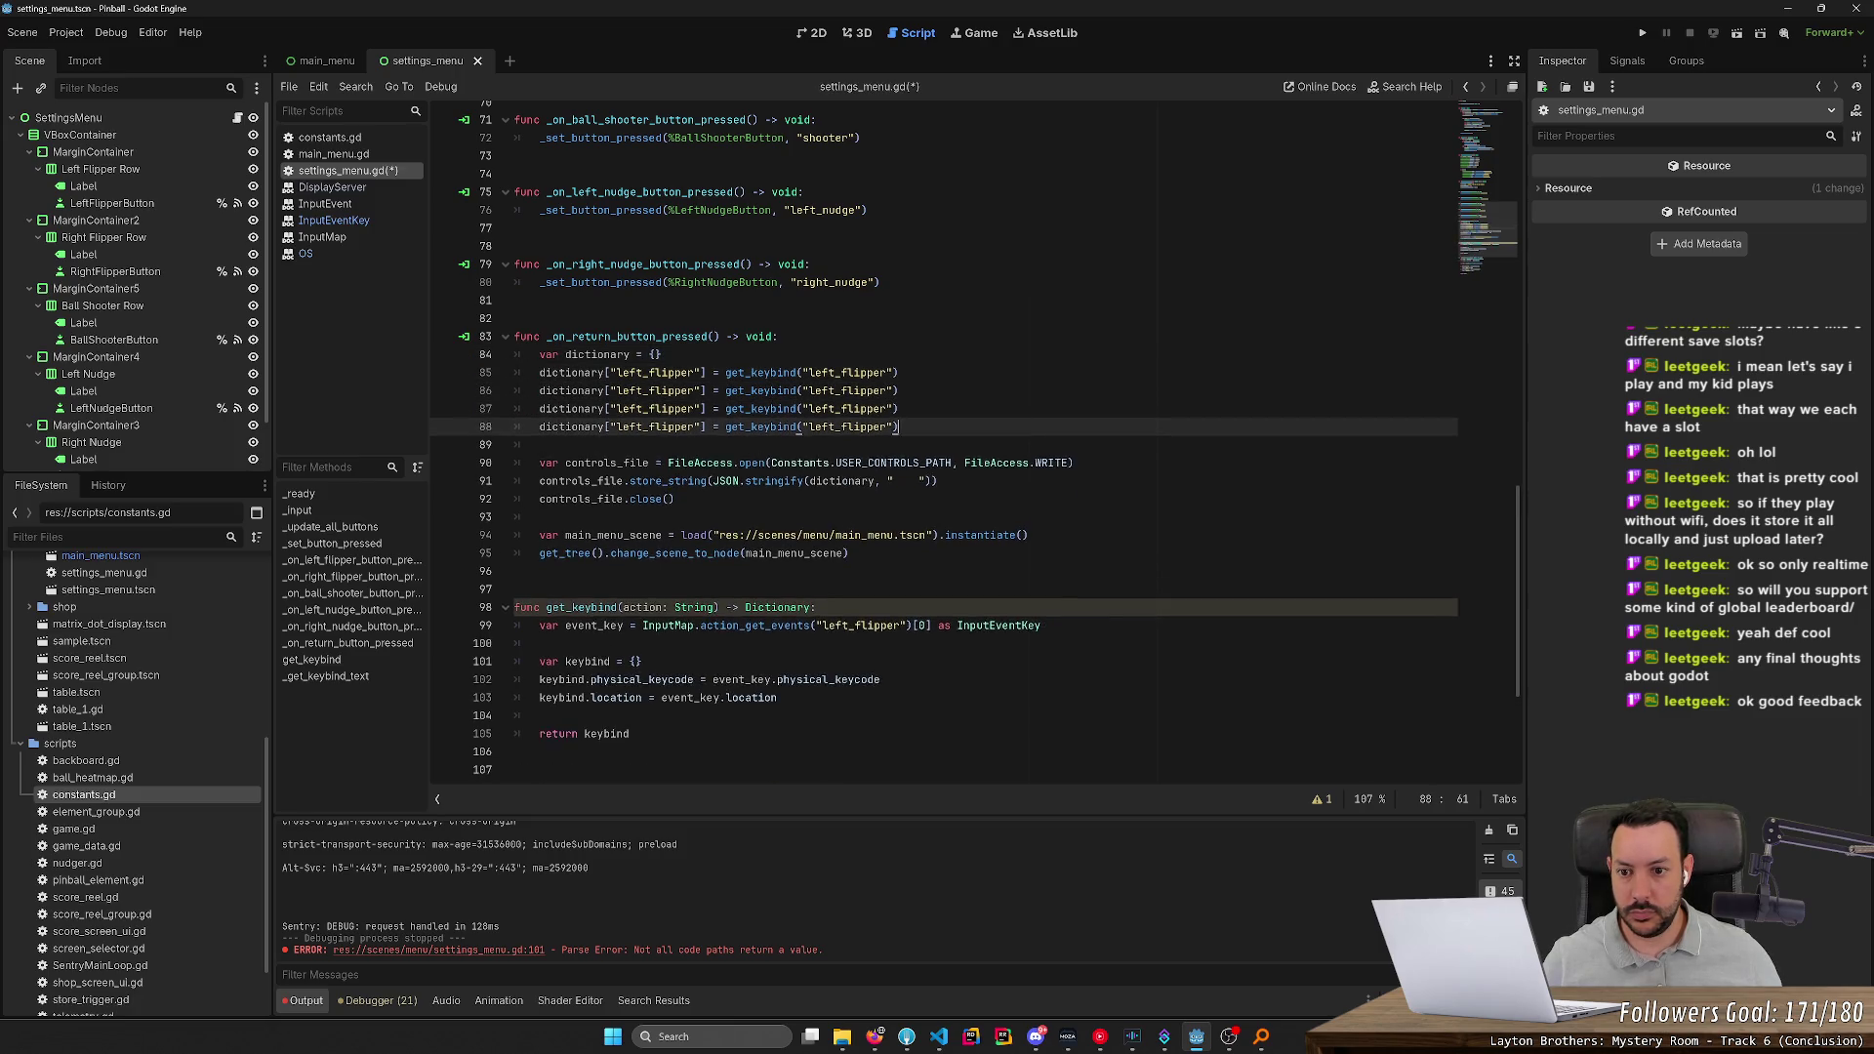
{"action": "left_click", "coordinate": [643, 391]}
{"action": "key", "text": "ctrl+shift+Left"}
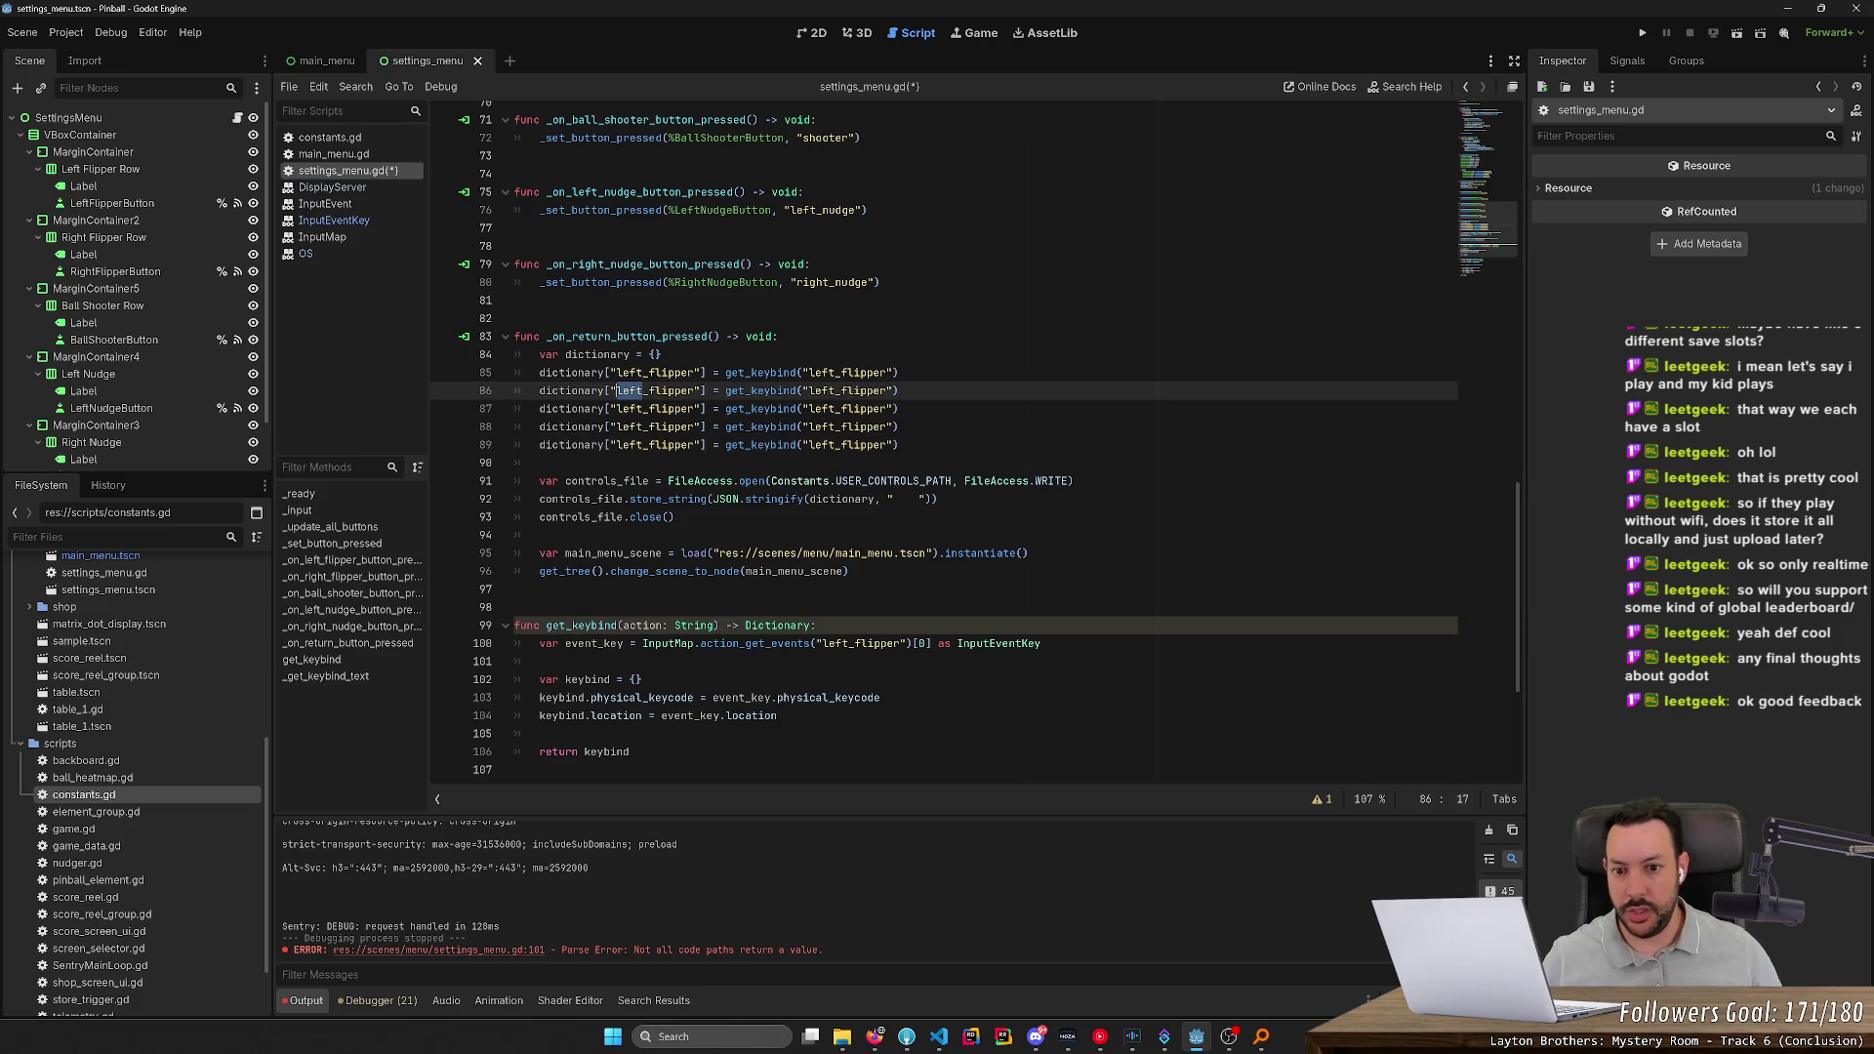
{"action": "key", "text": "ctrl+d"}
{"action": "type", "text": "right"}
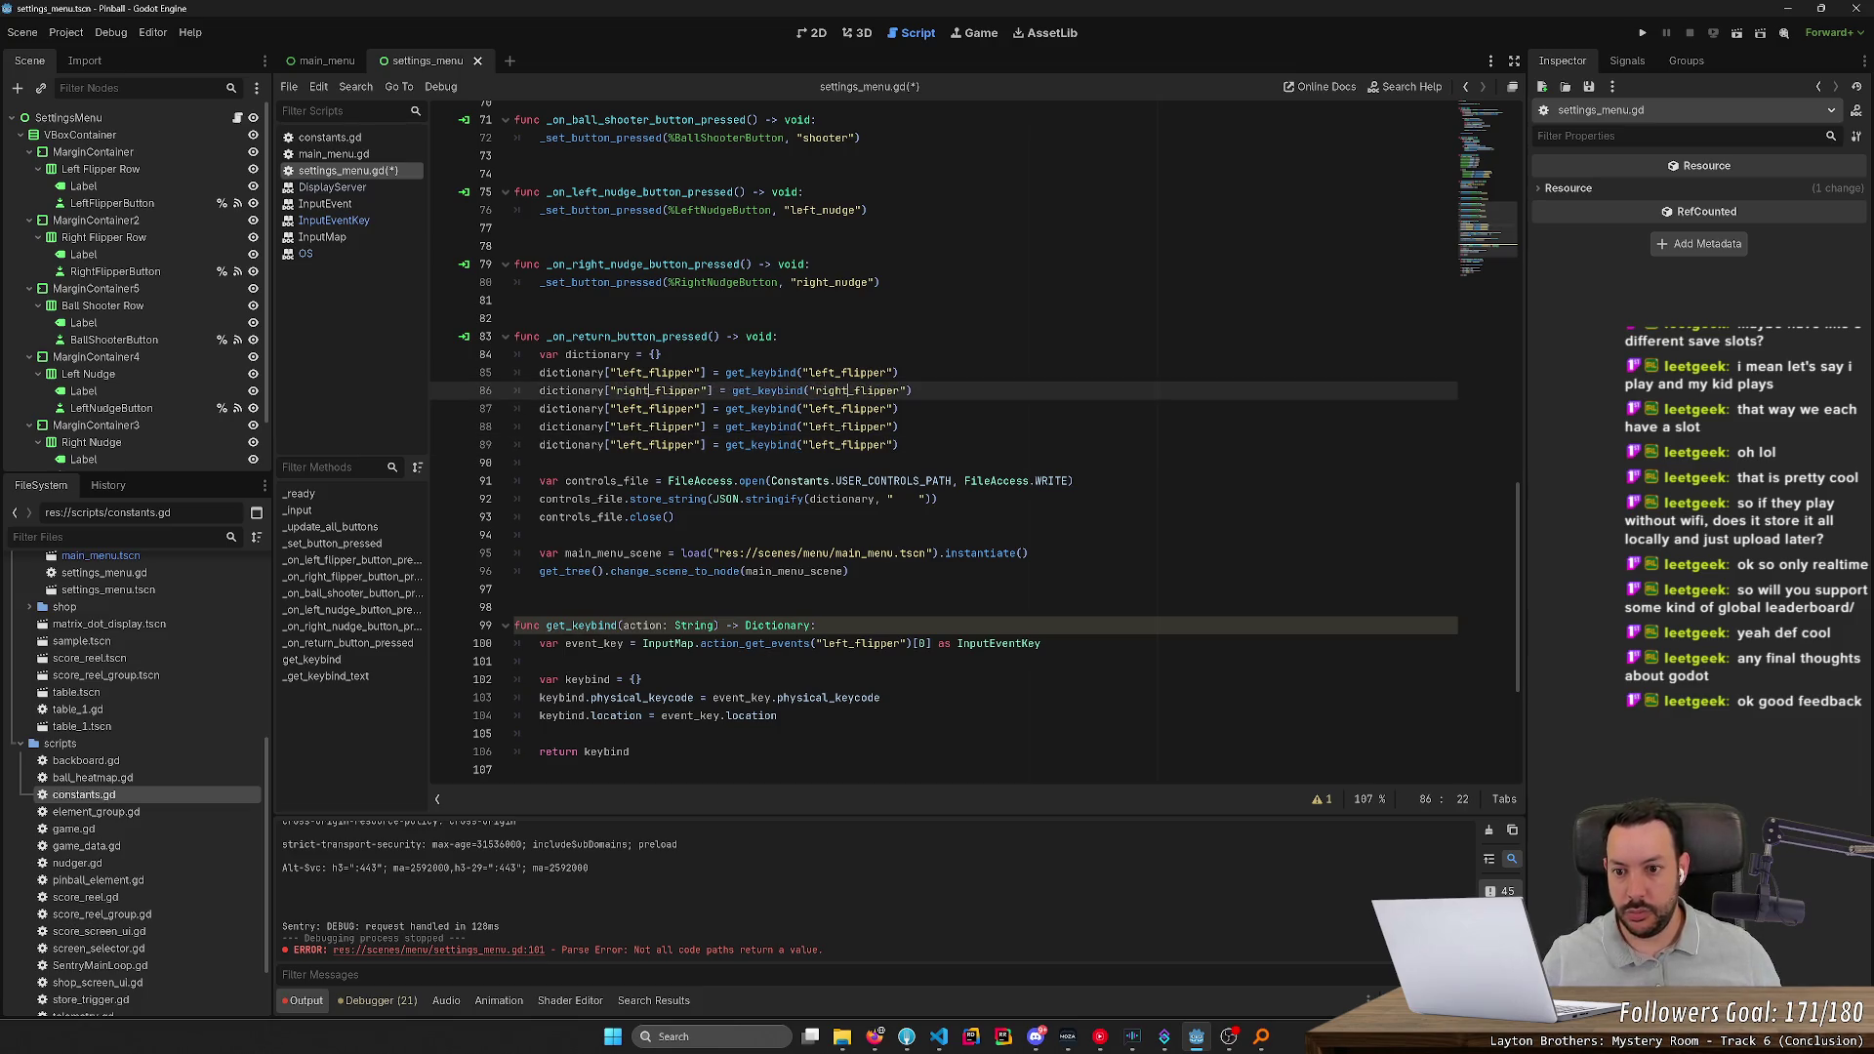
Change line 87's key and get_keybind argument to ball_shooter
{"action": "key", "text": "Down"}
{"action": "key", "text": "ctrl+shift+Right"}
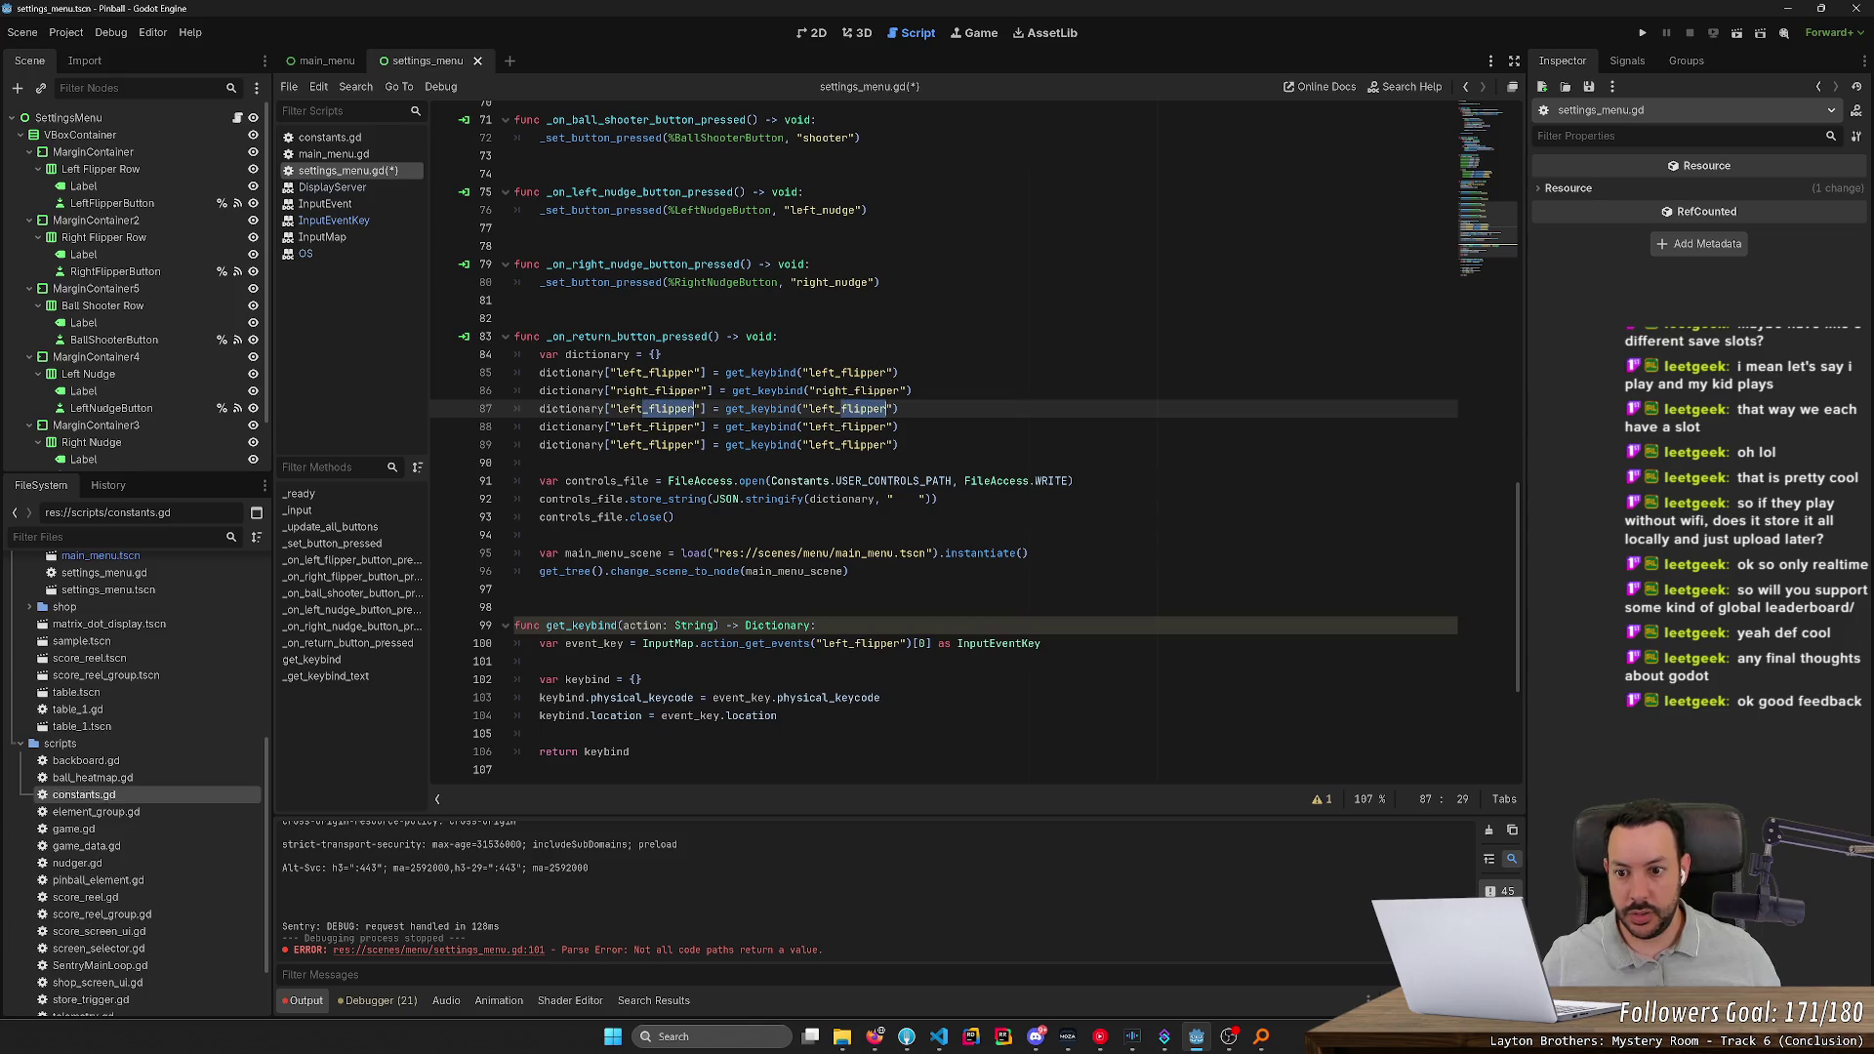
{"action": "key", "text": "Escape"}
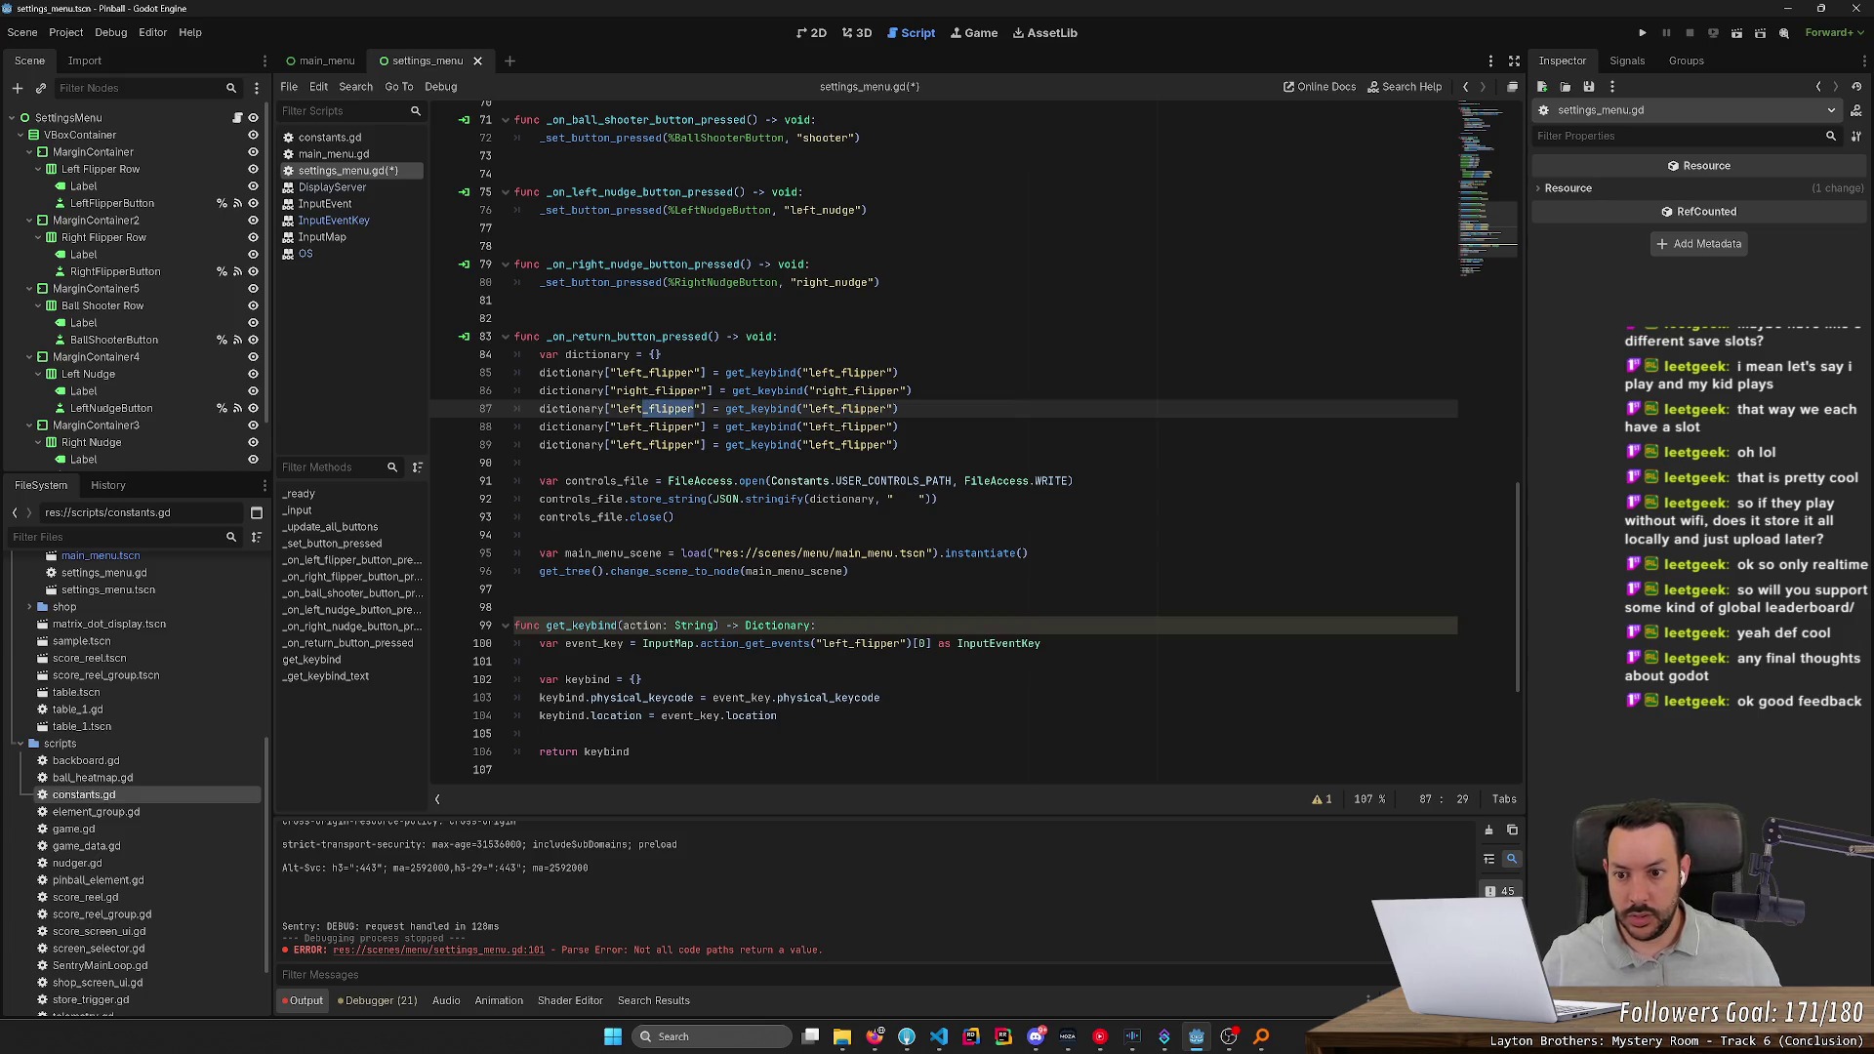
{"action": "left_click", "coordinate": [648, 408]}
{"action": "key", "text": "ctrl+shift+Right"}
{"action": "key", "text": "BackSpace"}
{"action": "key", "text": "BackSpace"}
{"action": "key", "text": "BackSpace"}
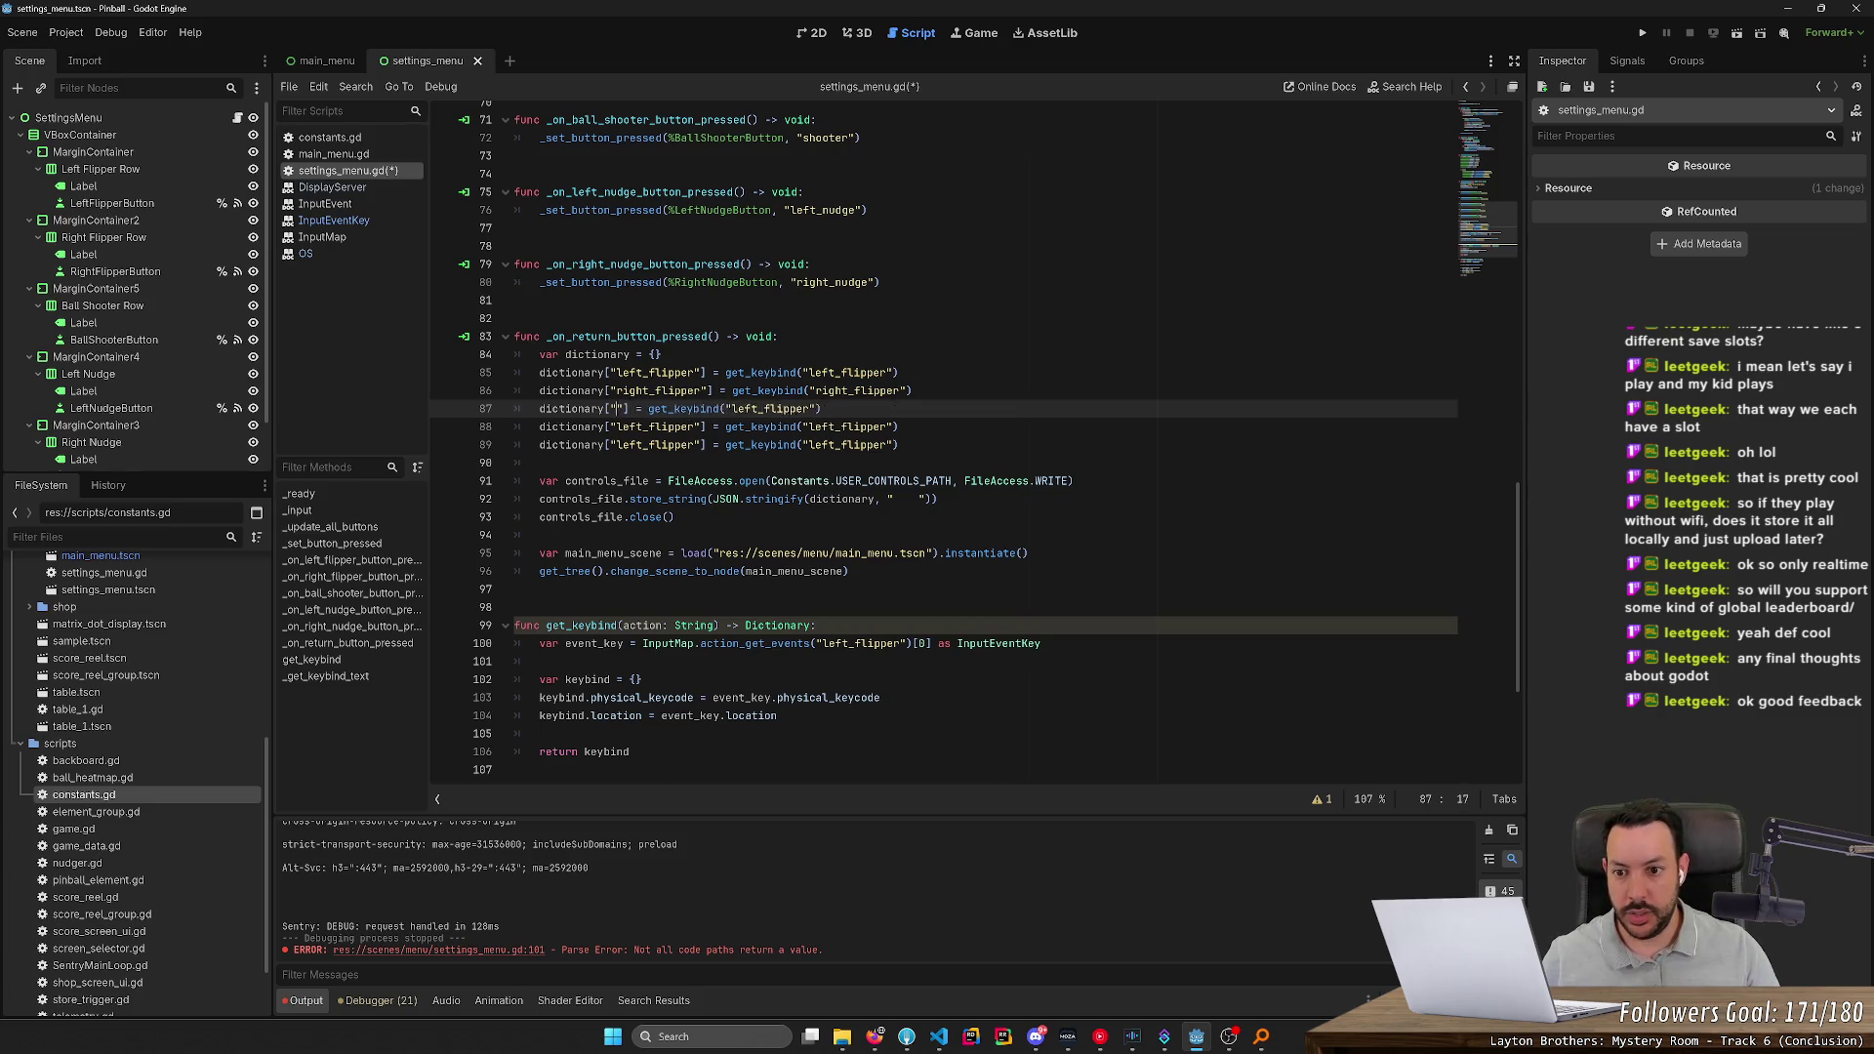
{"action": "type", "text": "ball_shooter"}
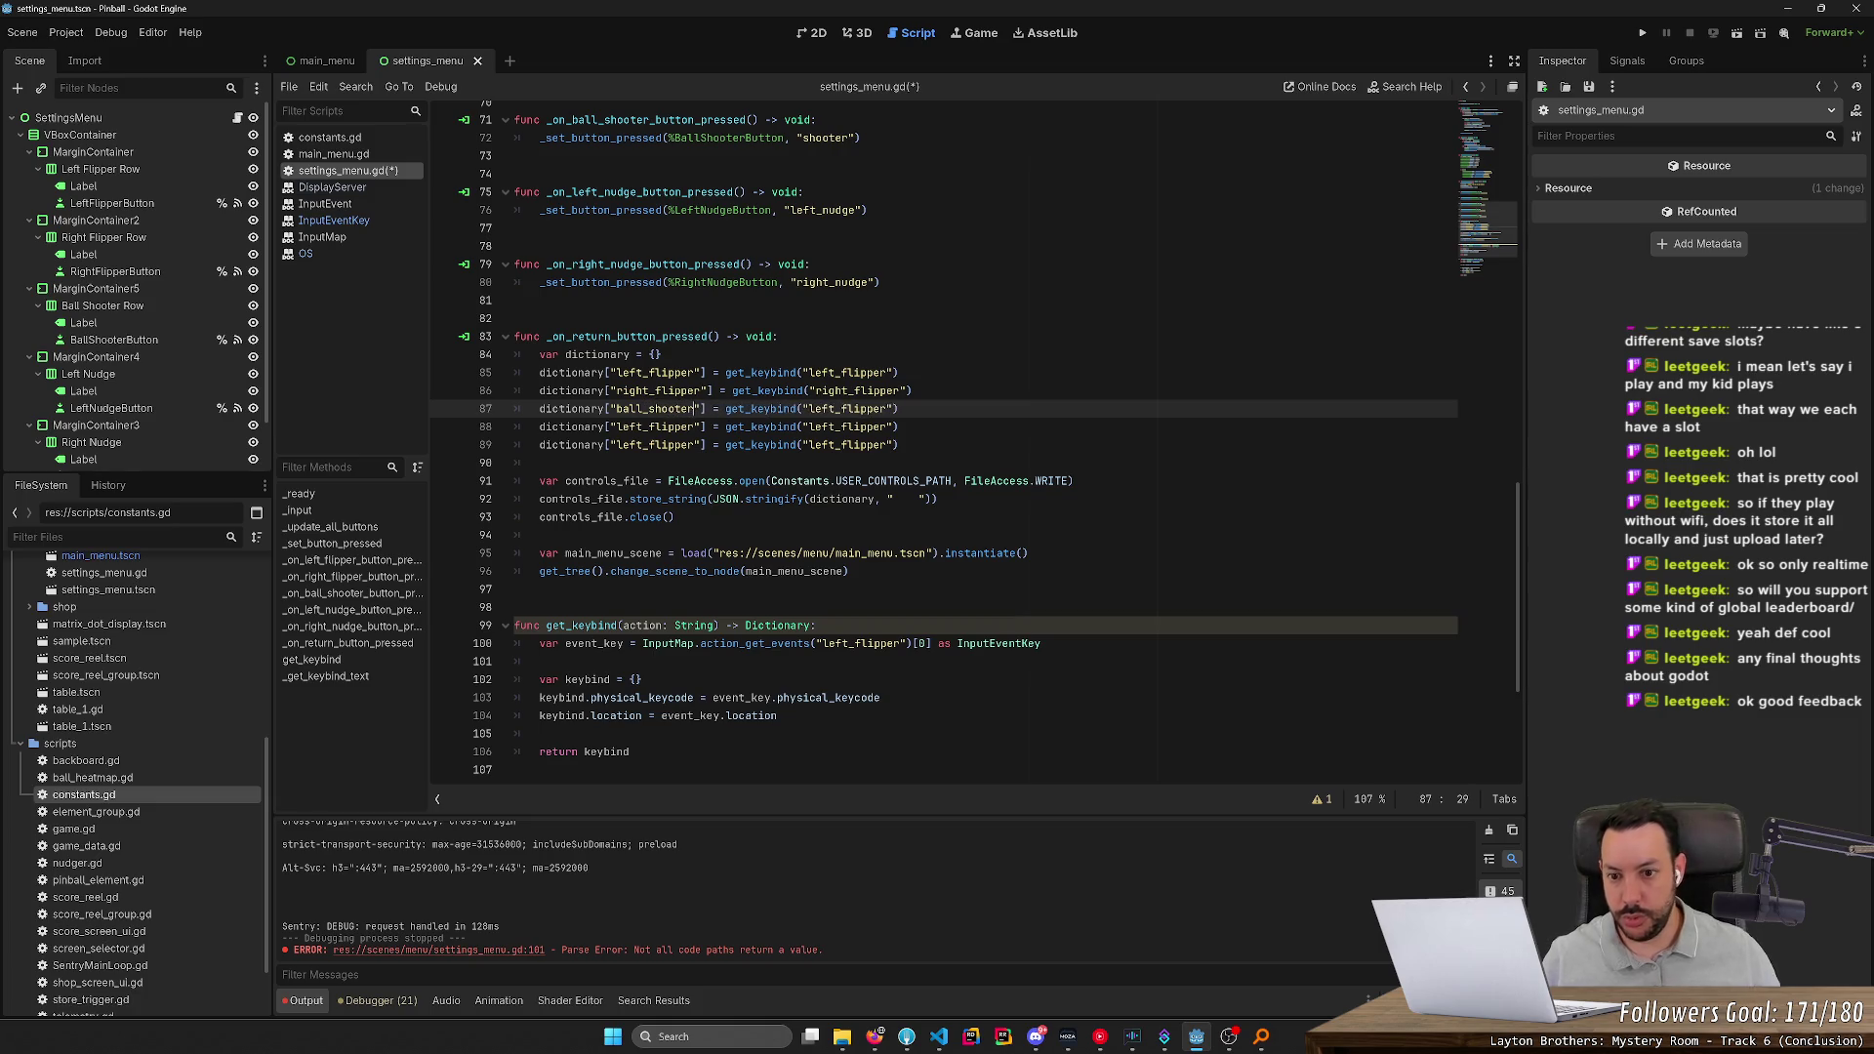
{"action": "double_click", "coordinate": [834, 409]}
{"action": "type", "text": "ball_shooter"}
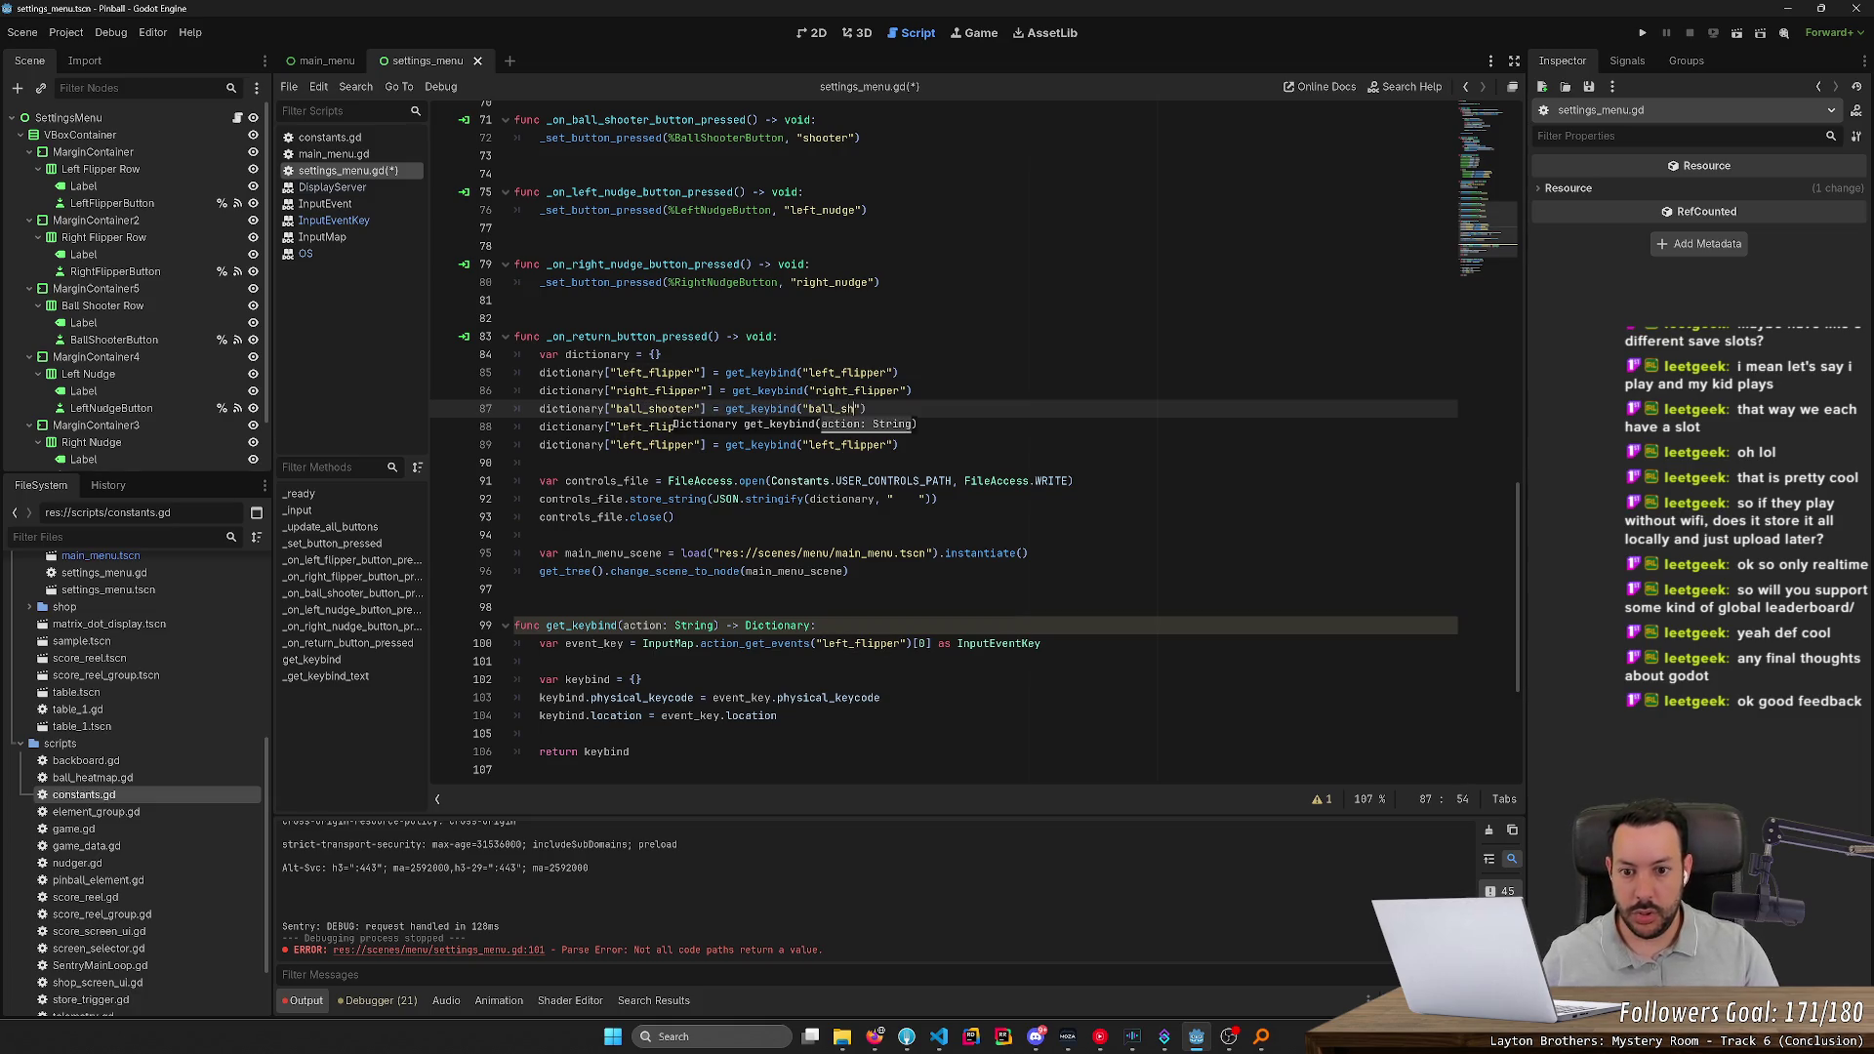
Change both left_flipper names on line 88 to left_nudge
{"action": "double_click", "coordinate": [656, 426]}
{"action": "key", "text": "ctrl+d"}
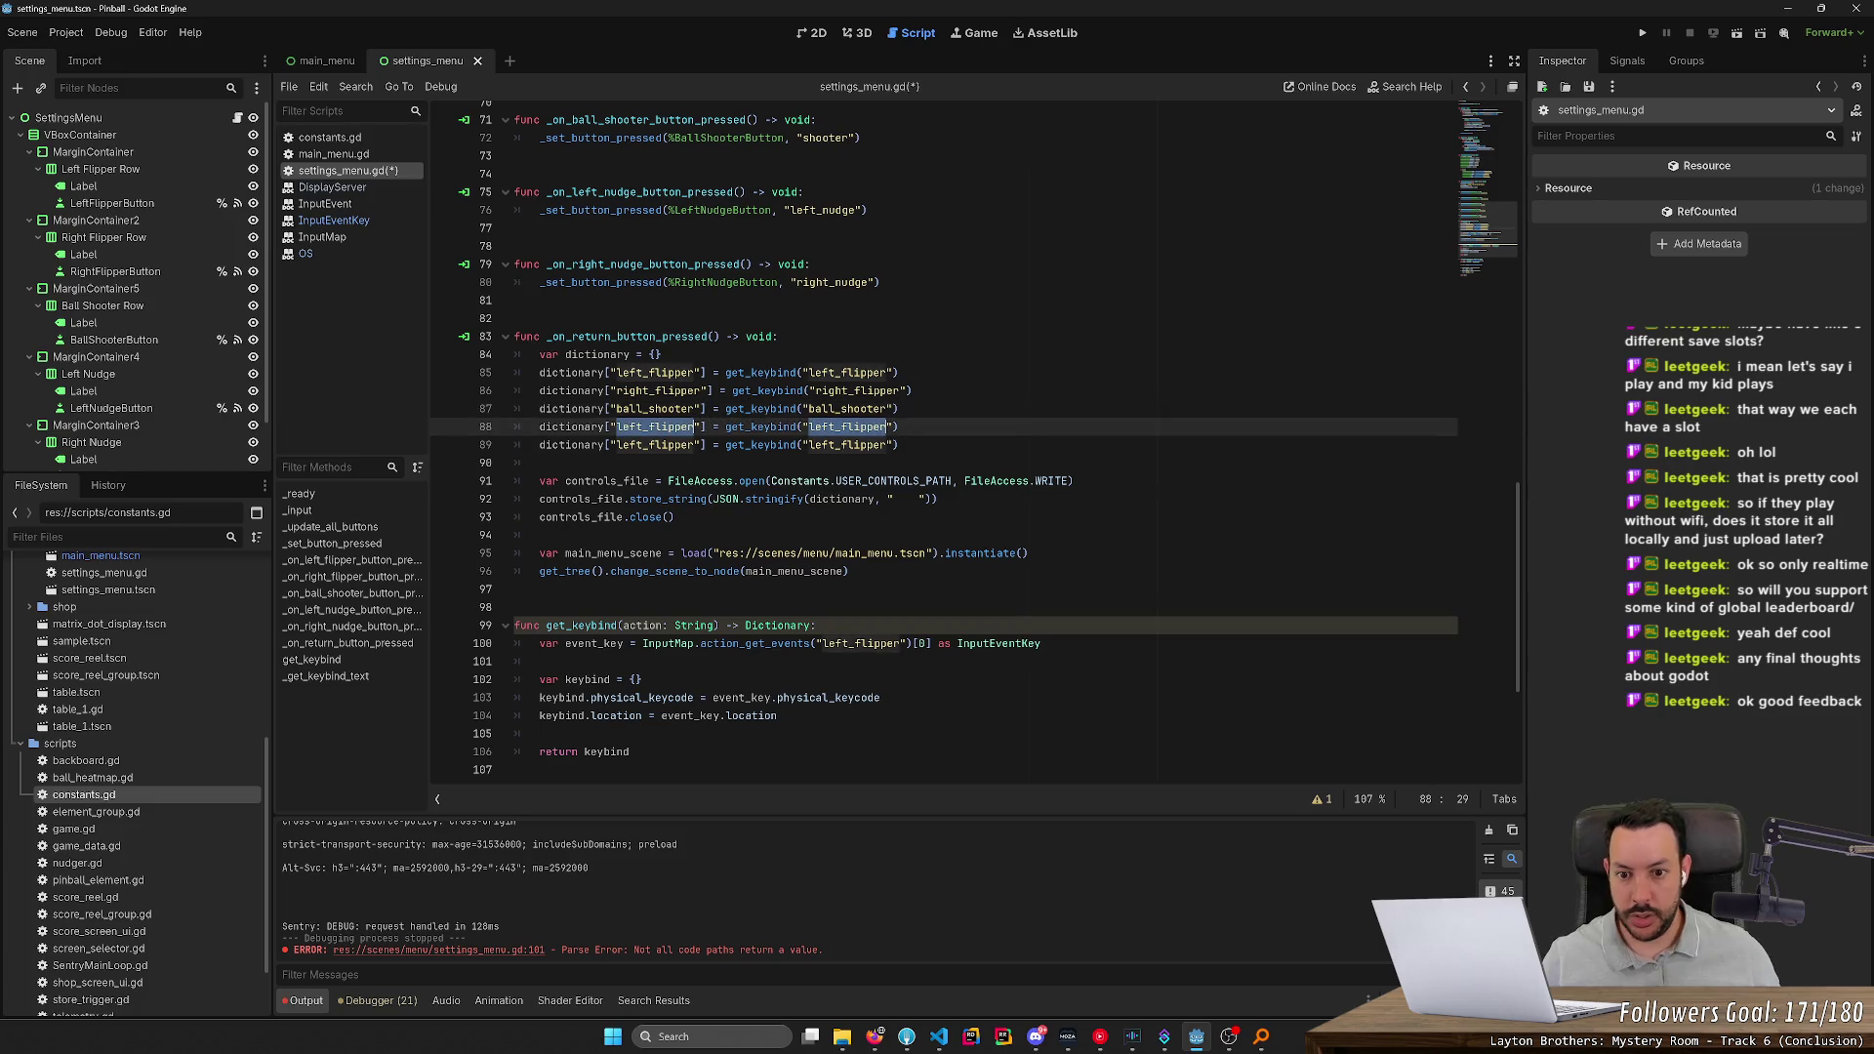
{"action": "key", "text": "Right"}
{"action": "key", "text": "shift+Left"}
{"action": "key", "text": "shift+Left"}
{"action": "key", "text": "shift+Left"}
{"action": "key", "text": "shift+Left"}
{"action": "key", "text": "shift+Left"}
{"action": "type", "text": "nudge"}
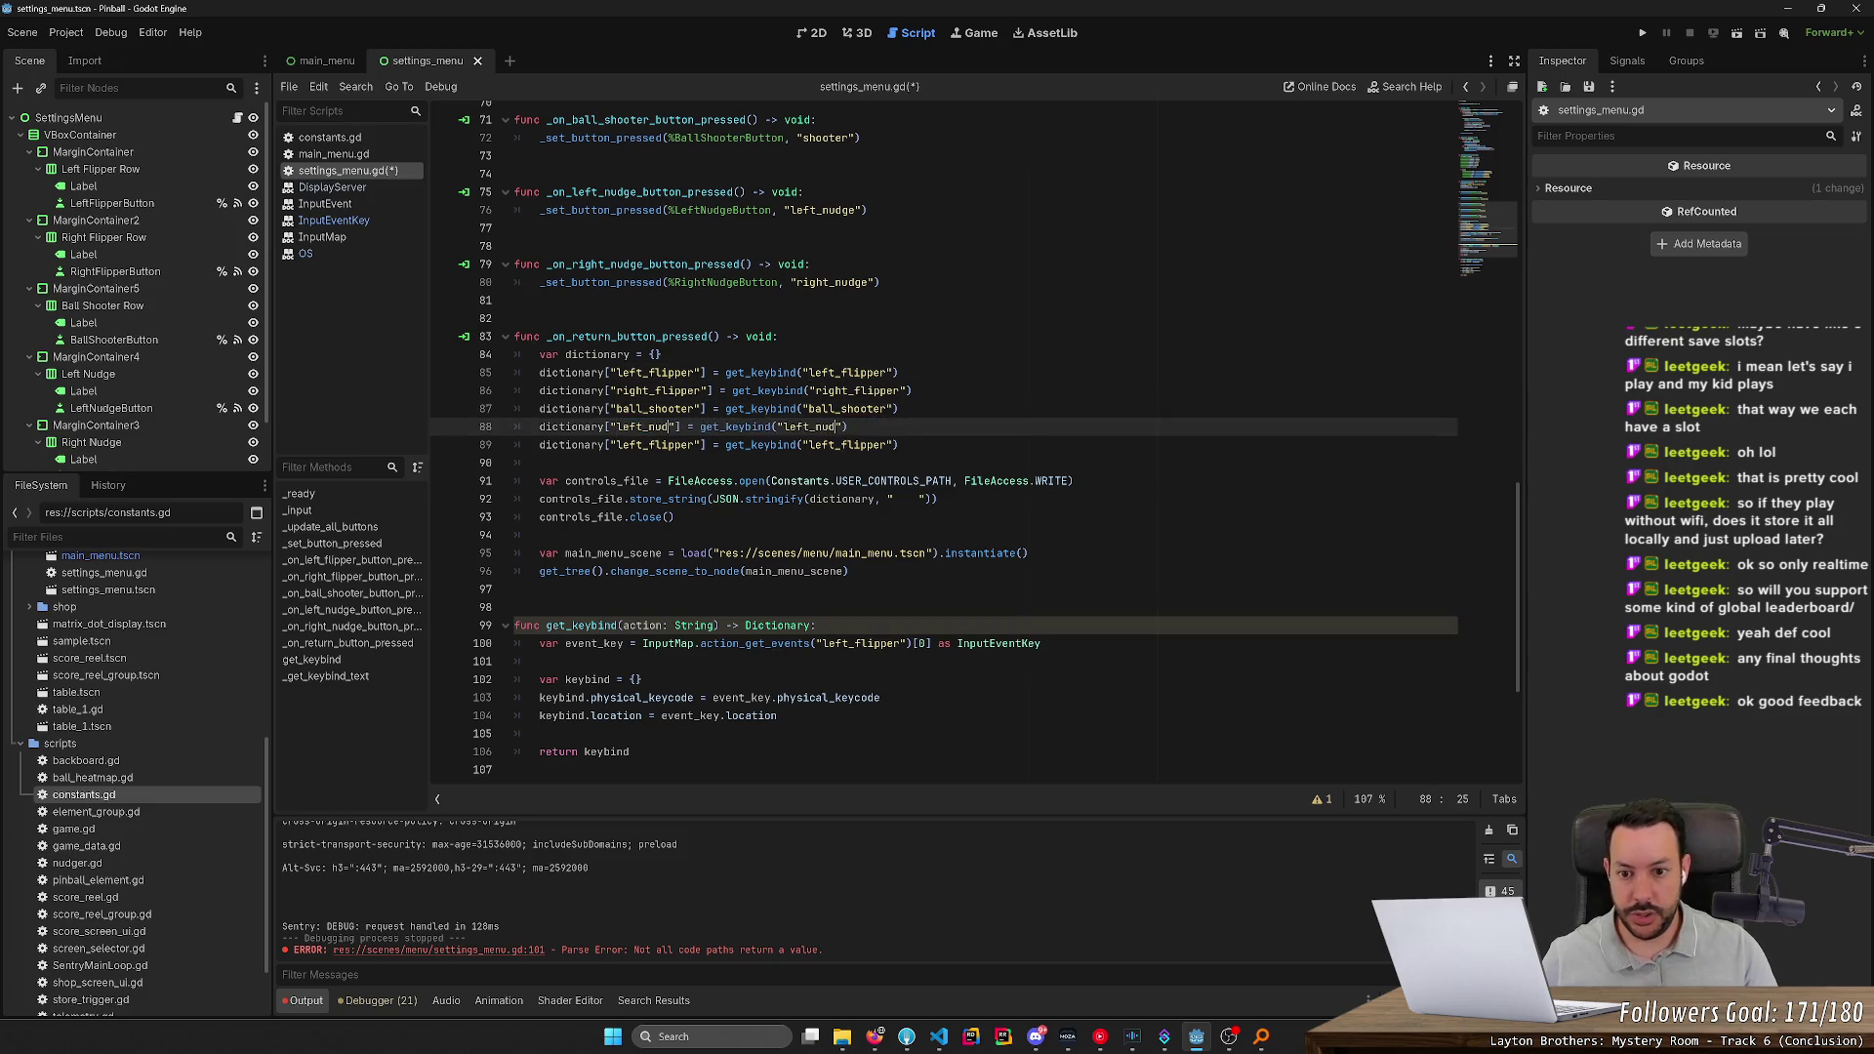
Change line 89 to right_nudge, fixing the typo, and save the script
{"action": "left_click", "coordinate": [632, 445]}
{"action": "double_click", "coordinate": [632, 446]}
{"action": "key", "text": "ctrl+d"}
{"action": "type", "text": "right_n"}
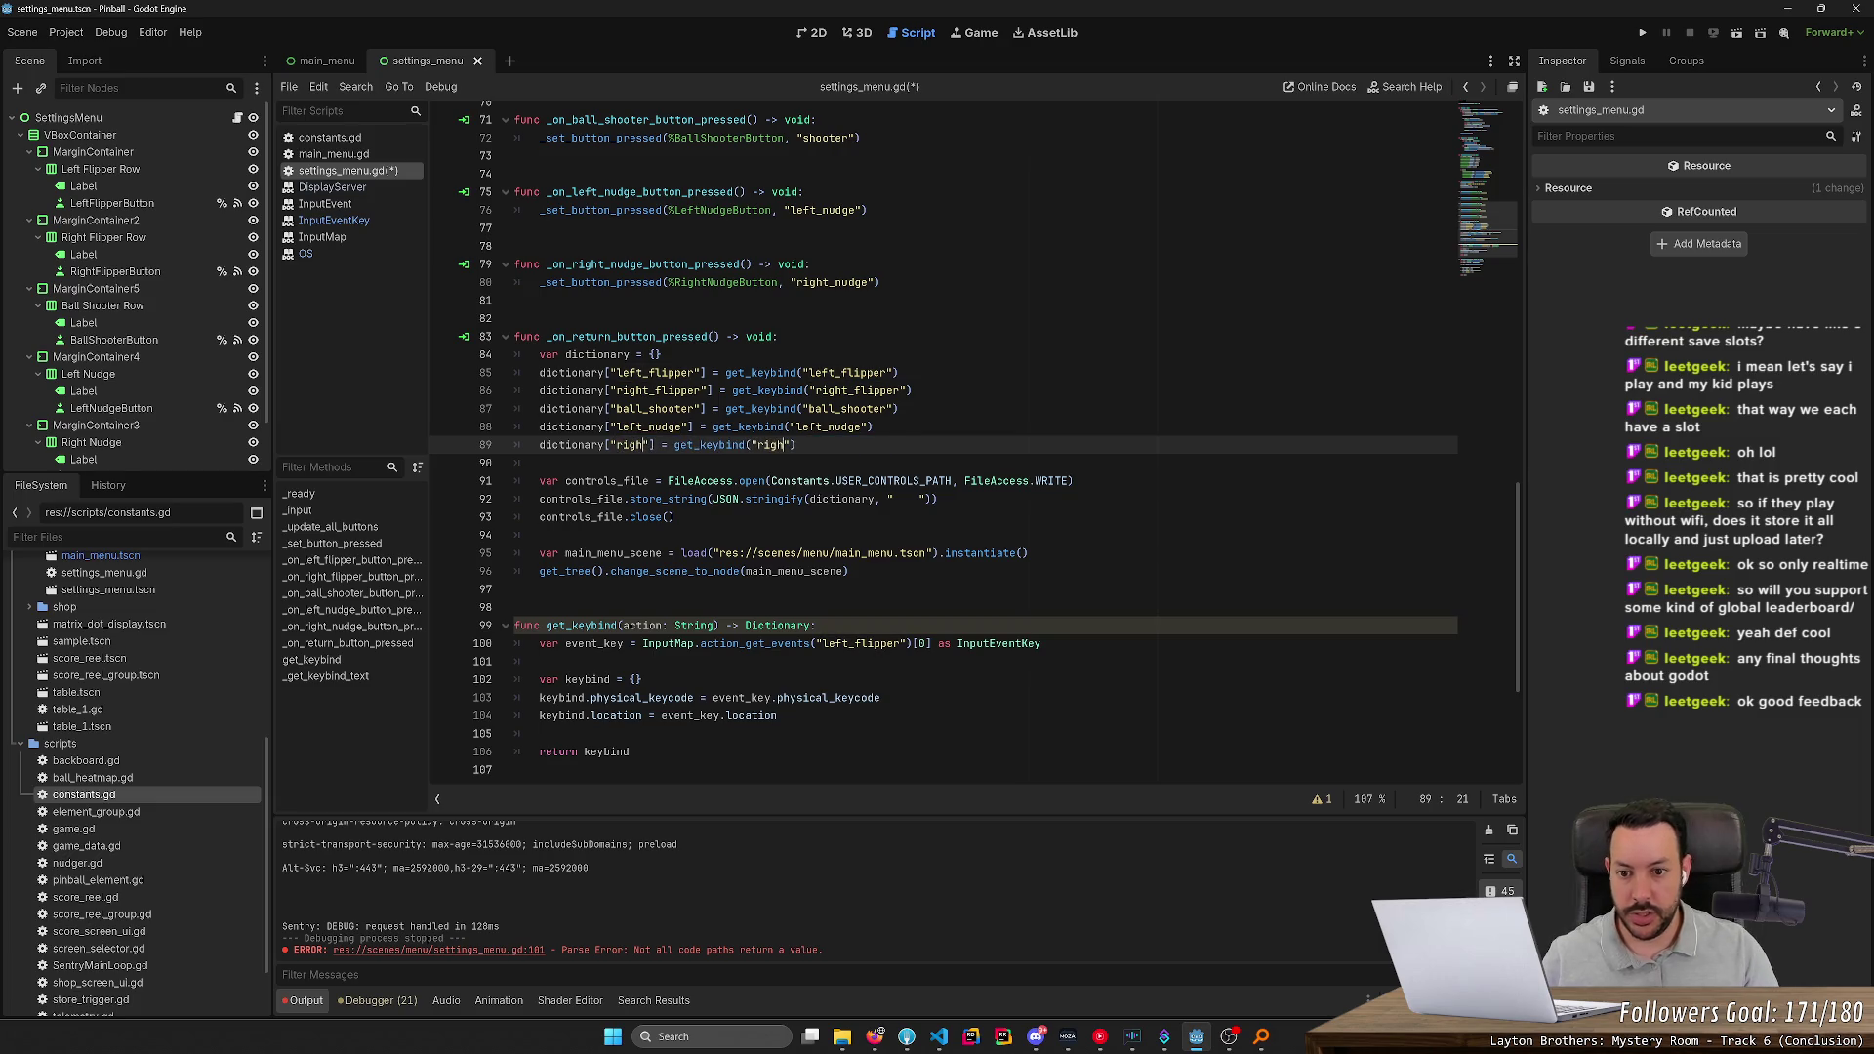
{"action": "type", "text": "ude"}
{"action": "key", "text": "ctrl+s"}
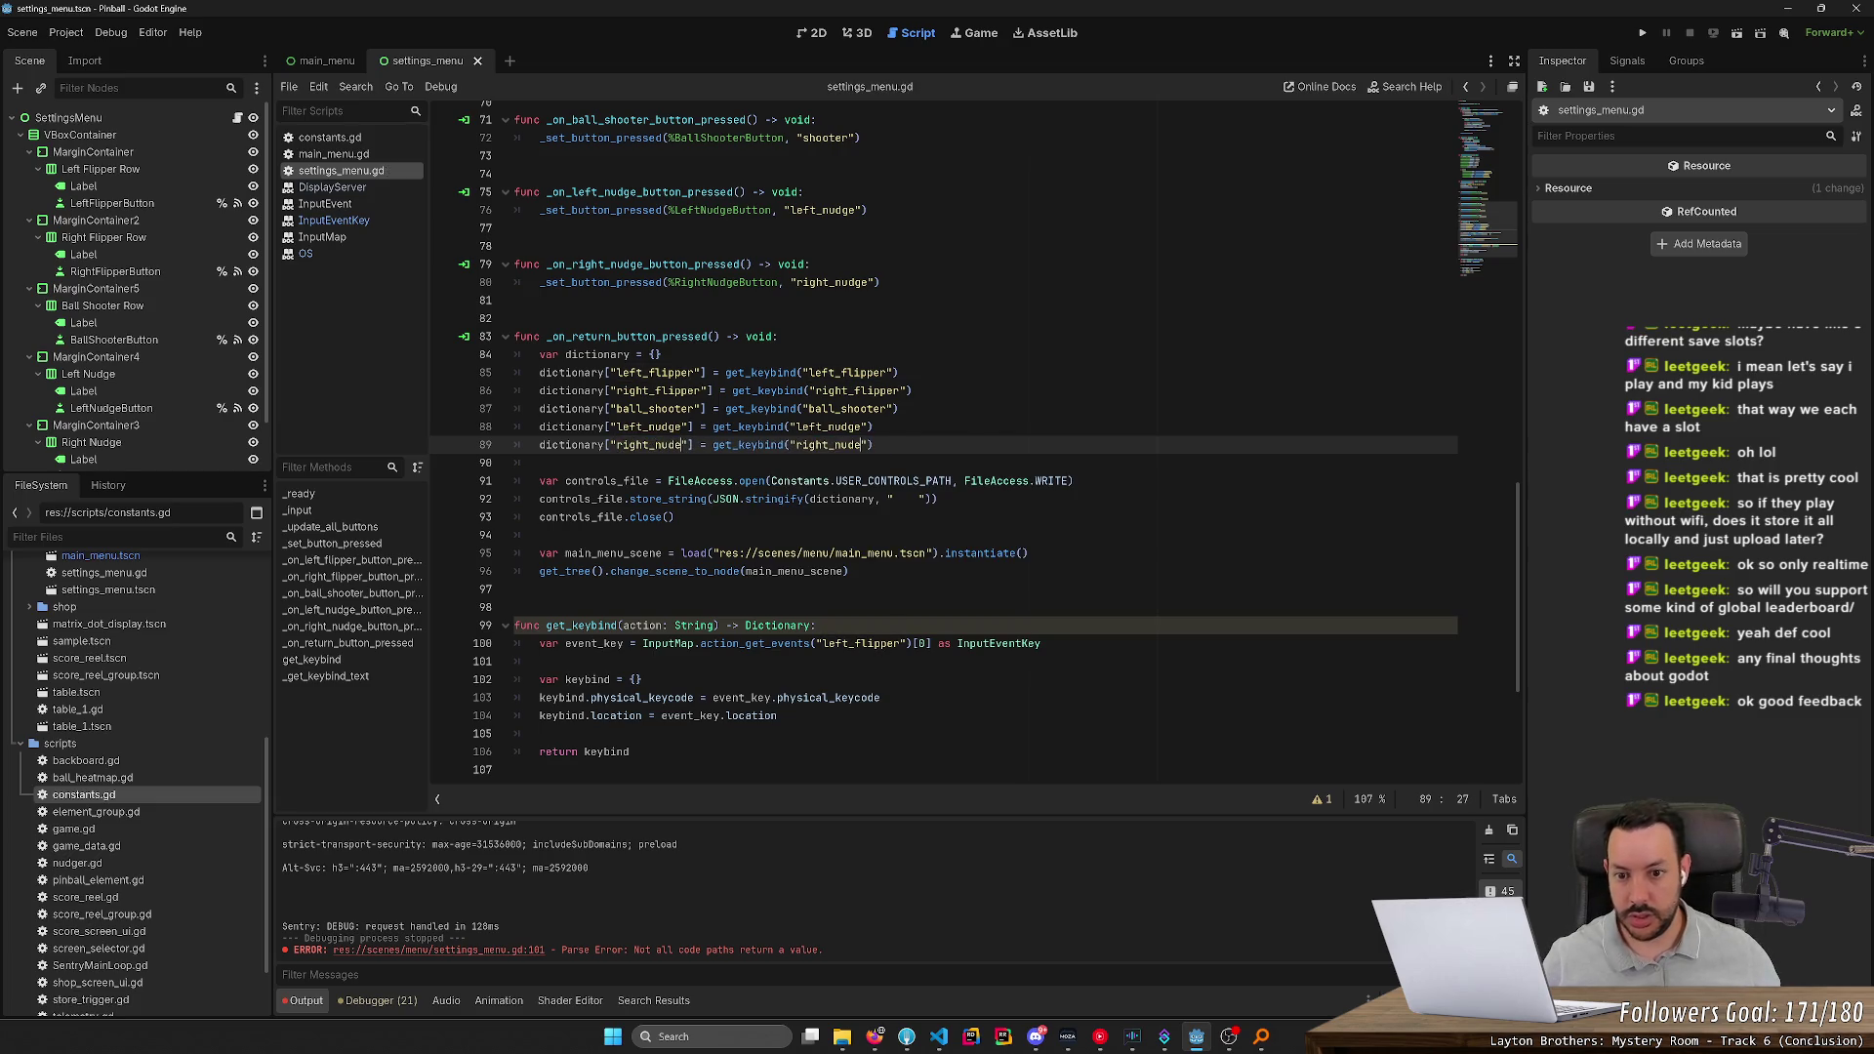
{"action": "type", "text": "g"}
{"action": "key", "text": "ctrl+s"}
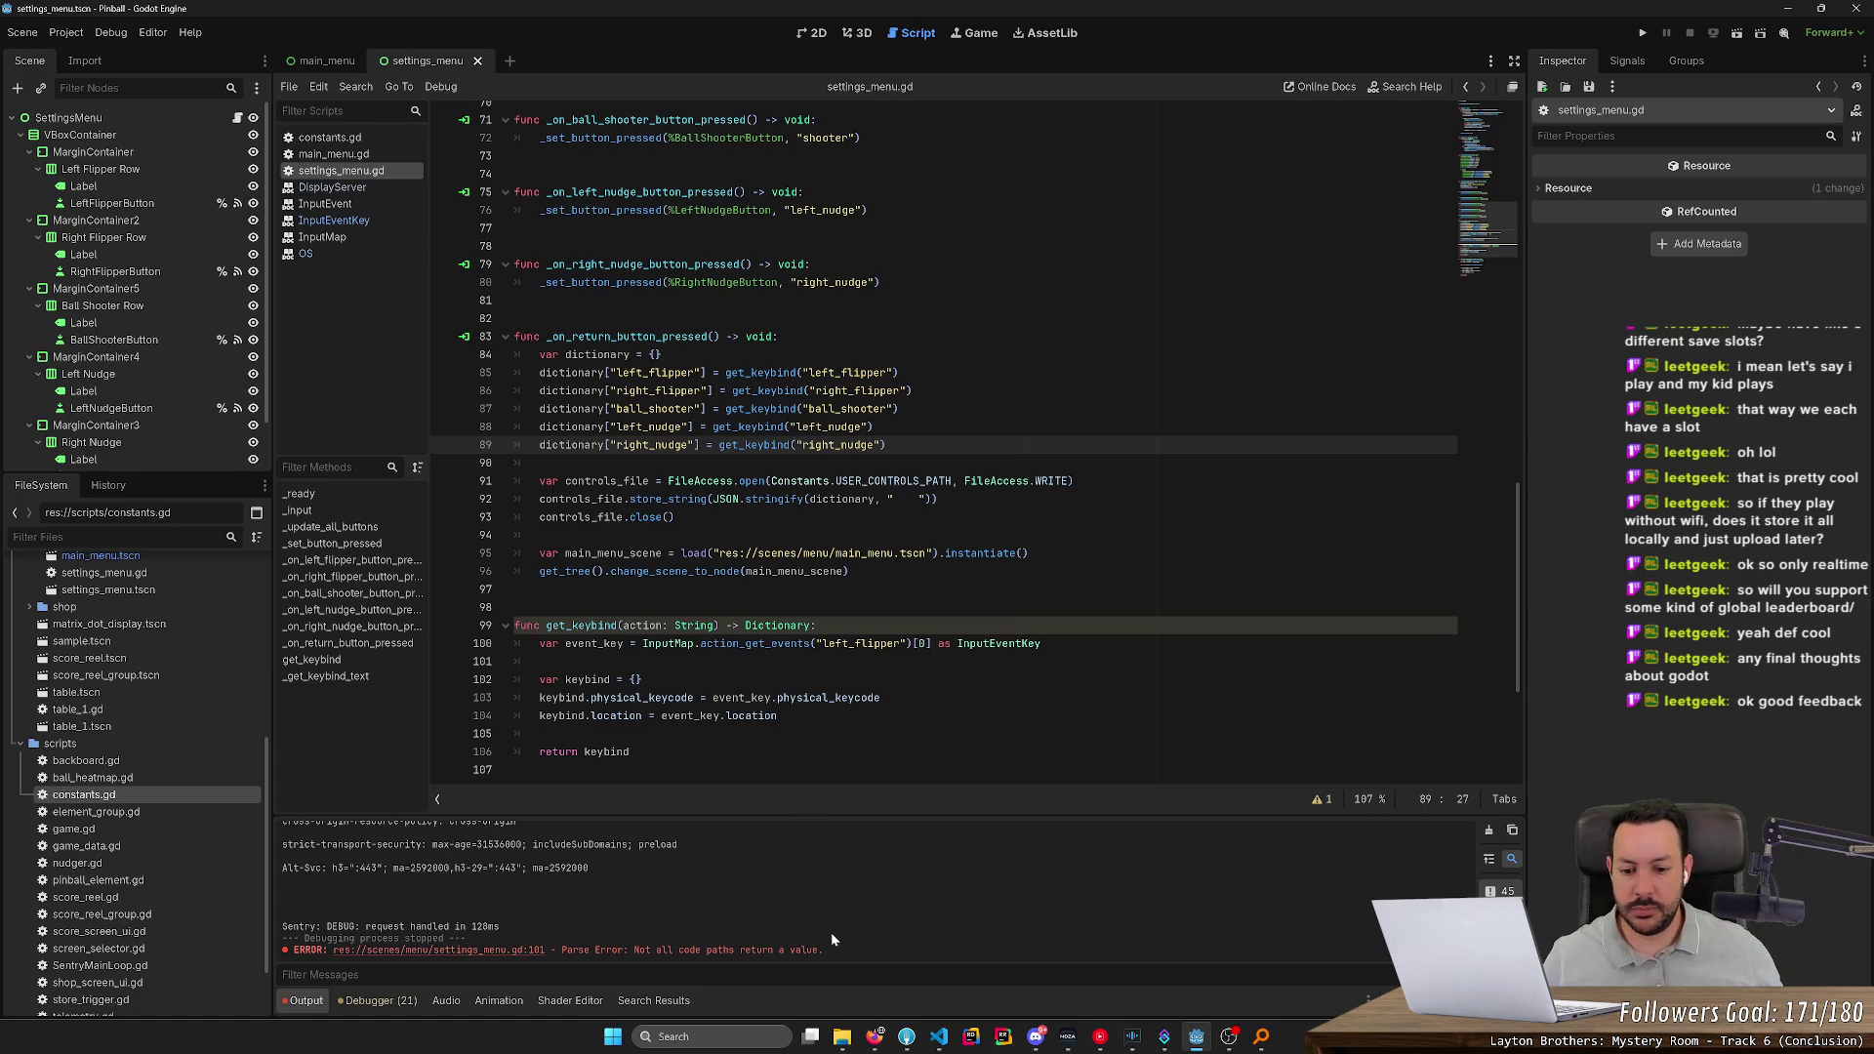
Run the game, rebind Left Flipper to Ctrl in Settings, and return to the main menu
{"action": "mouse_move", "coordinate": [872, 1040]}
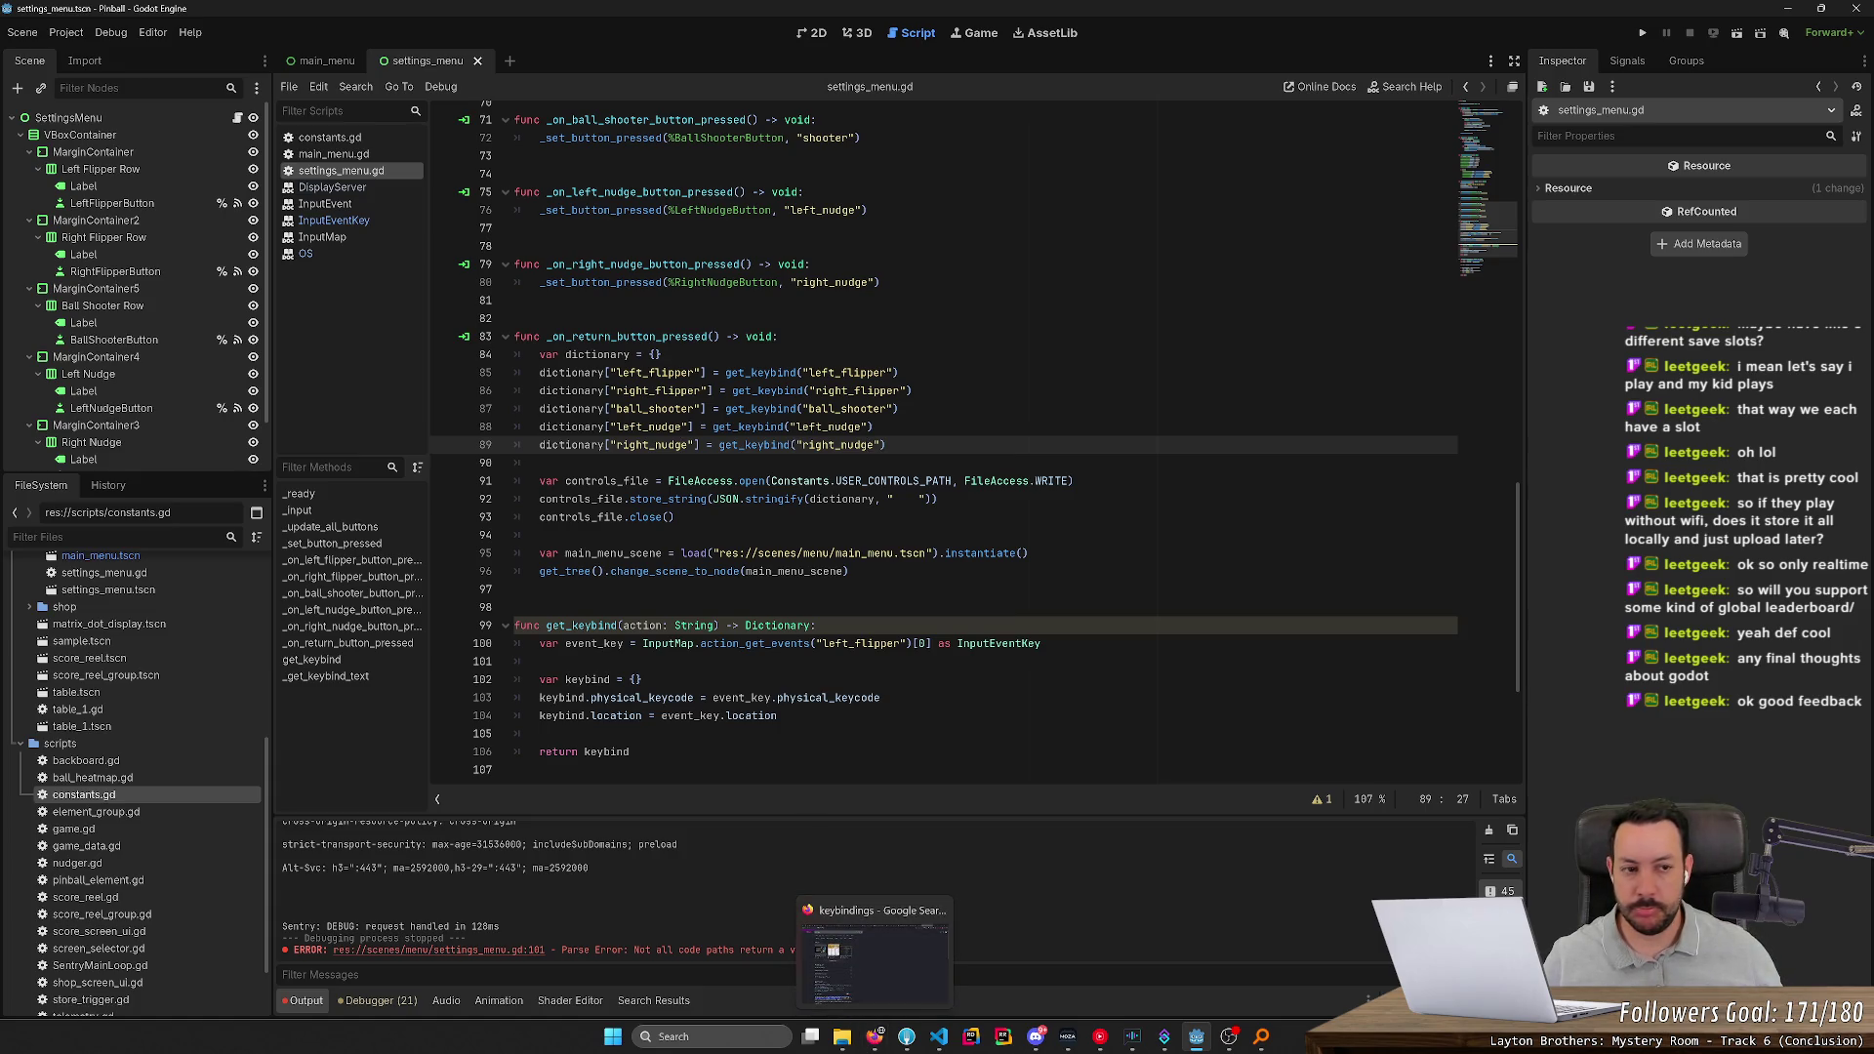
{"action": "key", "text": "F5"}
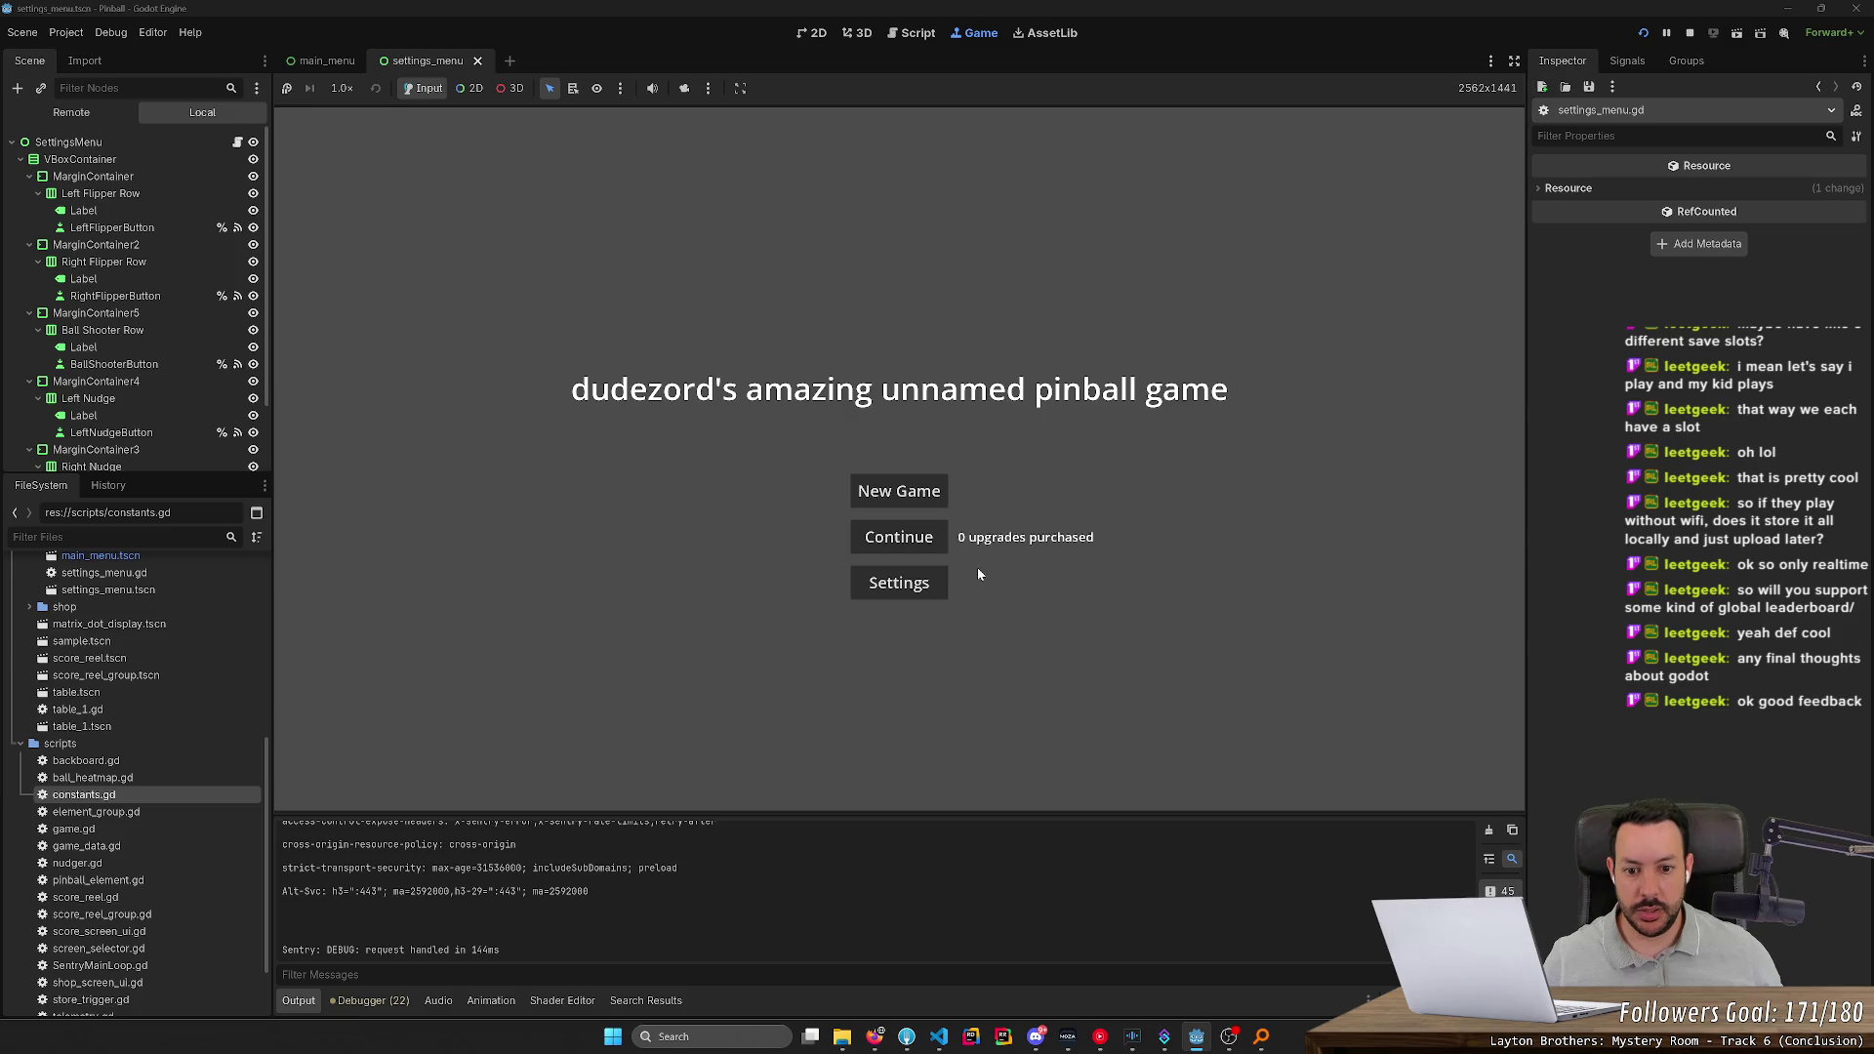
{"action": "left_click", "coordinate": [934, 583]}
{"action": "left_click", "coordinate": [1010, 395]}
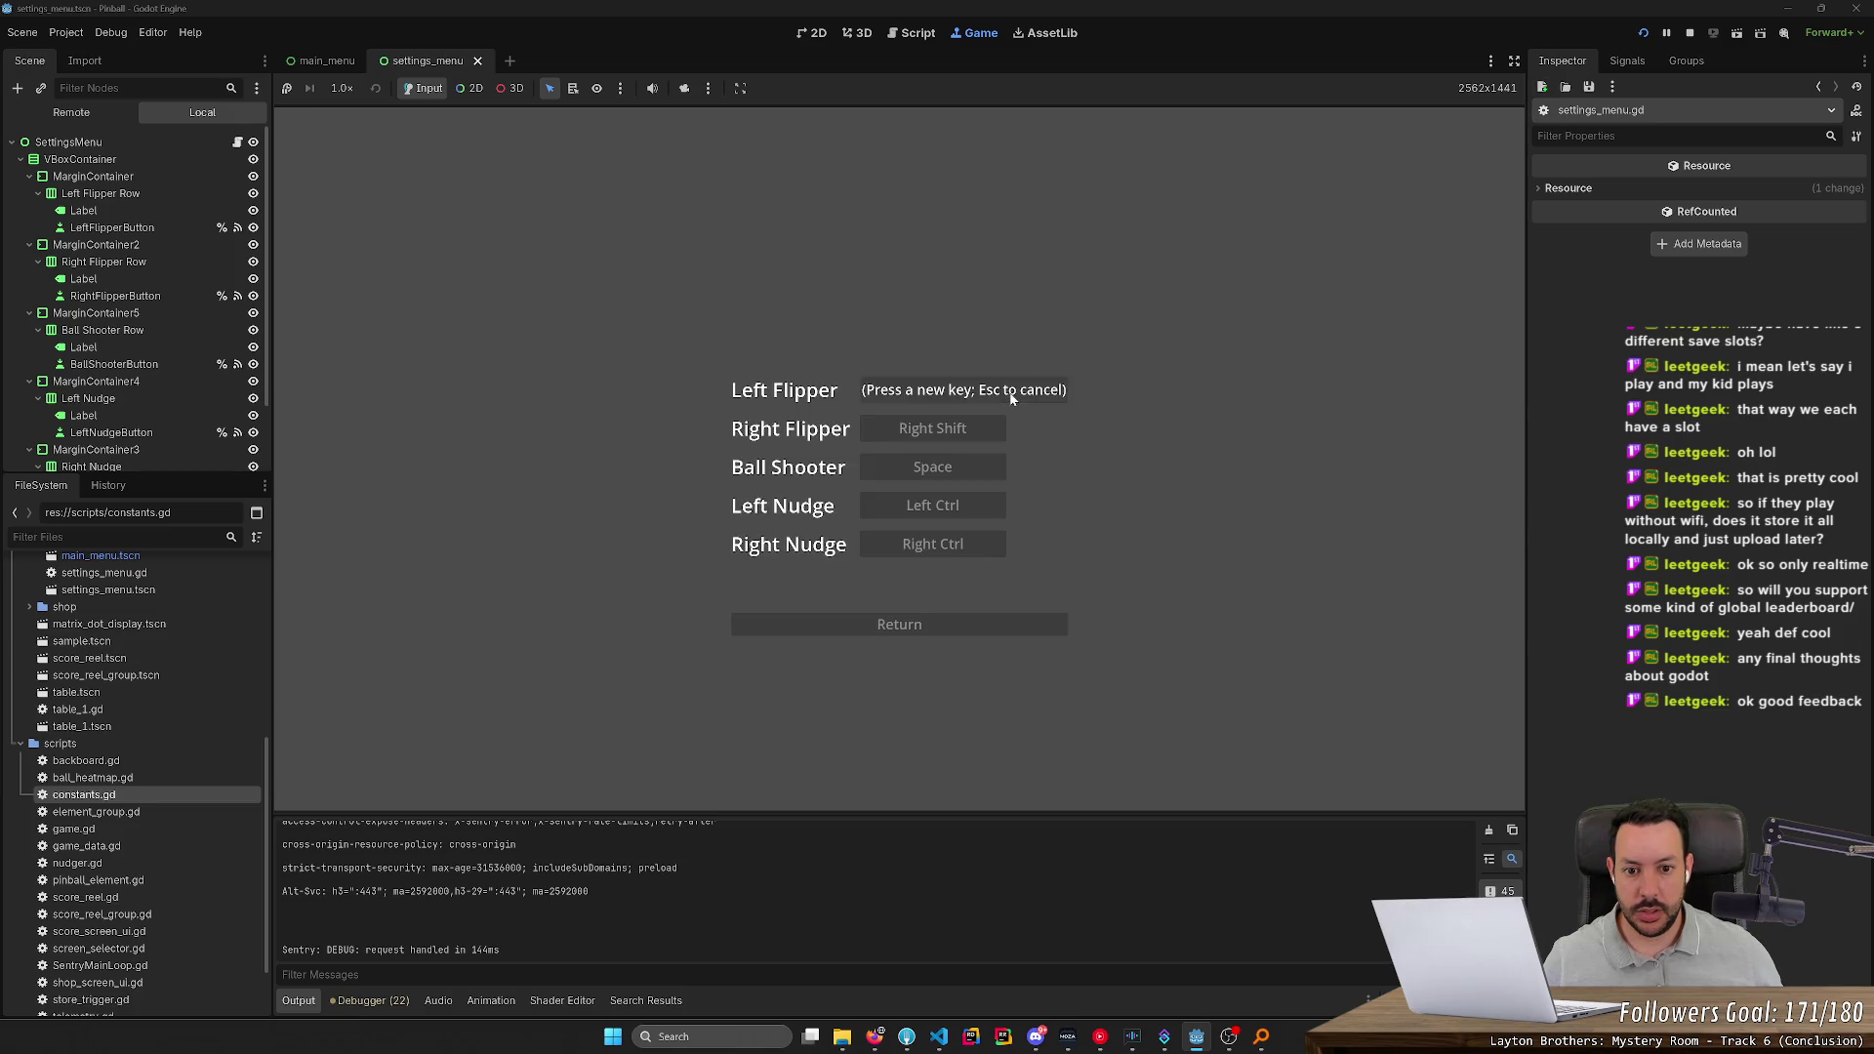
{"action": "key", "text": "ctrl"}
{"action": "left_click", "coordinate": [998, 626]}
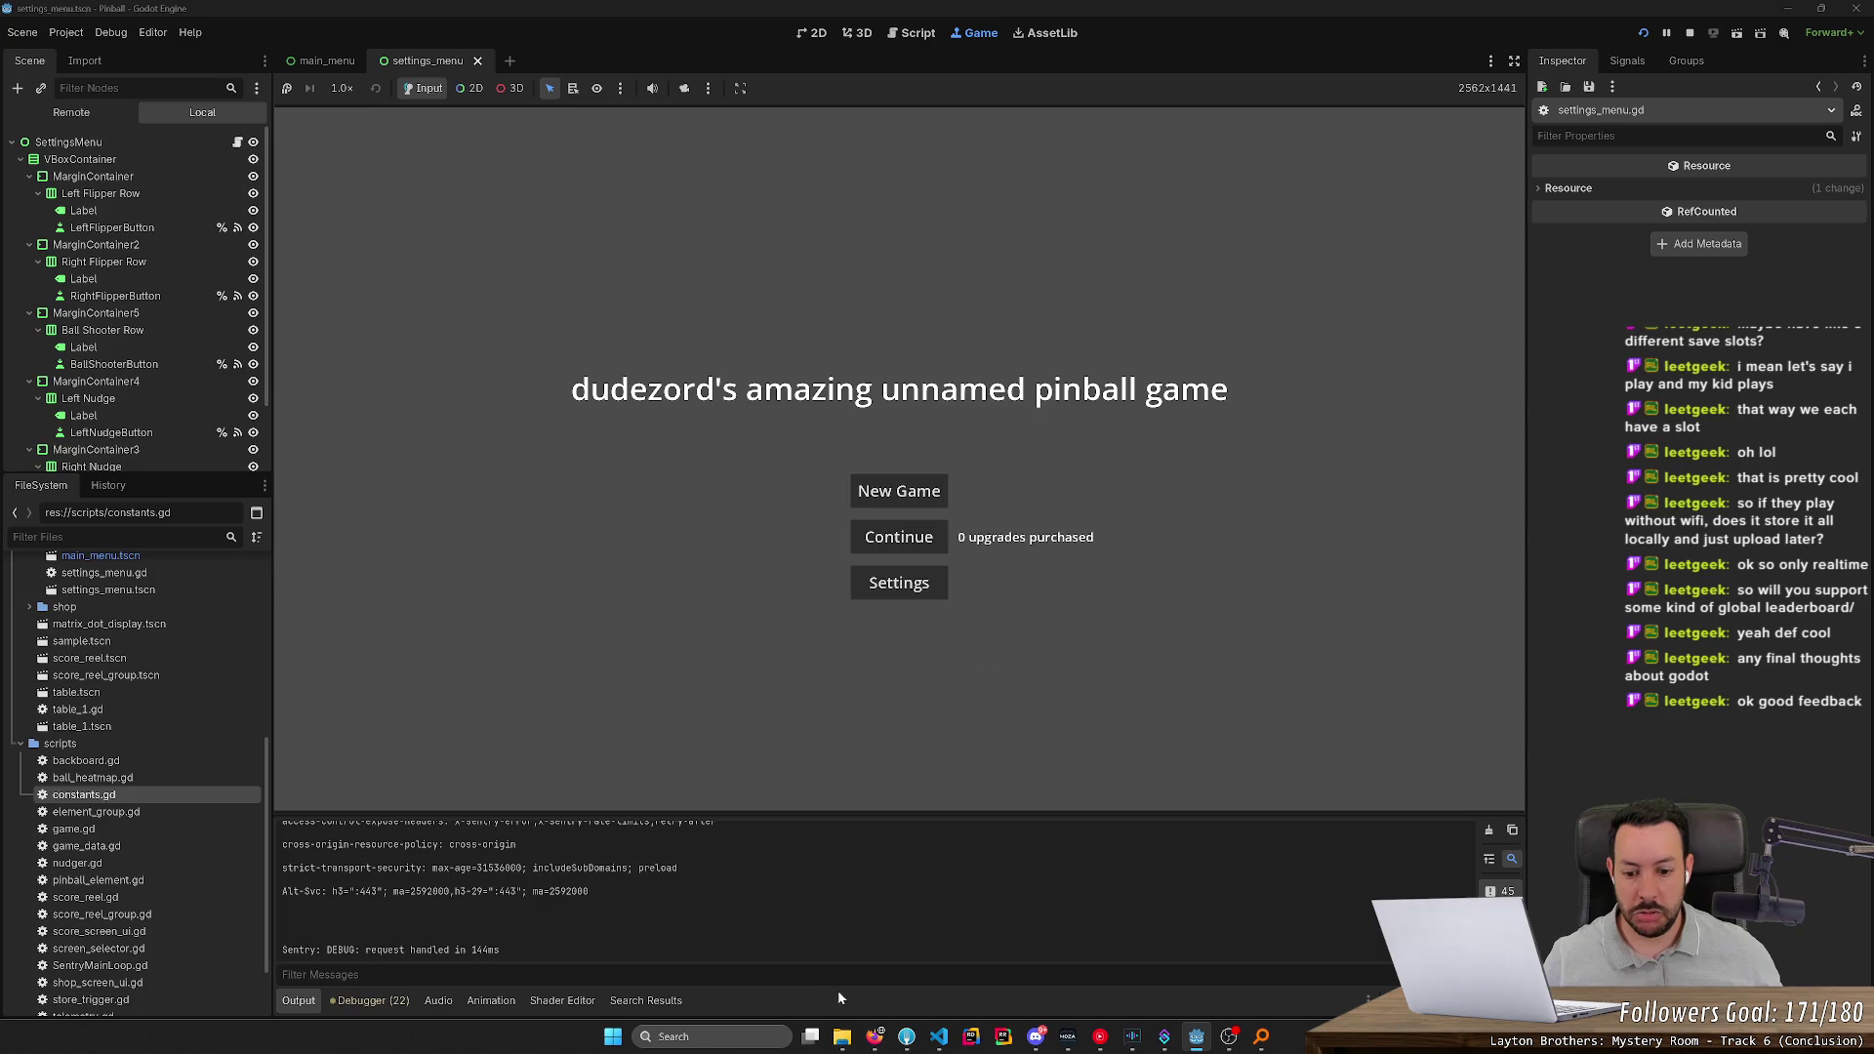
Open controls.json from the Pinball user-data folder to inspect the keybinds, then minimize the editor
{"action": "mouse_move", "coordinate": [841, 1034]}
{"action": "left_click", "coordinate": [876, 968]}
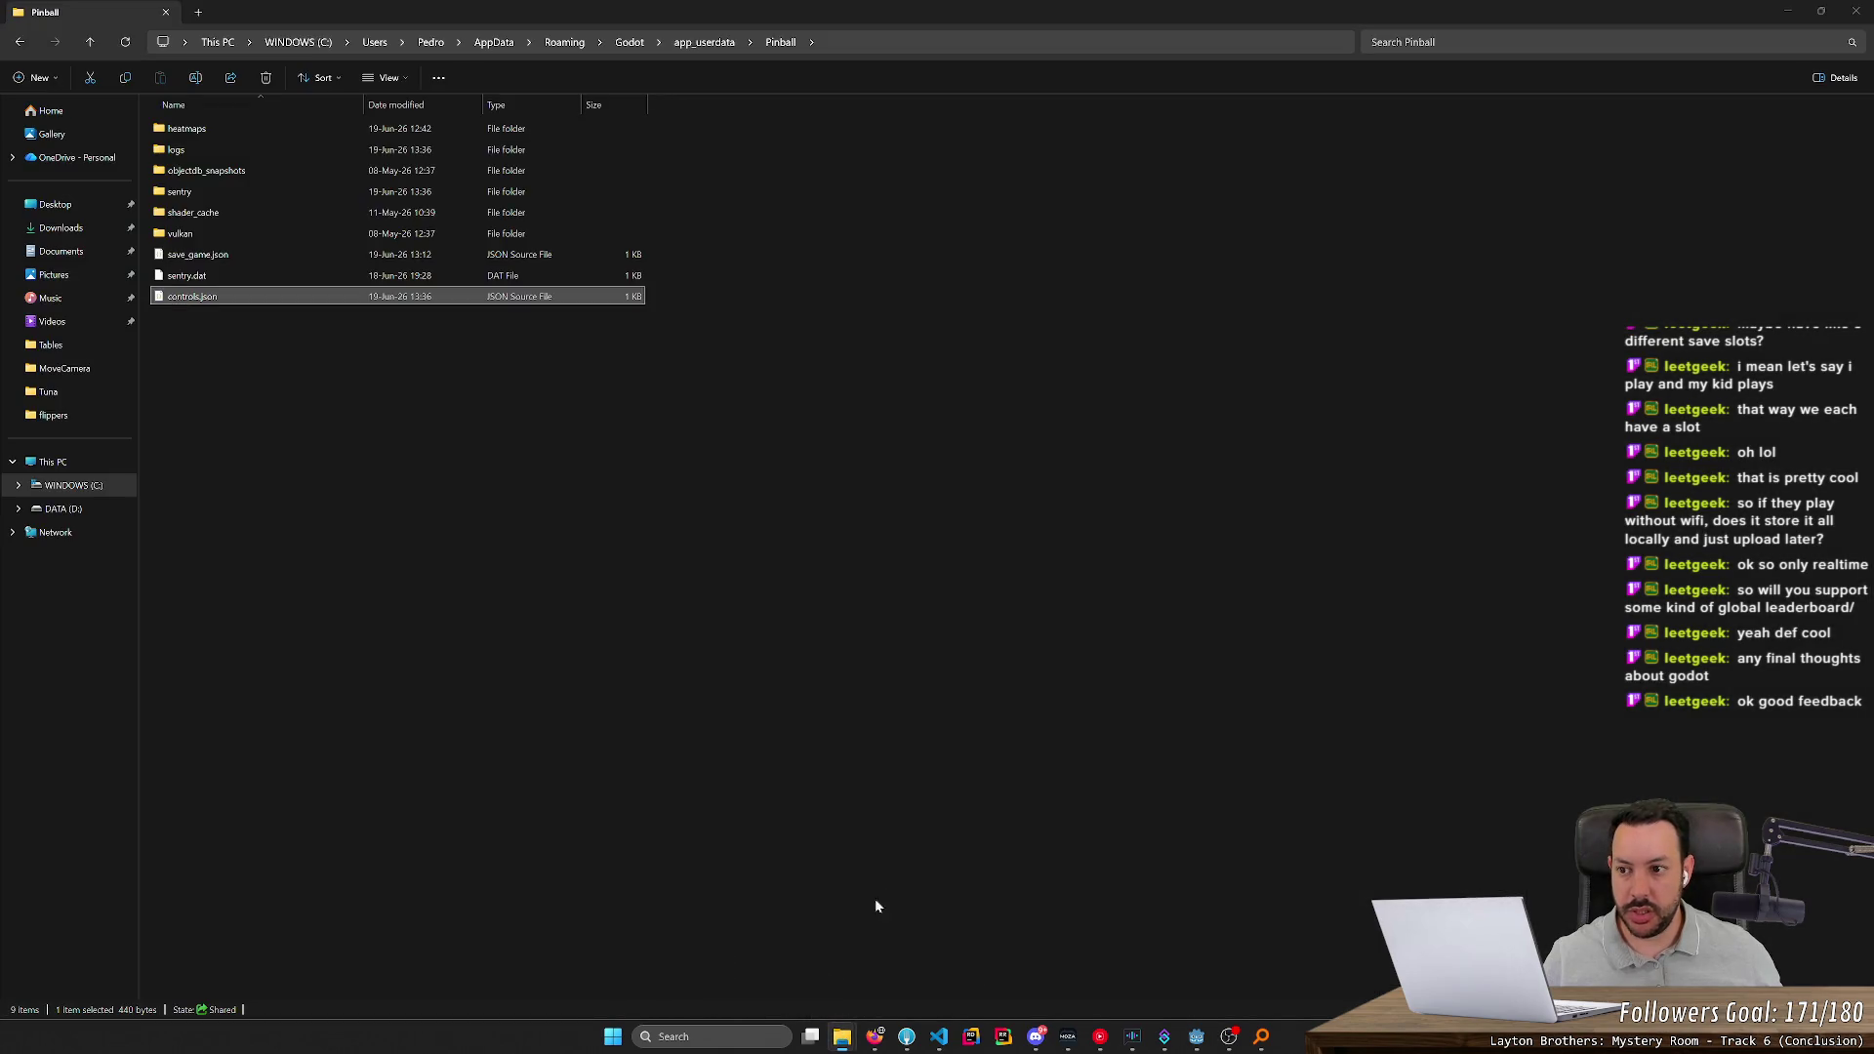
{"action": "double_click", "coordinate": [564, 296]}
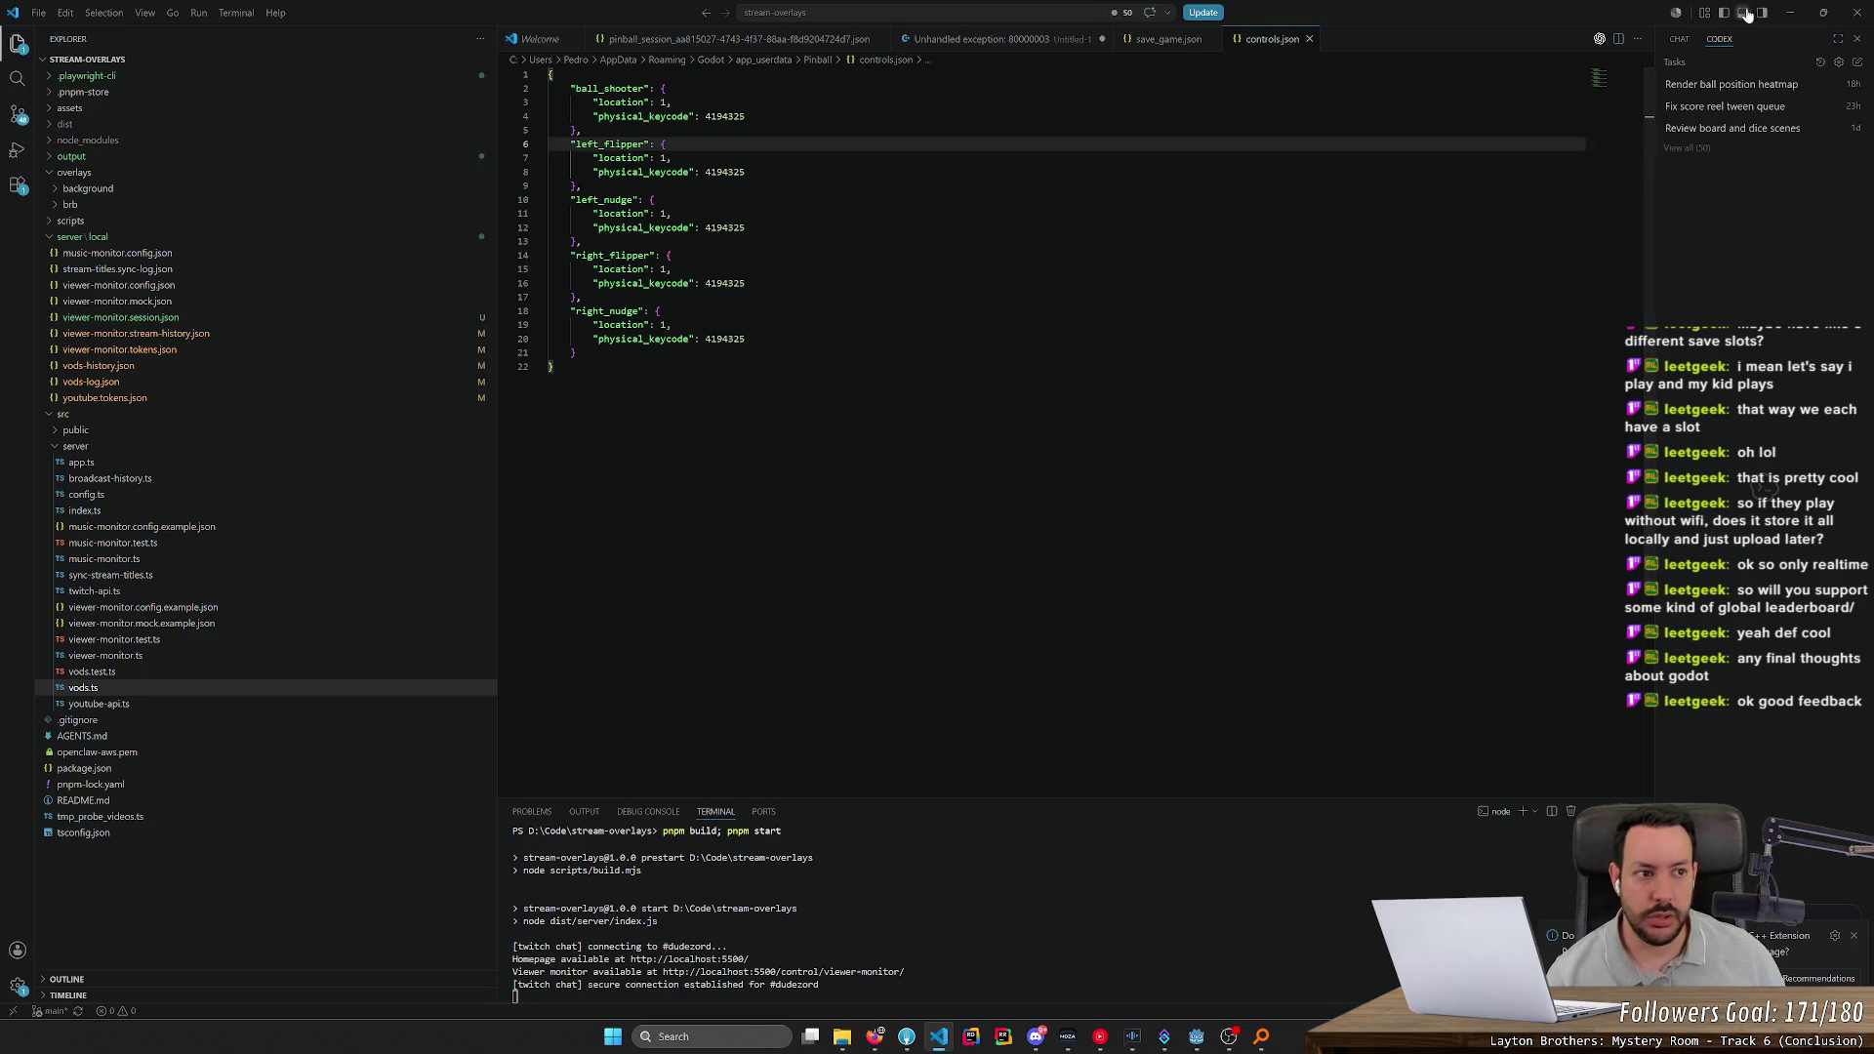
{"action": "left_click", "coordinate": [1790, 12]}
In settings_menu.gd, replace the hard-coded "left_flipper" on line 100 with the action parameter
{"action": "left_click", "coordinate": [1194, 1037]}
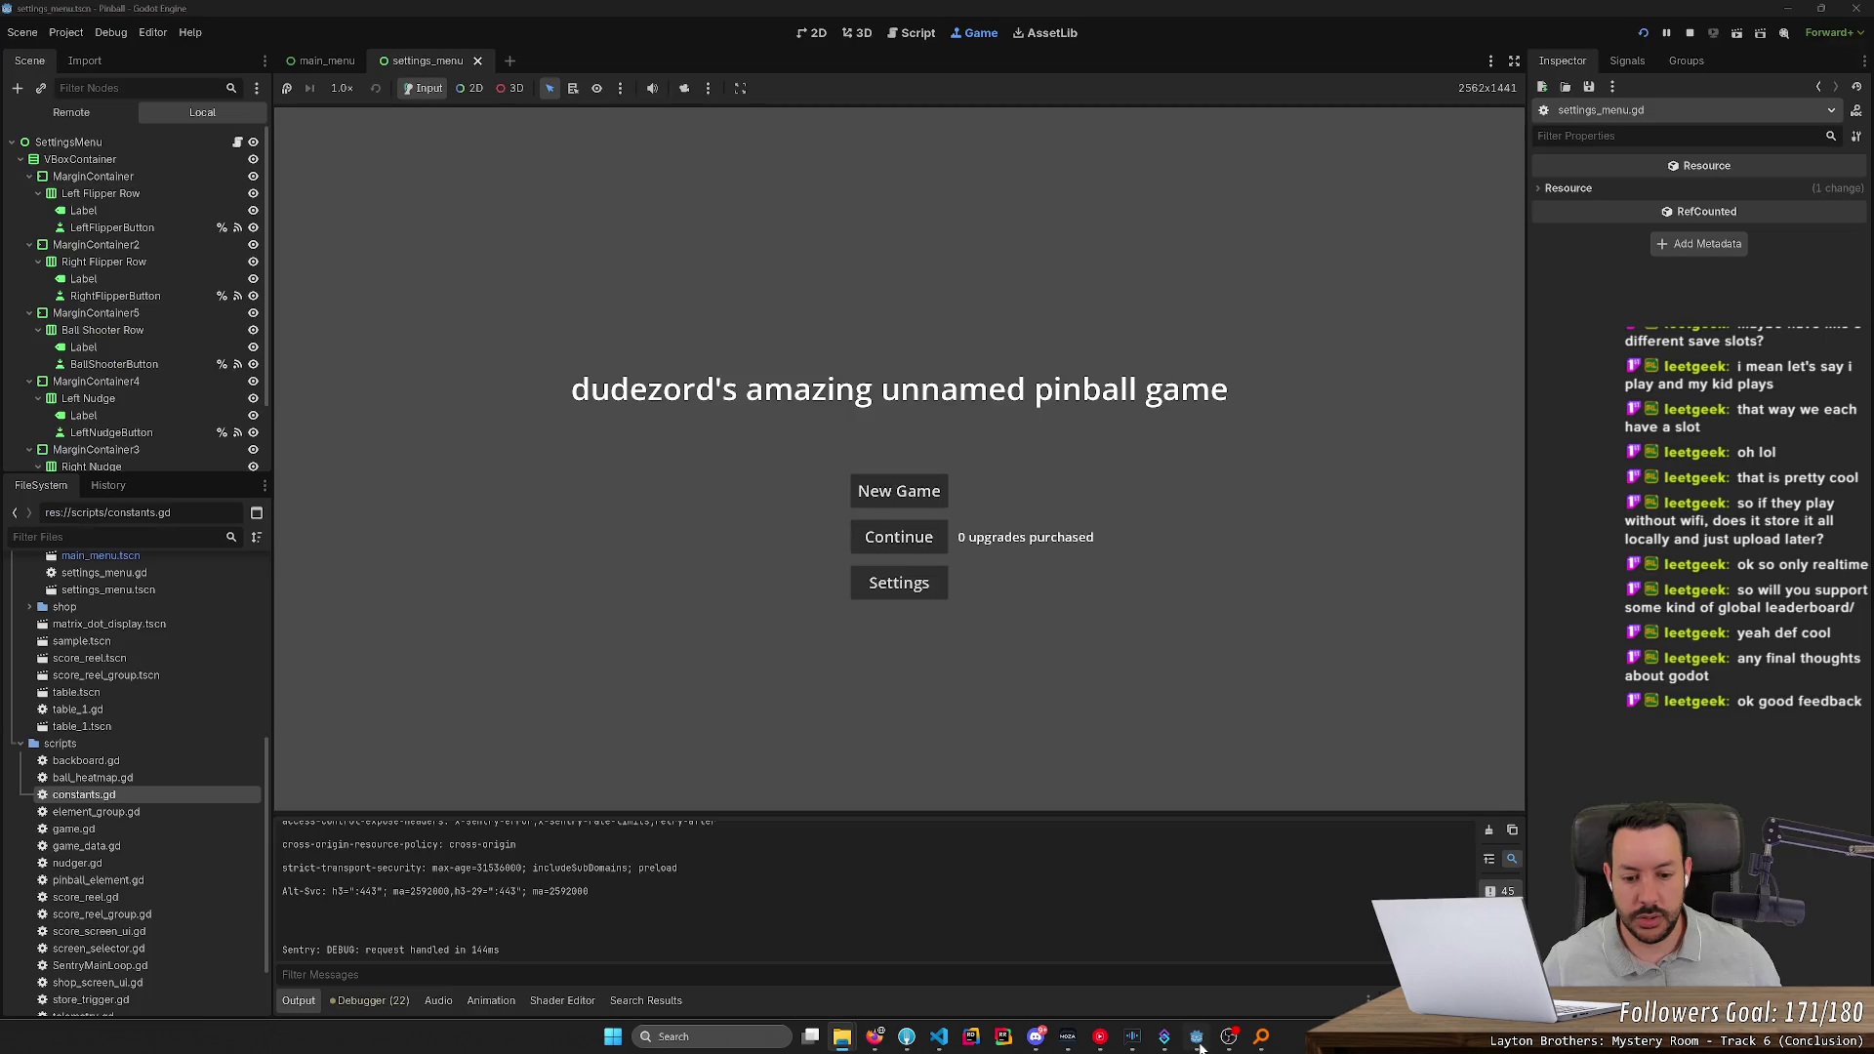
{"action": "left_click", "coordinate": [330, 65]}
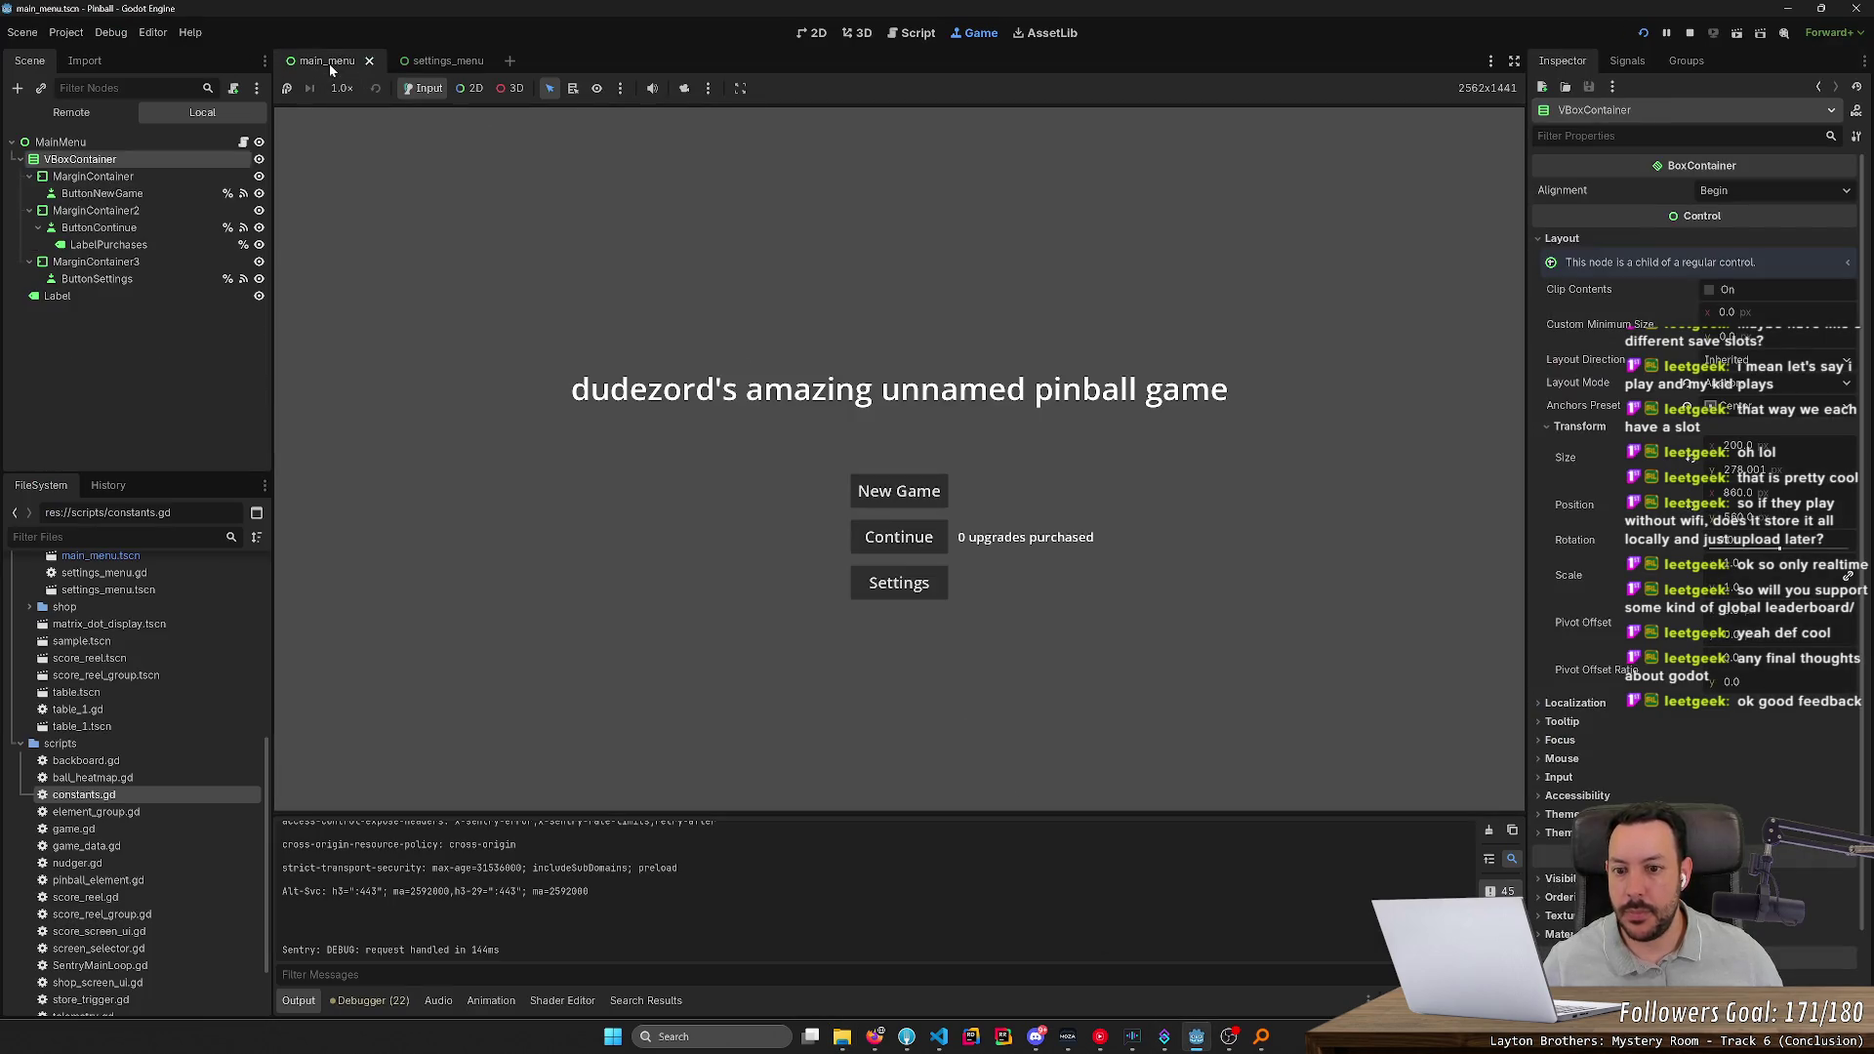
{"action": "left_click", "coordinate": [430, 62]}
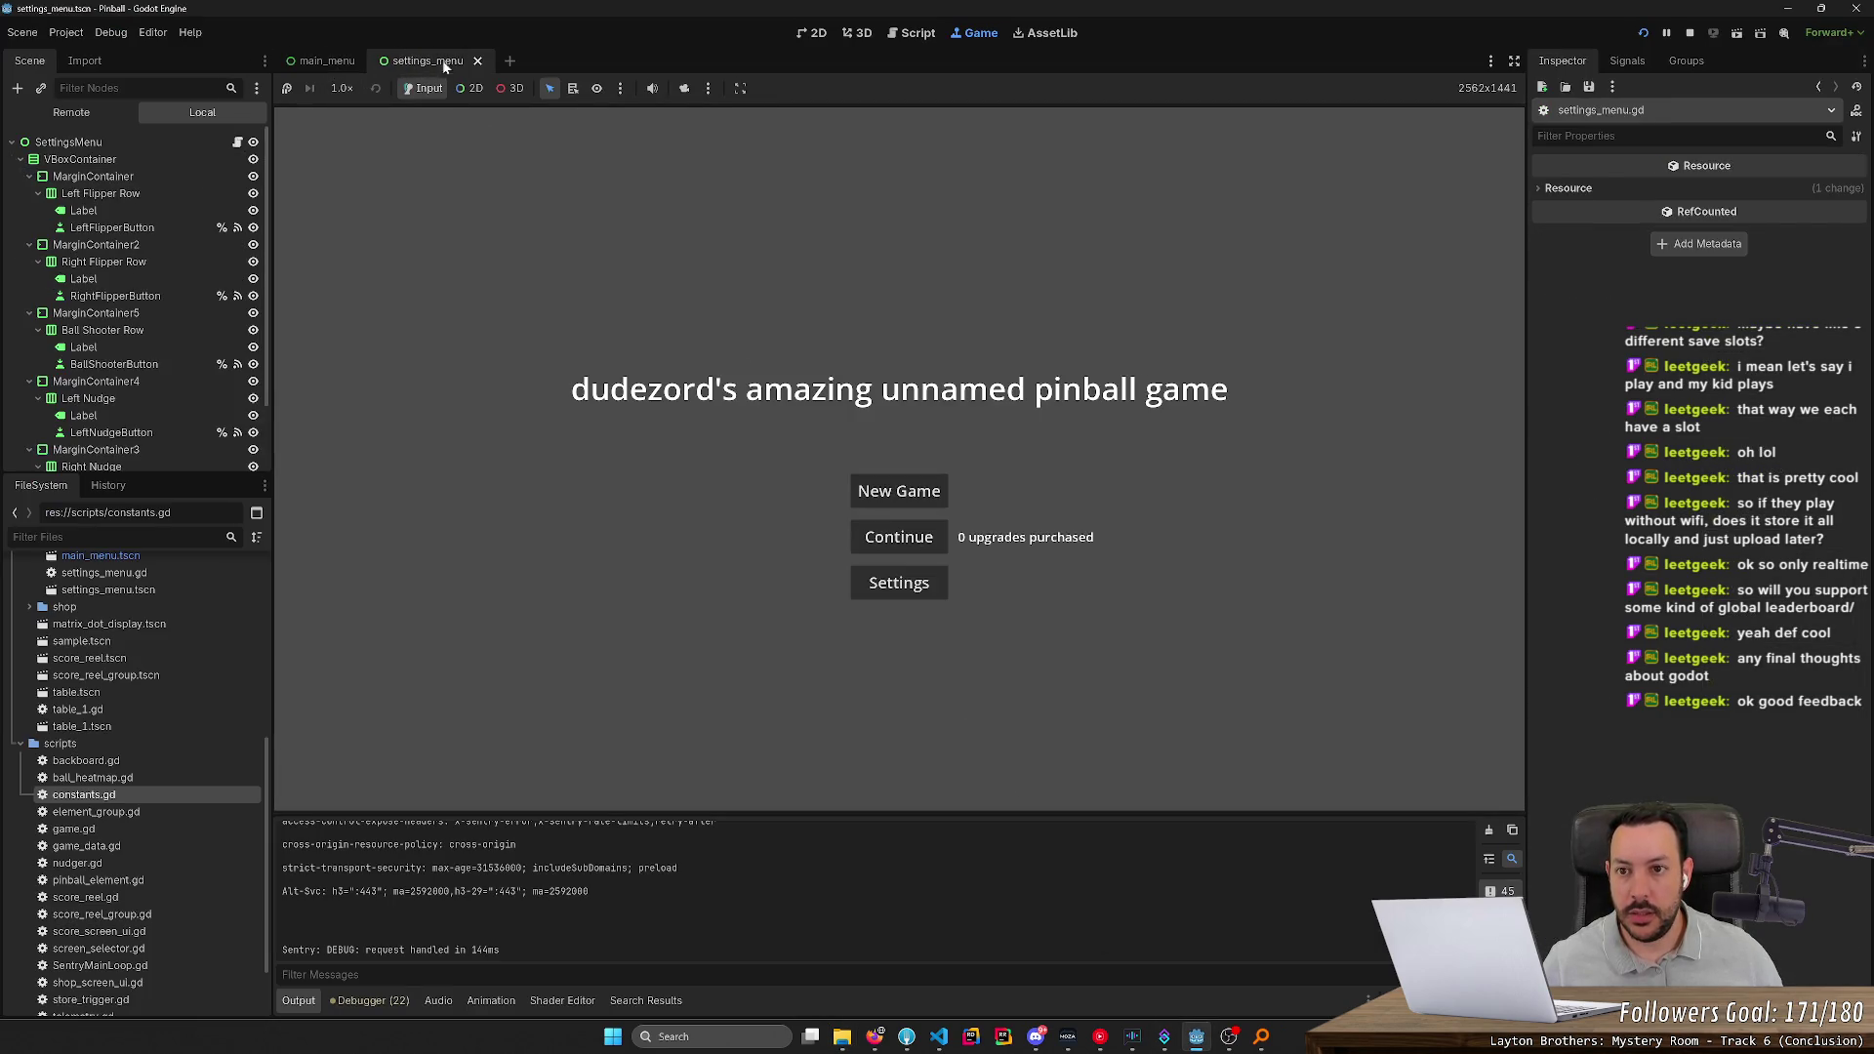
{"action": "left_click", "coordinate": [929, 33]}
{"action": "double_click", "coordinate": [861, 658]}
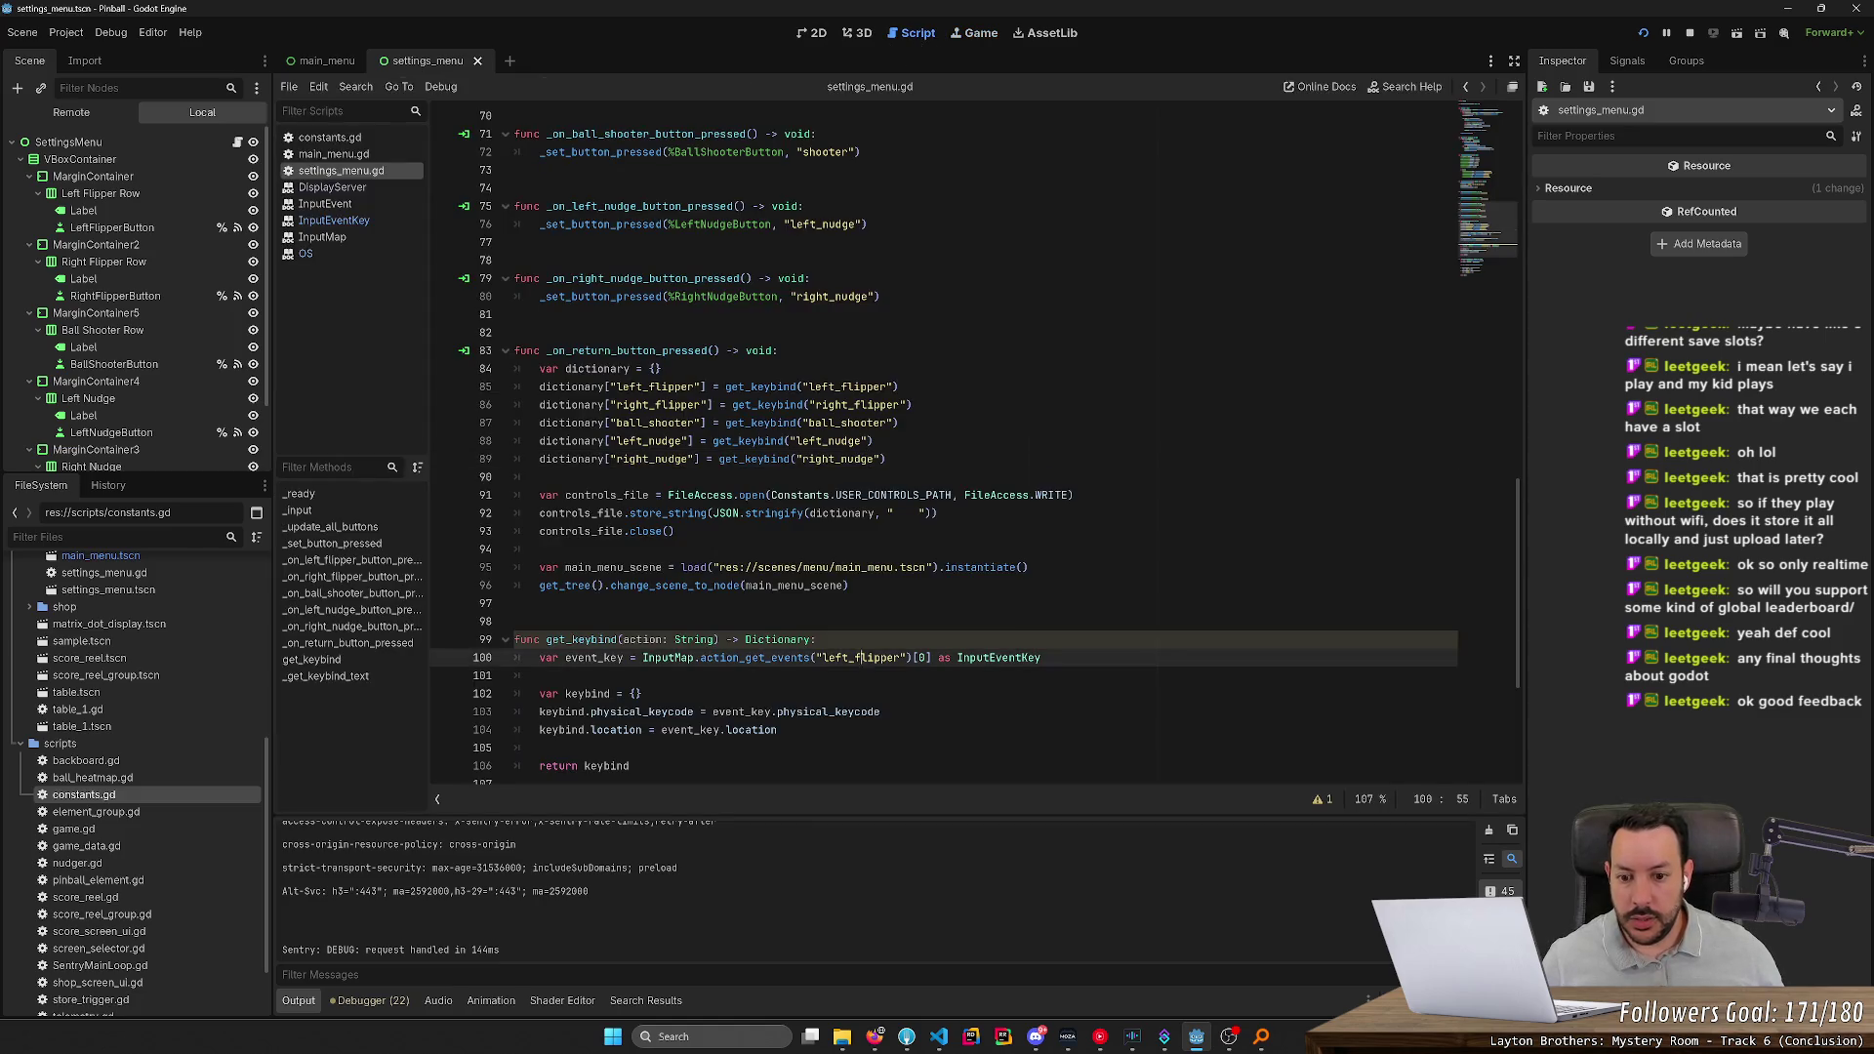
{"action": "left_click_drag", "start_coordinate": [817, 658], "coordinate": [906, 658]}
{"action": "type", "text": "action"}
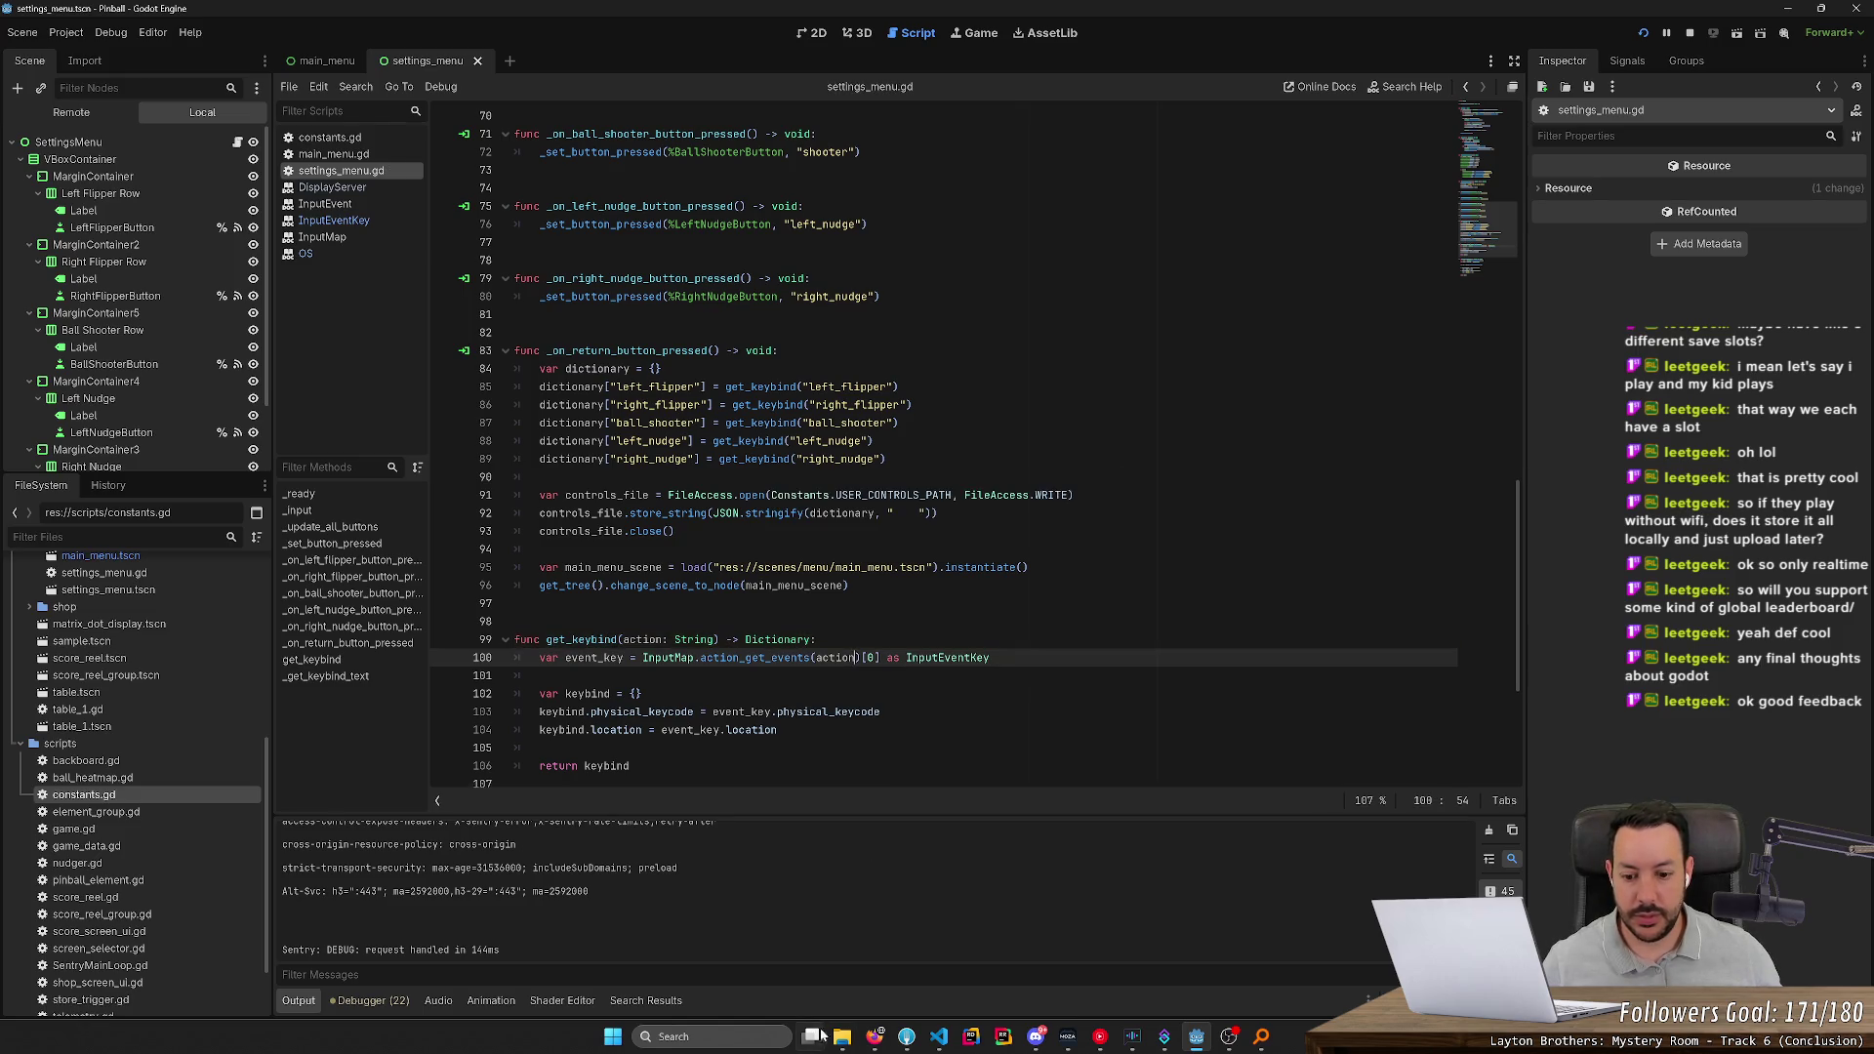
Glance at the Pinball user data folder, then return to the Godot editor
{"action": "mouse_move", "coordinate": [857, 1040]}
{"action": "left_click", "coordinate": [892, 984]}
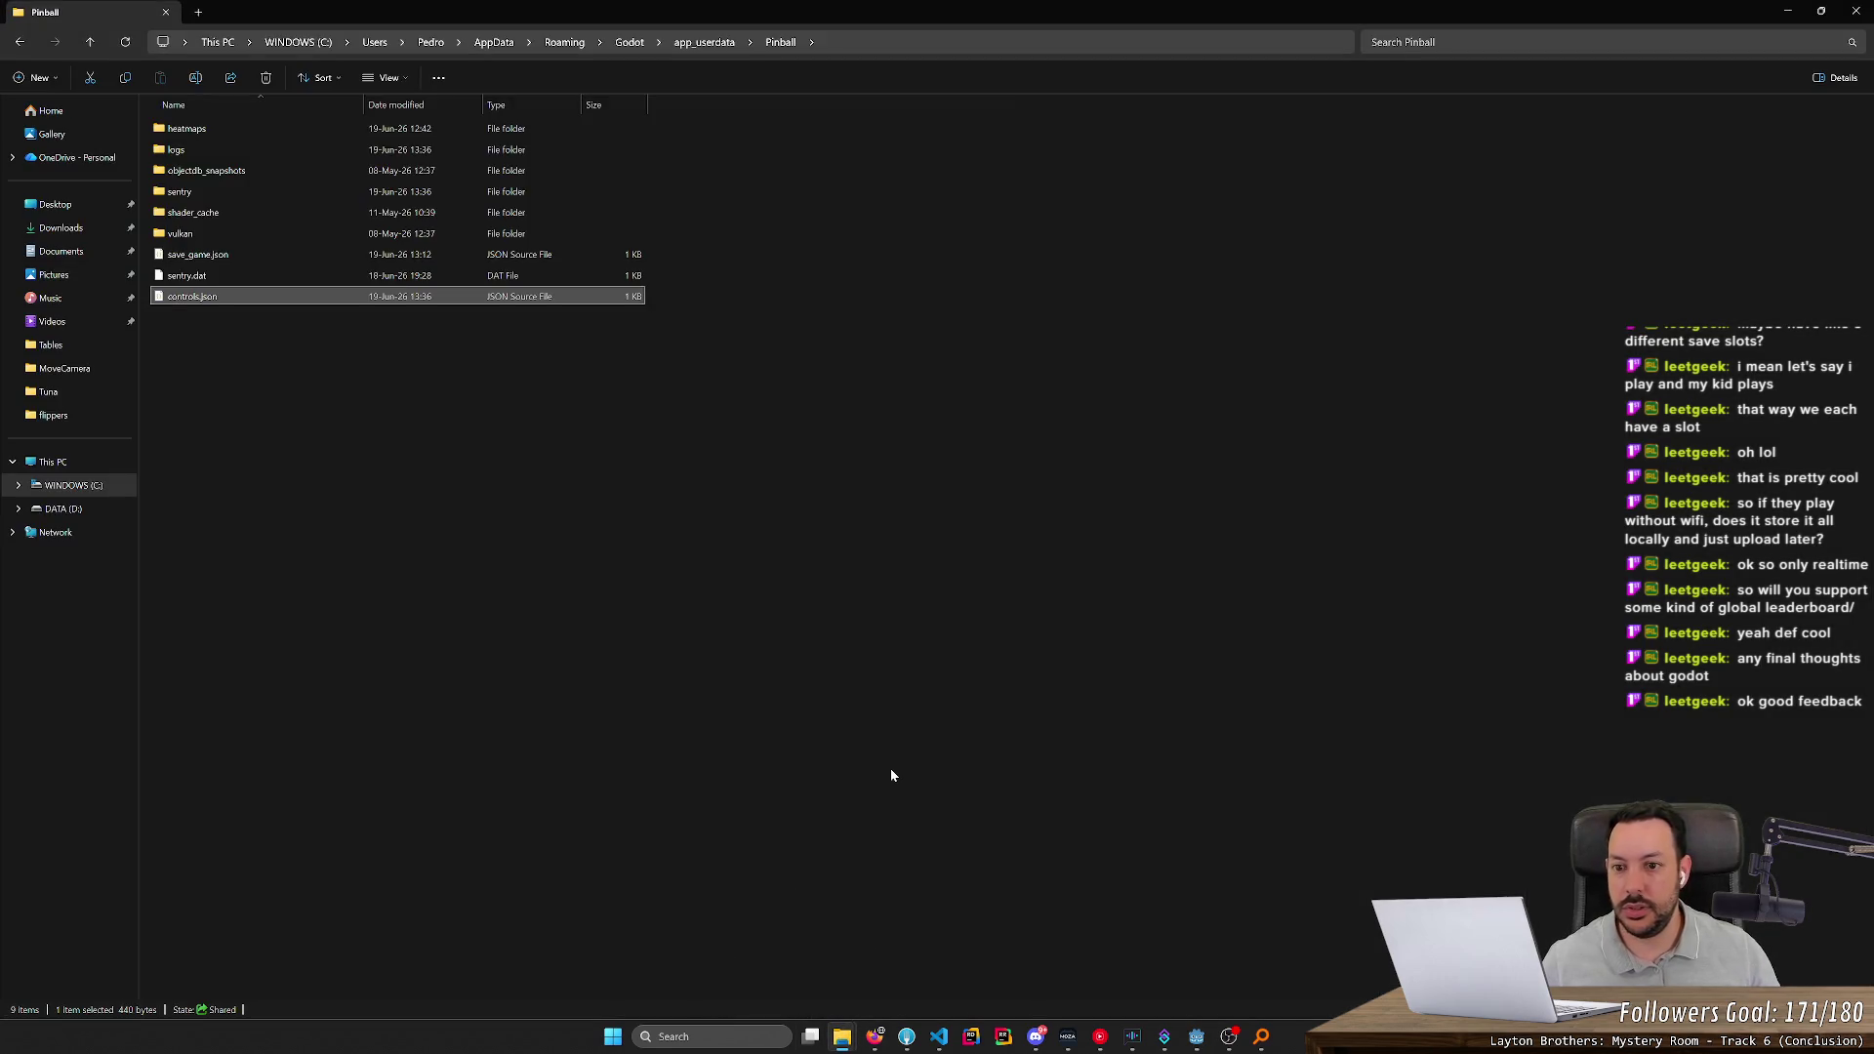
{"action": "key", "text": "alt+Tab"}
Run the game through Settings and Return, inspect the ball_shooter out-of-bounds error, then stop
{"action": "left_click", "coordinate": [1643, 36]}
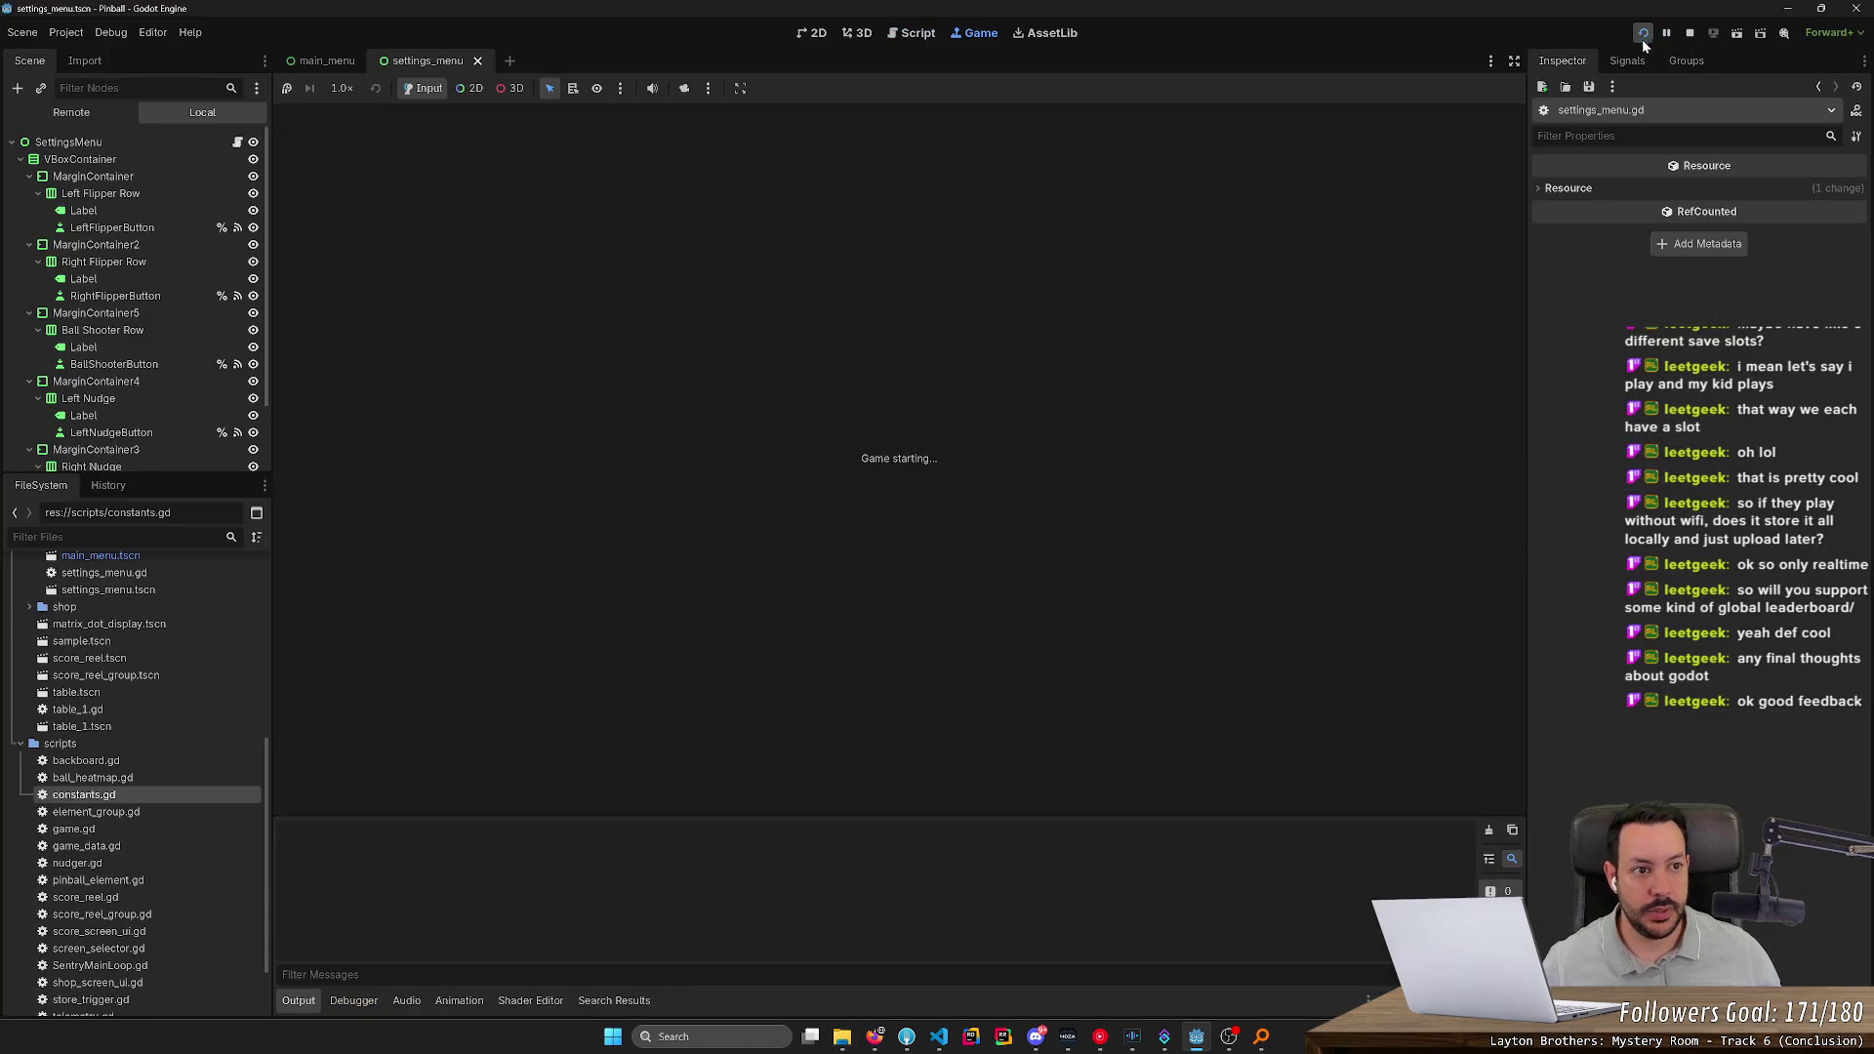
{"action": "left_click", "coordinate": [895, 582]}
{"action": "left_click", "coordinate": [878, 626]}
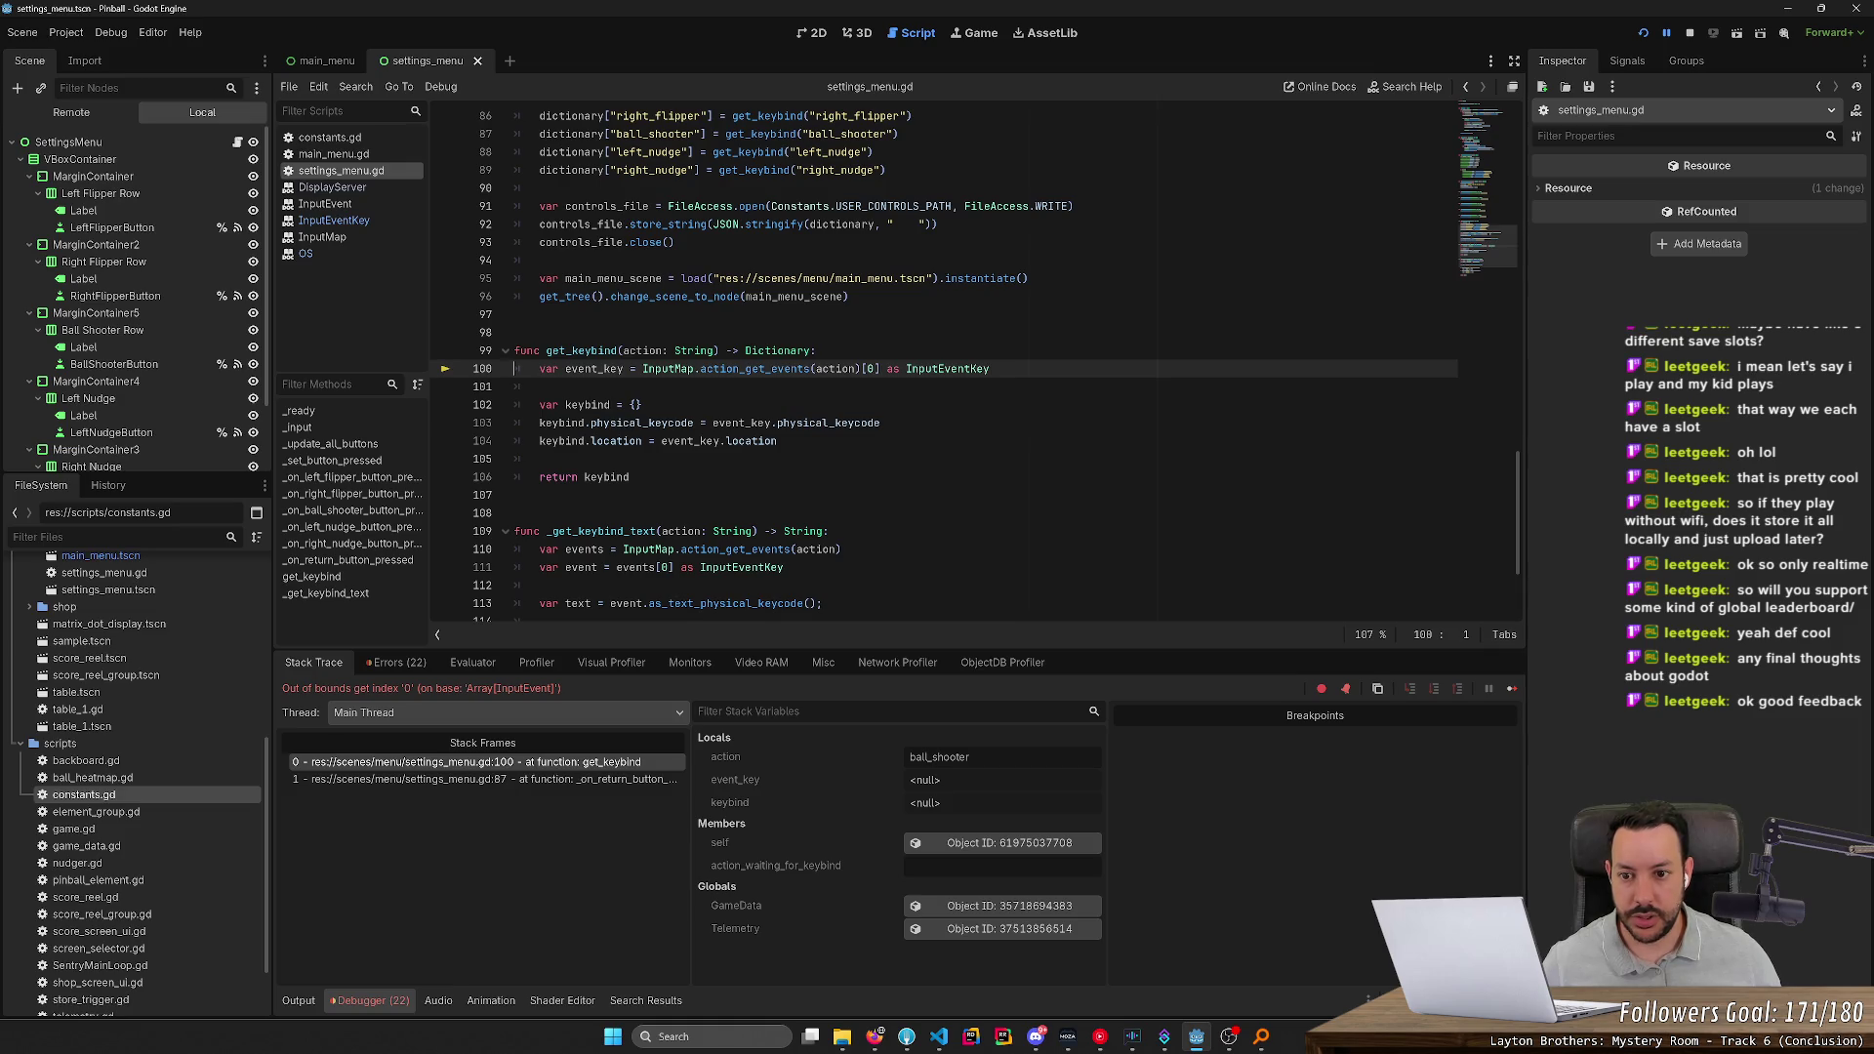
{"action": "mouse_move", "coordinate": [659, 364]}
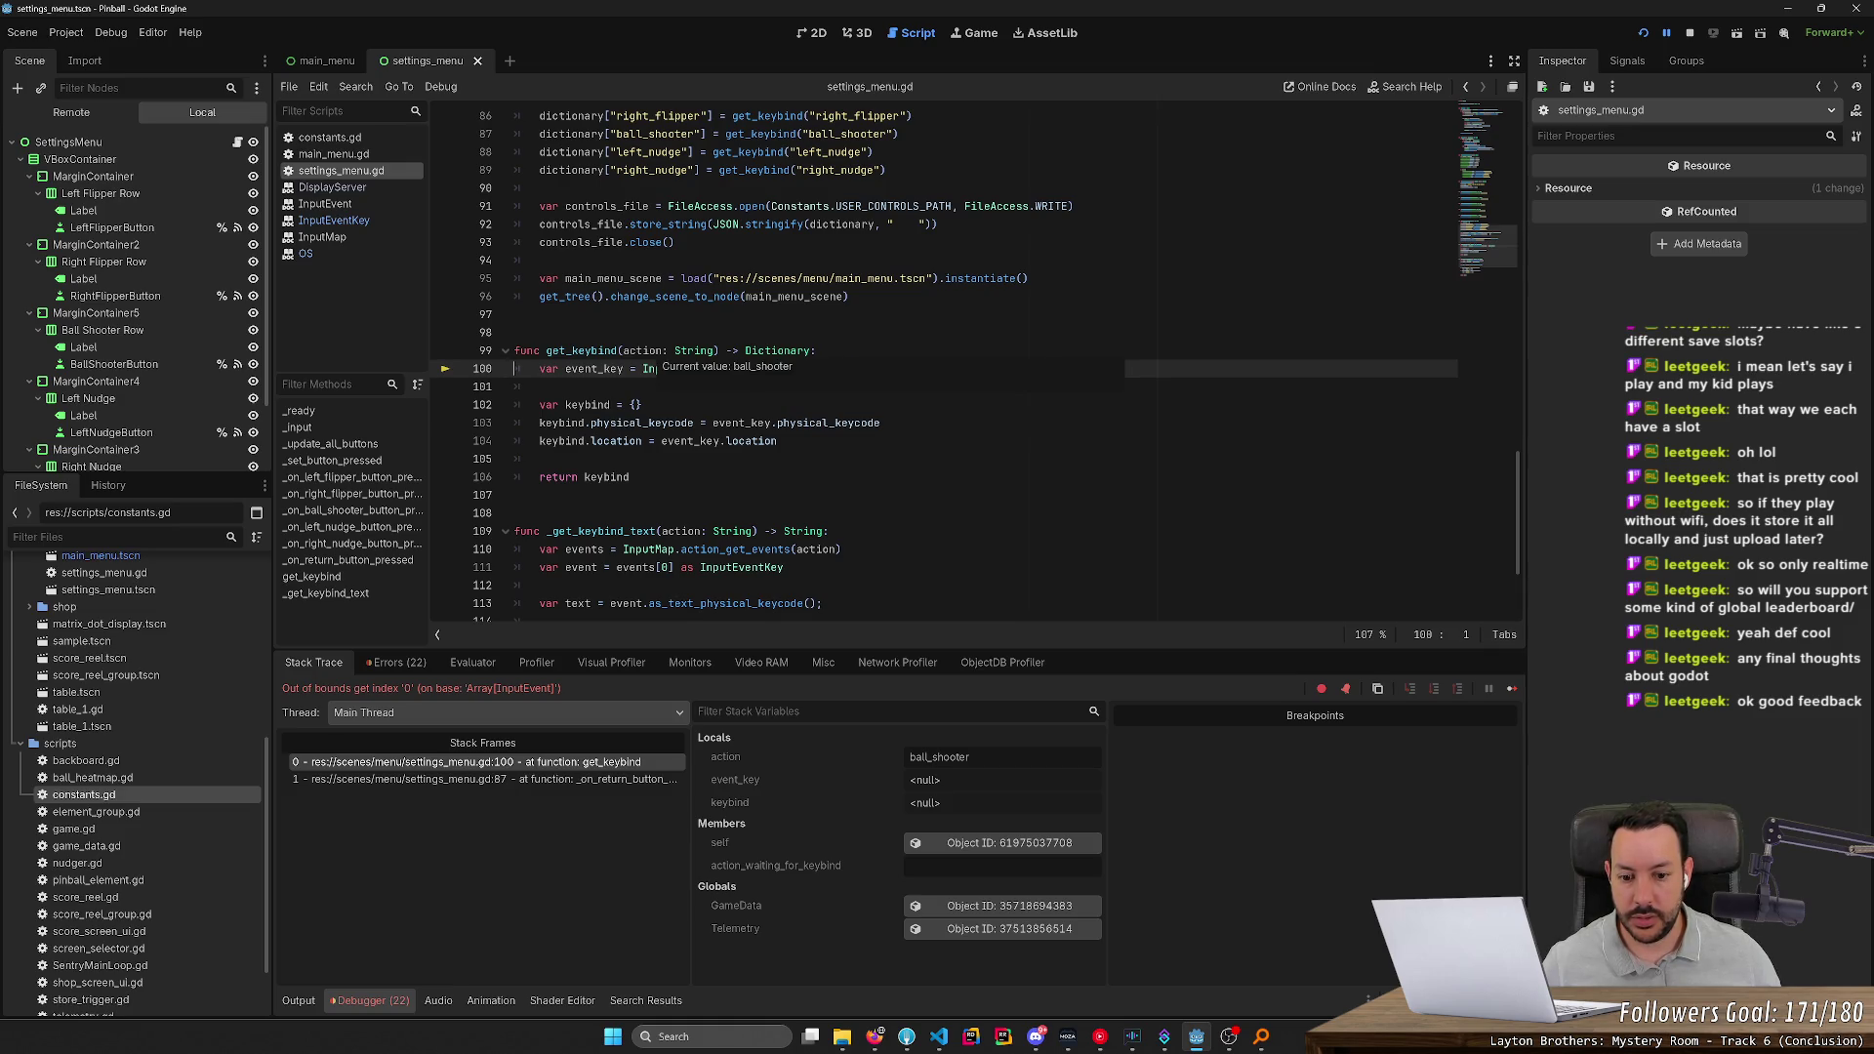
{"action": "double_click", "coordinate": [642, 351]}
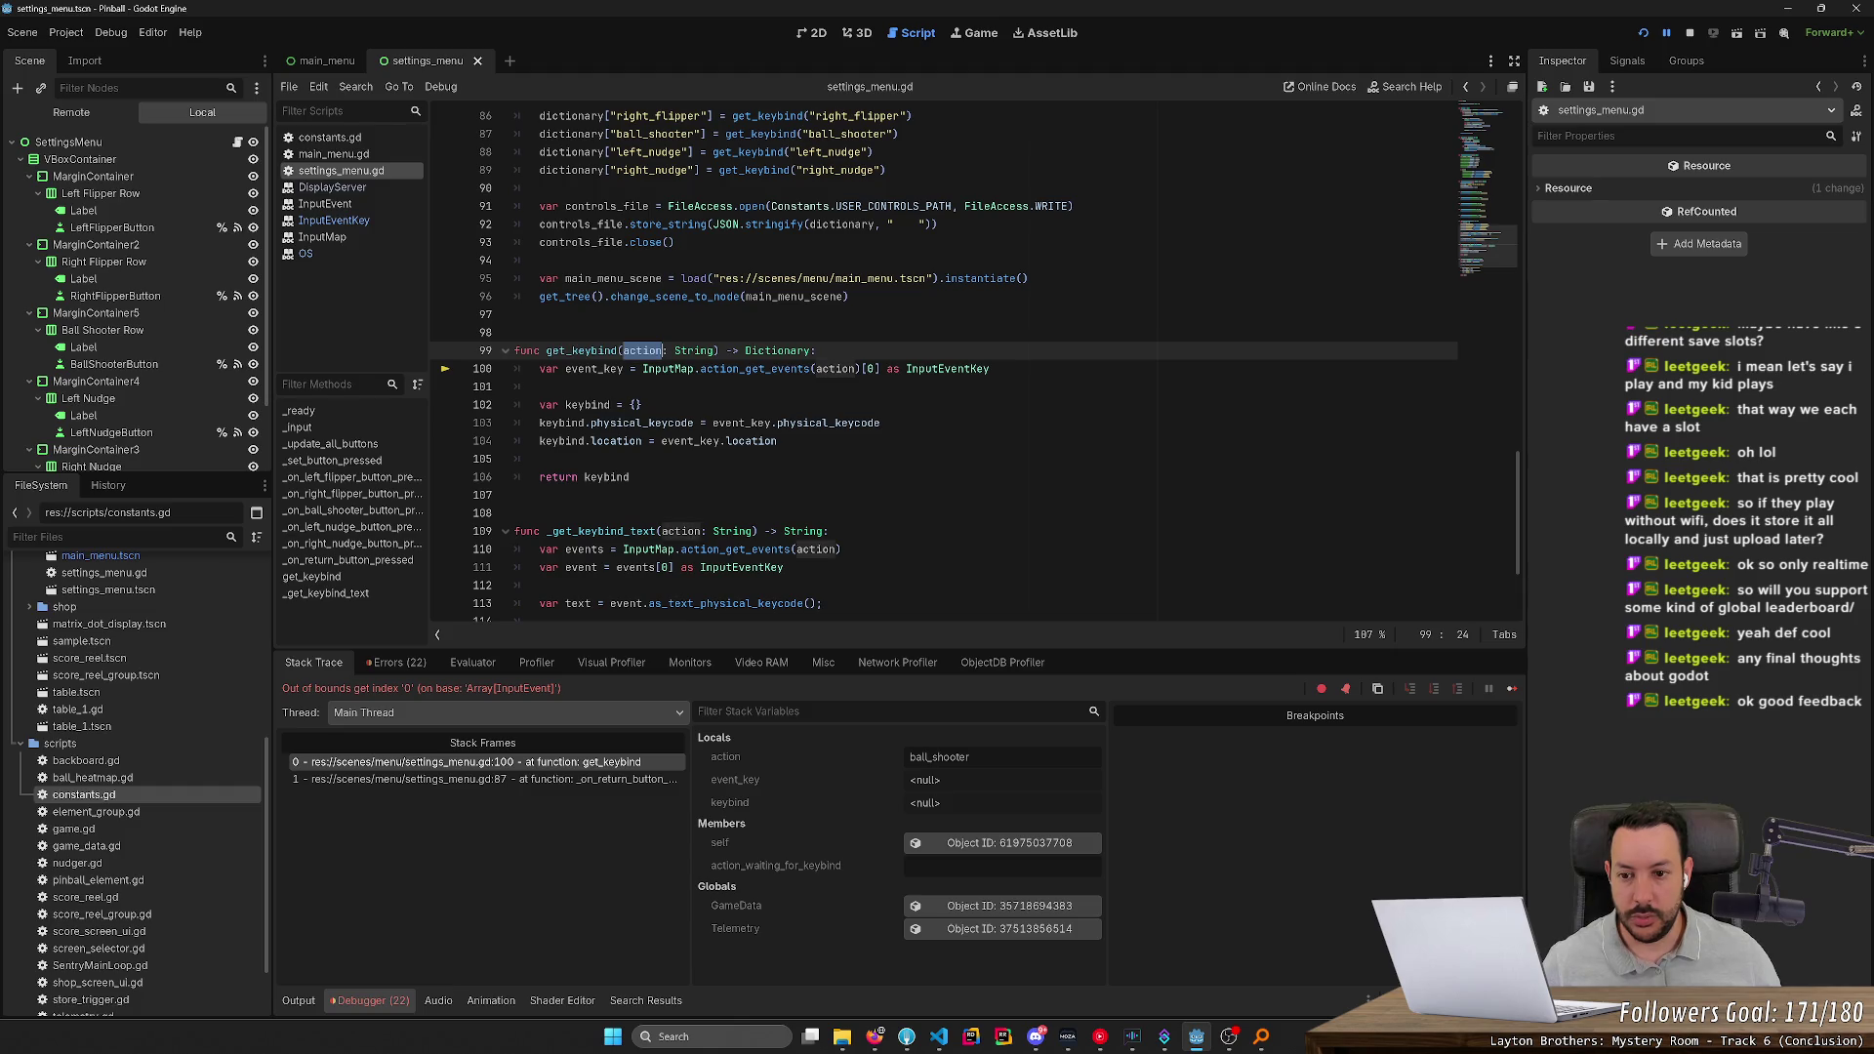
{"action": "scroll", "coordinate": [944, 364], "scroll_direction": "up", "scroll_amount": 1}
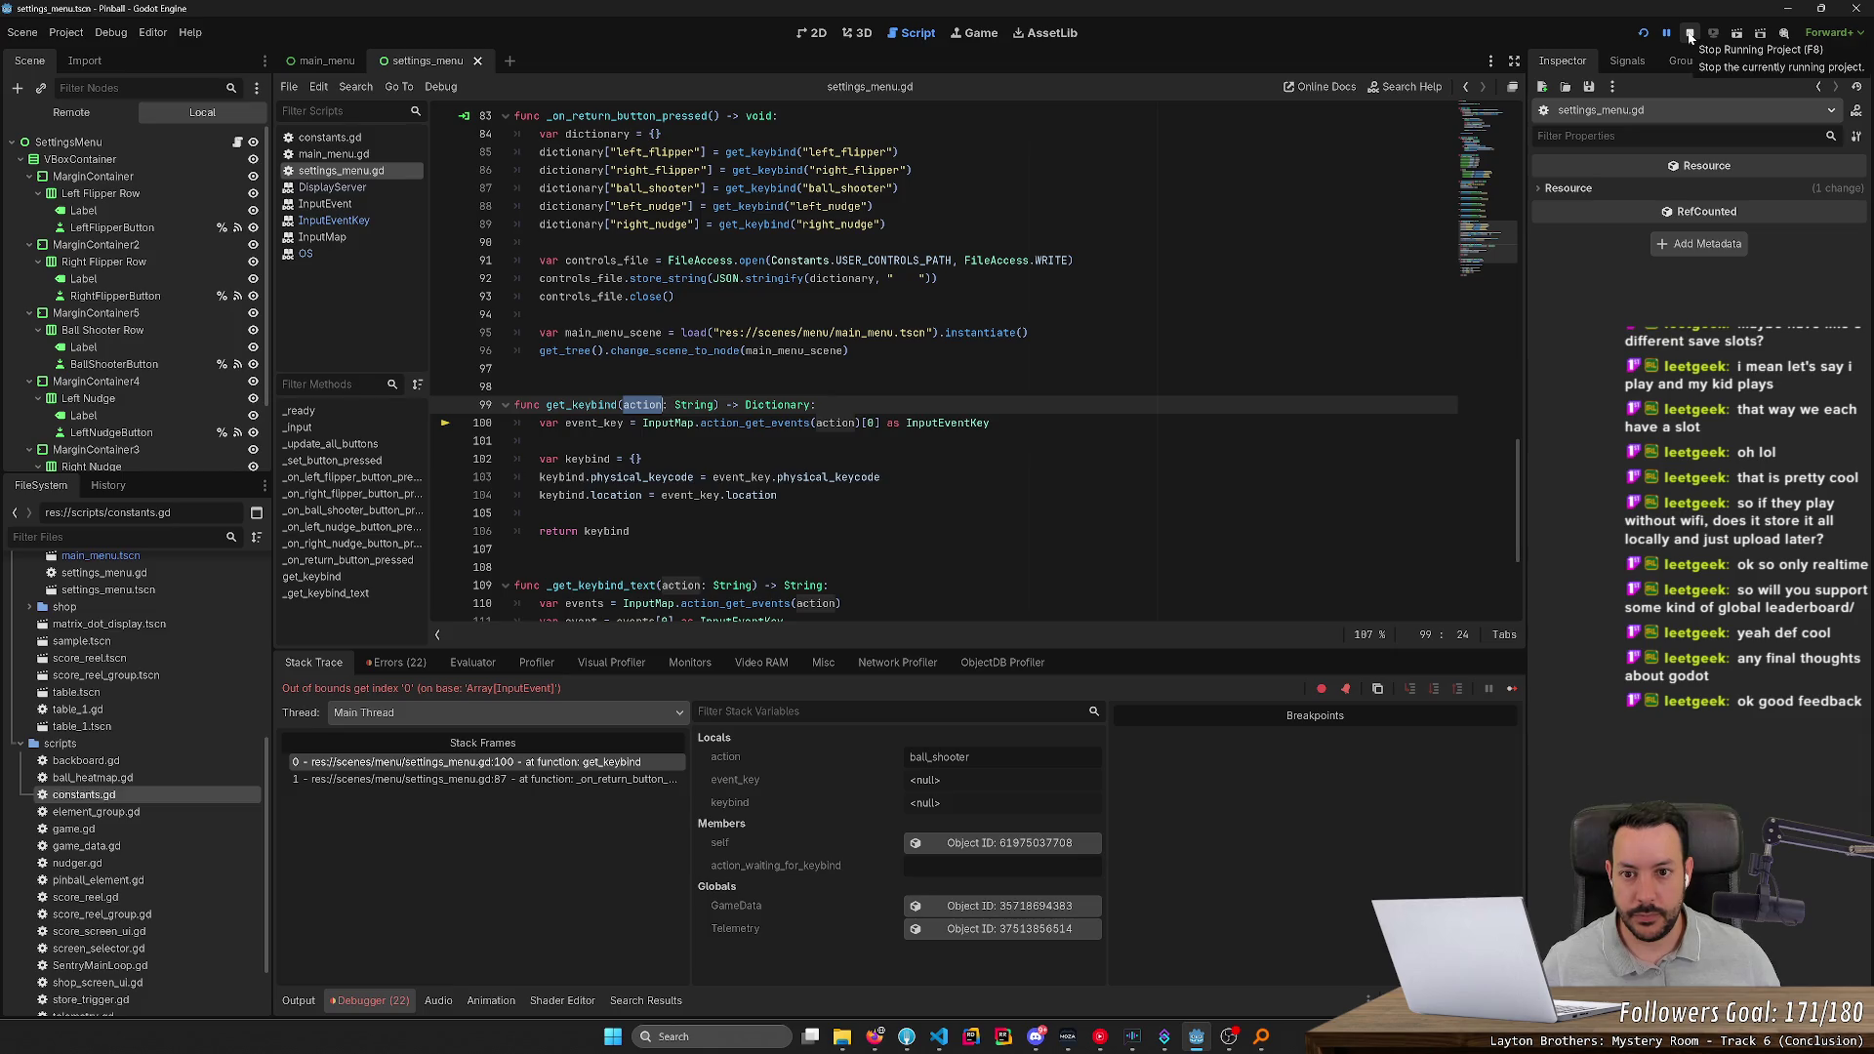
{"action": "left_click", "coordinate": [1692, 36]}
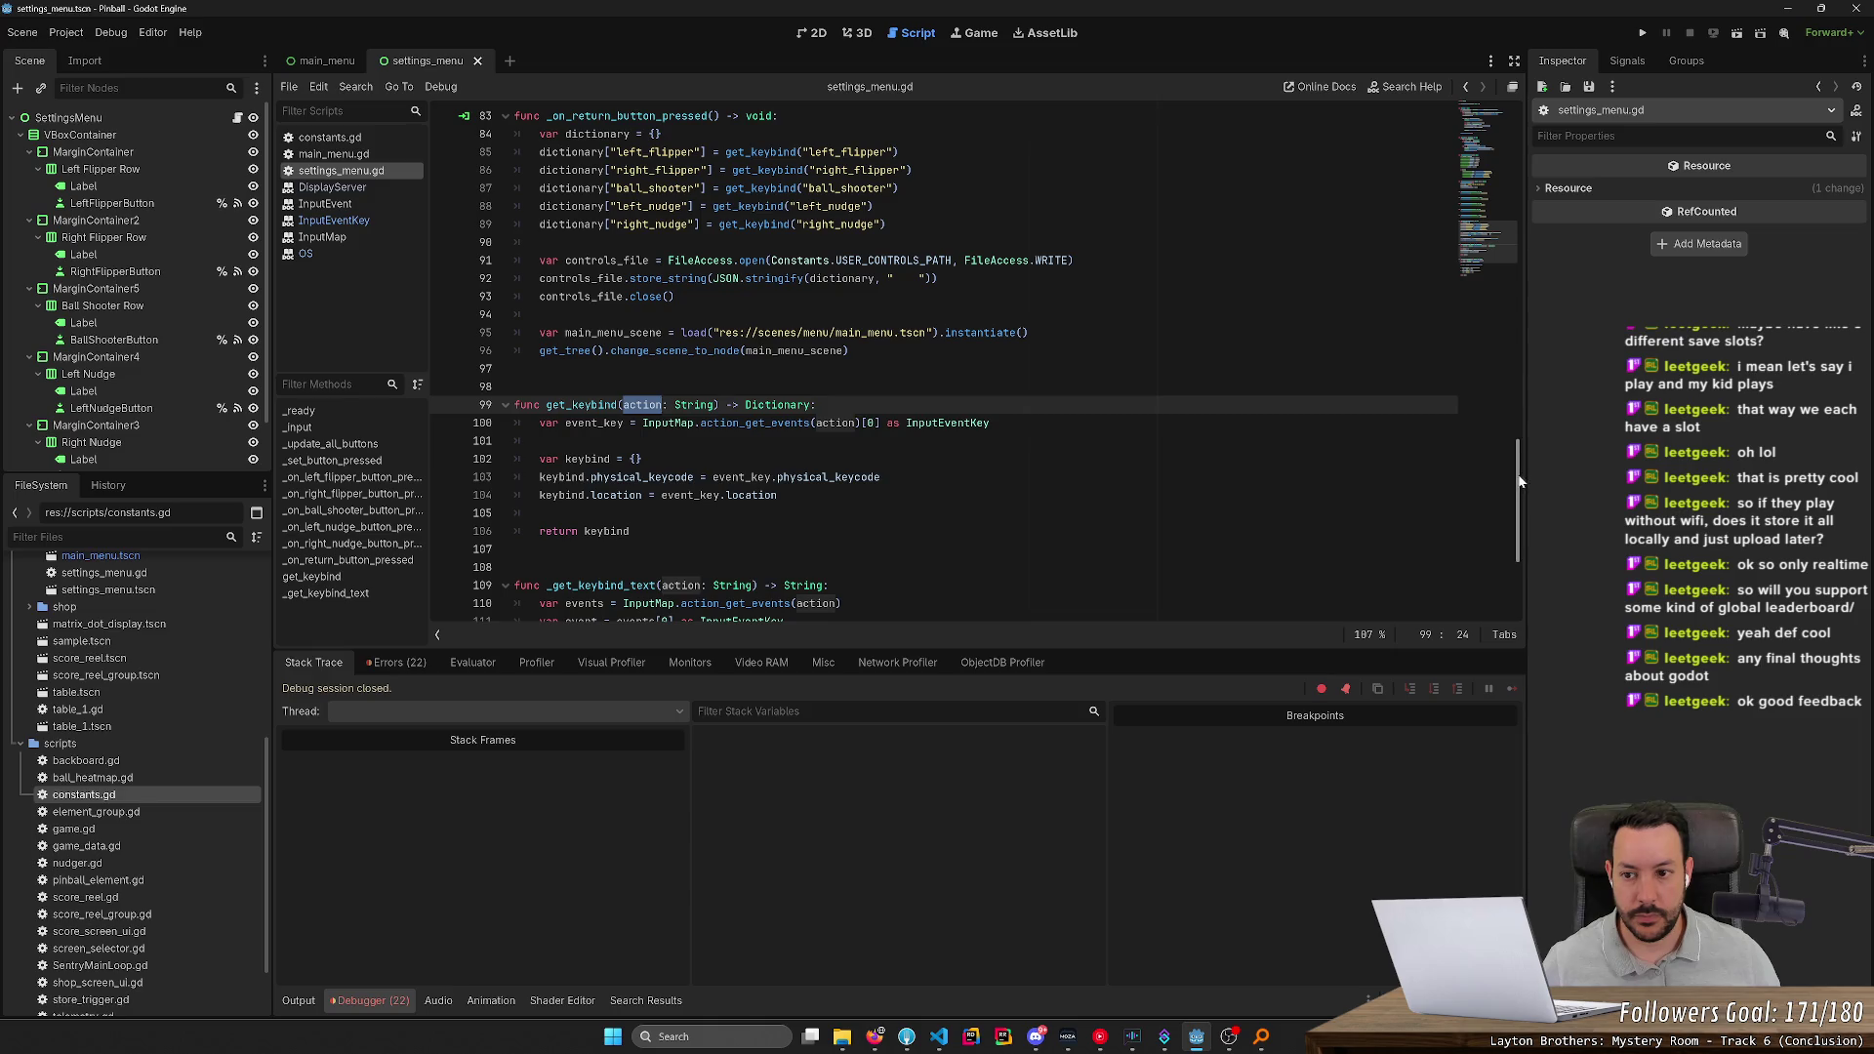
Rename both ball_shooter strings on line 87 to shooter and relaunch the game
{"action": "mouse_move", "coordinate": [1520, 480]}
{"action": "left_mouse_down"}
{"action": "mouse_move", "coordinate": [1530, 219]}
{"action": "mouse_move", "coordinate": [1531, 407]}
{"action": "left_mouse_up"}
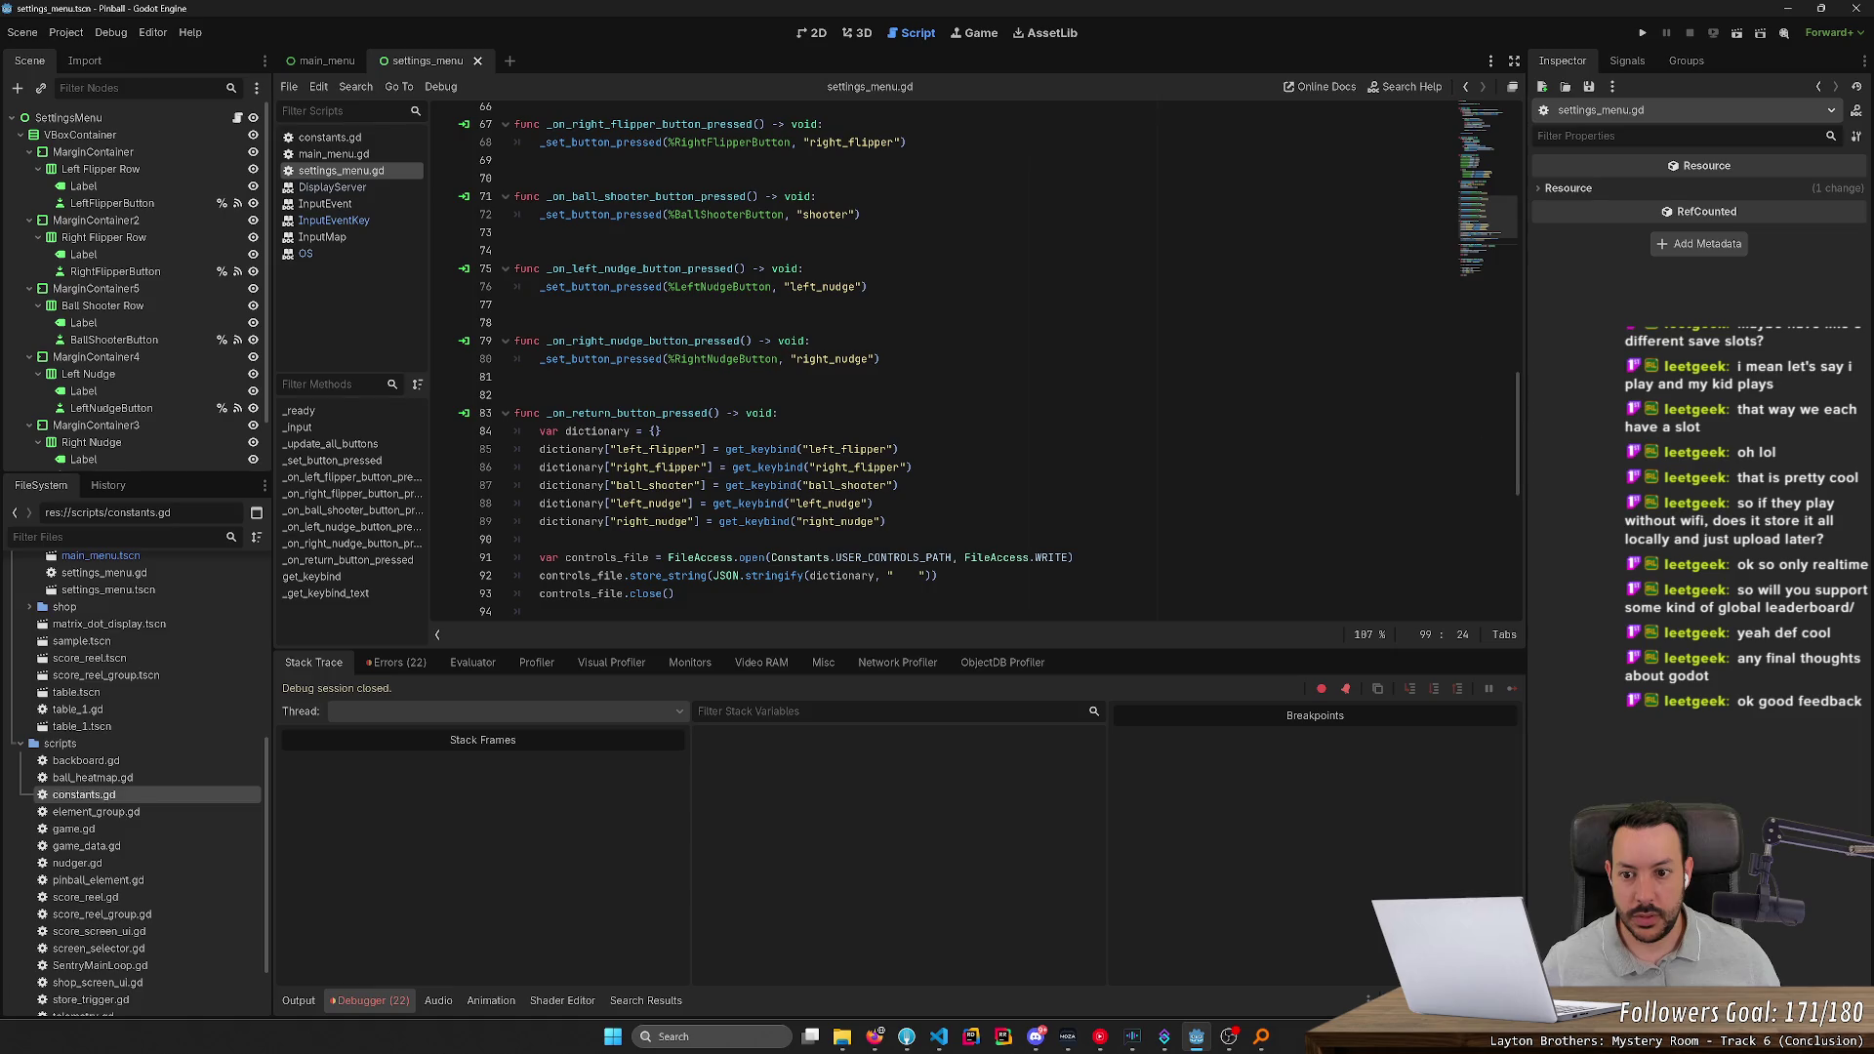
{"action": "double_click", "coordinate": [654, 485]}
{"action": "scroll", "coordinate": [973, 361], "scroll_direction": "down", "scroll_amount": 2}
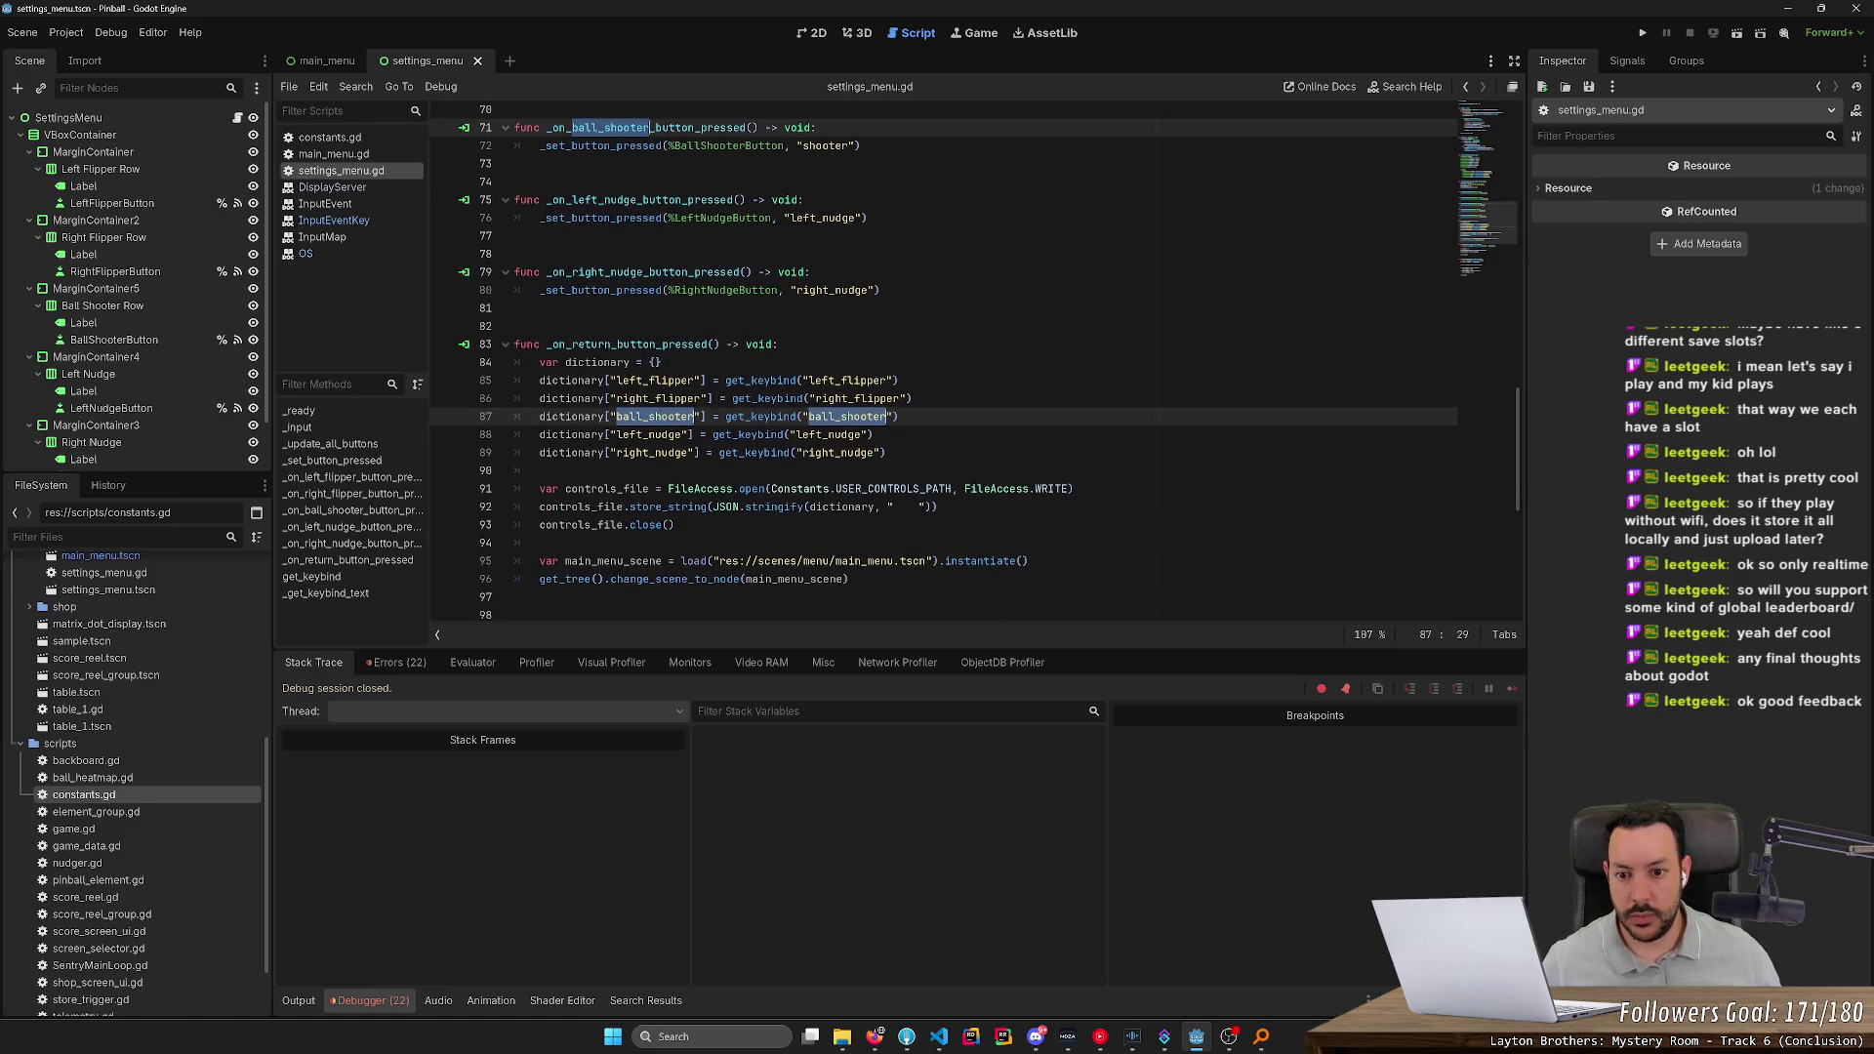
{"action": "key", "text": "Escape"}
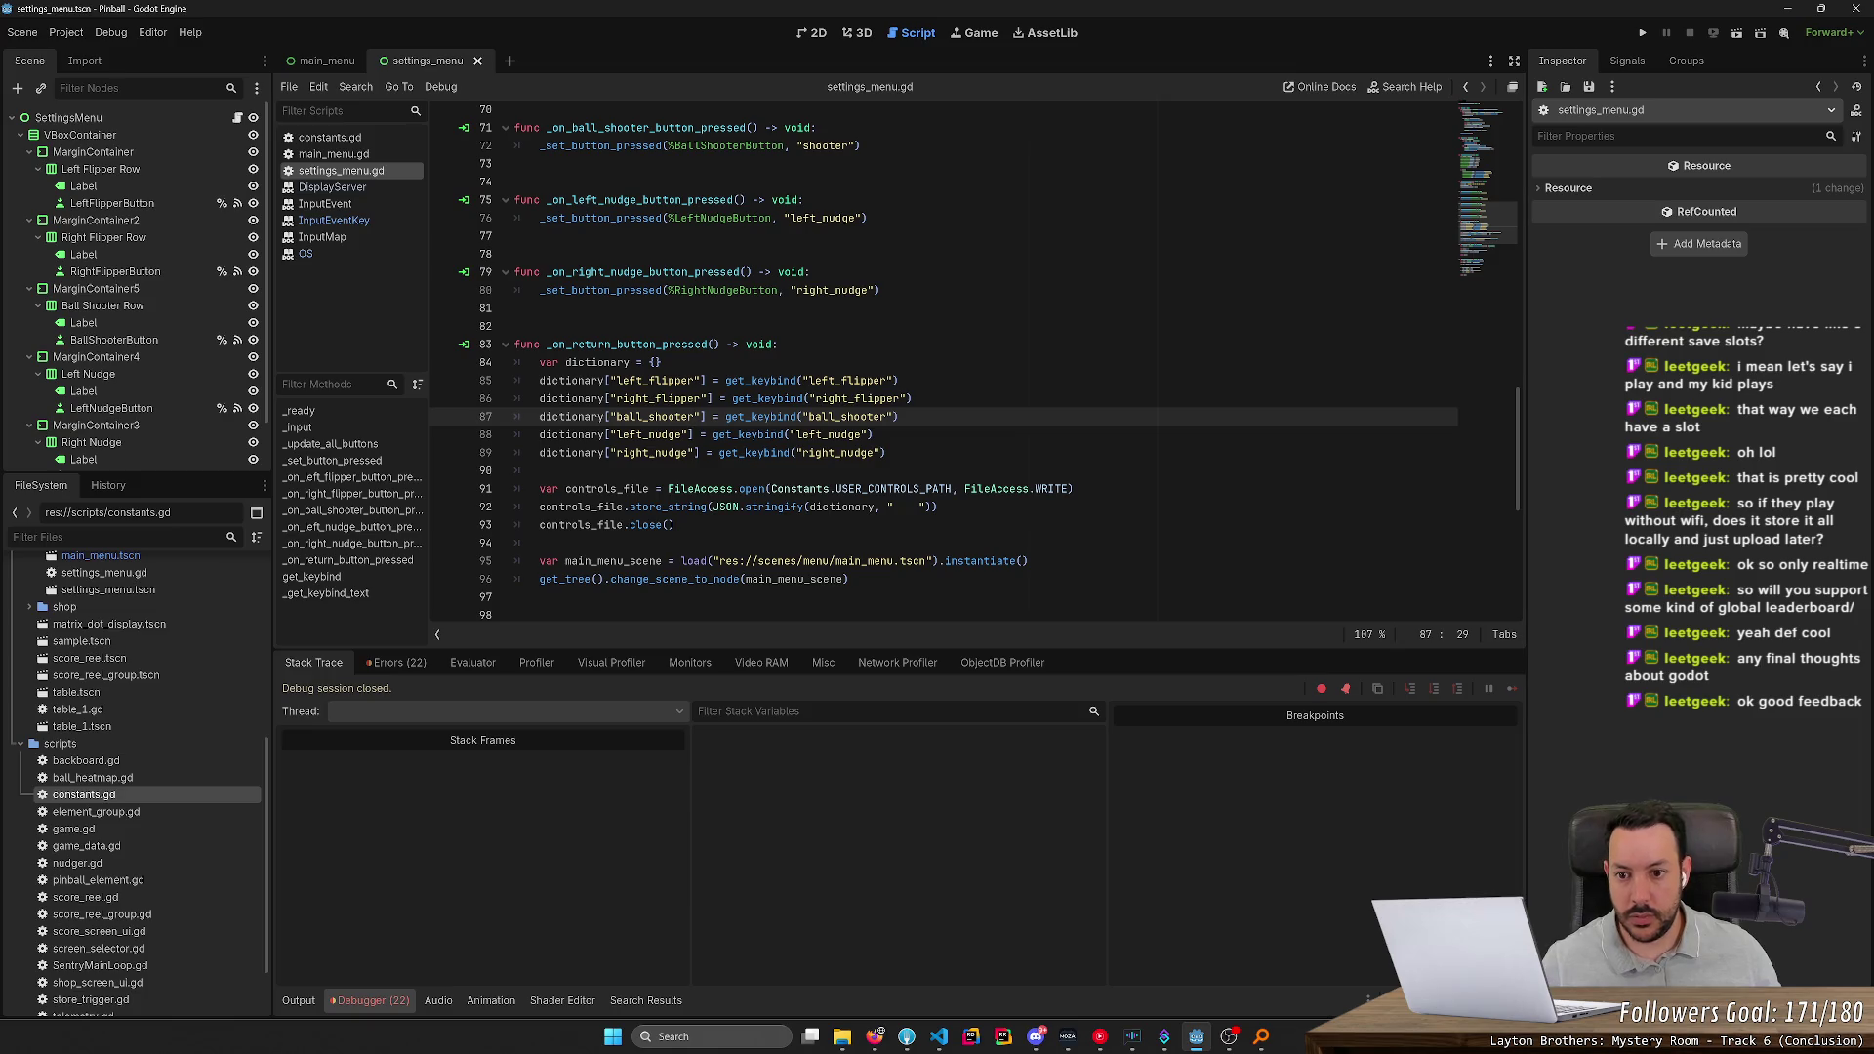
{"action": "key", "text": "ctrl+d"}
{"action": "key", "text": "ctrl+d"}
{"action": "type", "text": "sho"}
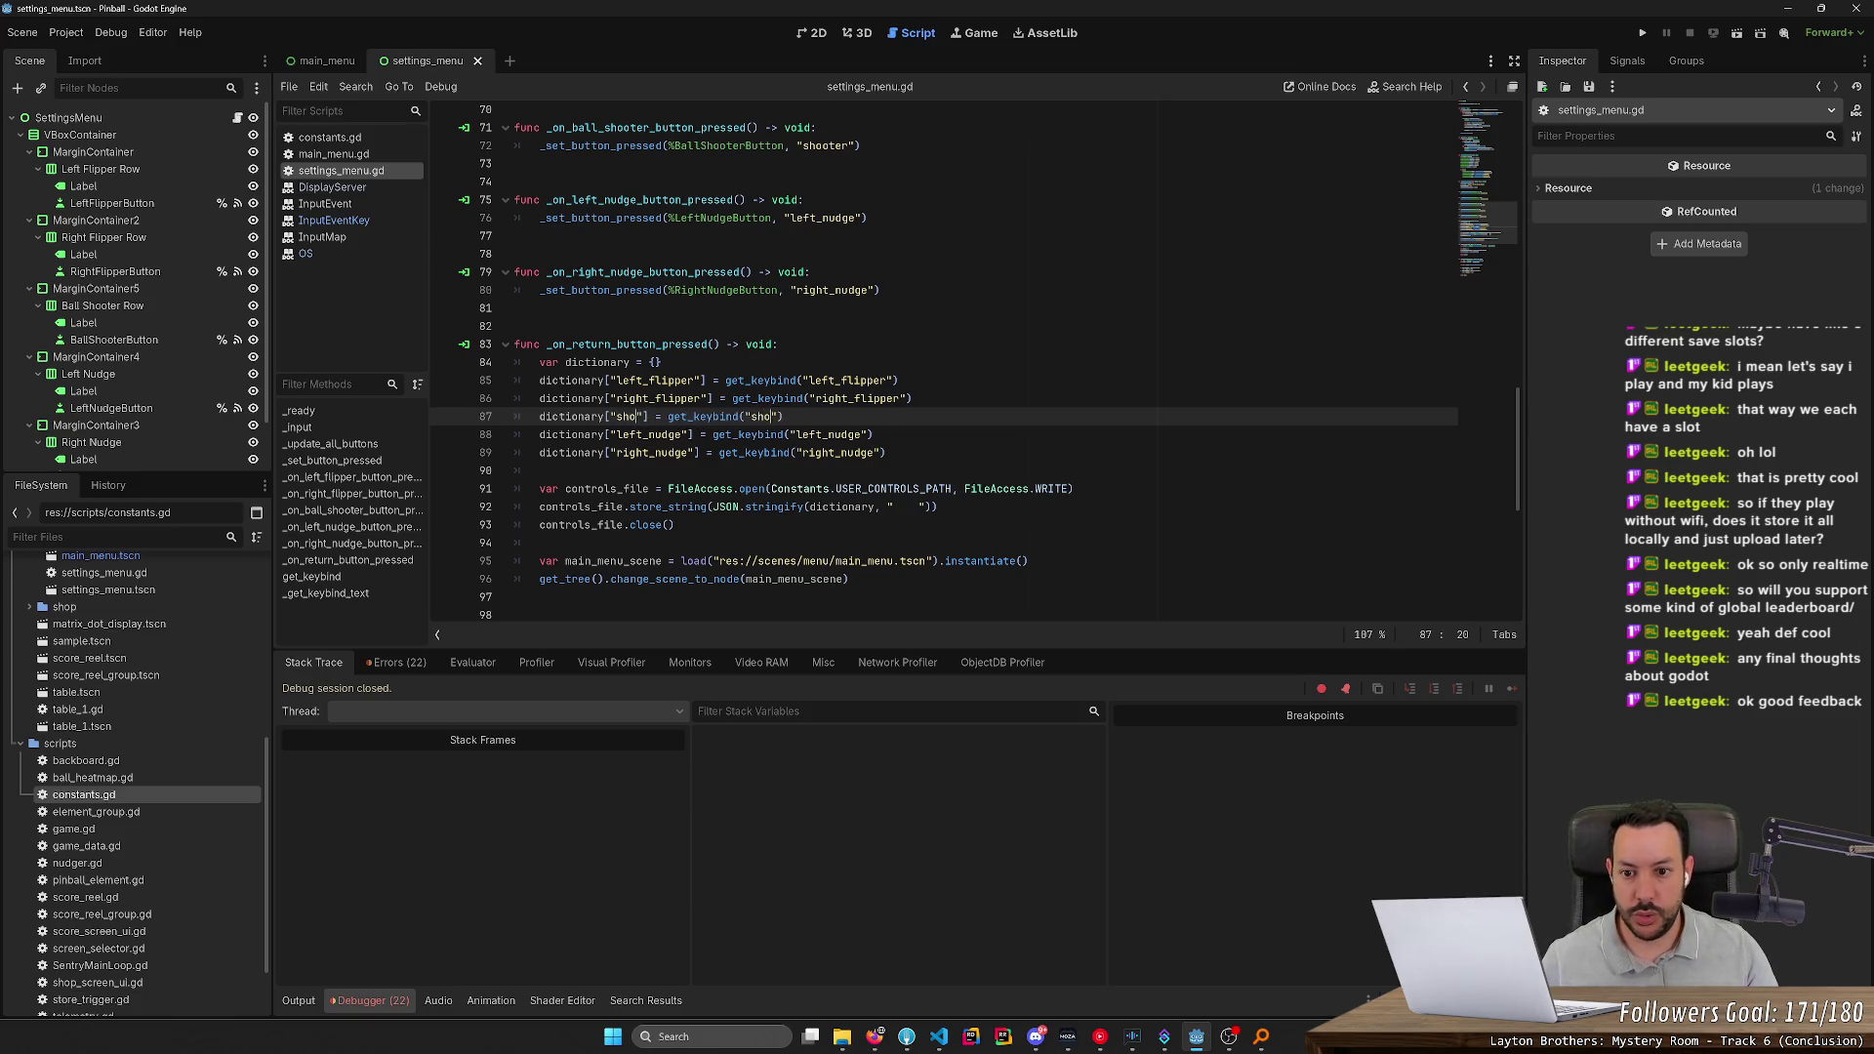
{"action": "type", "text": "oter"}
{"action": "key", "text": "F5"}
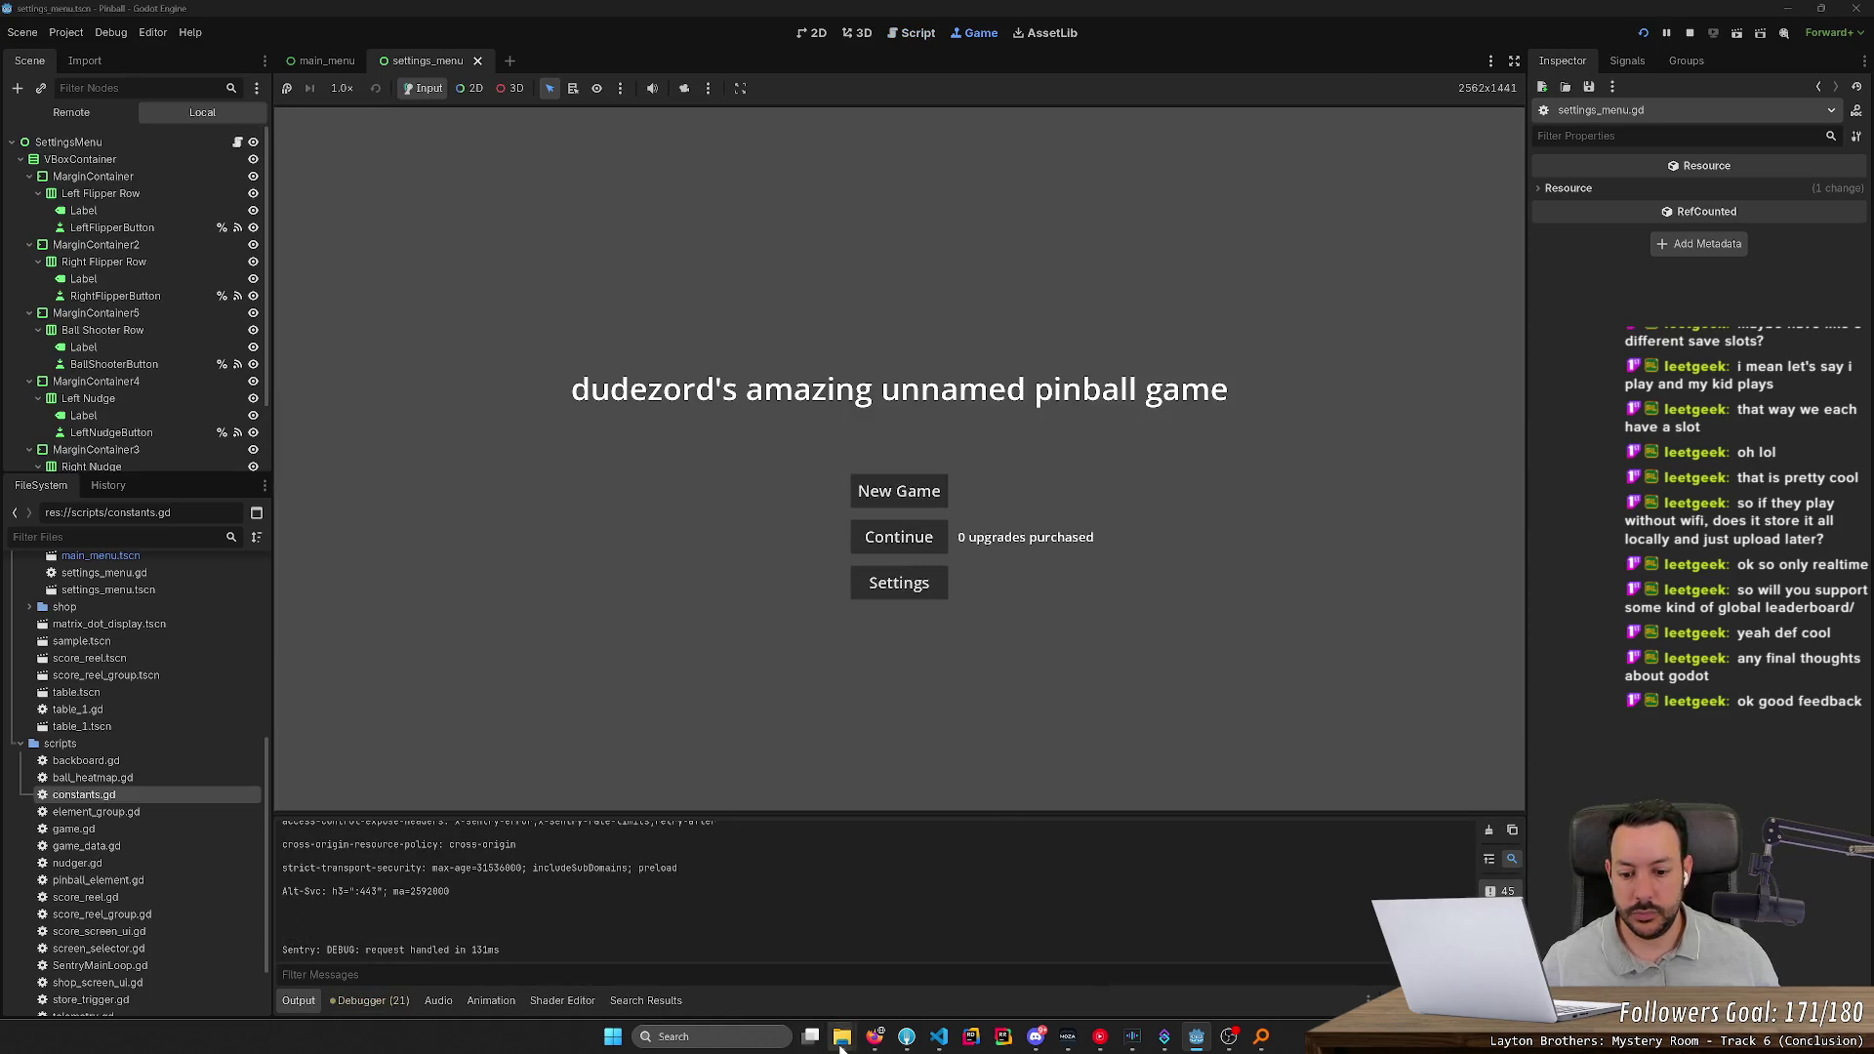
Save the keybinds by entering and leaving the game's Settings screen
{"action": "mouse_move", "coordinate": [841, 1036]}
{"action": "mouse_move", "coordinate": [902, 984]}
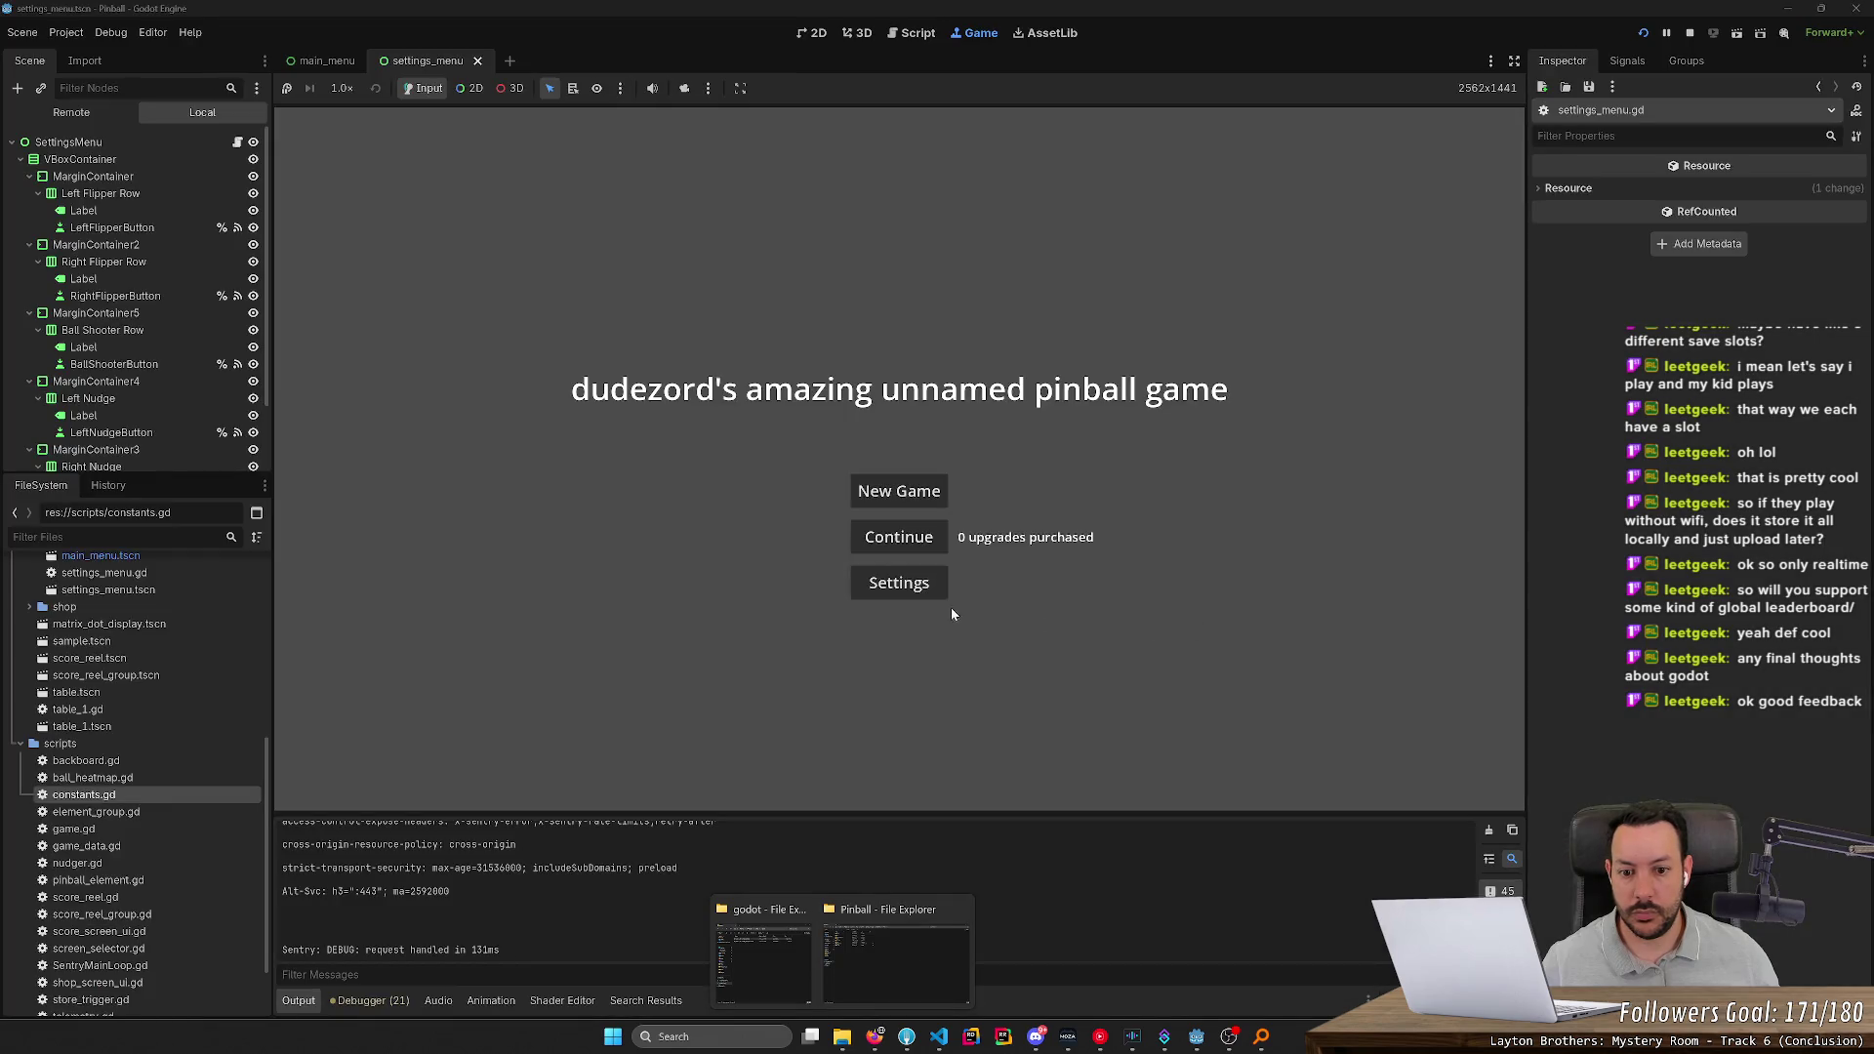
{"action": "left_click", "coordinate": [918, 589]}
{"action": "left_click", "coordinate": [894, 623]}
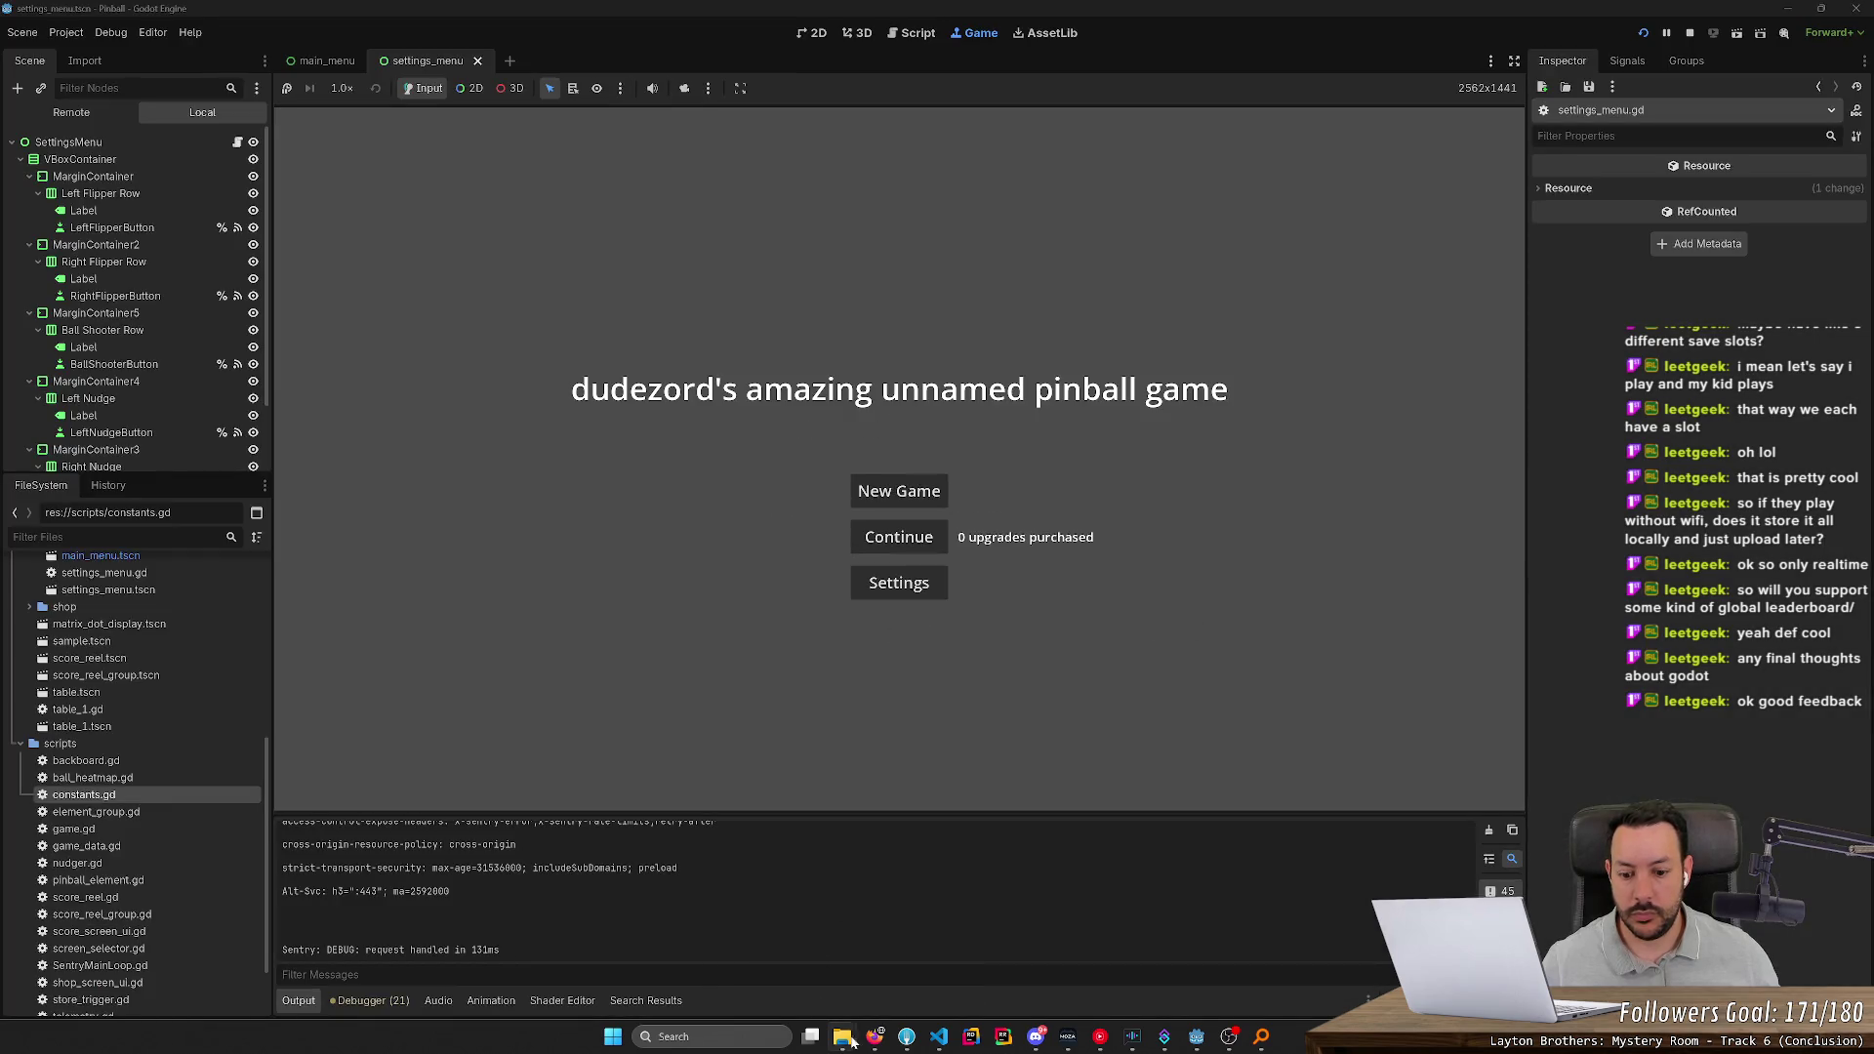
Open controls.json from the Pinball user data folder
{"action": "mouse_move", "coordinate": [841, 1036]}
{"action": "left_click", "coordinate": [902, 976]}
{"action": "double_click", "coordinate": [400, 296]}
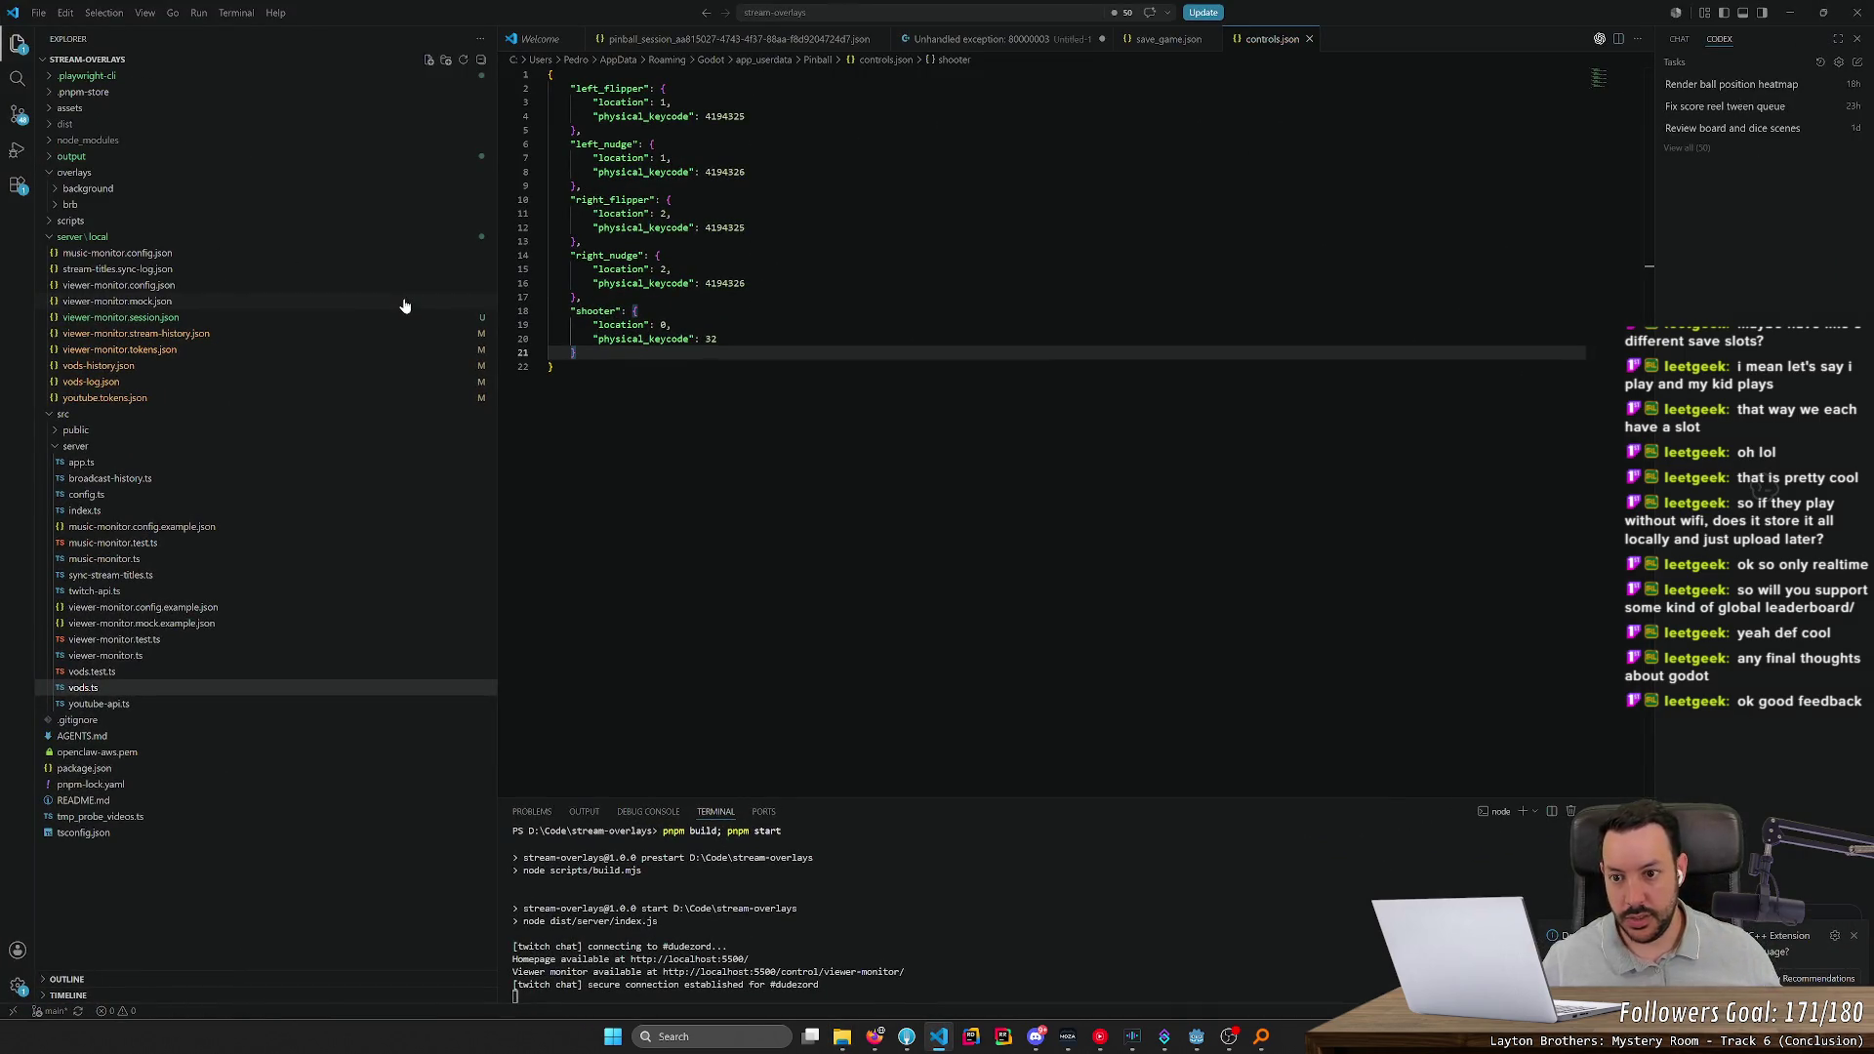
After confirming shooter uses keycode 32, return from the data folder to the running game
{"action": "key", "text": "alt+Tab"}
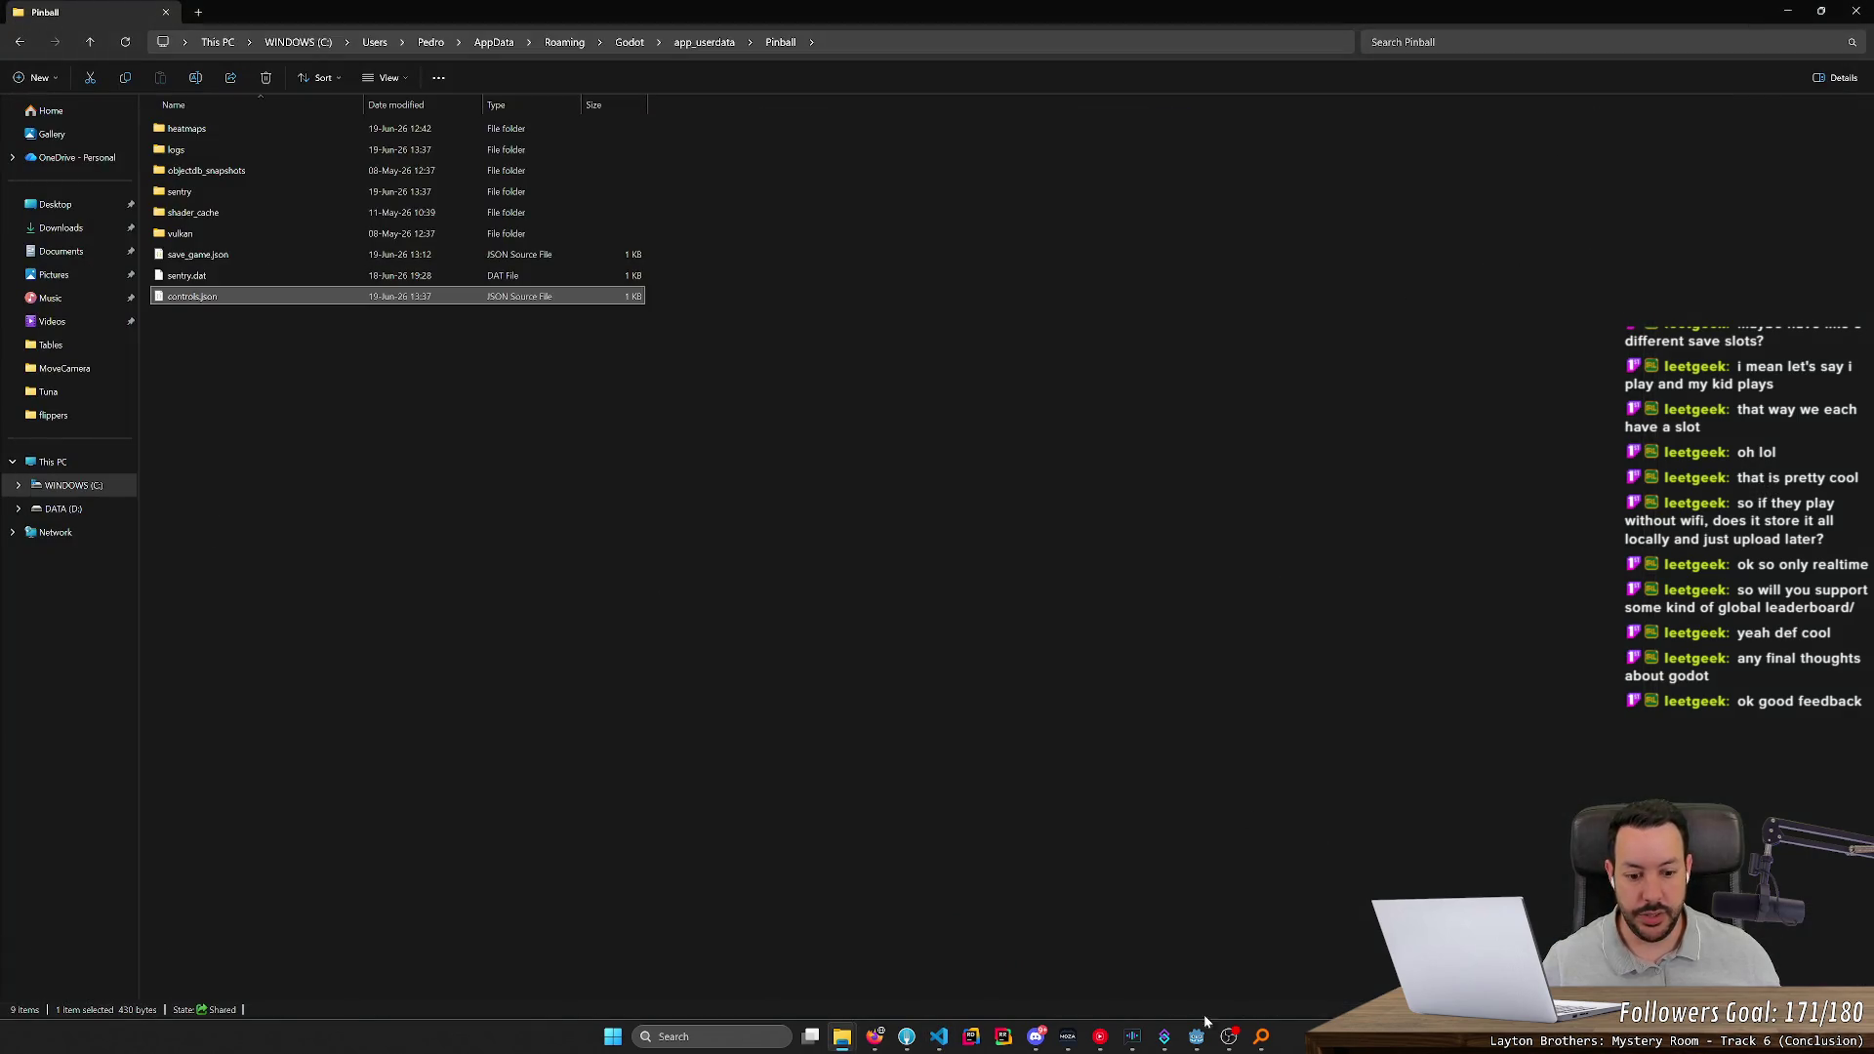
{"action": "mouse_move", "coordinate": [1193, 1040]}
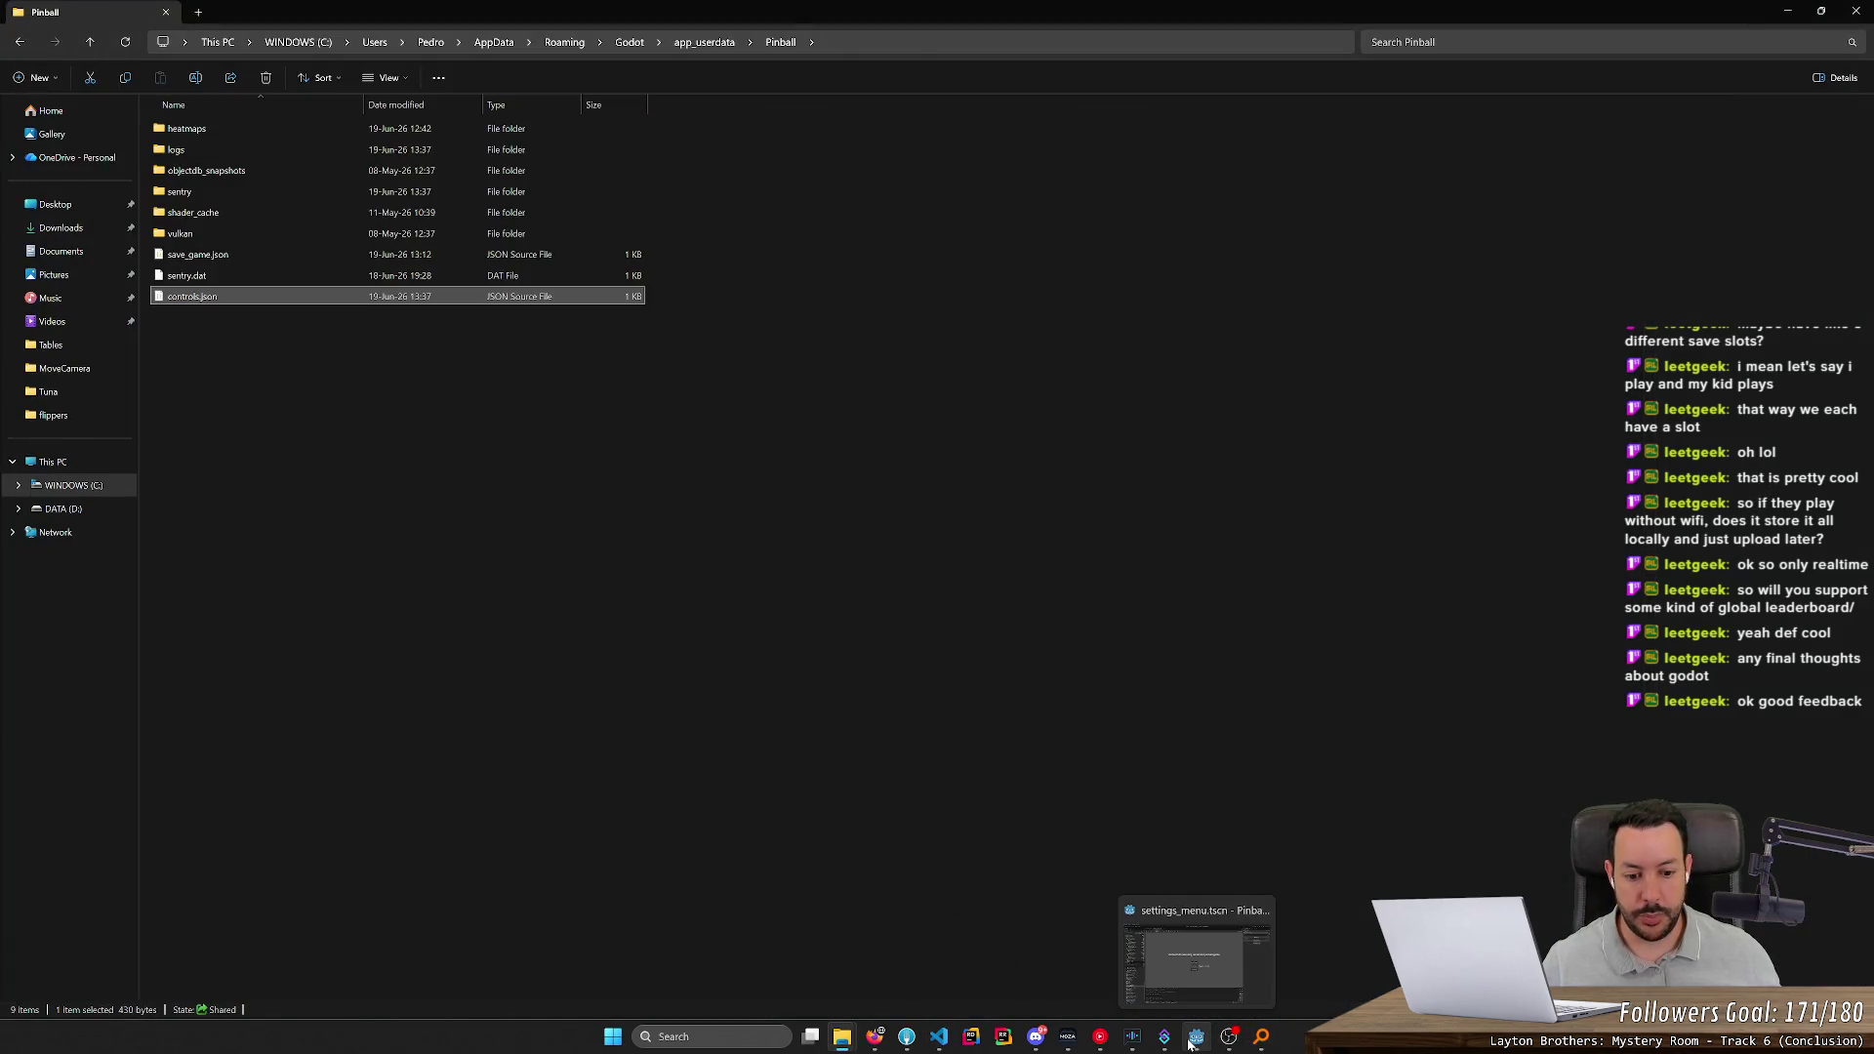
{"action": "left_click", "coordinate": [1162, 996]}
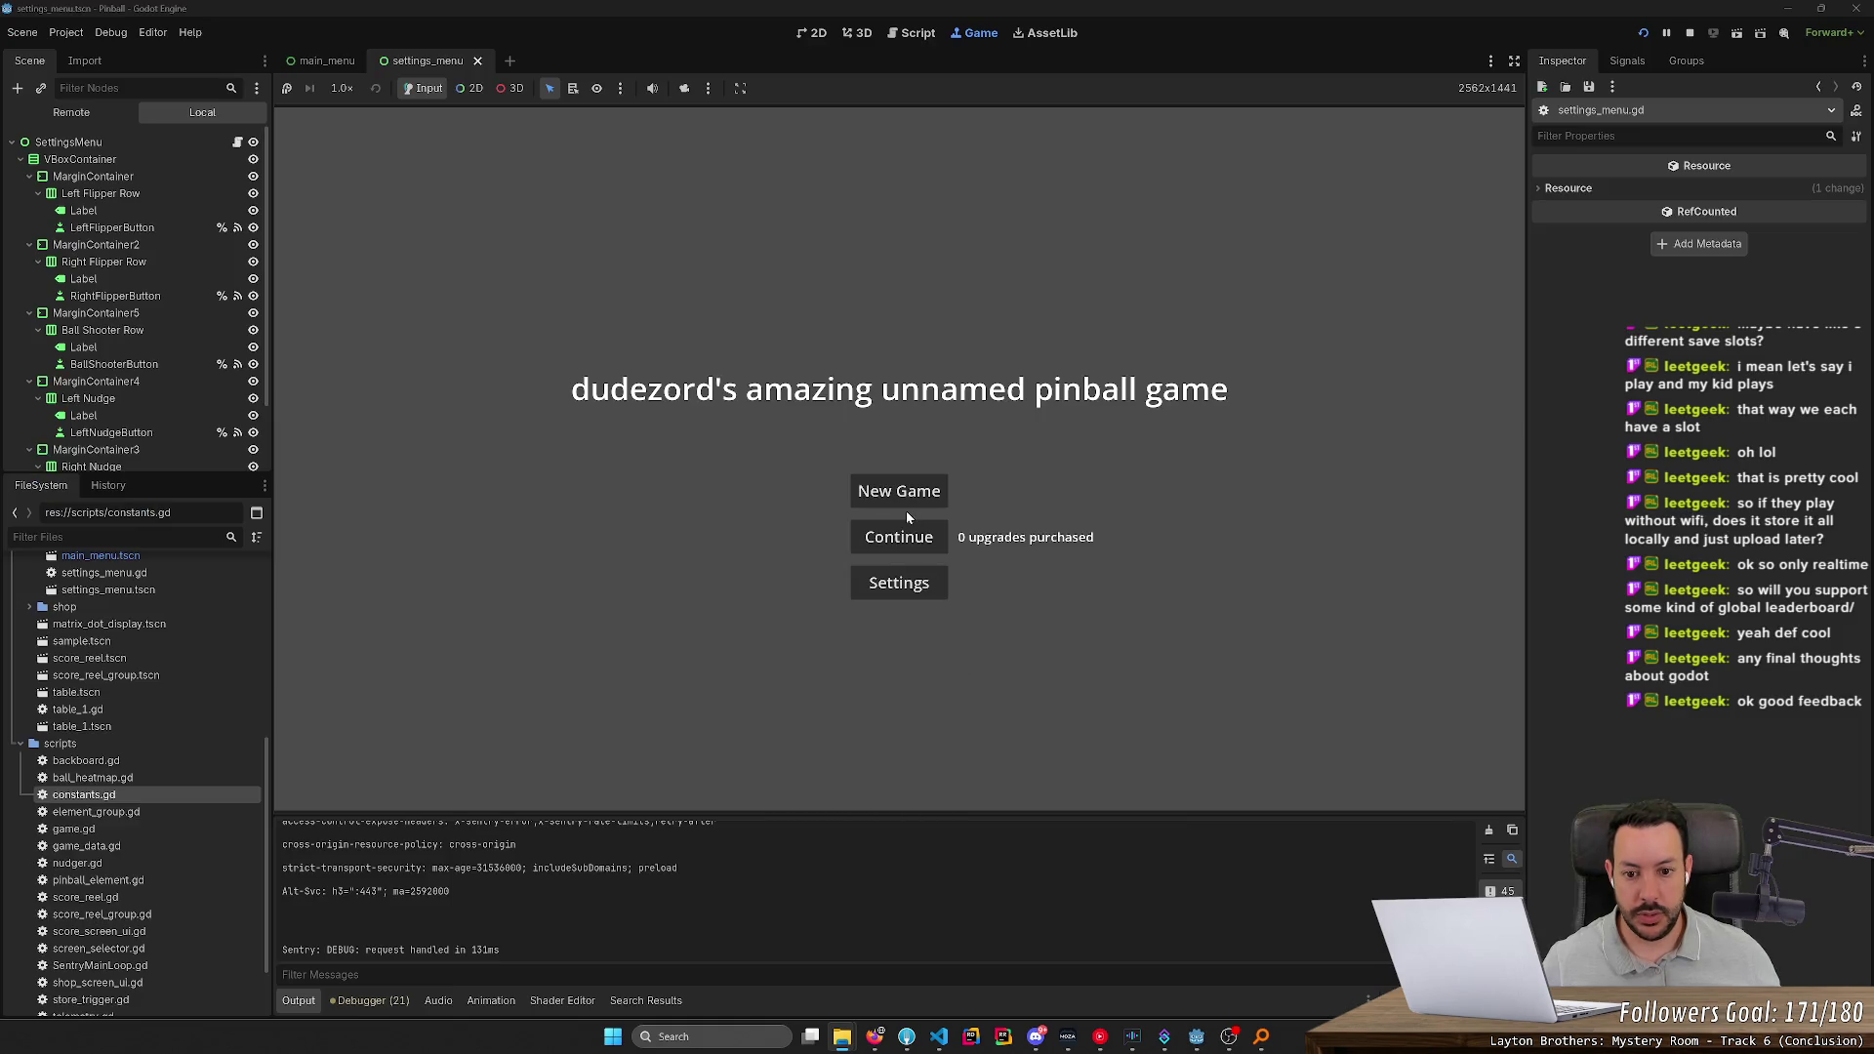
Continue onto the table, test the Left/Right flippers and Down shooter, then restart the game
{"action": "left_click", "coordinate": [896, 539]}
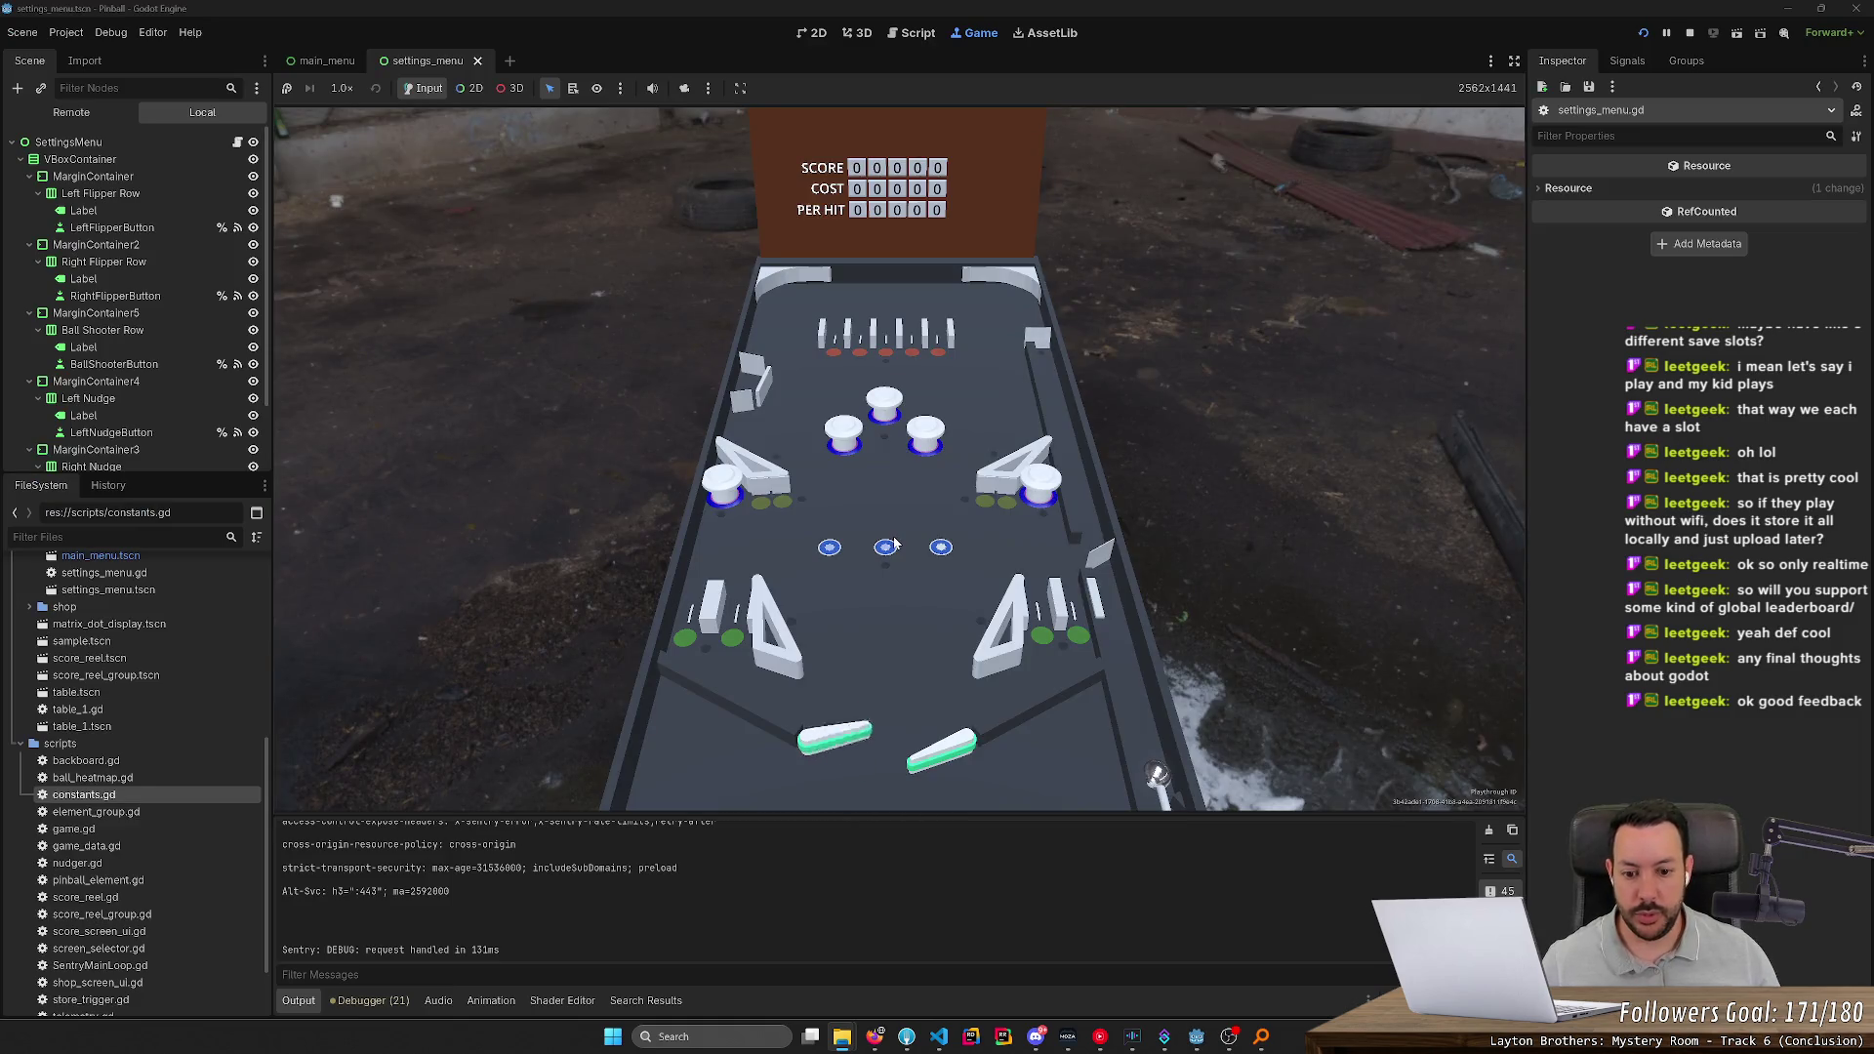
{"action": "key", "text": "Left"}
{"action": "key", "text": "Right"}
{"action": "key", "text": "Left"}
{"action": "key", "text": "Right"}
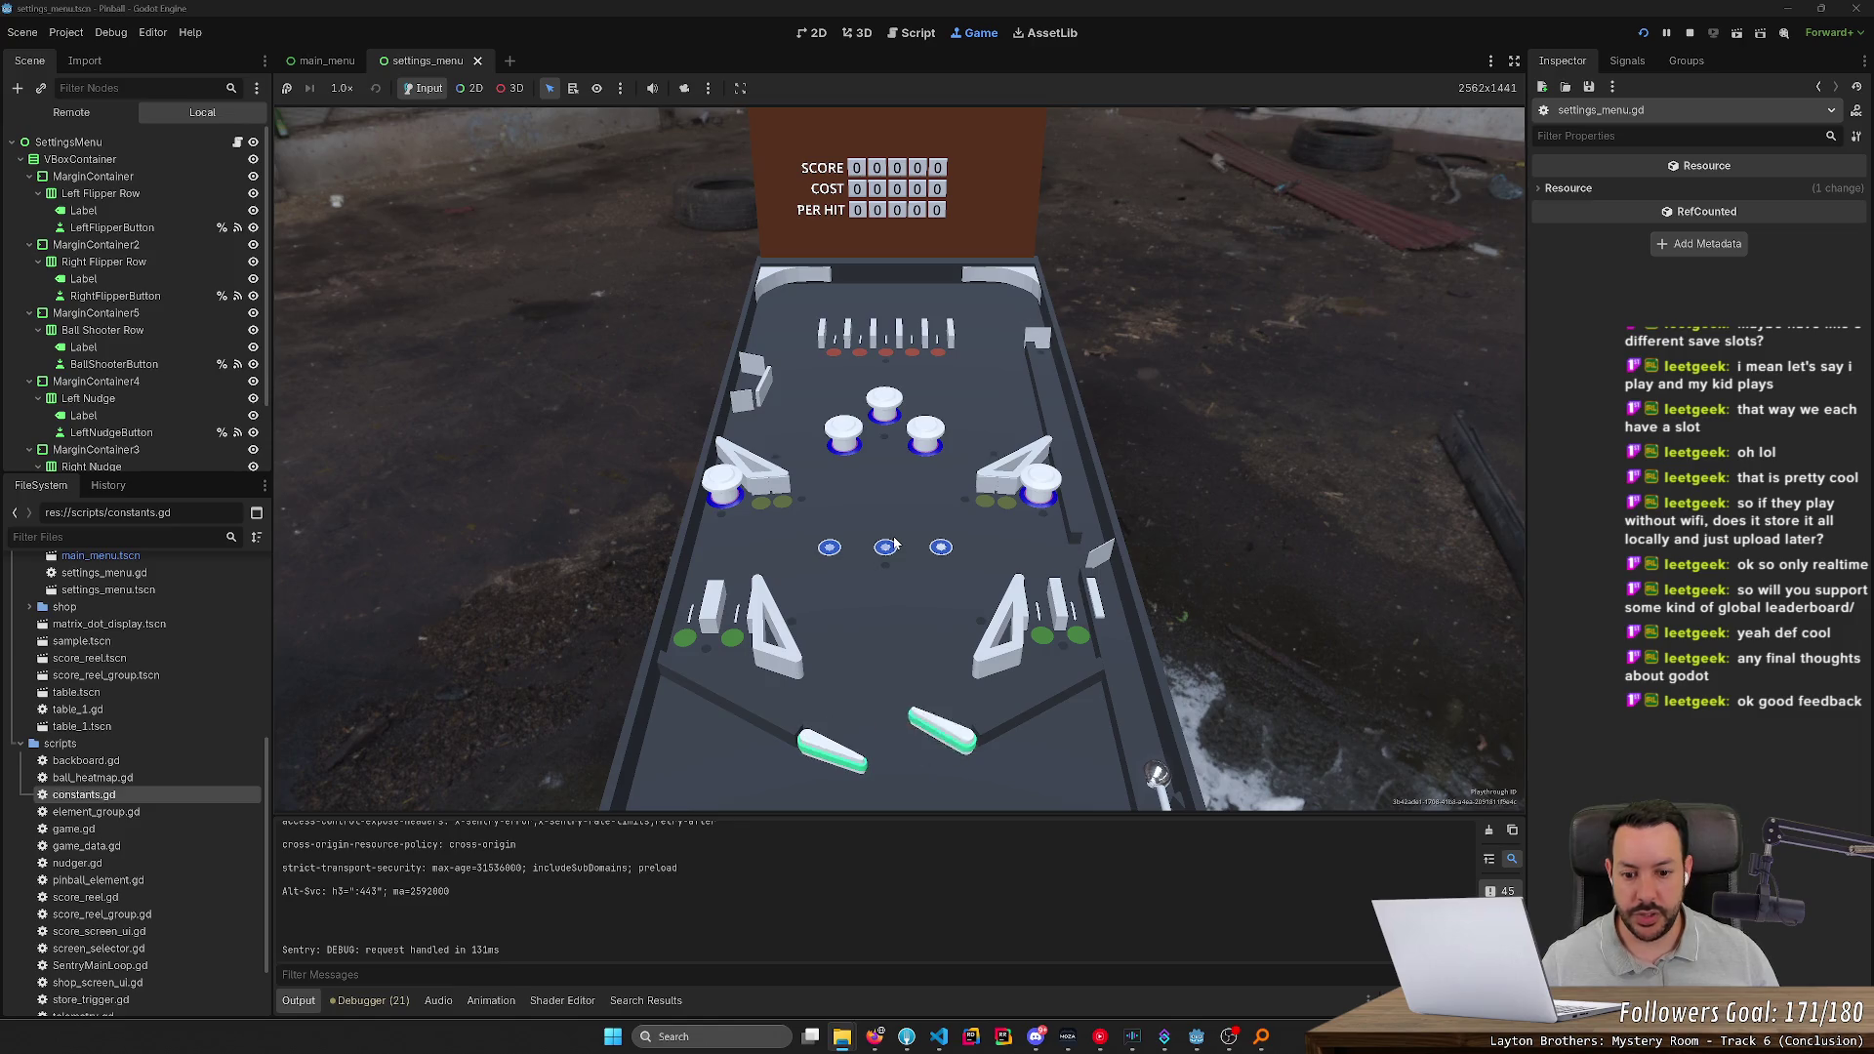
{"action": "key", "text": "Down"}
{"action": "key", "text": "Down"}
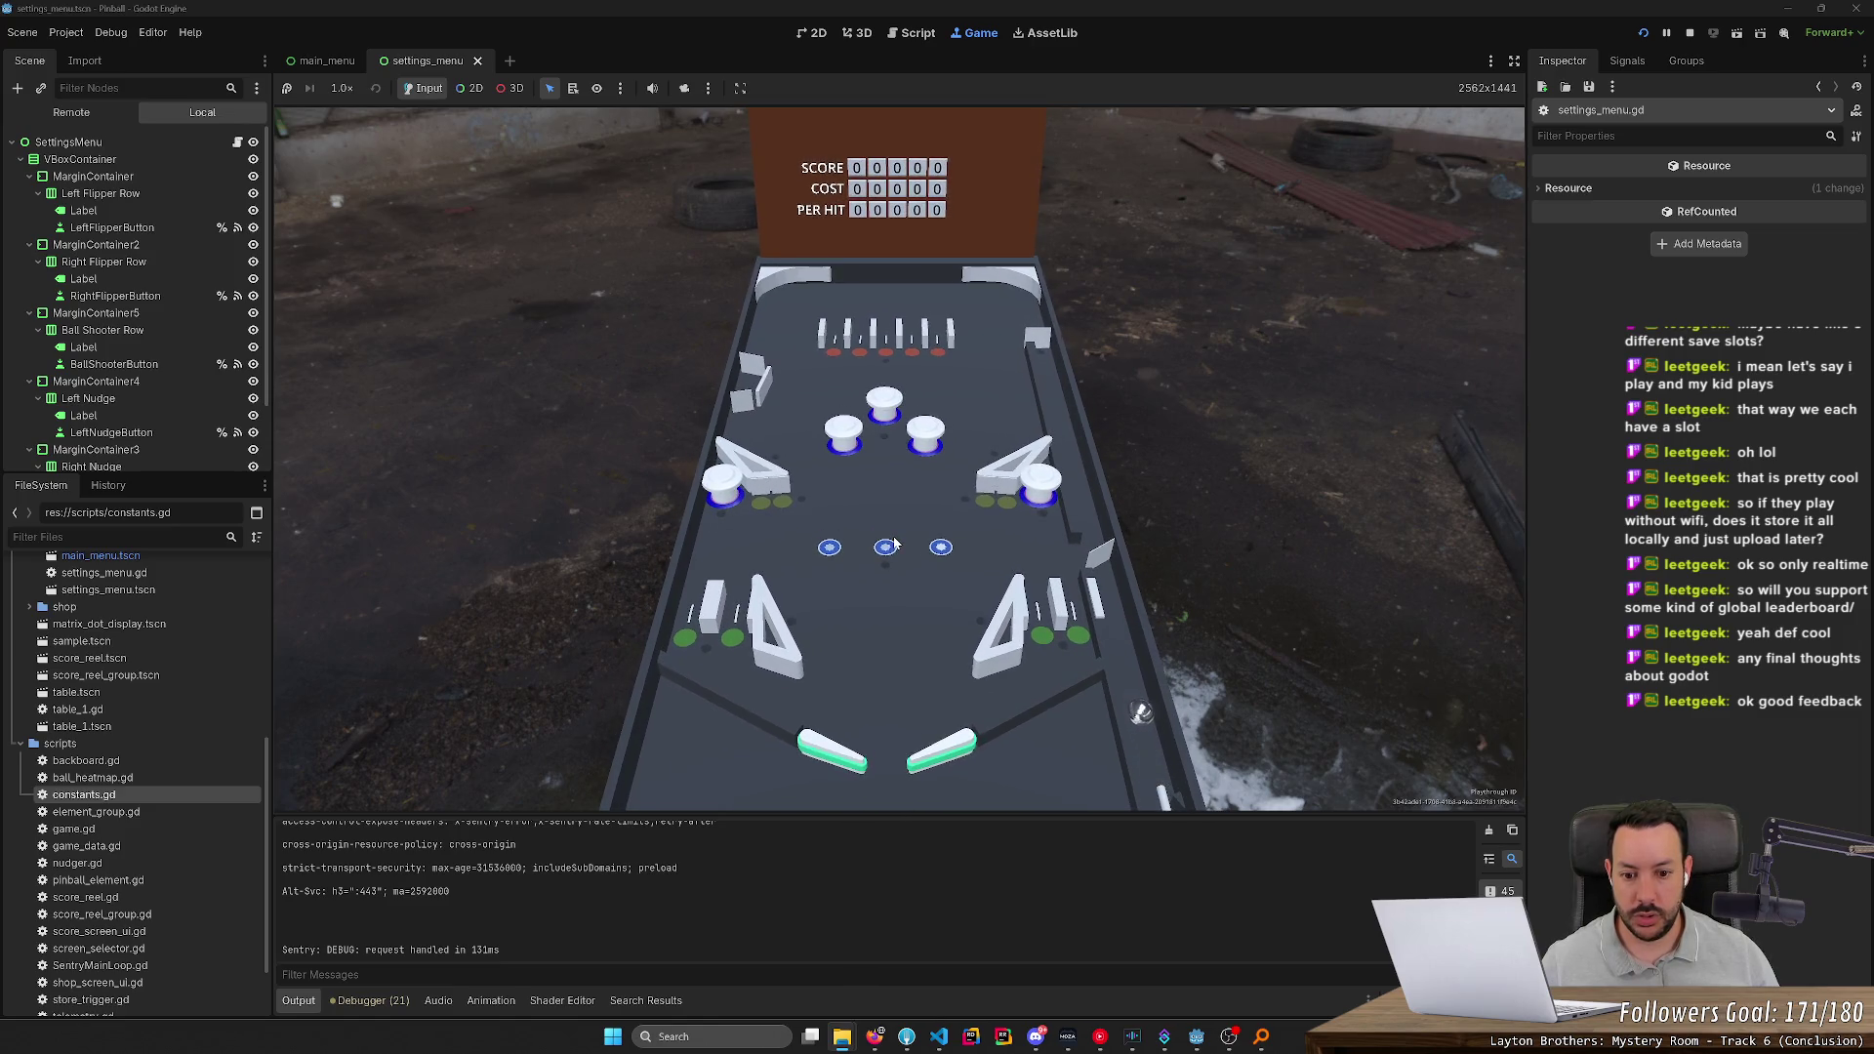
{"action": "key", "text": "Left"}
{"action": "key", "text": "Right"}
{"action": "key", "text": "Down"}
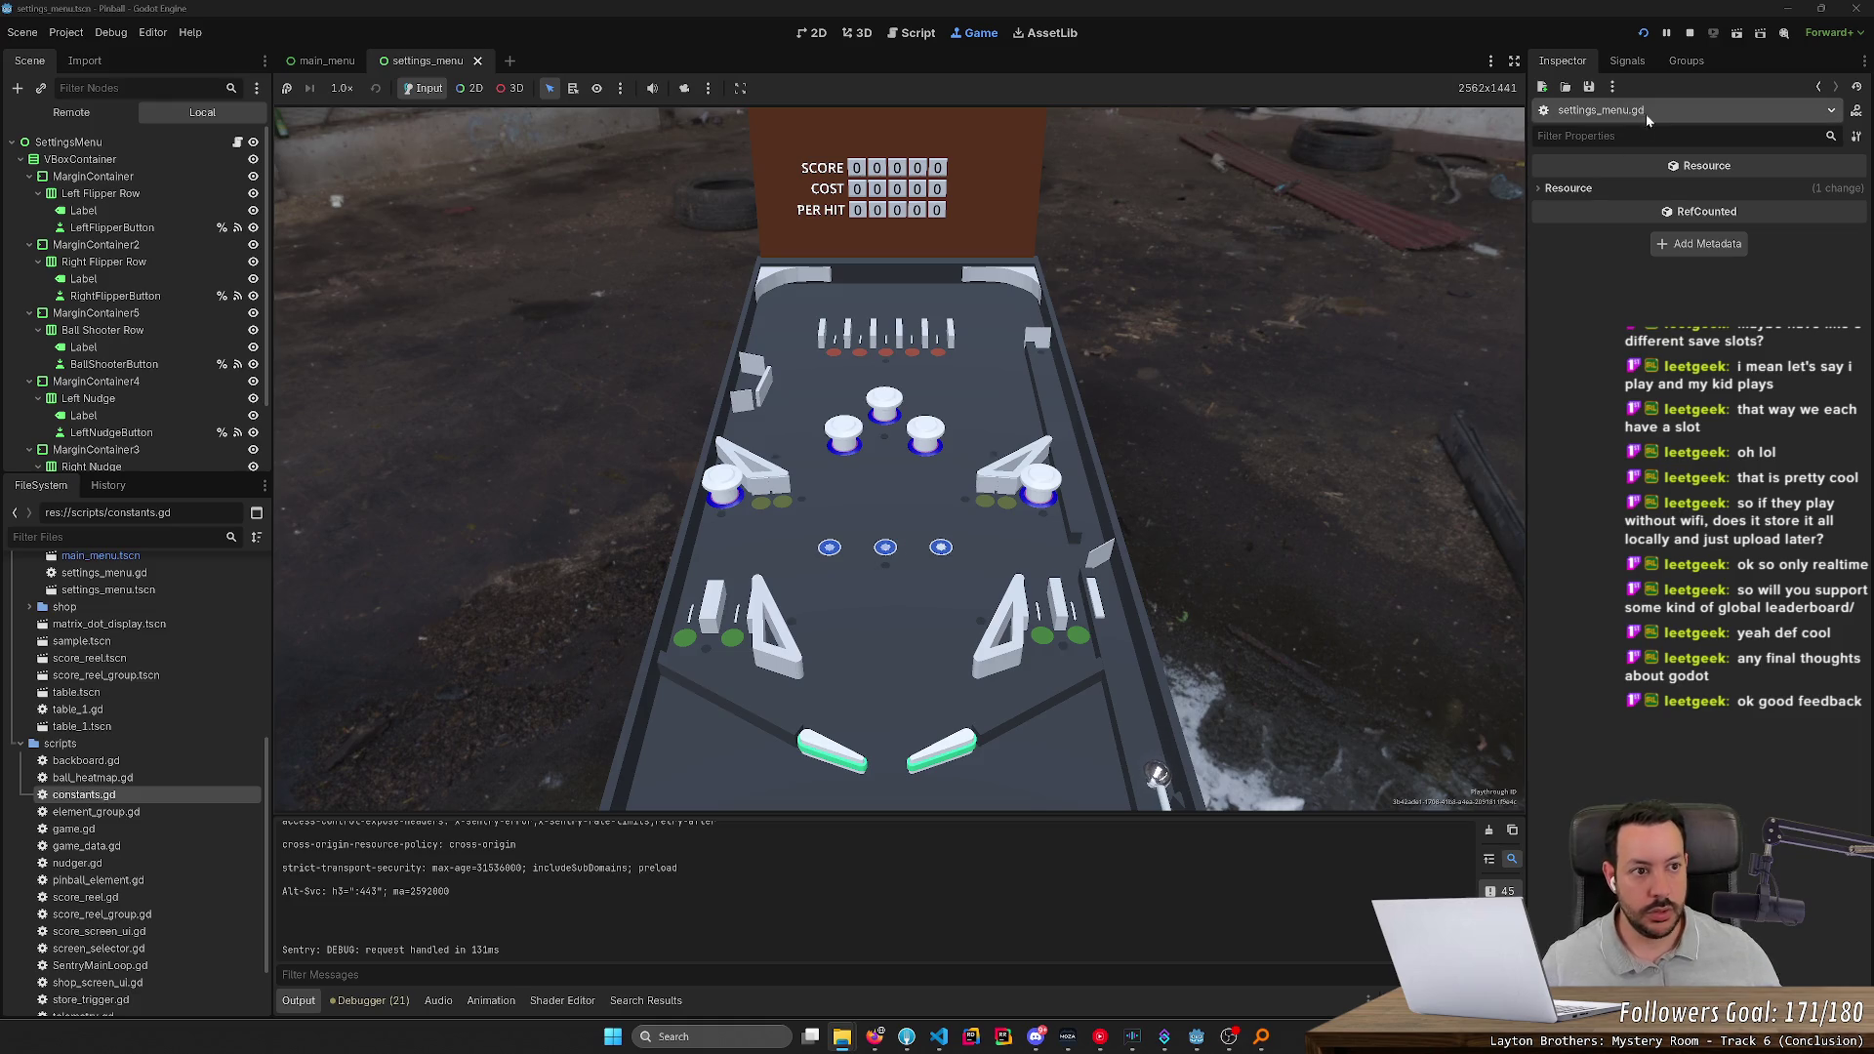
{"action": "left_click", "coordinate": [1642, 33]}
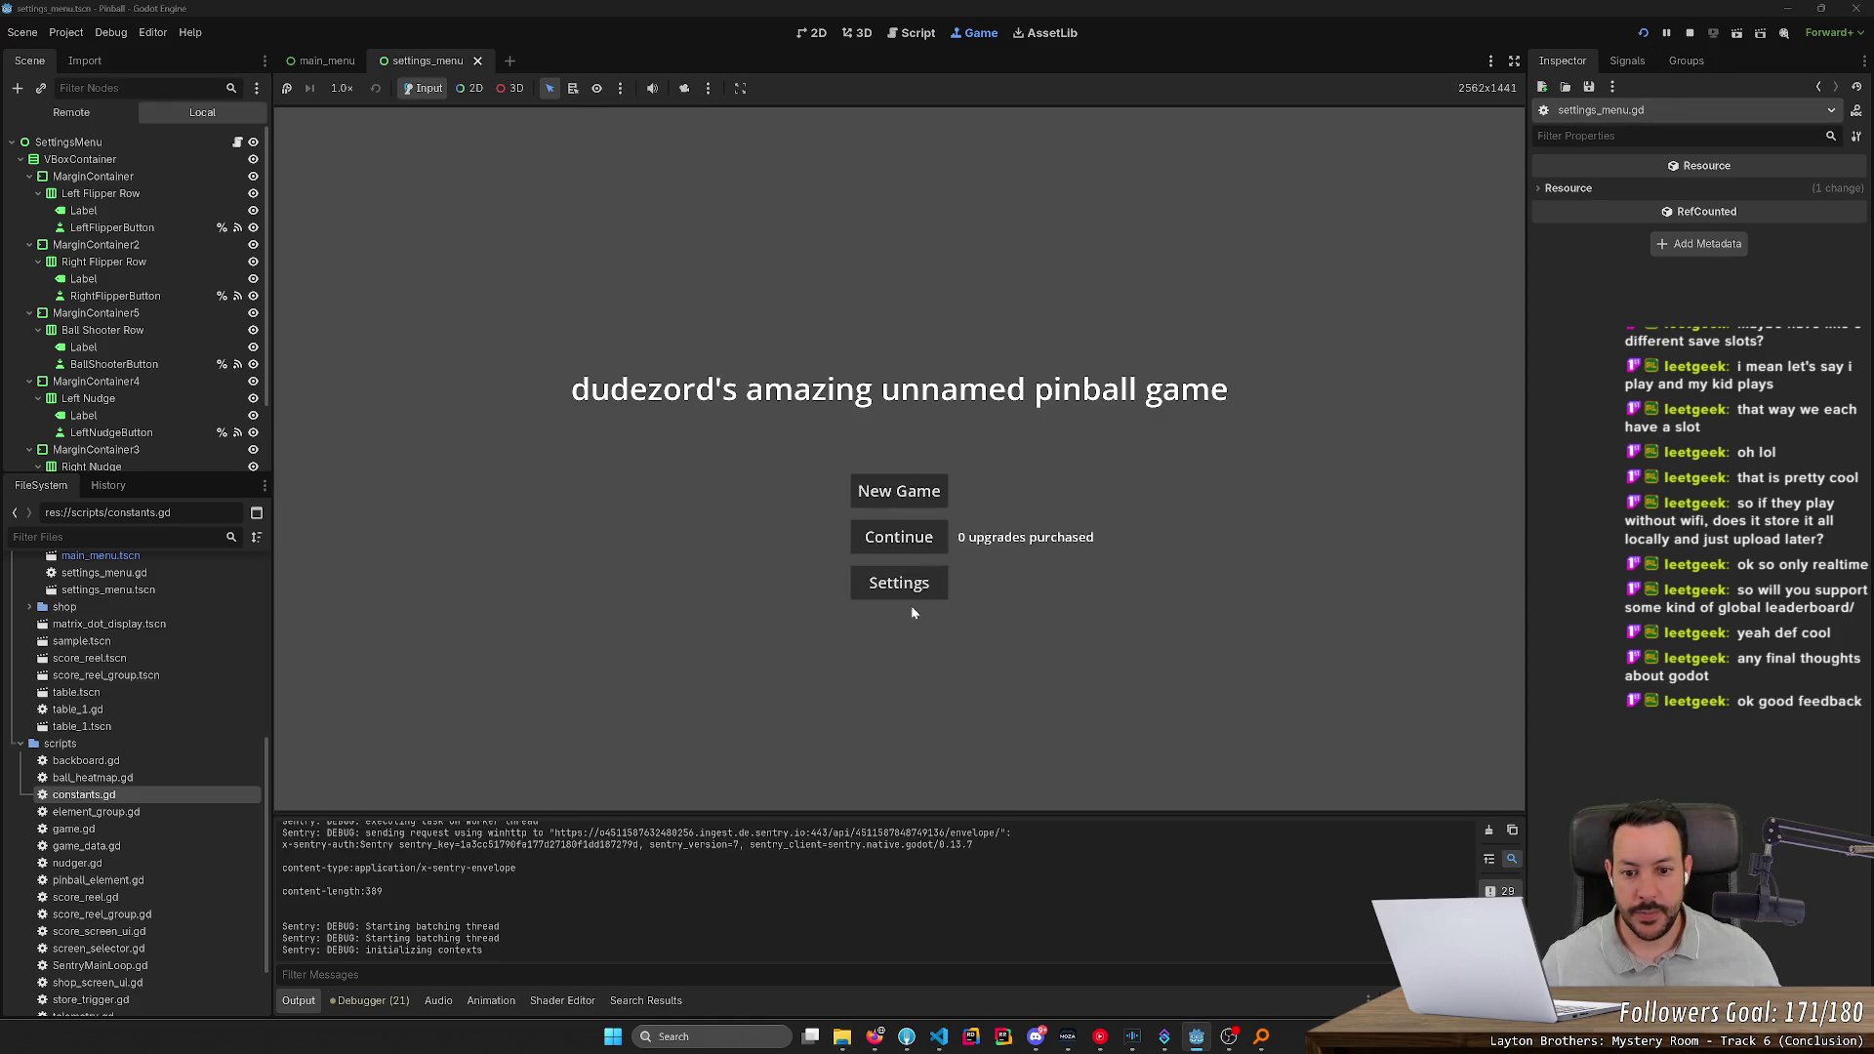
Rebind Left Flipper, Right Flipper, Ball Shooter, Left Nudge and Right Nudge to keys 1–5
{"action": "left_click", "coordinate": [899, 598]}
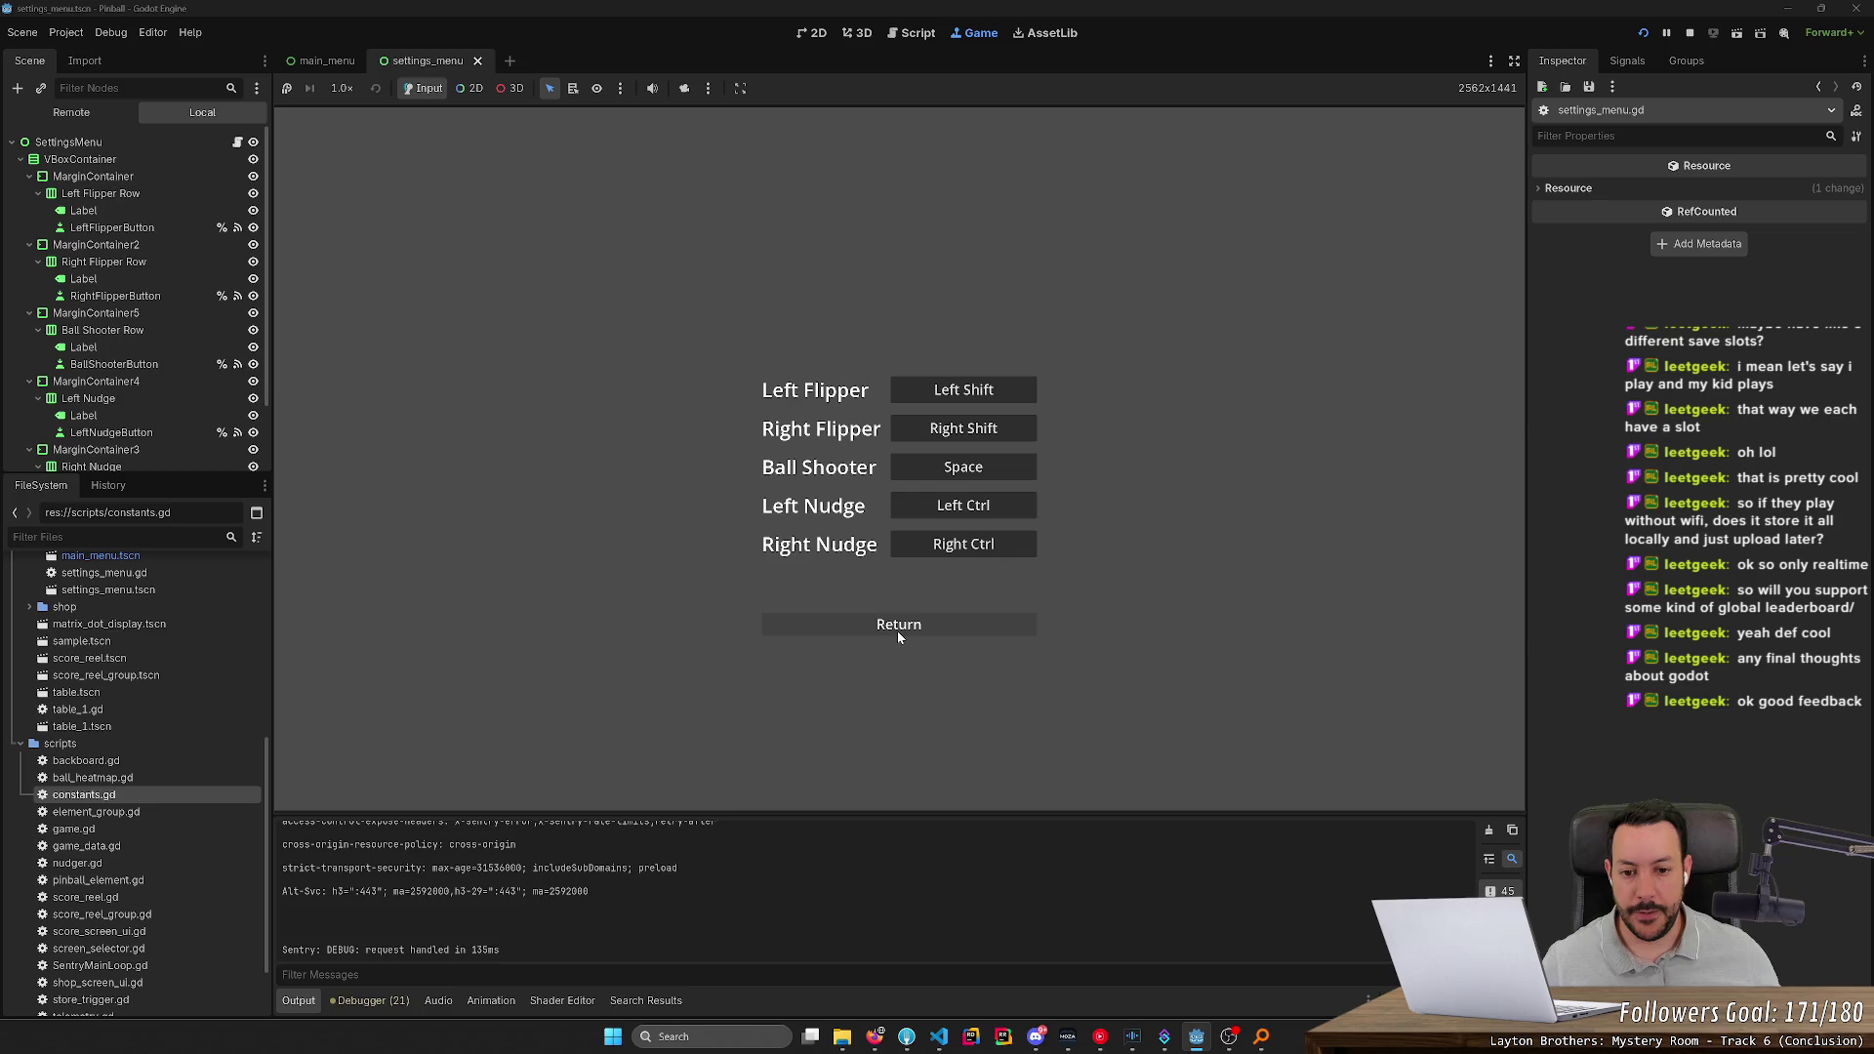
{"action": "left_click", "coordinate": [970, 394]}
{"action": "key", "text": "1"}
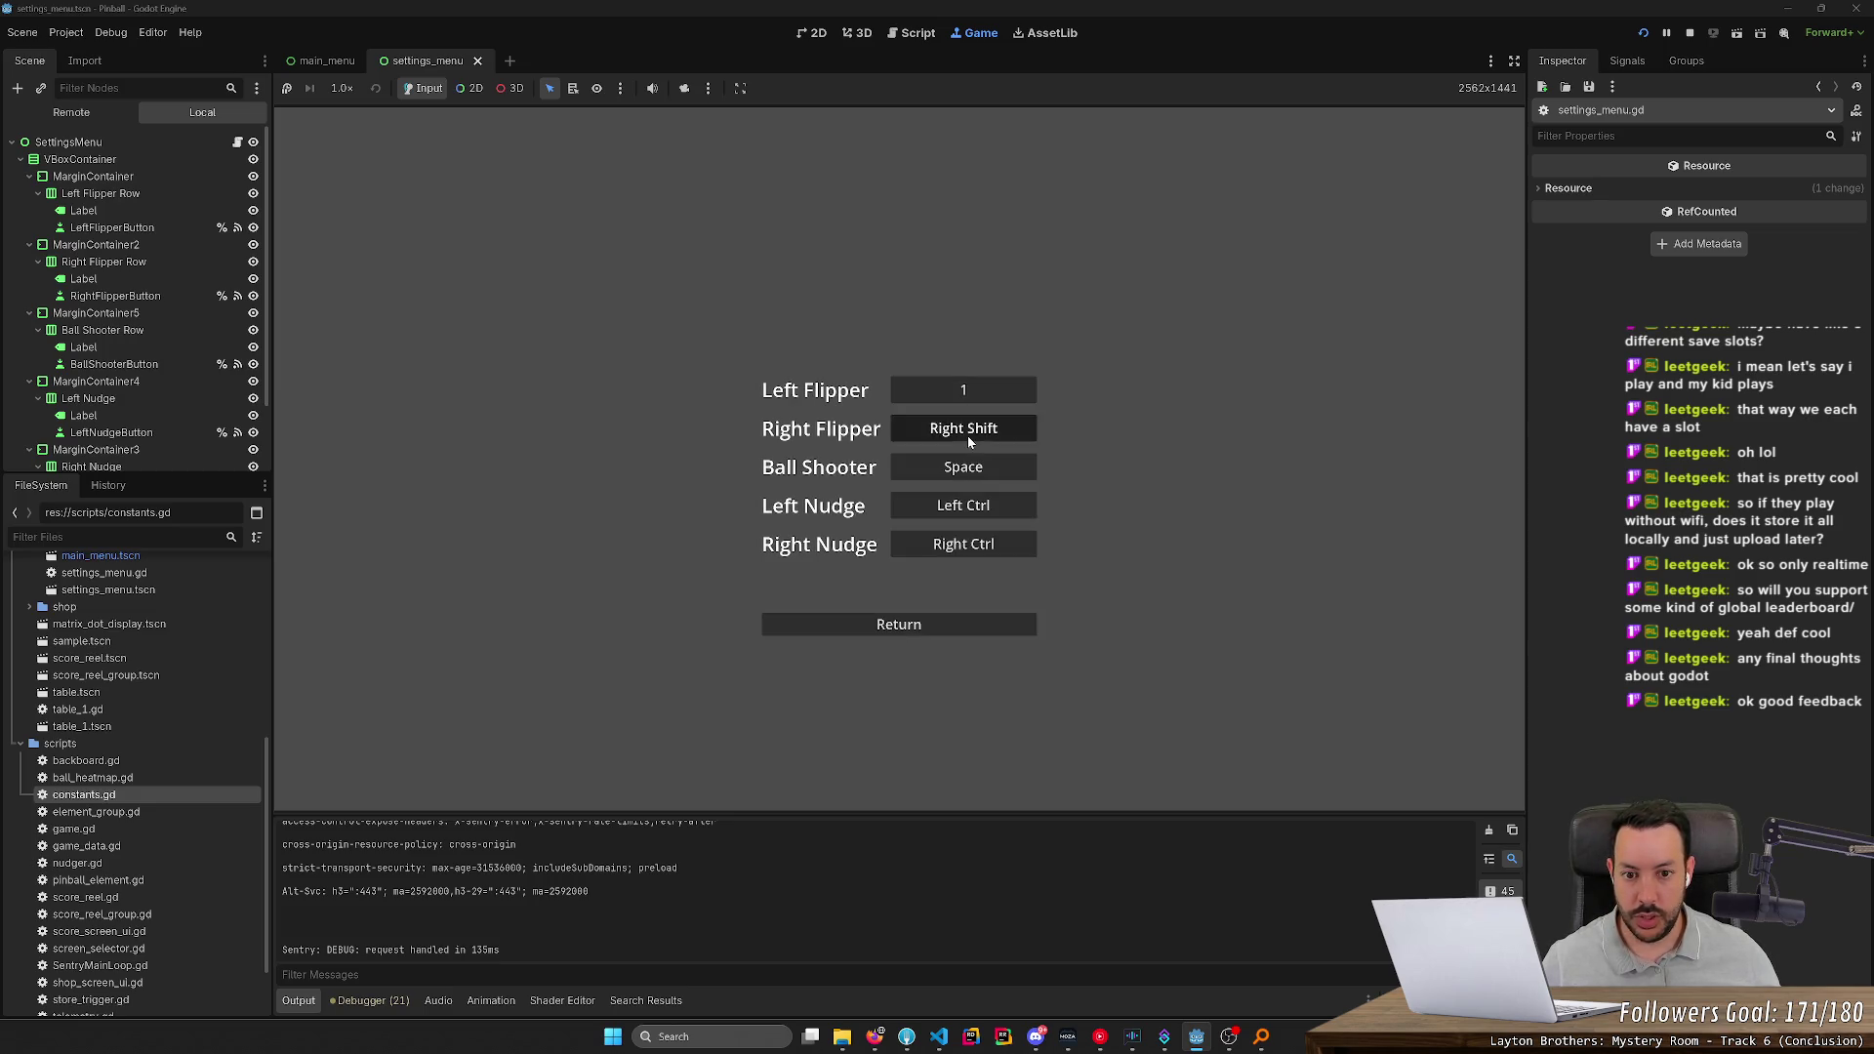
{"action": "left_click", "coordinate": [969, 435]}
{"action": "key", "text": "2"}
{"action": "key", "text": "3"}
{"action": "left_click", "coordinate": [963, 505]}
{"action": "key", "text": "4"}
{"action": "left_click", "coordinate": [960, 543]}
{"action": "key", "text": "5"}
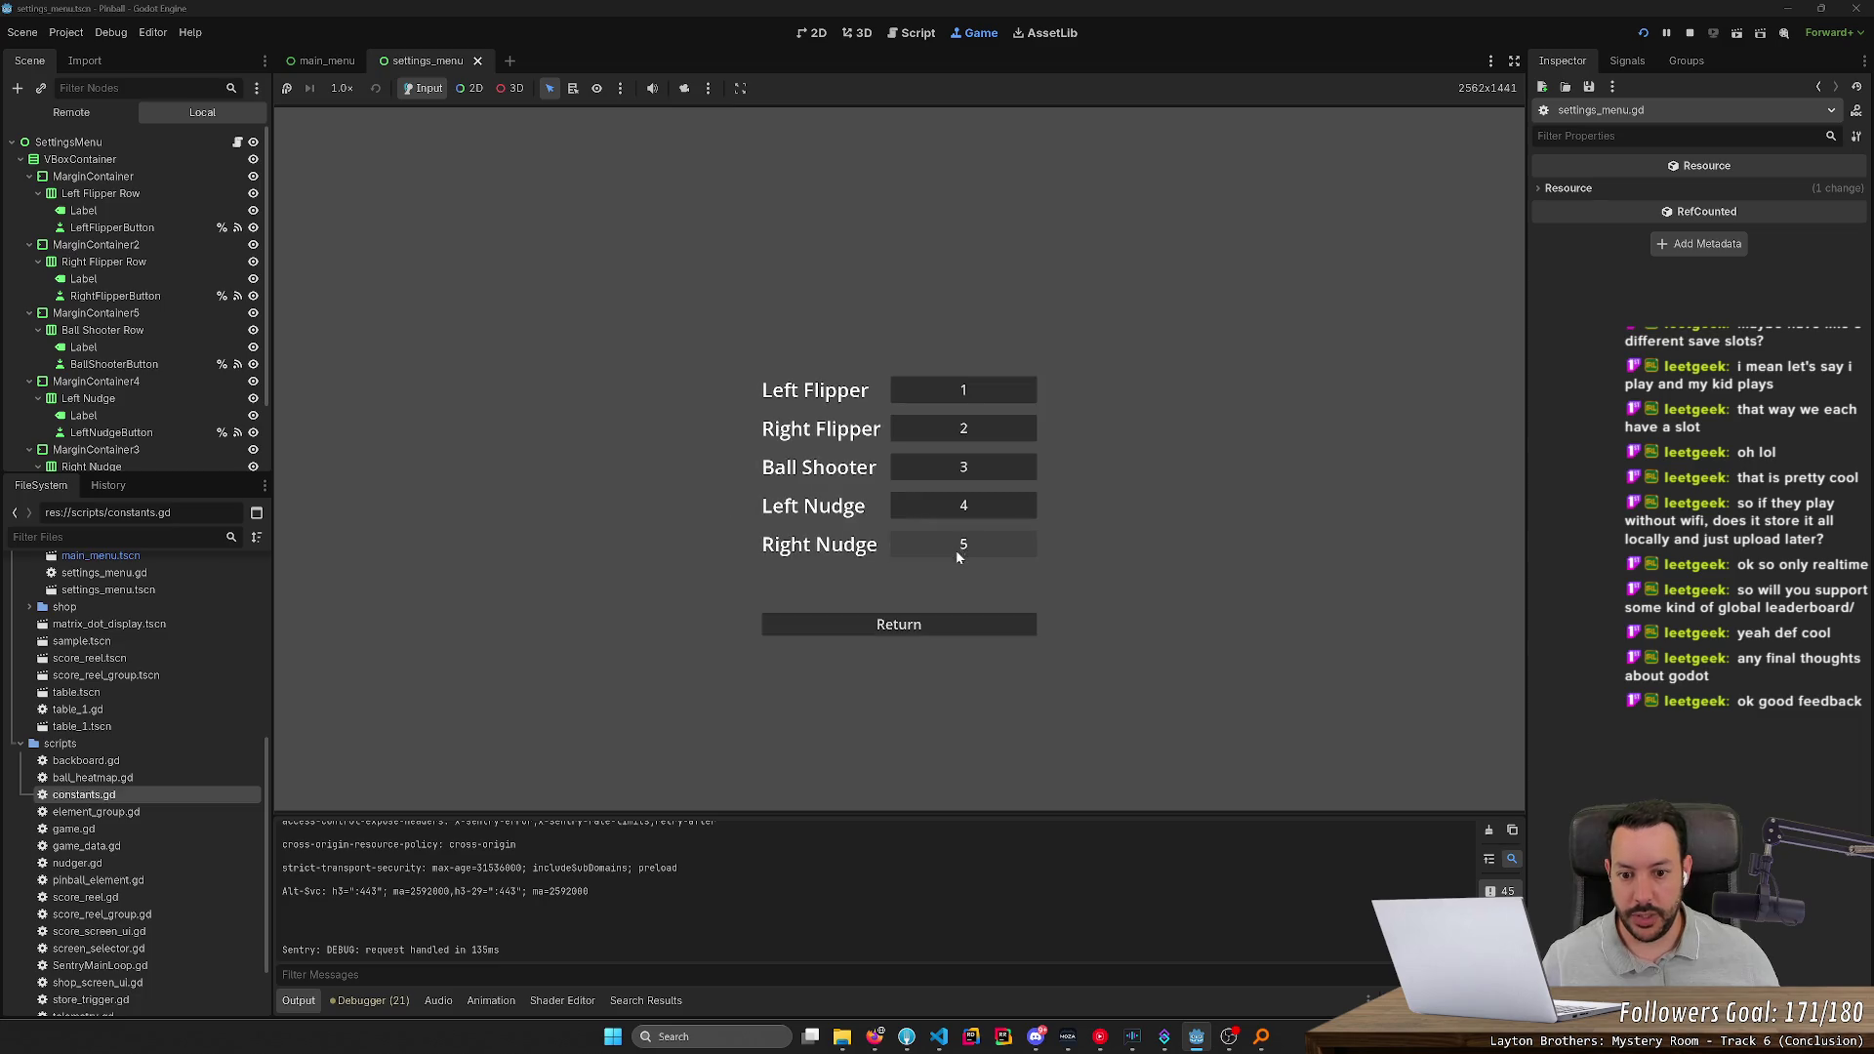
{"action": "left_click", "coordinate": [954, 634]}
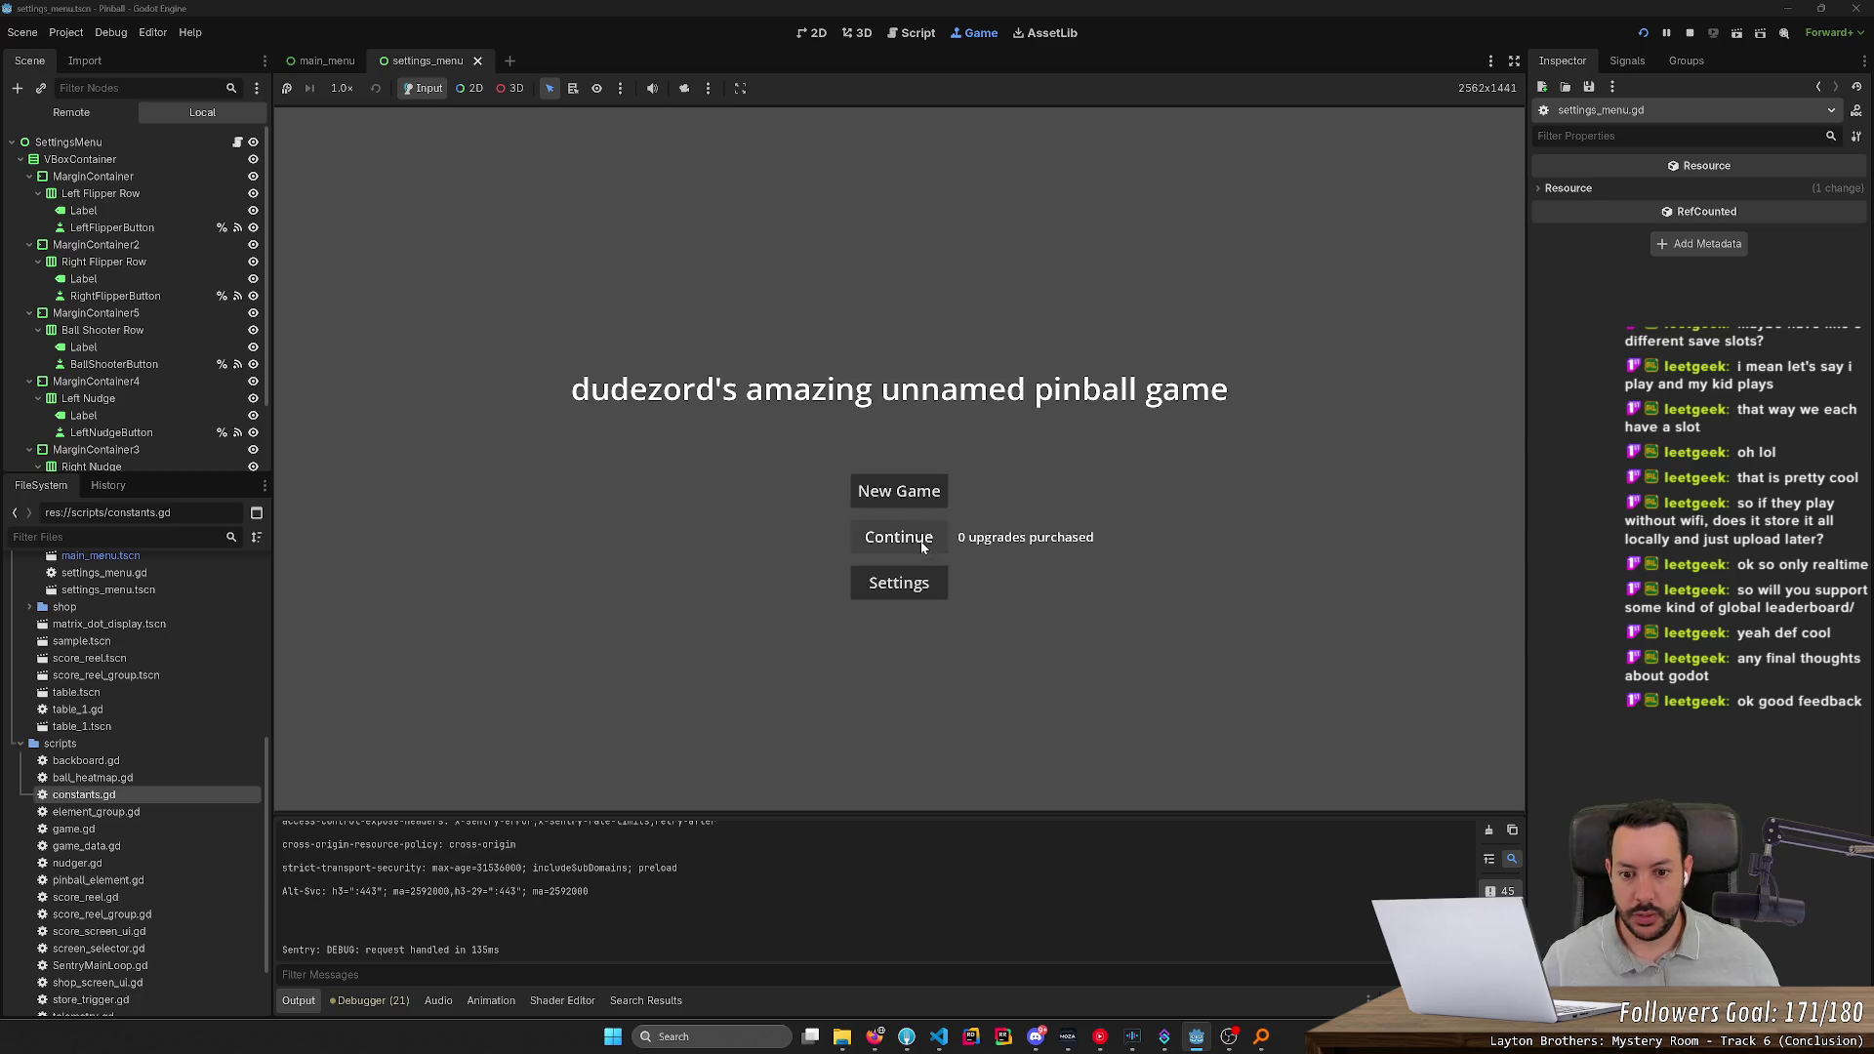
Continue onto the table, play with keys 1–4, then stop the running game
{"action": "left_click", "coordinate": [896, 537]}
{"action": "key", "text": "2"}
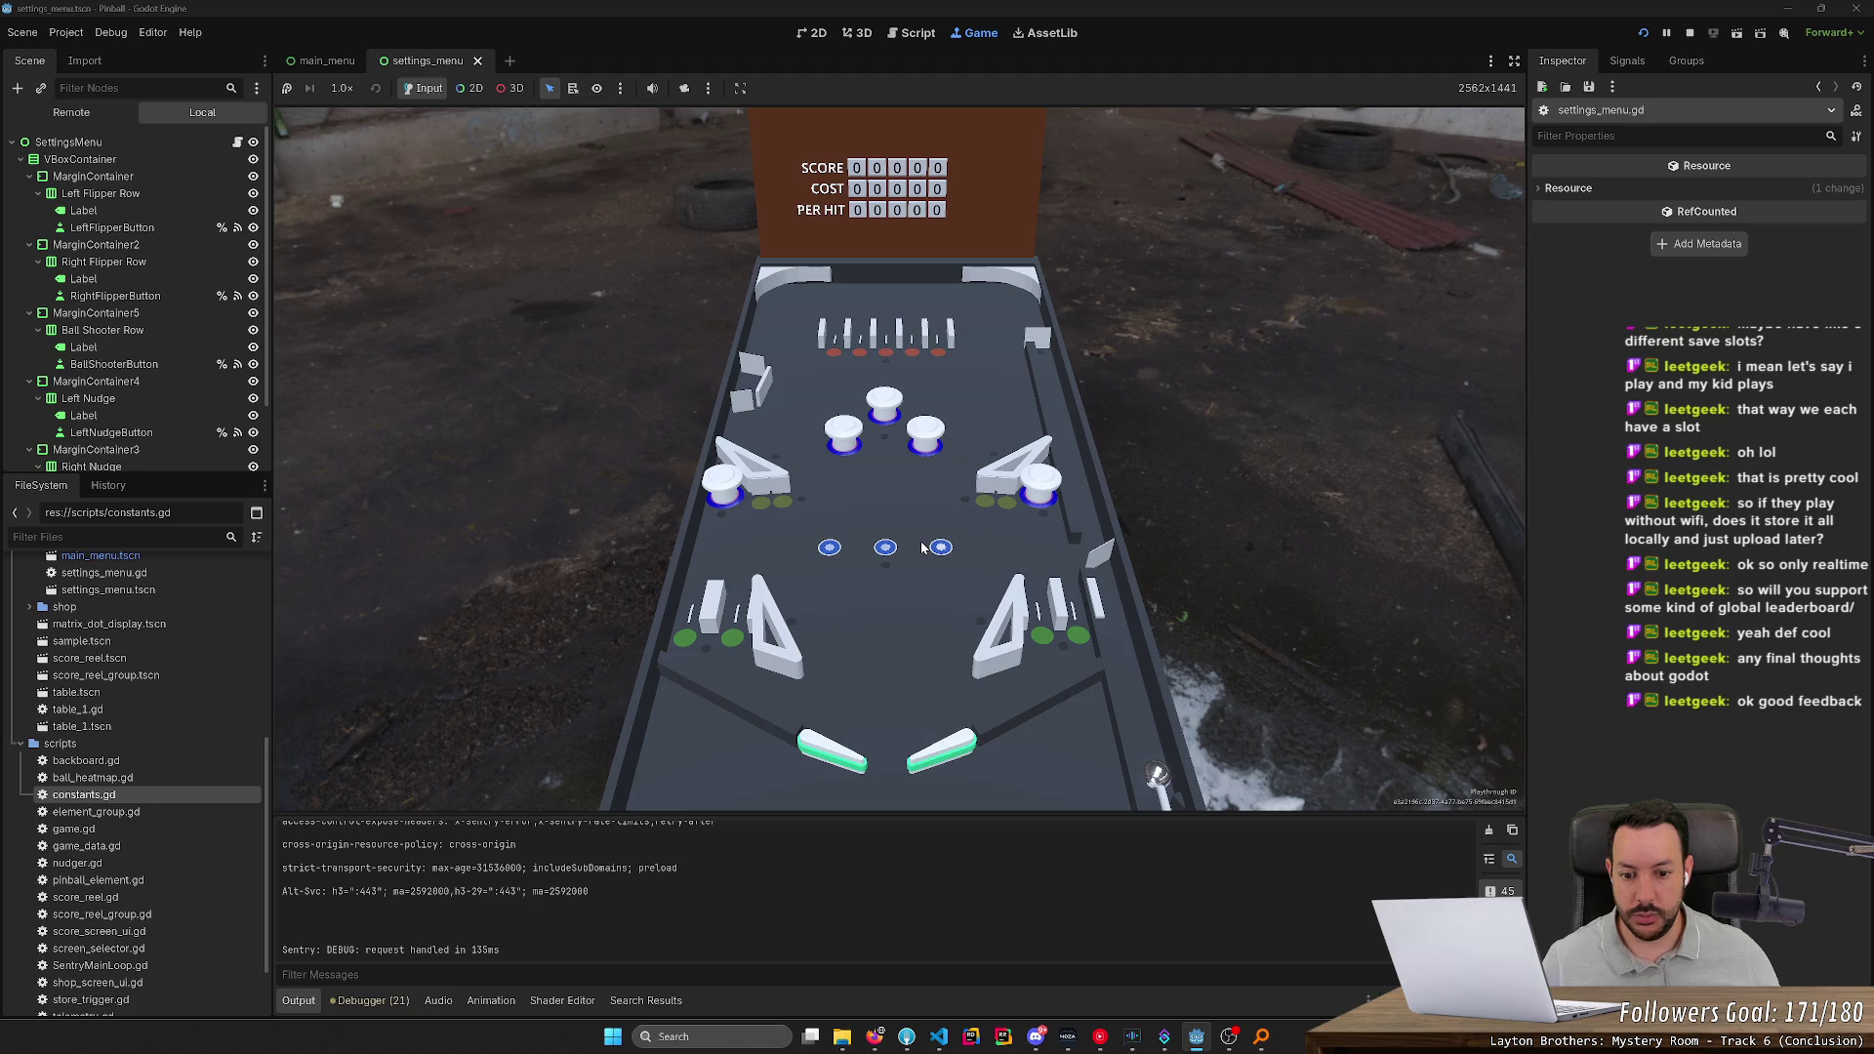
{"action": "key", "text": "3"}
{"action": "key", "text": "4"}
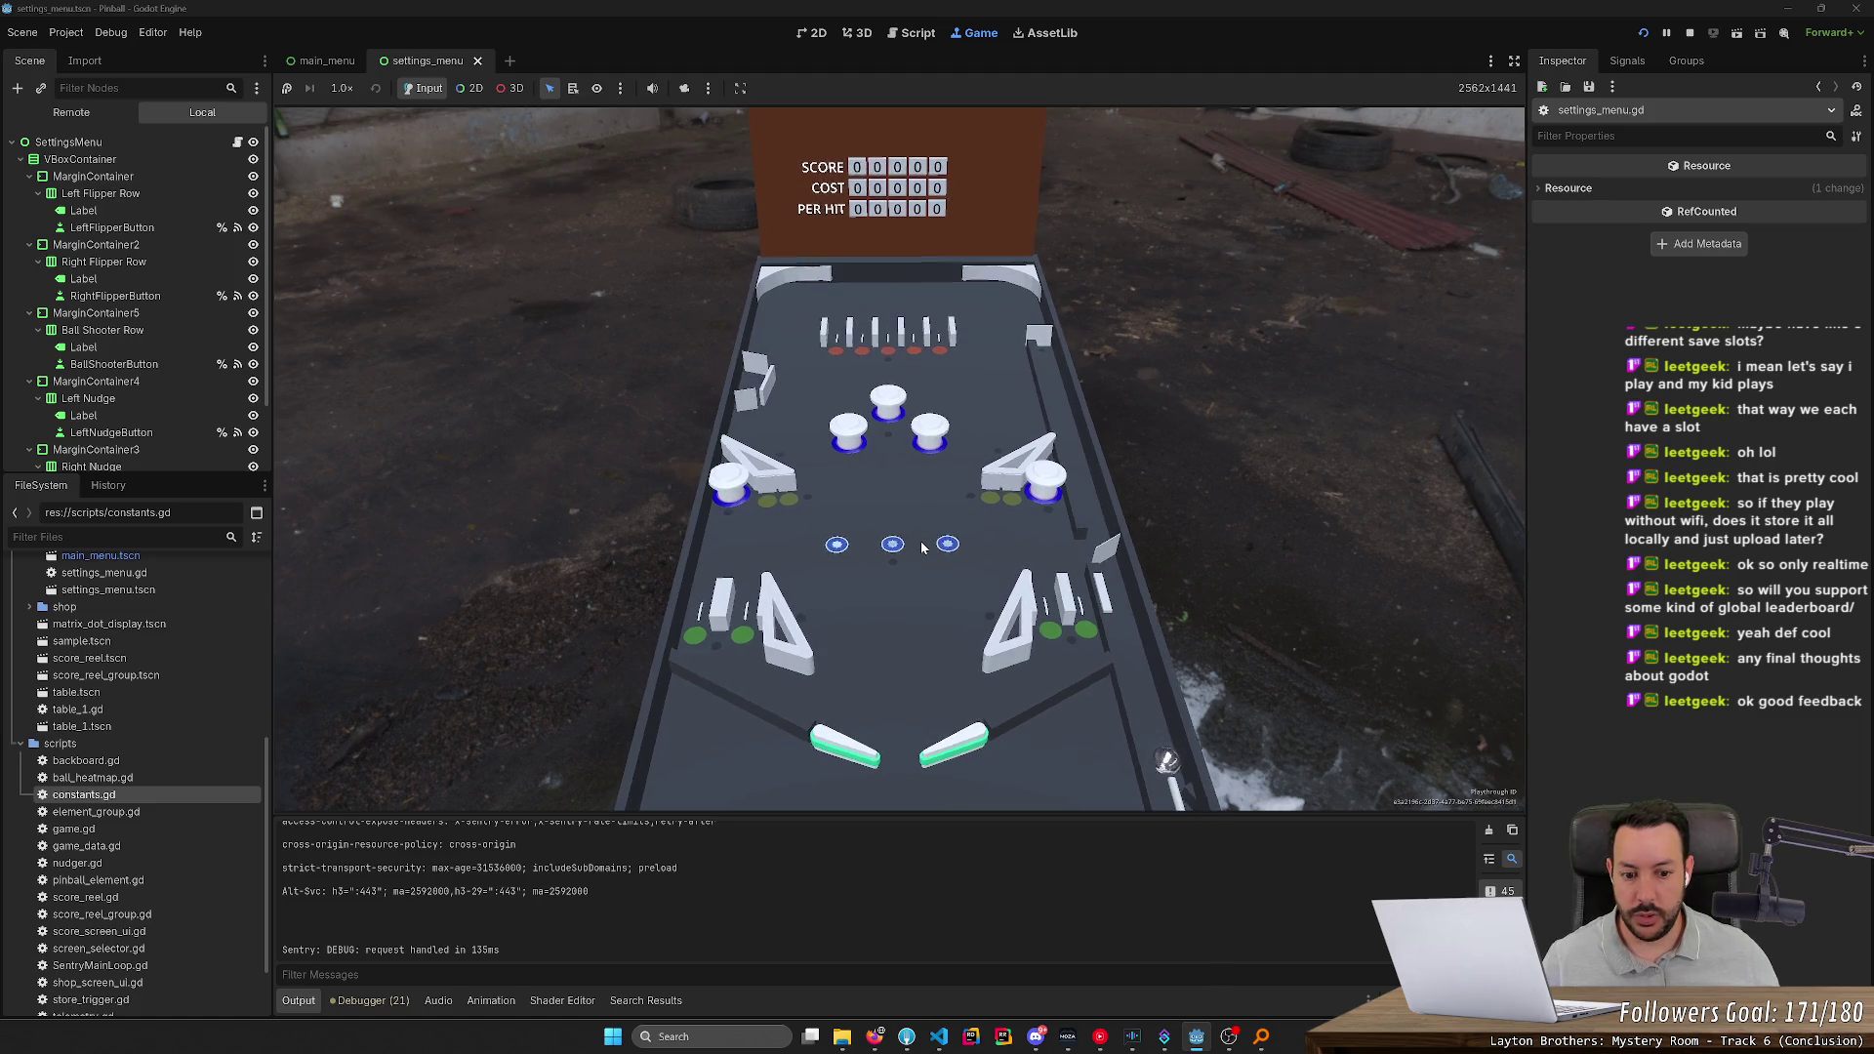
{"action": "key", "text": "1"}
{"action": "key", "text": "2"}
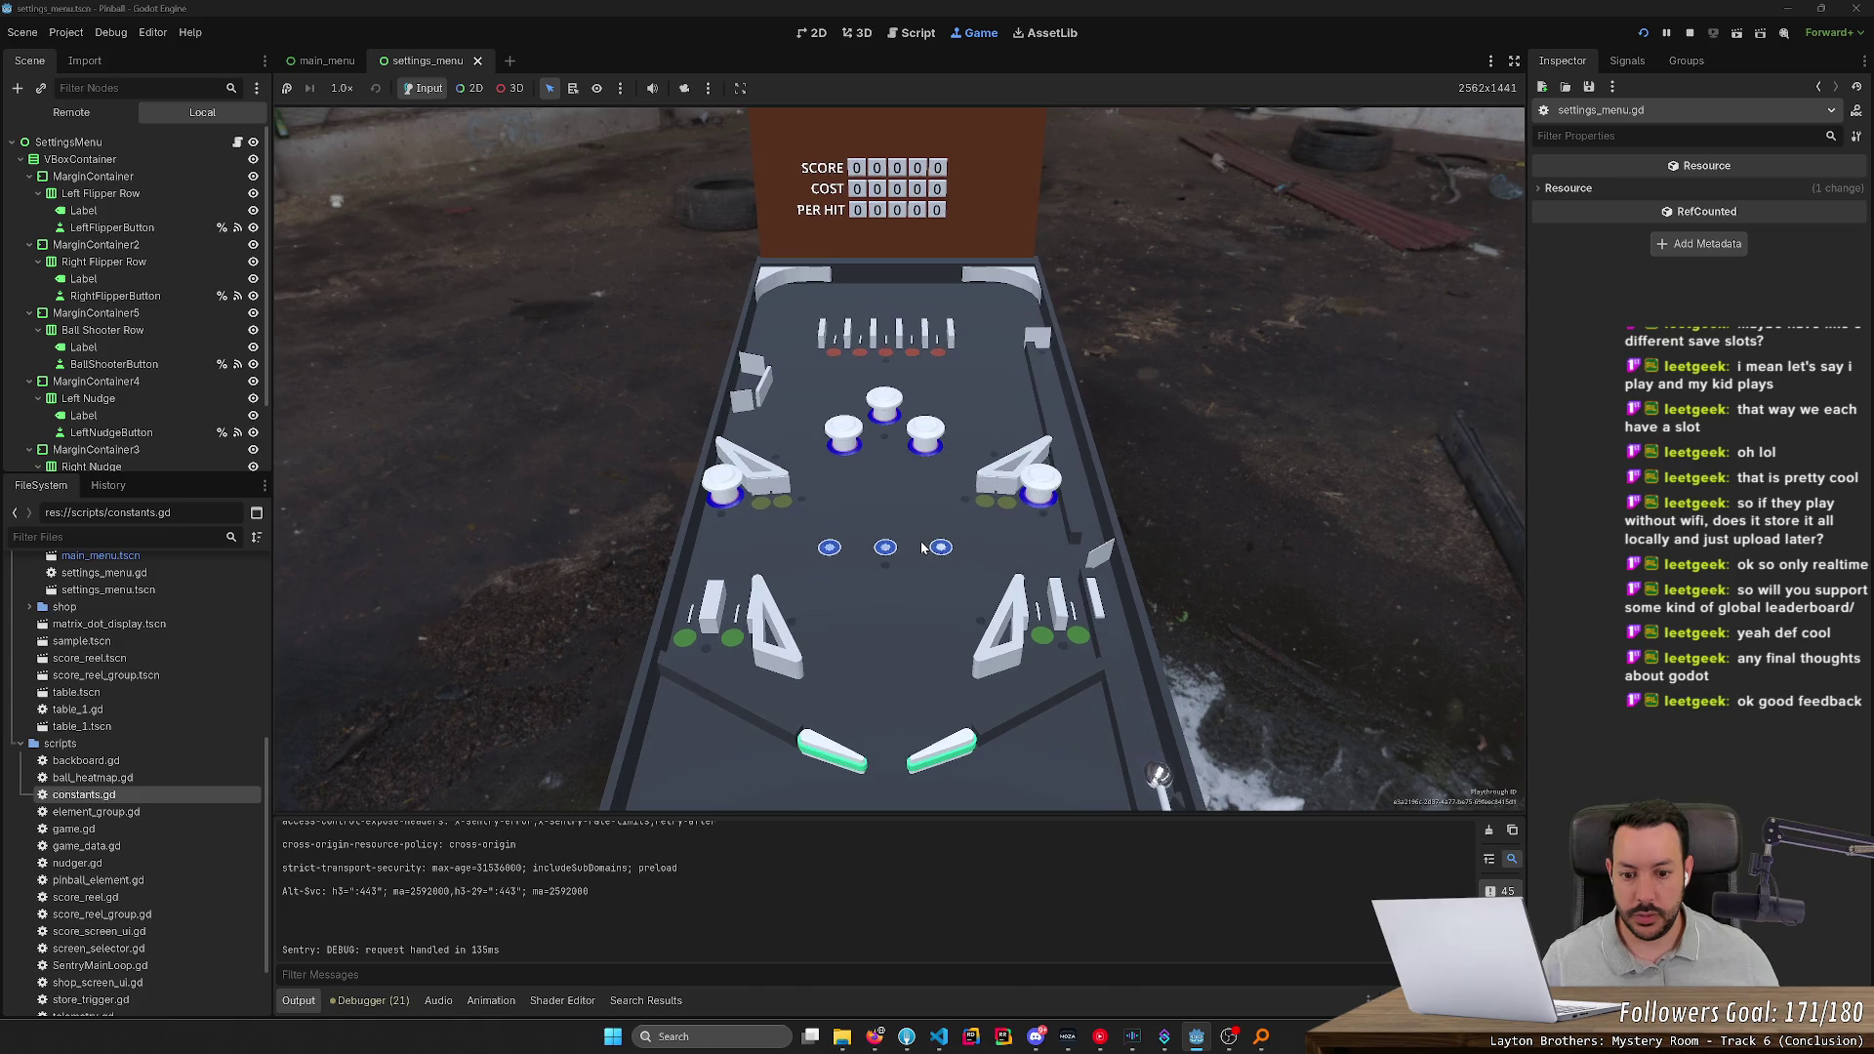
{"action": "key", "text": "1"}
{"action": "left_click", "coordinate": [1691, 33]}
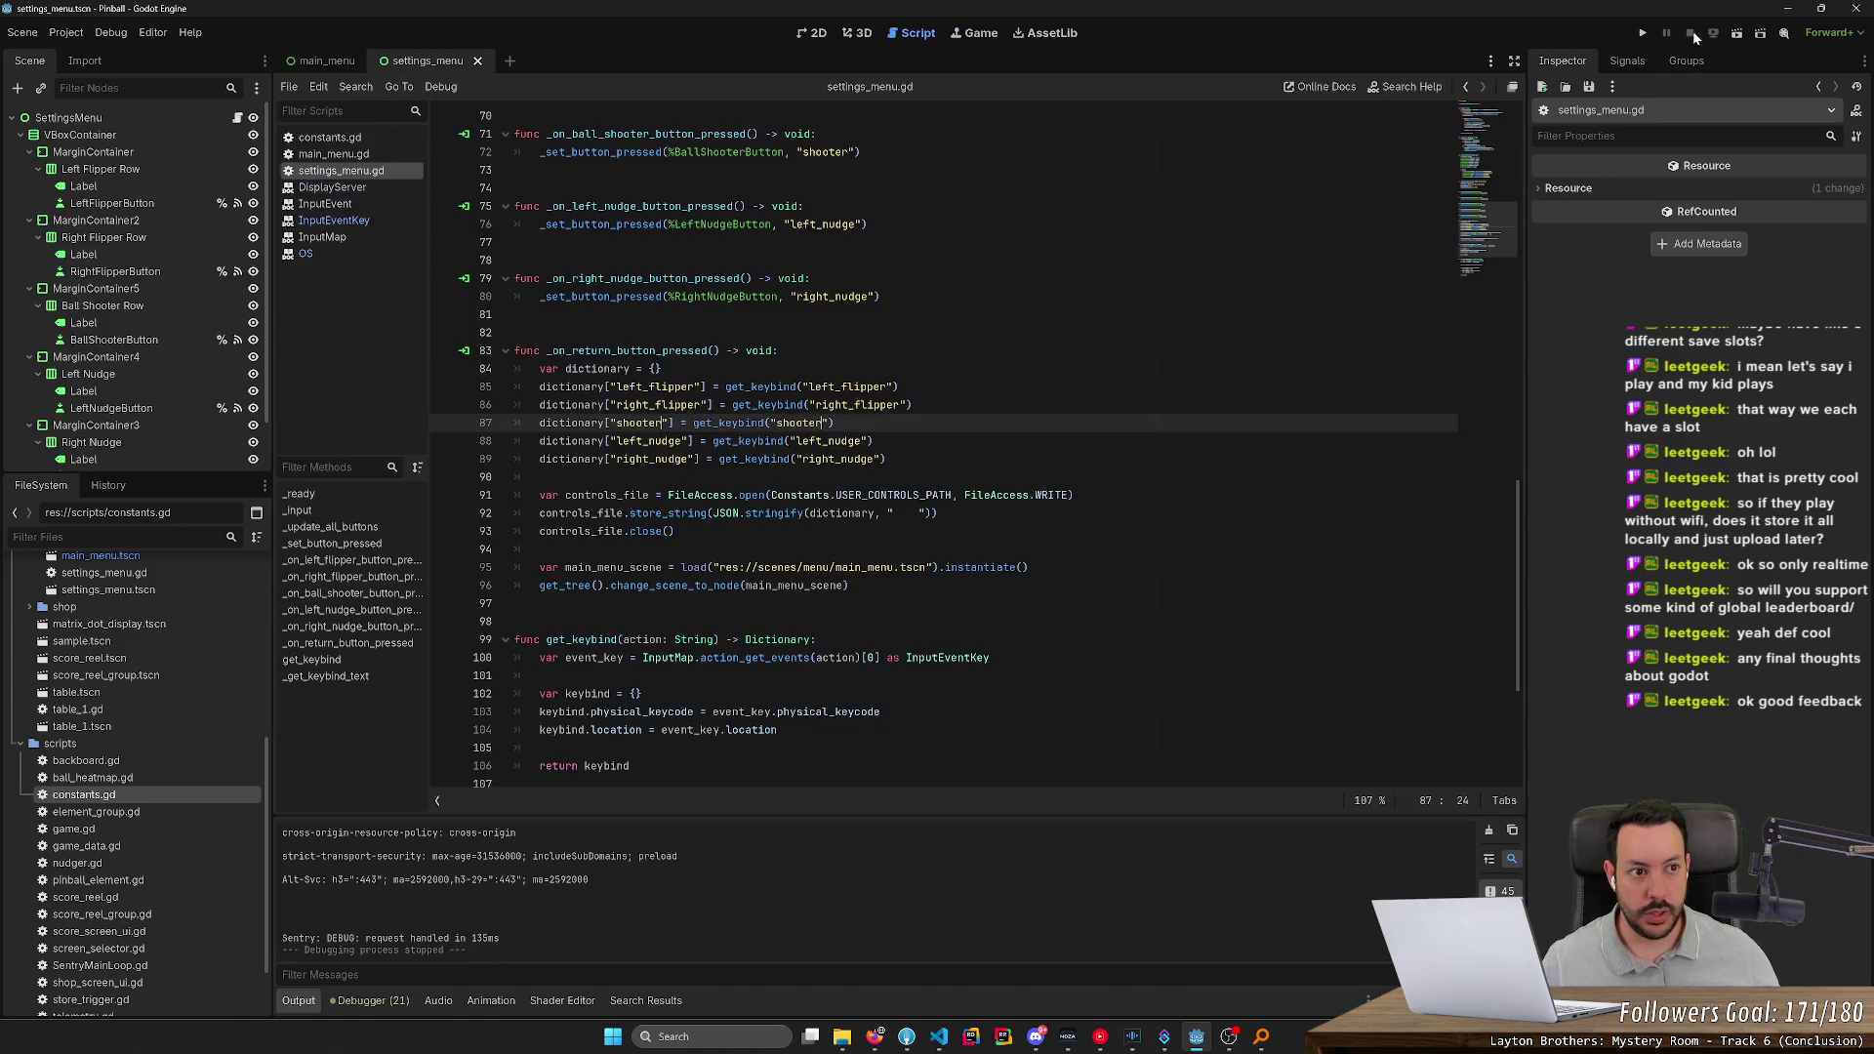
Relaunch the game, confirm keybinds 1–5 in Settings, play the table, then stop with F8
{"action": "left_click", "coordinate": [1643, 33]}
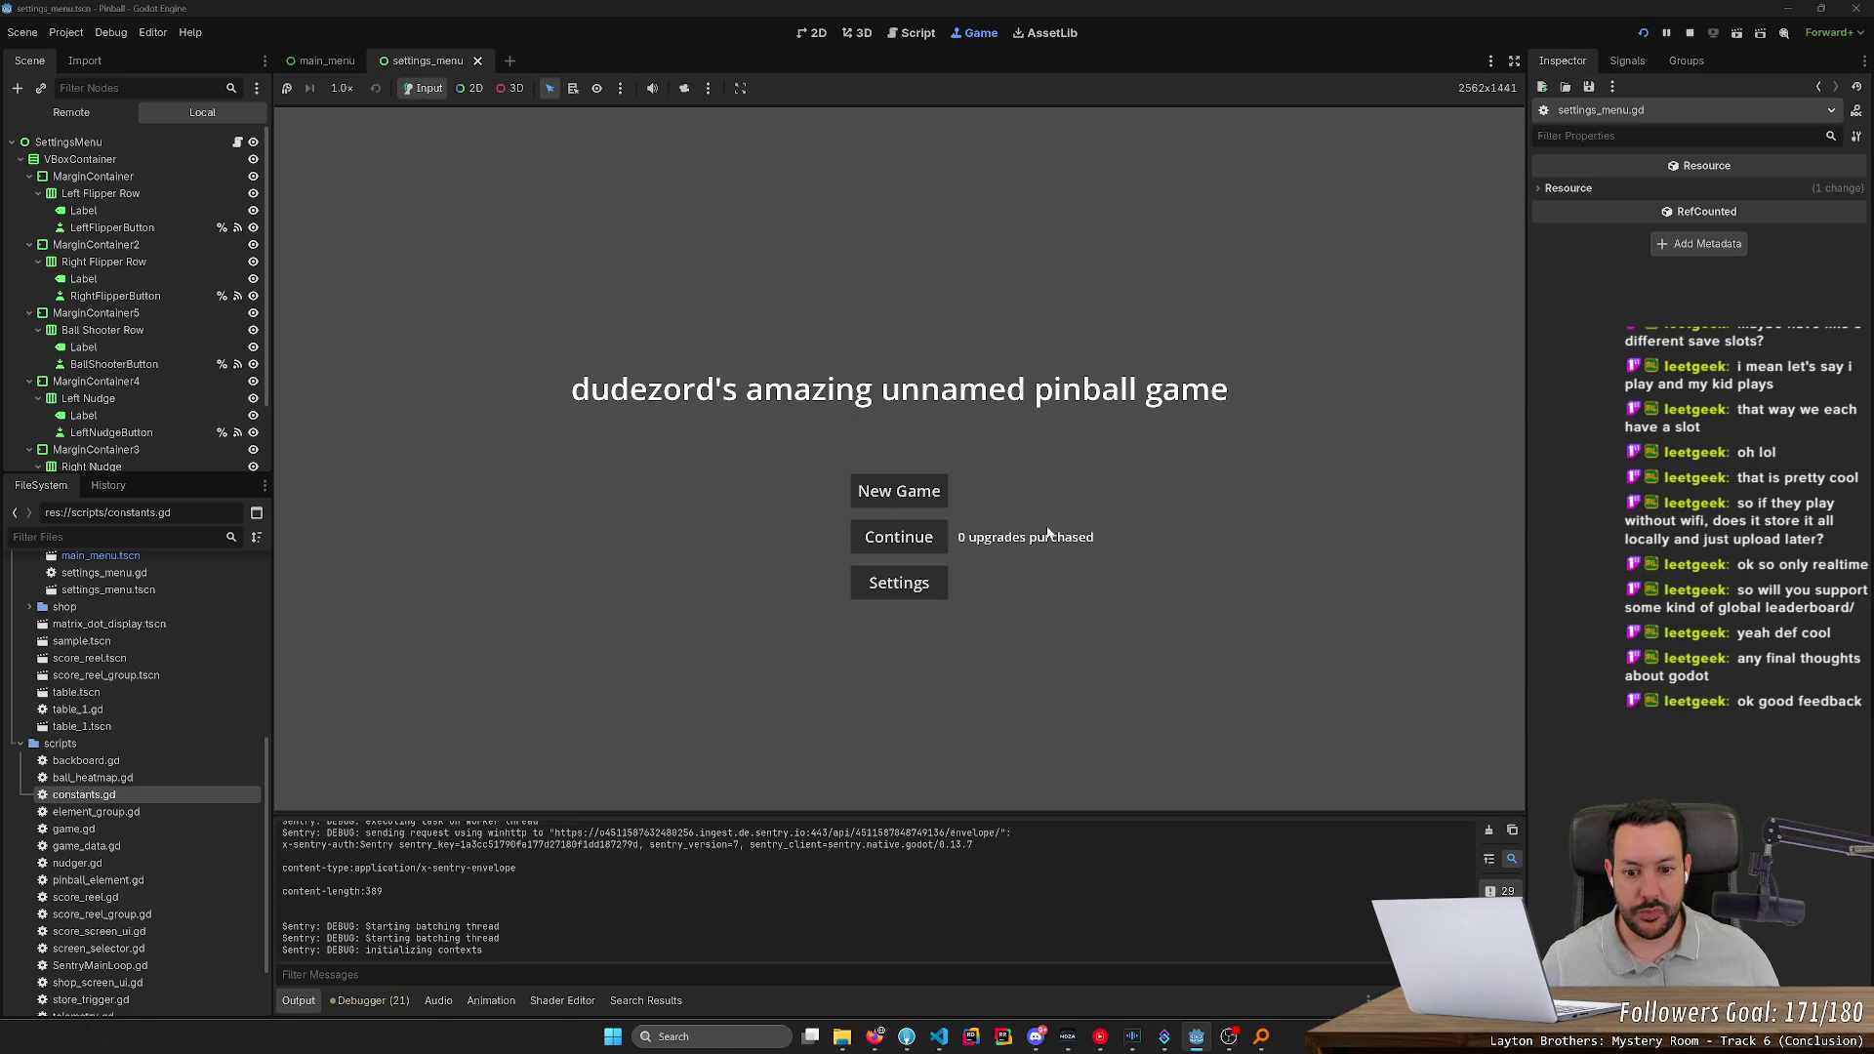
{"action": "left_click", "coordinate": [916, 593]}
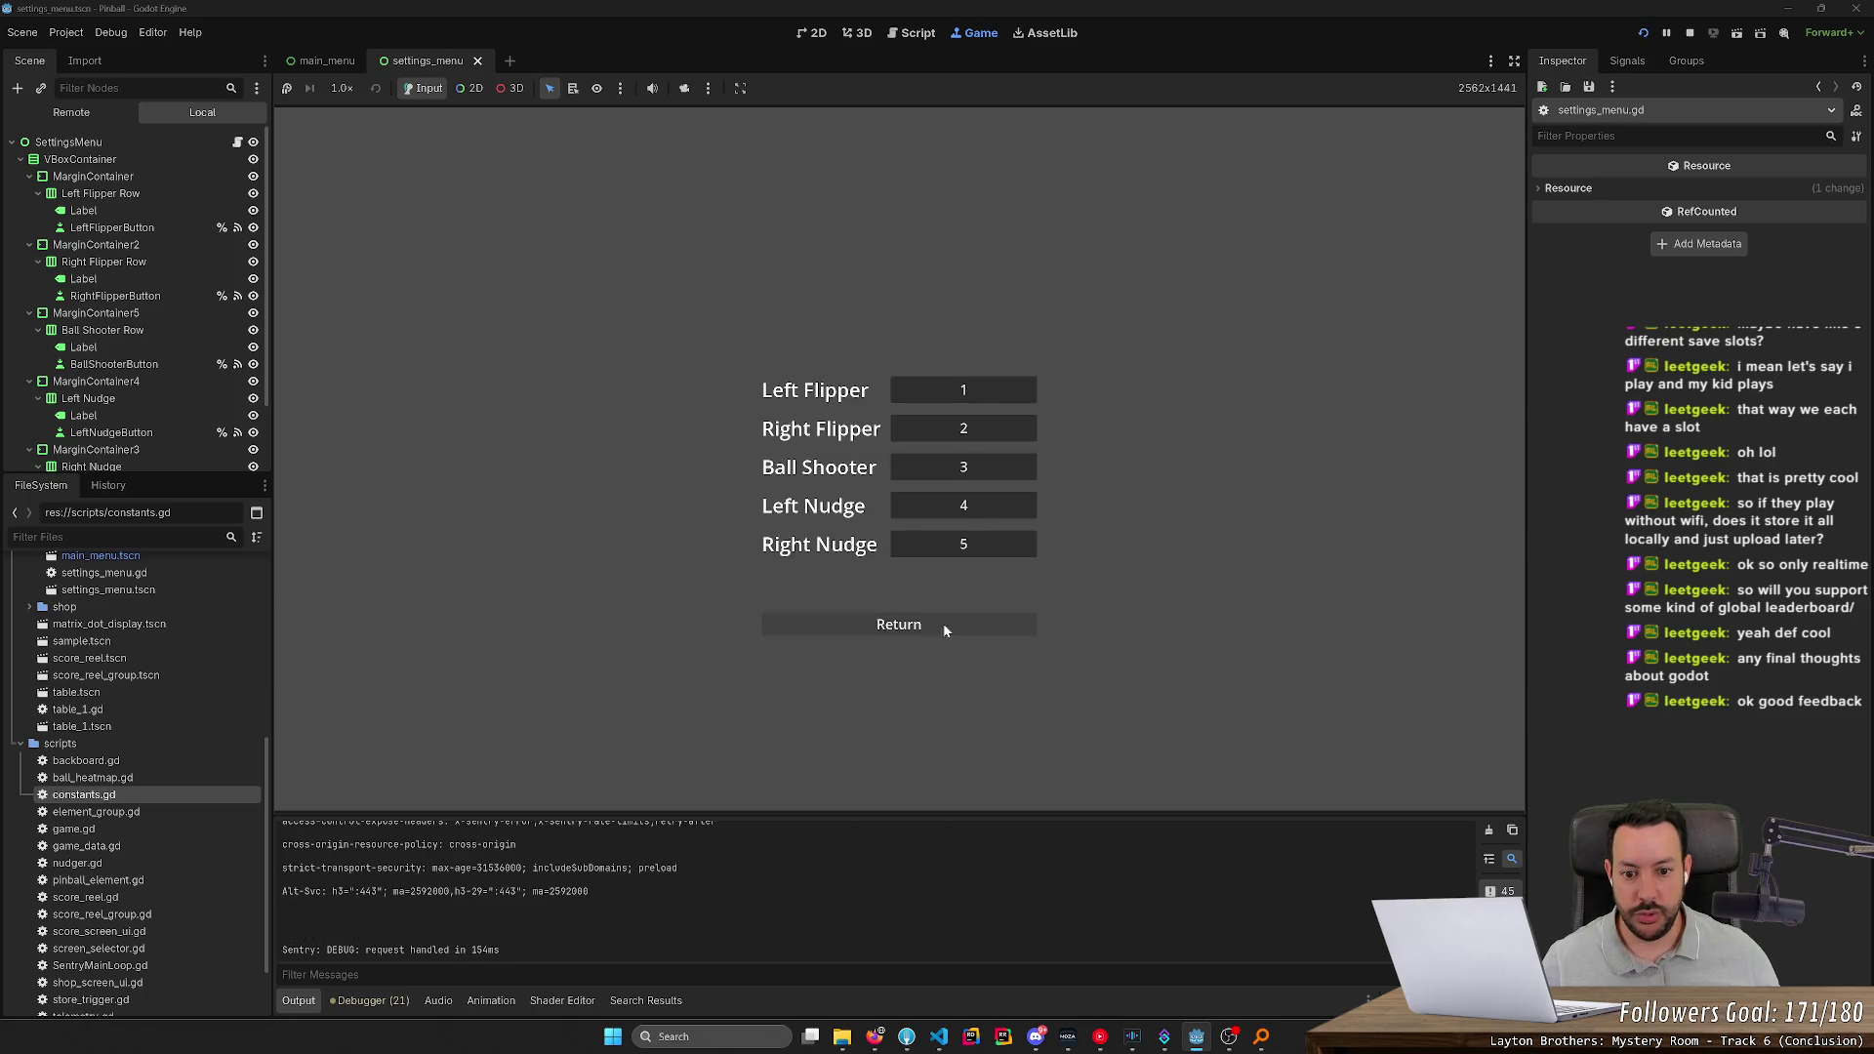
{"action": "left_click", "coordinate": [920, 628]}
{"action": "left_click", "coordinate": [1643, 33]}
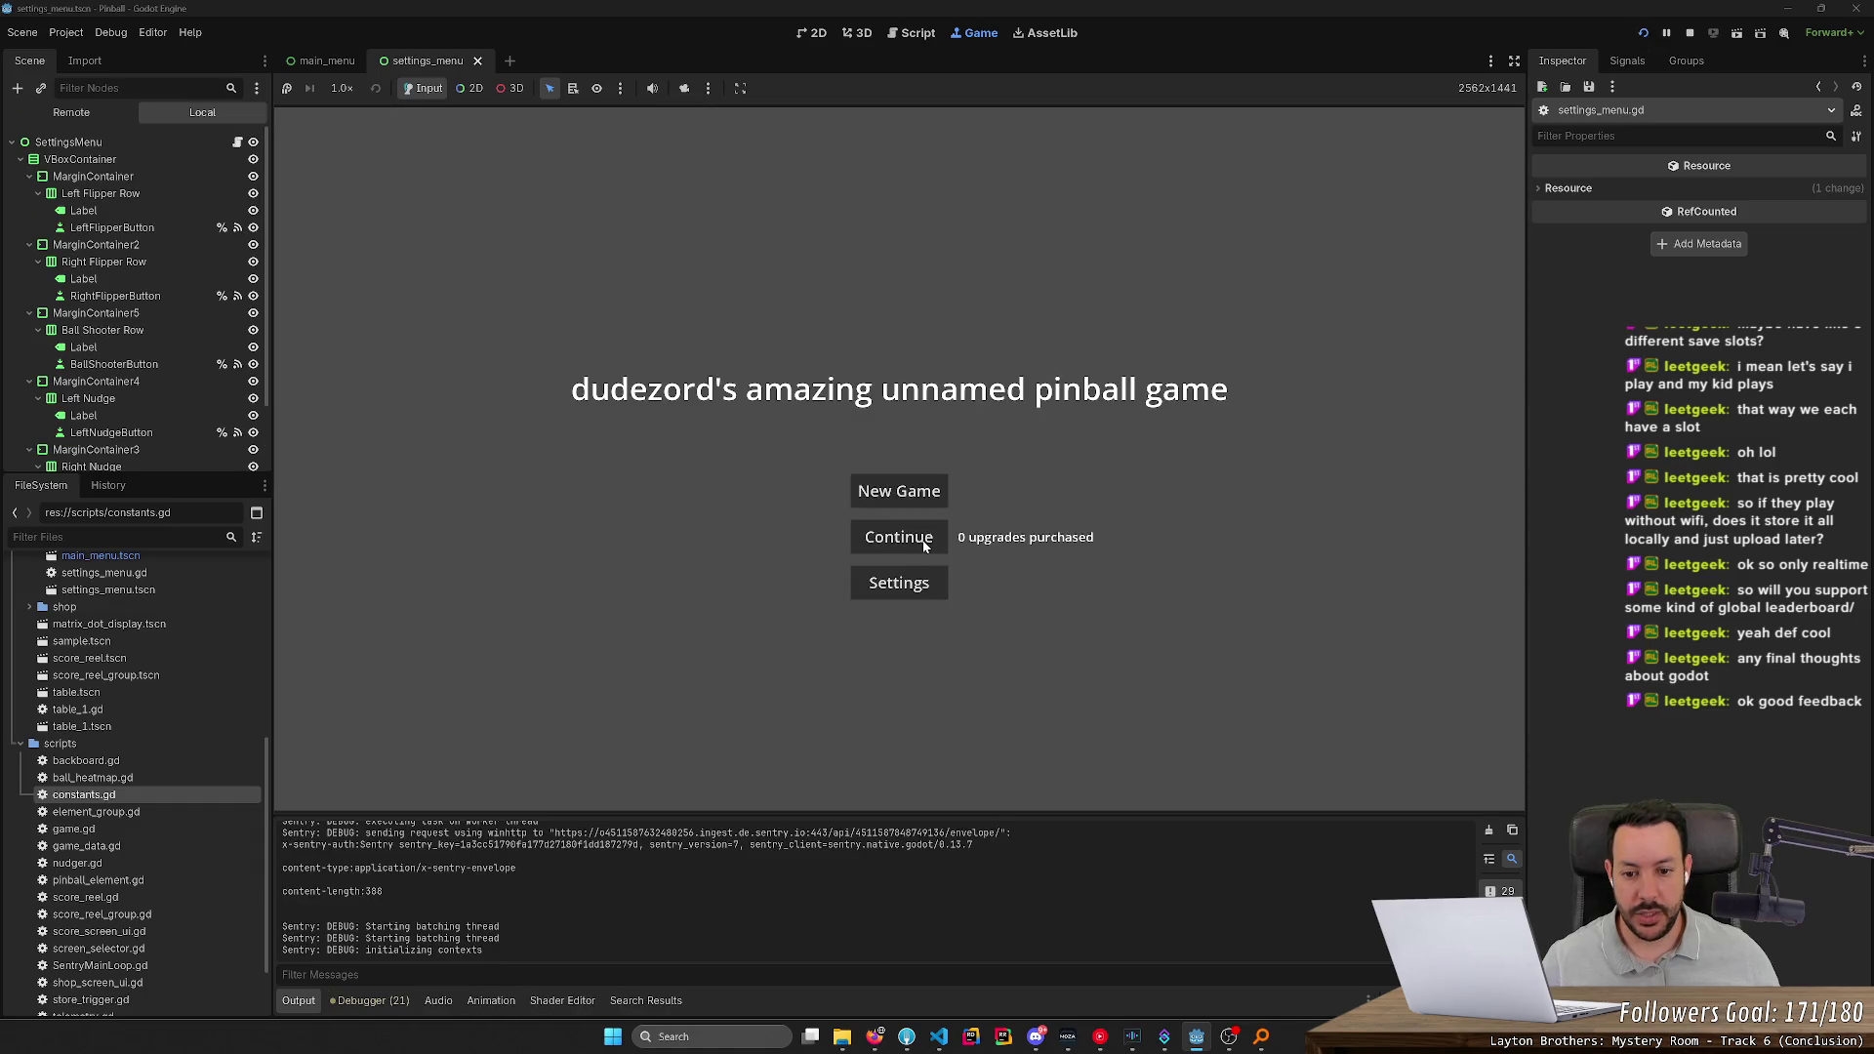
{"action": "left_click", "coordinate": [923, 545]}
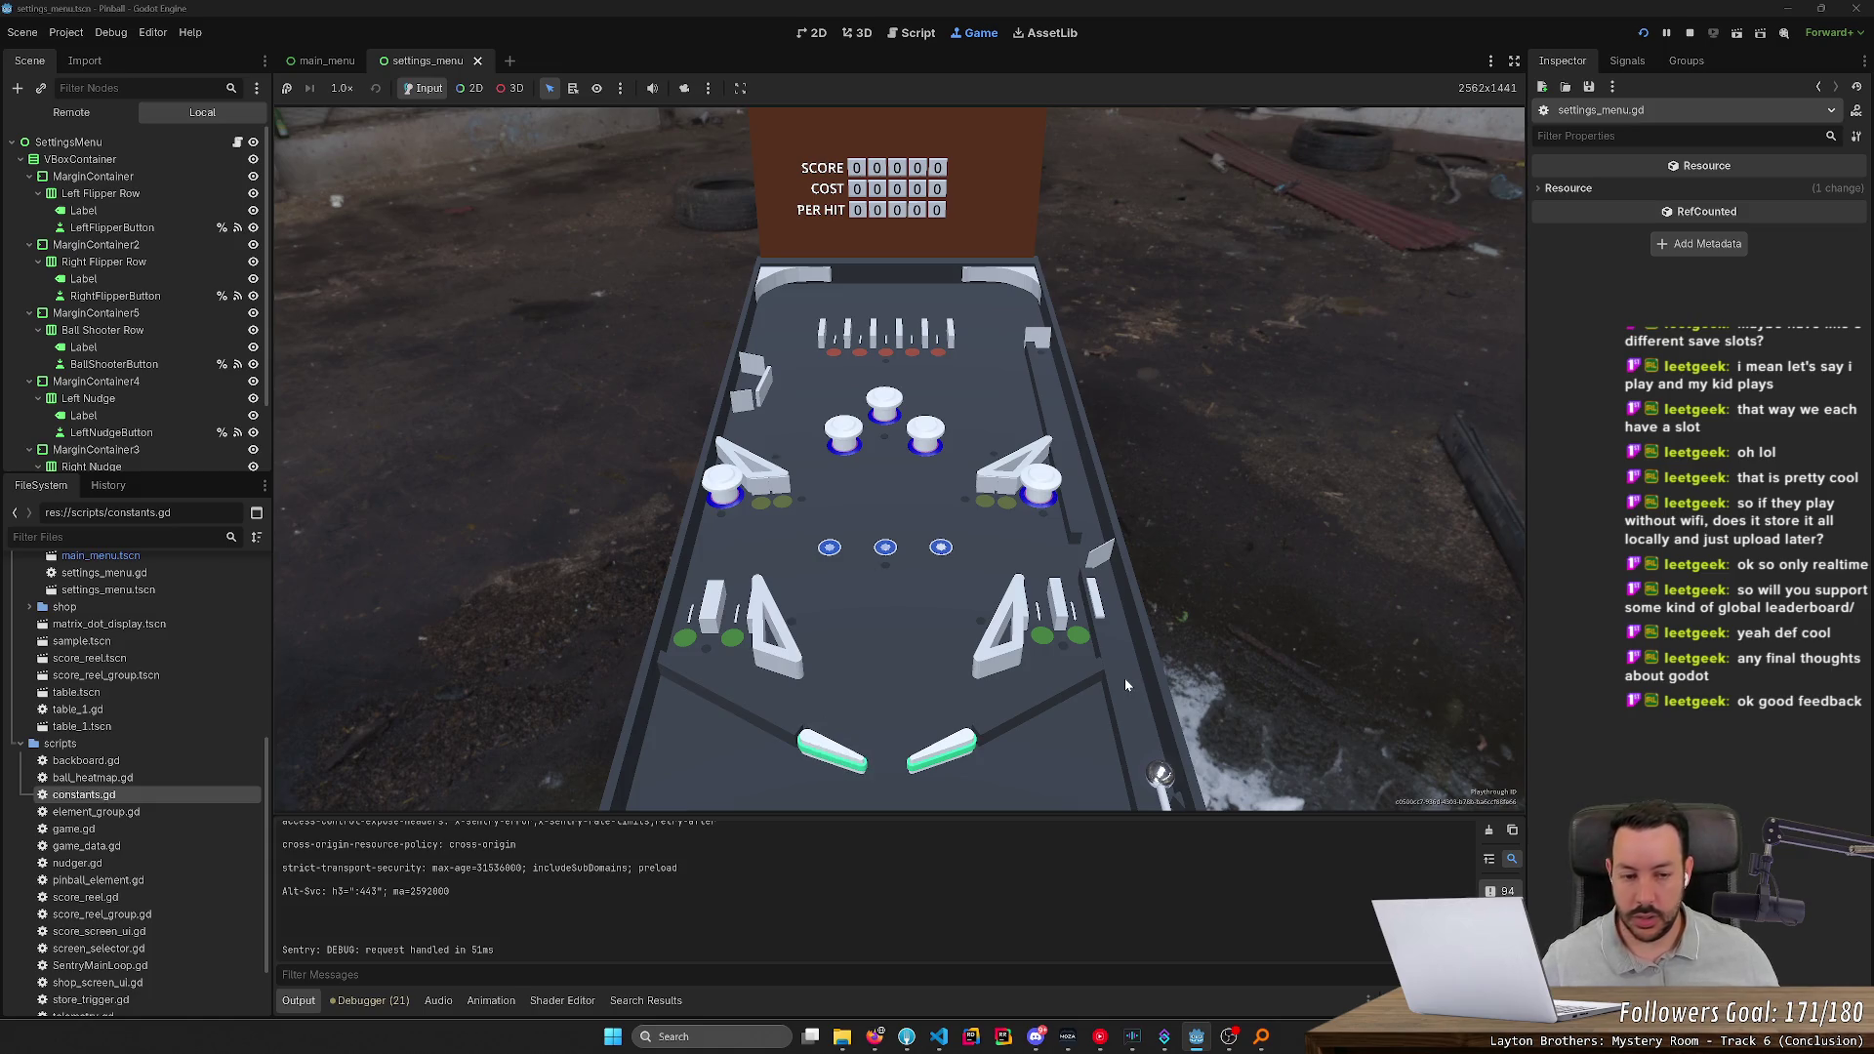
{"action": "key", "text": "F8"}
Select lines 7–21 of _ready in settings_menu.gd, the controls-file loading code
{"action": "scroll", "coordinate": [944, 449], "scroll_direction": "up", "scroll_amount": 10}
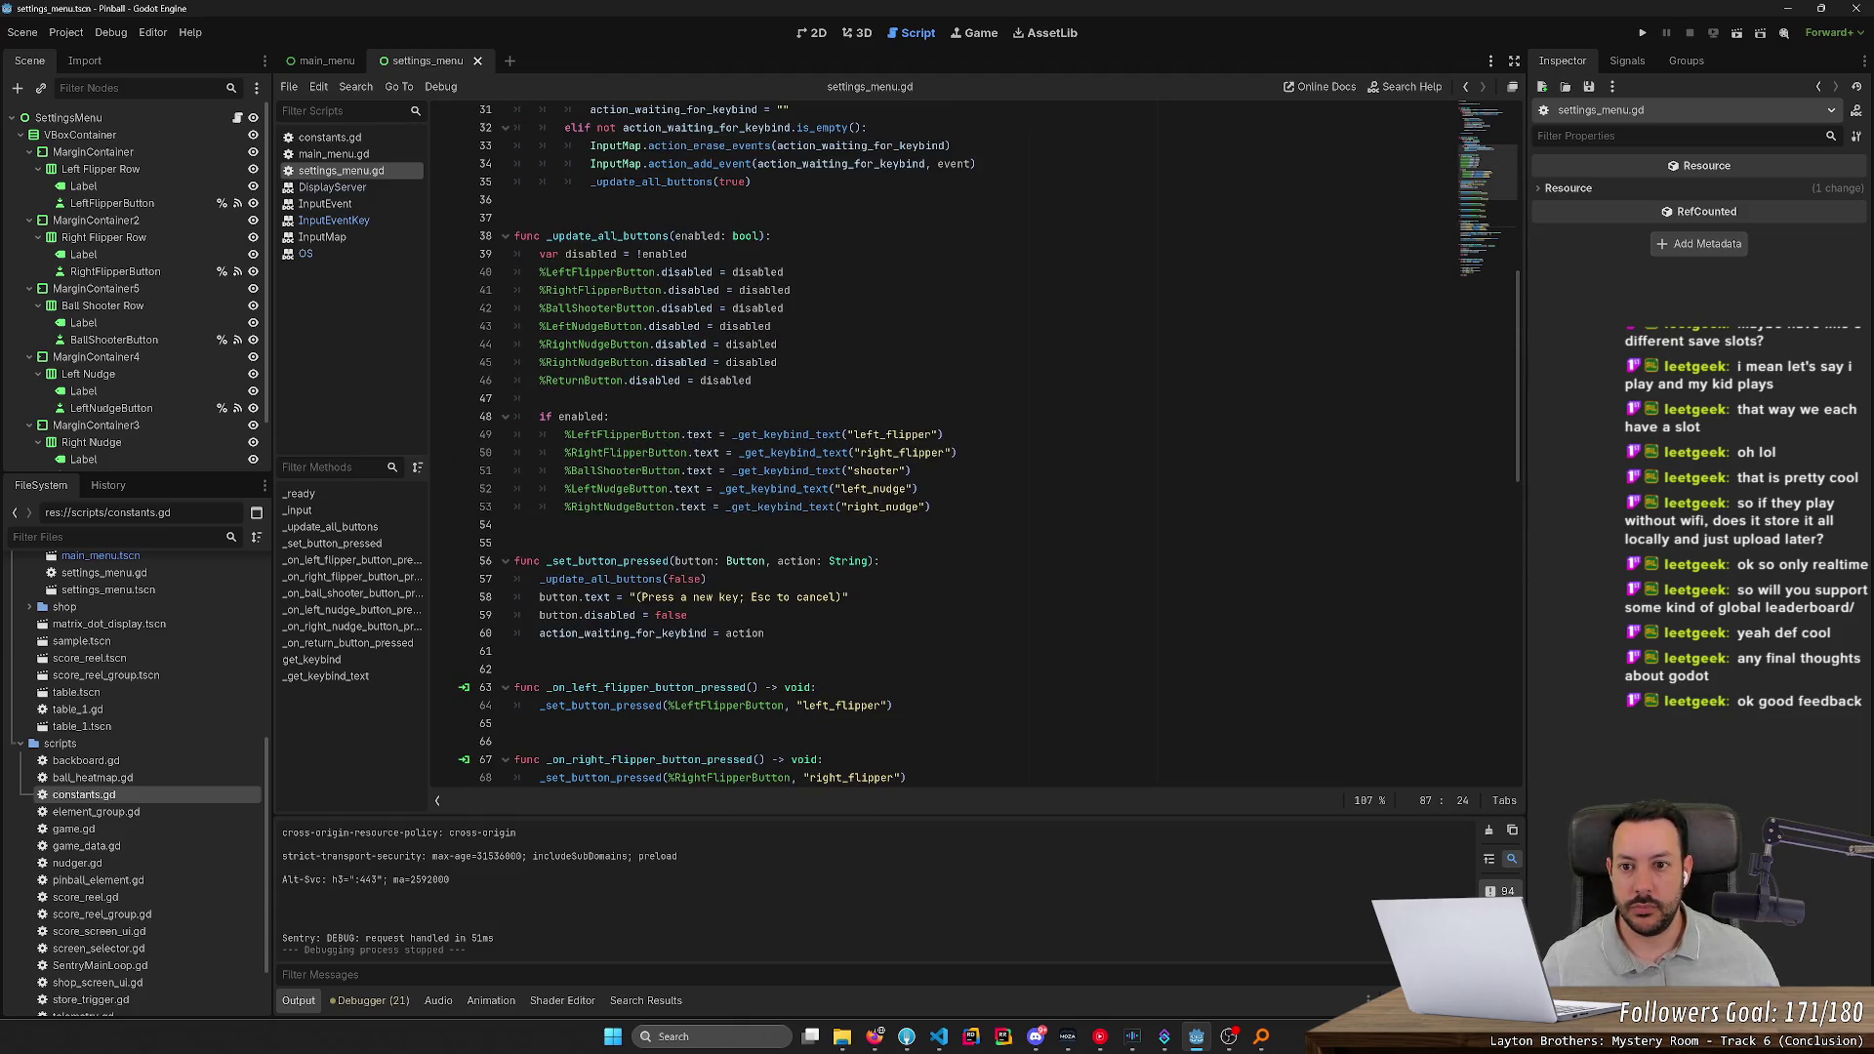
{"action": "scroll", "coordinate": [976, 445], "scroll_direction": "up", "scroll_amount": 8}
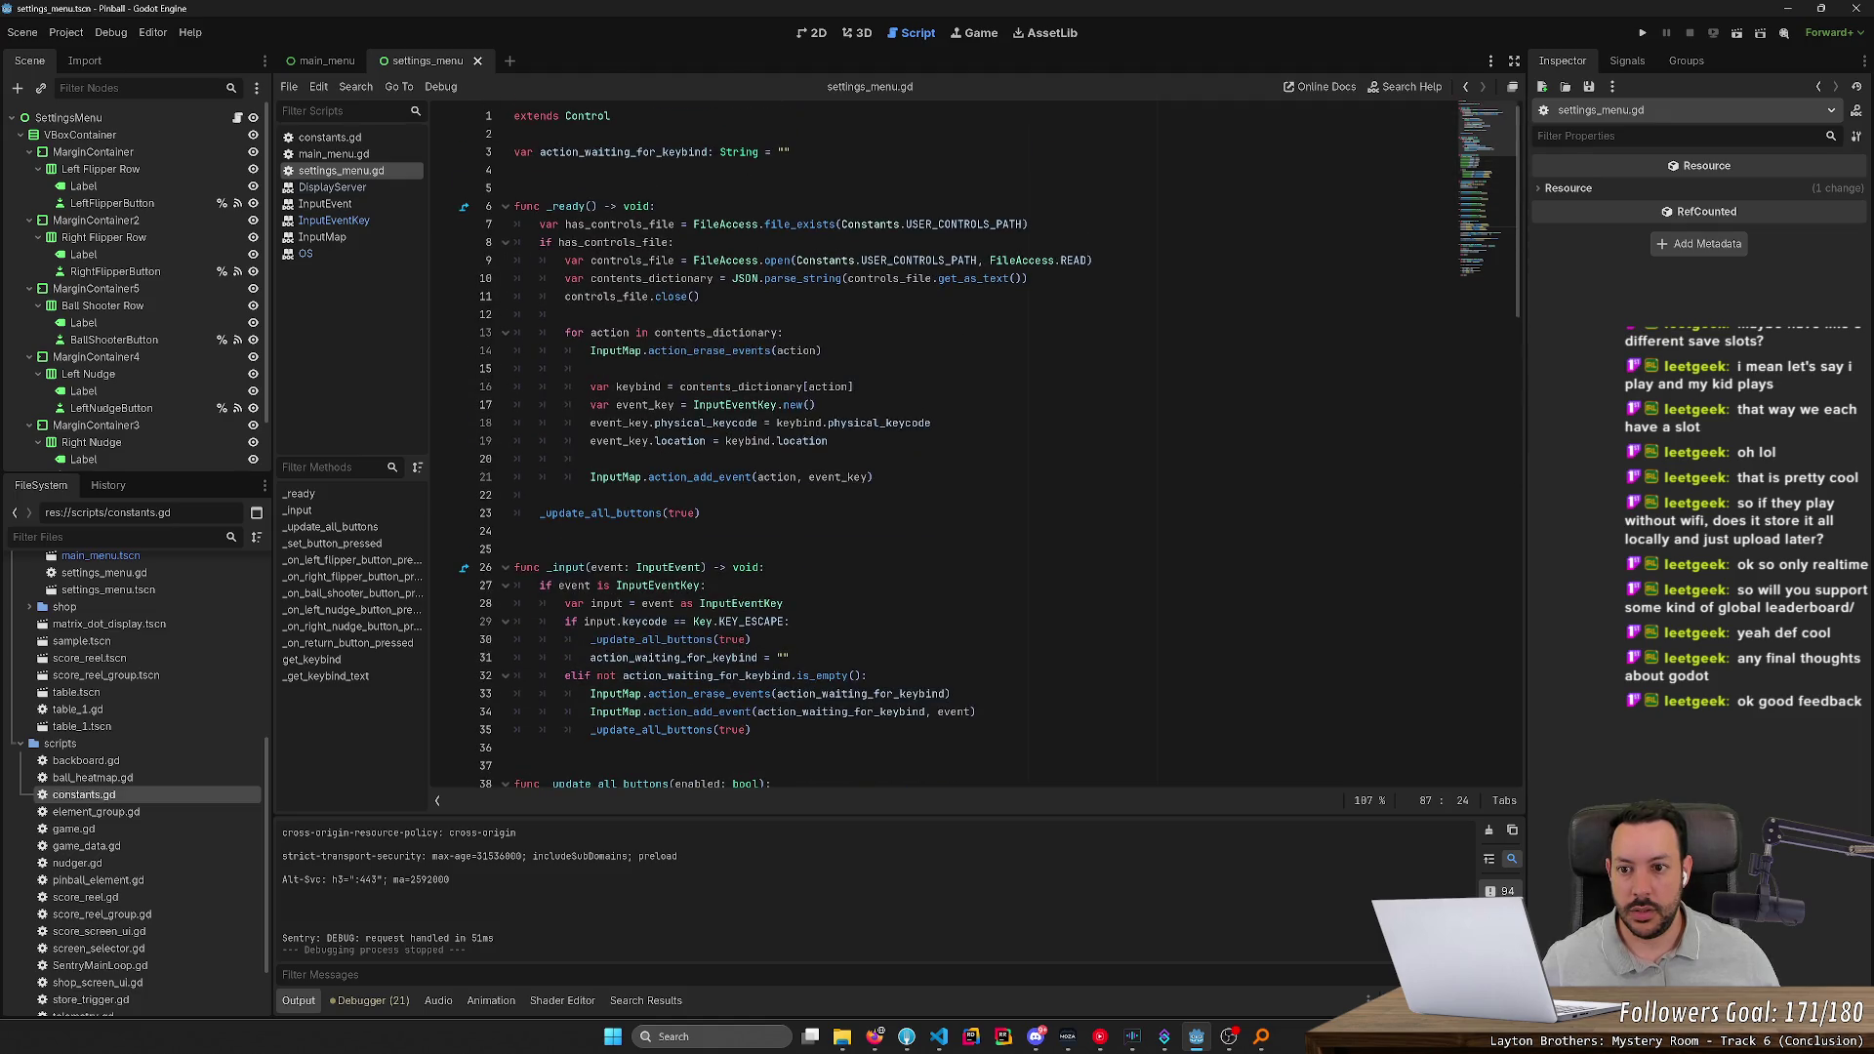
{"action": "mouse_move", "coordinate": [540, 224]}
{"action": "left_mouse_down"}
{"action": "mouse_move", "coordinate": [859, 493]}
{"action": "mouse_move", "coordinate": [874, 476]}
{"action": "left_mouse_up"}
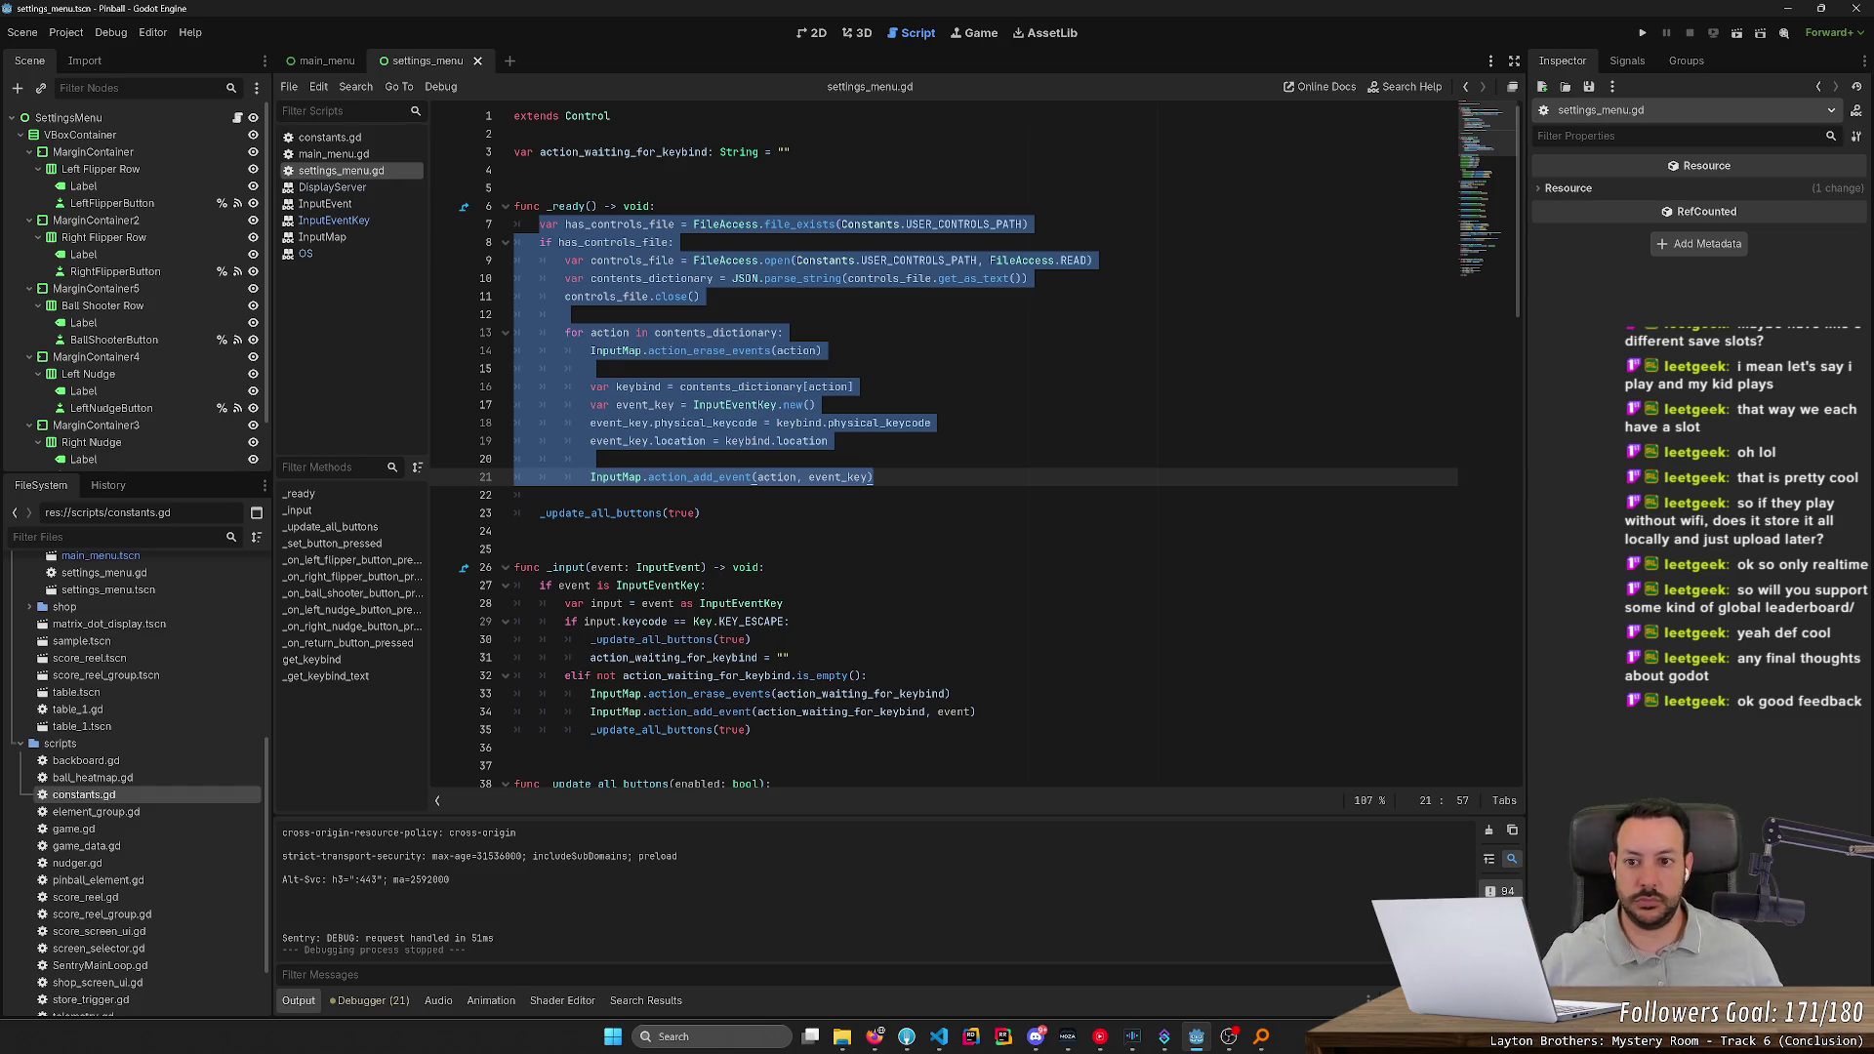
Cut the loading block from settings_menu.gd's _ready, remove blank lines, and save
{"action": "key", "text": "BackSpace"}
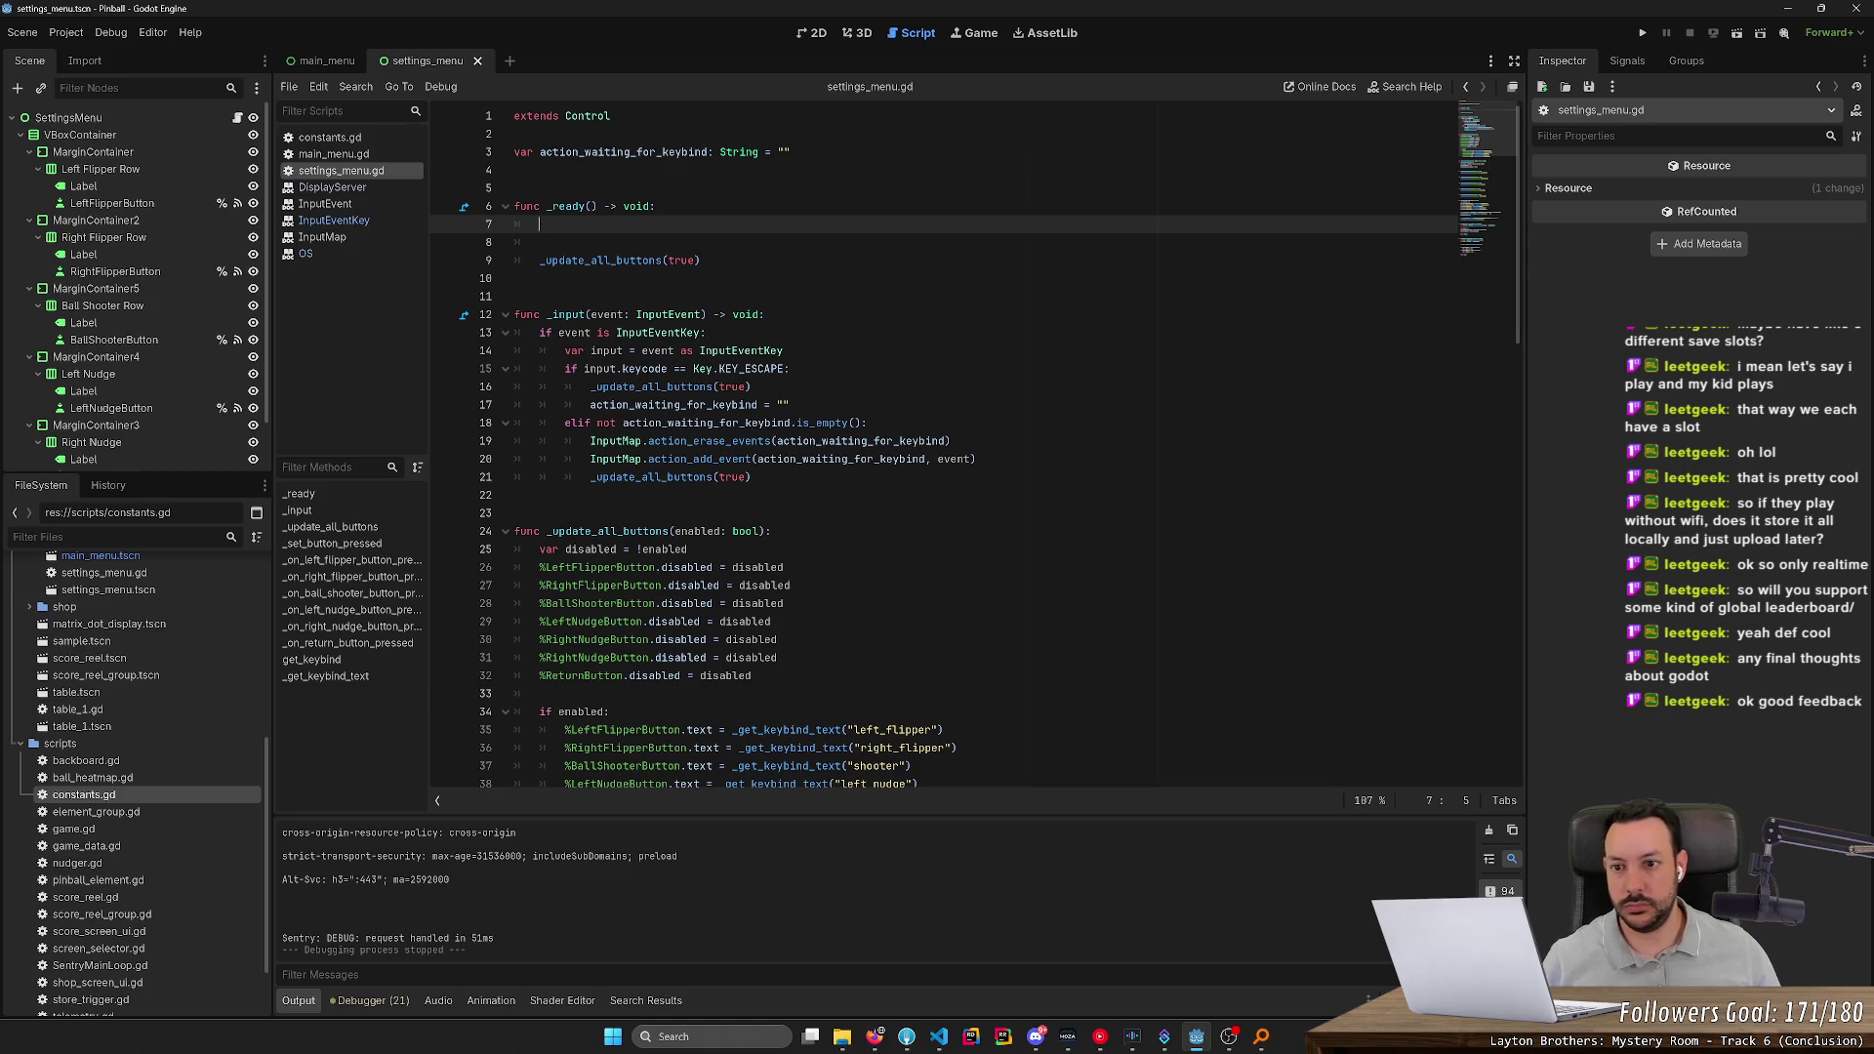
{"action": "key", "text": "Delete"}
{"action": "key", "text": "Delete"}
{"action": "key", "text": "Delete"}
{"action": "key", "text": "ctrl+s"}
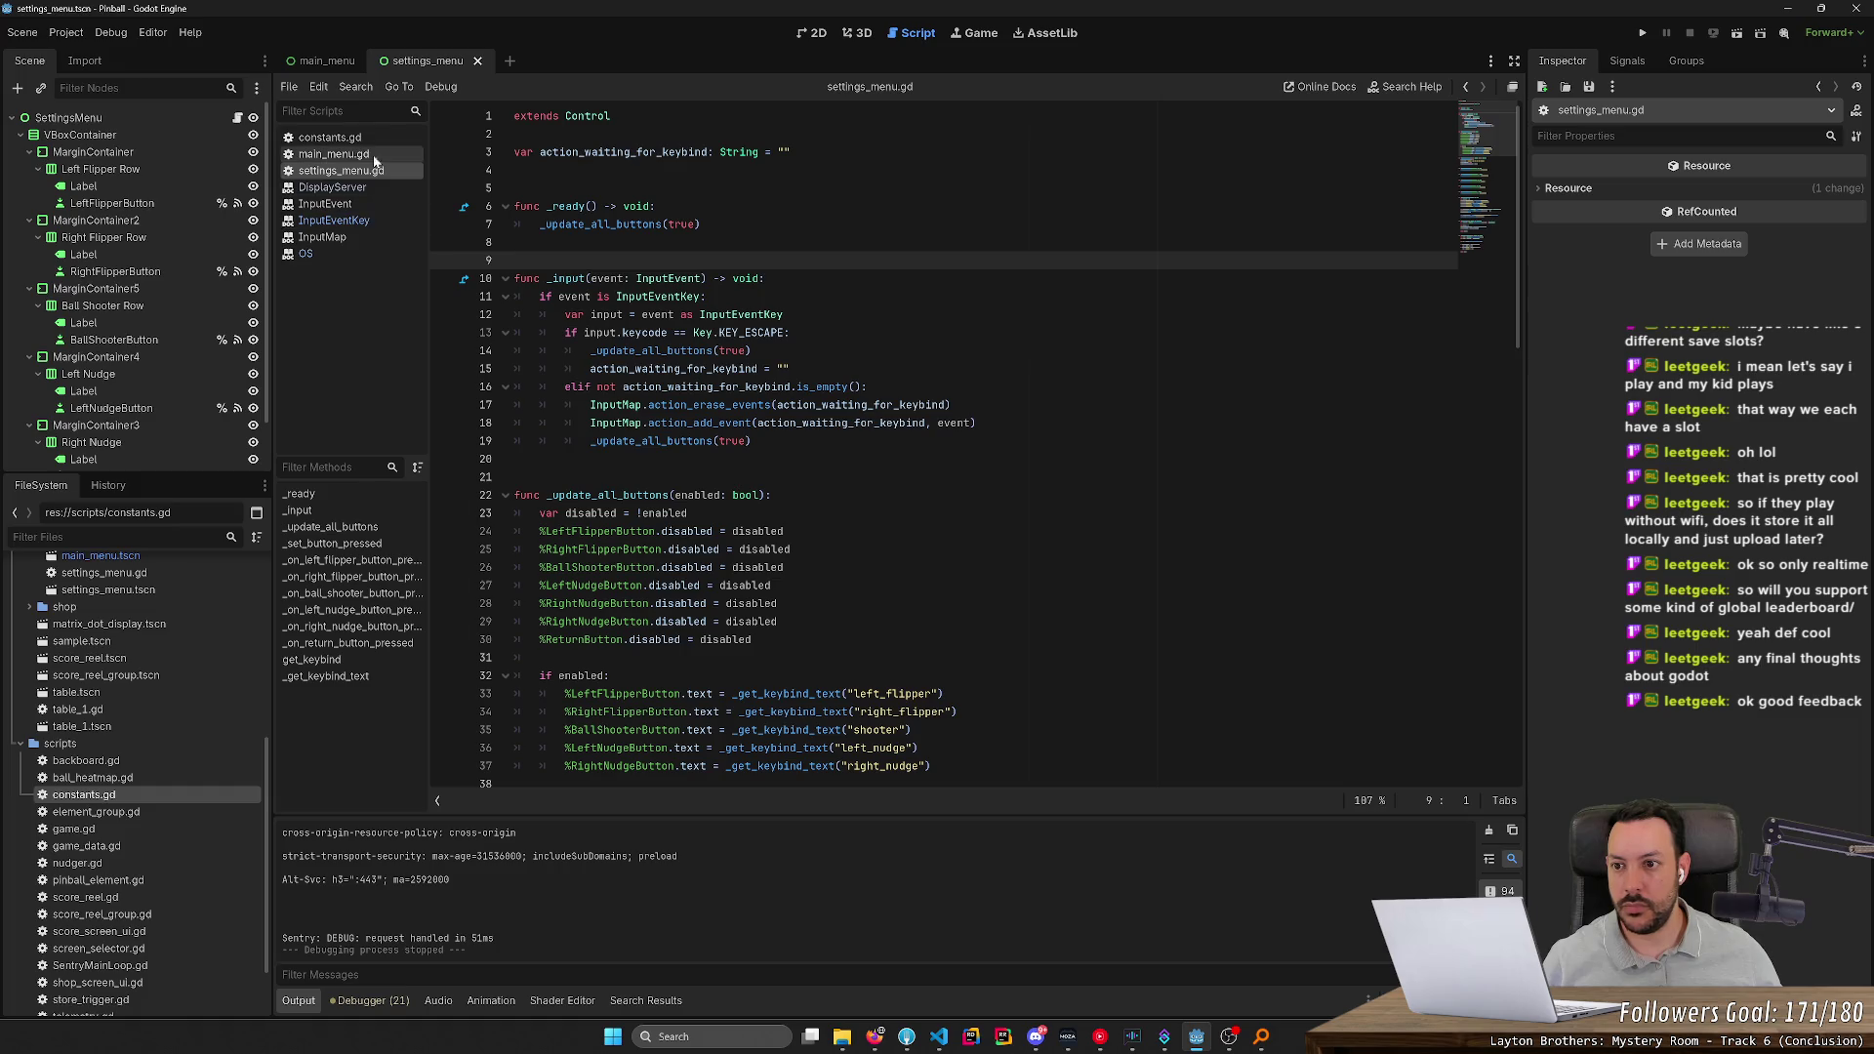
Bring up constants.gd and clear the stray pasted line there
{"action": "left_click", "coordinate": [374, 154]}
{"action": "mouse_move", "coordinate": [718, 335]}
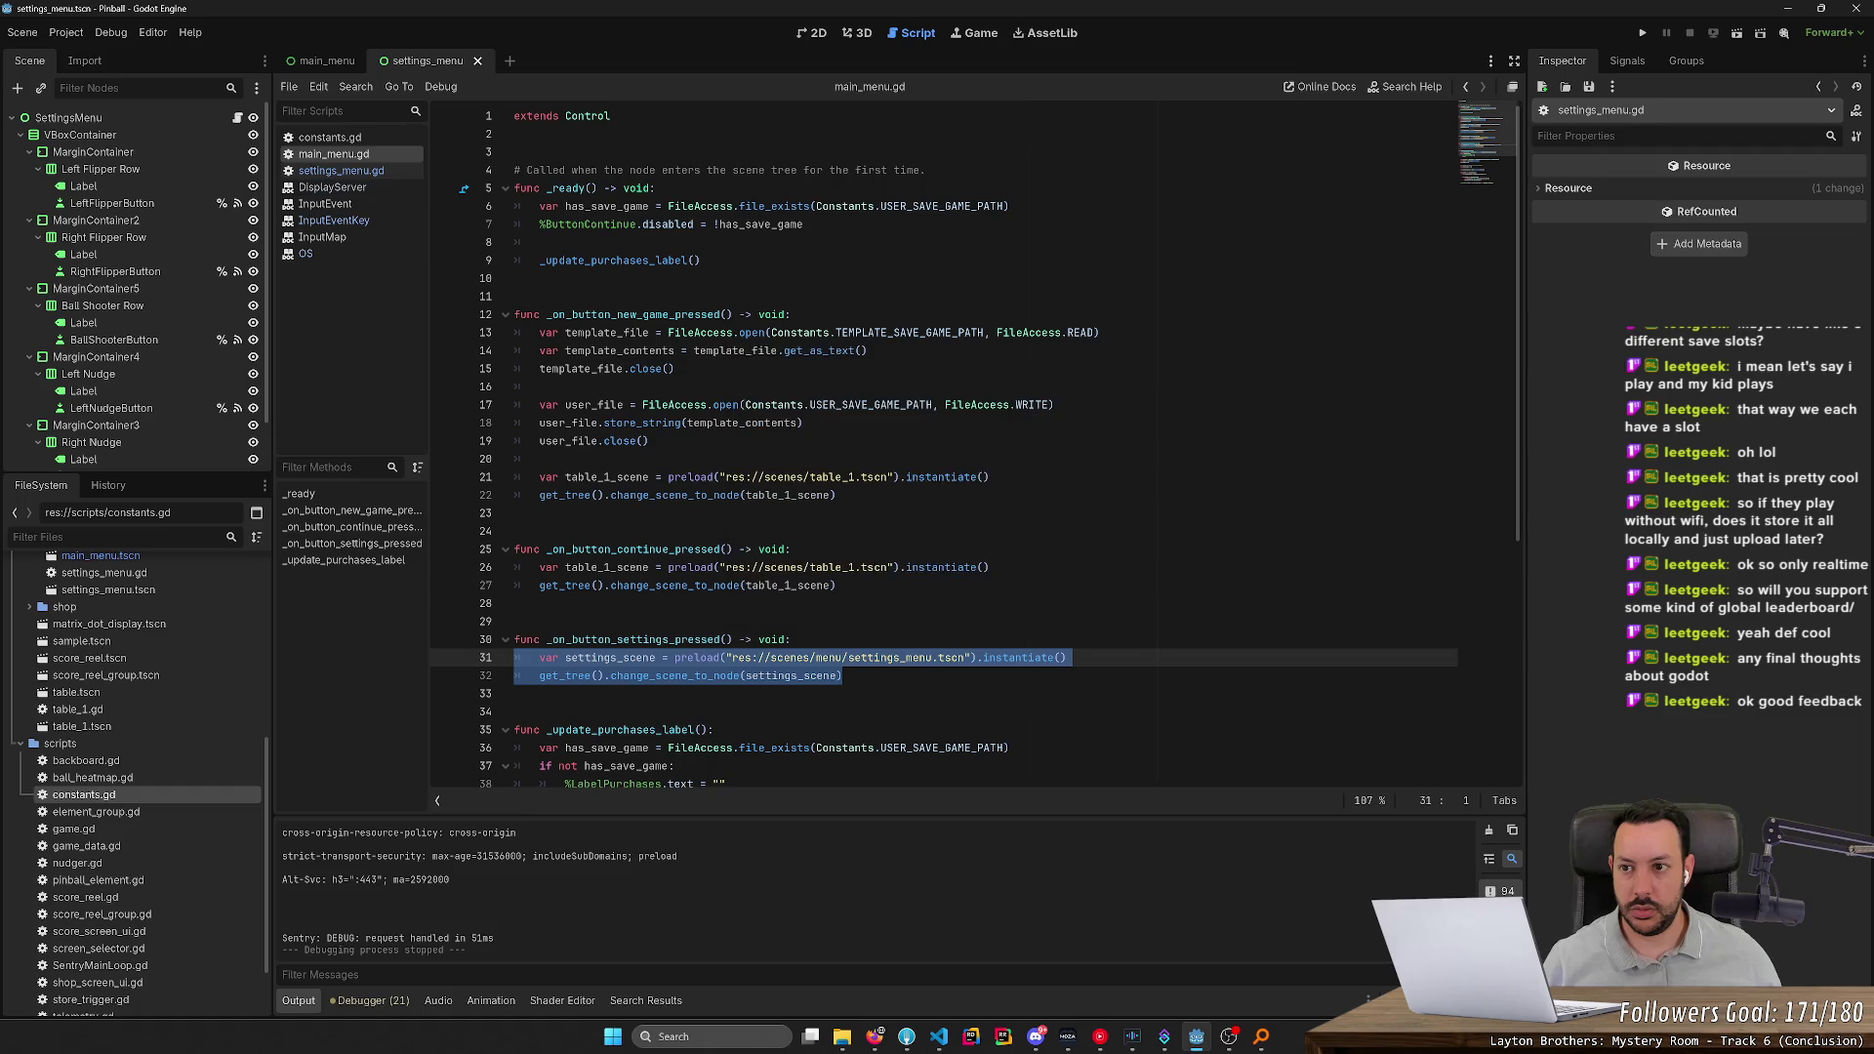
{"action": "left_click", "coordinate": [357, 141]}
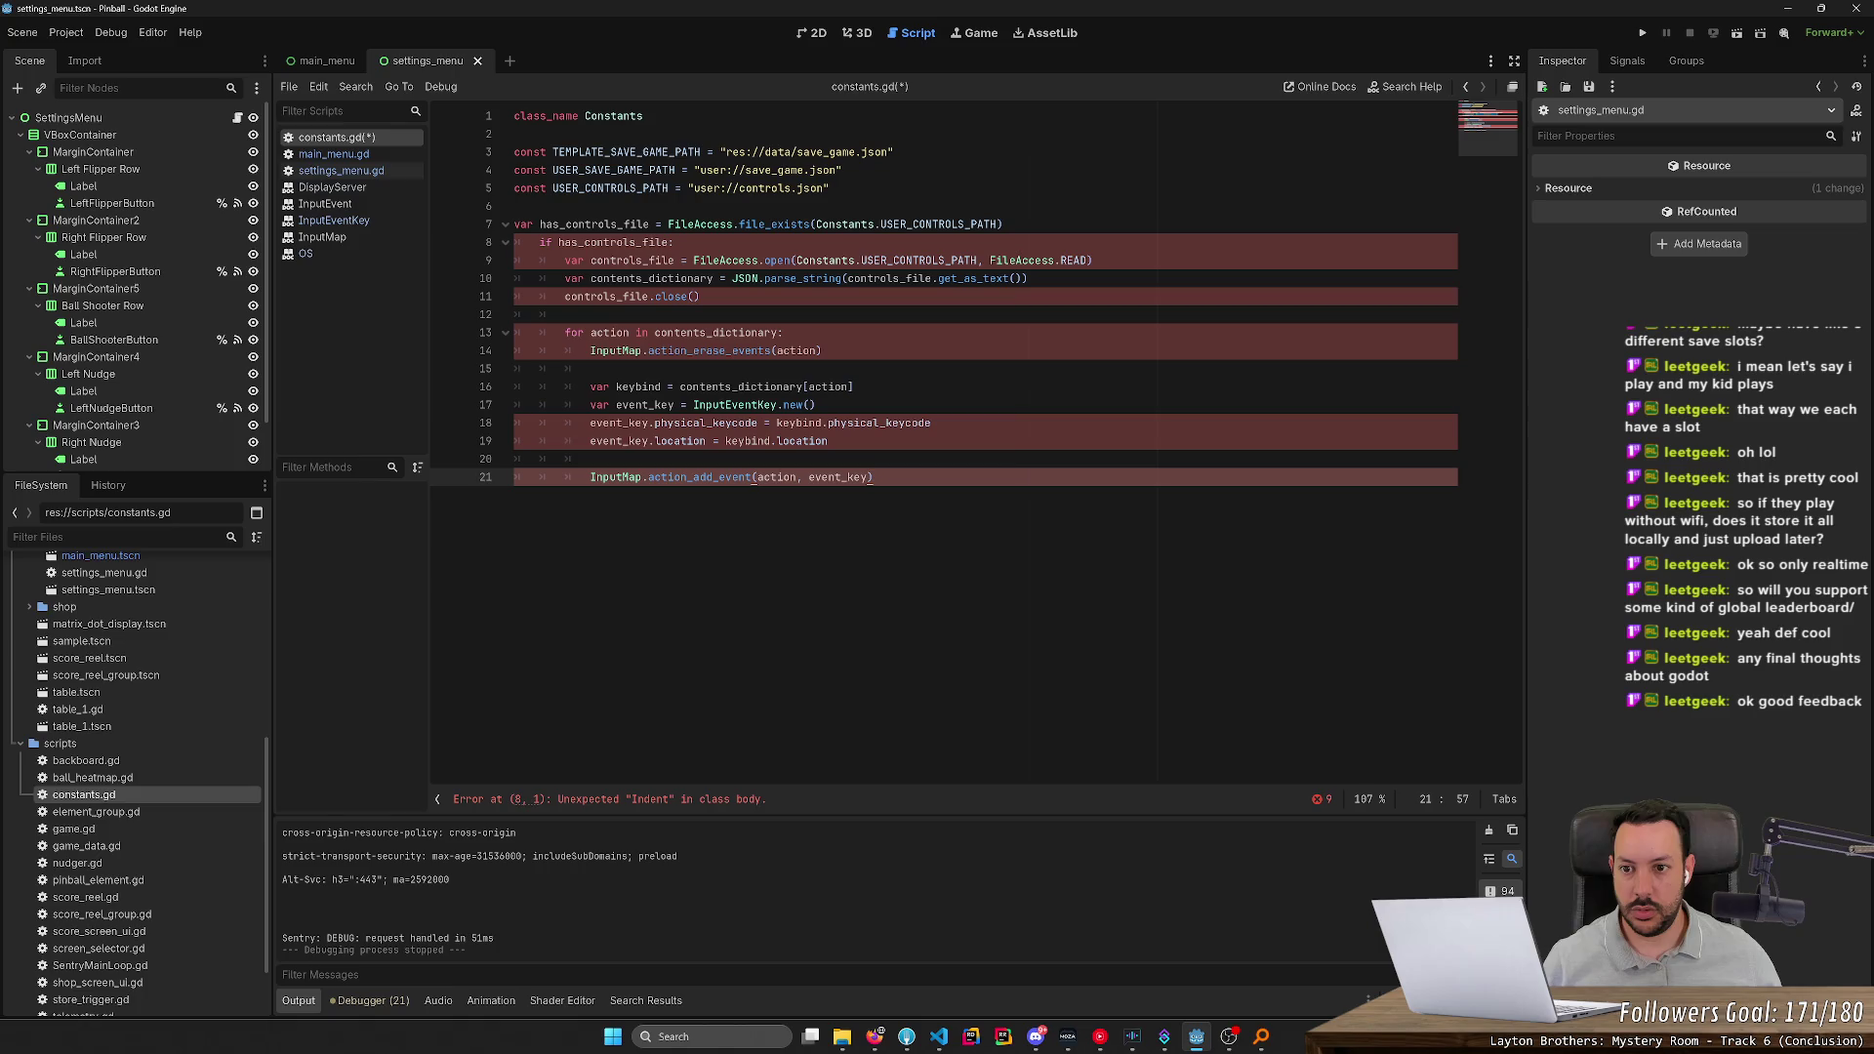
{"action": "key", "text": "ctrl+z"}
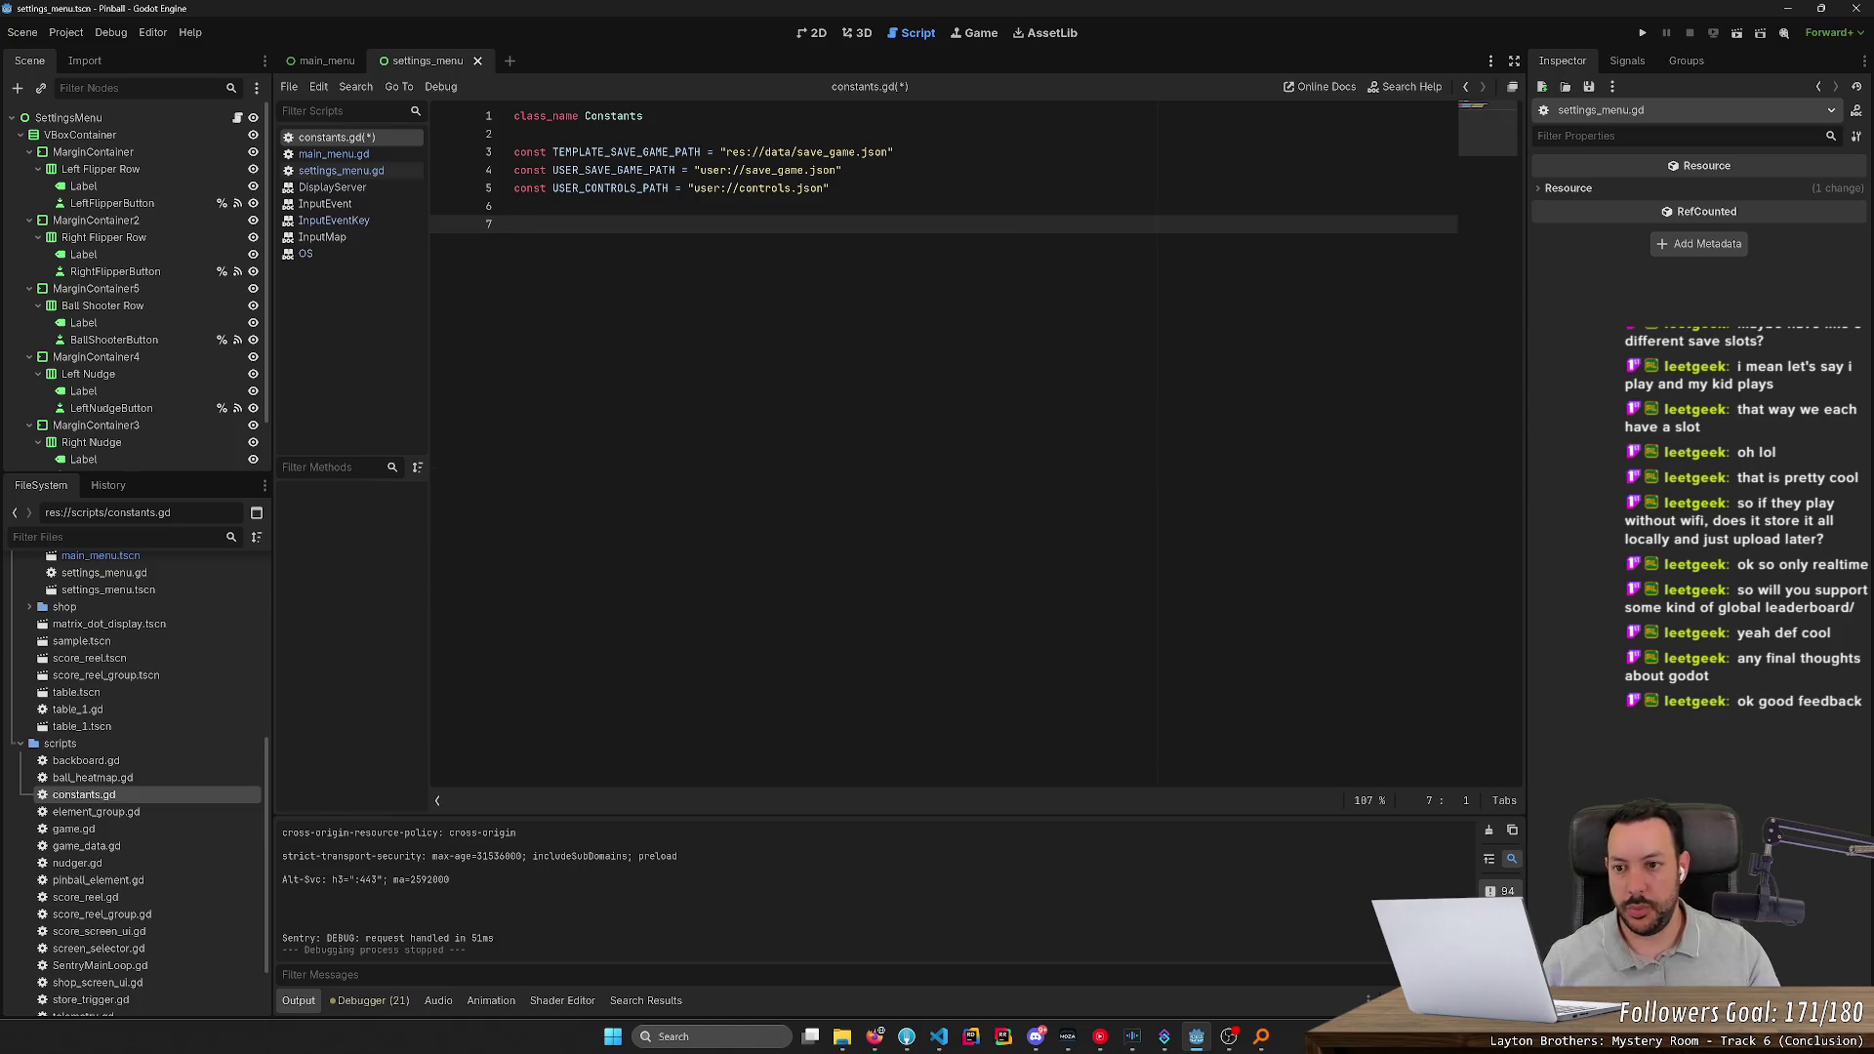
Write func load_keybinds(): in constants.gd with the pasted loading code as its body, and save
{"action": "type", "text": "func "}
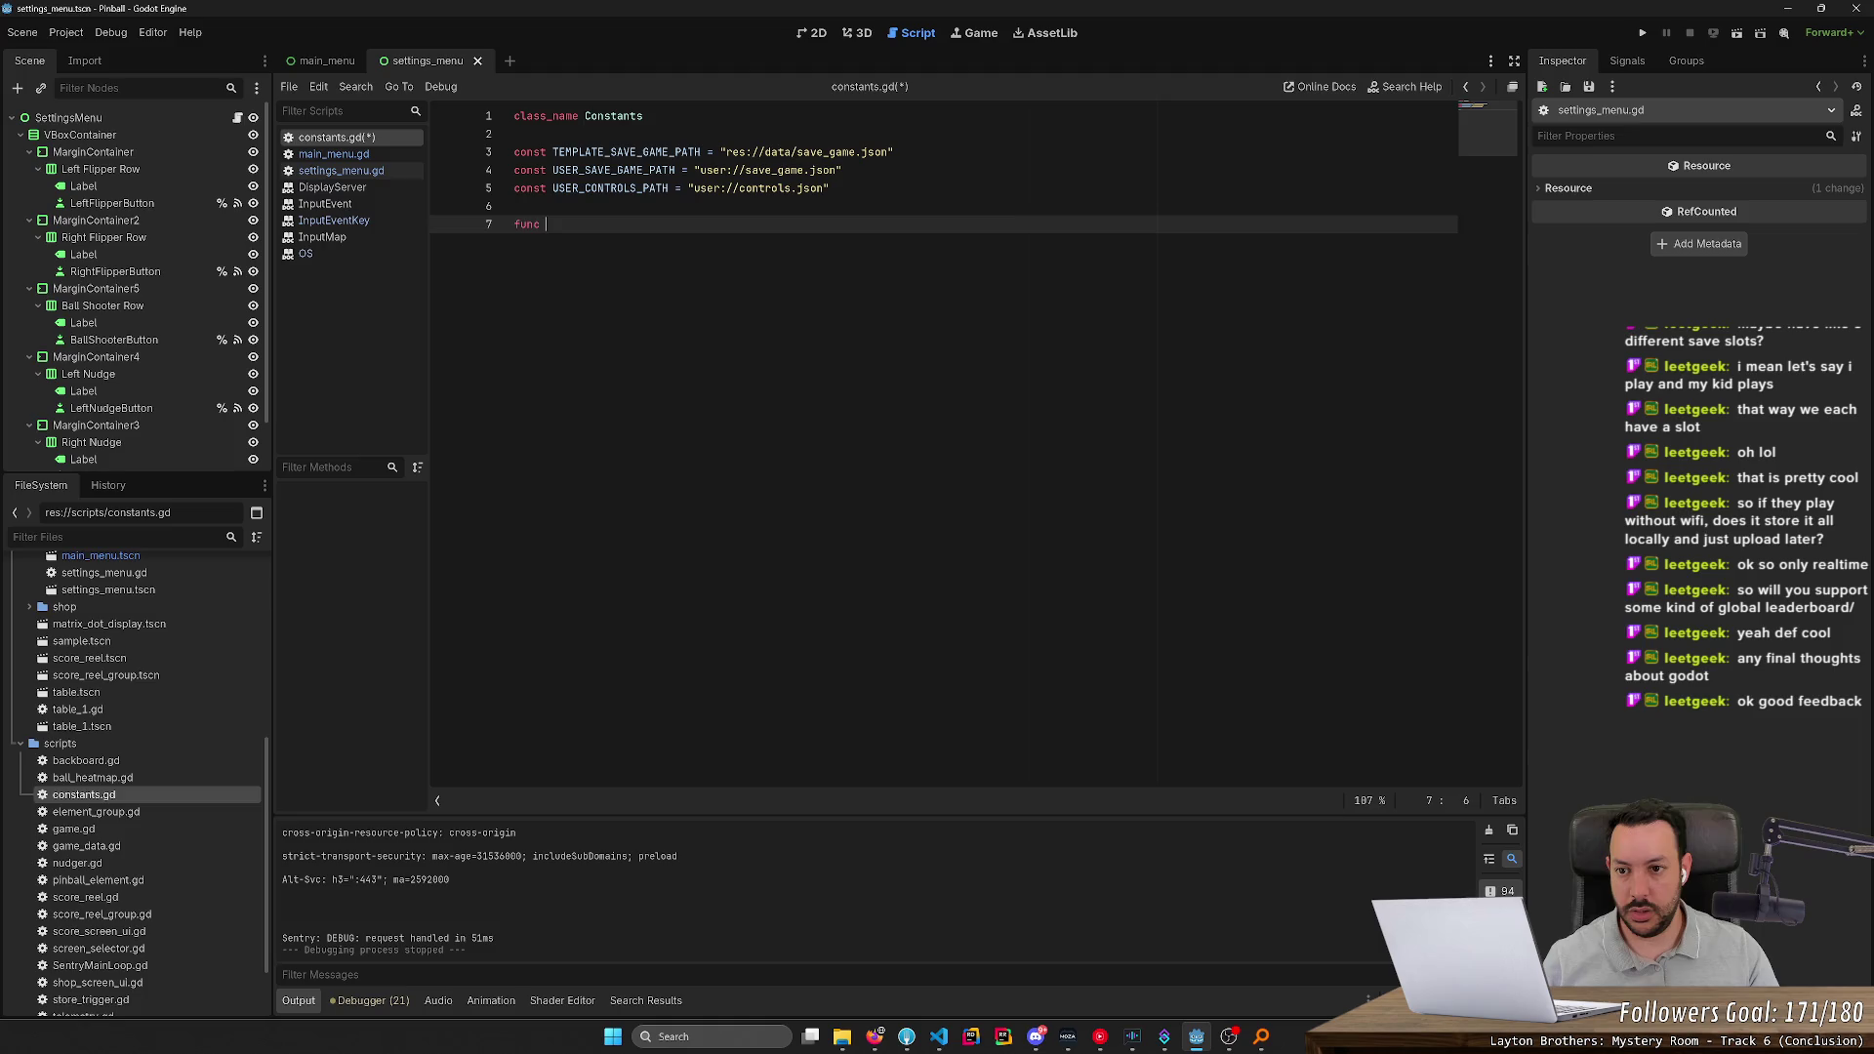
{"action": "type", "text": "refres"}
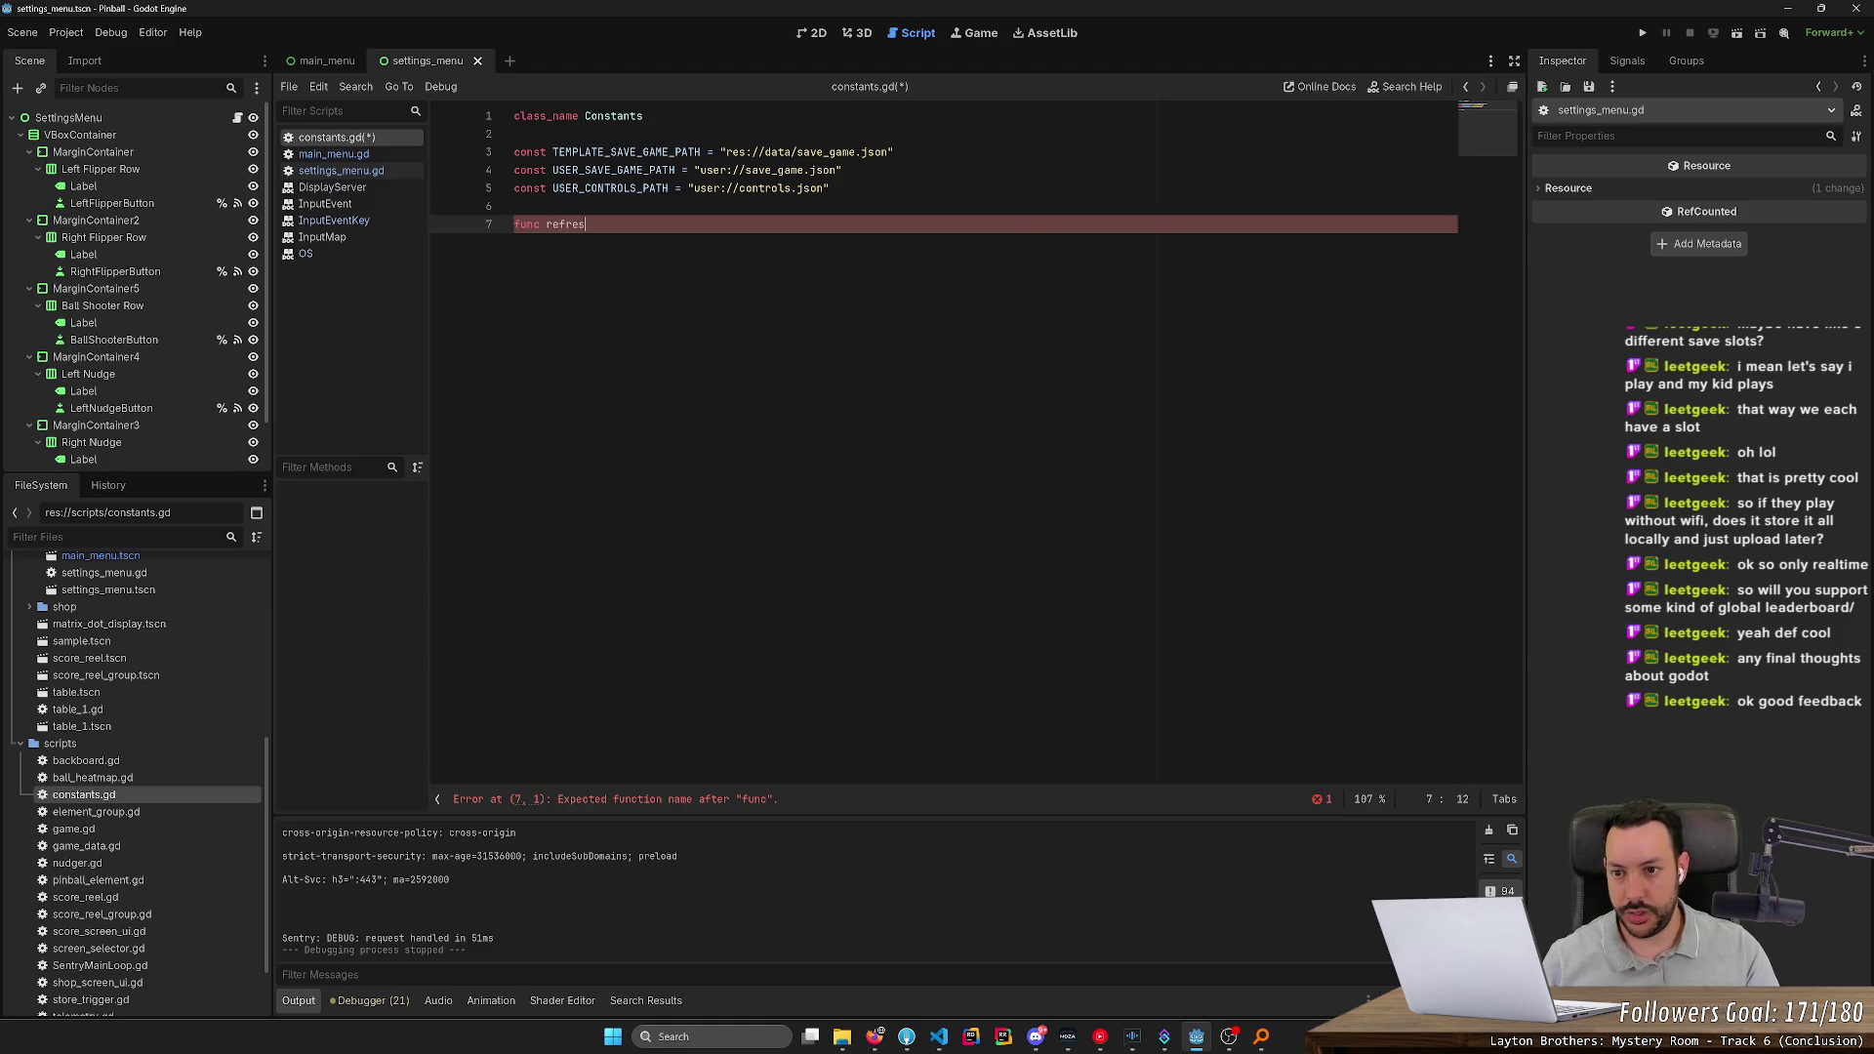
{"action": "key", "text": "ctrl+BackSpace"}
{"action": "type", "text": "load_keybind"}
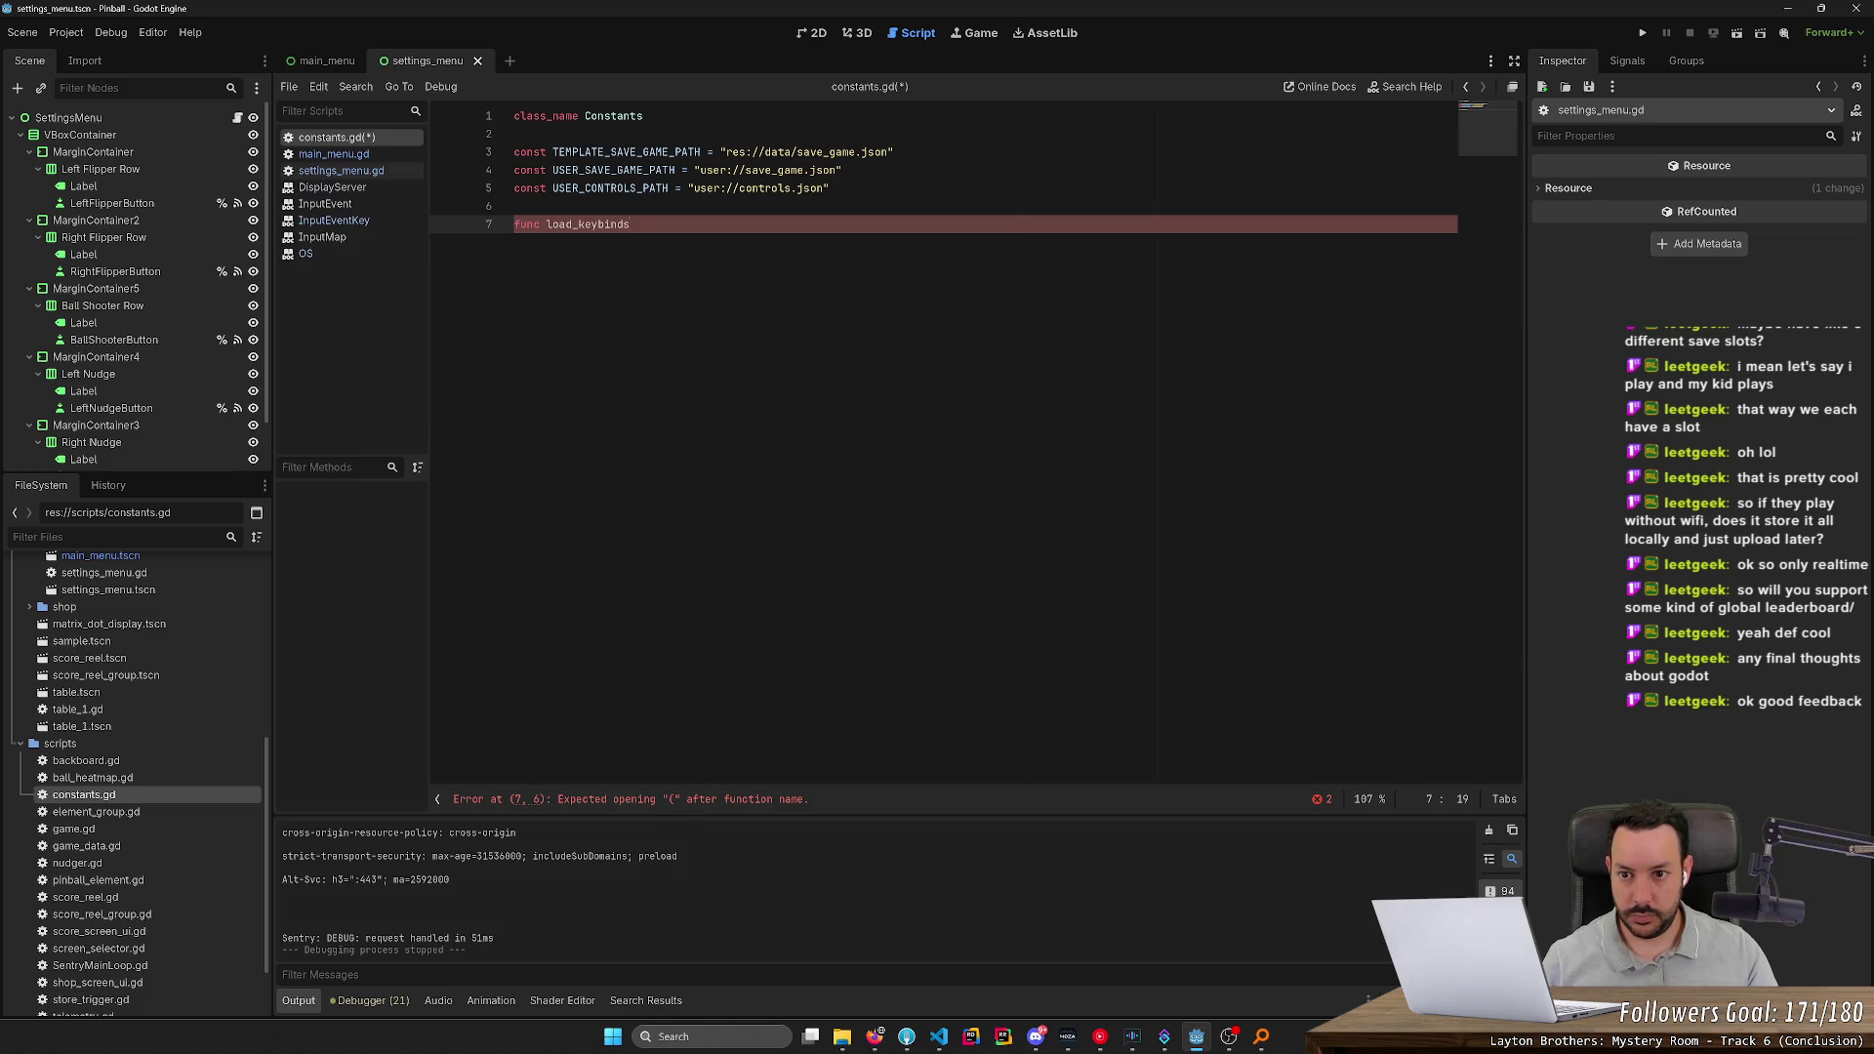
{"action": "type", "text": "):"}
{"action": "key", "text": "Return"}
{"action": "type", "text": "var has_controls_file = FileAccess.file_exists(Constants.USER_CONTROLS_PATH) \tif has_controls_file: \t\tvar controls_file = FileAccess.open(Constants.USER_CONTROLS_PATH, FileAccess.READ) \t\tvar contents_dictionary = JSON.parse_string(controls_file.get_as_text()) \t\tcontrols_file.close()  \t\tfor action in contents_dictionary: \t\t\tInputMap.action_erase_events(action) \t\t\t \t\t\tvar keybind = contents_dictionary[action] \t\t\tvar event_key = InputEventKey.new() \t\t\tevent_key.physical_keycode = keybind.physical_keycode \t\t\tevent_key.location = keybind.location \t\t\t \t\t\tInputMap.action_add_event(action, event_key)"}
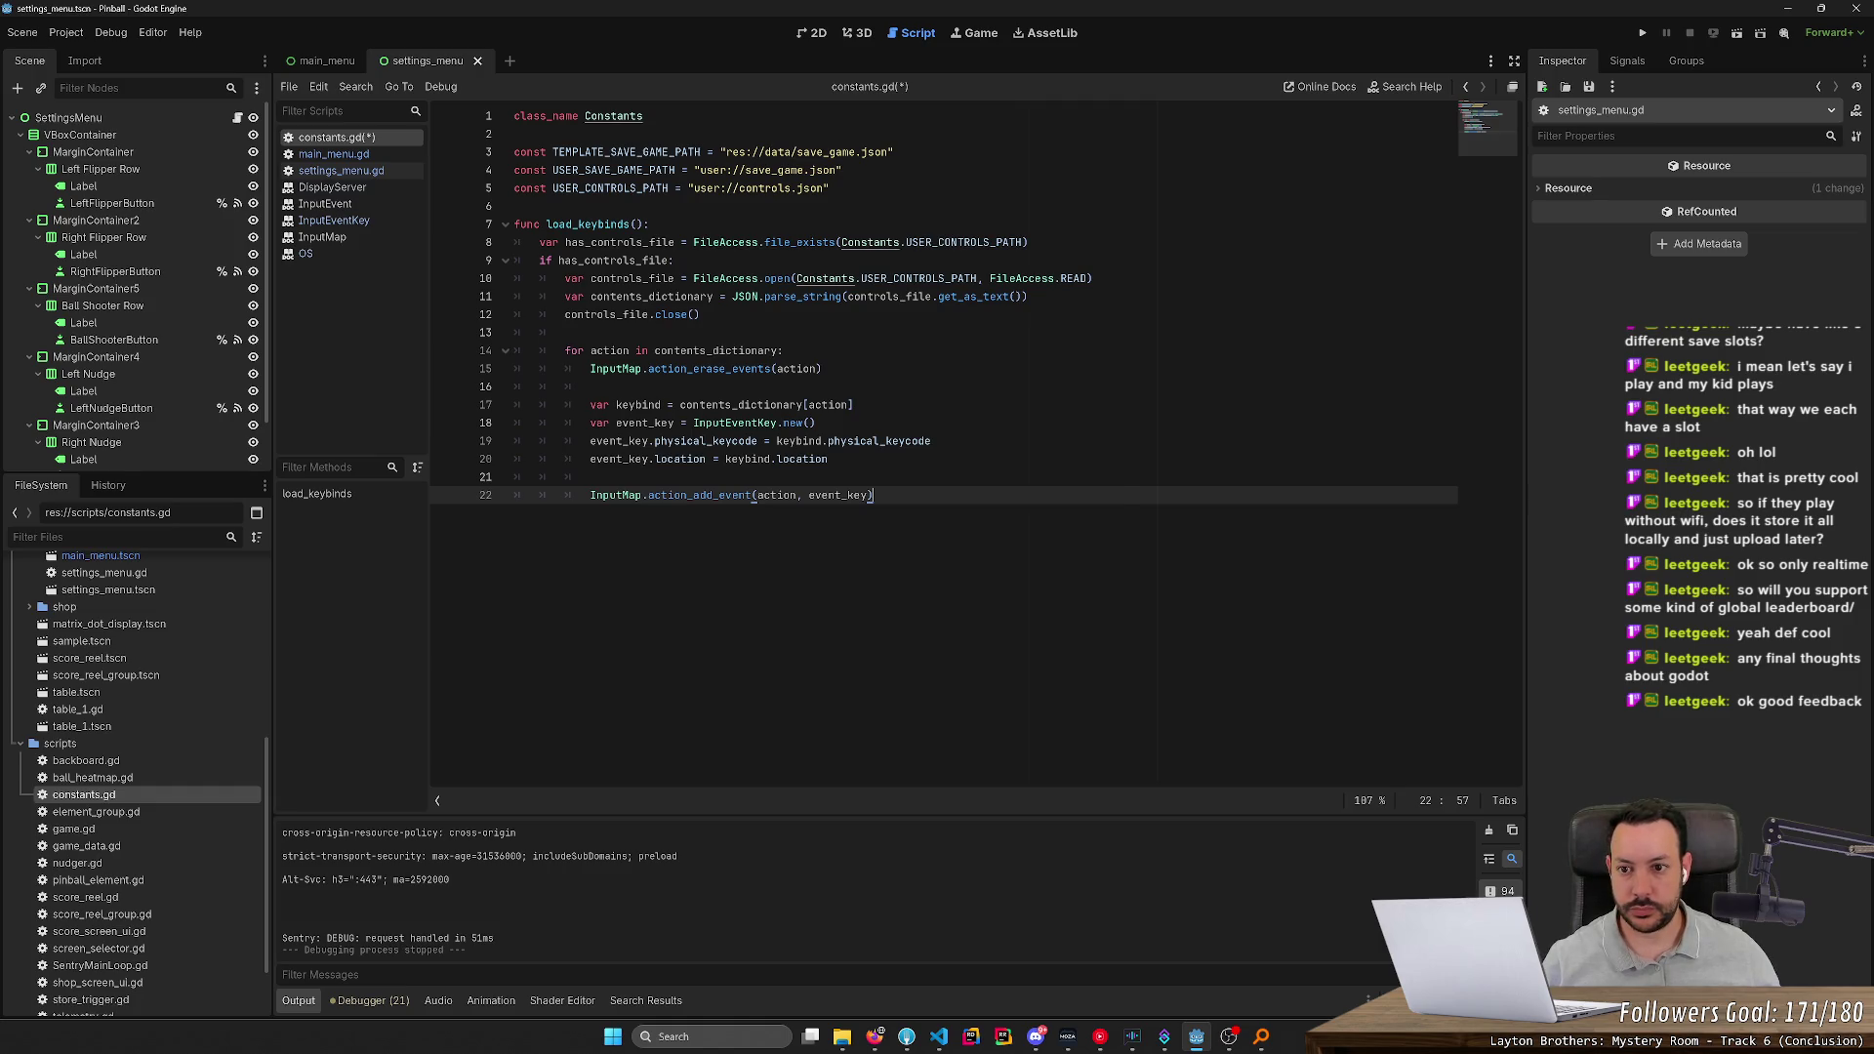
{"action": "key", "text": "ctrl+s"}
{"action": "double_click", "coordinate": [588, 224]}
{"action": "key", "text": "ctrl+c"}
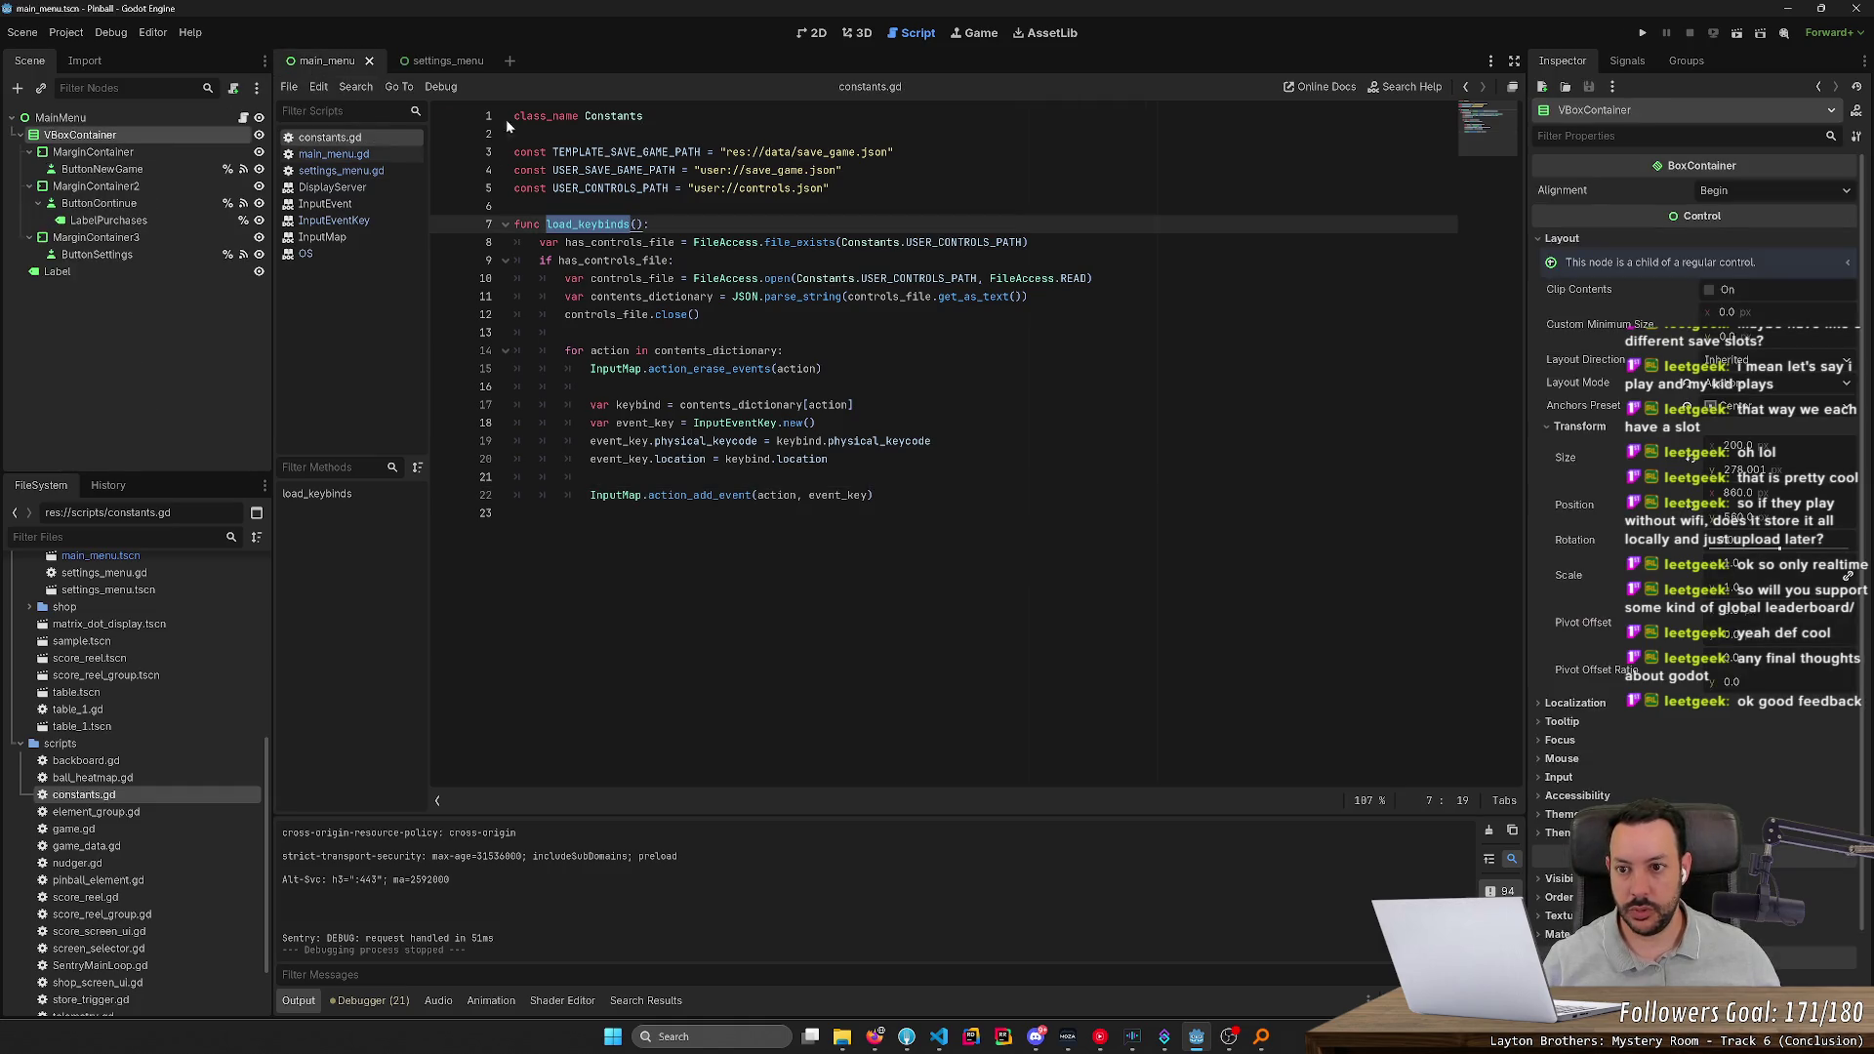
Try adding a Constants call in settings_menu.gd's _ready, then undo it
{"action": "left_click", "coordinate": [341, 171]}
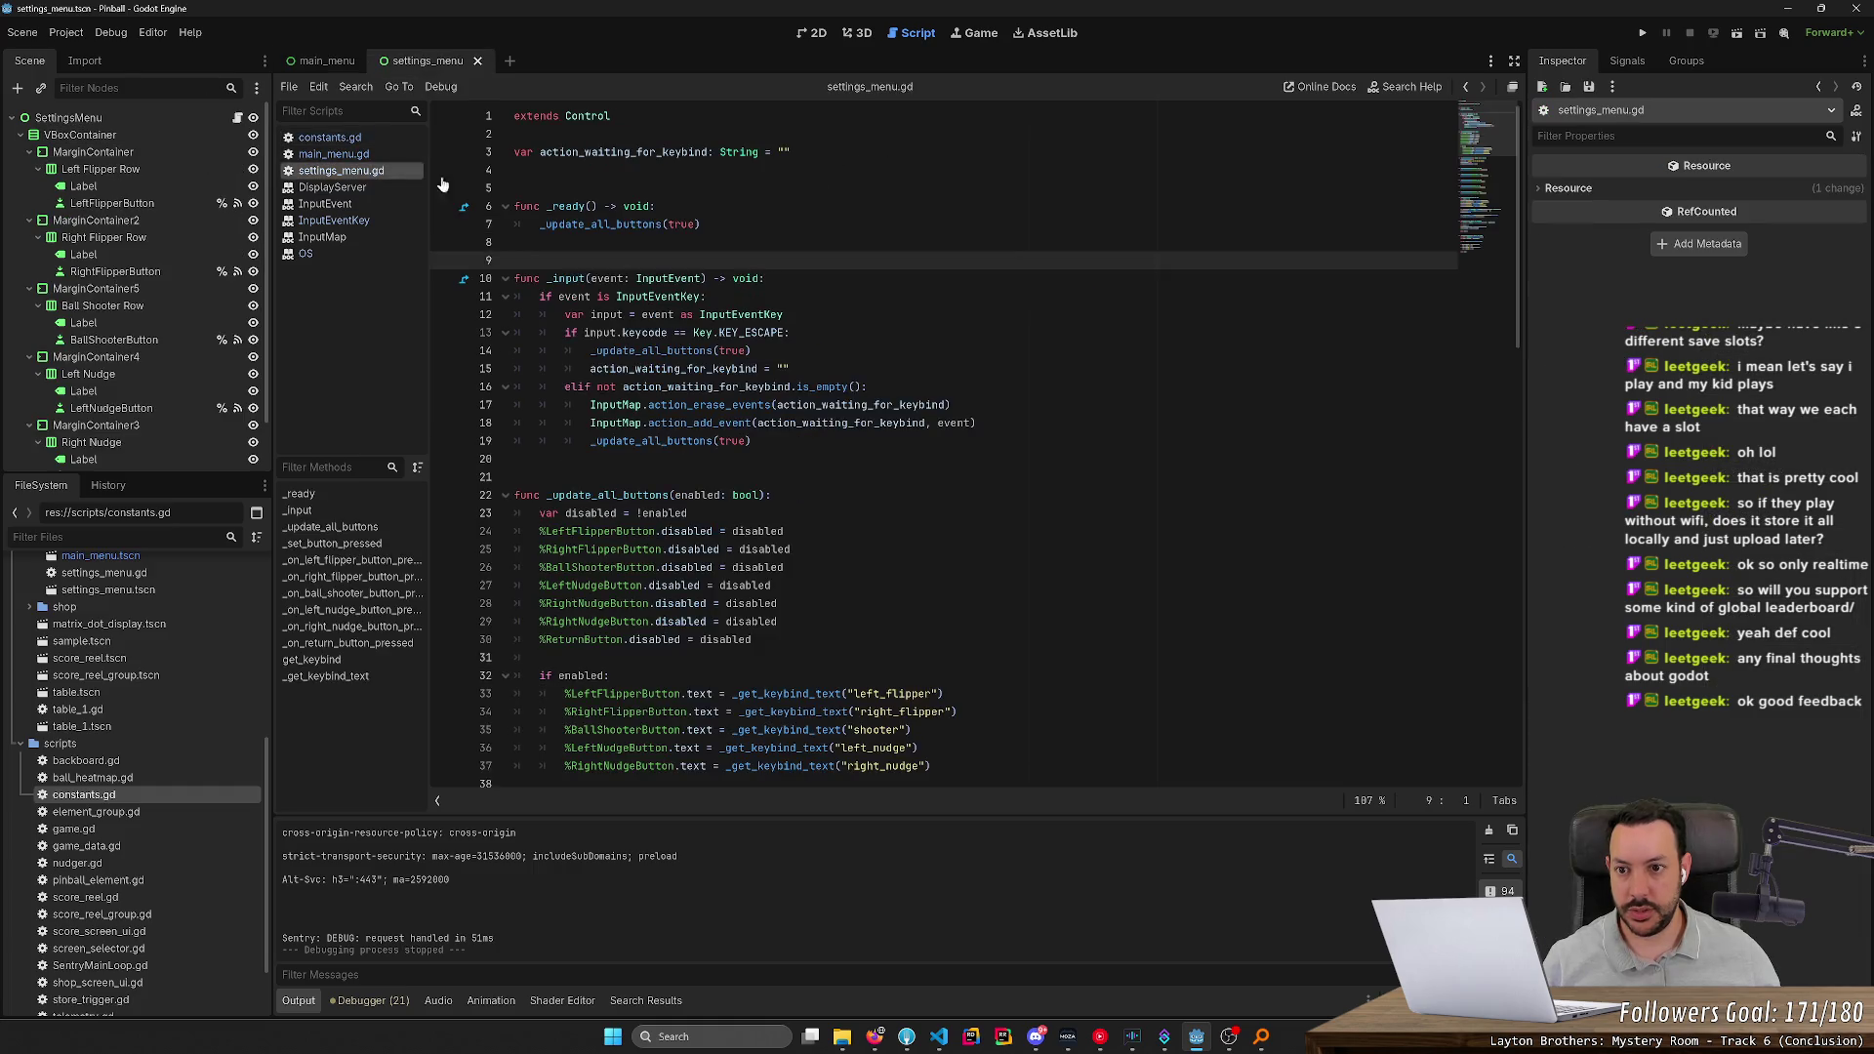
{"action": "left_click", "coordinate": [656, 206]}
{"action": "key", "text": "Return"}
{"action": "key", "text": "ctrl+v"}
{"action": "key", "text": "ctrl+z"}
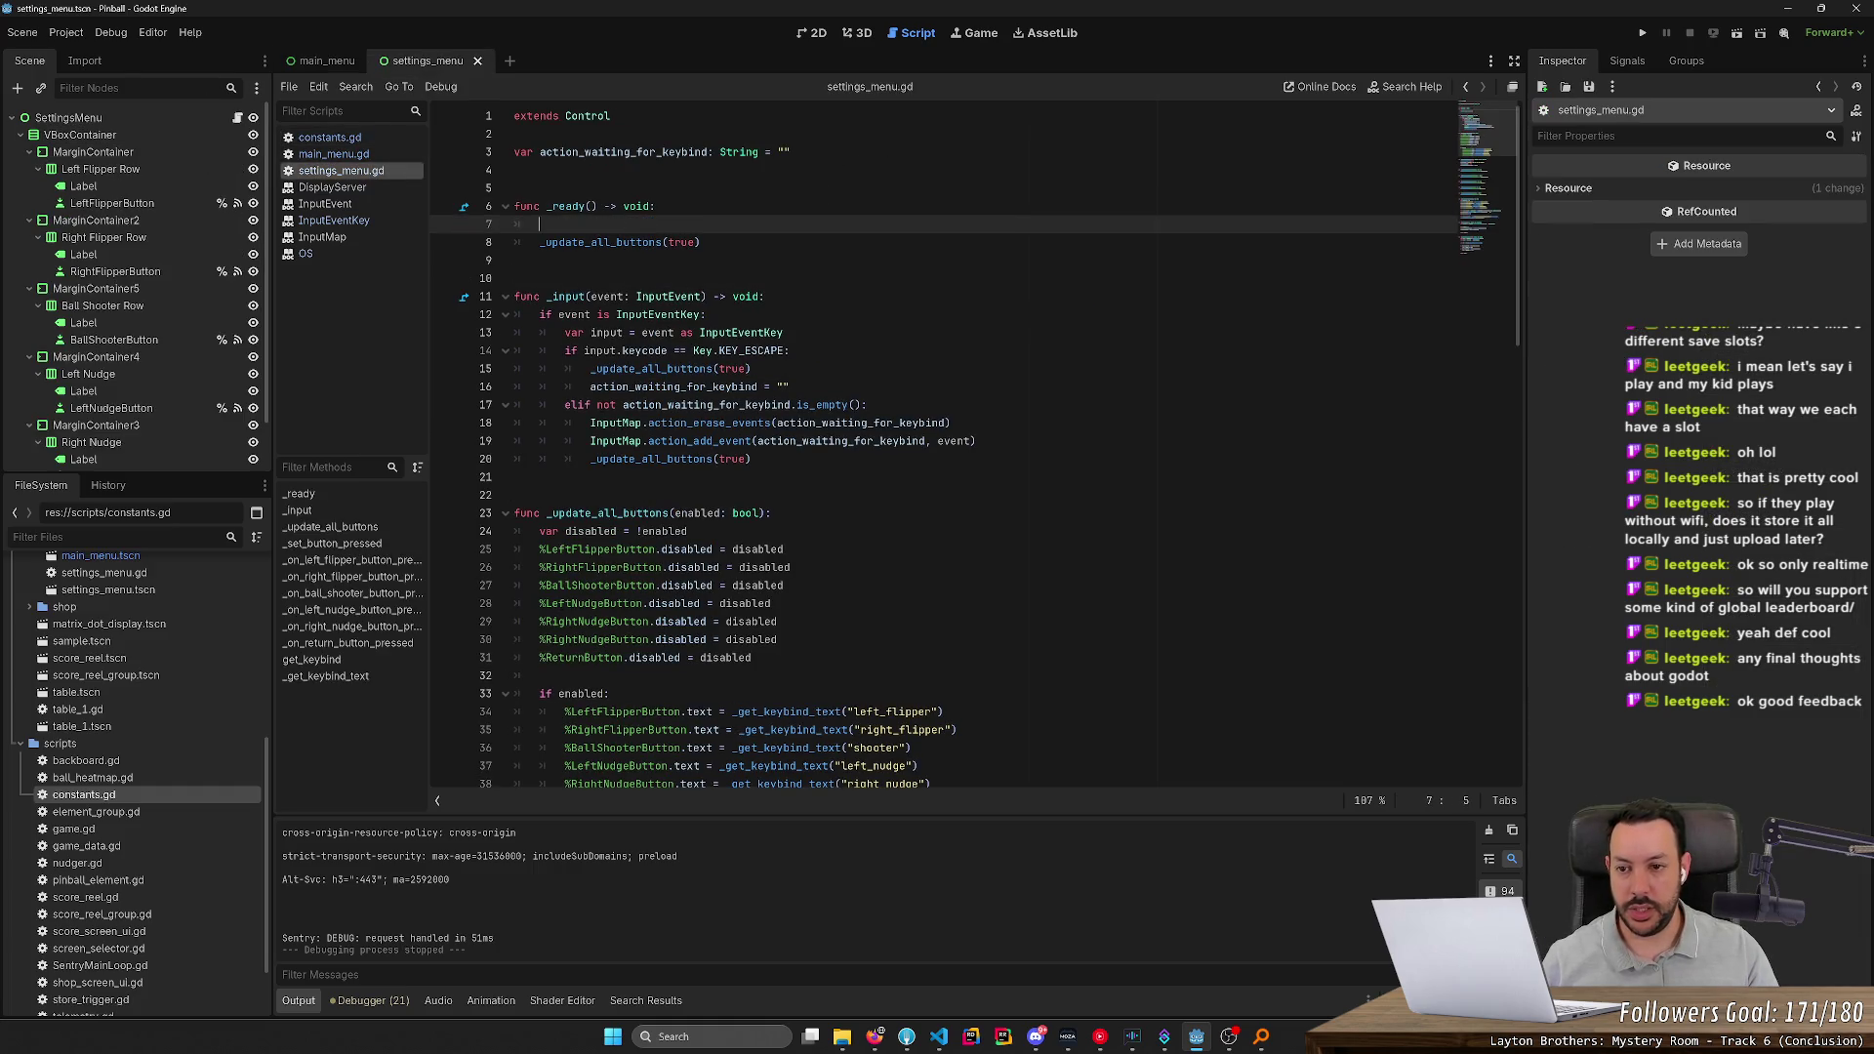
{"action": "type", "text": "Con"}
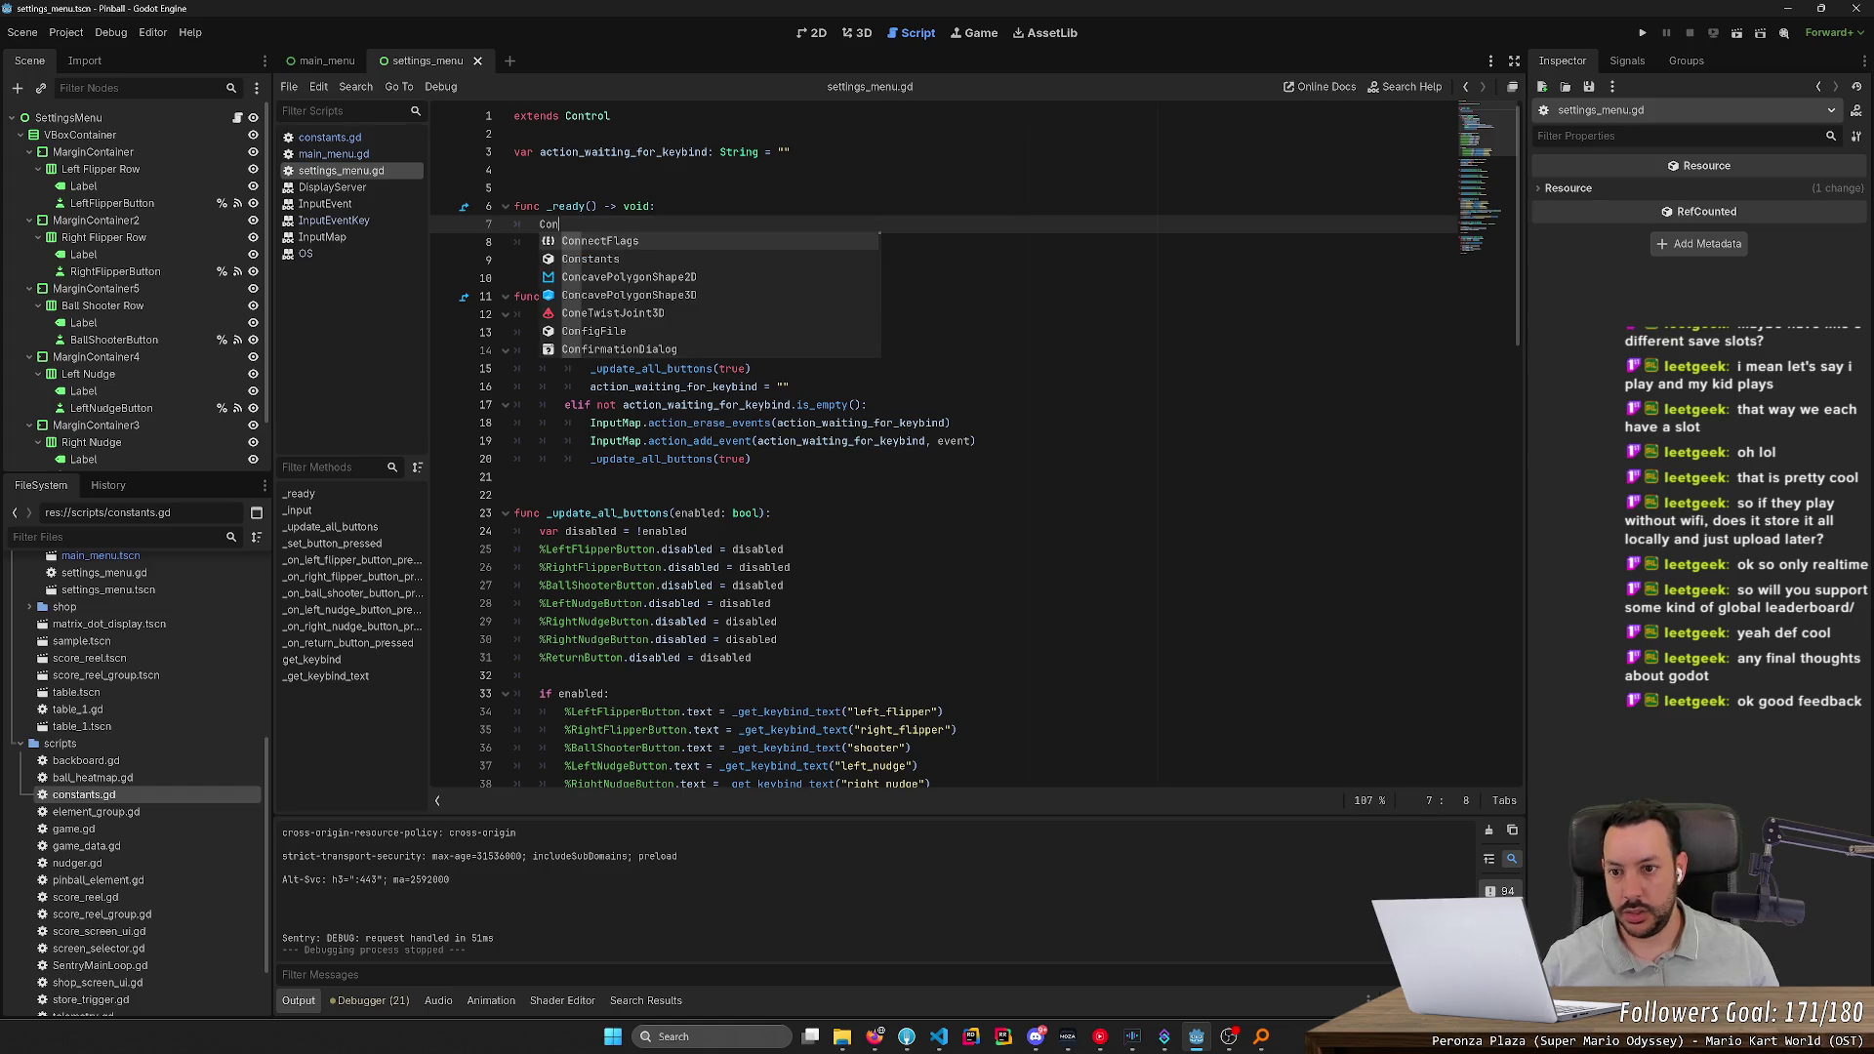
{"action": "type", "text": "stants"}
{"action": "key", "text": "Return"}
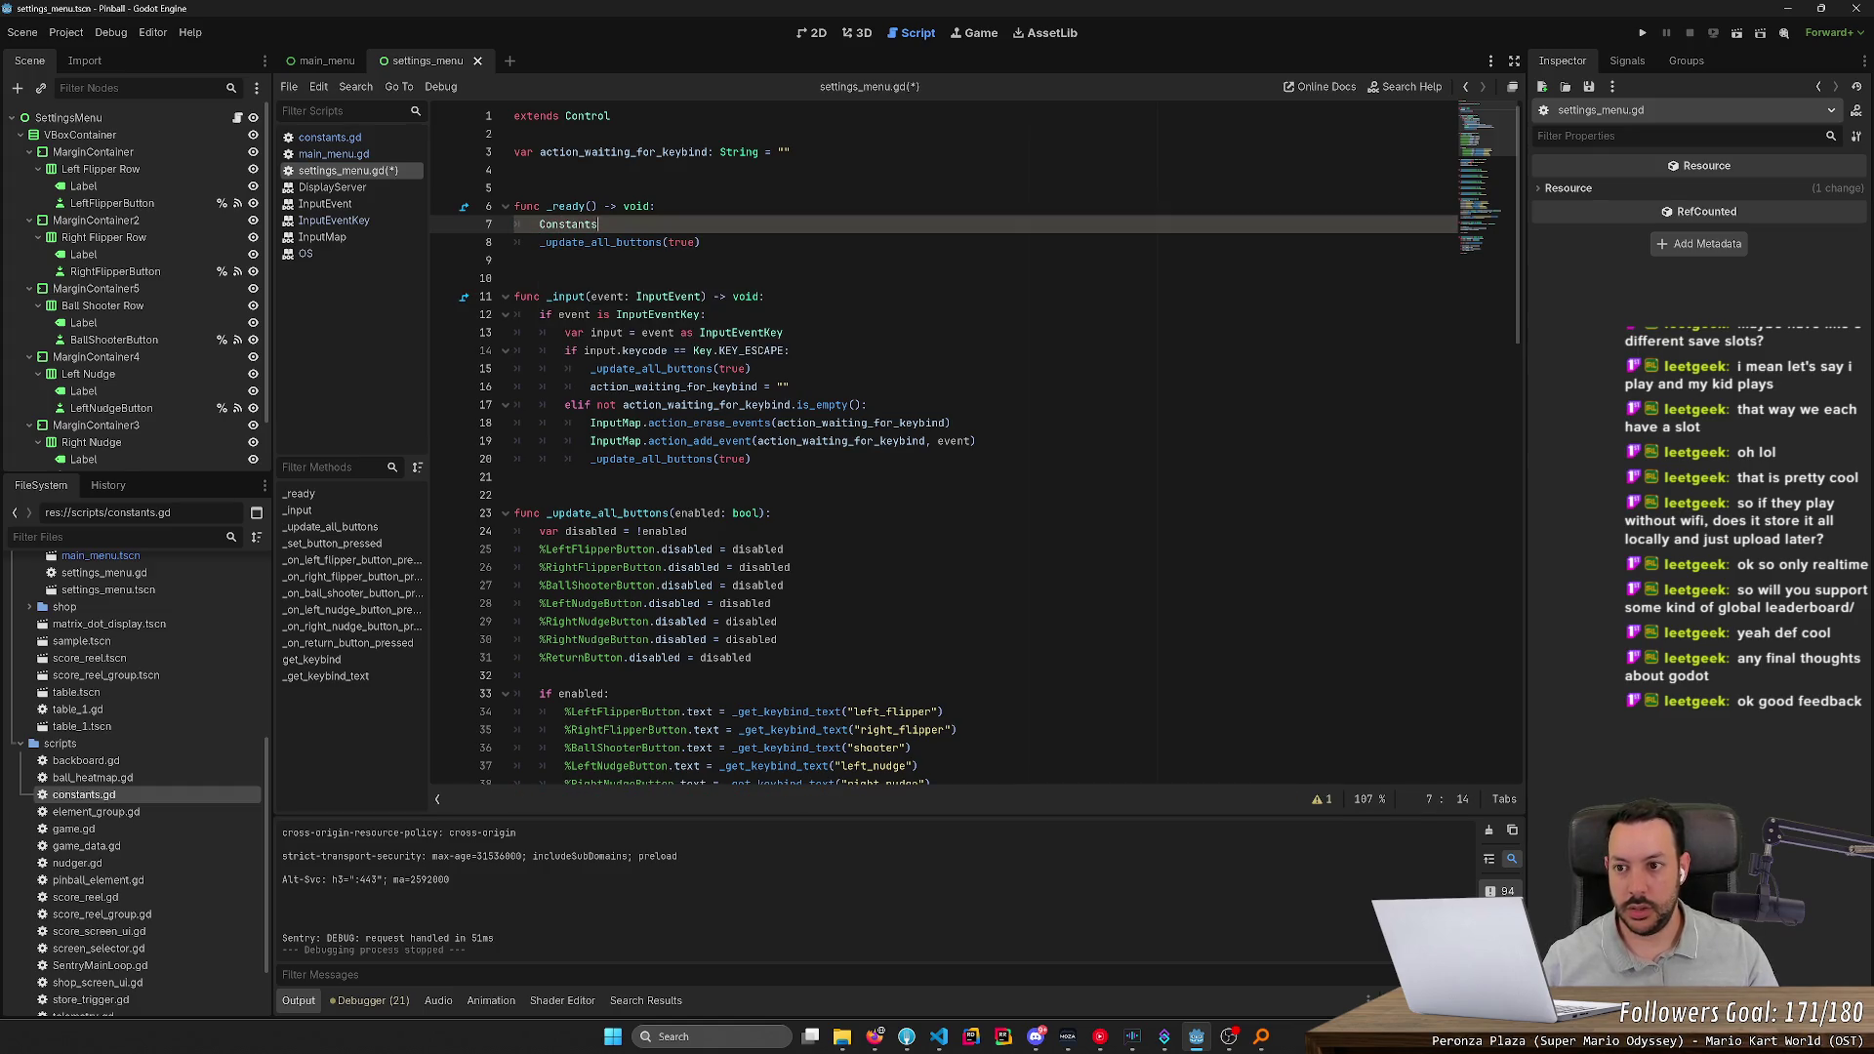
{"action": "key", "text": "ctrl+z"}
{"action": "key", "text": "ctrl+z"}
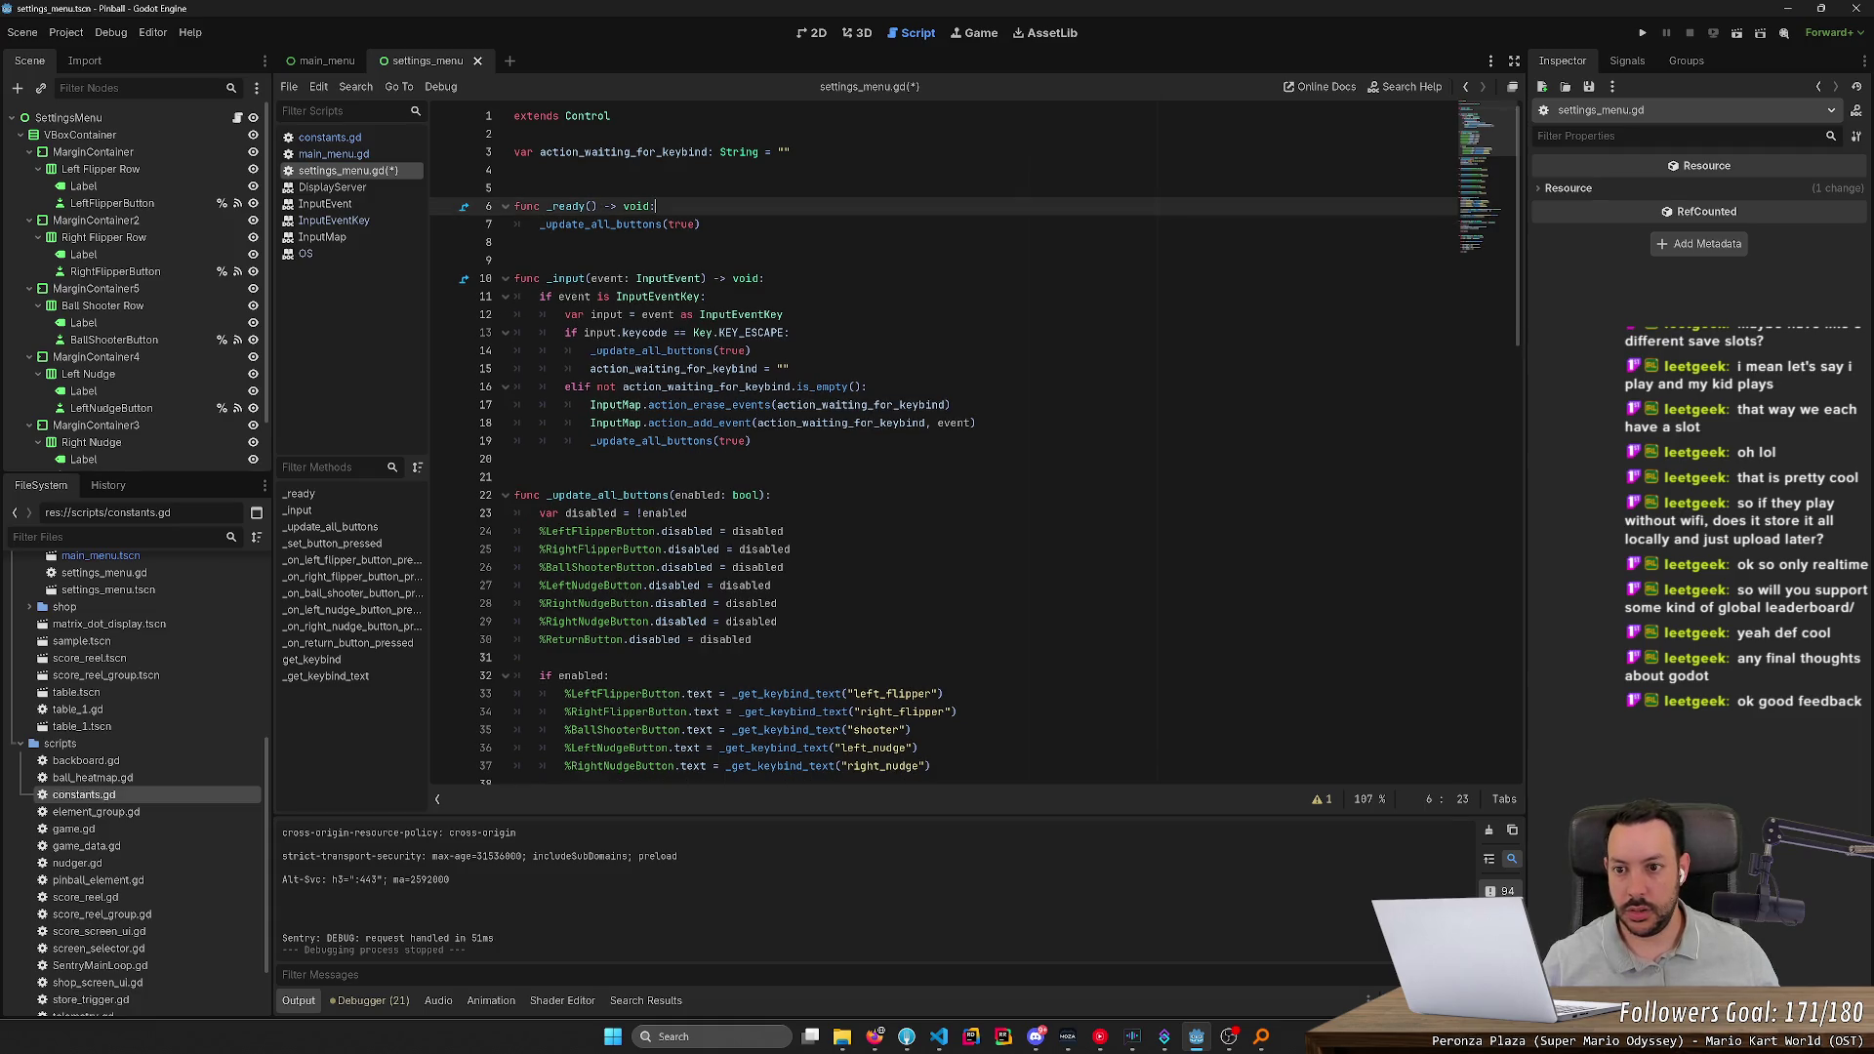
Start a Constants.load line as the first statement of main_menu.gd's _ready
{"action": "left_click", "coordinate": [359, 156]}
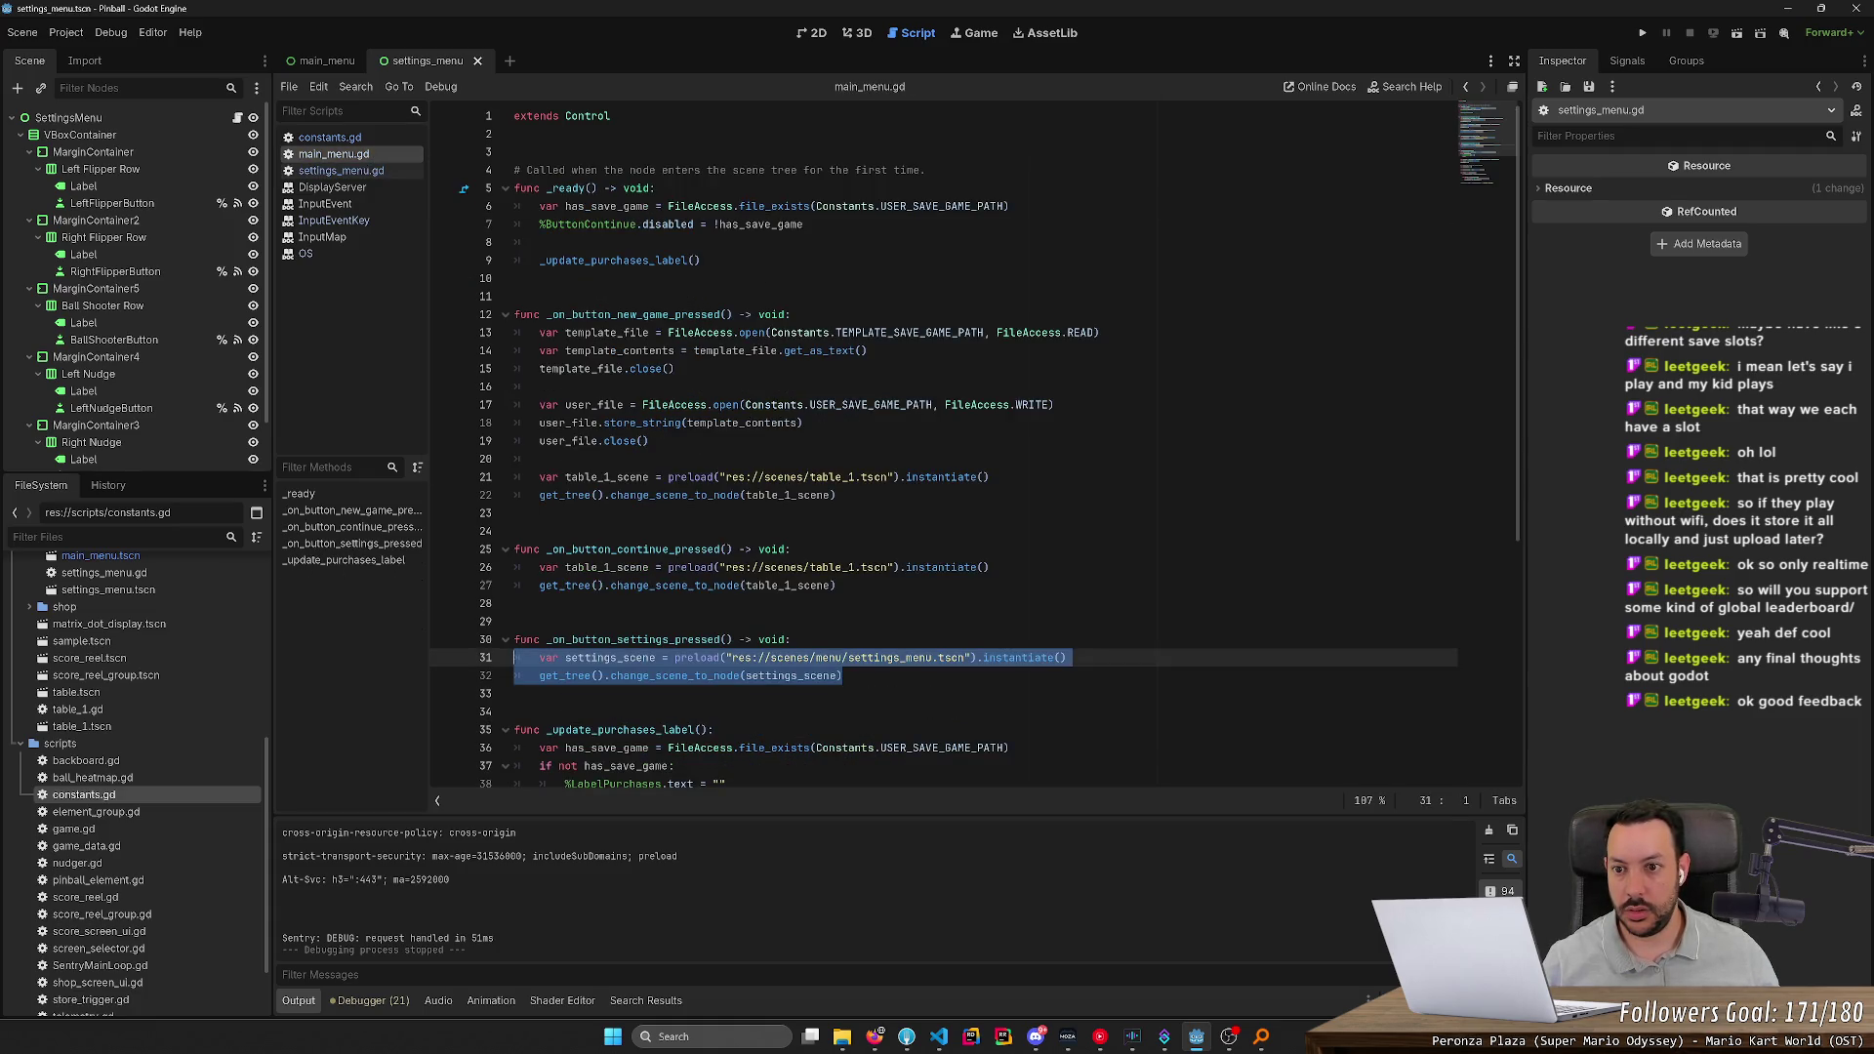
{"action": "left_click", "coordinate": [655, 188]}
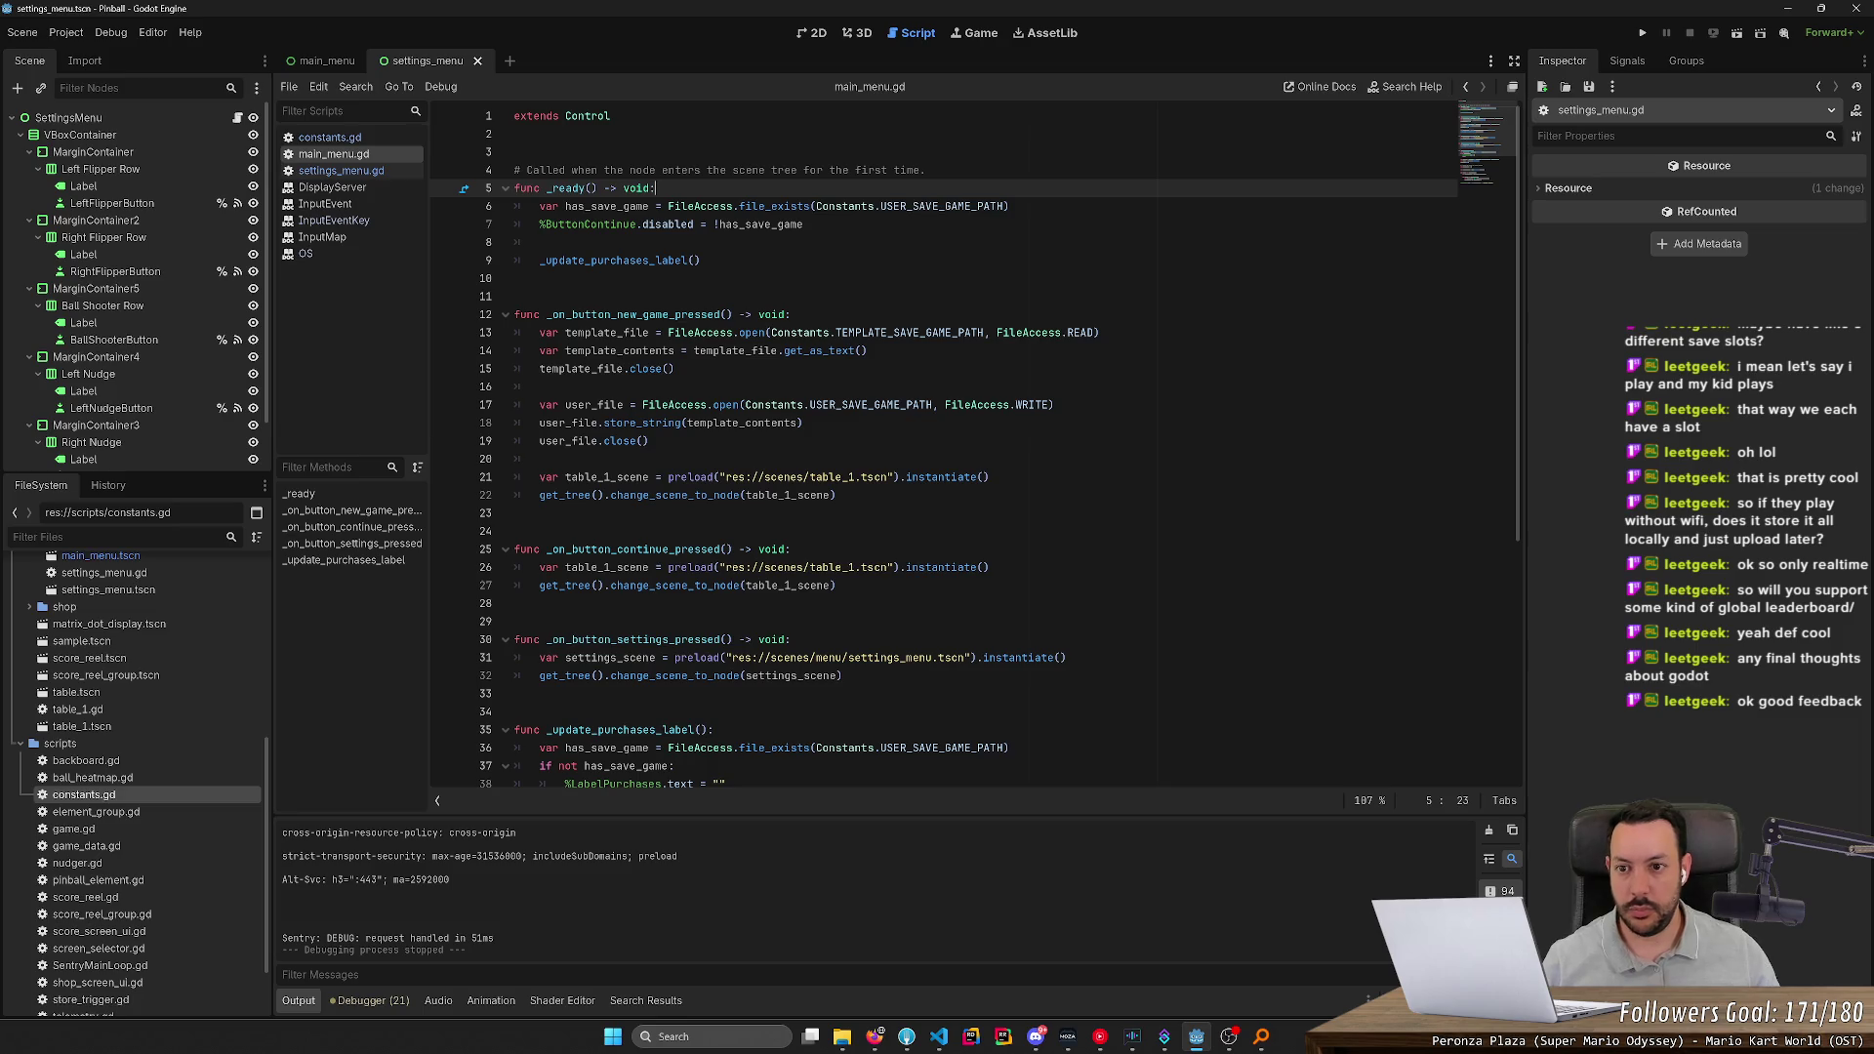
{"action": "key", "text": "Return"}
{"action": "type", "text": "Constants.load"}
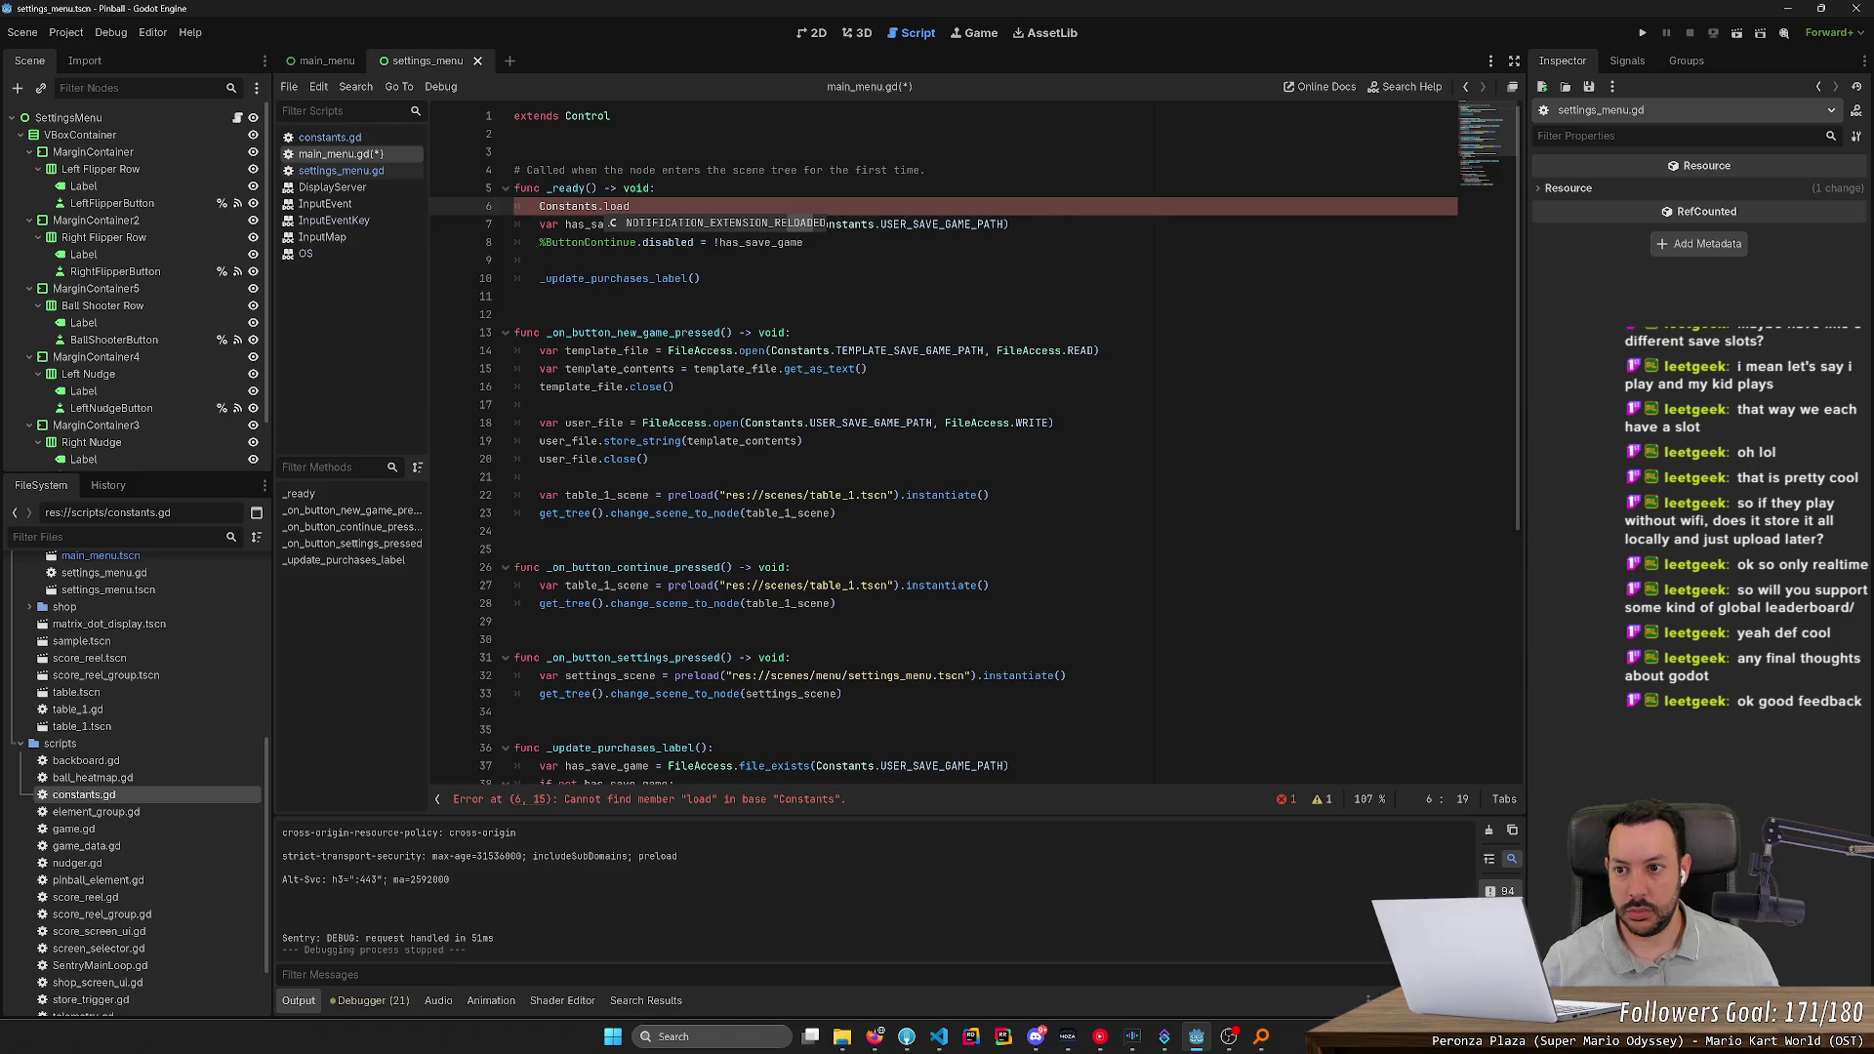
{"action": "left_click", "coordinate": [320, 138]}
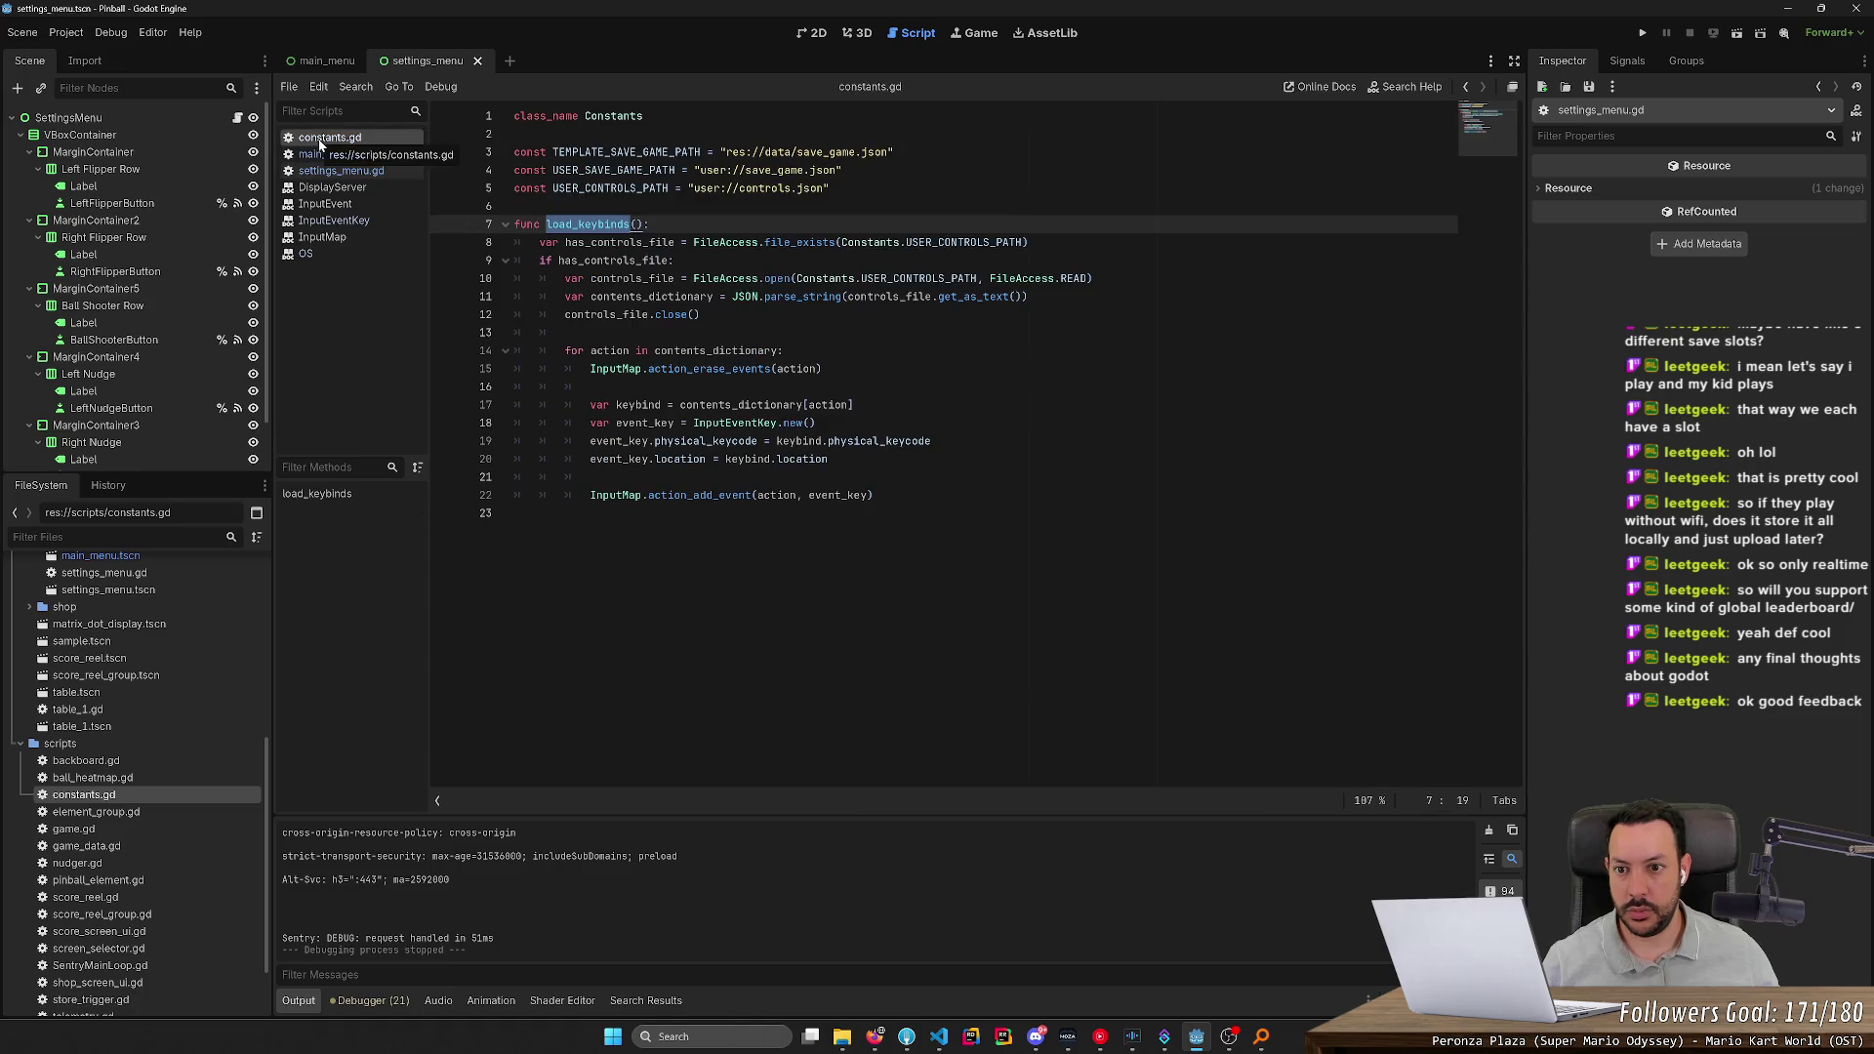
Complete the call as Constants.load_keybinds() in main_menu.gd's _ready and save
{"action": "triple_click", "coordinate": [585, 224]}
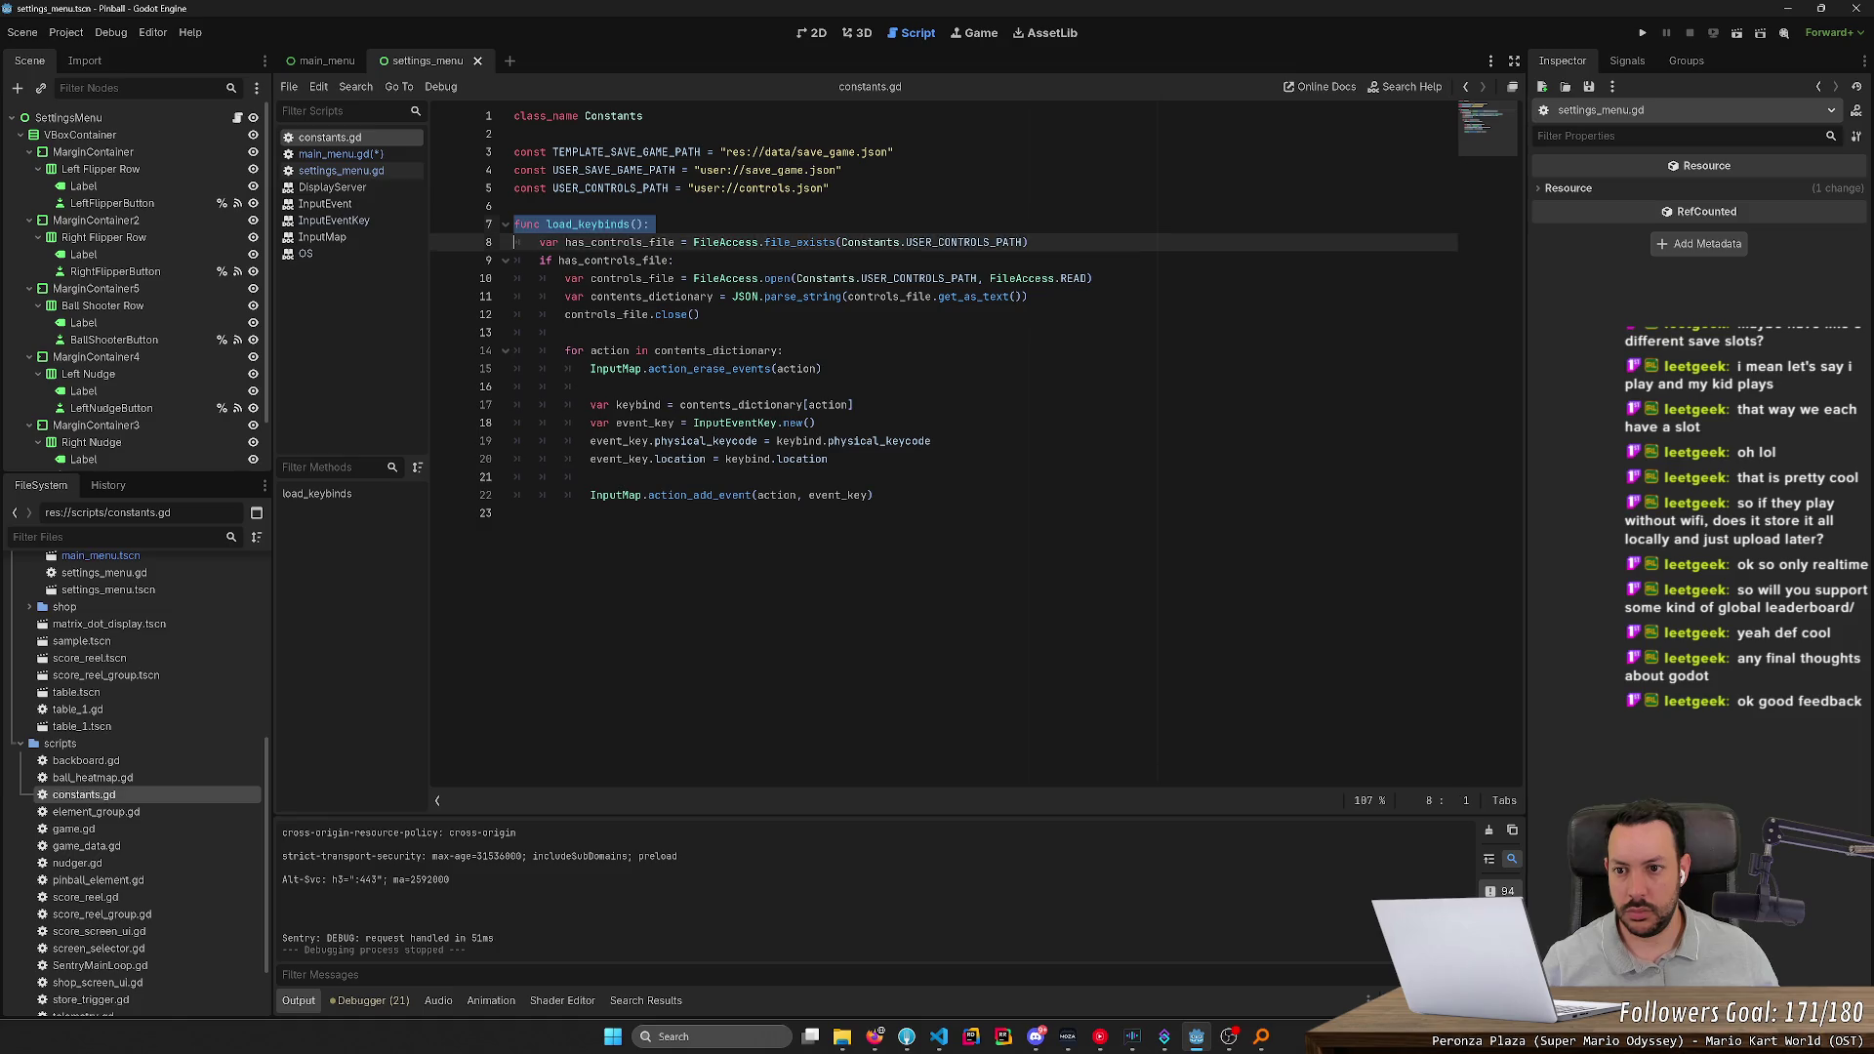
{"action": "left_click", "coordinate": [352, 155]}
{"action": "type", "text": "_keybinds()"}
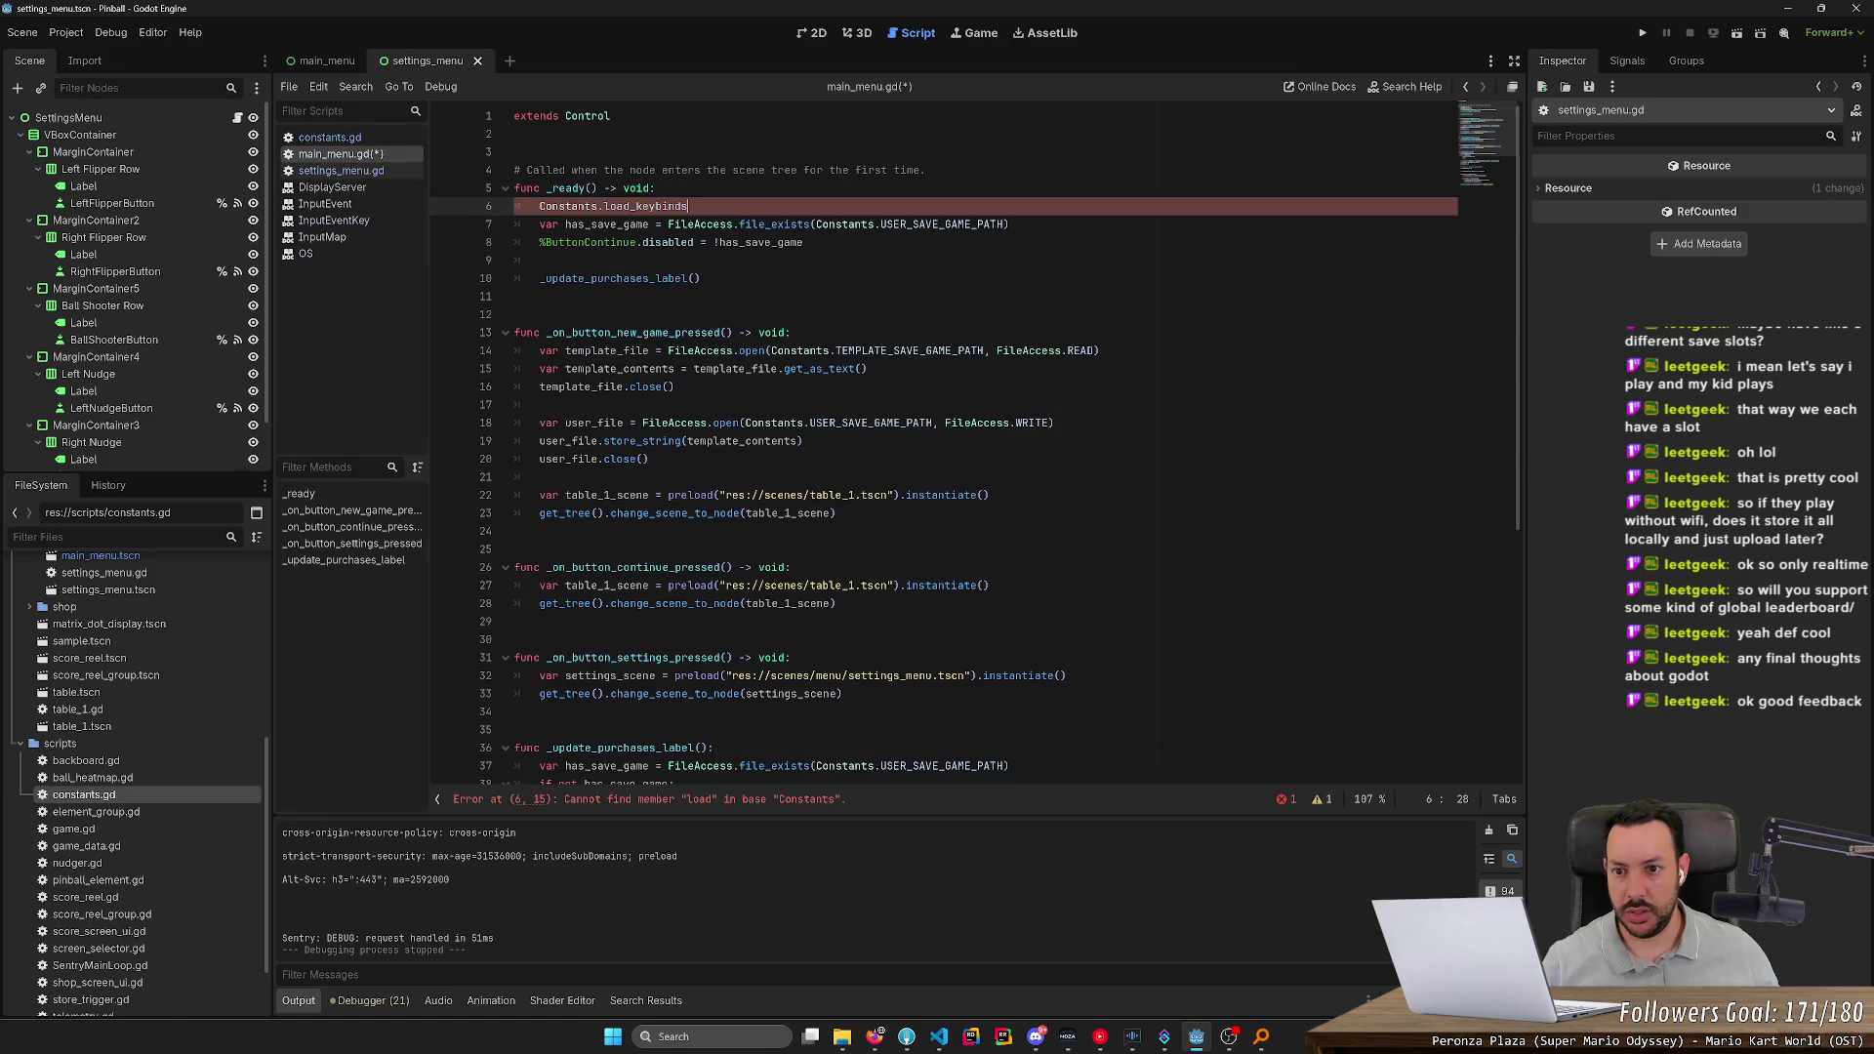
{"action": "key", "text": "Return"}
{"action": "key", "text": "ctrl+s"}
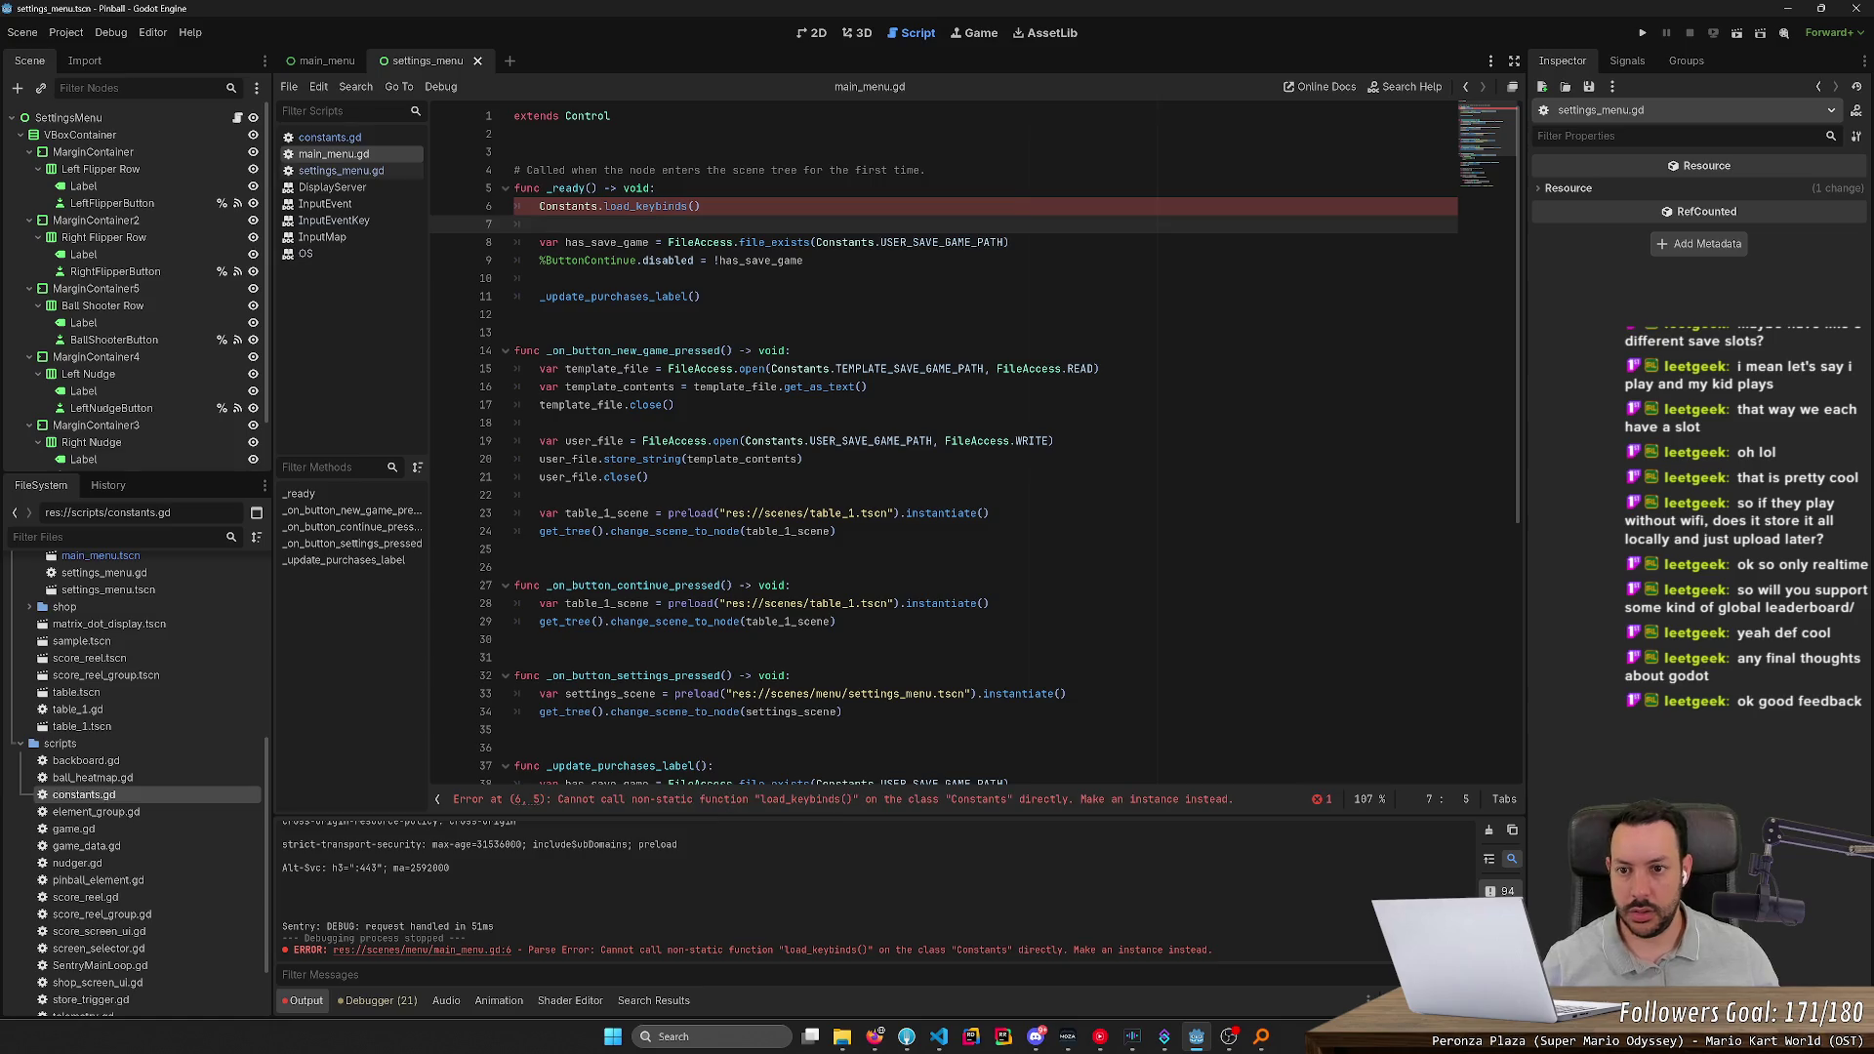
Make load_keybinds static in constants.gd, then run the project
{"action": "mouse_move", "coordinate": [678, 208]}
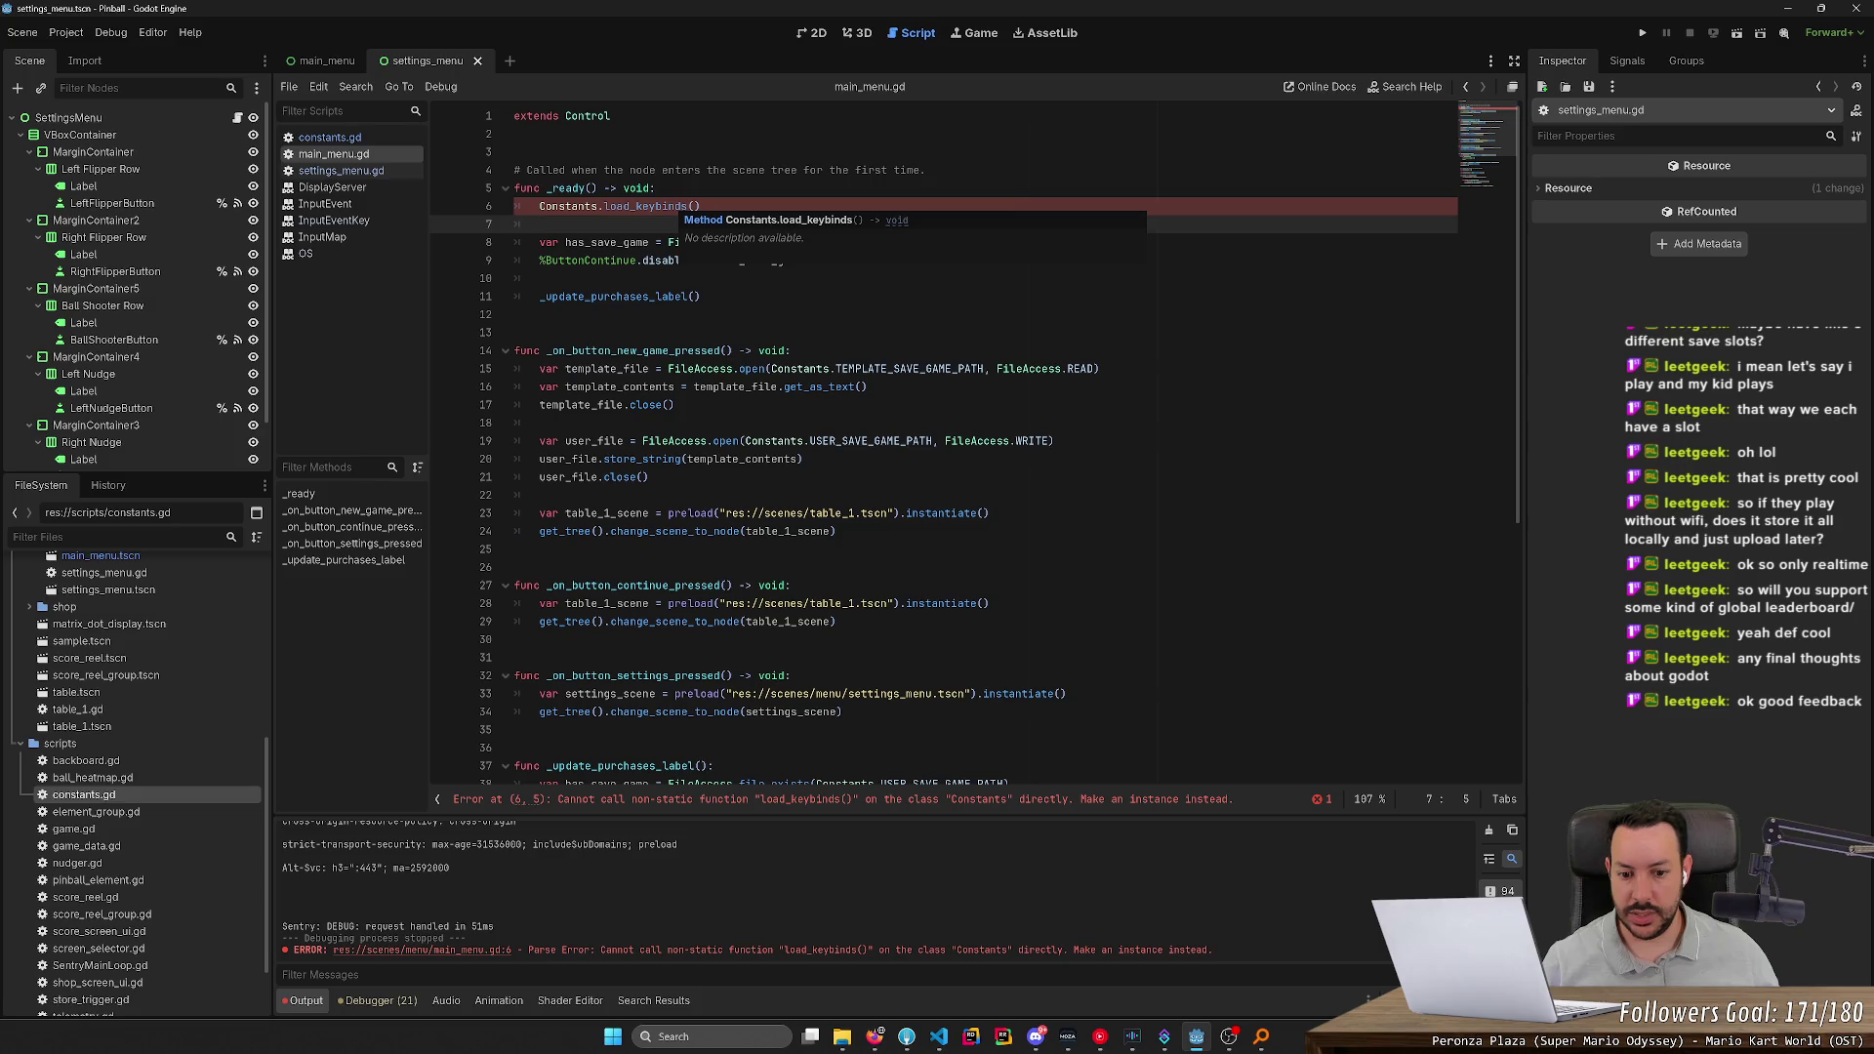
{"action": "left_click", "coordinate": [652, 207], "text": "ctrl"}
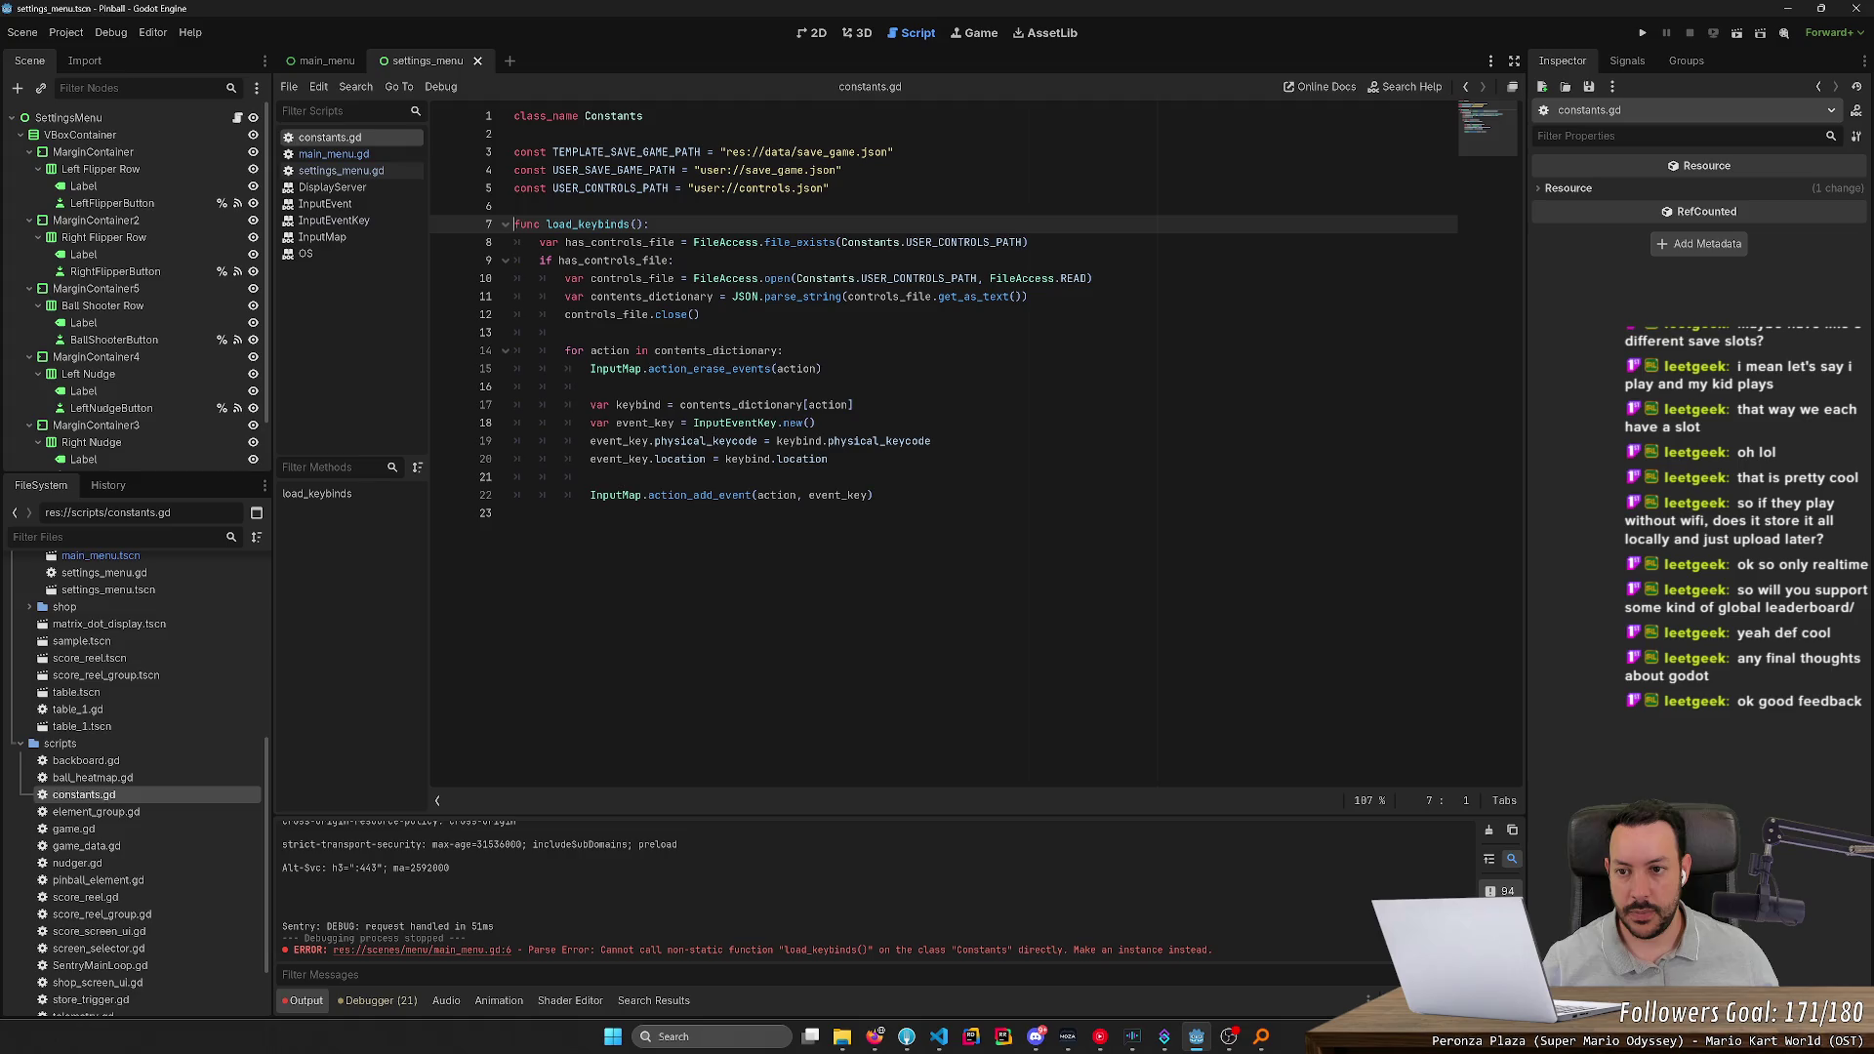
{"action": "type", "text": "static"}
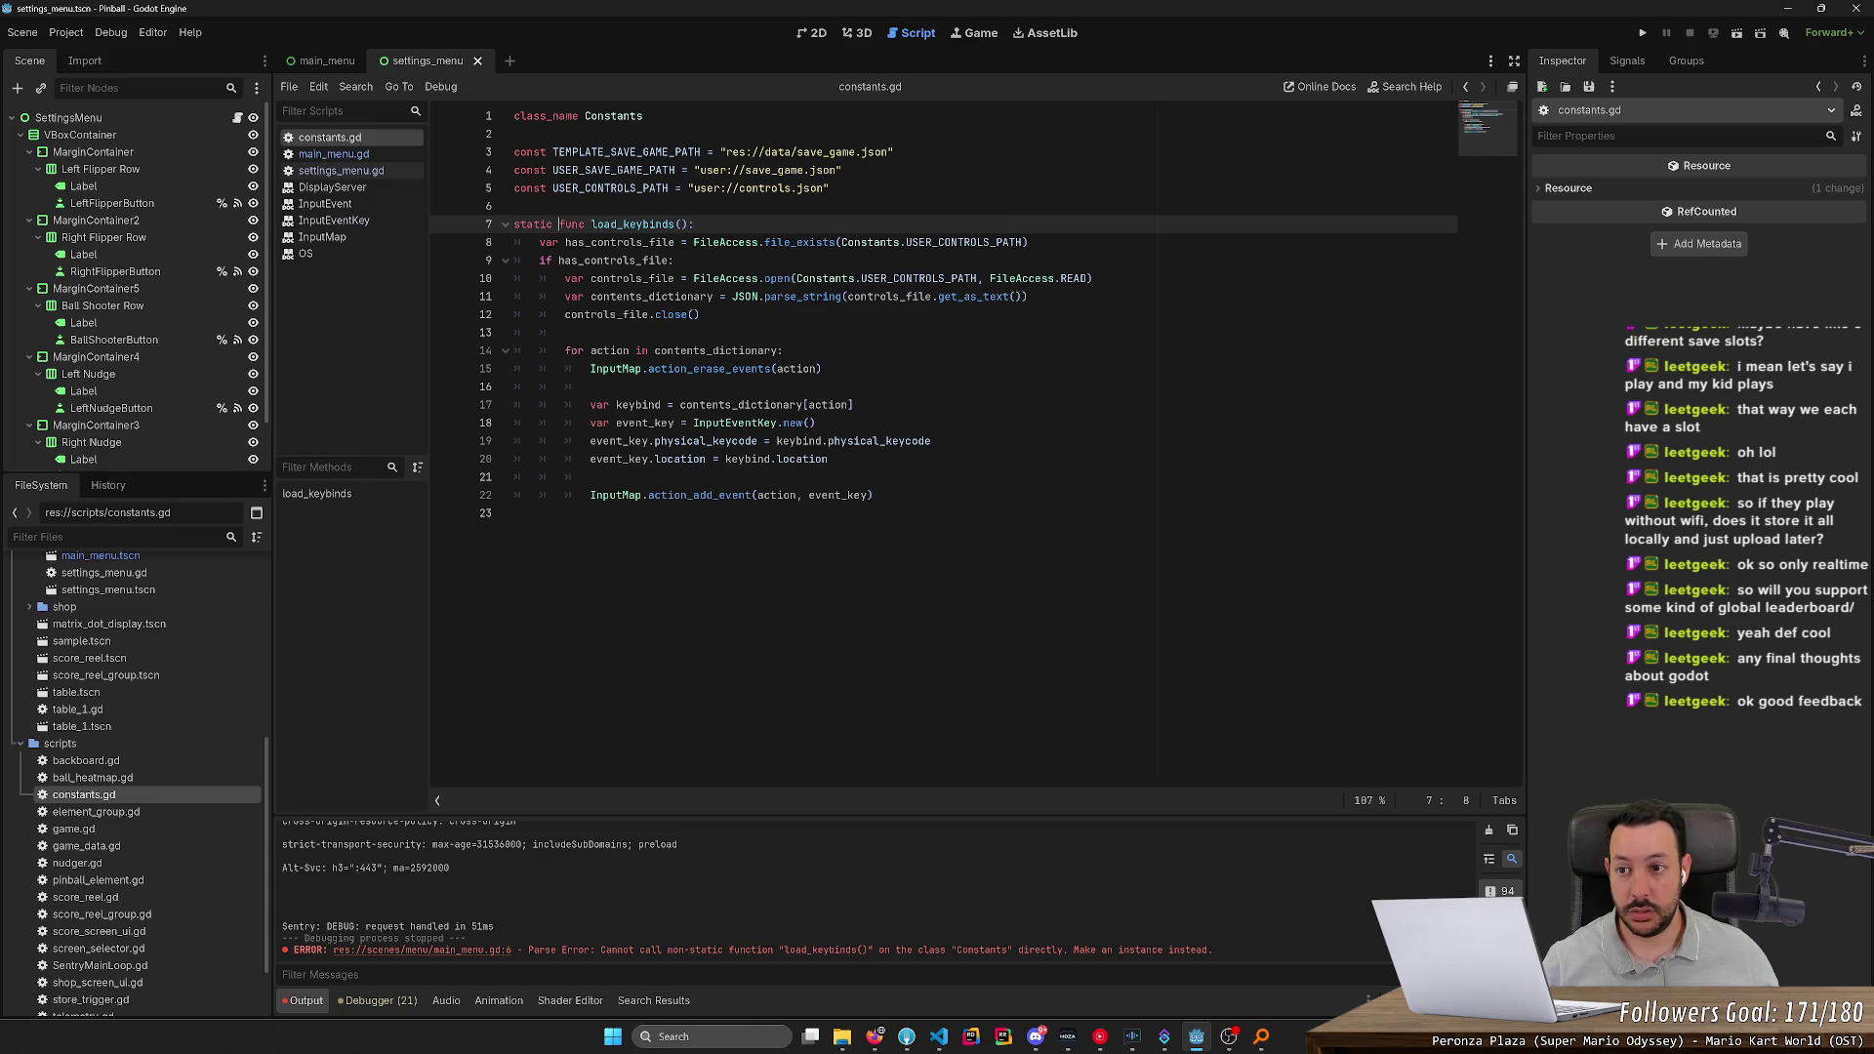
{"action": "left_click", "coordinate": [363, 155]}
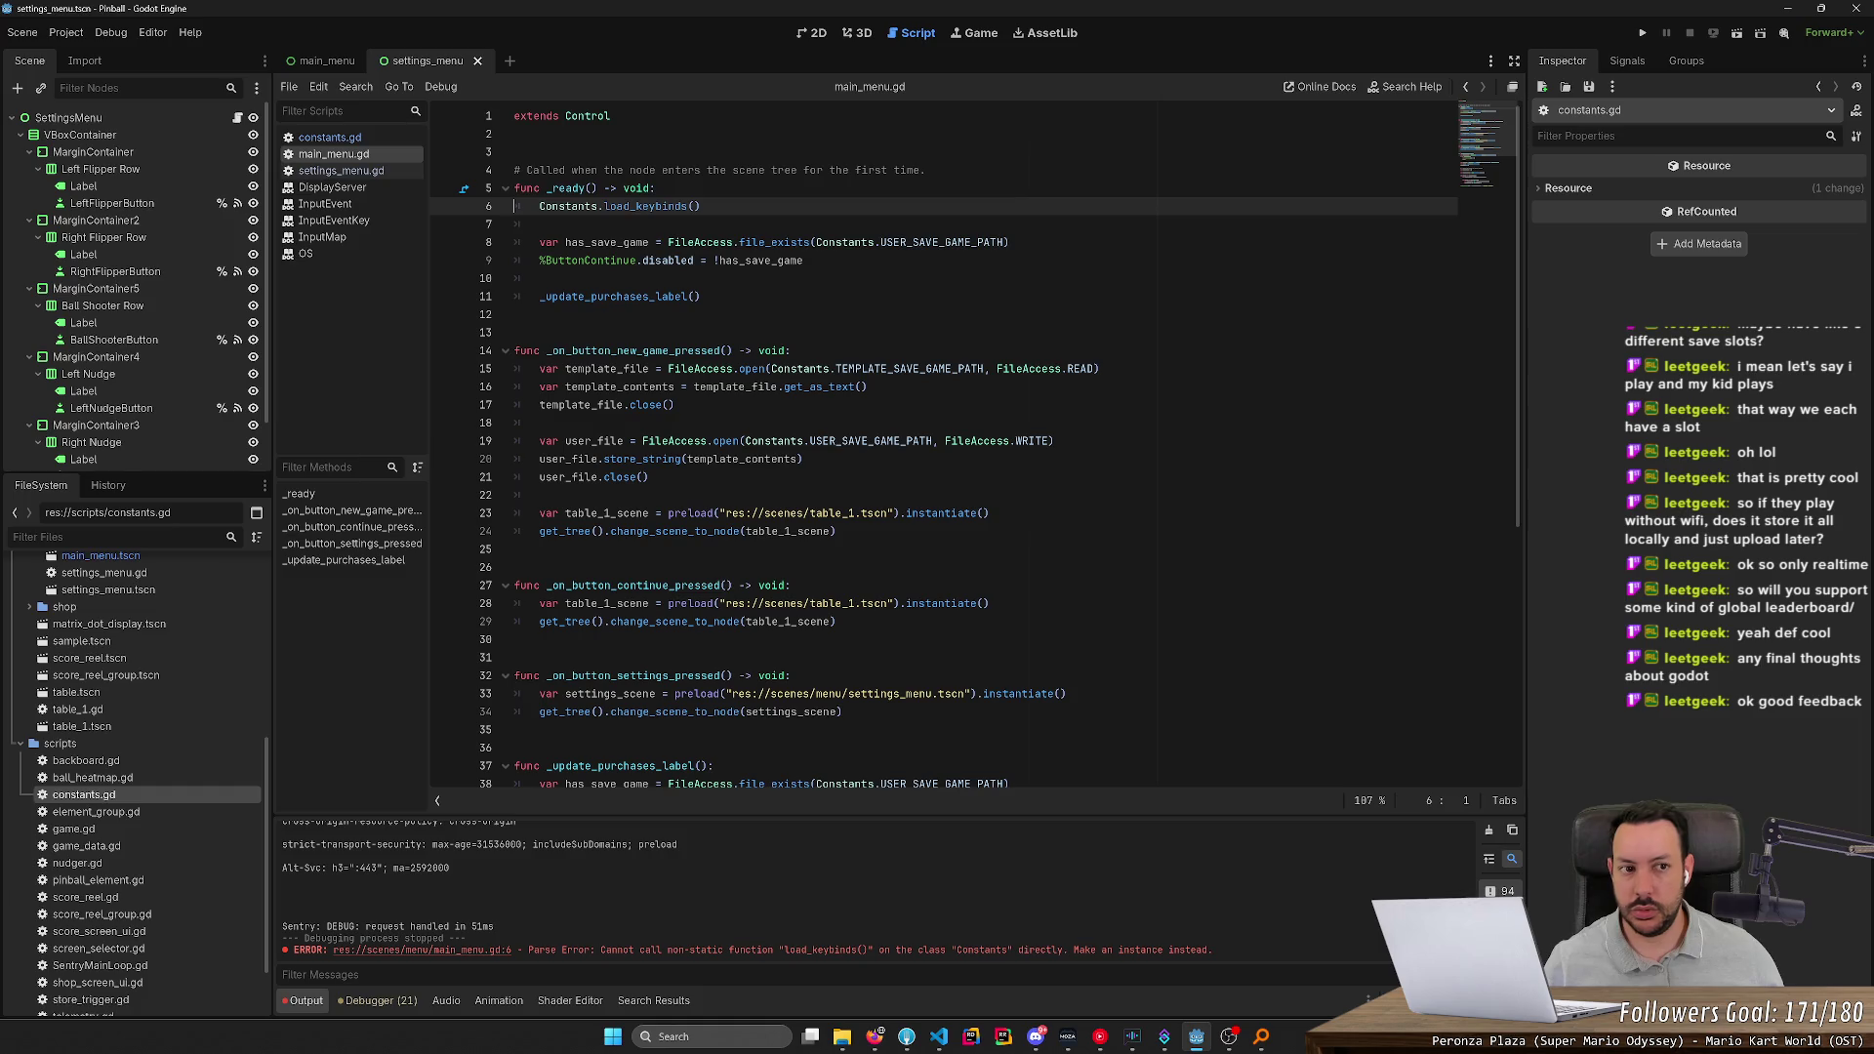
{"action": "left_click", "coordinate": [1642, 32]}
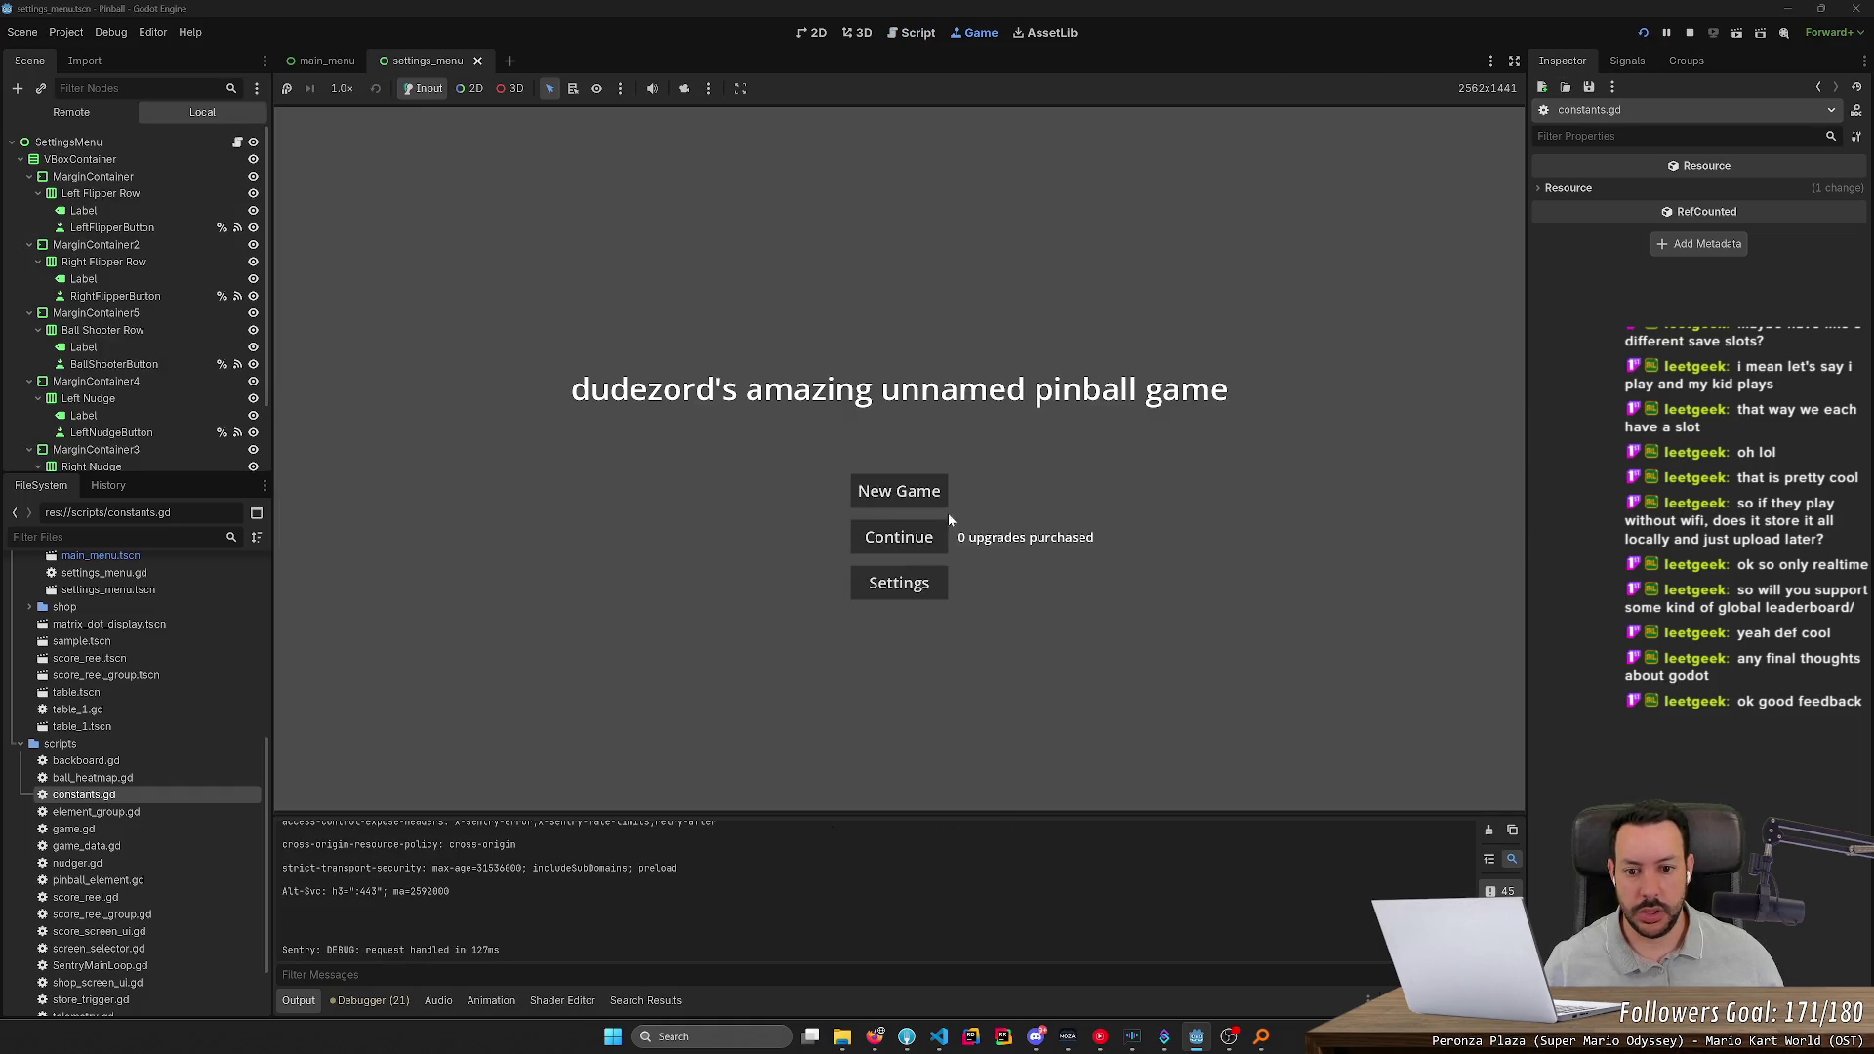
{"action": "left_click", "coordinate": [912, 532]}
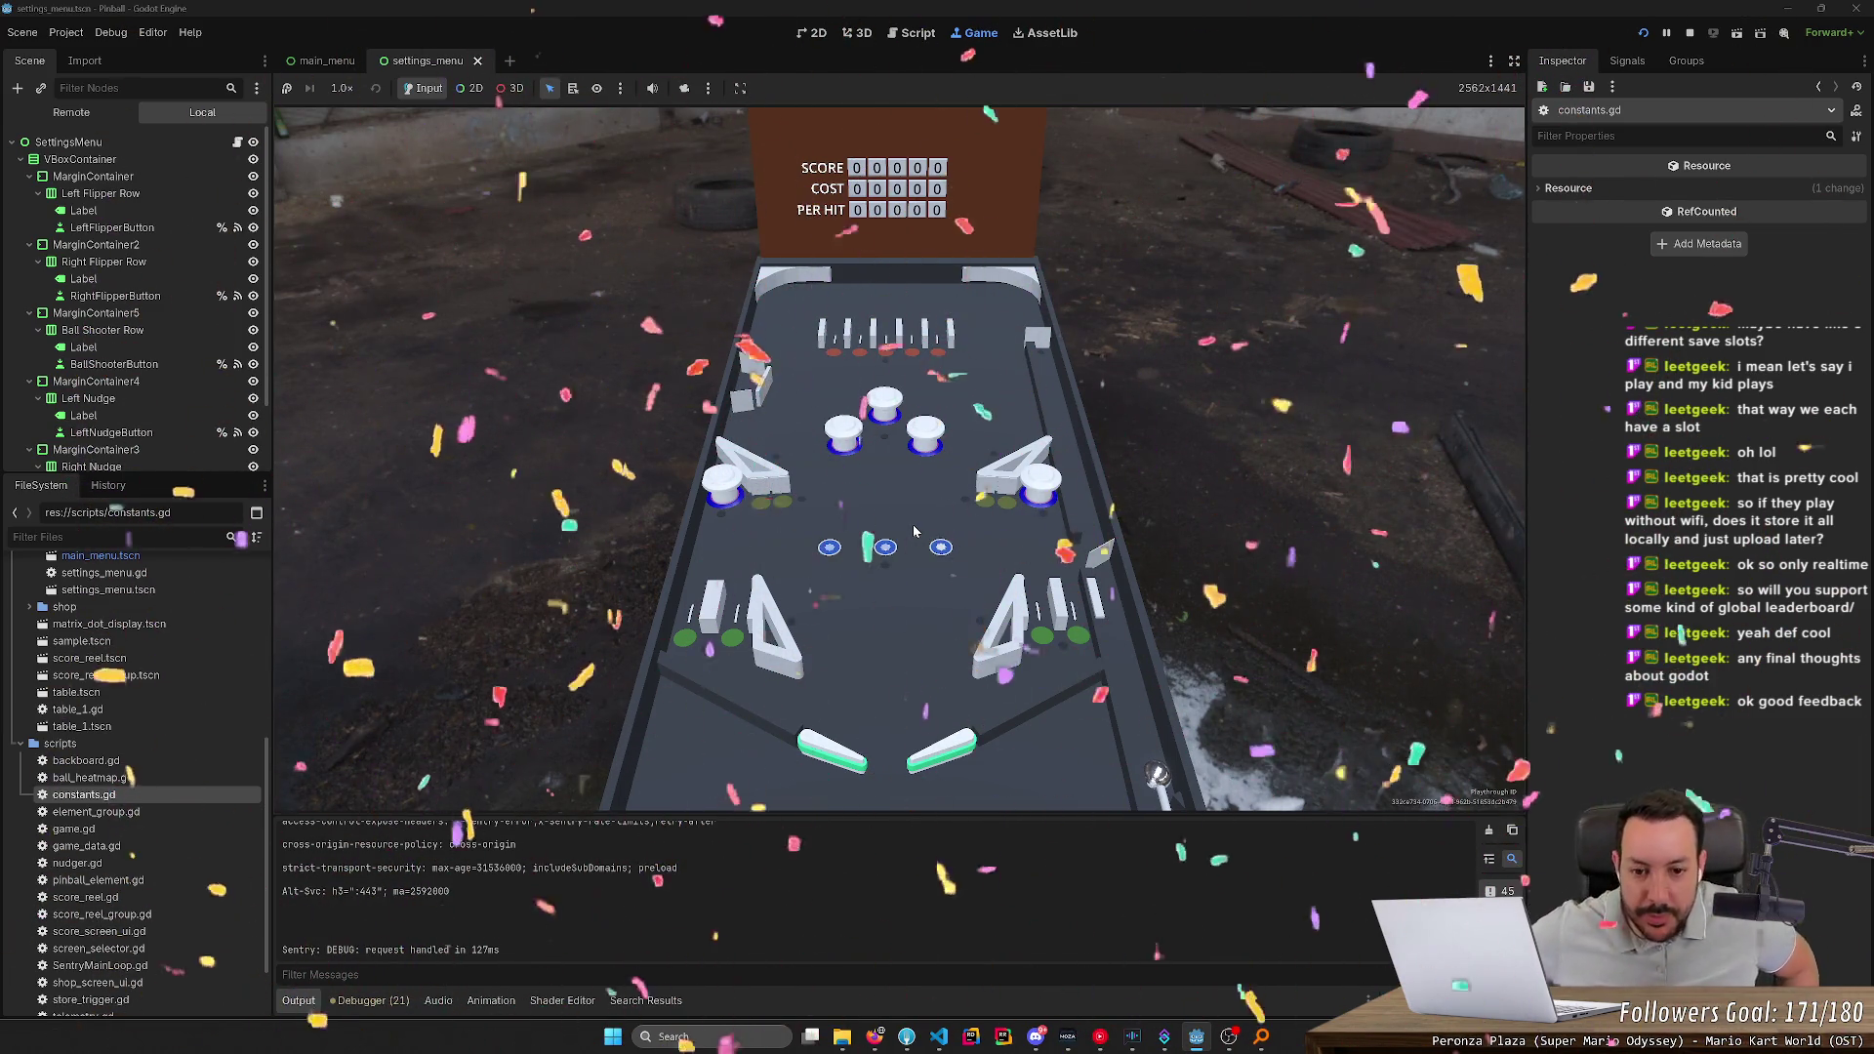
{"action": "left_click", "coordinate": [1687, 35]}
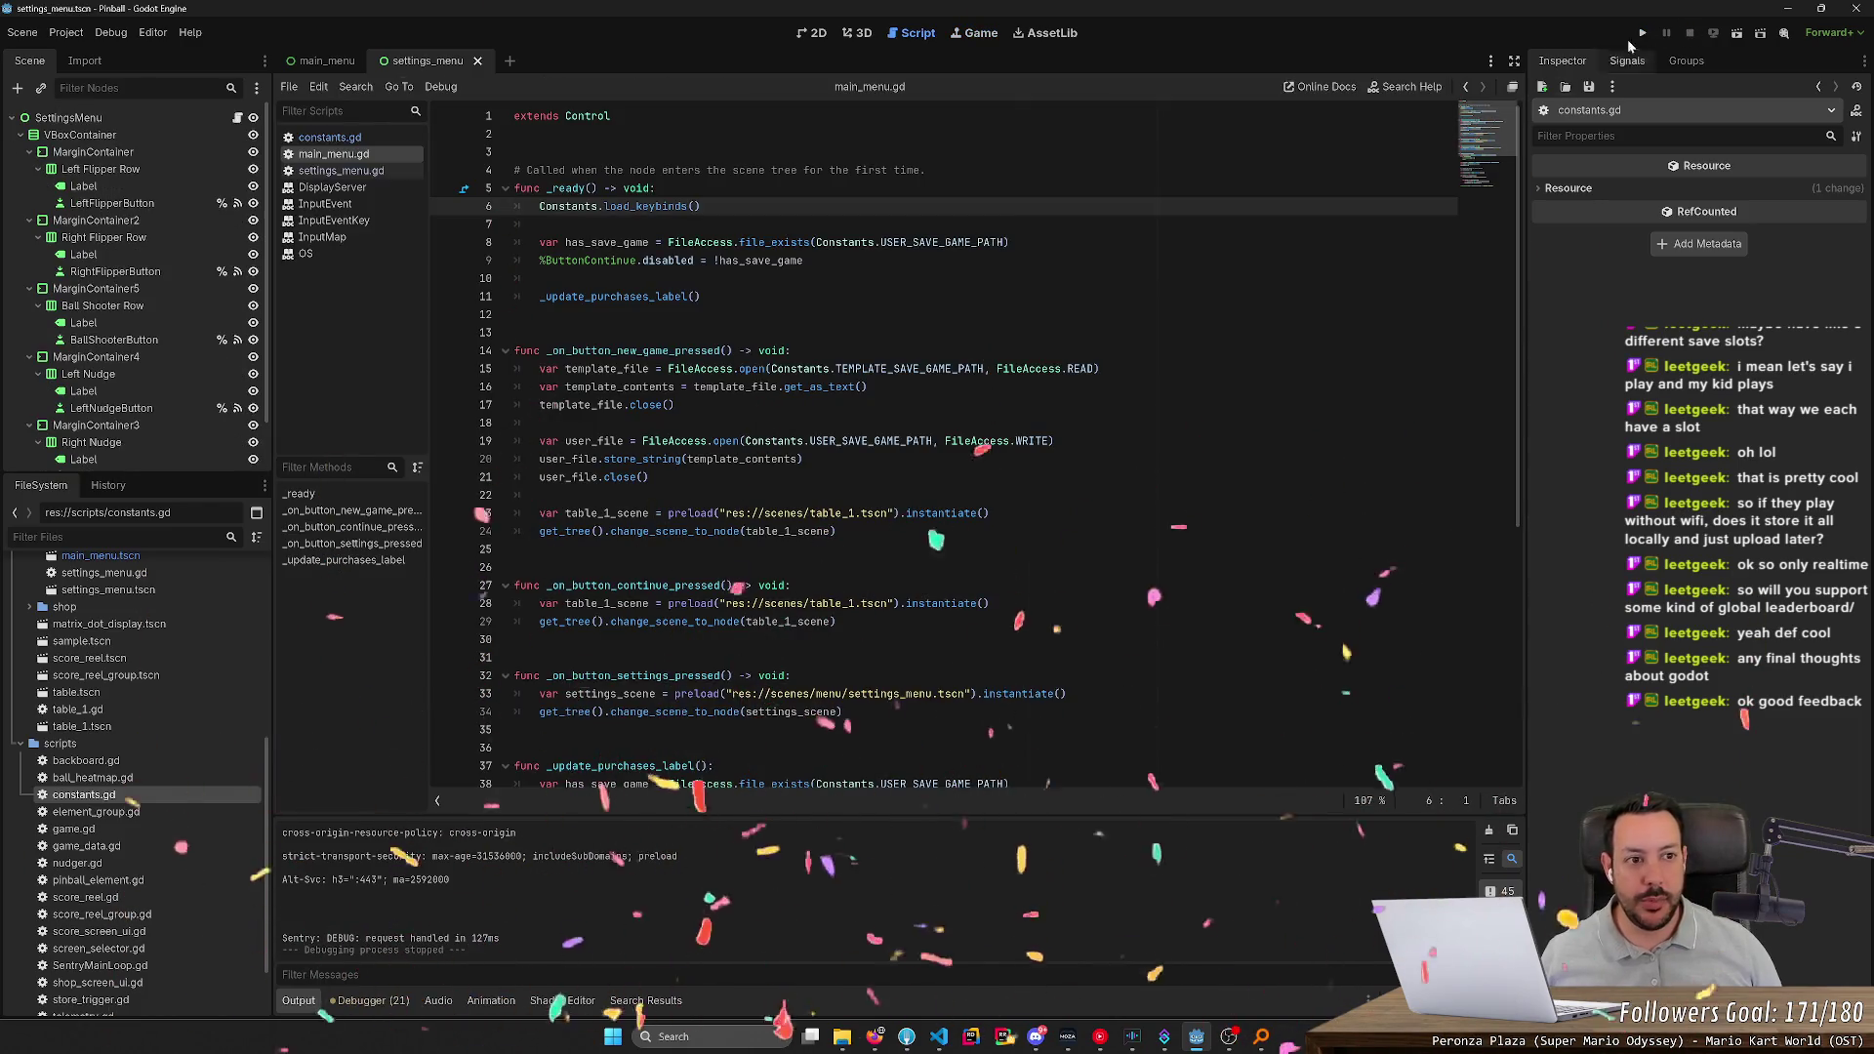
{"action": "left_click", "coordinate": [1642, 32]}
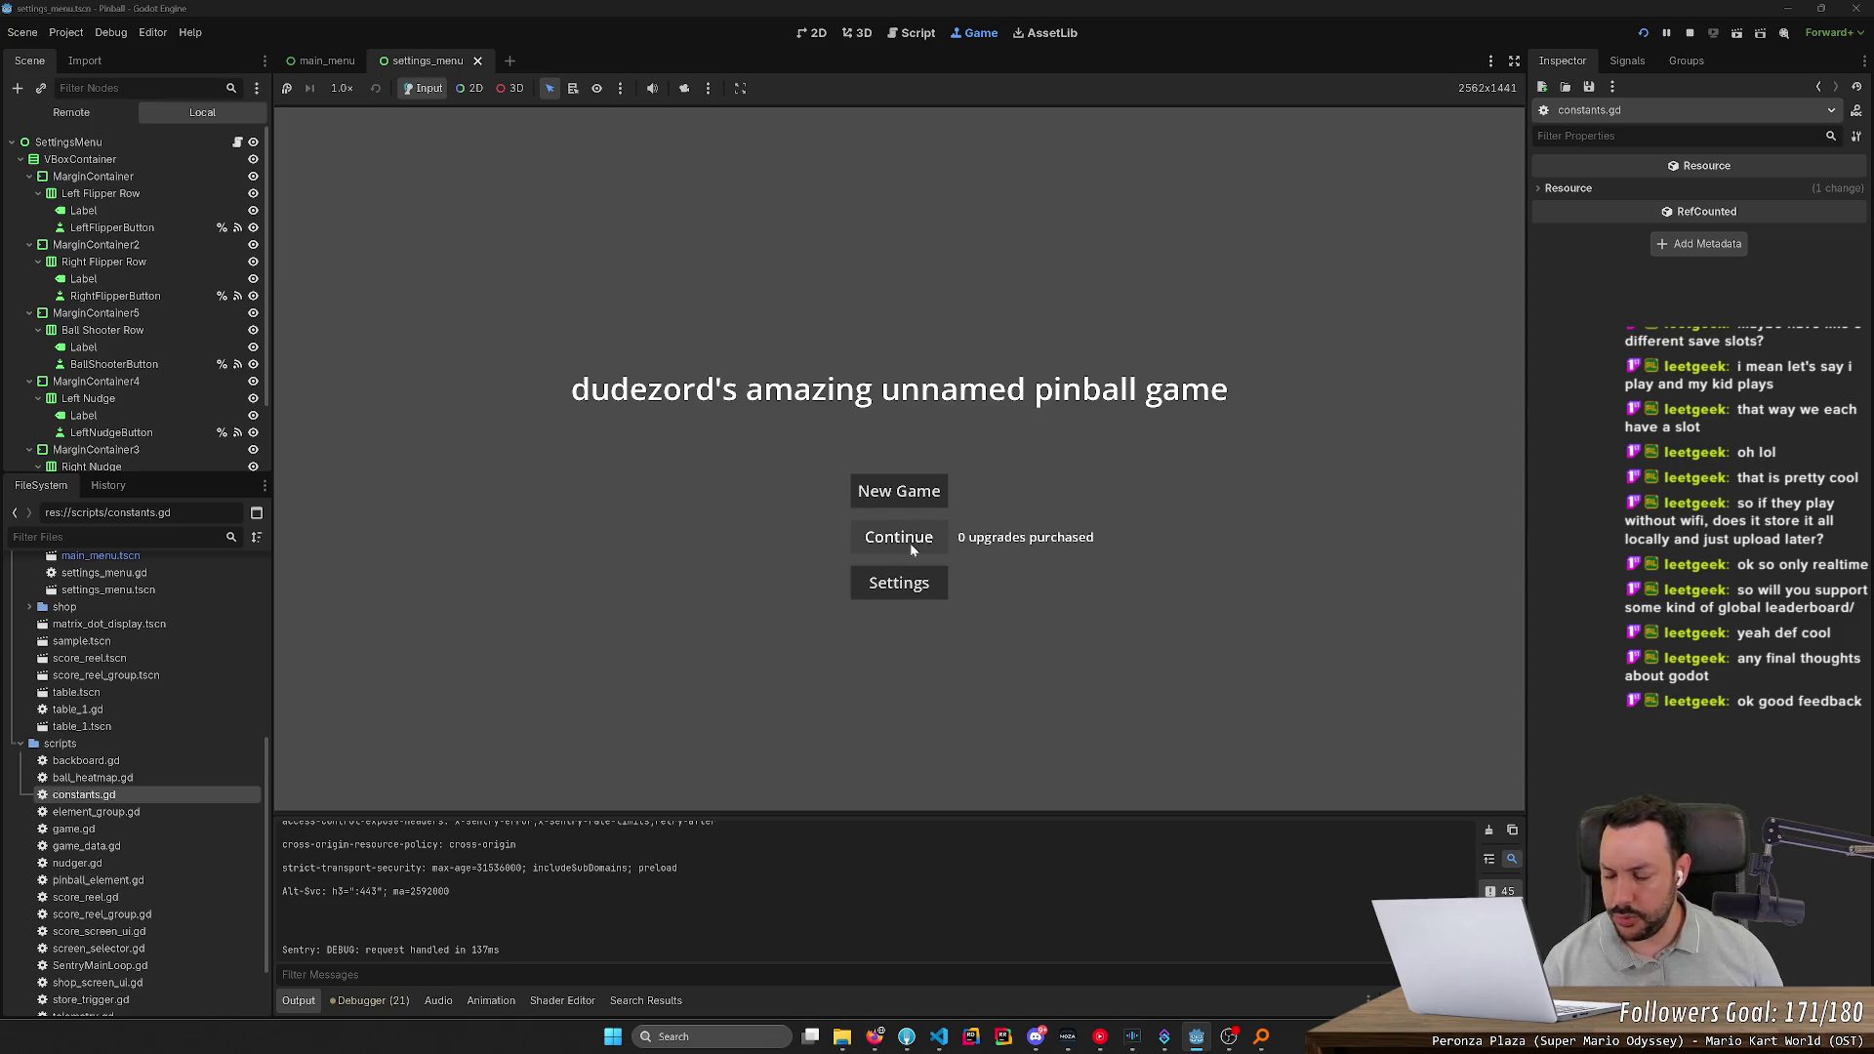
Bind Right Flipper, Left Flipper, Ball Shooter, Left Nudge and Right Nudge all to 5
{"action": "left_click", "coordinate": [899, 582]}
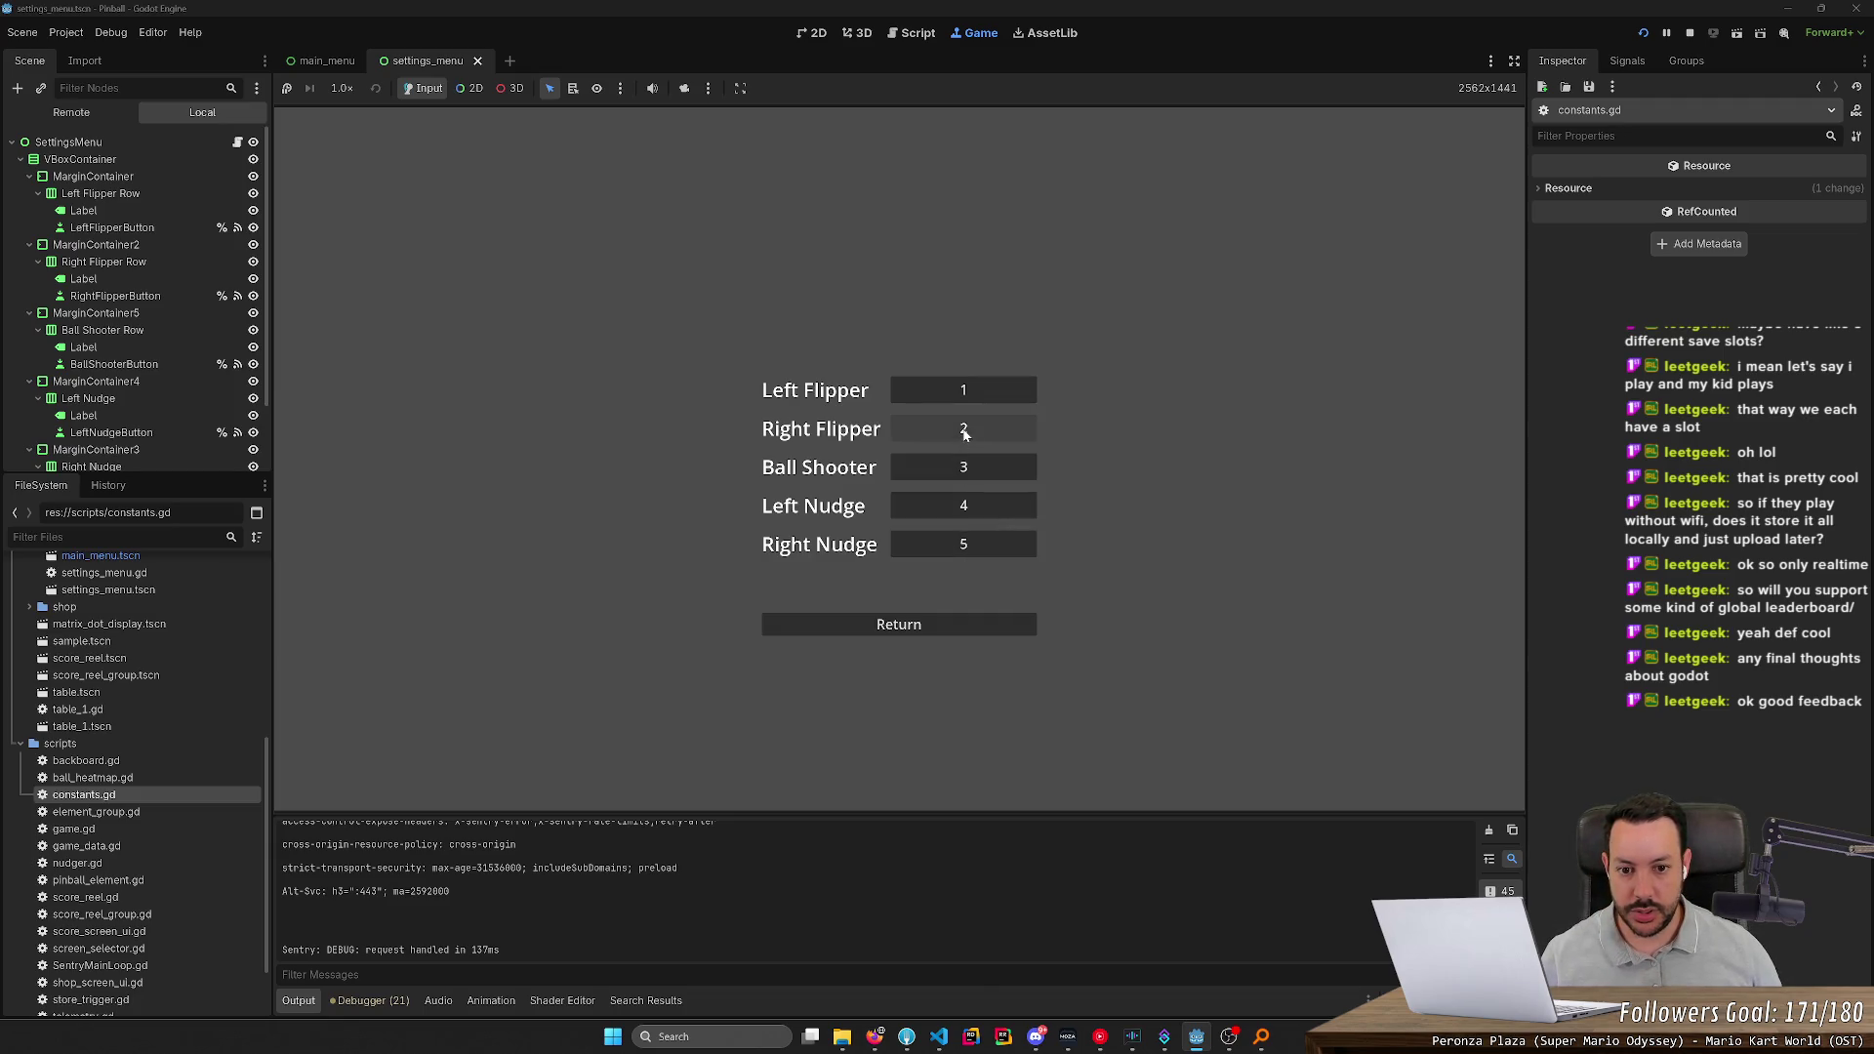
{"action": "left_click", "coordinate": [964, 433]}
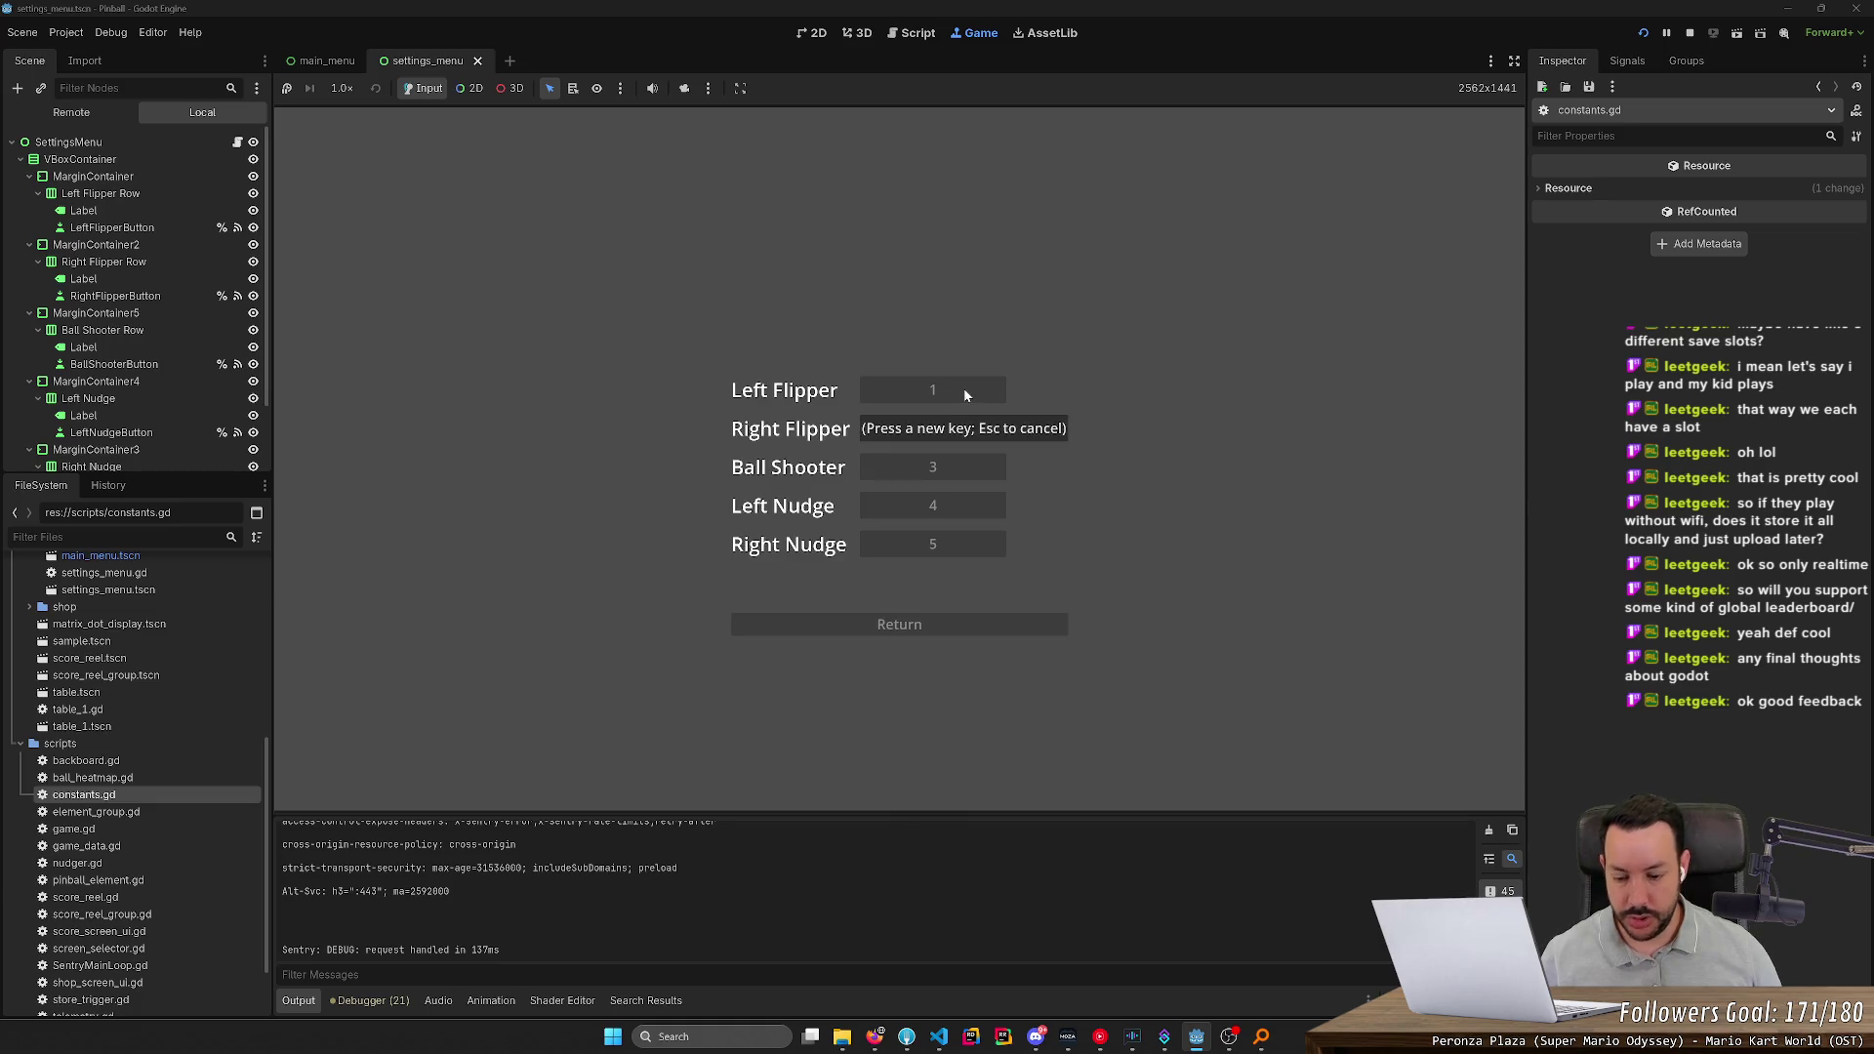
{"action": "key", "text": "5"}
{"action": "left_click", "coordinate": [963, 390]}
{"action": "key", "text": "5"}
{"action": "left_click", "coordinate": [963, 467]}
{"action": "key", "text": "5"}
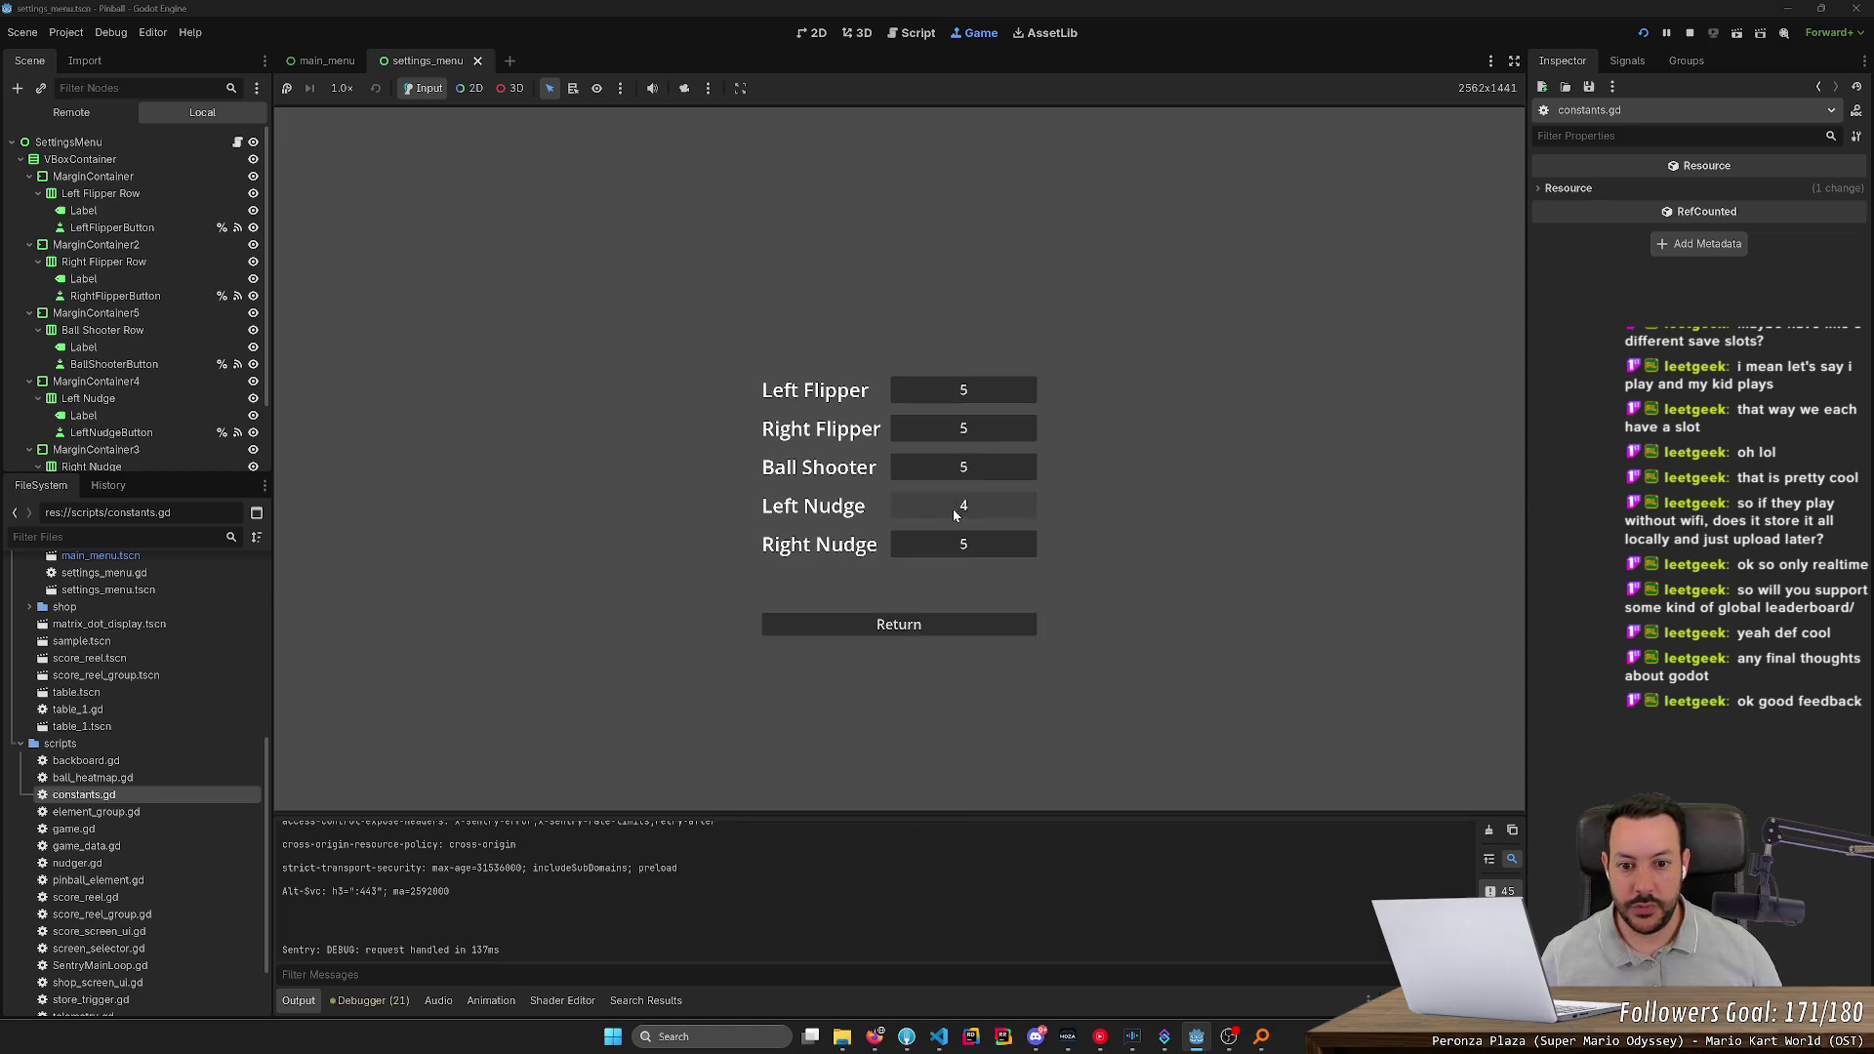
{"action": "left_click", "coordinate": [954, 507]}
{"action": "key", "text": "5"}
{"action": "left_click", "coordinate": [953, 545]}
{"action": "key", "text": "5"}
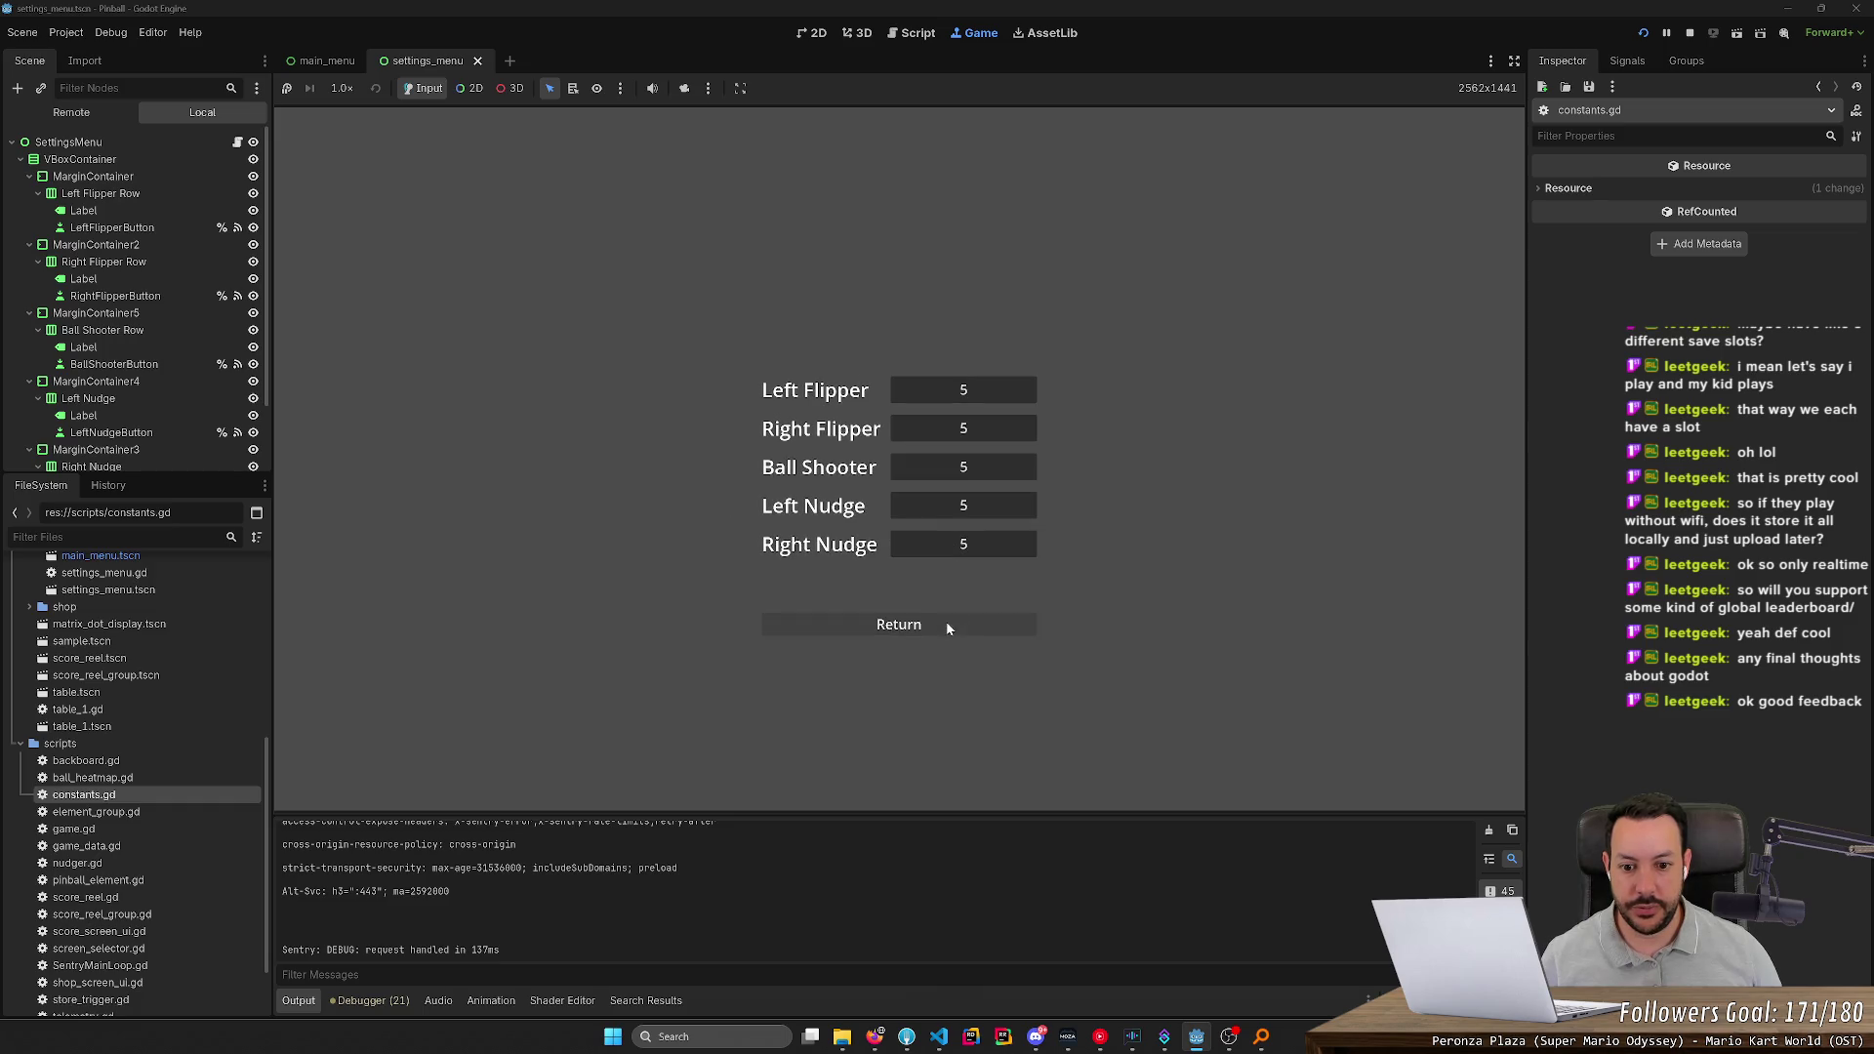
Continue to the table, play a ball using the 5 key, then stop with F8
{"action": "left_click", "coordinate": [945, 625]}
{"action": "left_click", "coordinate": [909, 546]}
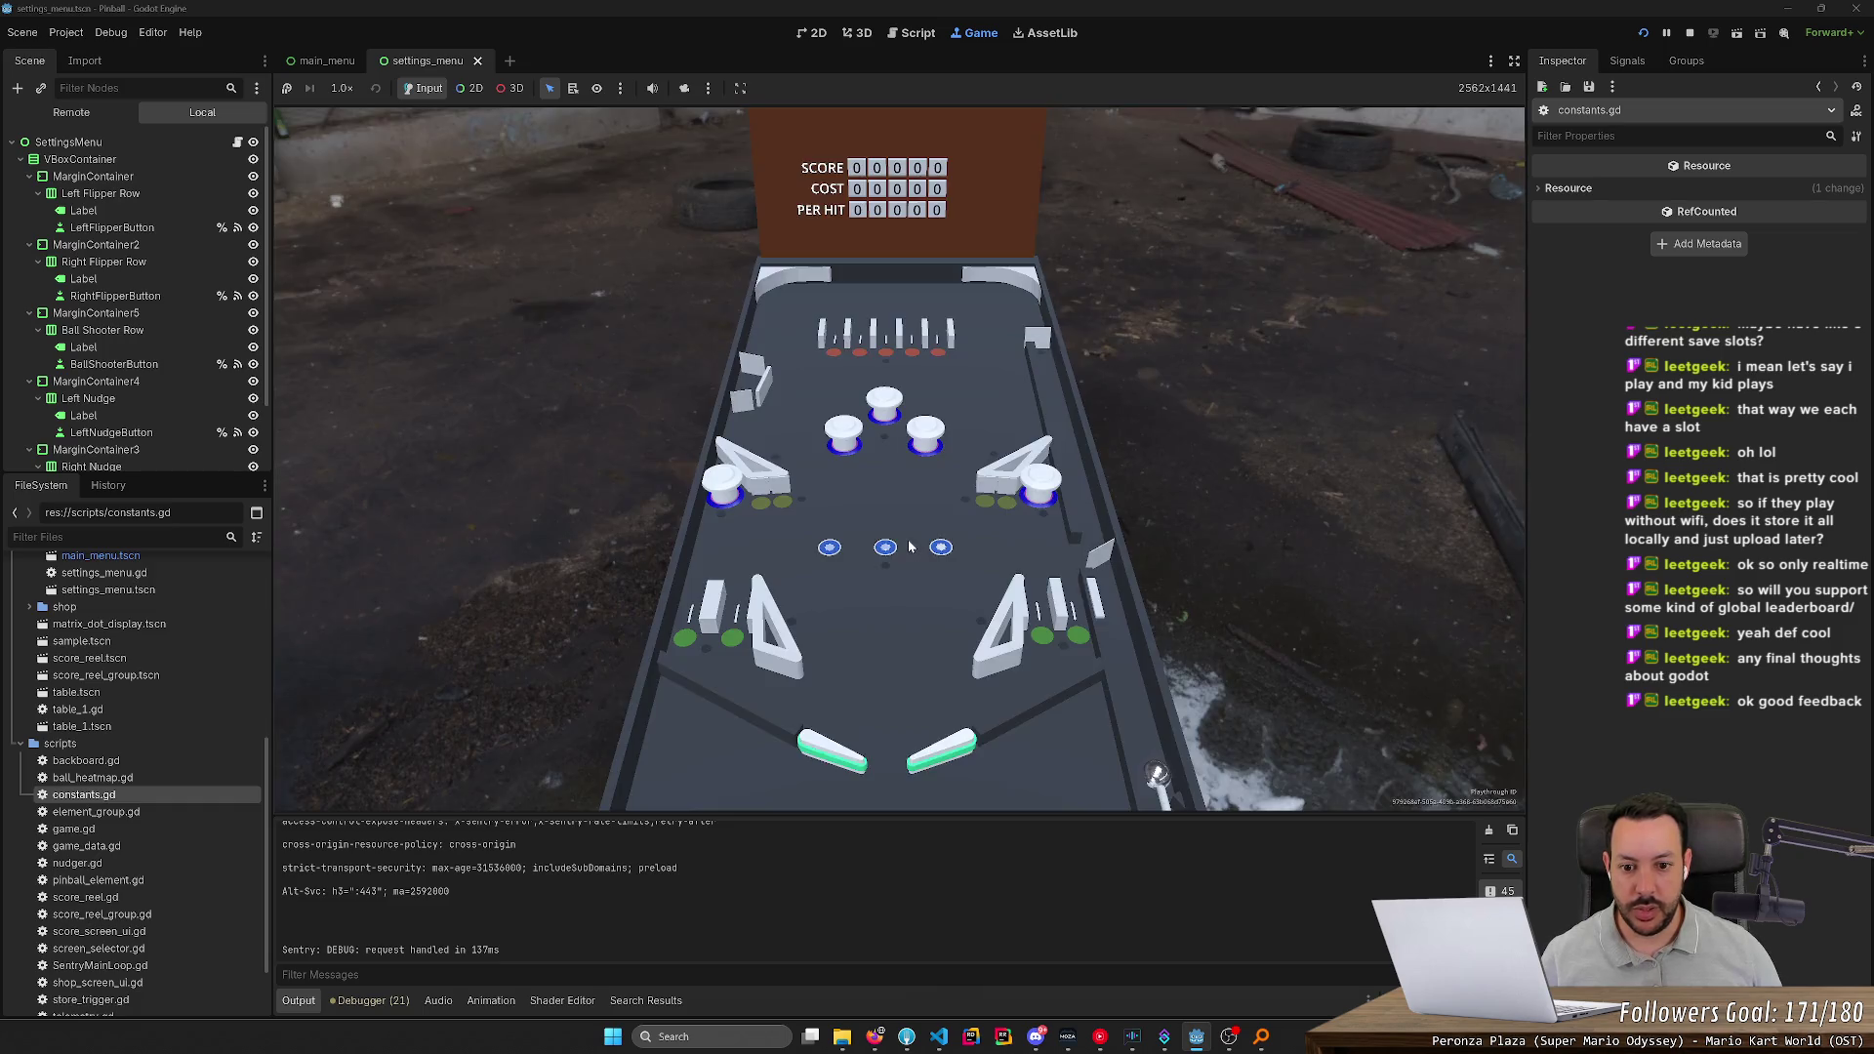
{"action": "key", "text": "5"}
{"action": "key", "text": "5"}
{"action": "key", "text": "5"}
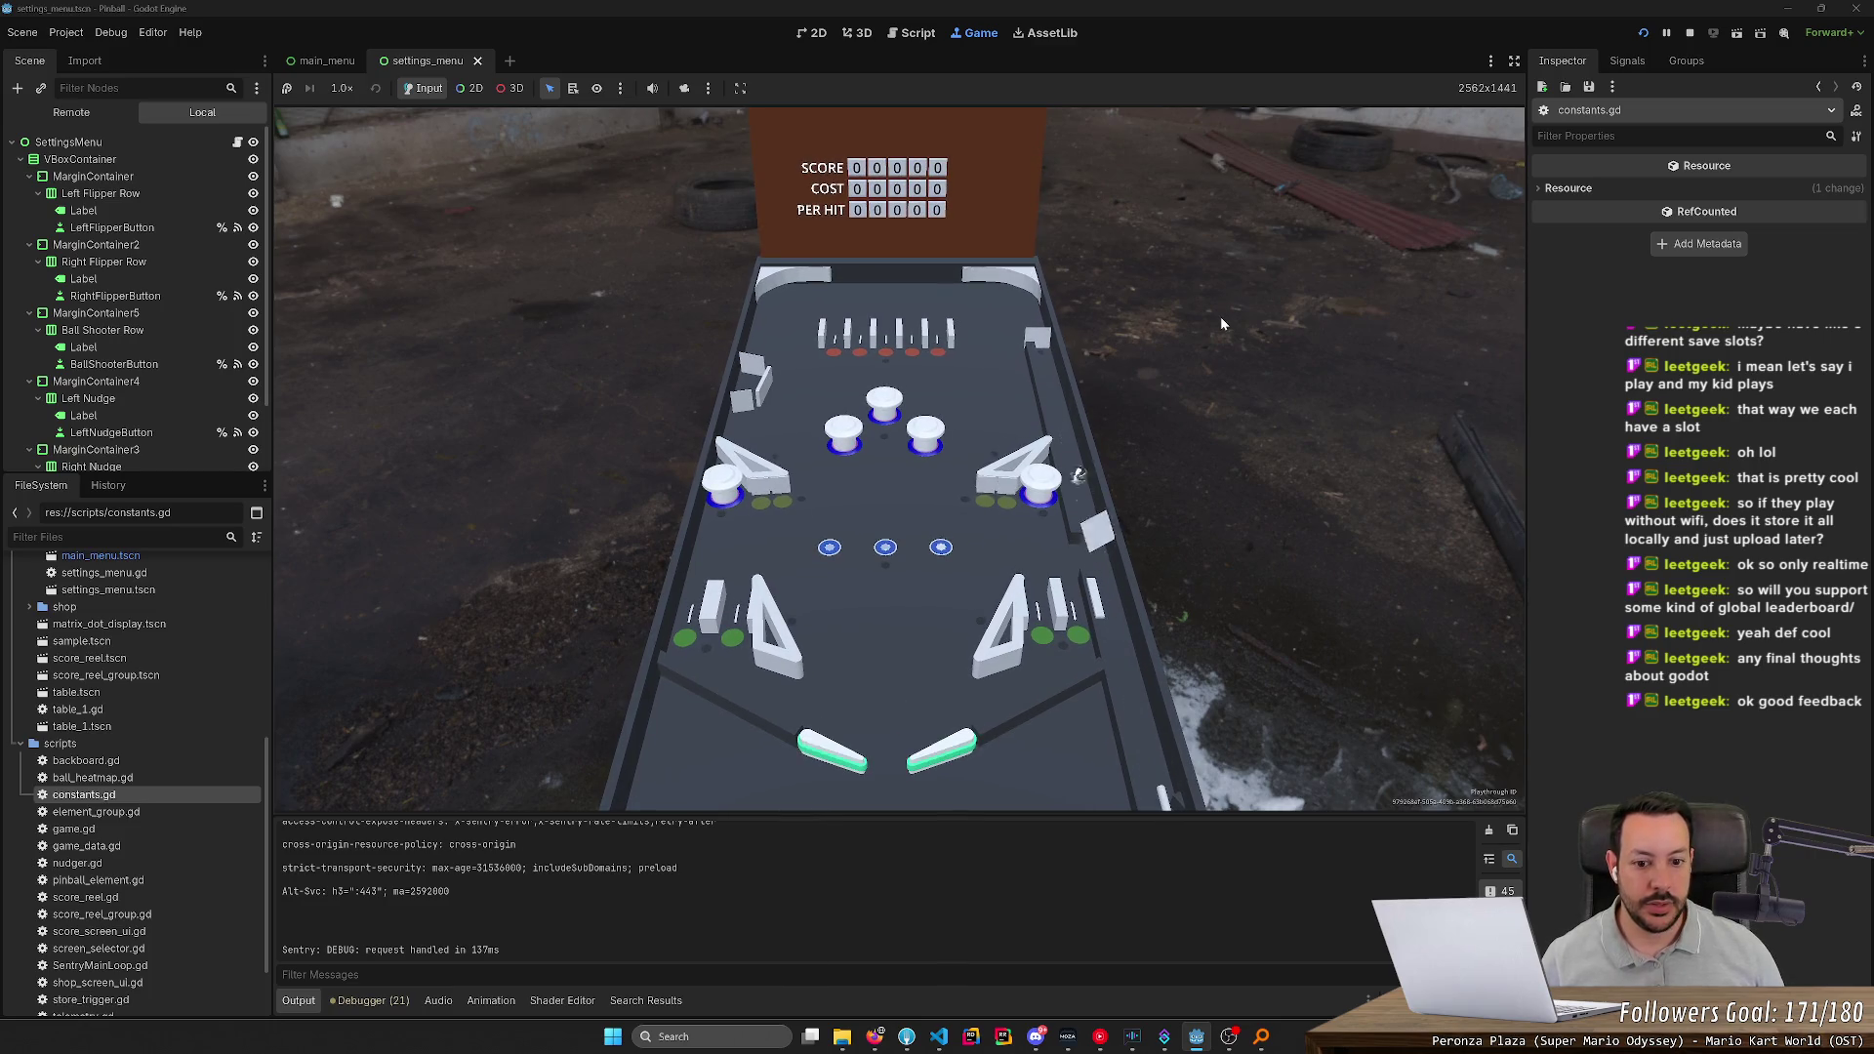
{"action": "key", "text": "5"}
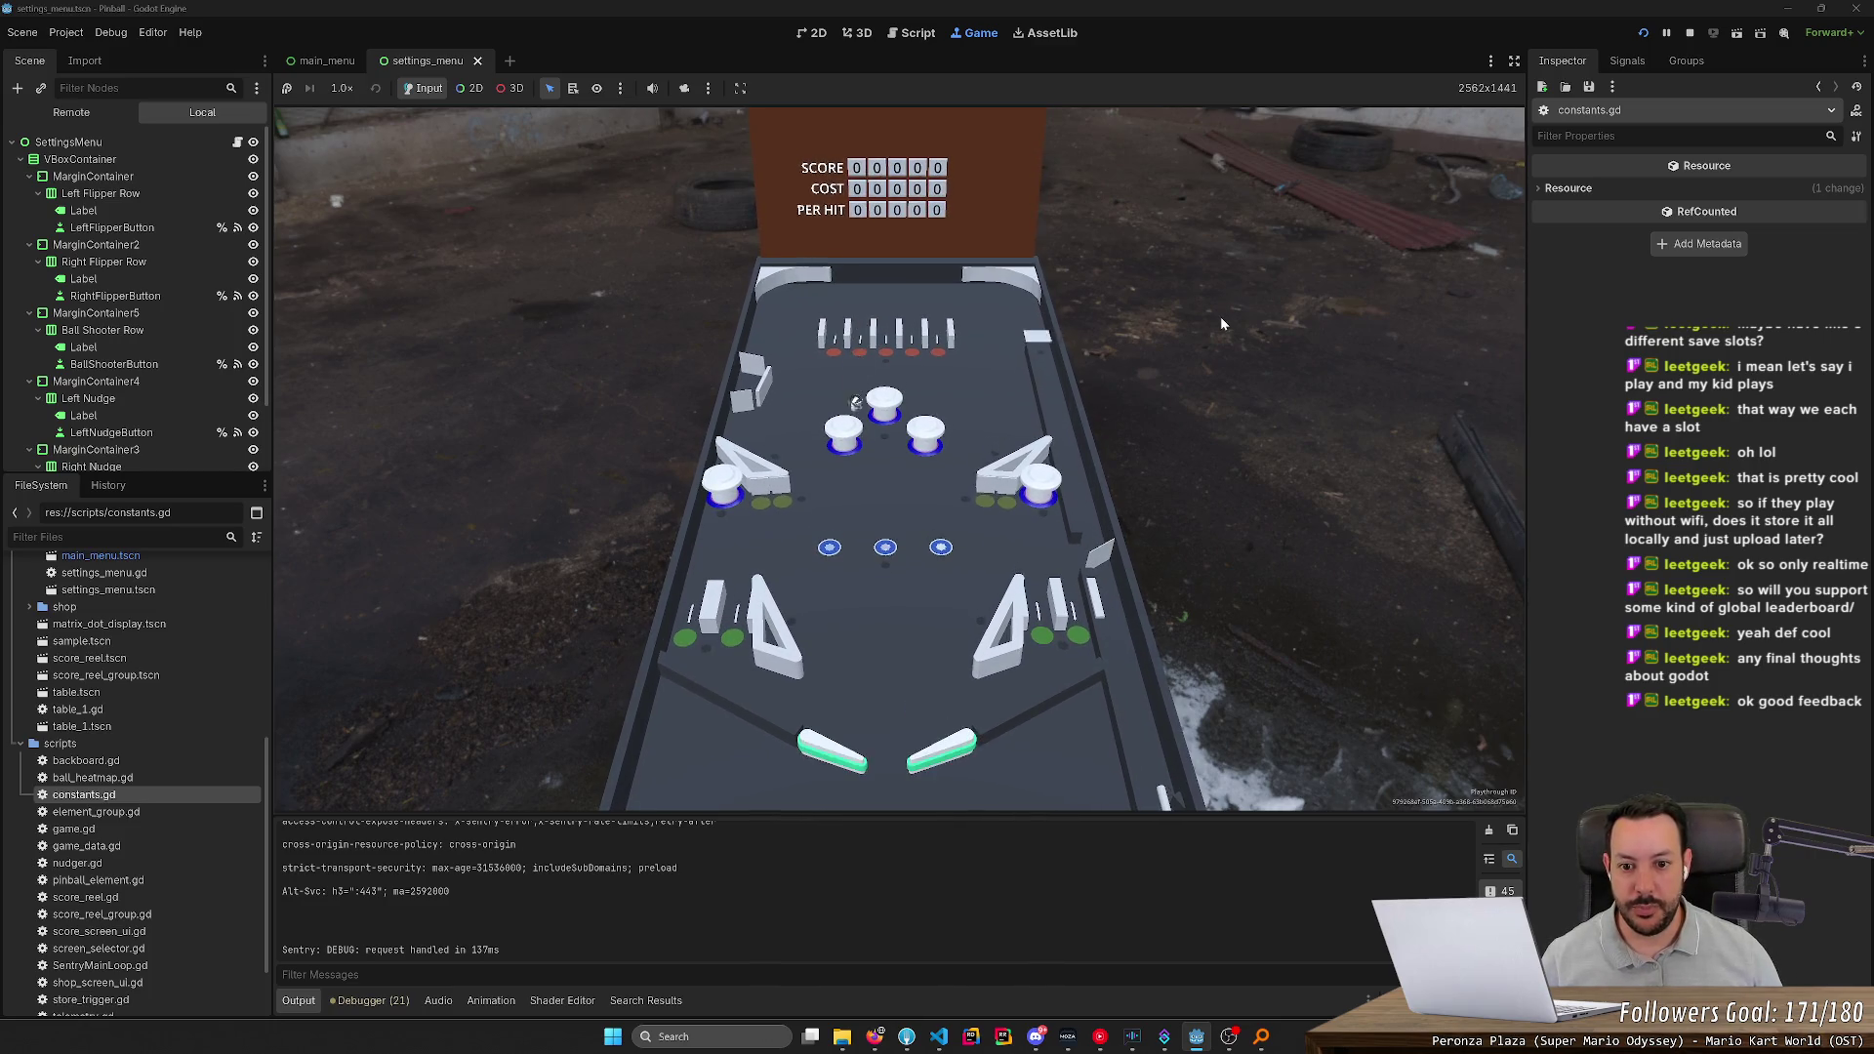
{"action": "key", "text": "5"}
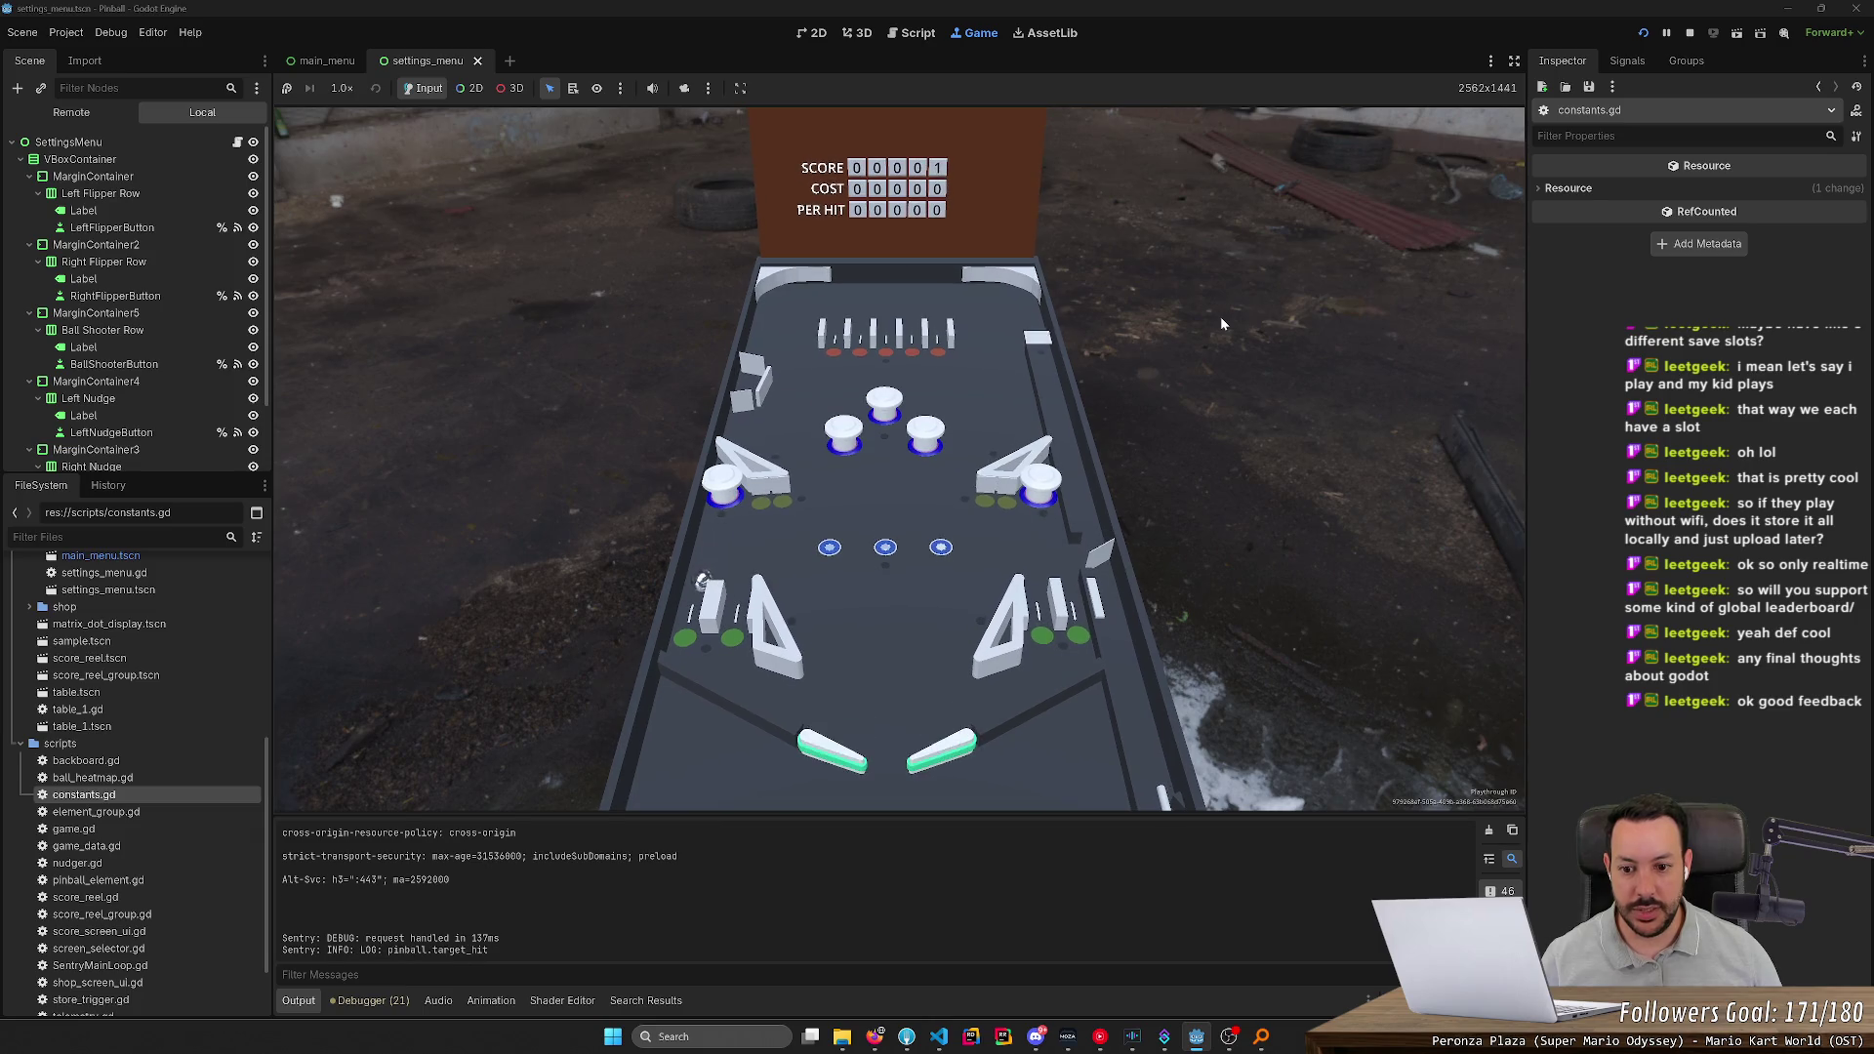
{"action": "key", "text": "5"}
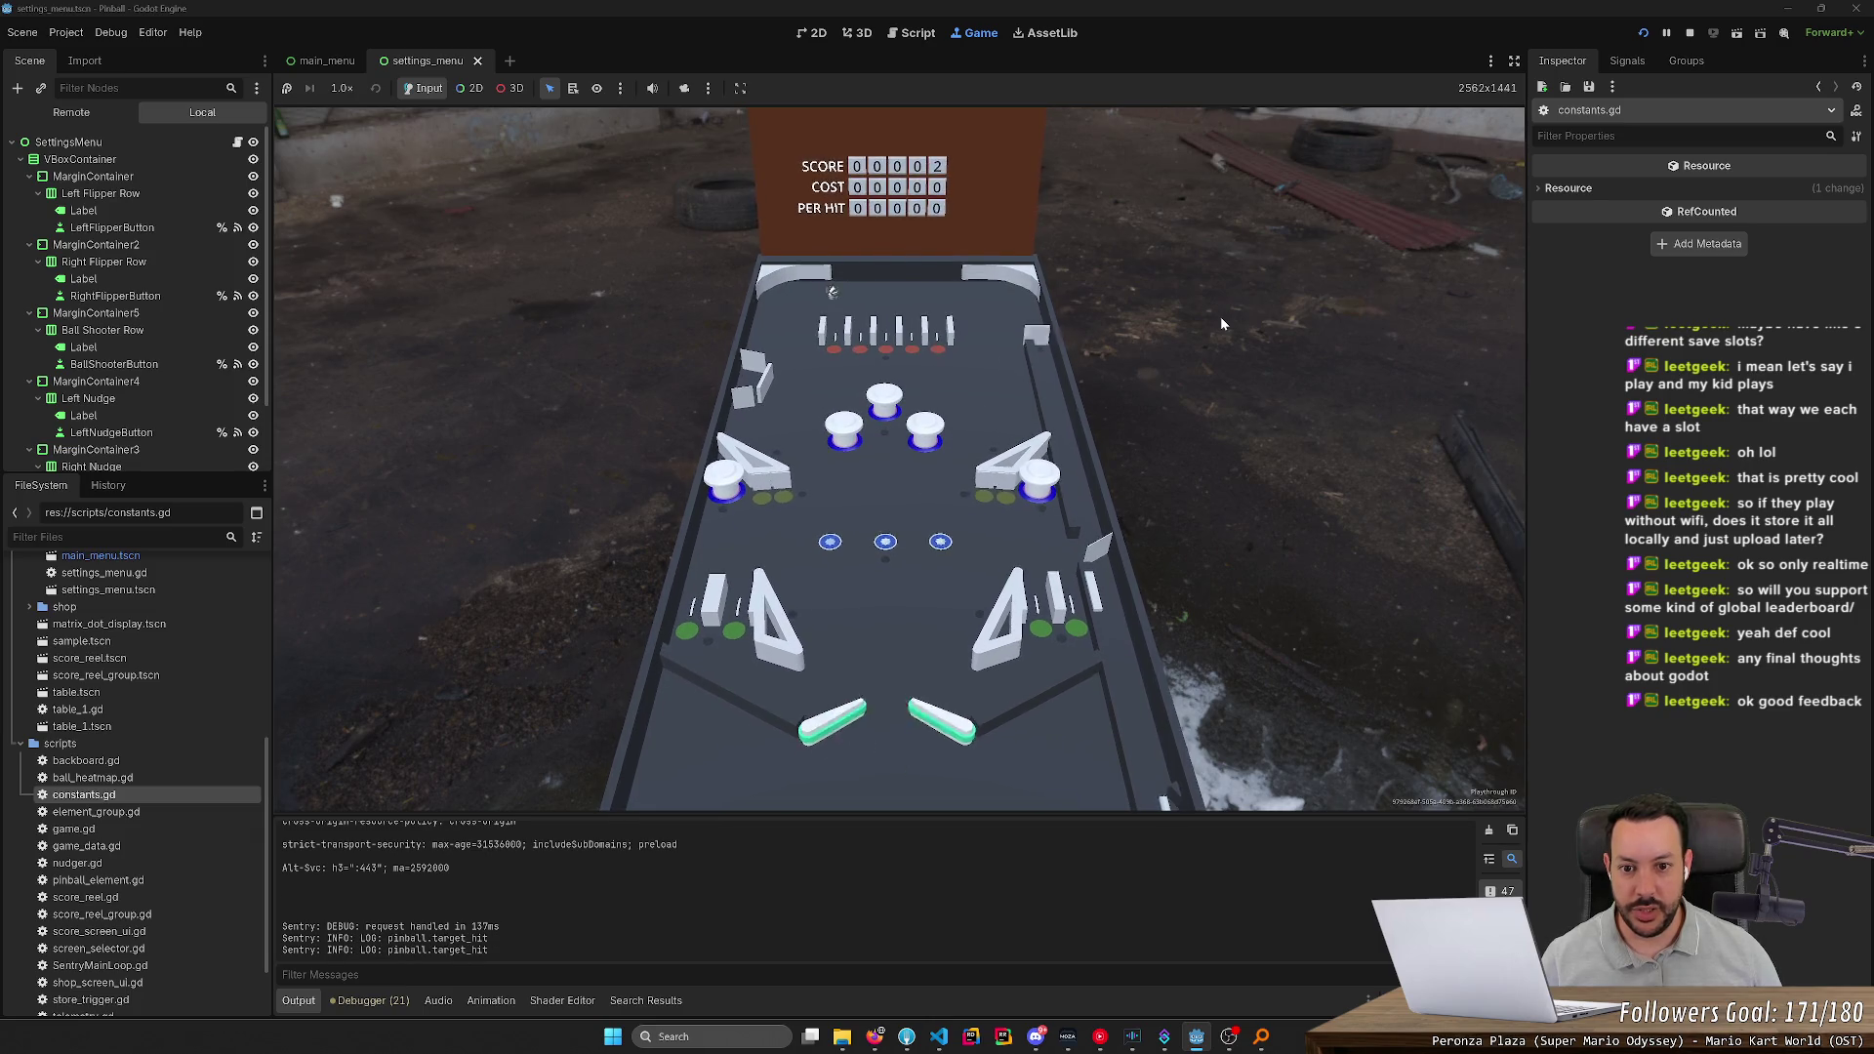
{"action": "key", "text": "5"}
{"action": "key", "text": "5"}
{"action": "key", "text": "5"}
{"action": "key", "text": "5"}
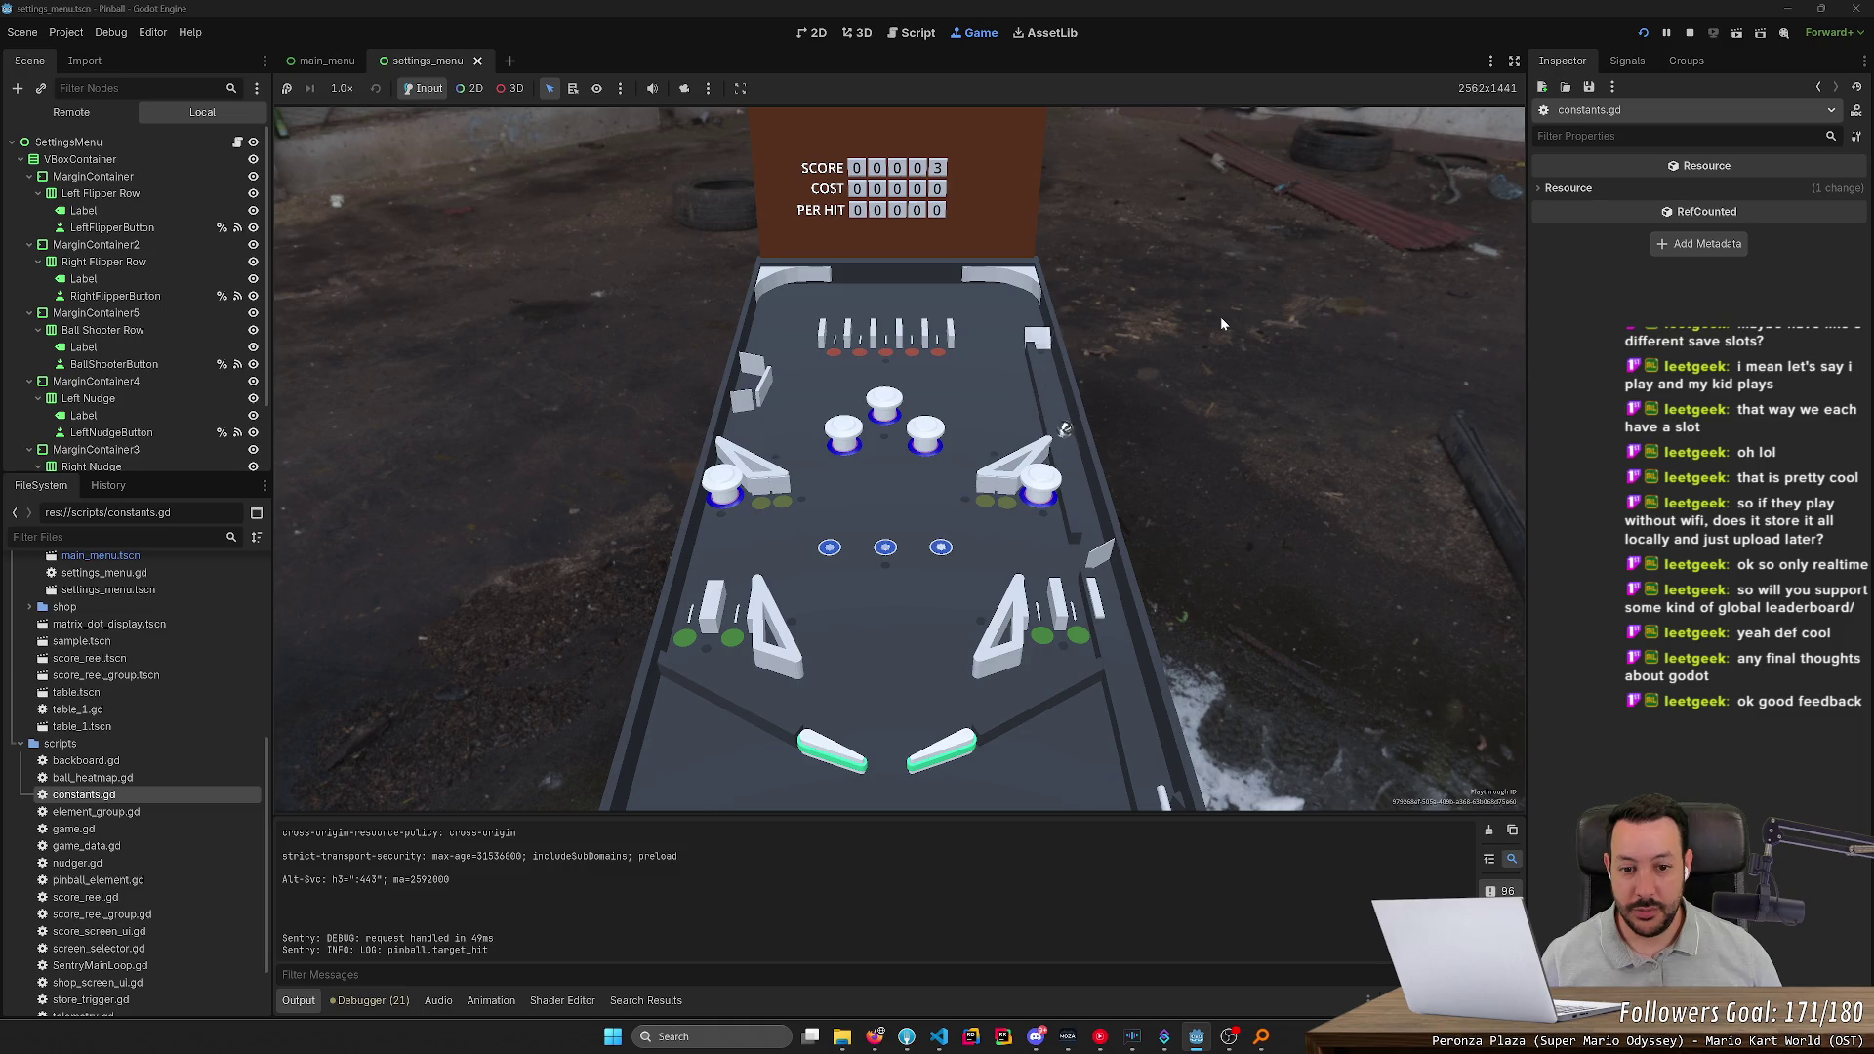
{"action": "key", "text": "5"}
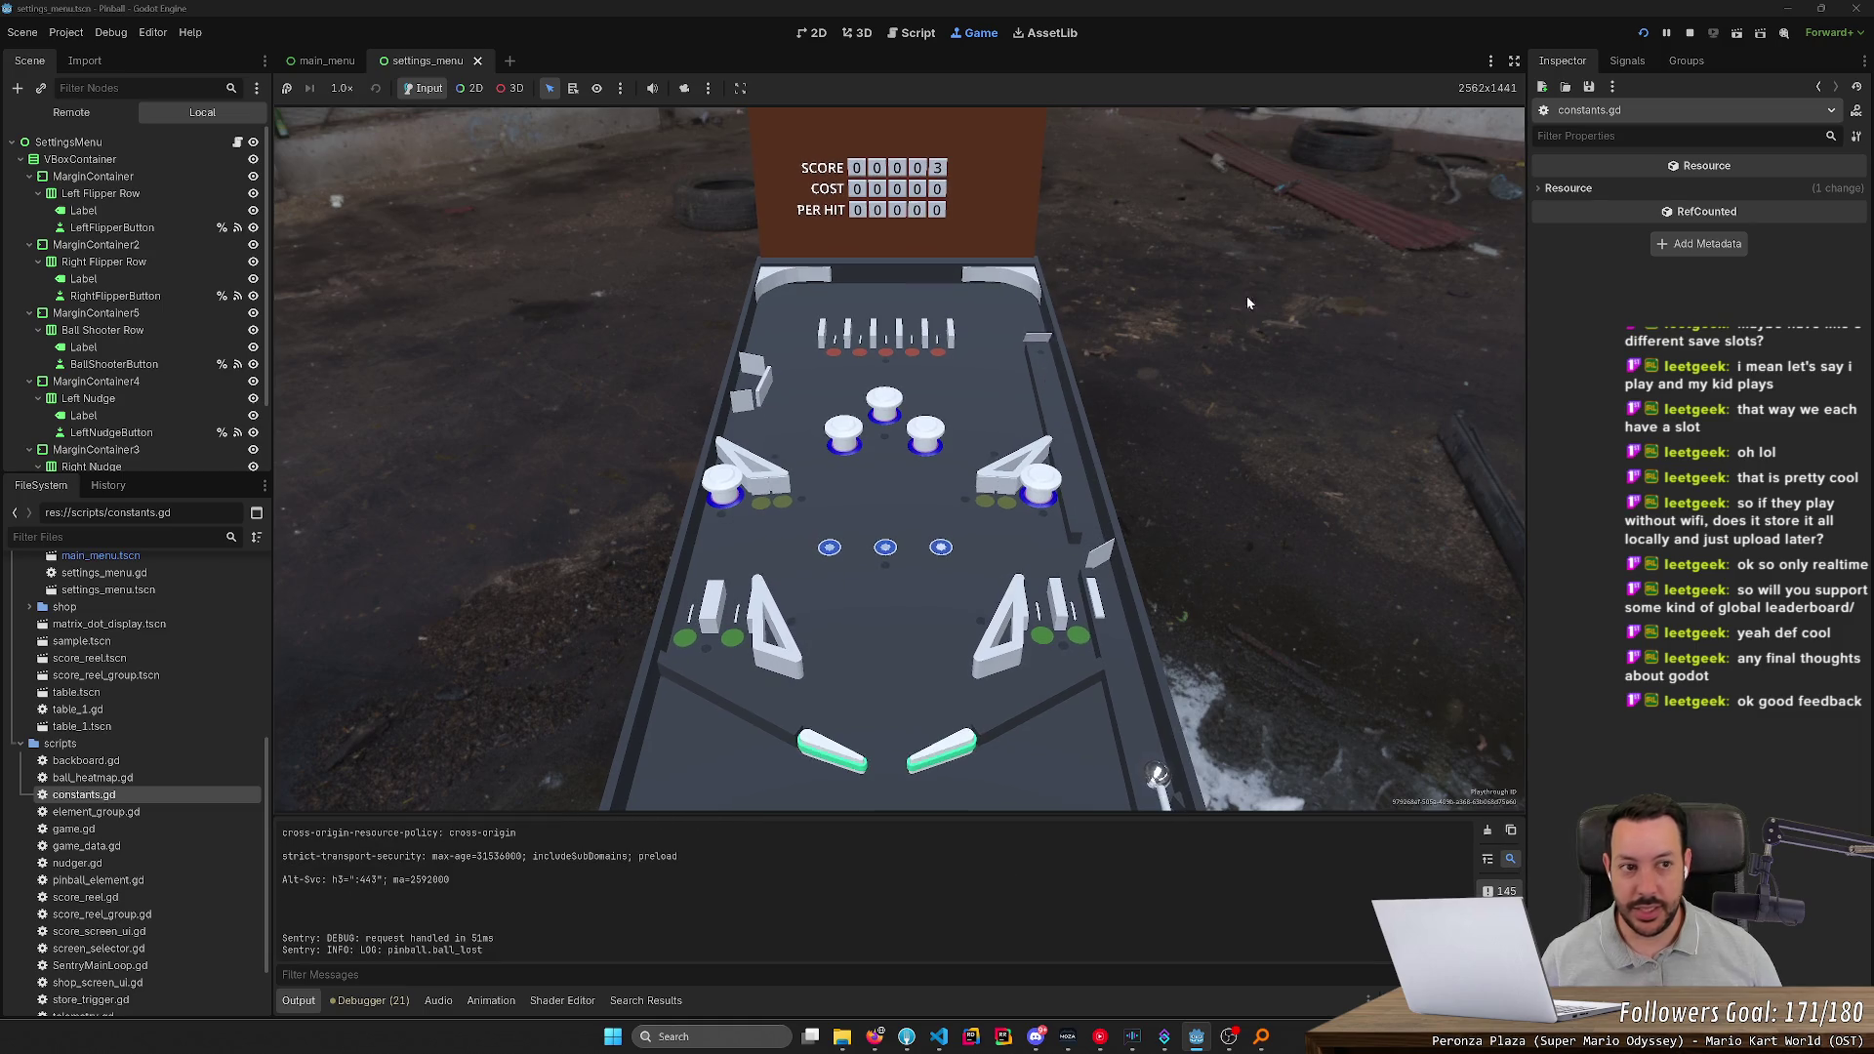
{"action": "key", "text": "F8"}
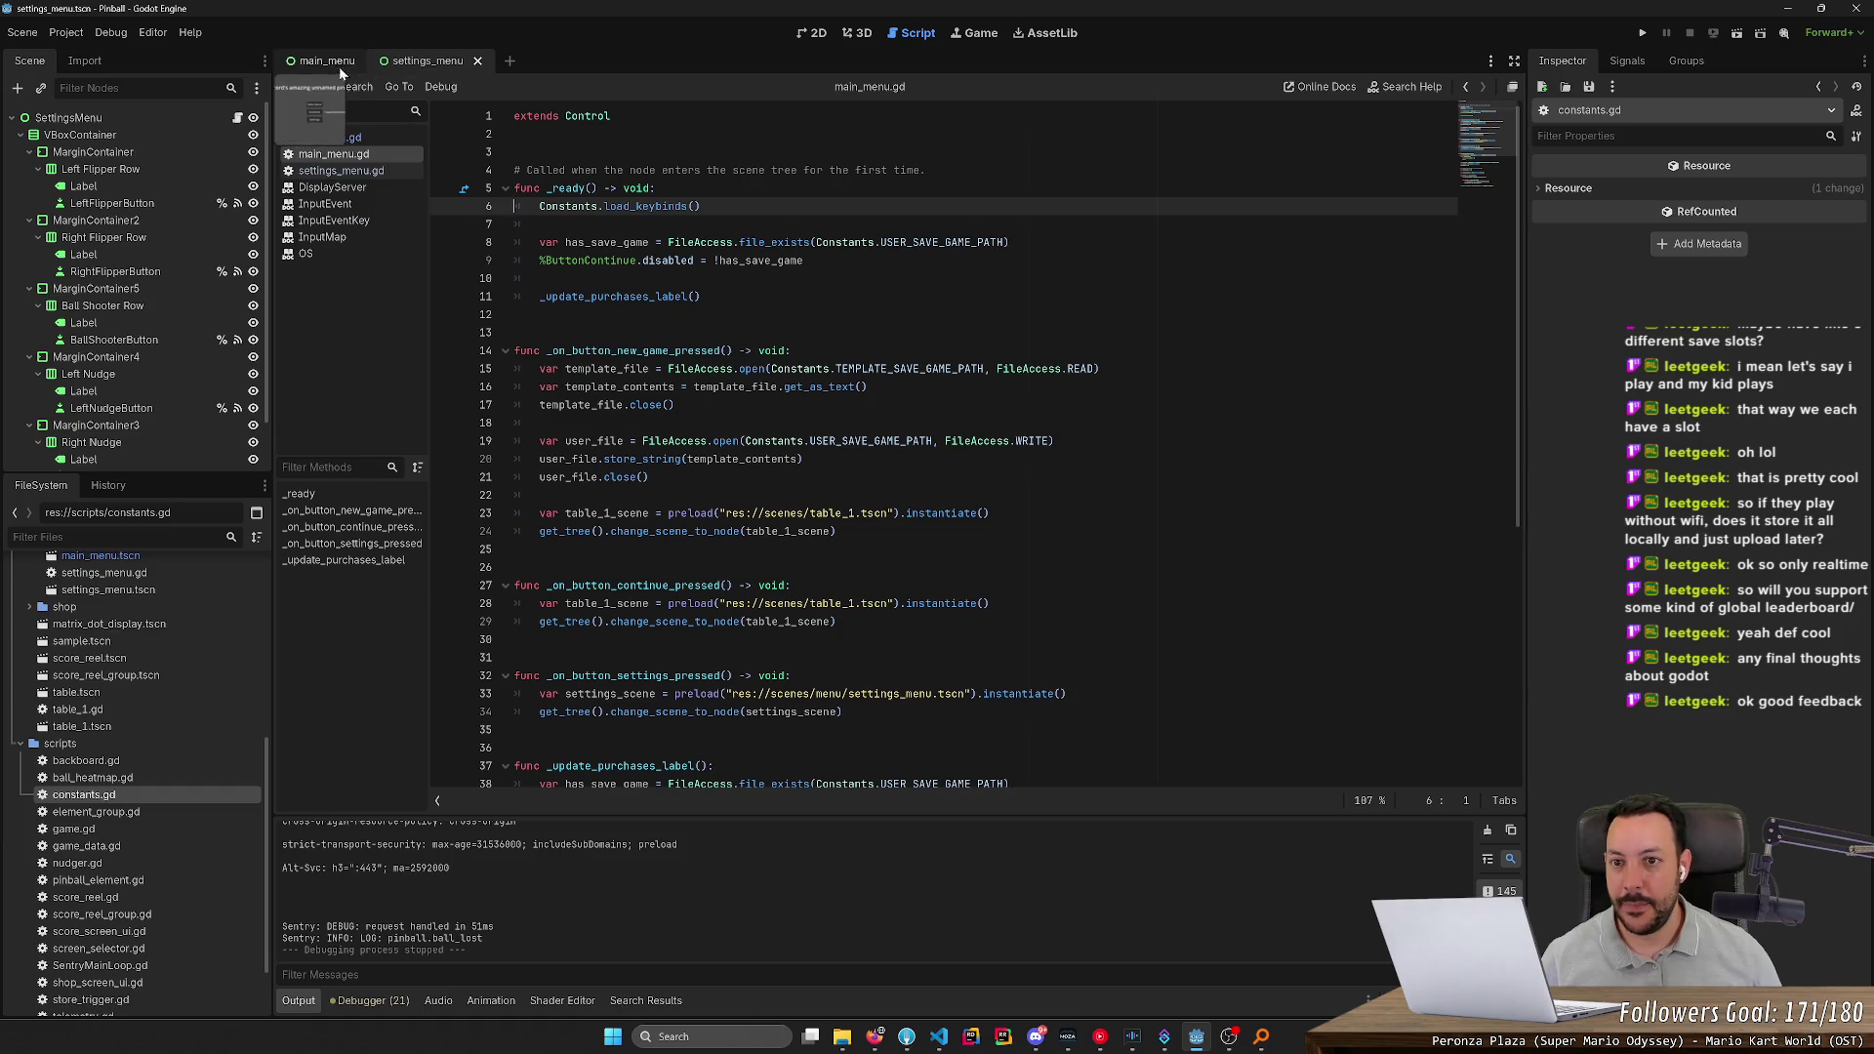
Rerun the game and bind Left Flipper to Left Shift and Right Flipper to Right Shift
{"action": "left_click", "coordinate": [1647, 33]}
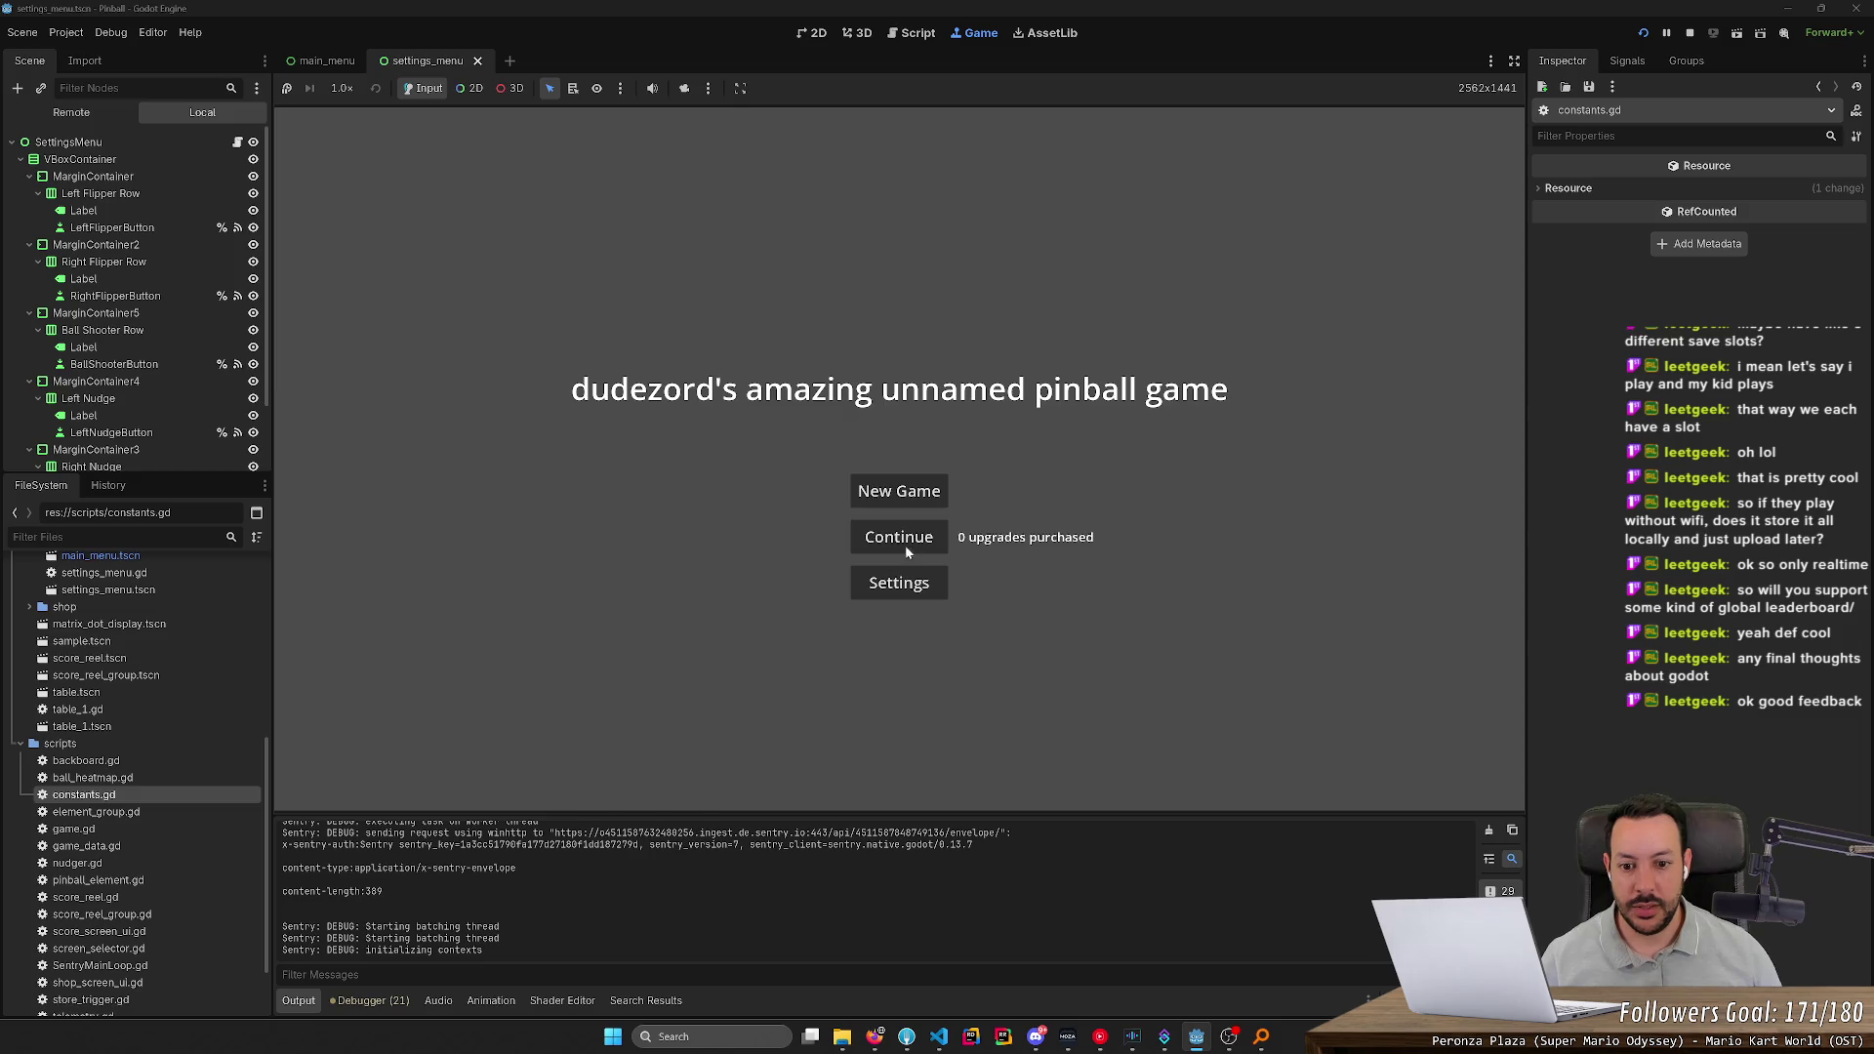
{"action": "left_click", "coordinate": [894, 586]}
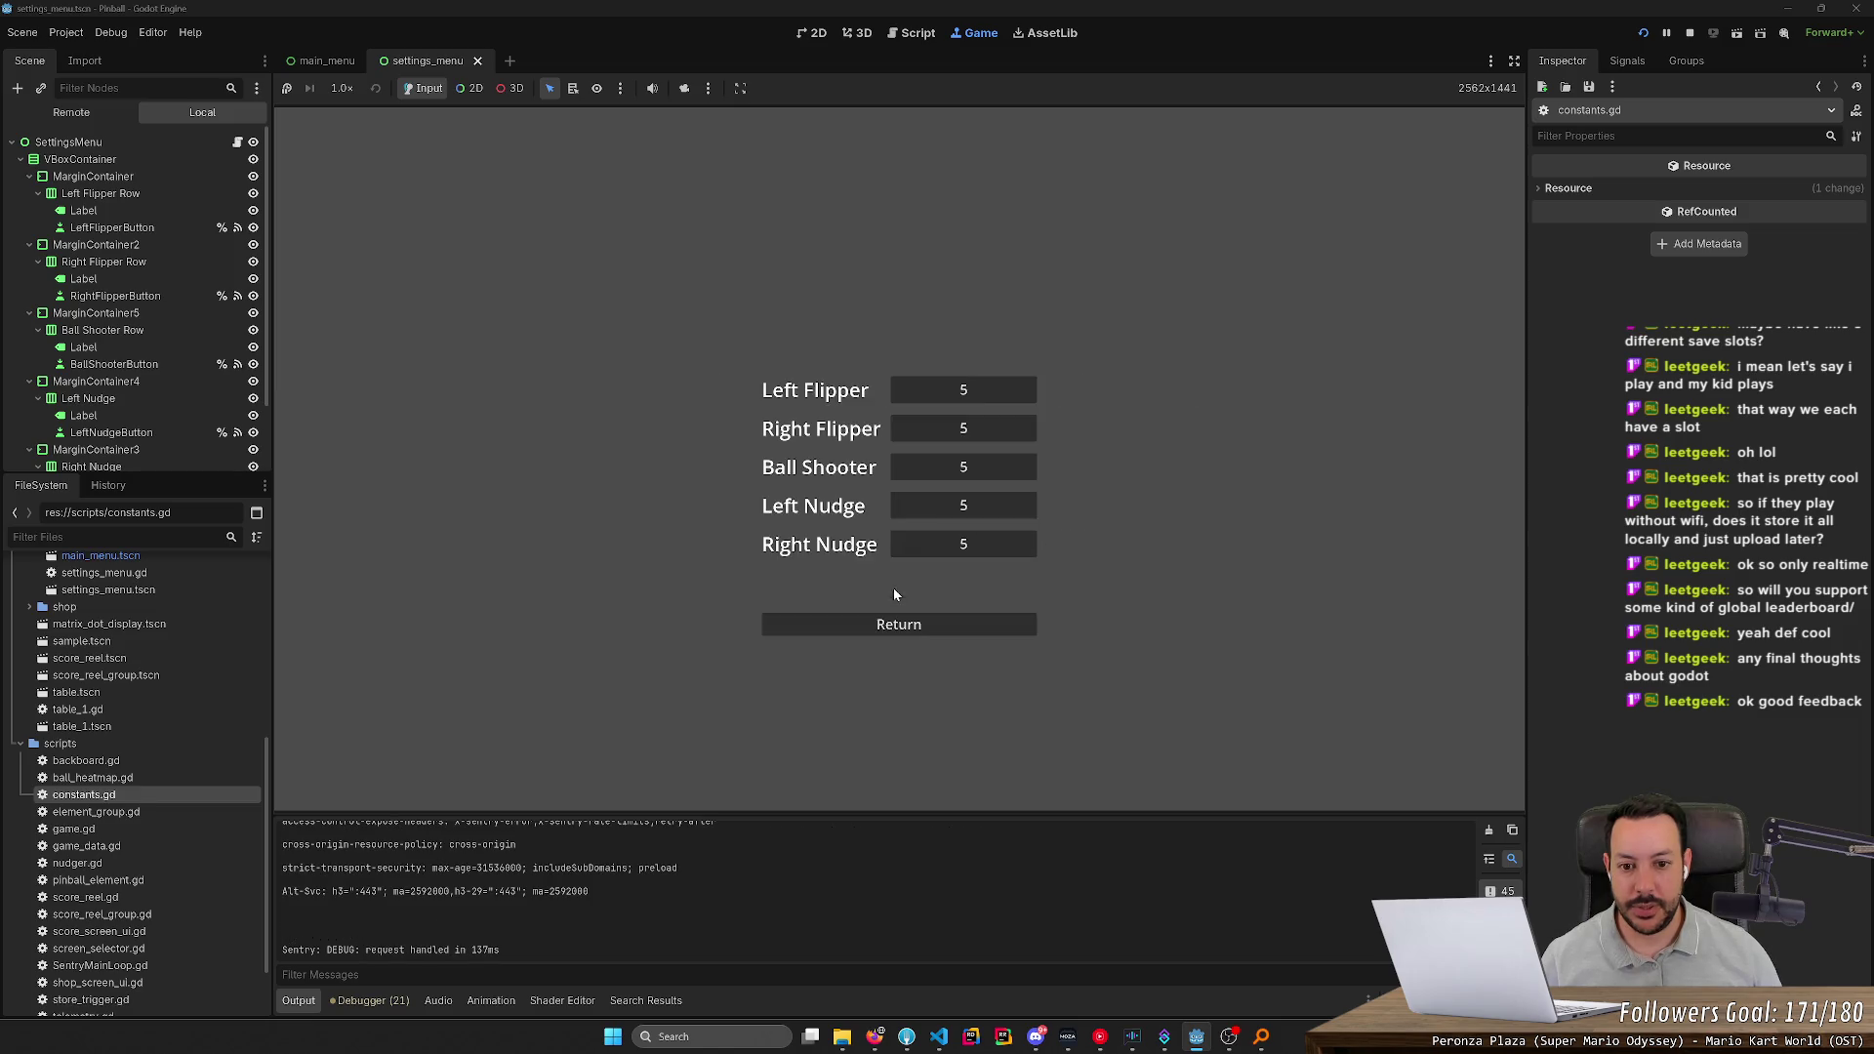
{"action": "left_click", "coordinate": [952, 393]}
{"action": "key", "text": "shift"}
{"action": "left_click", "coordinate": [957, 430]}
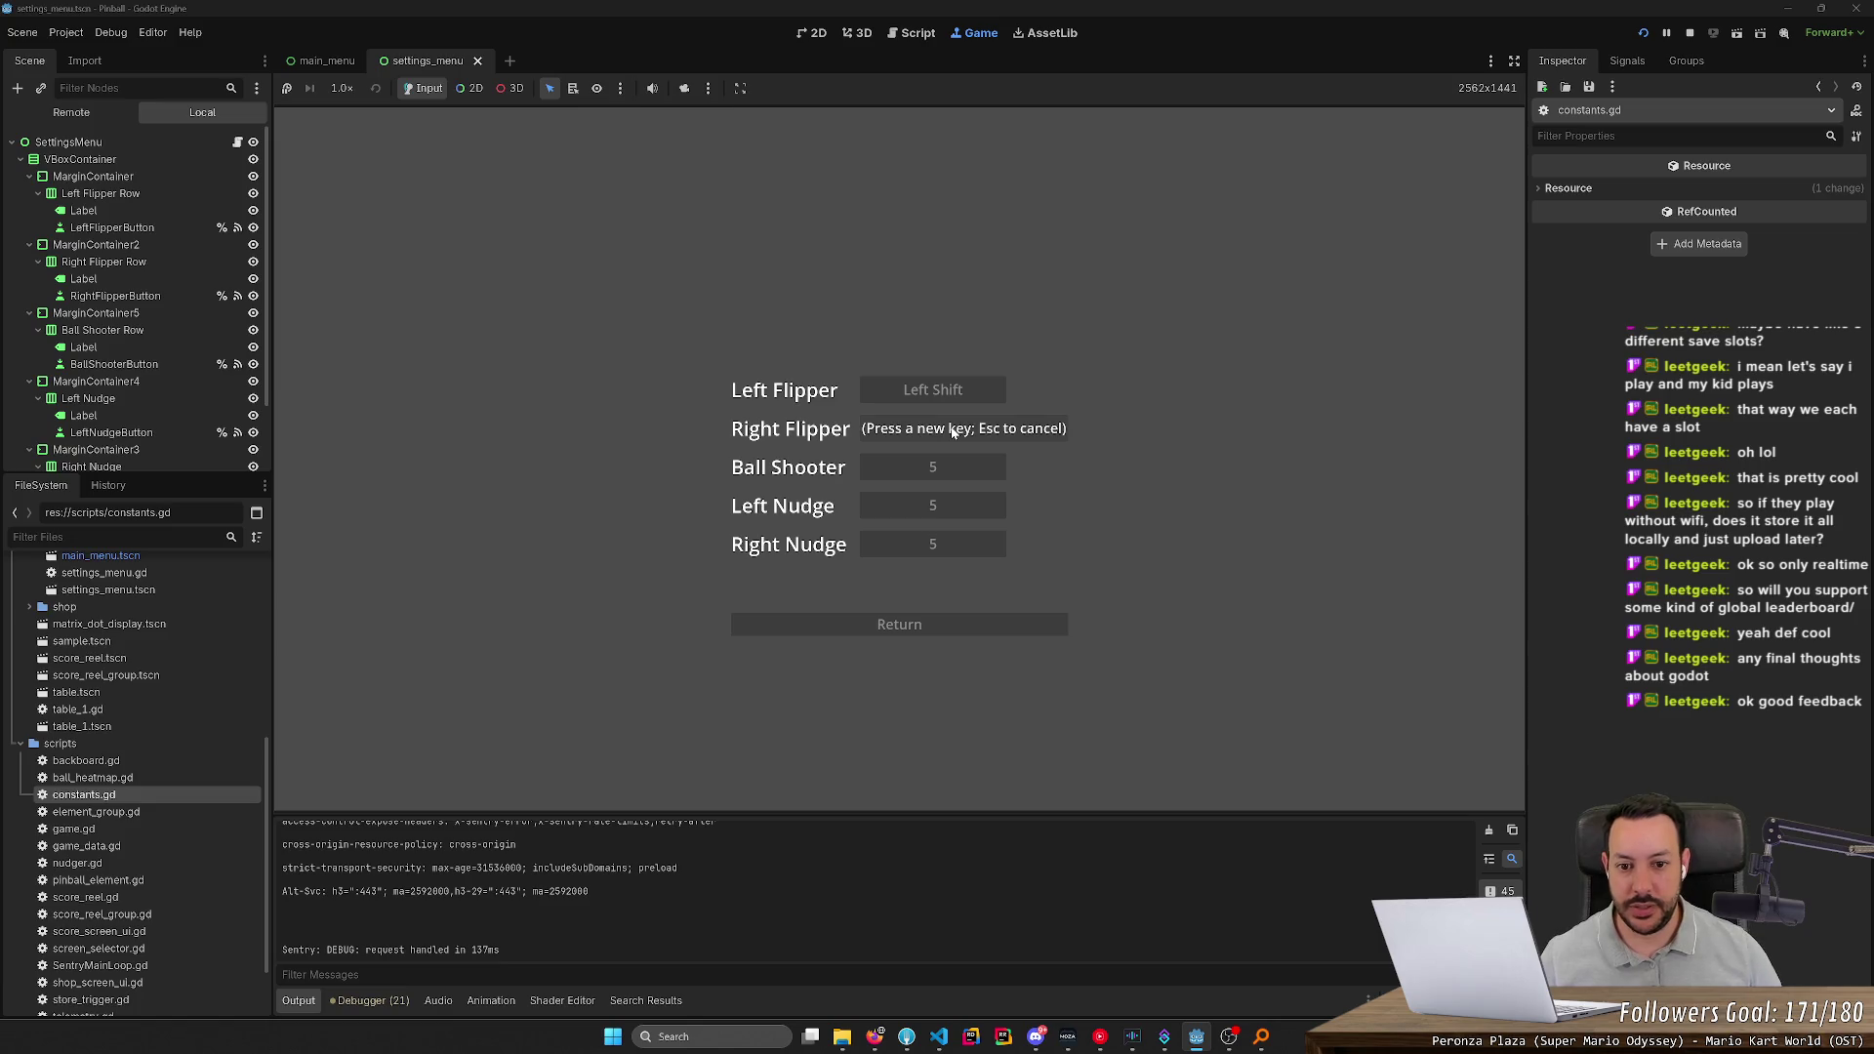
{"action": "key", "text": "Shift_R"}
{"action": "left_click", "coordinate": [934, 478]}
{"action": "key", "text": "ctrl"}
{"action": "left_click", "coordinate": [948, 504]}
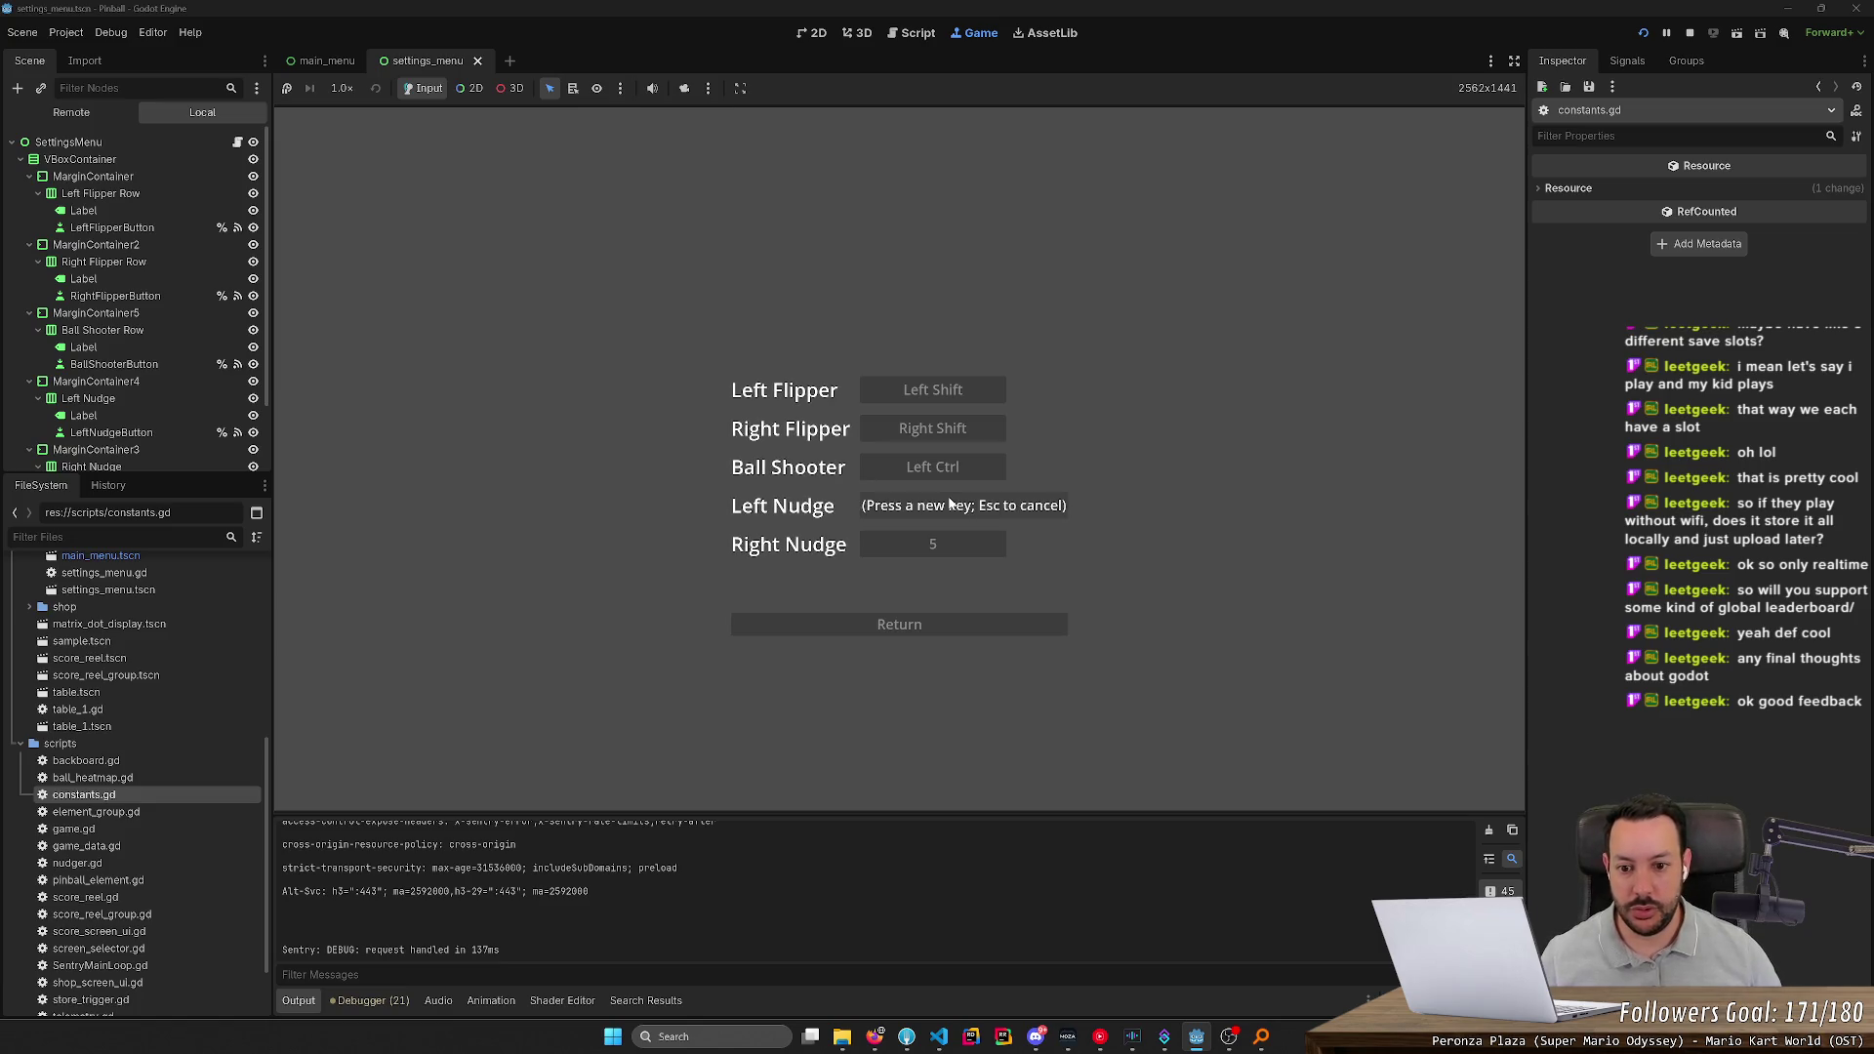
{"action": "key", "text": "Control_R"}
Rebind Ball Shooter to Space after several retries
{"action": "left_click", "coordinate": [966, 468]}
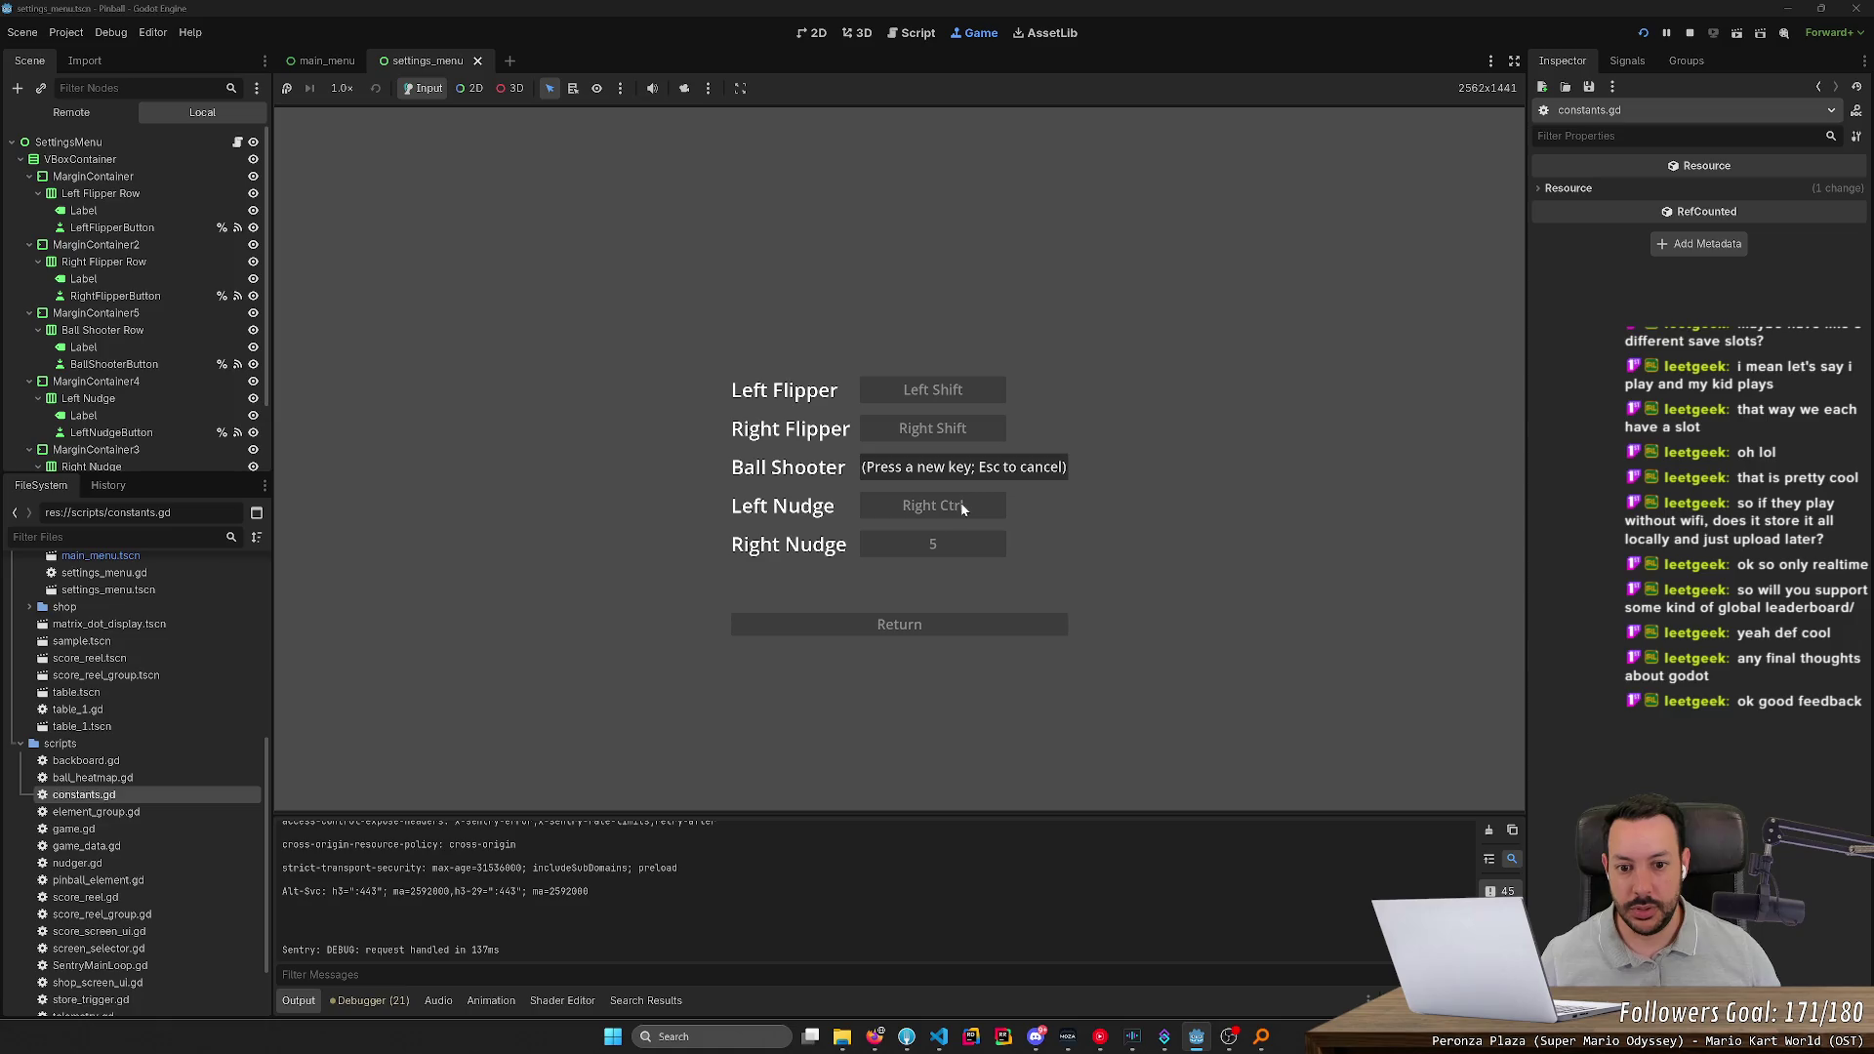
{"action": "key", "text": "space"}
{"action": "key", "text": "space"}
{"action": "key", "text": "space"}
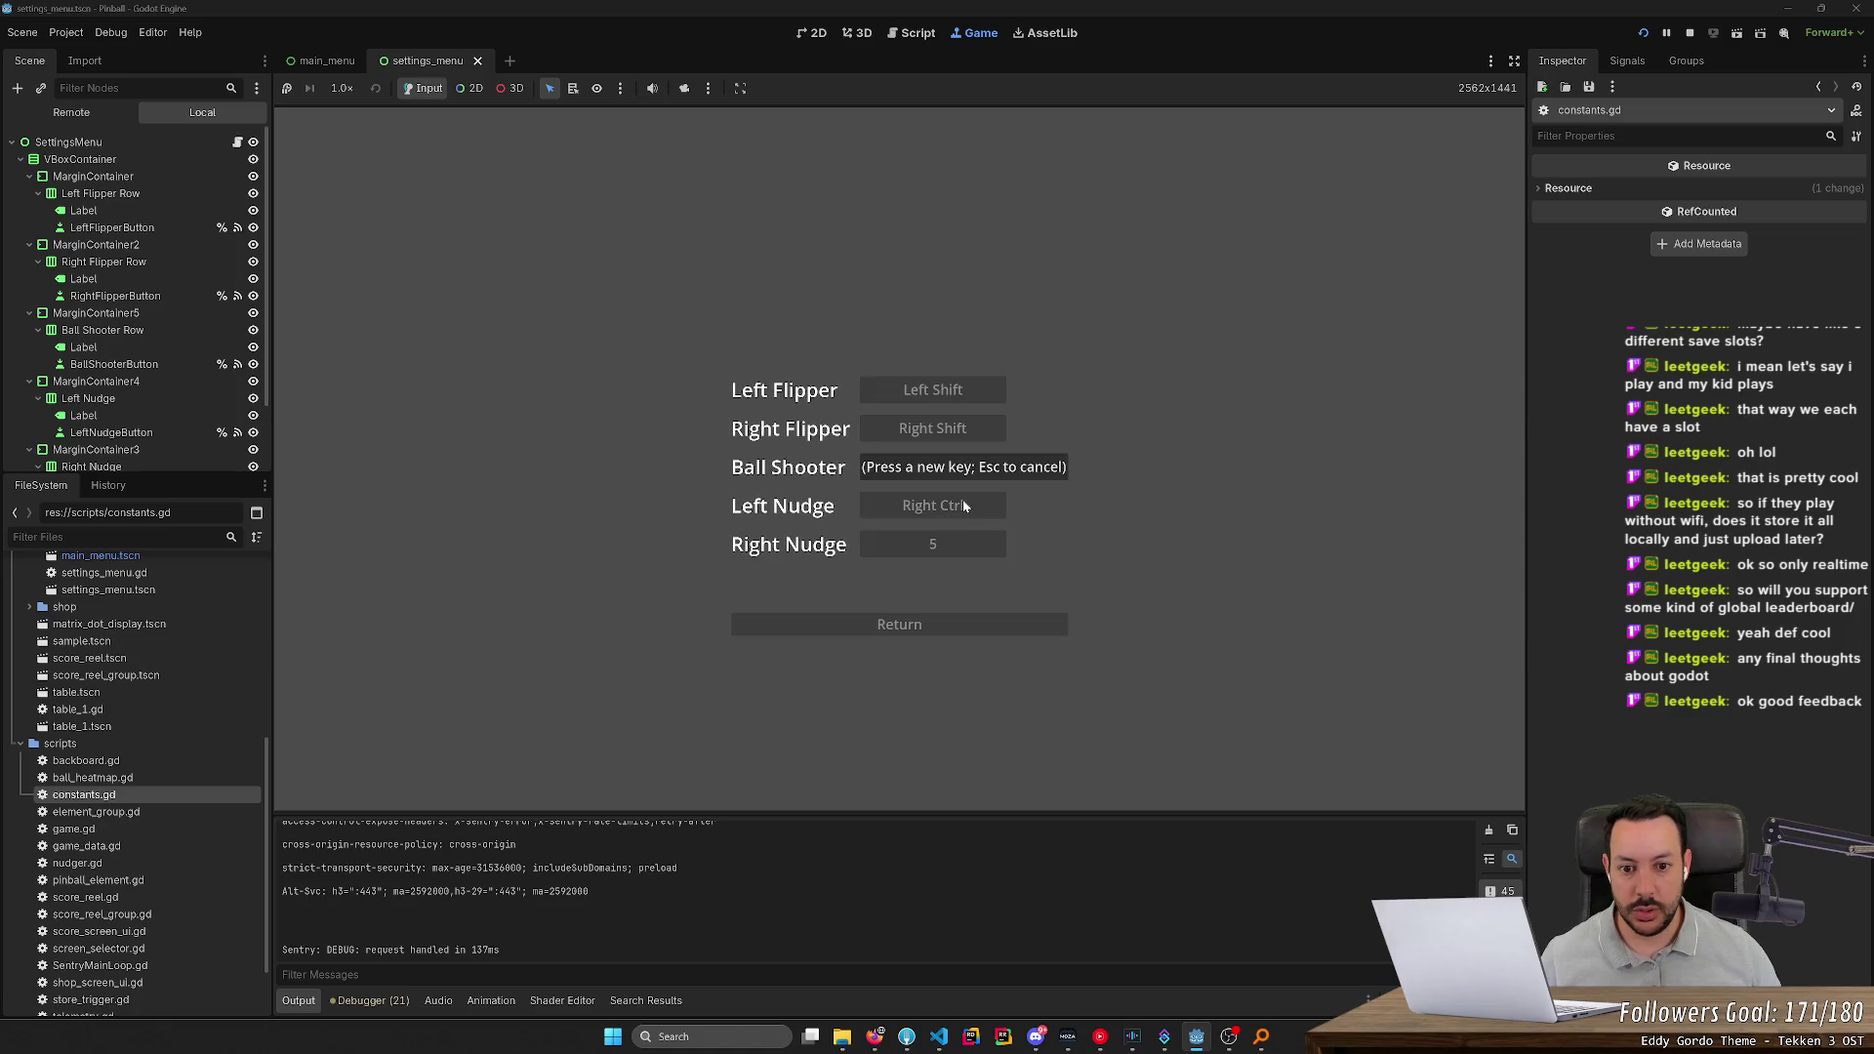
{"action": "key", "text": "space"}
{"action": "key", "text": "space"}
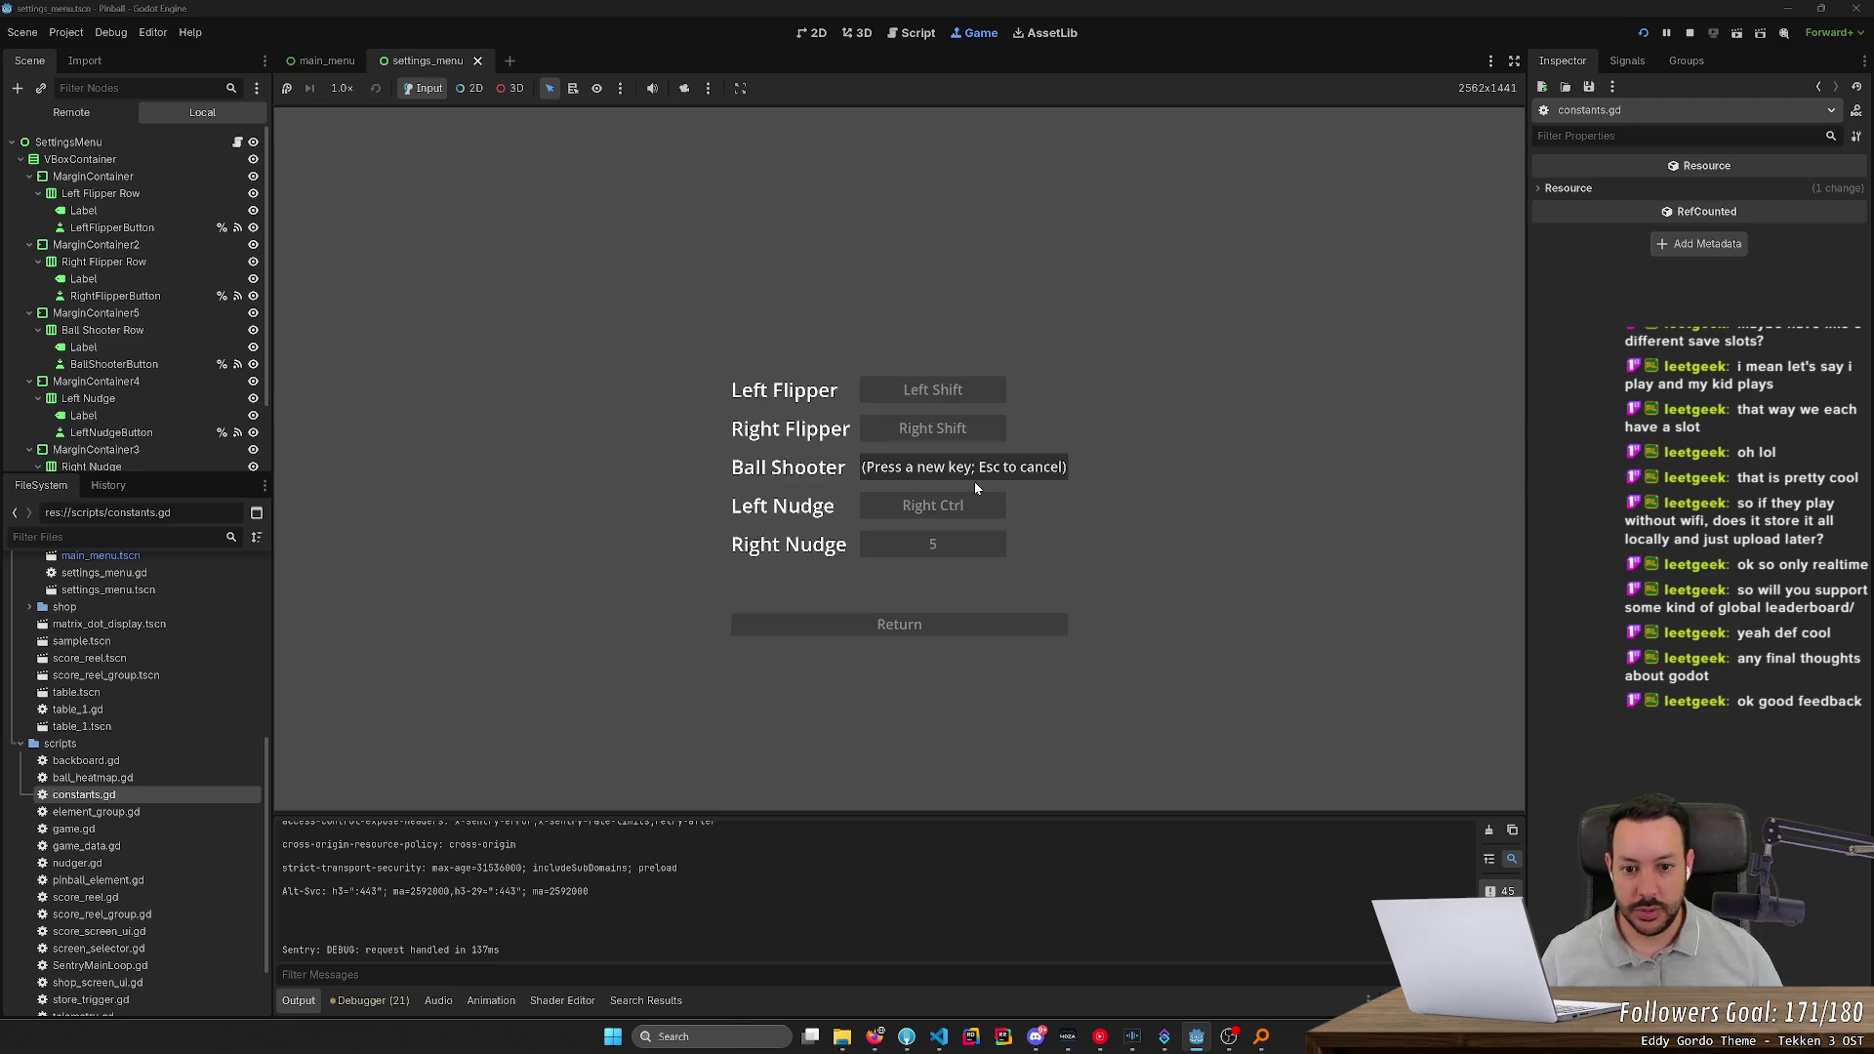
{"action": "key", "text": "Return"}
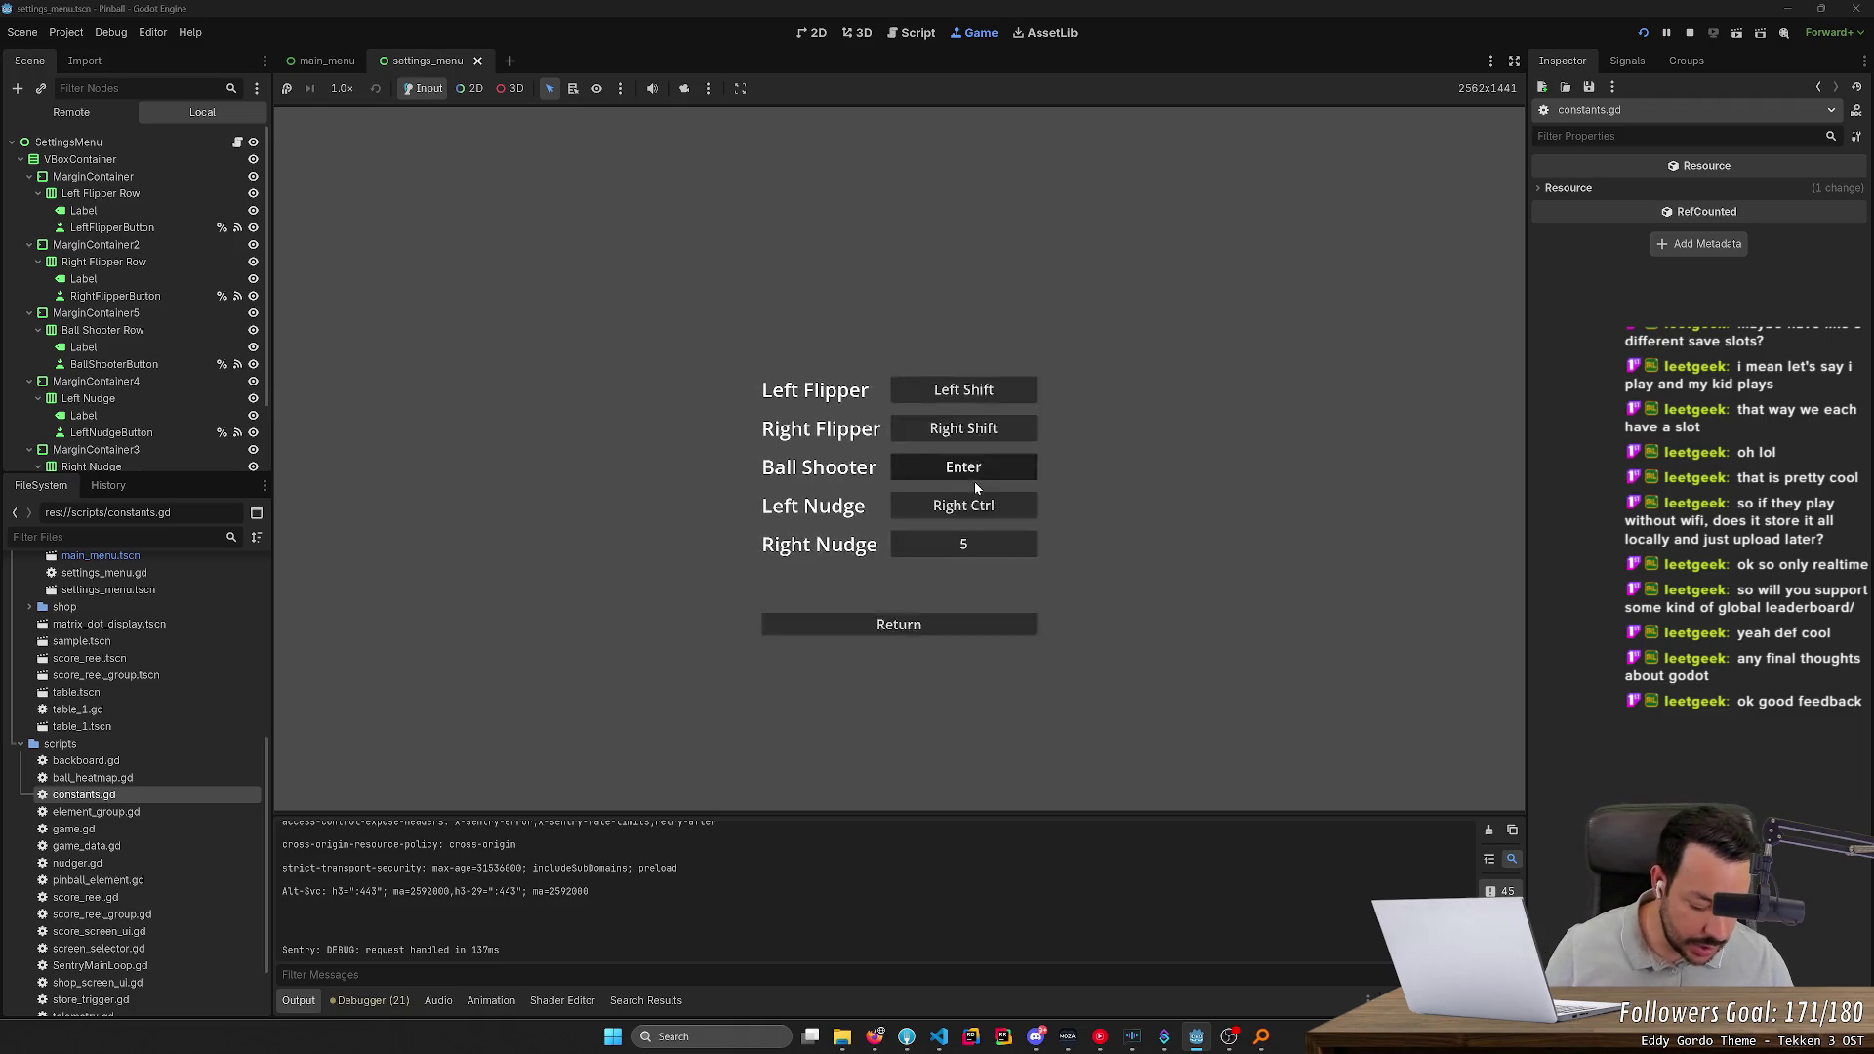
{"action": "key", "text": "Return"}
{"action": "key", "text": "Return"}
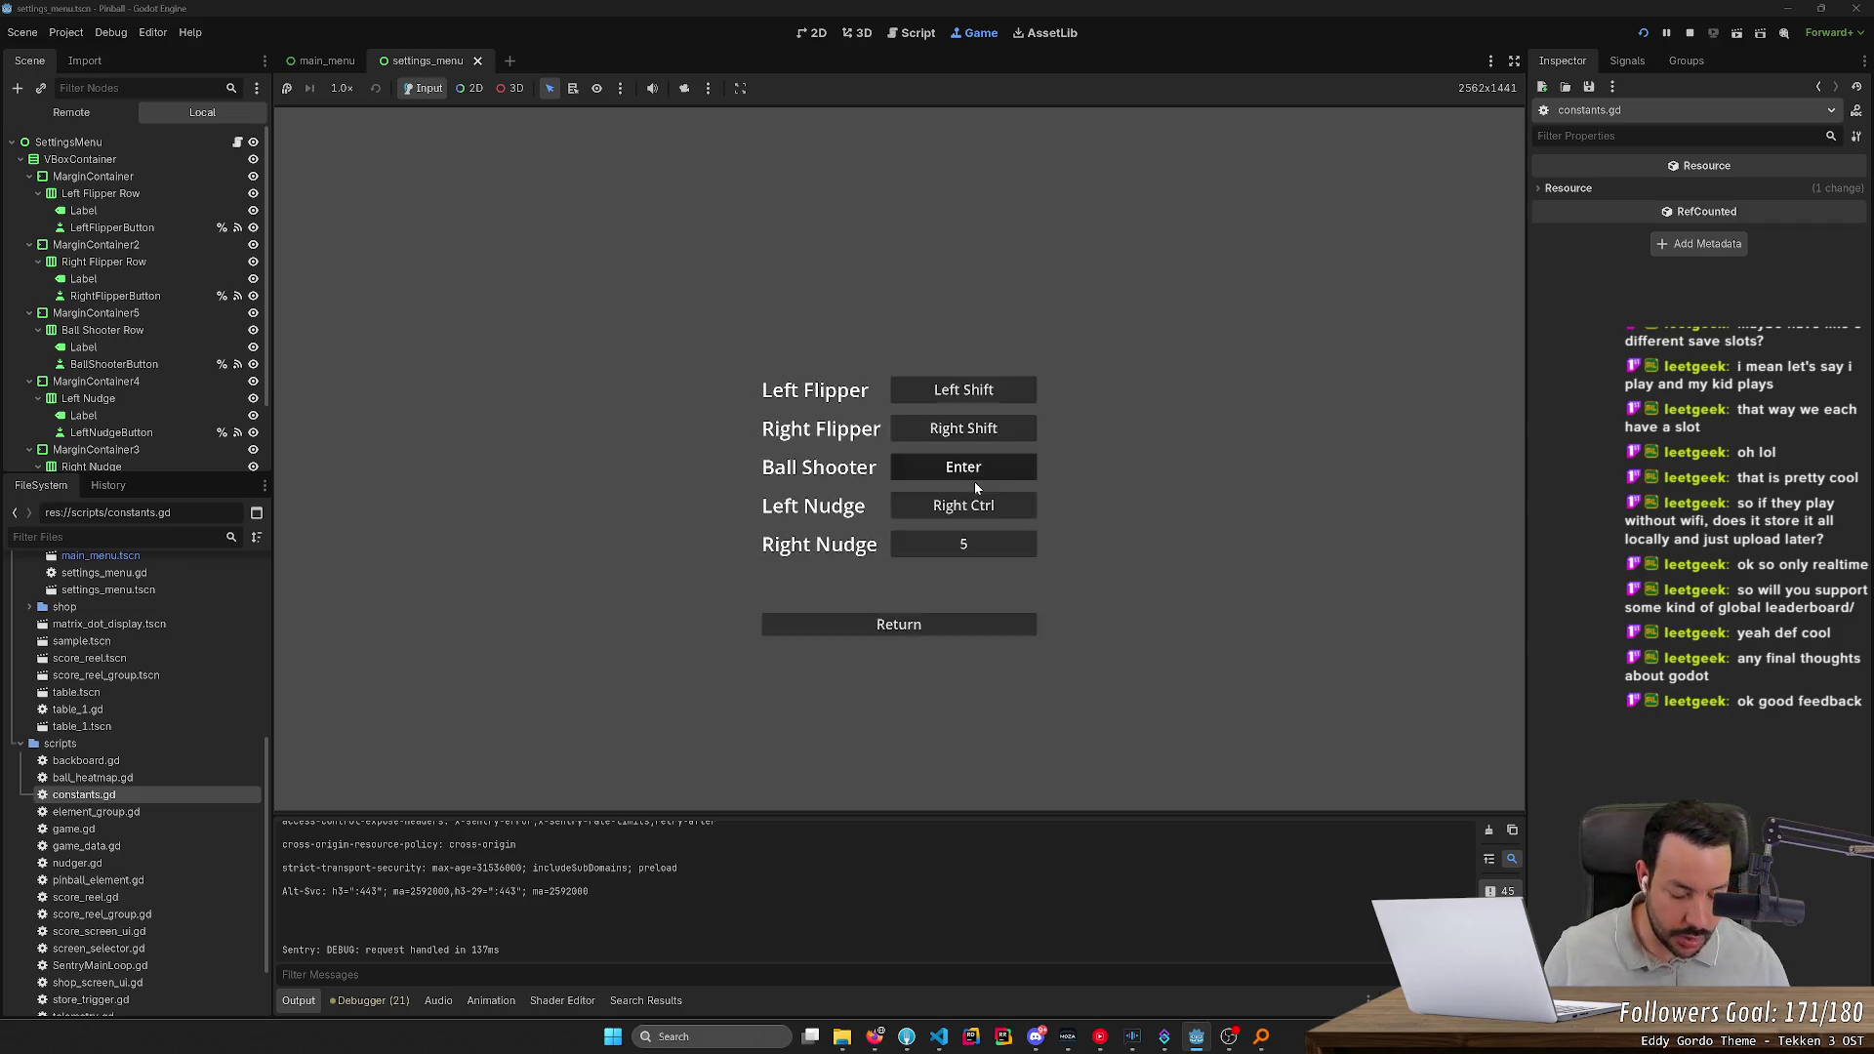
{"action": "key", "text": "Return"}
{"action": "key", "text": "Return"}
{"action": "key", "text": "Return"}
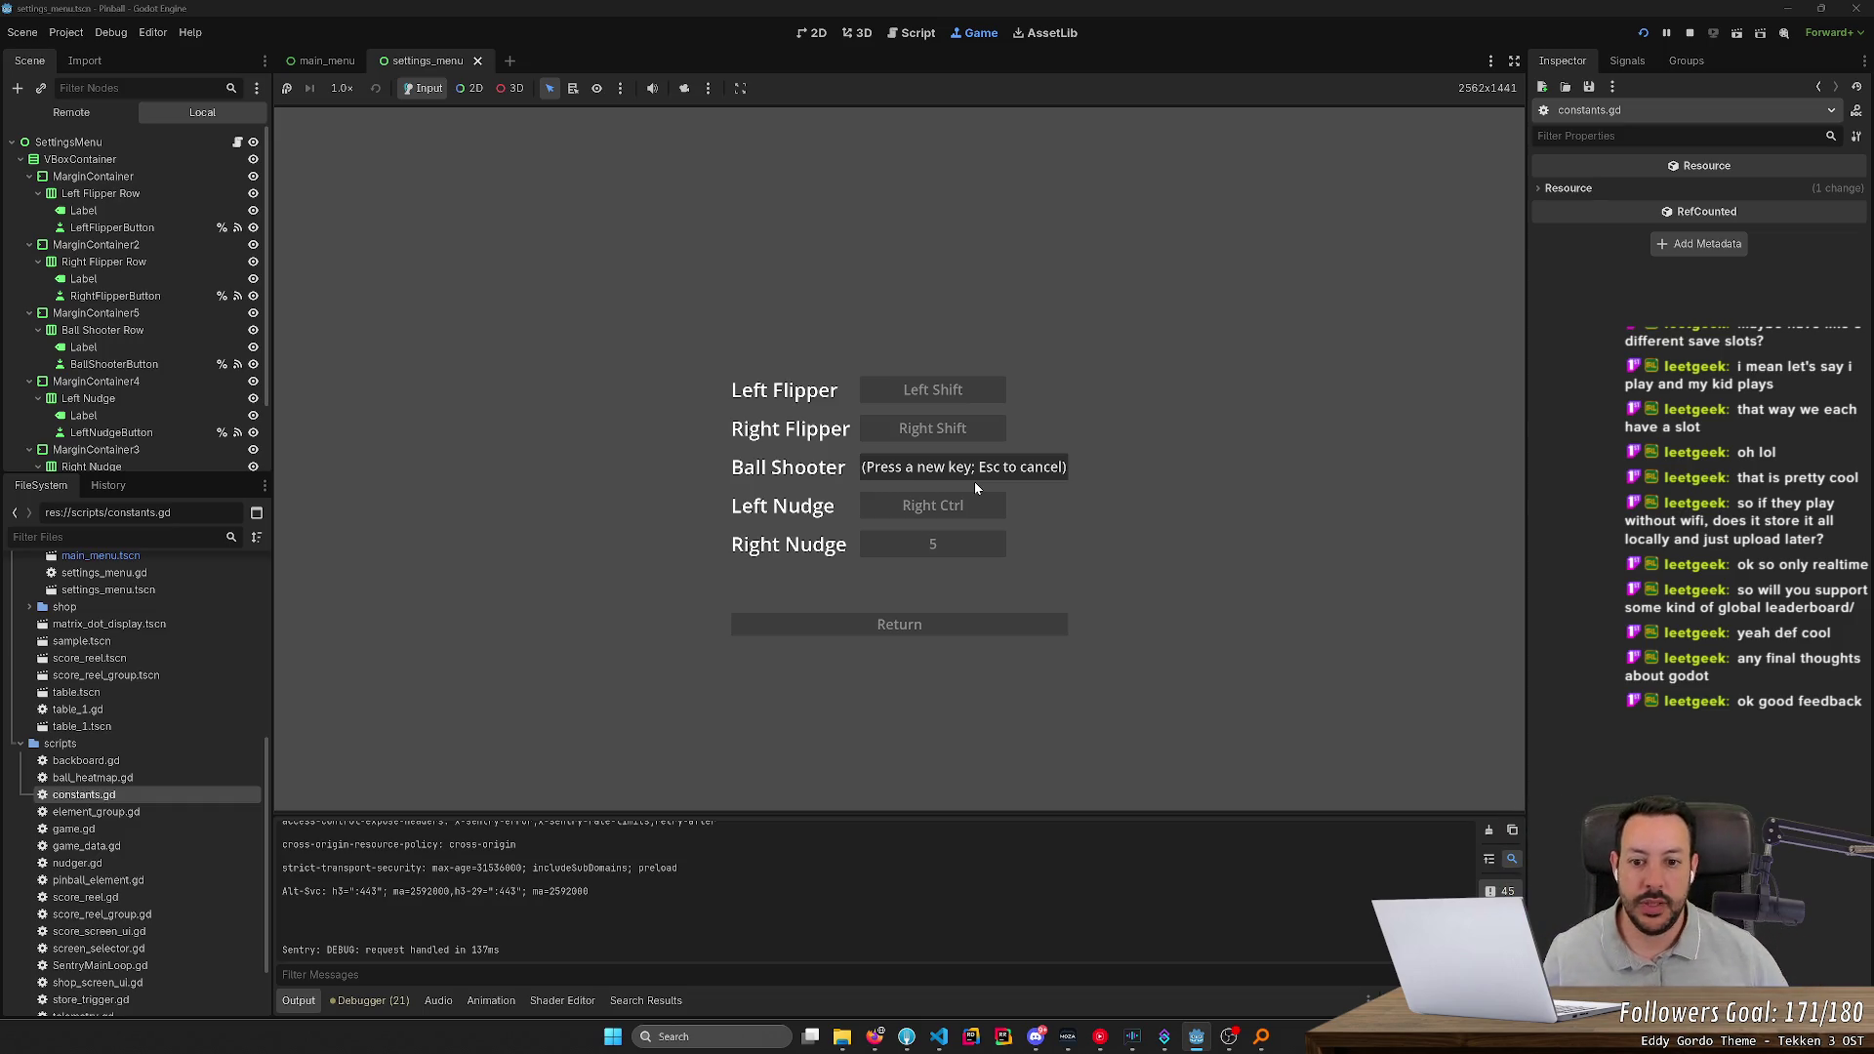
{"action": "key", "text": "space"}
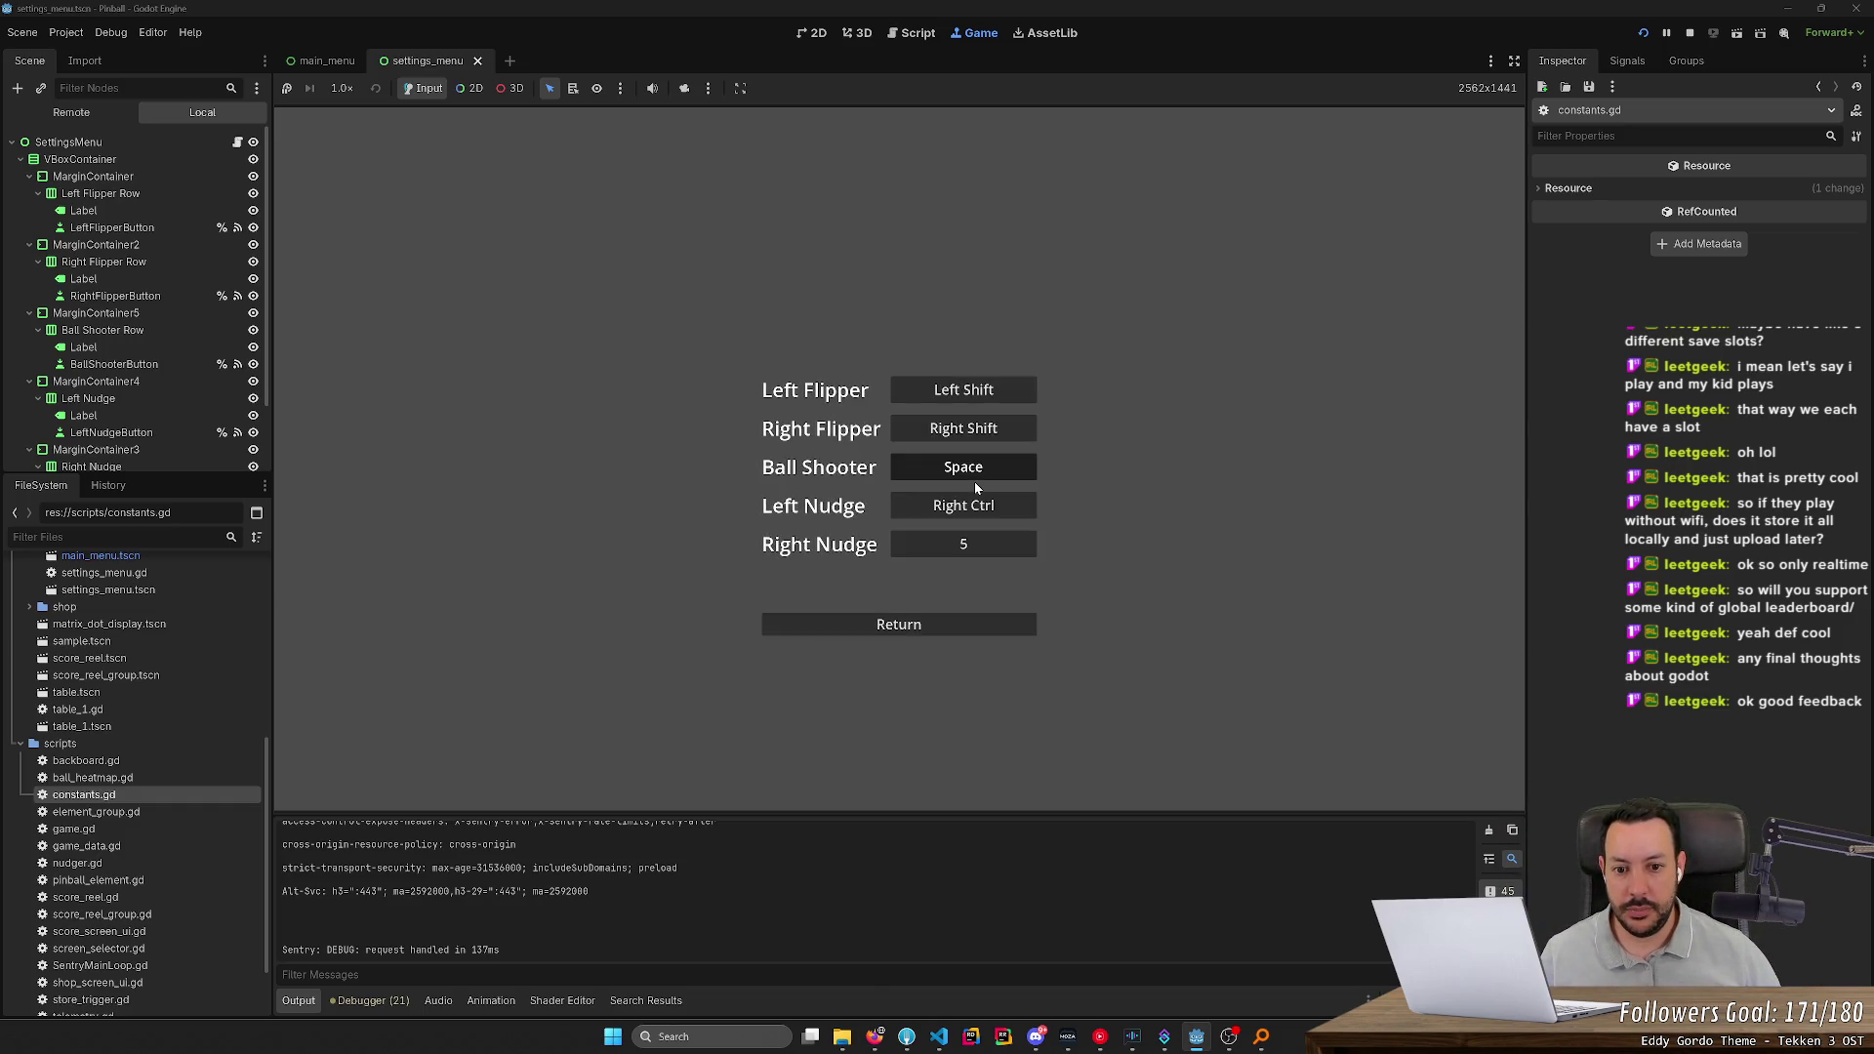
{"action": "key", "text": "Return"}
{"action": "key", "text": "Return"}
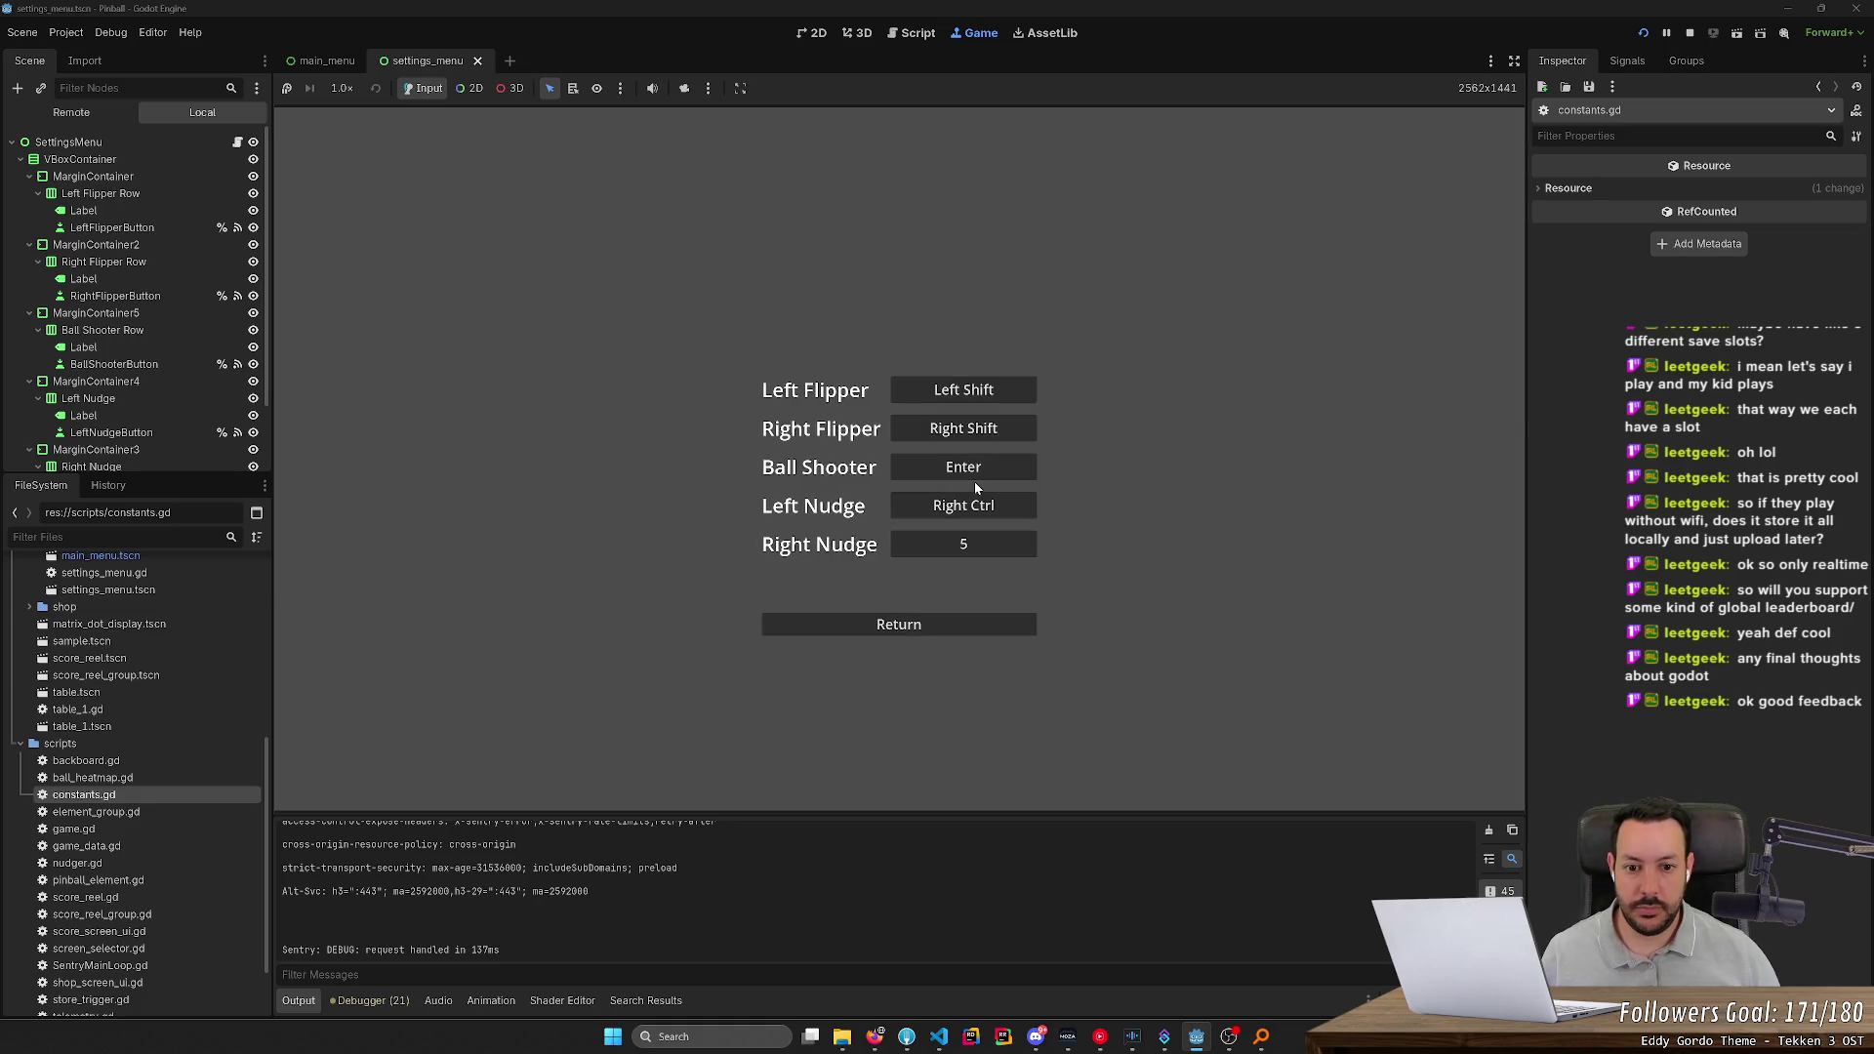
{"action": "key", "text": "Return"}
{"action": "key", "text": "Return"}
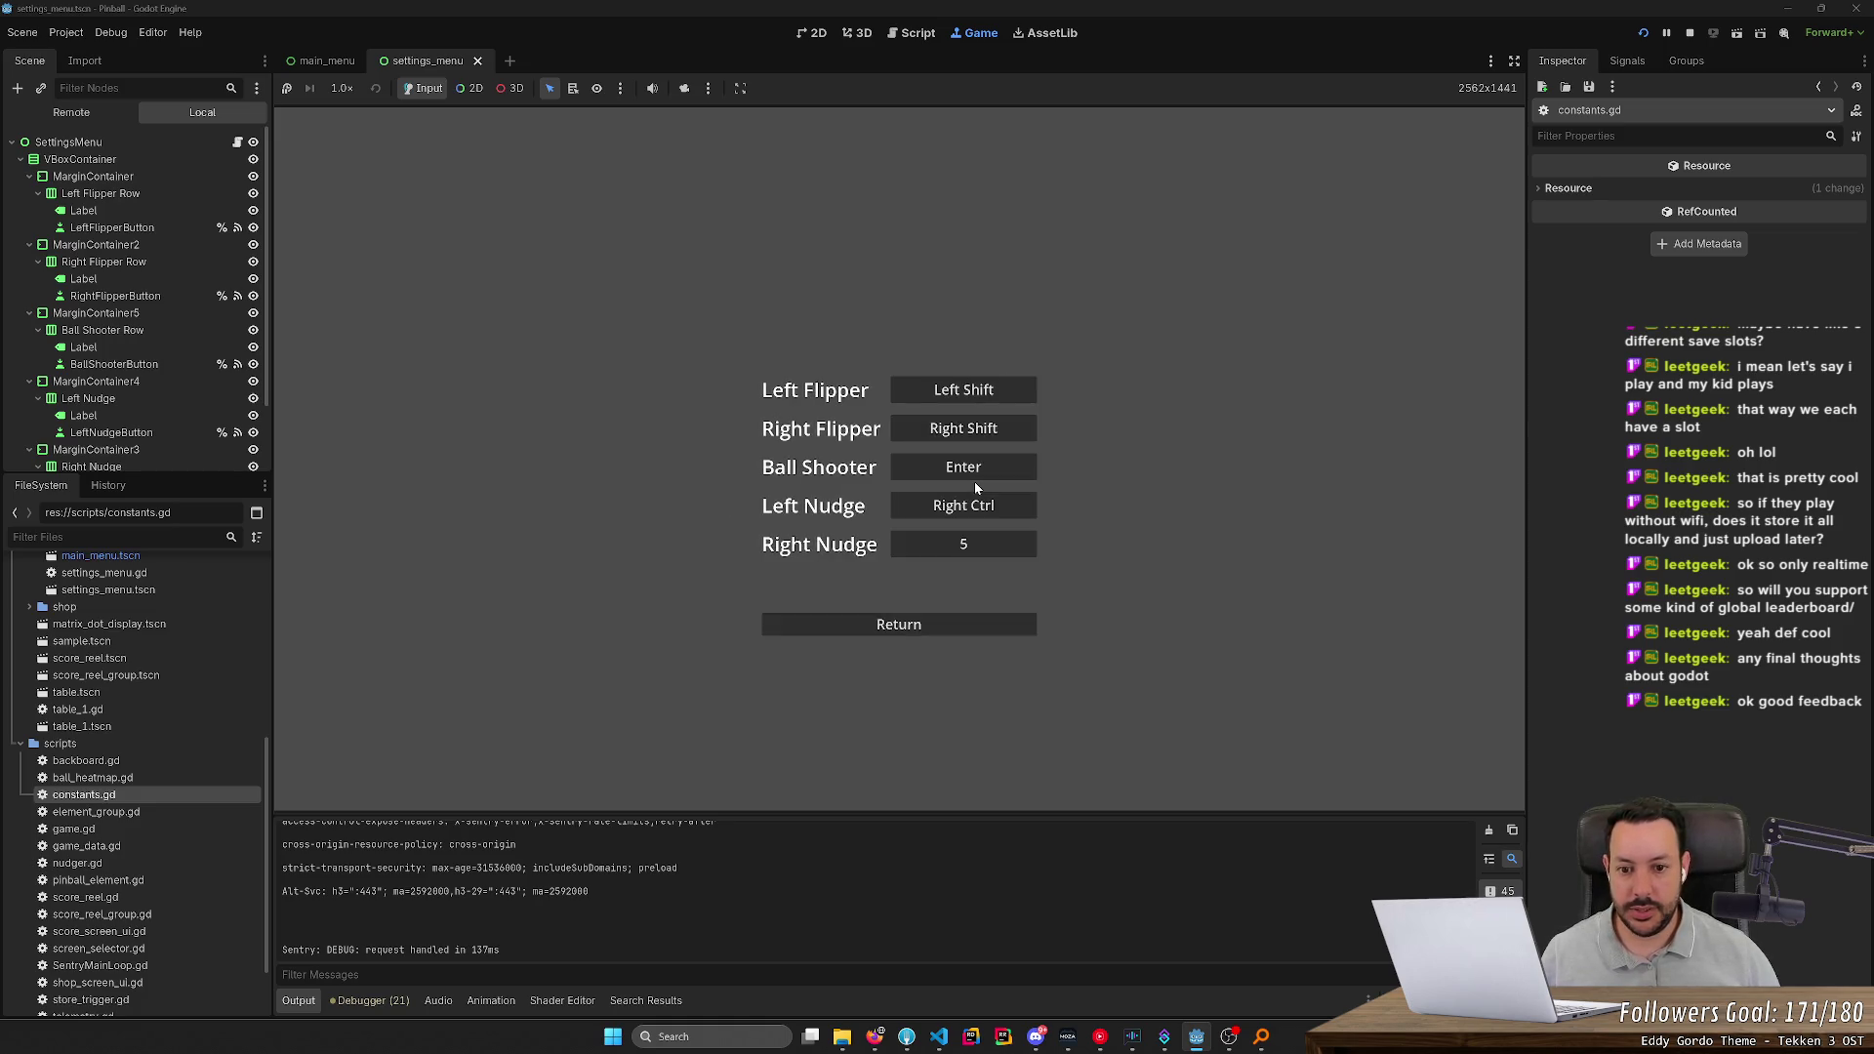
{"action": "key", "text": "Return"}
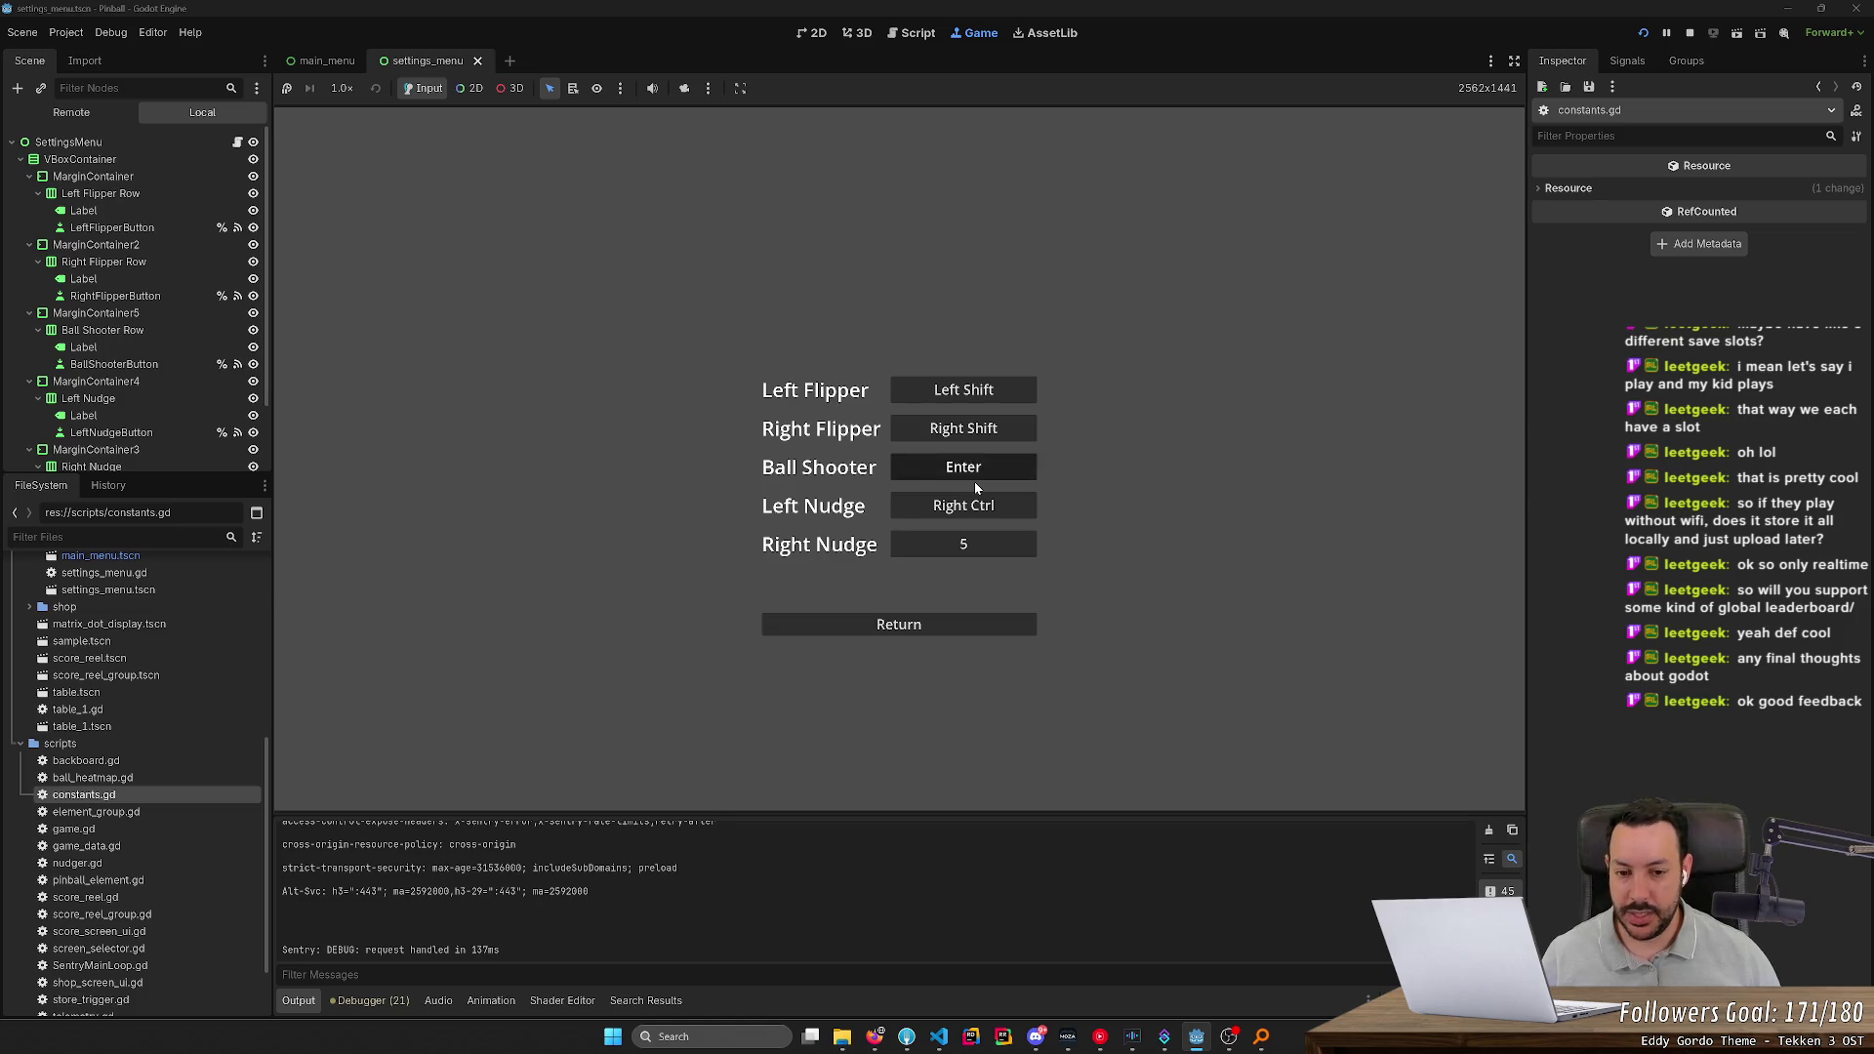
{"action": "key", "text": "space"}
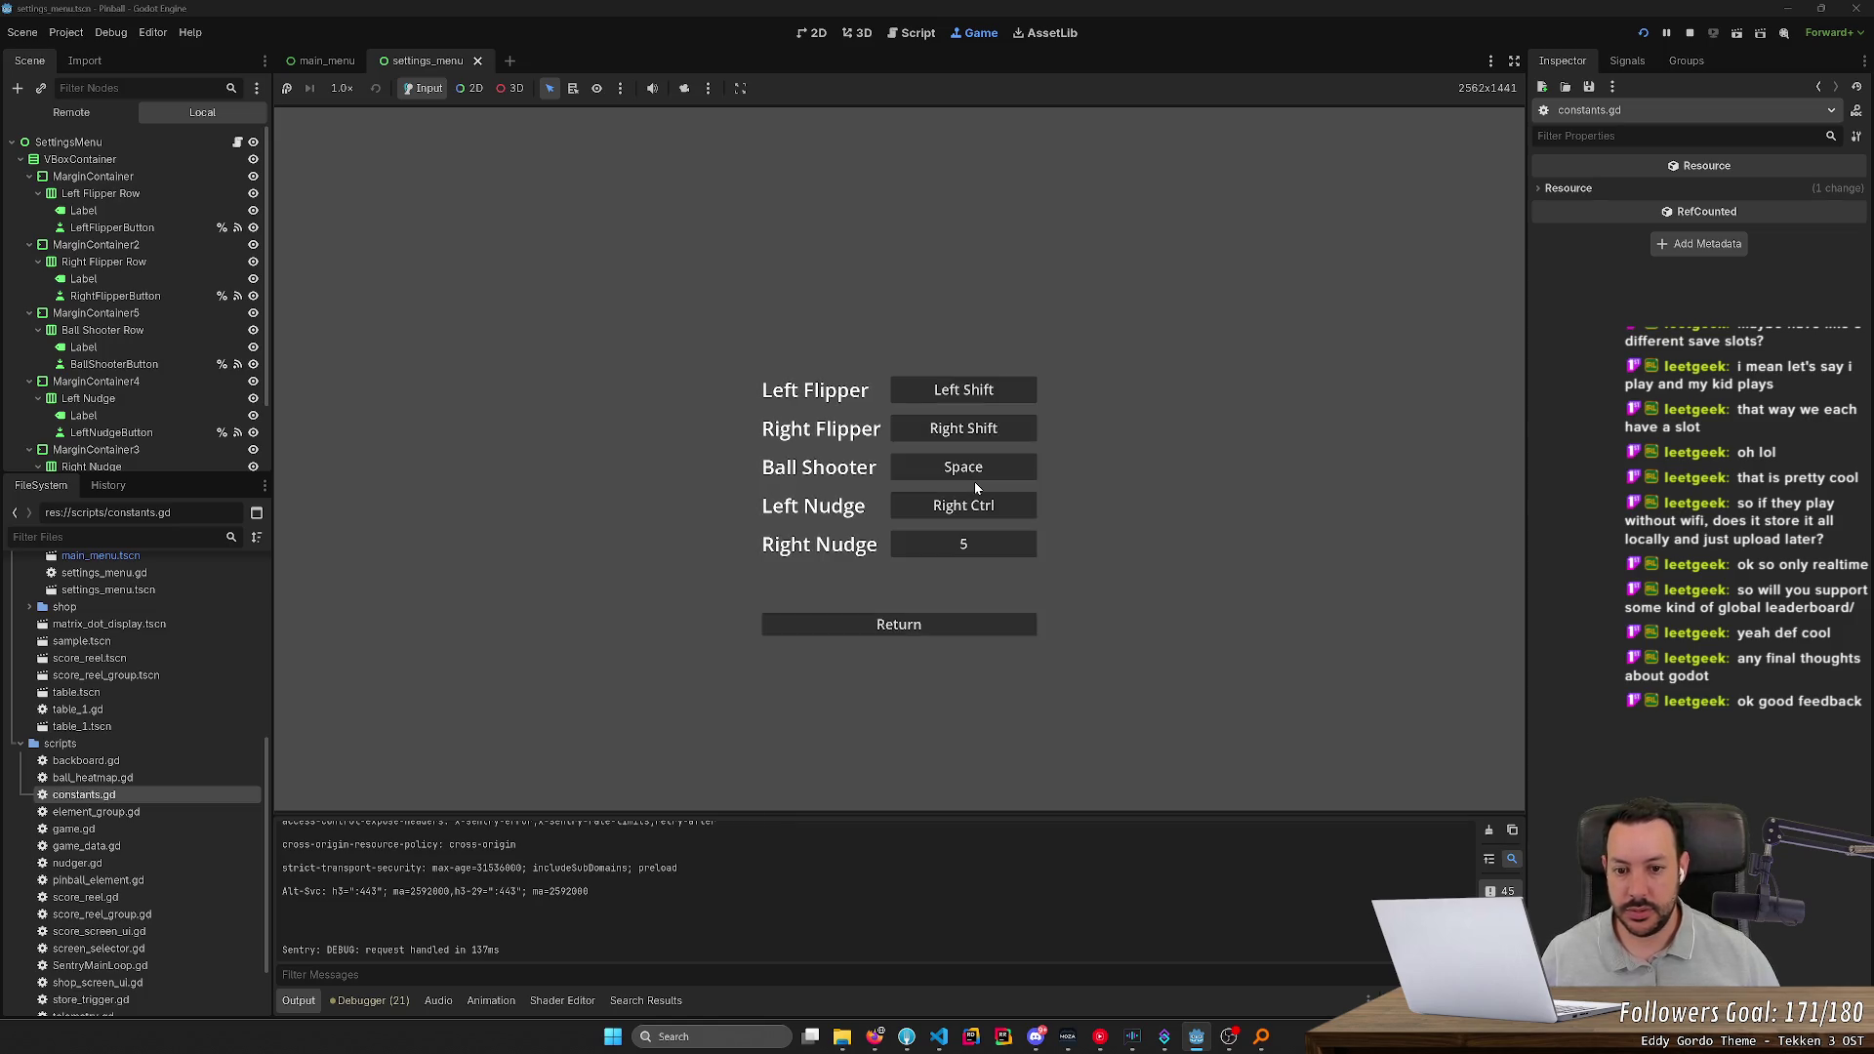
Bind Left Nudge to Left Ctrl and Right Nudge to Right Ctrl
{"action": "left_click", "coordinate": [1020, 507]}
{"action": "key", "text": "ctrl"}
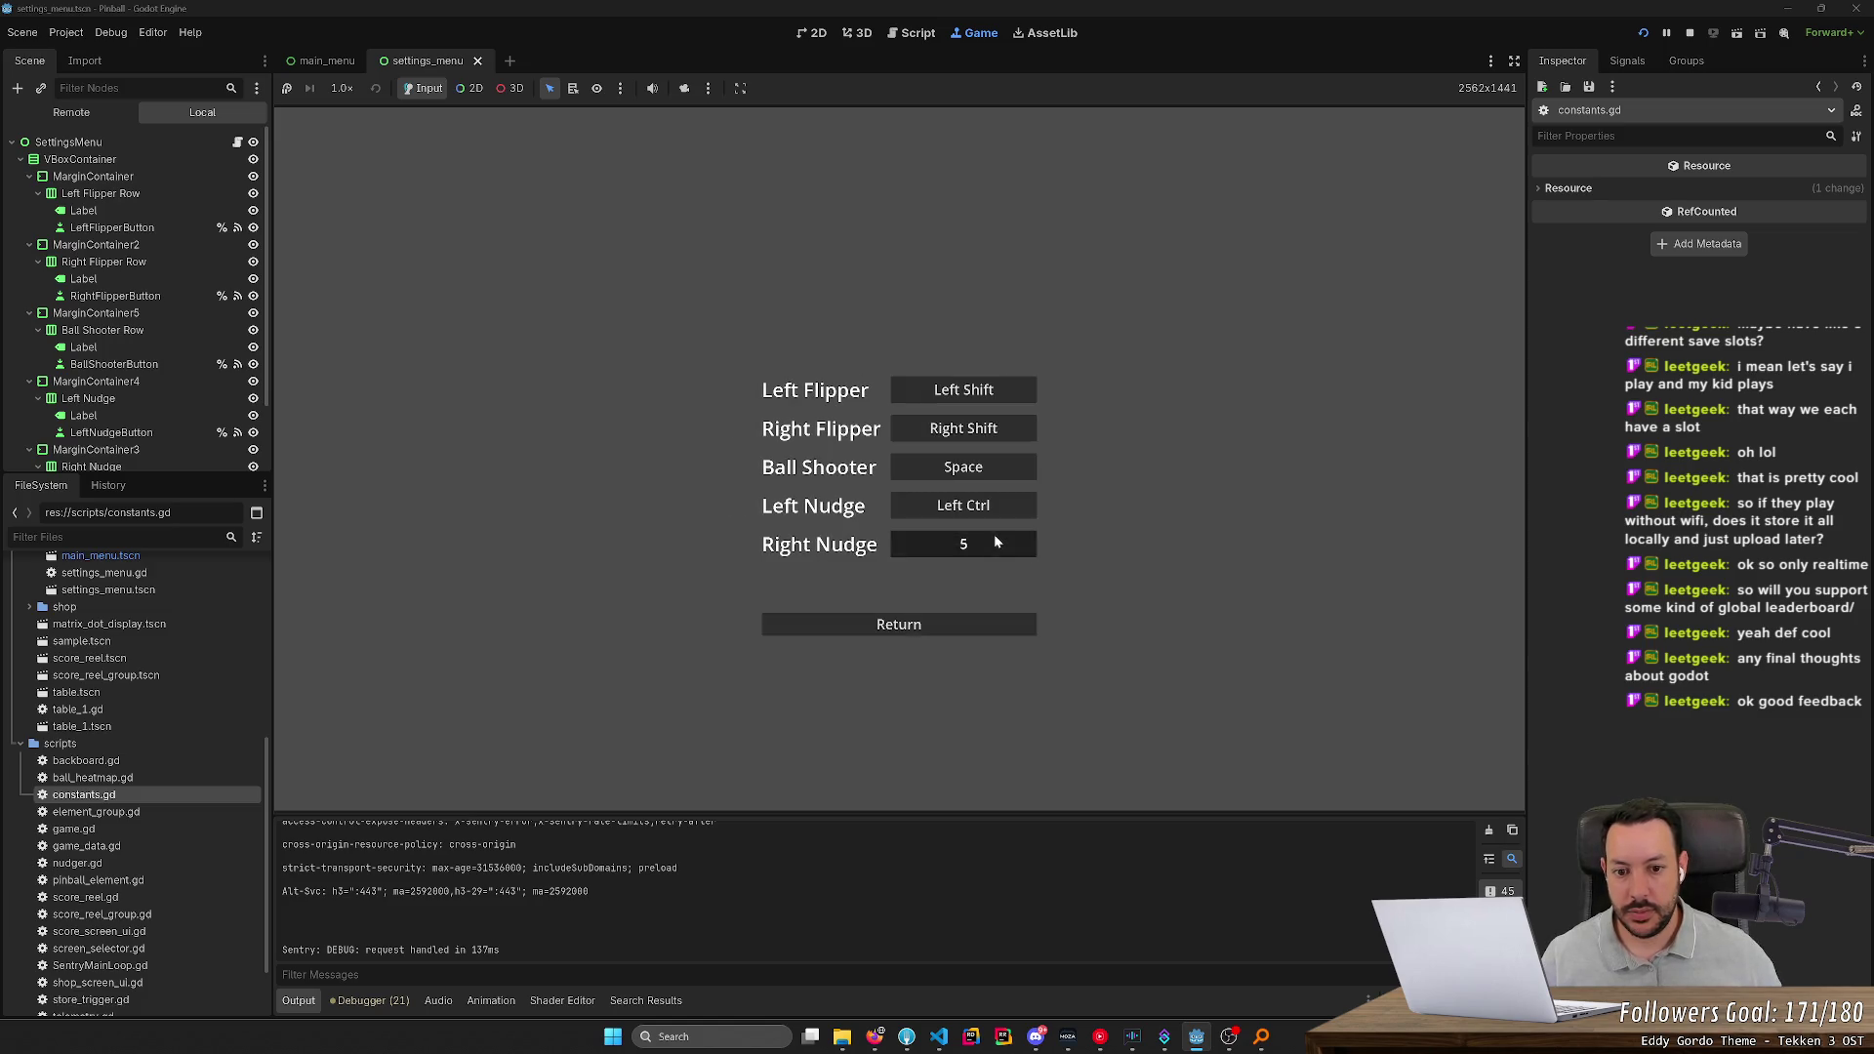
{"action": "left_click", "coordinate": [994, 538]}
{"action": "key", "text": "Control_R"}
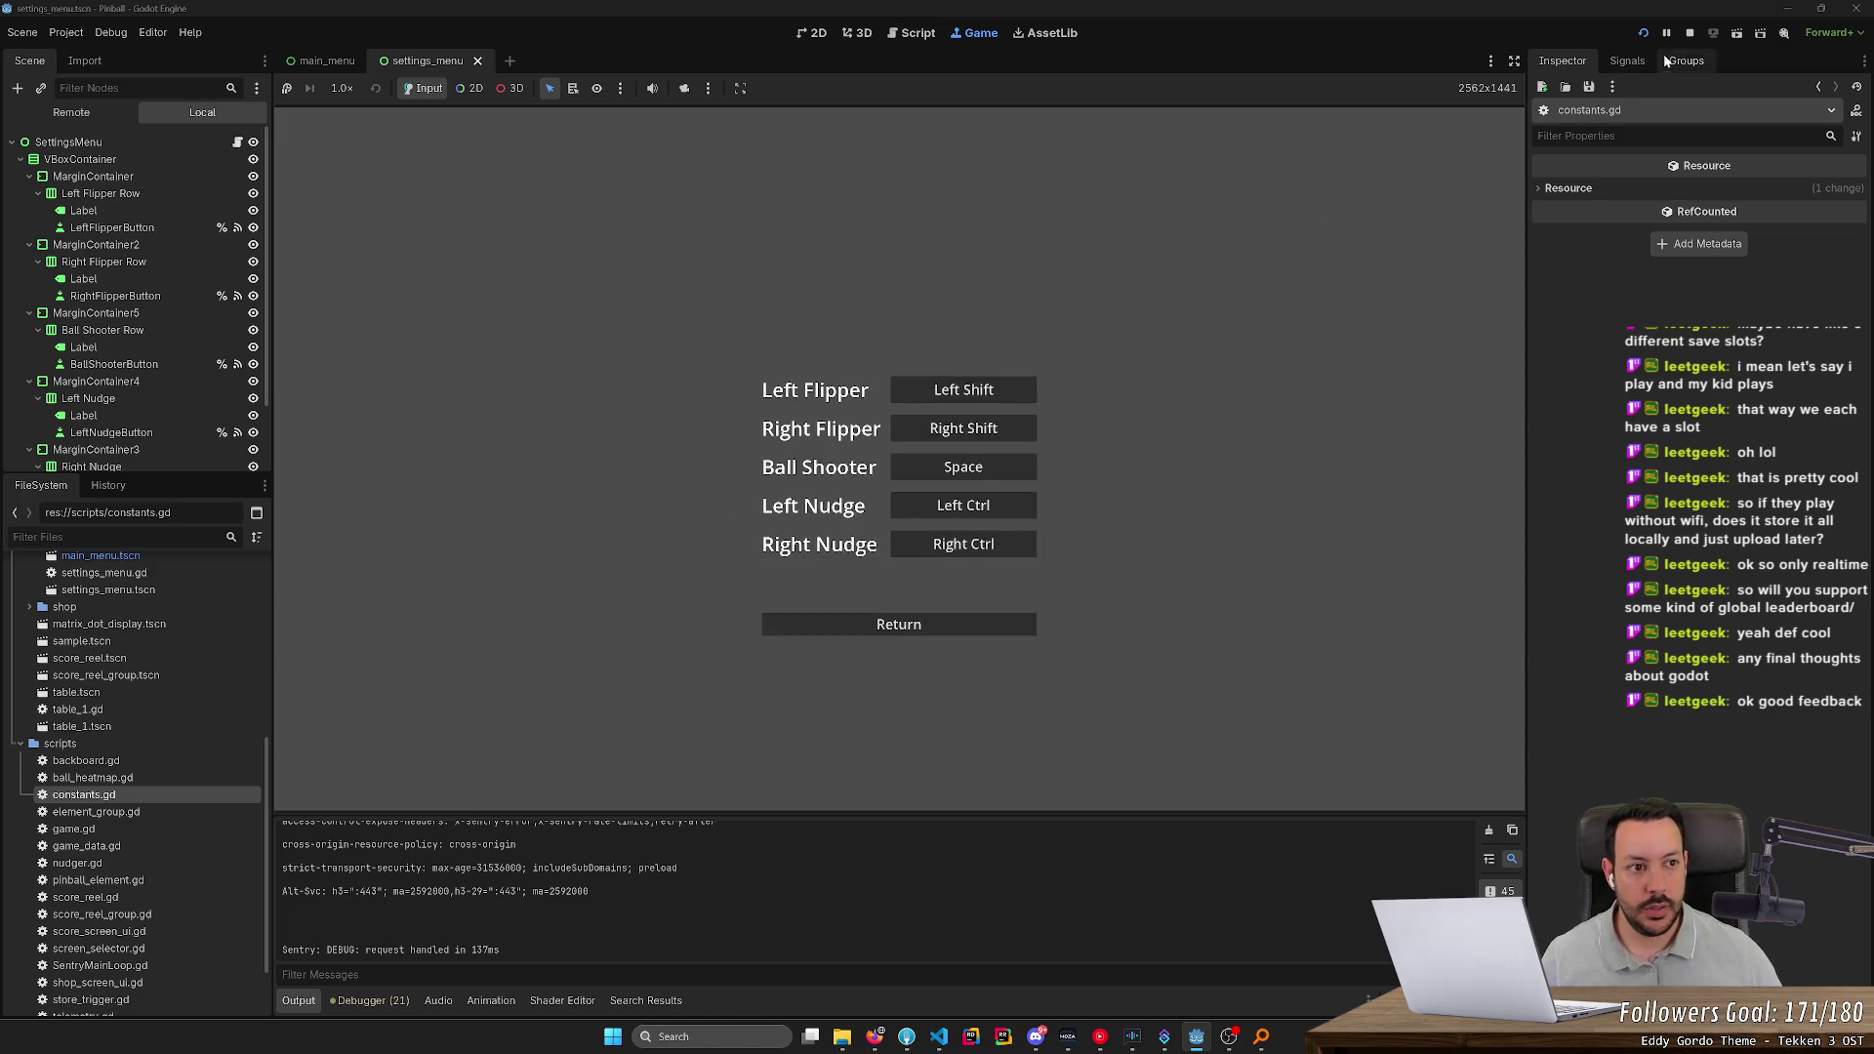
Stop the game and show settings_menu.tscn in the 2D editor
{"action": "left_click", "coordinate": [1690, 34]}
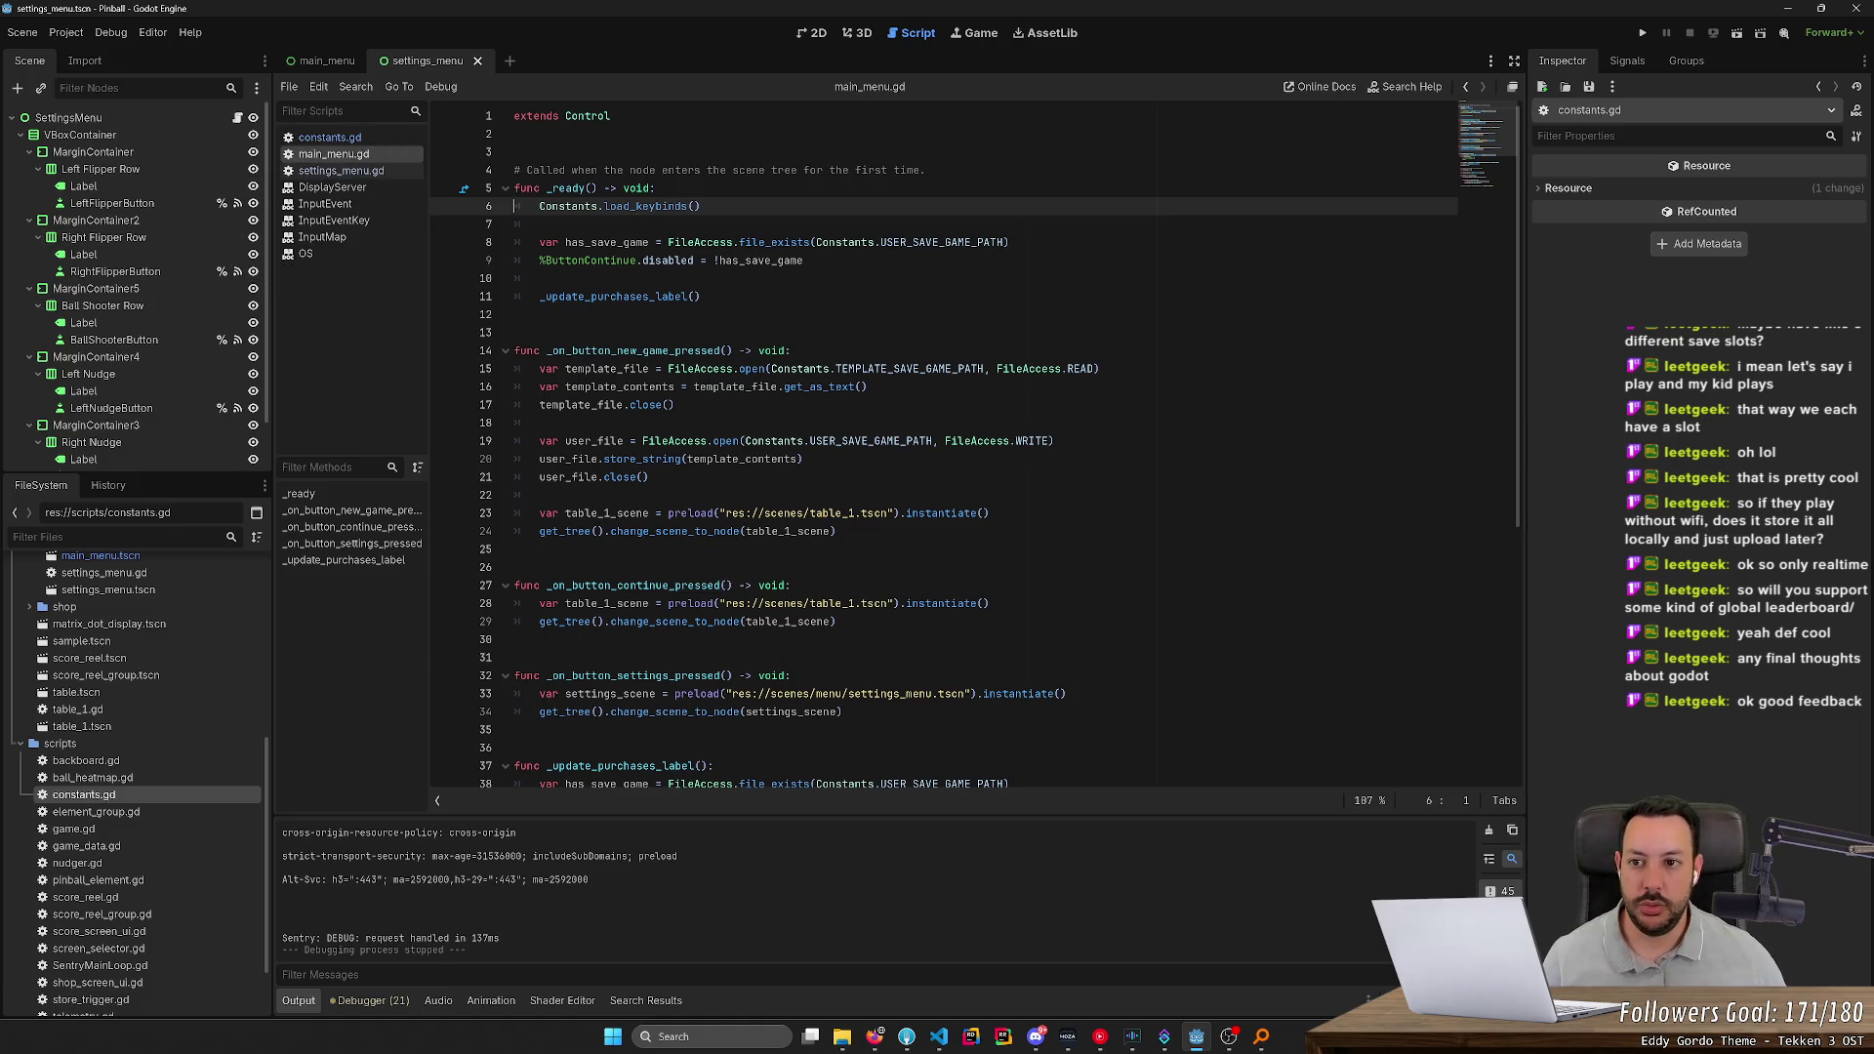
{"action": "left_click", "coordinate": [861, 37]}
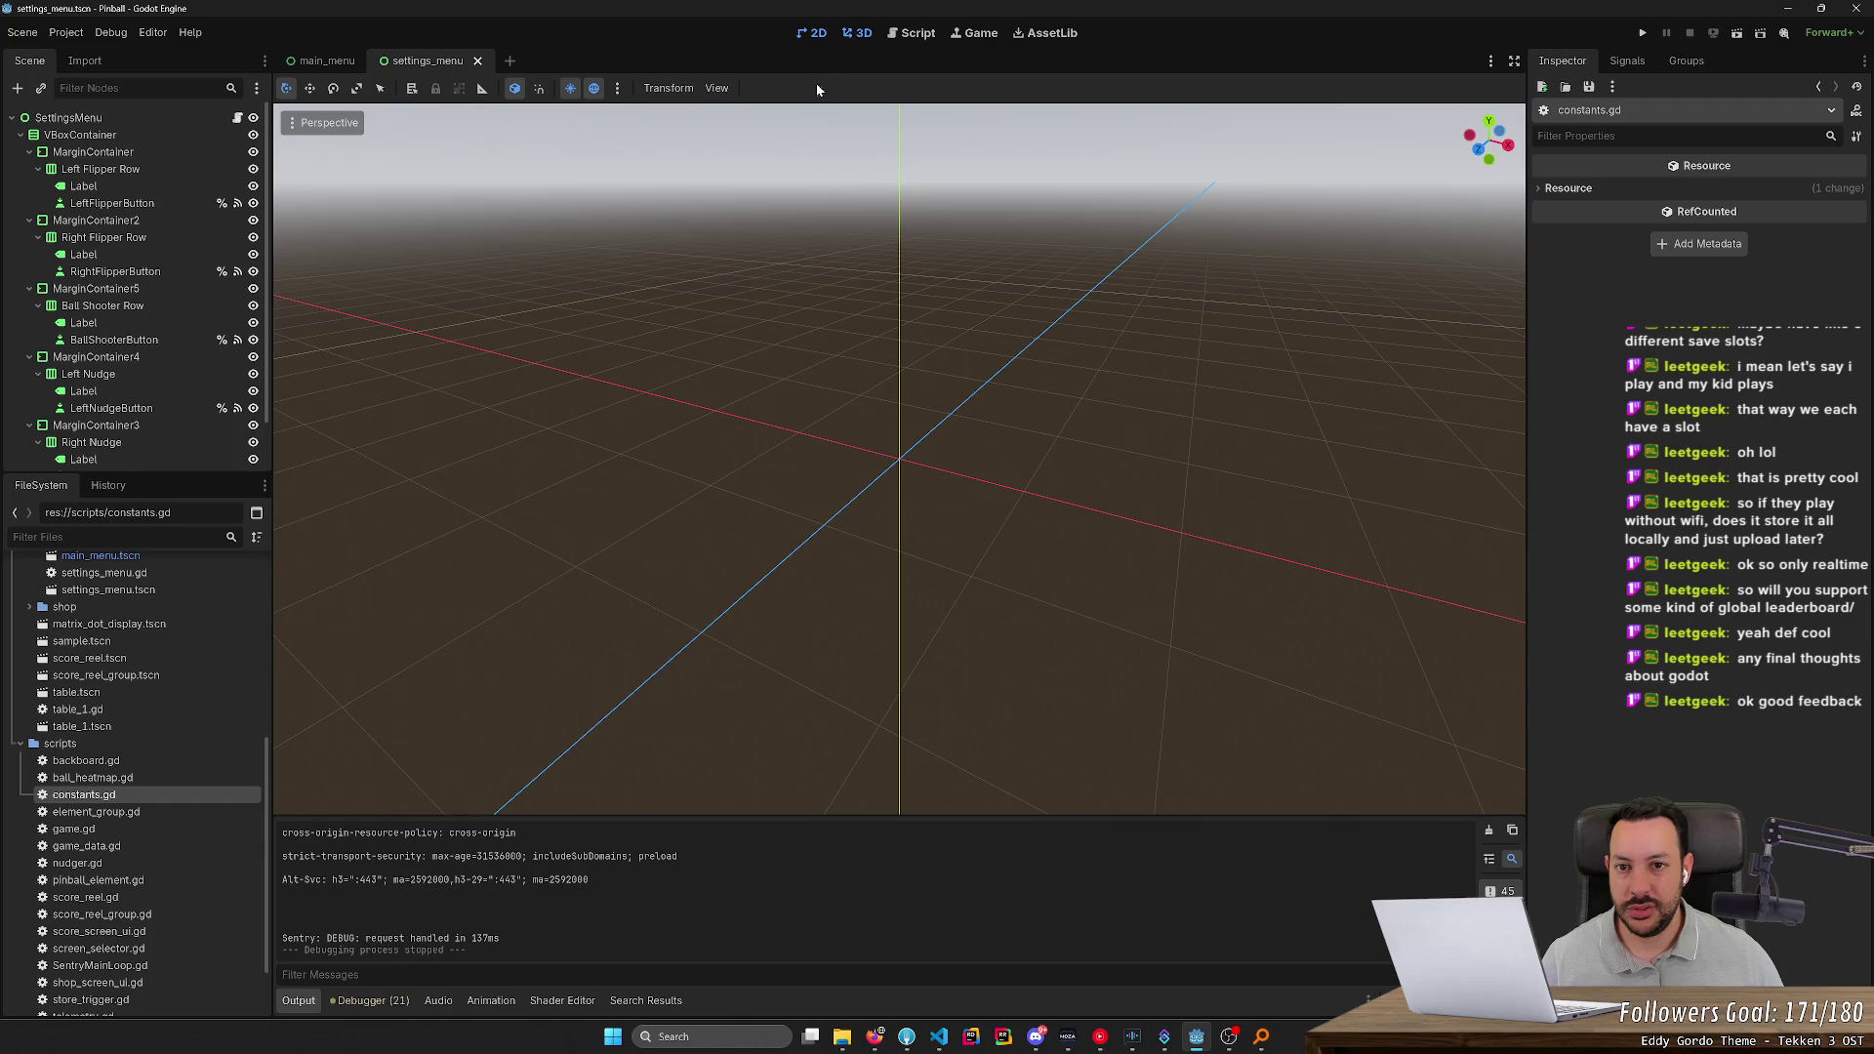
{"action": "key", "text": "ctrl+F1"}
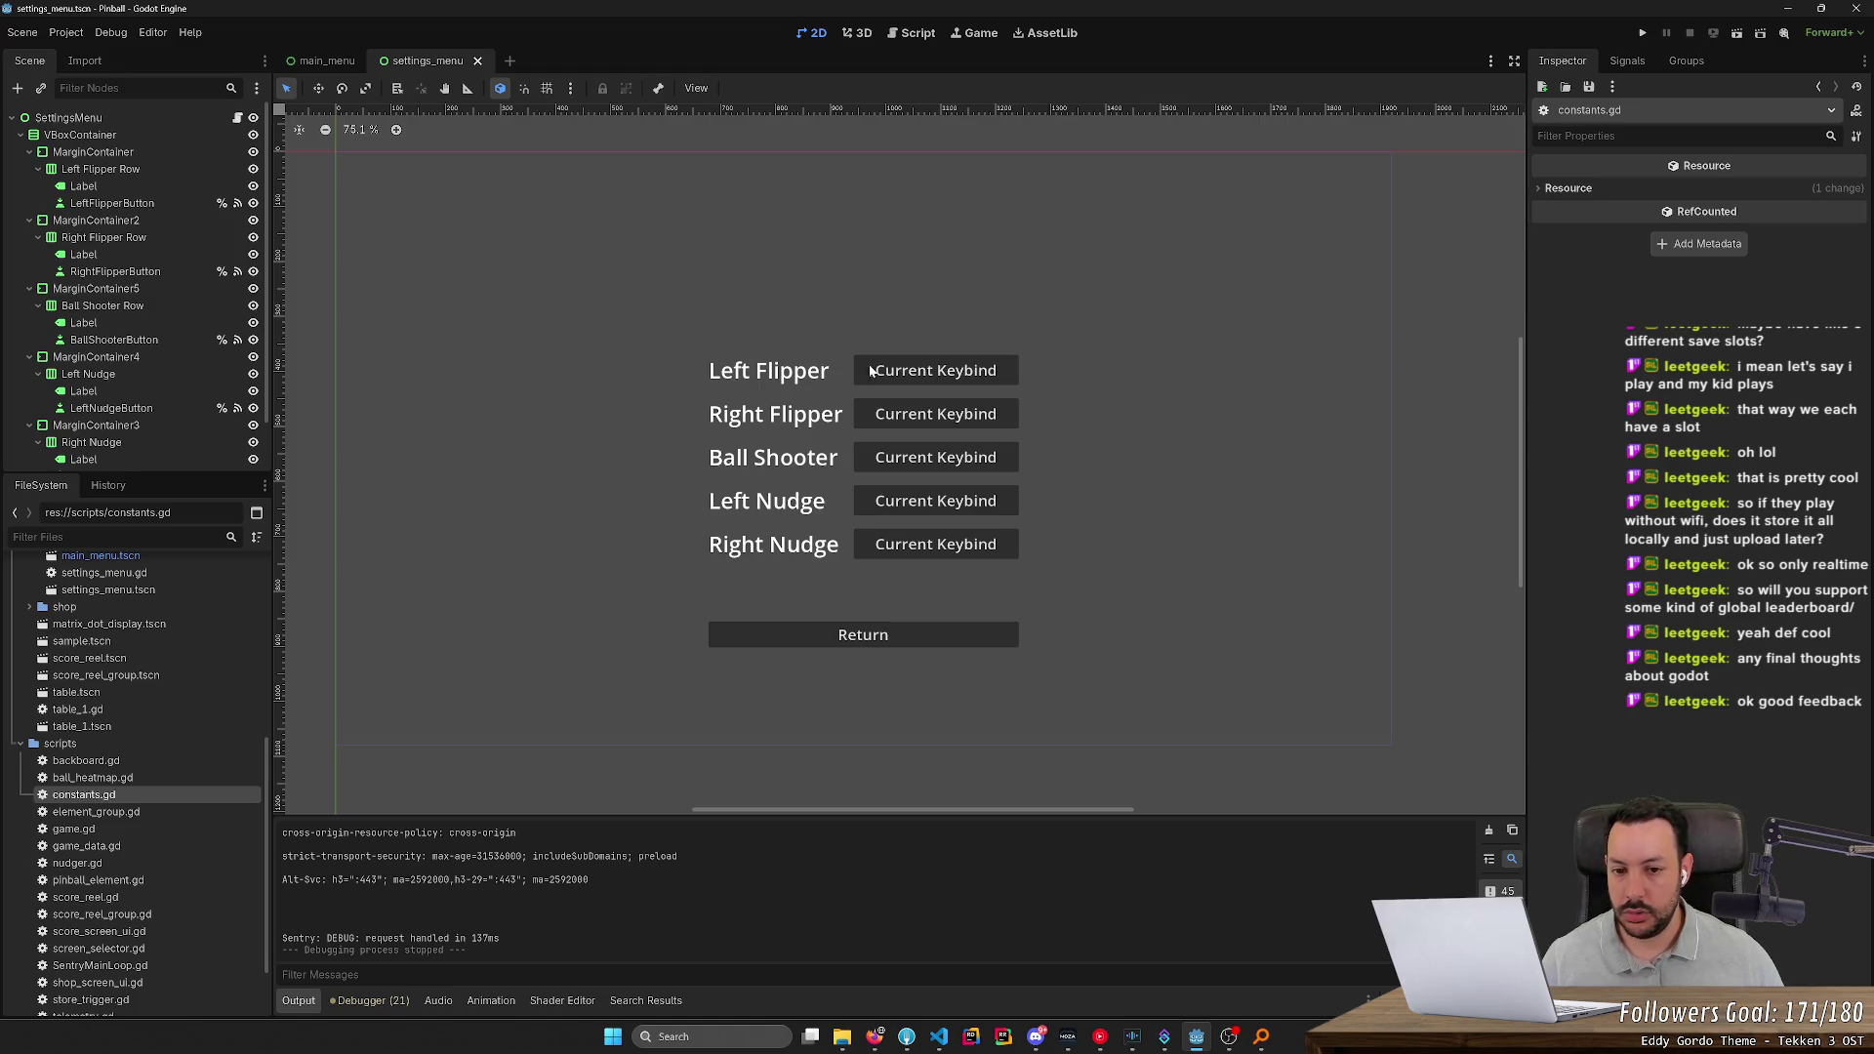
Select LeftFlipperButton and briefly expand its Shortcut properties in the Inspector
{"action": "left_click", "coordinate": [871, 370]}
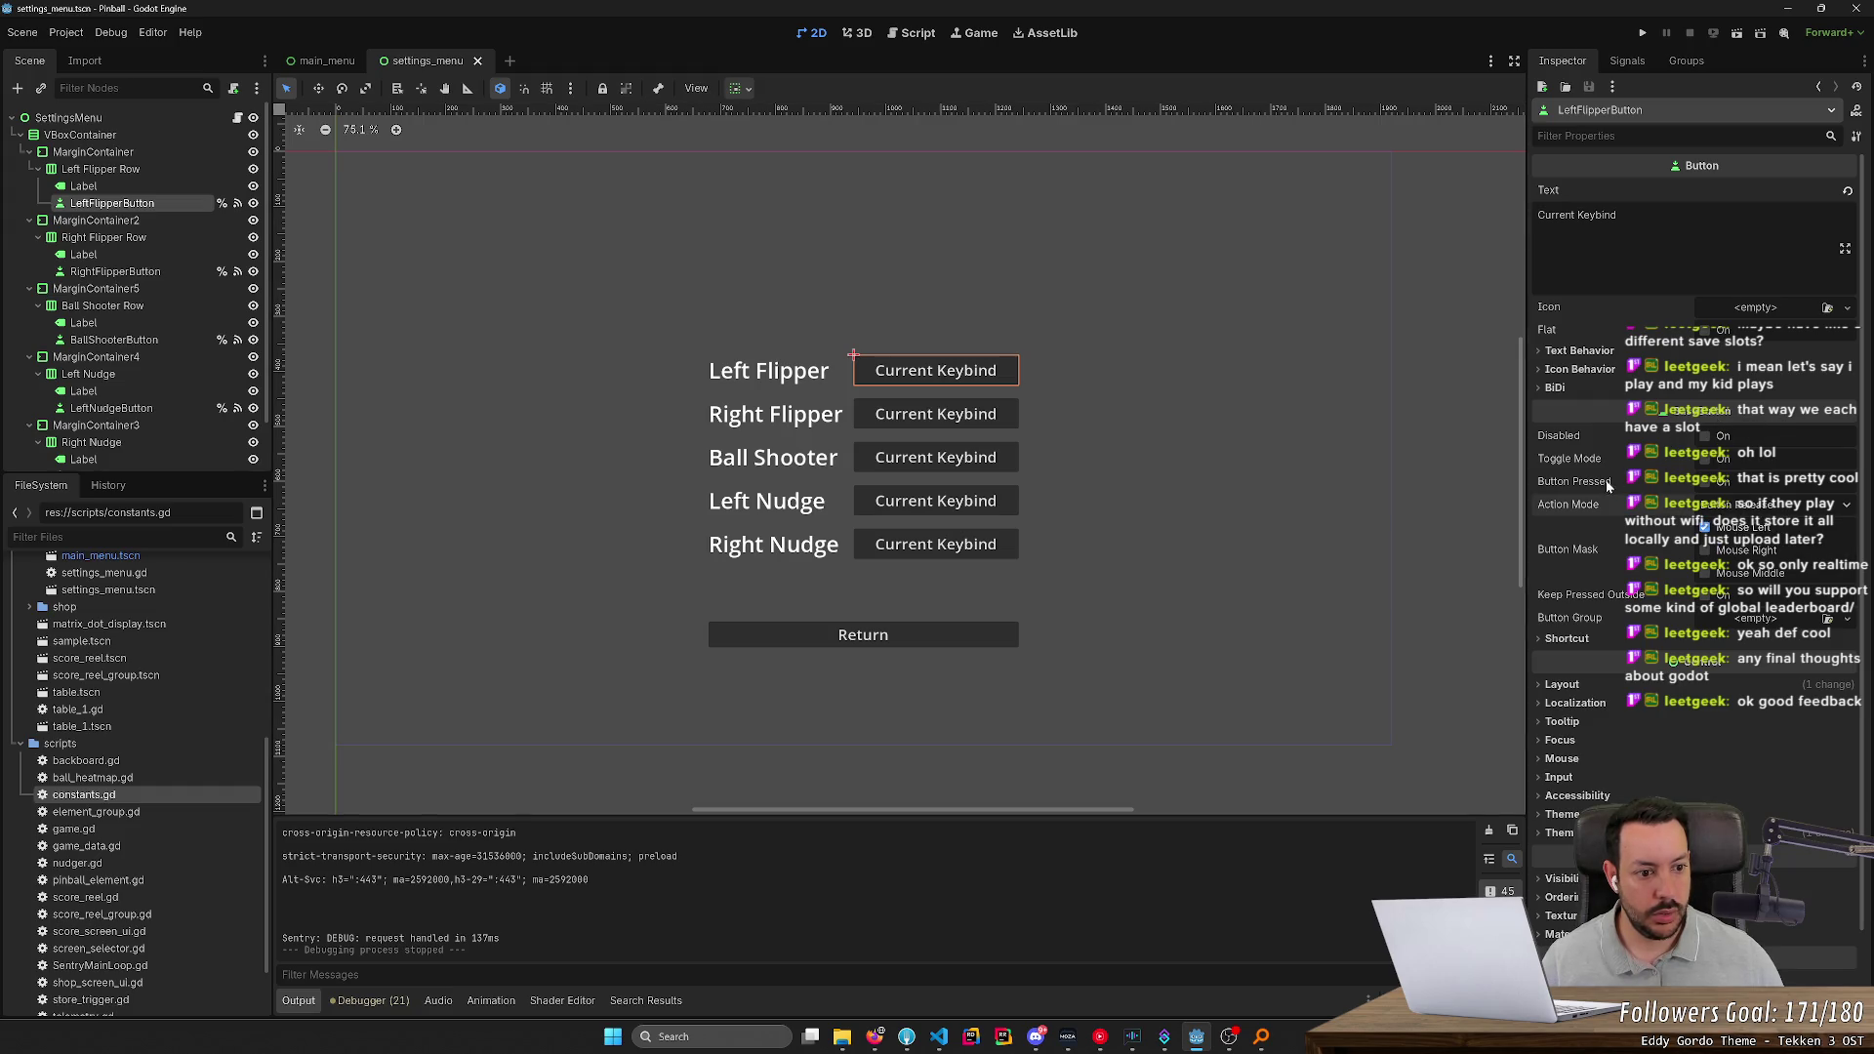
{"action": "mouse_move", "coordinate": [1606, 485]}
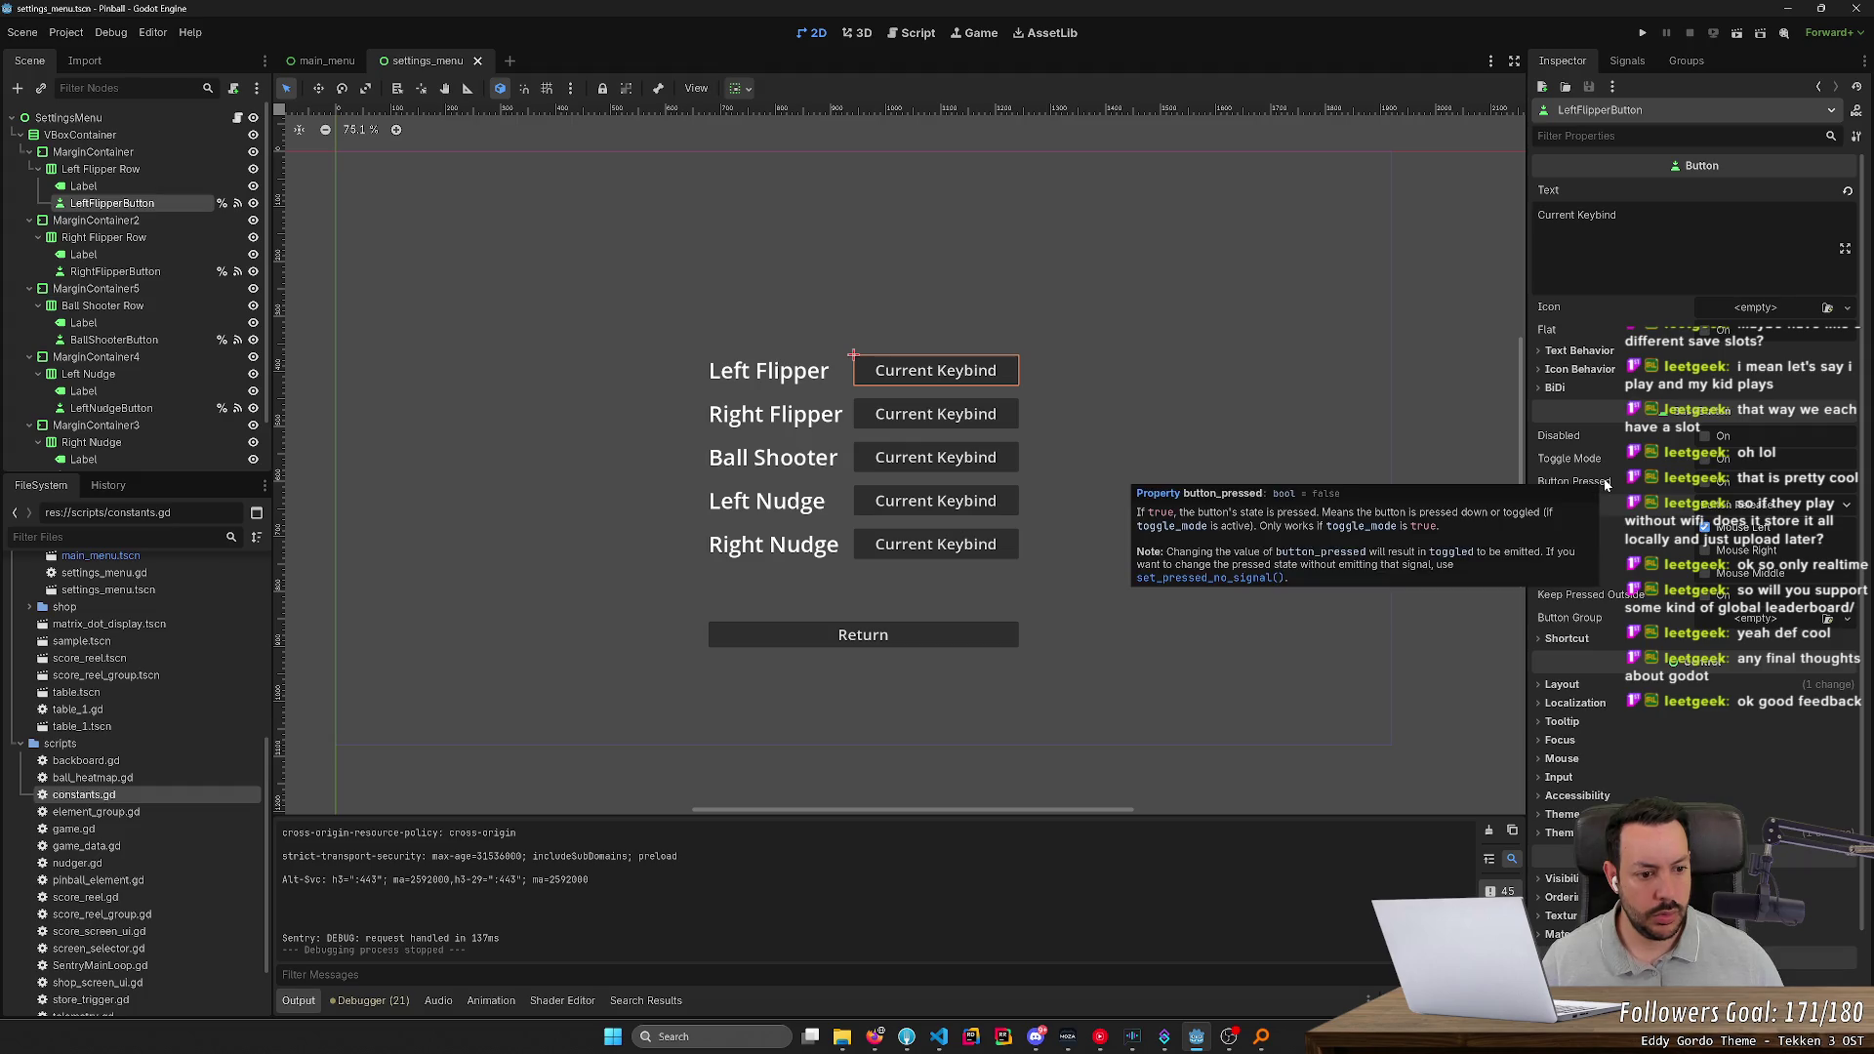
{"action": "left_click", "coordinate": [1569, 640]}
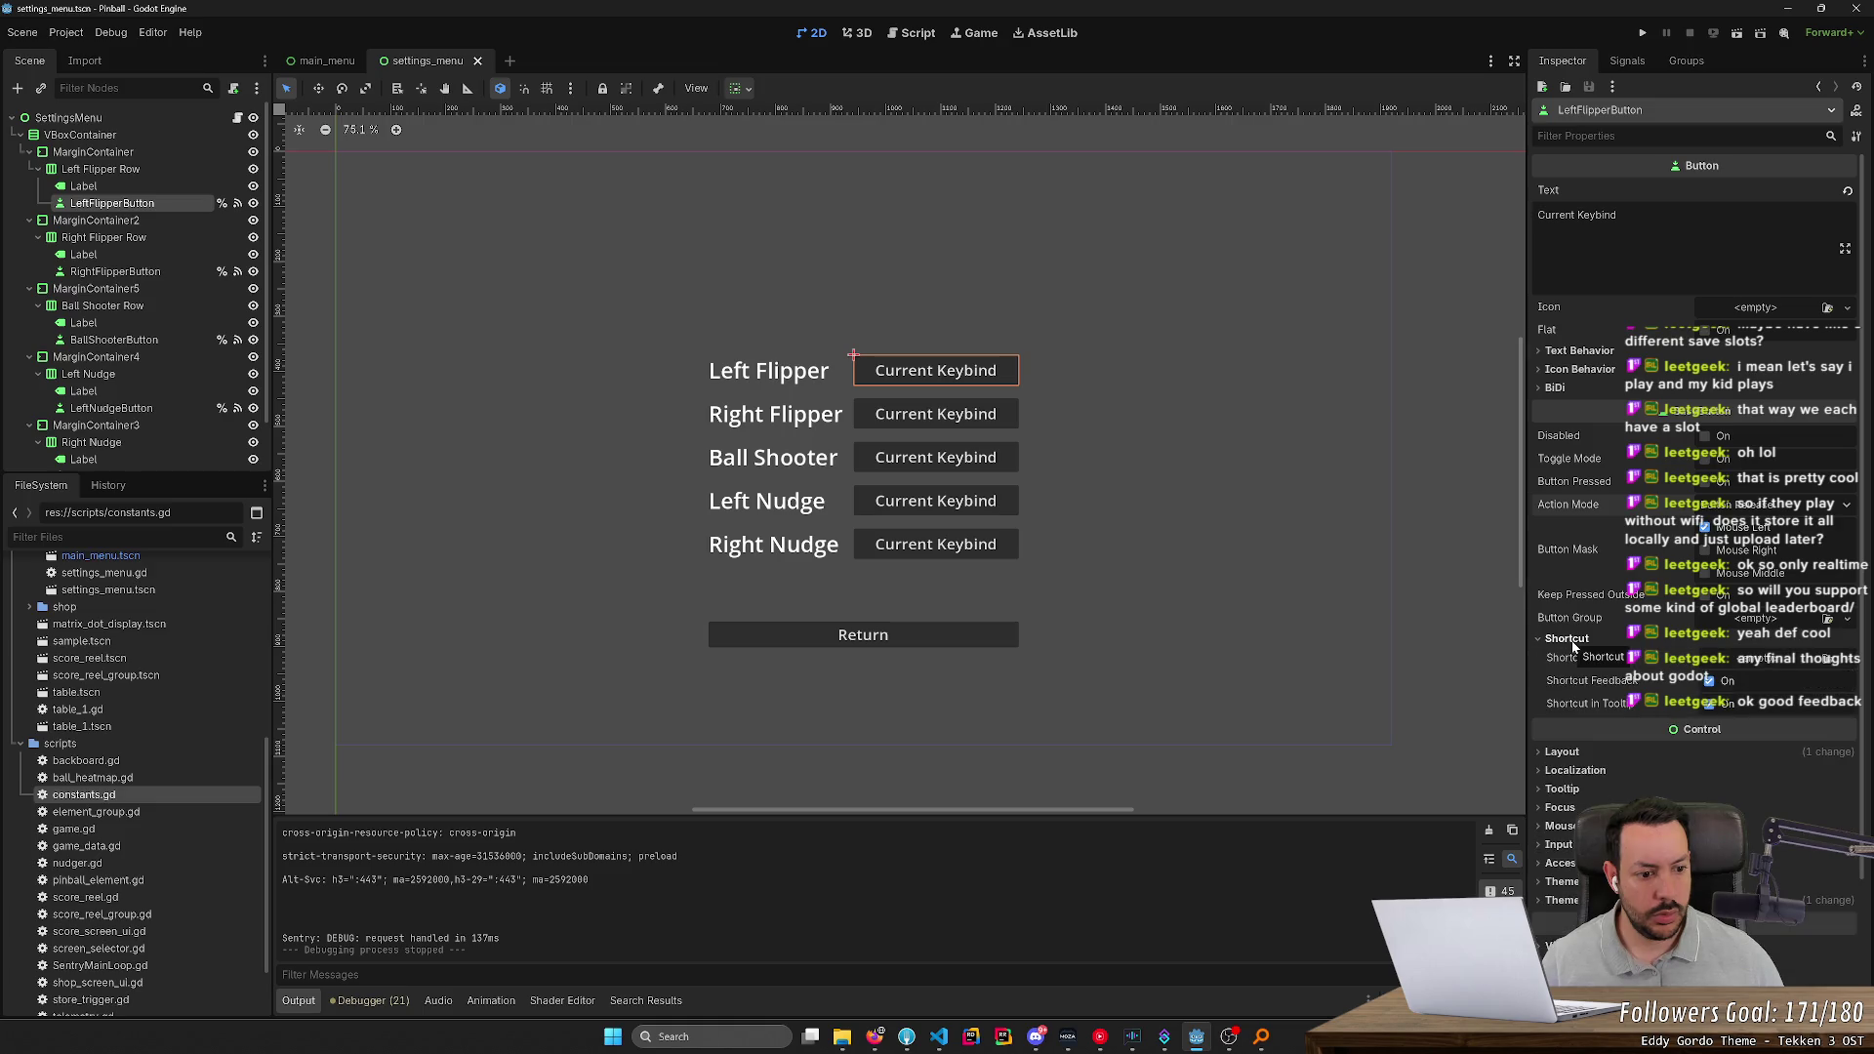
{"action": "left_click", "coordinate": [1572, 643]}
{"action": "mouse_move", "coordinate": [1692, 466]}
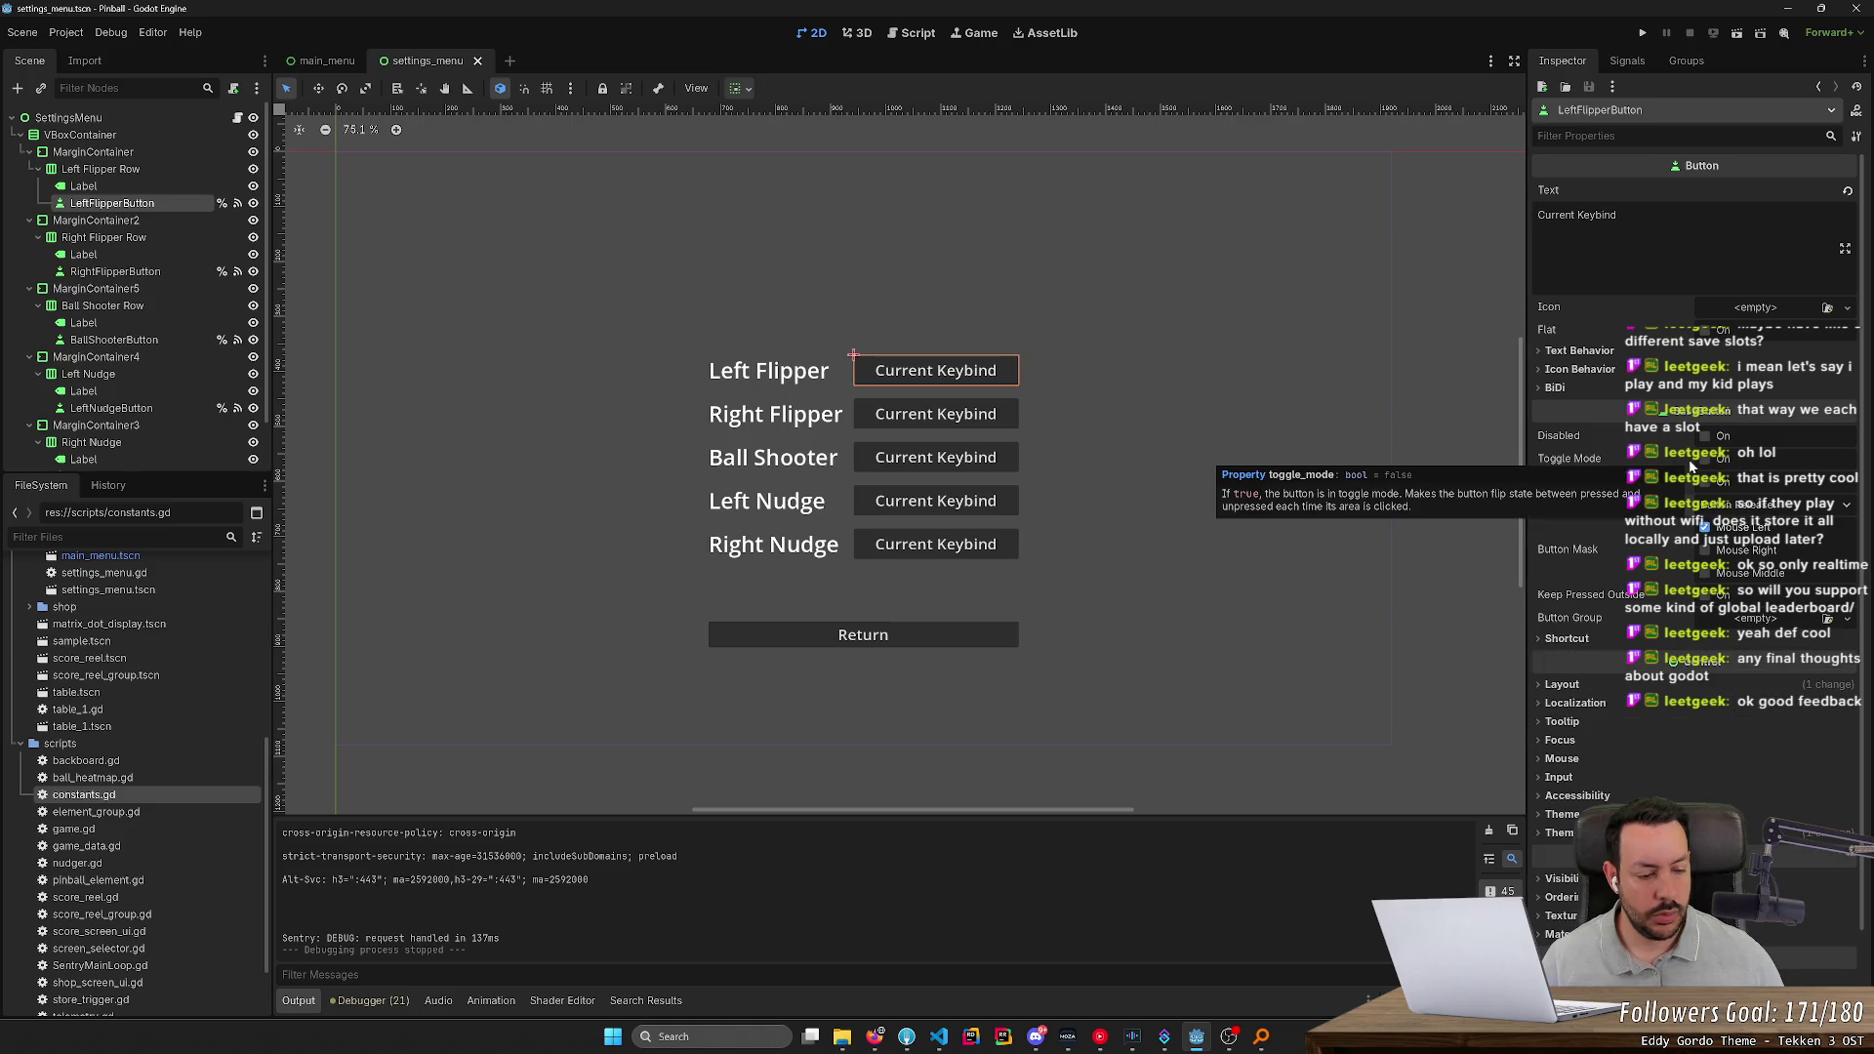
{"action": "scroll", "coordinate": [1615, 640], "scroll_direction": "down", "scroll_amount": 1}
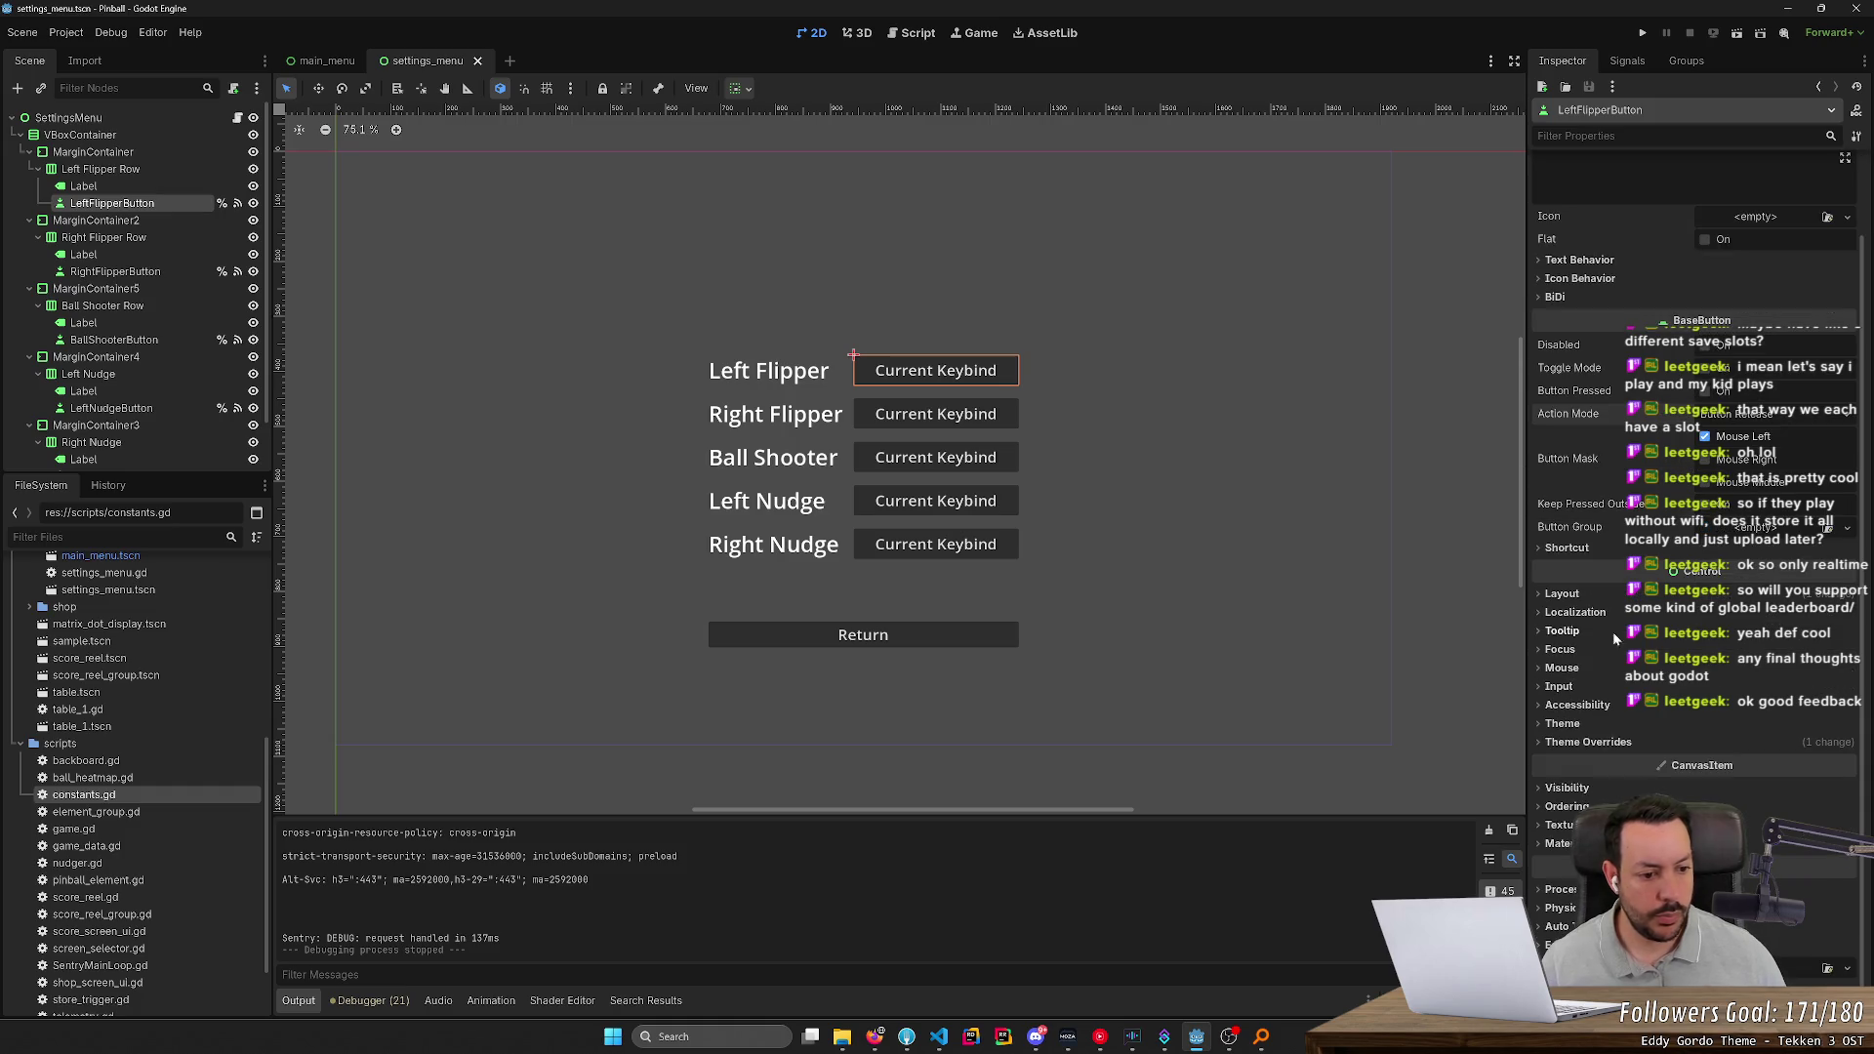
Expand the Mouse and Focus sections and choose an option from the Focus Mode dropdown
{"action": "left_click", "coordinate": [1568, 669]}
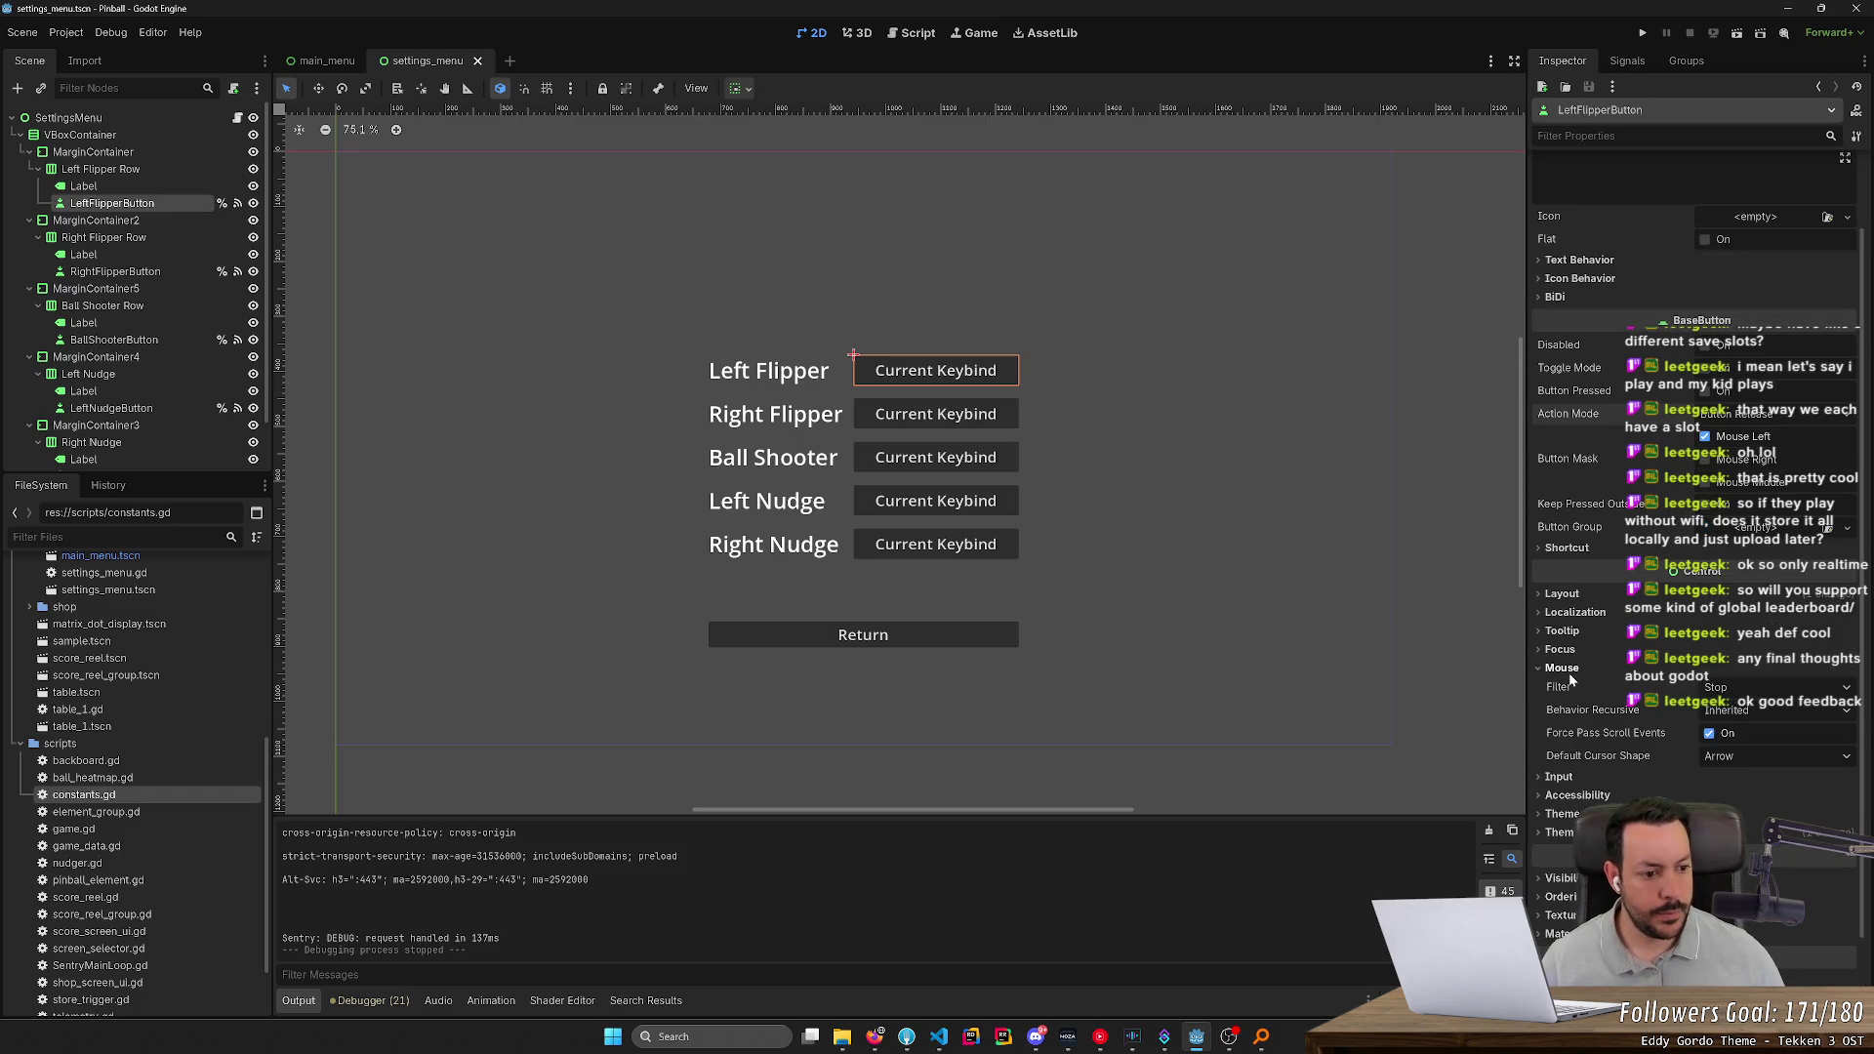
{"action": "left_click", "coordinate": [1571, 681]}
{"action": "left_click", "coordinate": [1569, 654]}
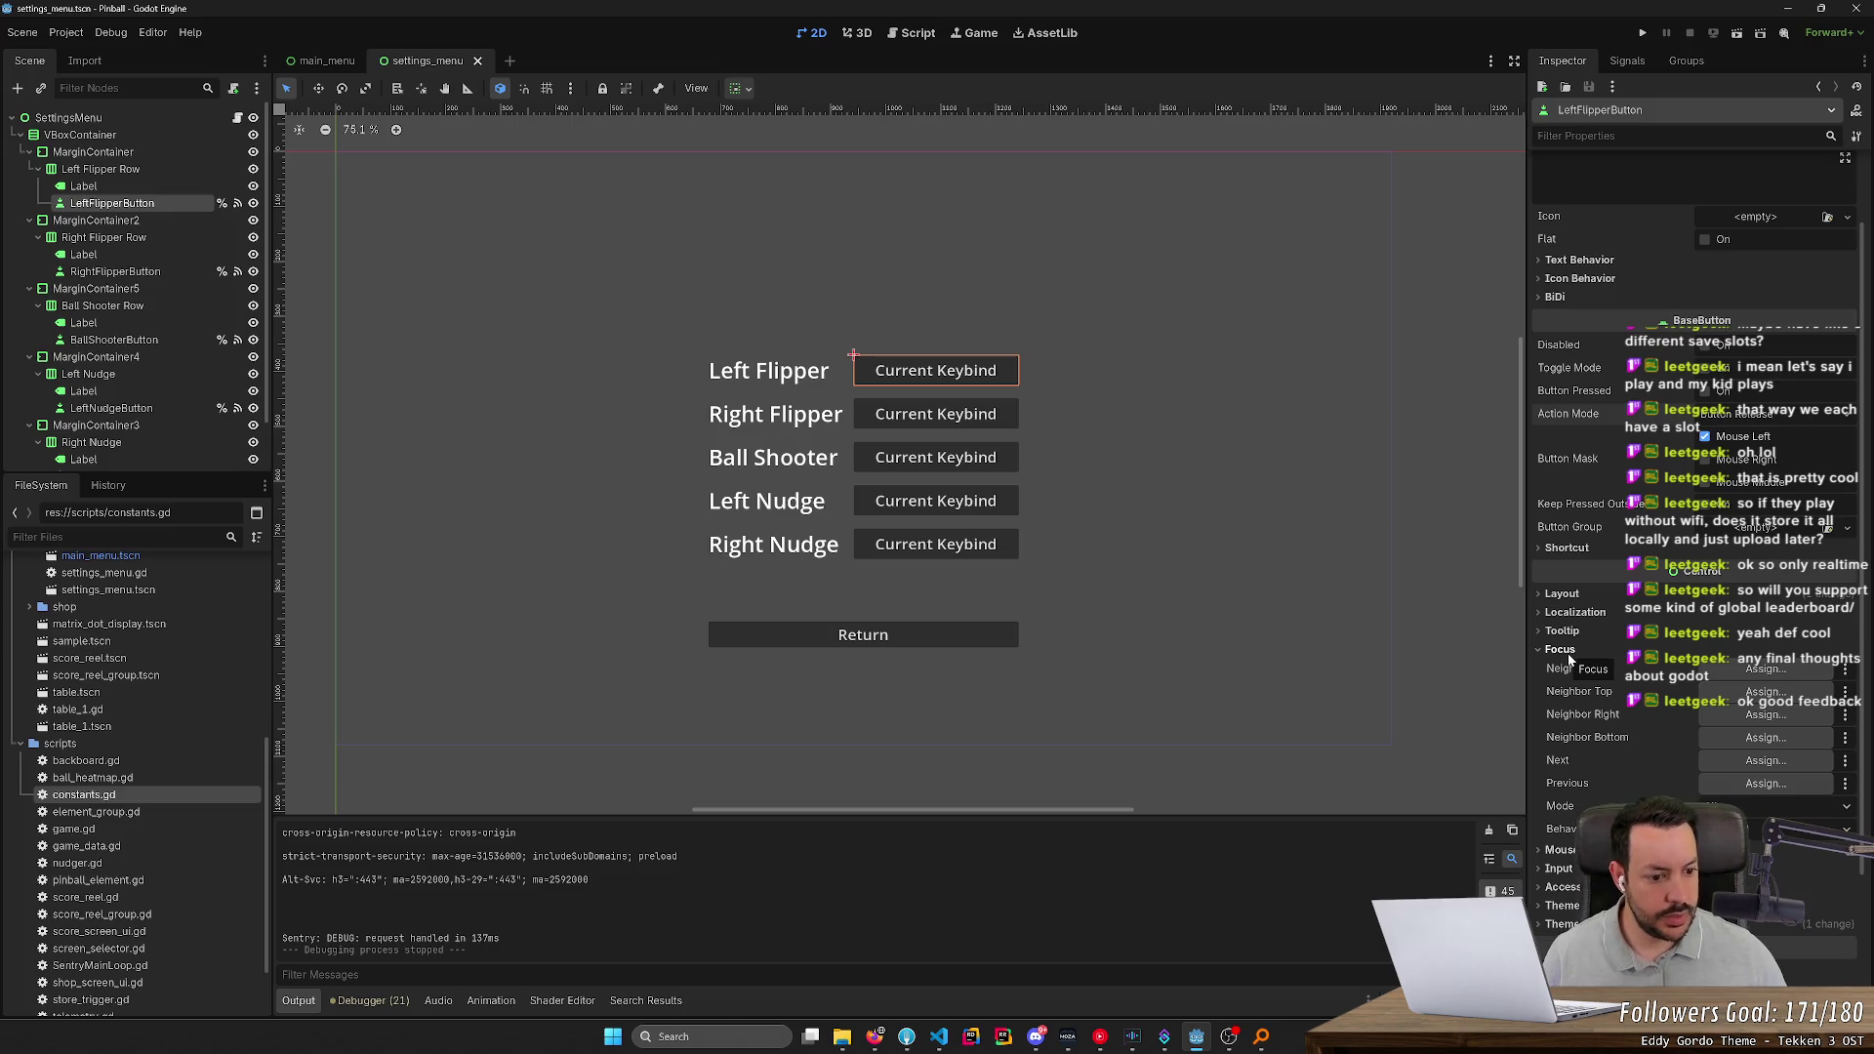
{"action": "left_click", "coordinate": [1744, 811]}
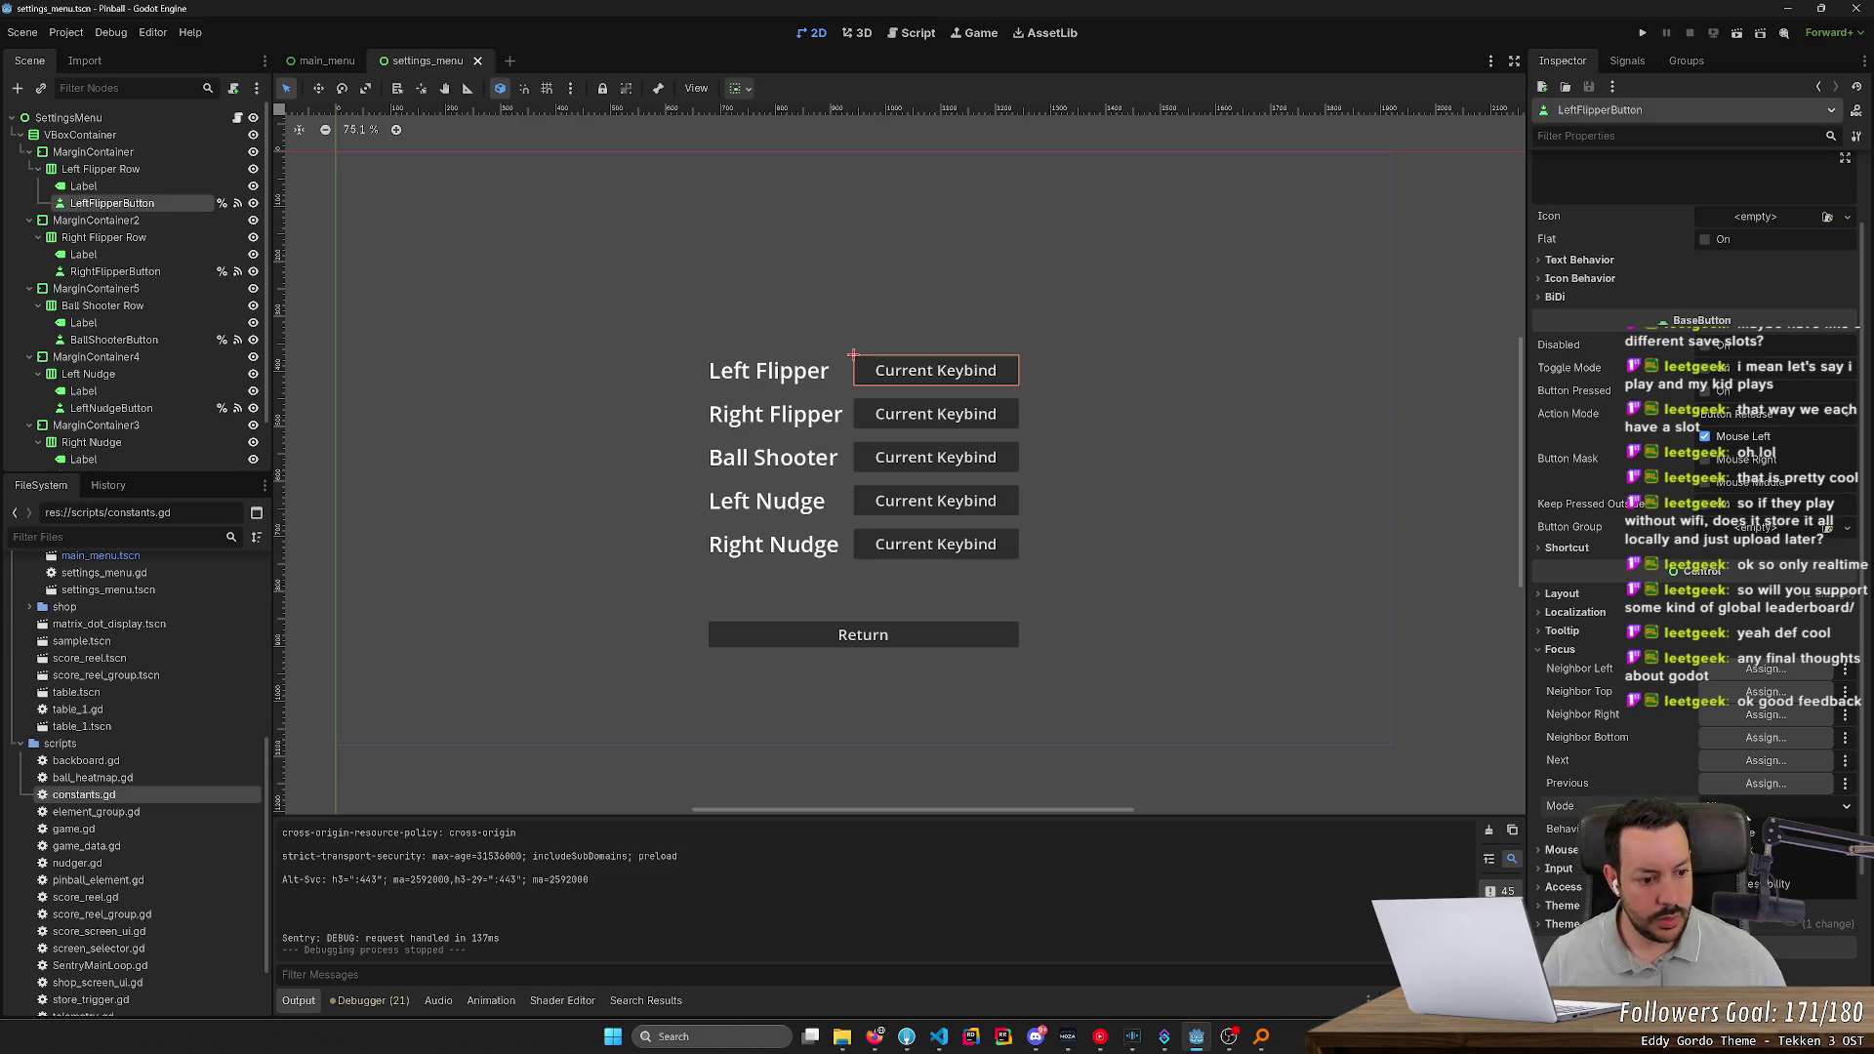
{"action": "left_click", "coordinate": [1745, 828]}
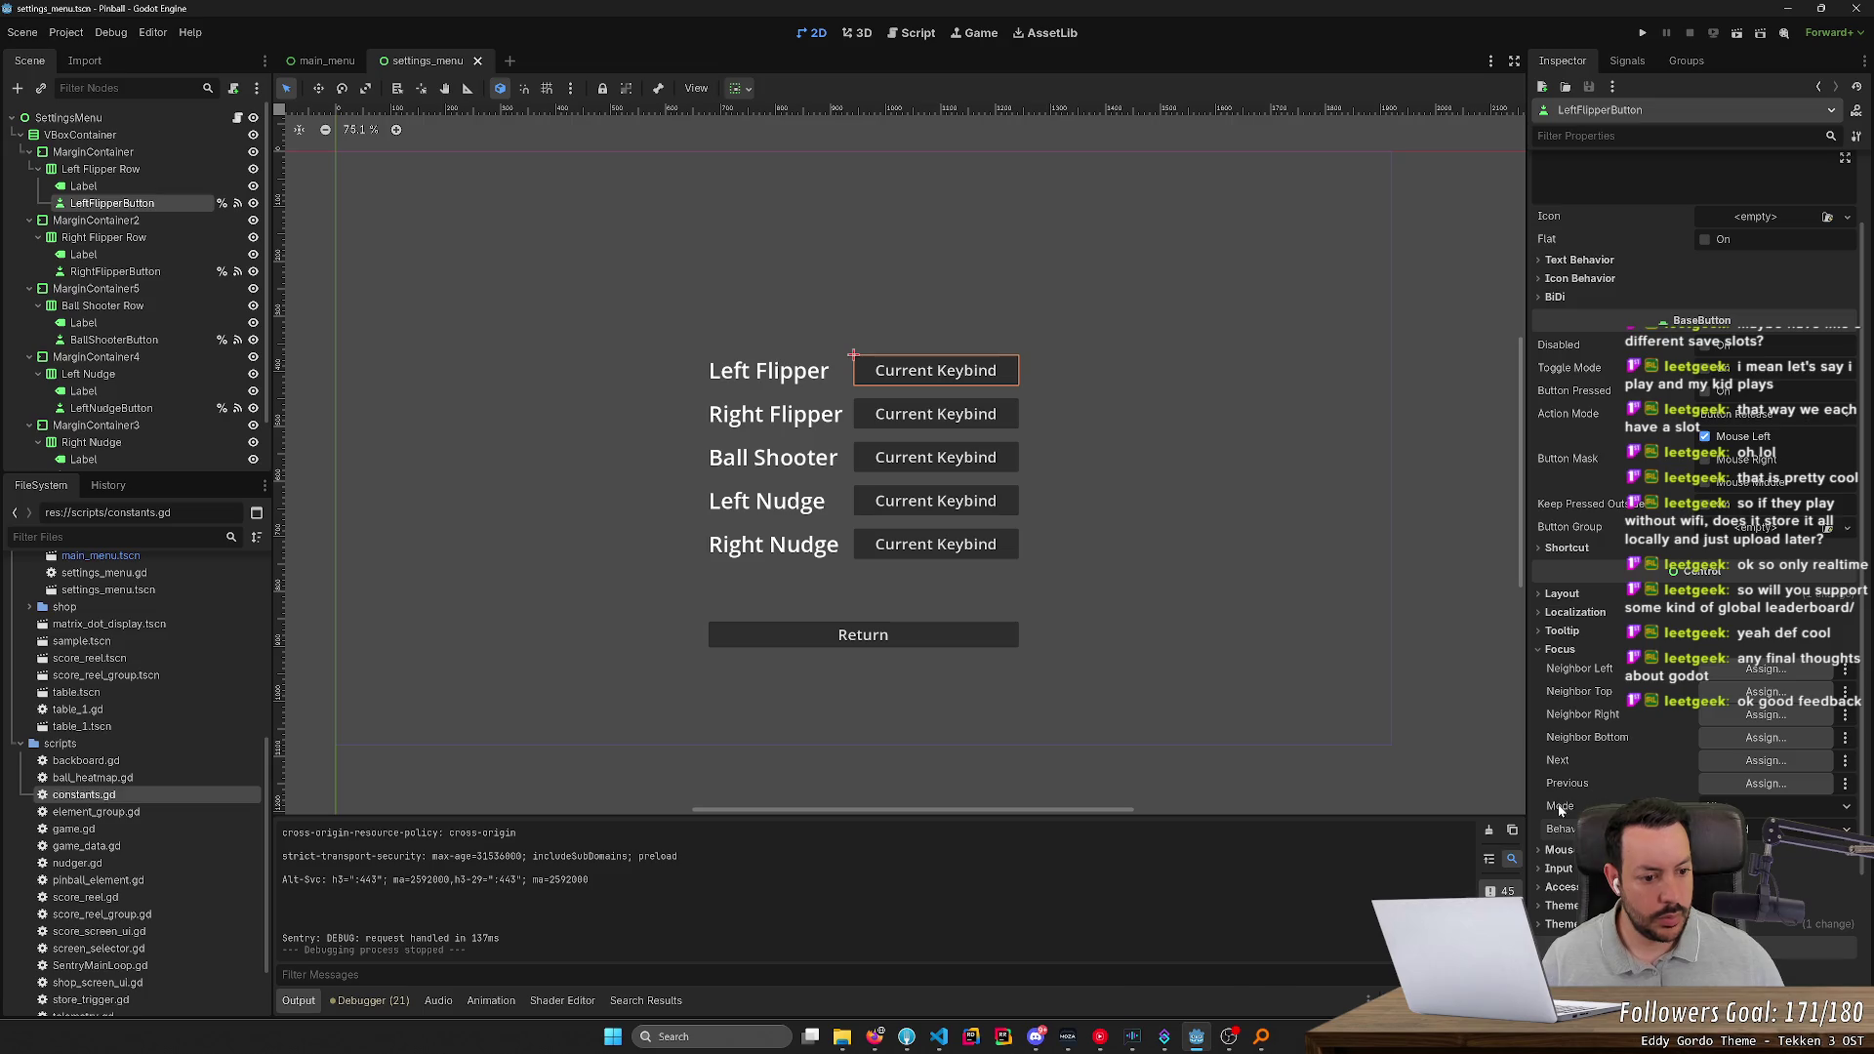
{"action": "mouse_move", "coordinate": [1552, 809]}
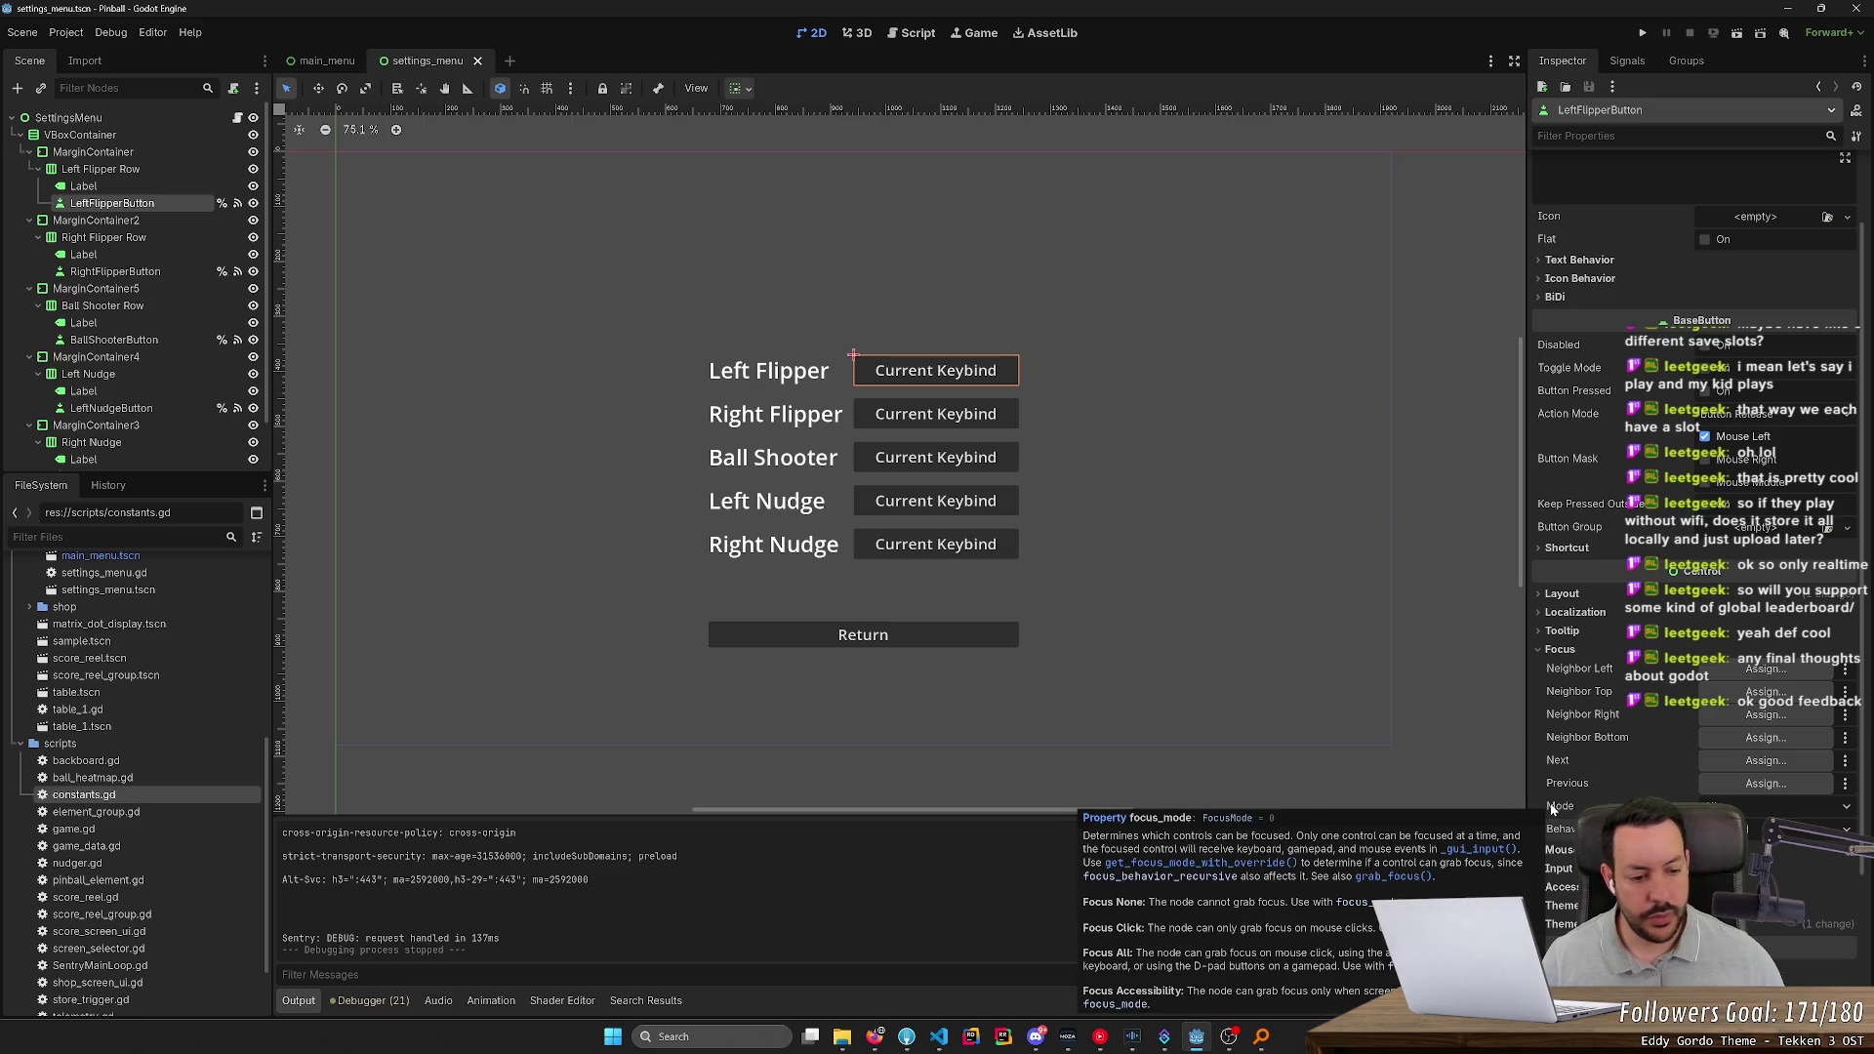
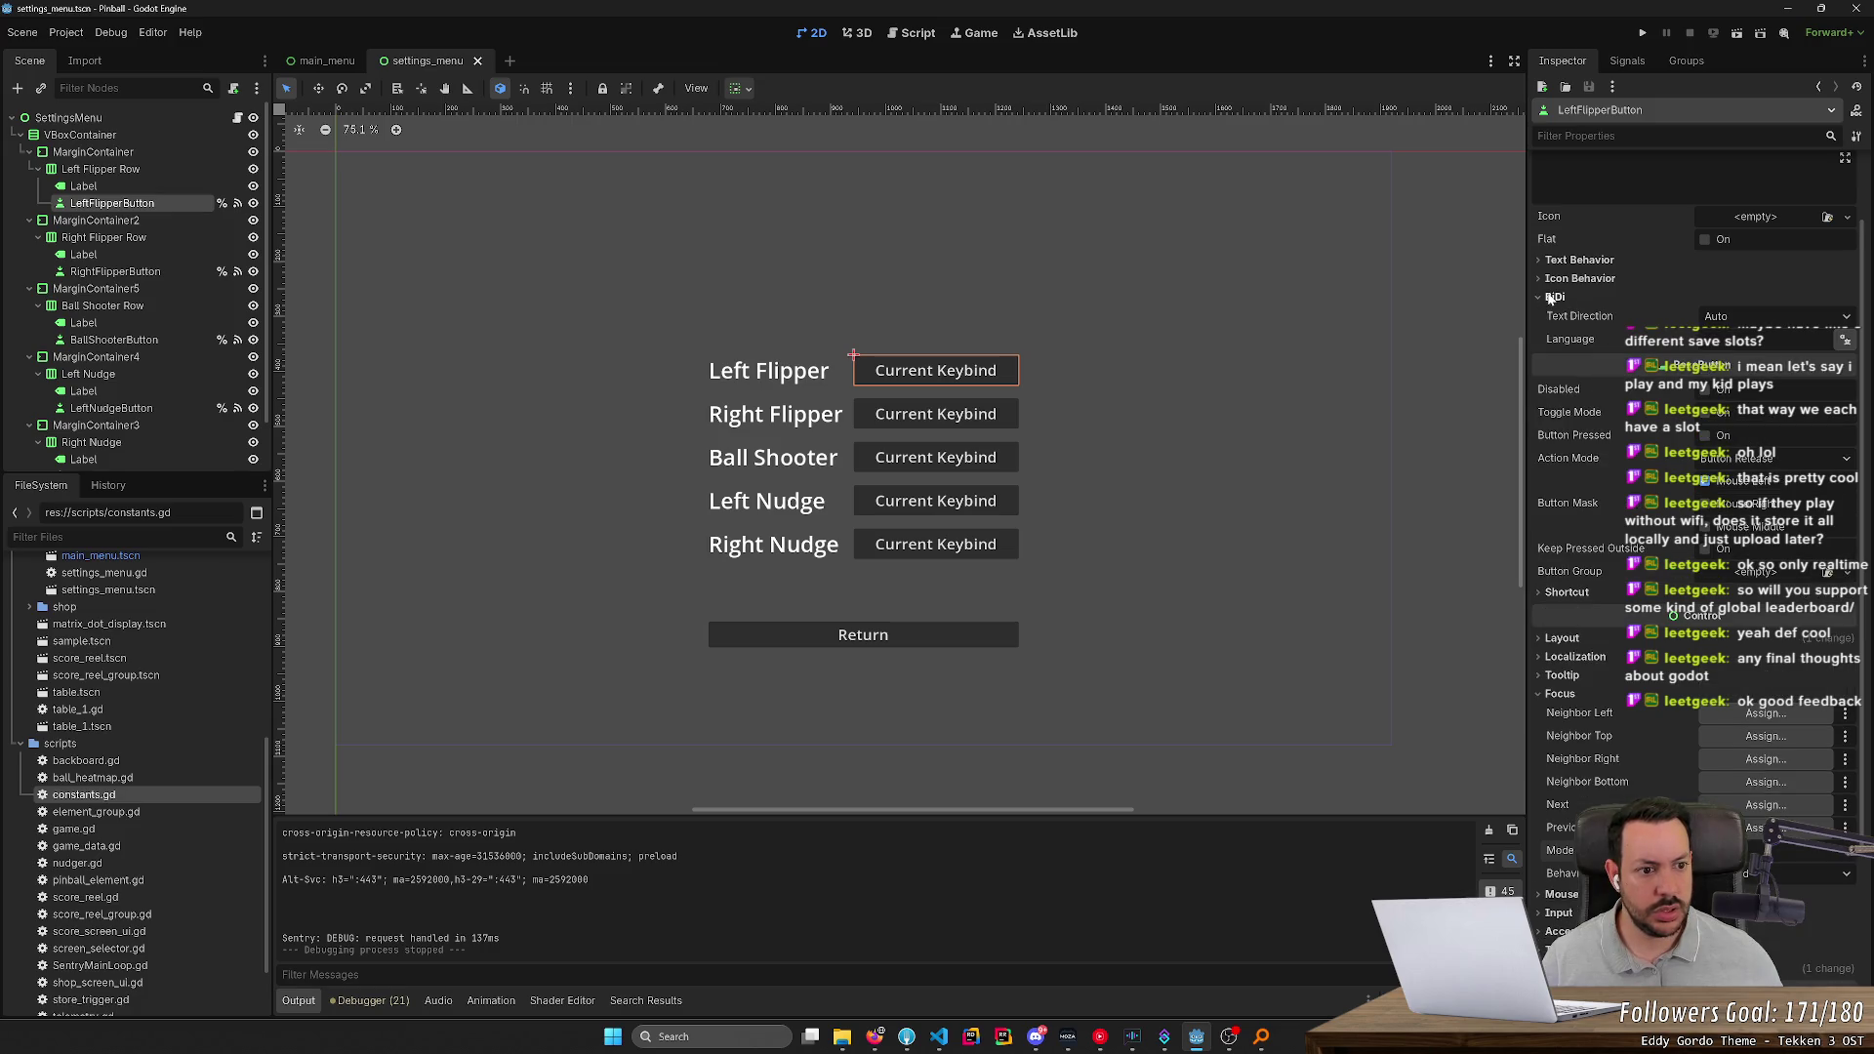
Browse the button's Inspector sections: texture filter, theme overrides, accessibility, shortcut and mouse
{"action": "scroll", "coordinate": [1552, 313], "scroll_direction": "down", "scroll_amount": 3}
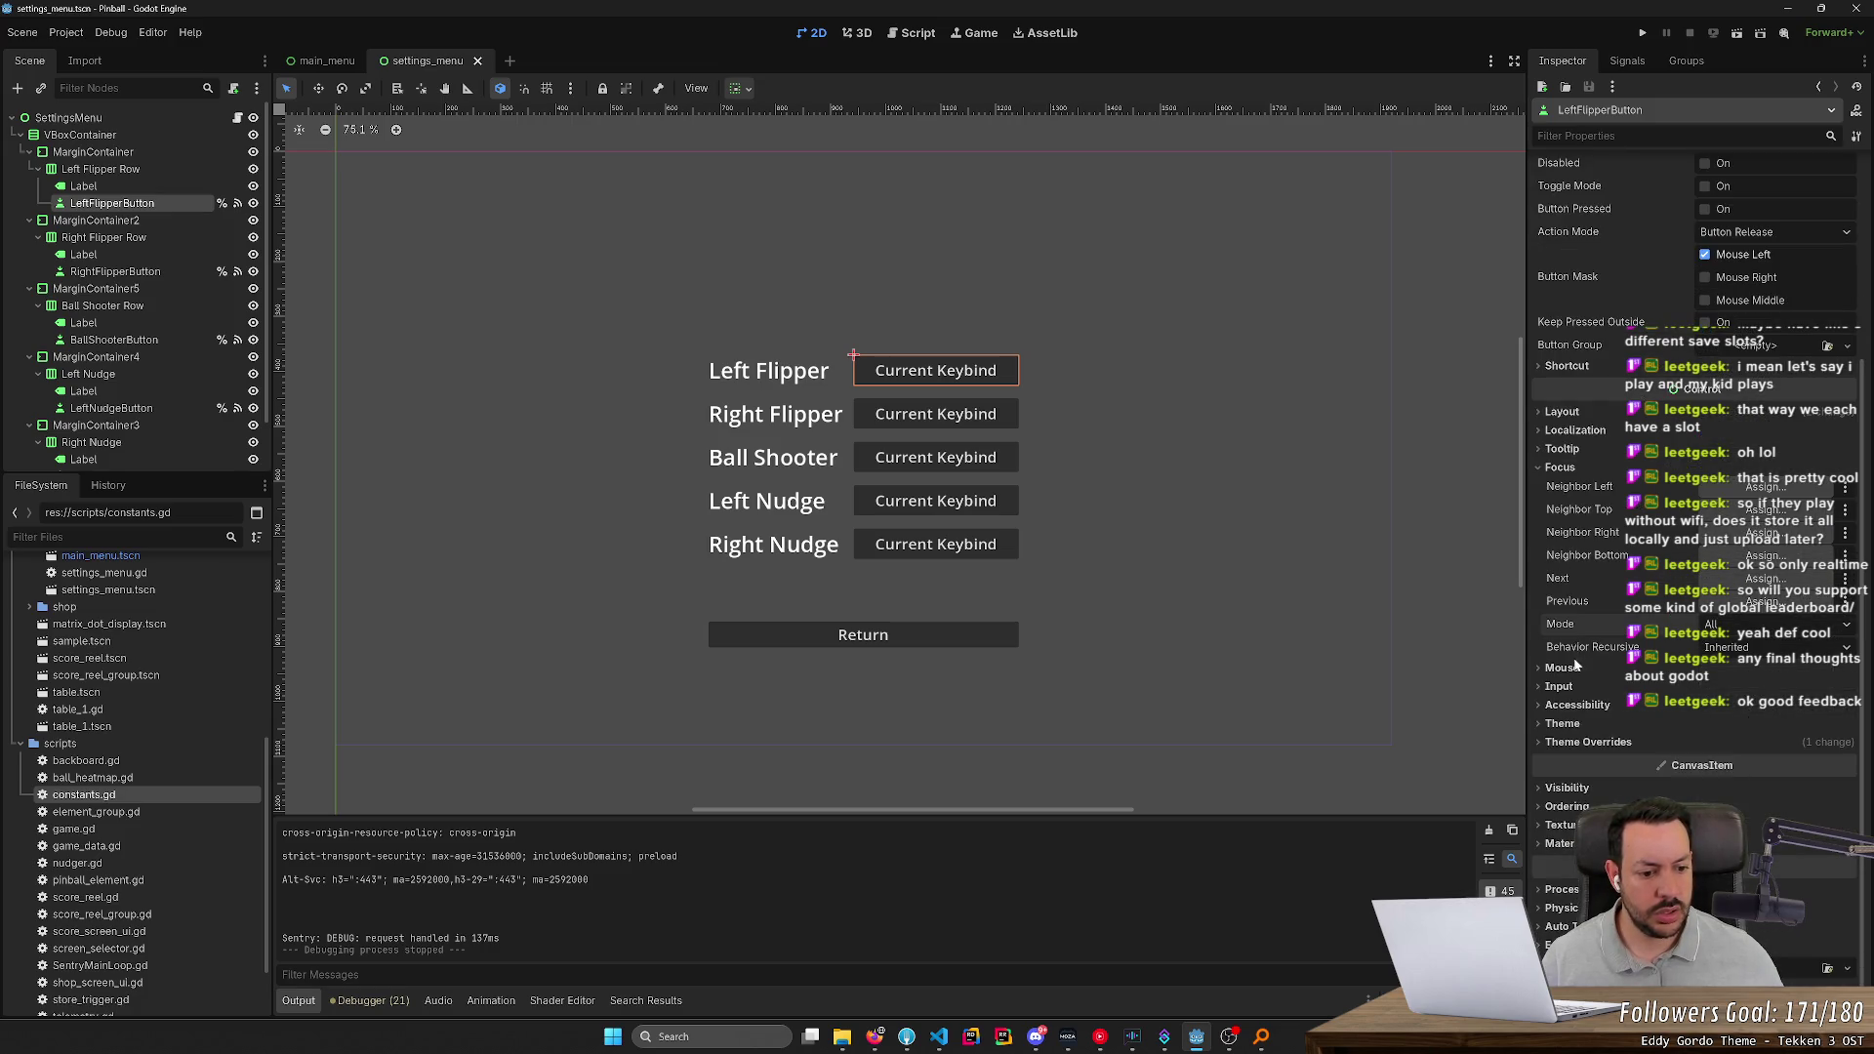
{"action": "left_click", "coordinate": [1562, 827]}
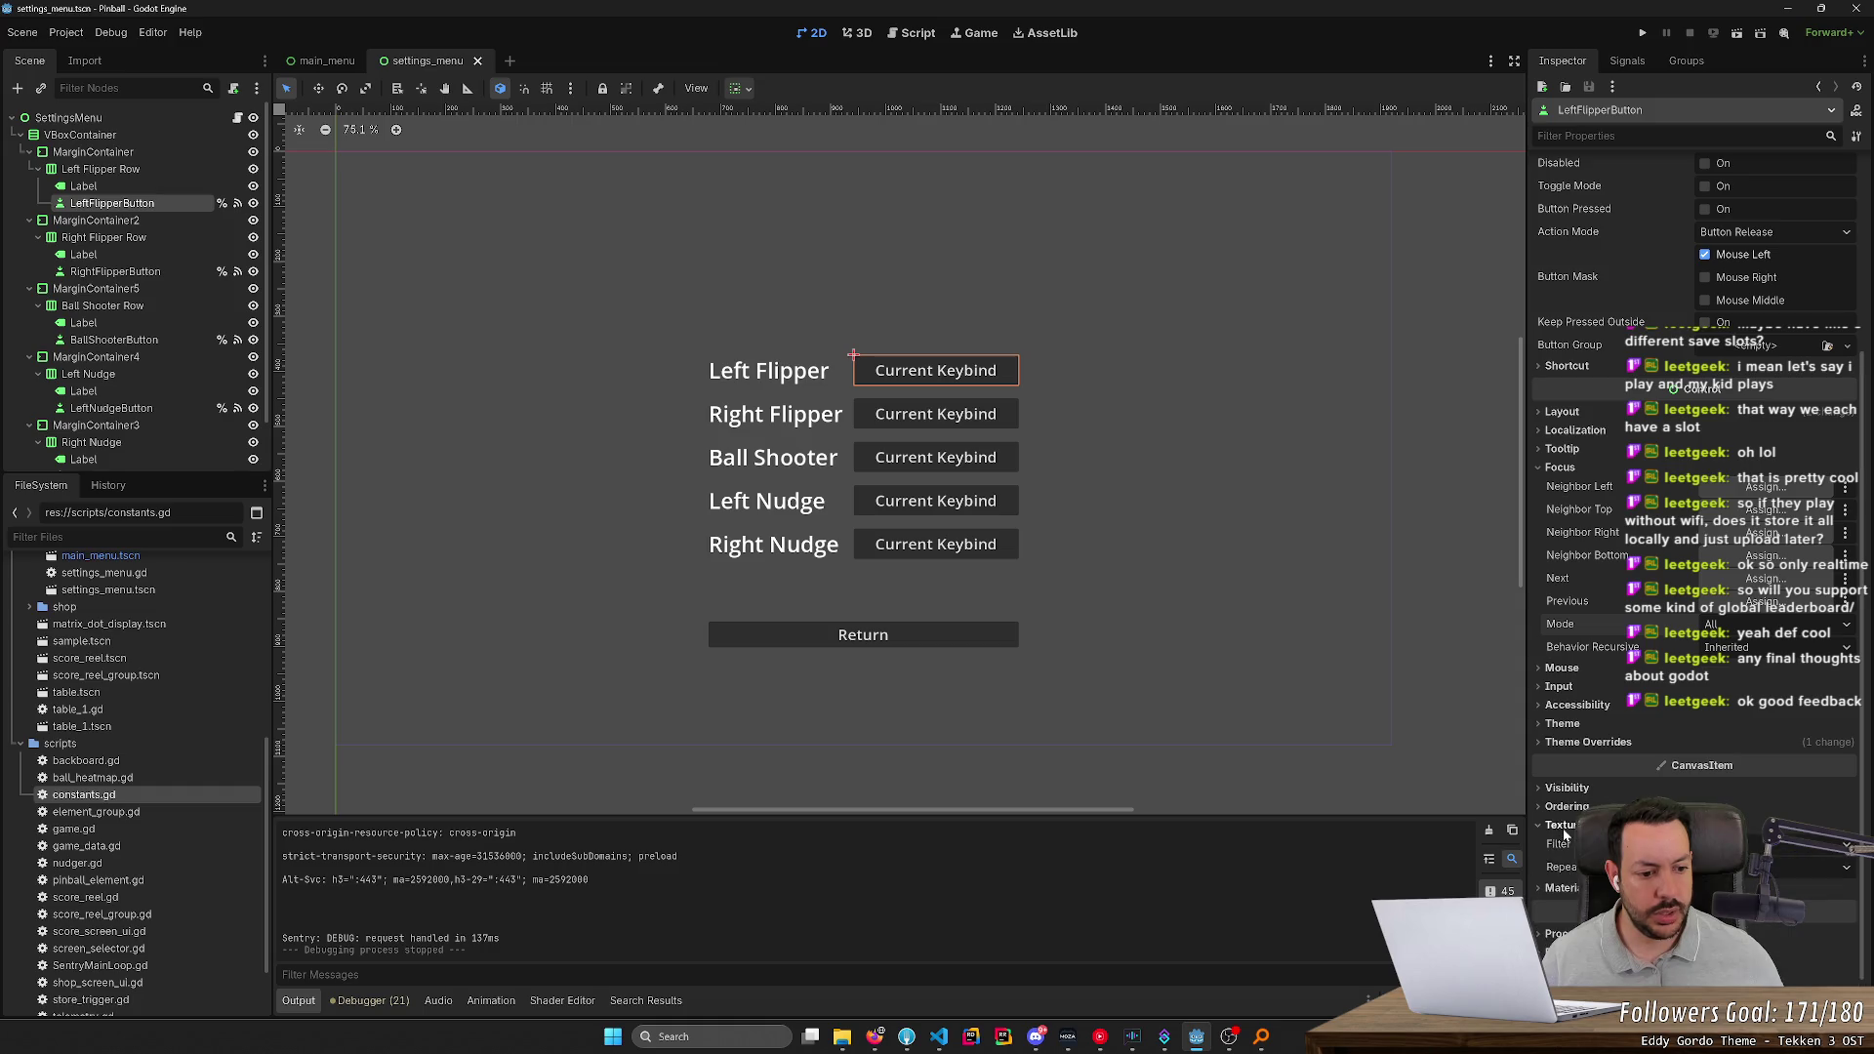
{"action": "left_click", "coordinate": [1561, 744]}
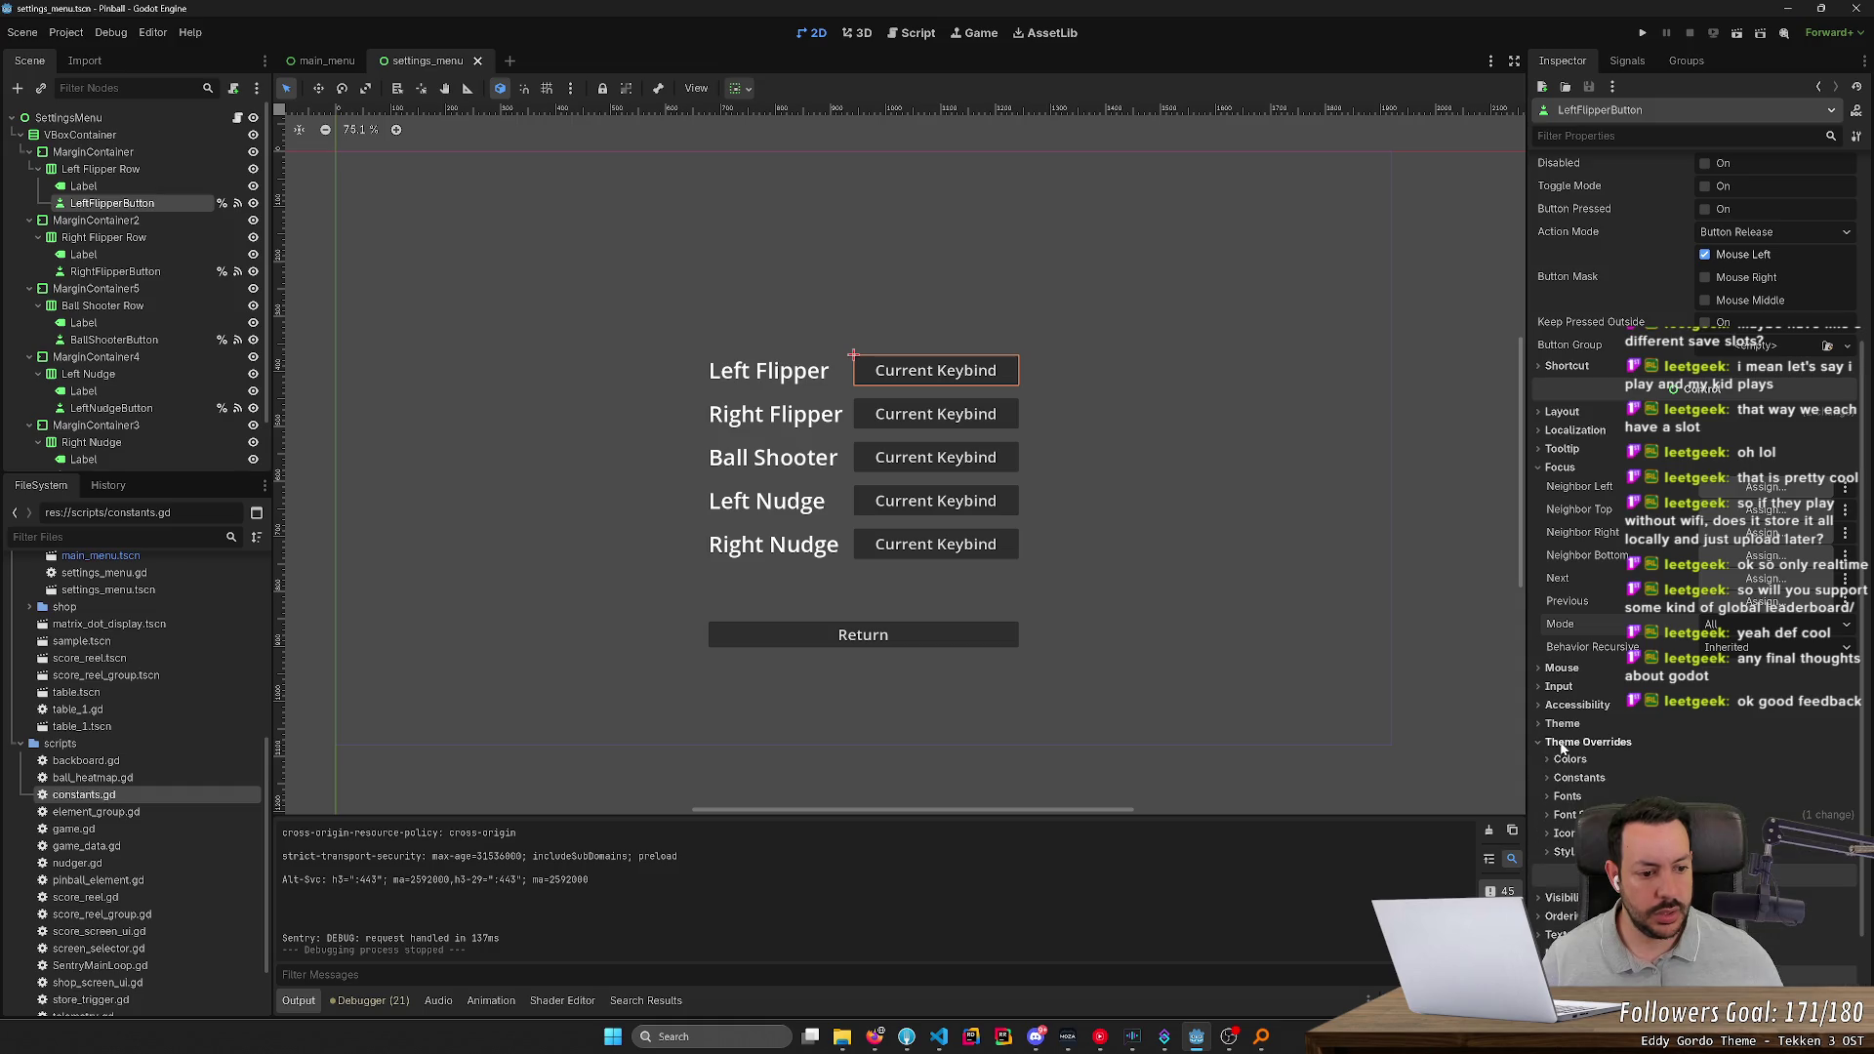
{"action": "left_click", "coordinate": [1564, 744]}
{"action": "left_click", "coordinate": [1566, 706]}
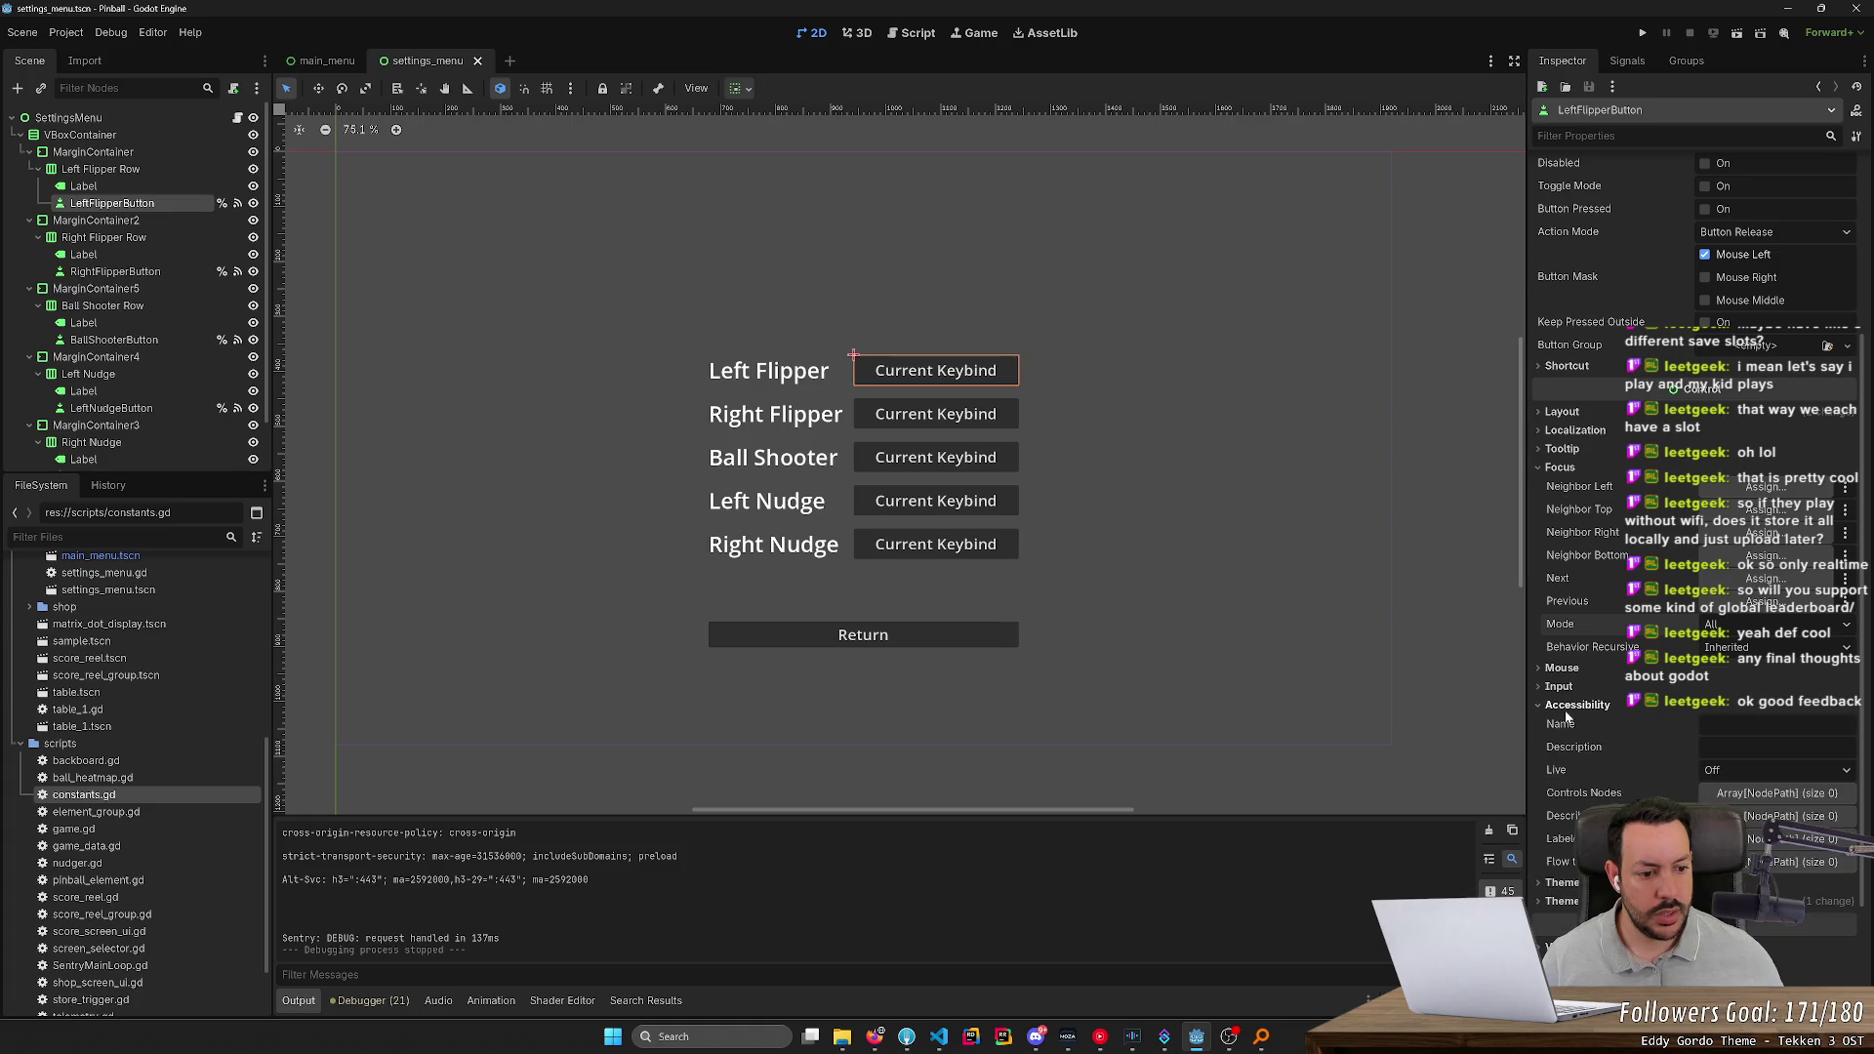
{"action": "left_click", "coordinate": [1560, 689]}
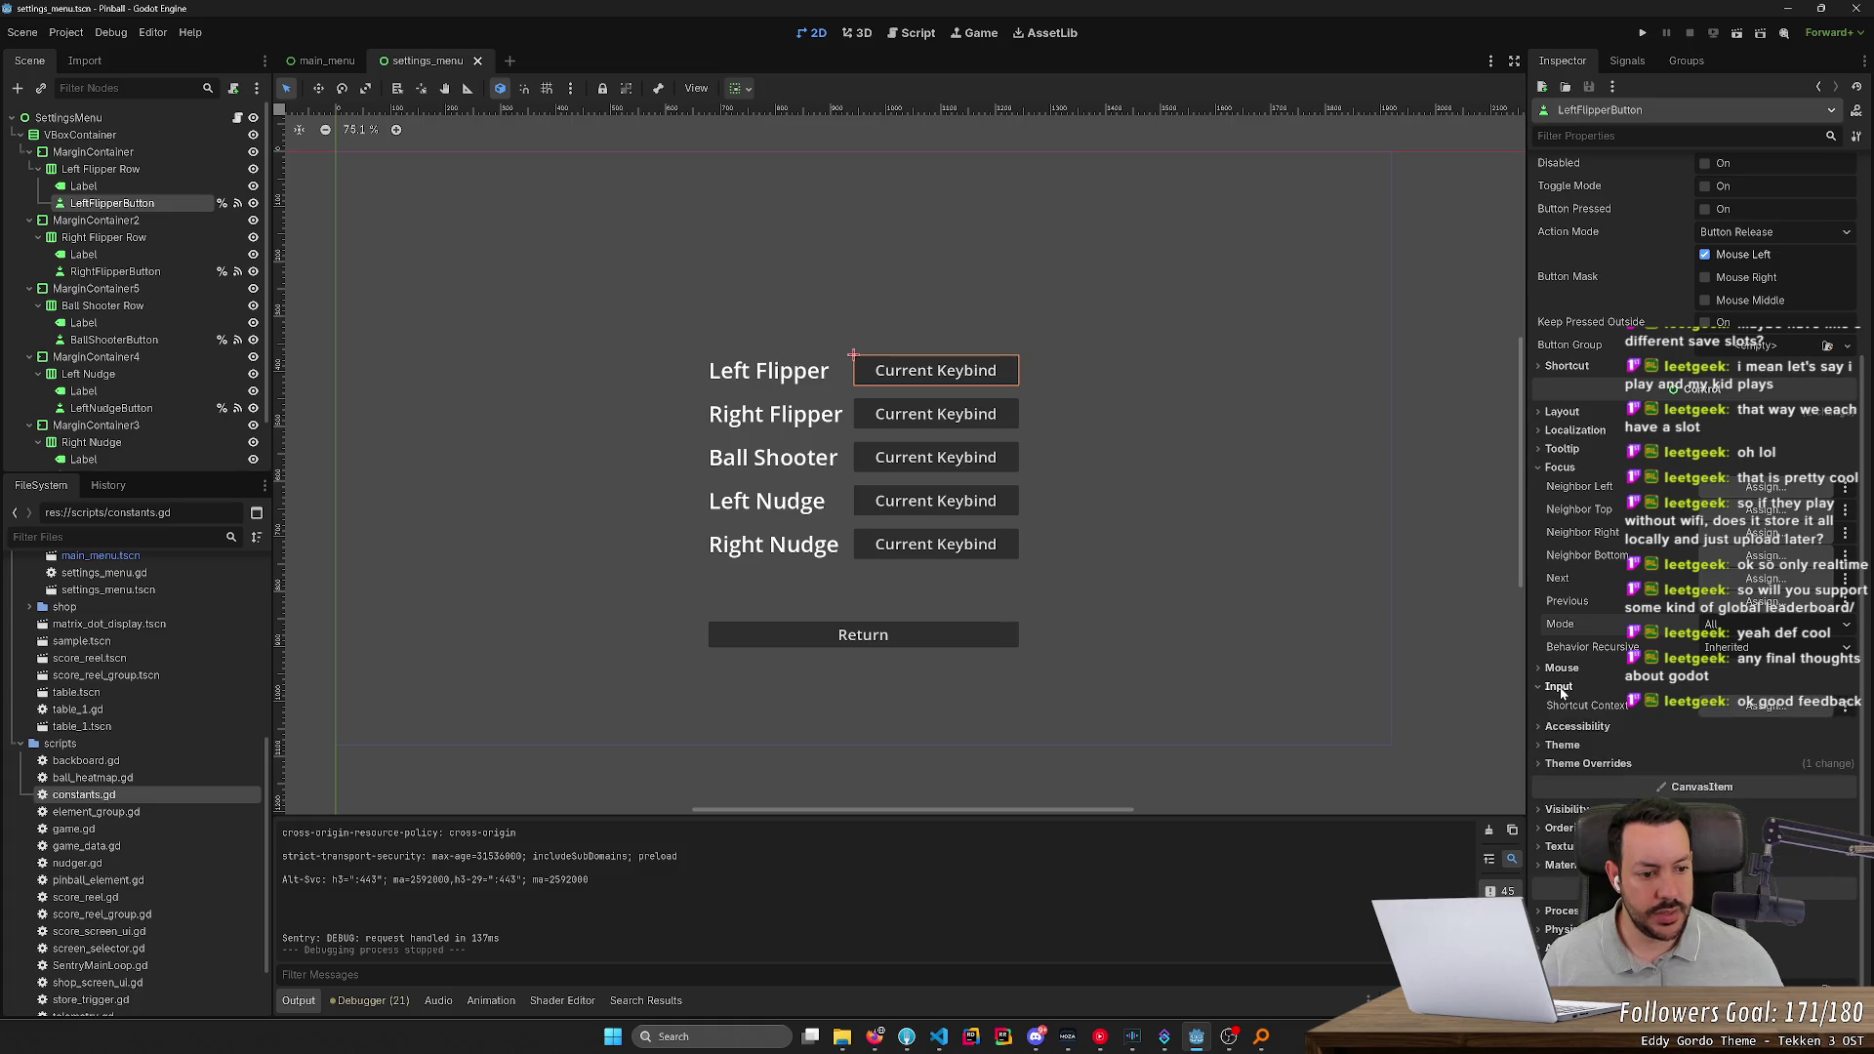
{"action": "left_click", "coordinate": [1560, 689]}
{"action": "left_click", "coordinate": [1562, 669]}
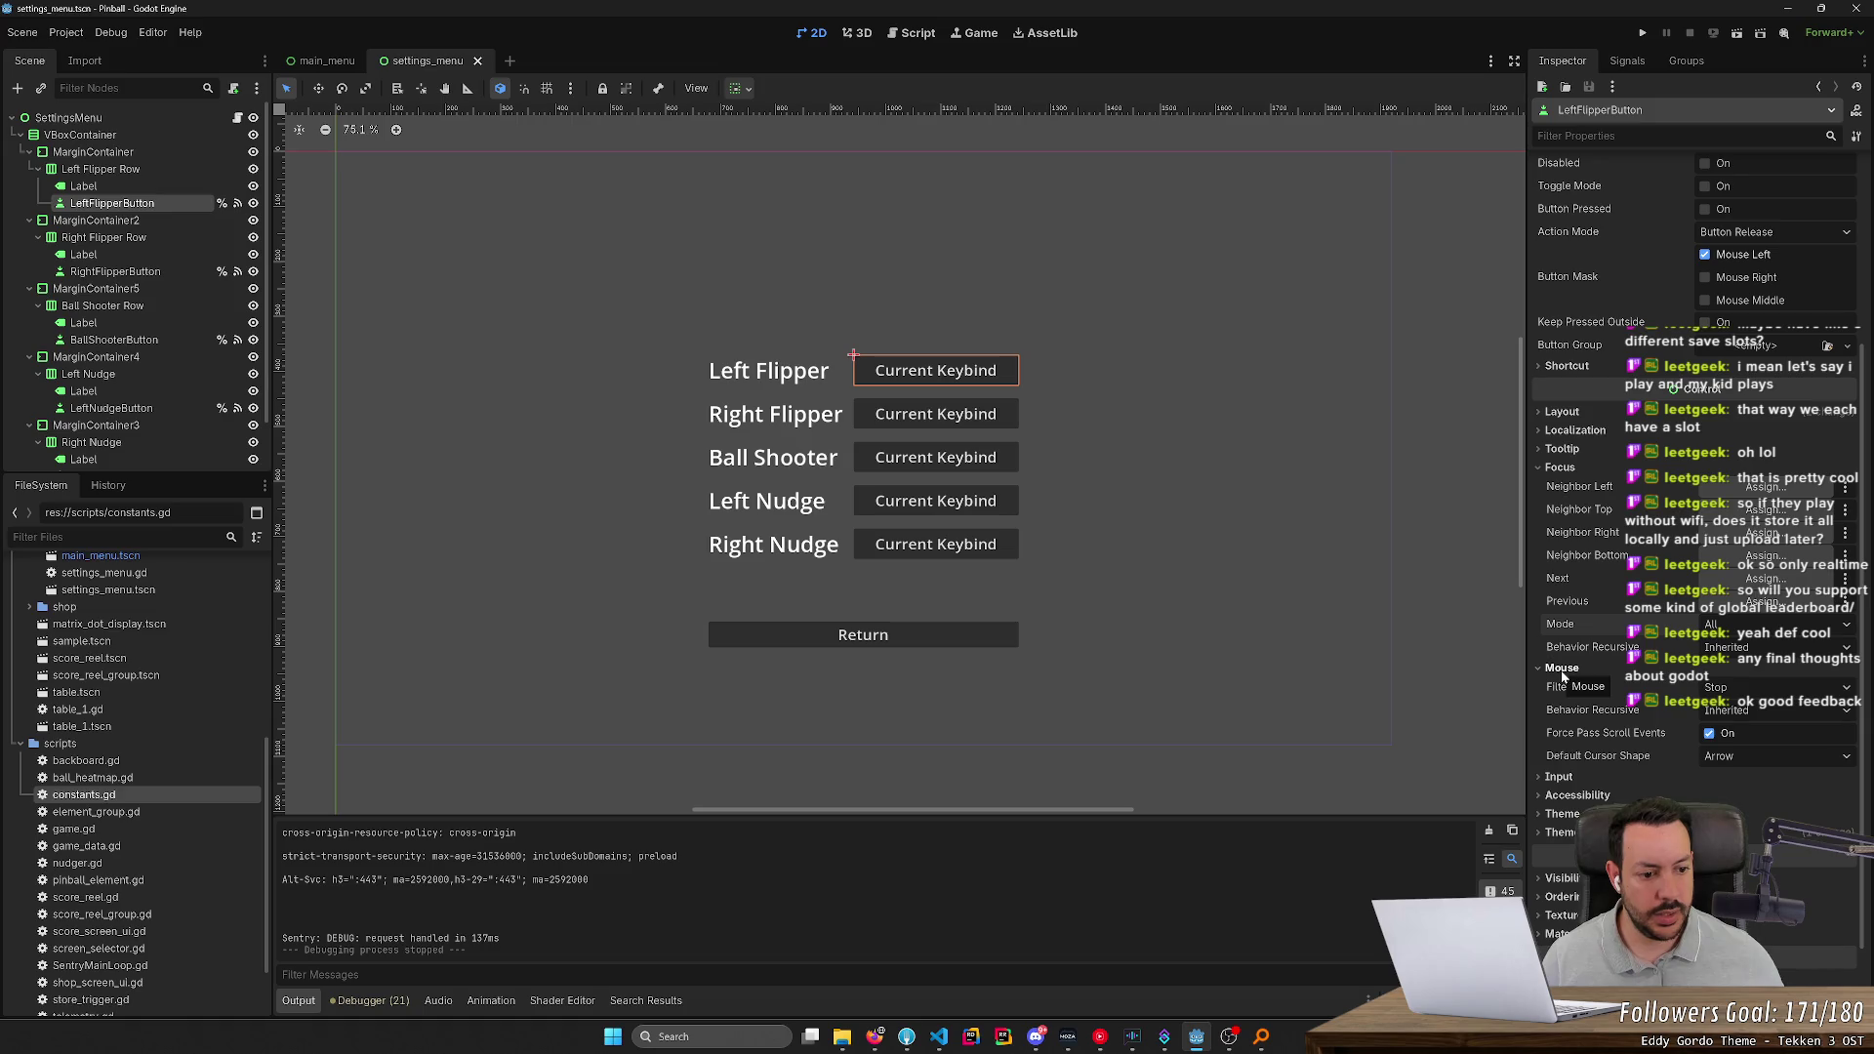
{"action": "mouse_move", "coordinate": [1587, 739]}
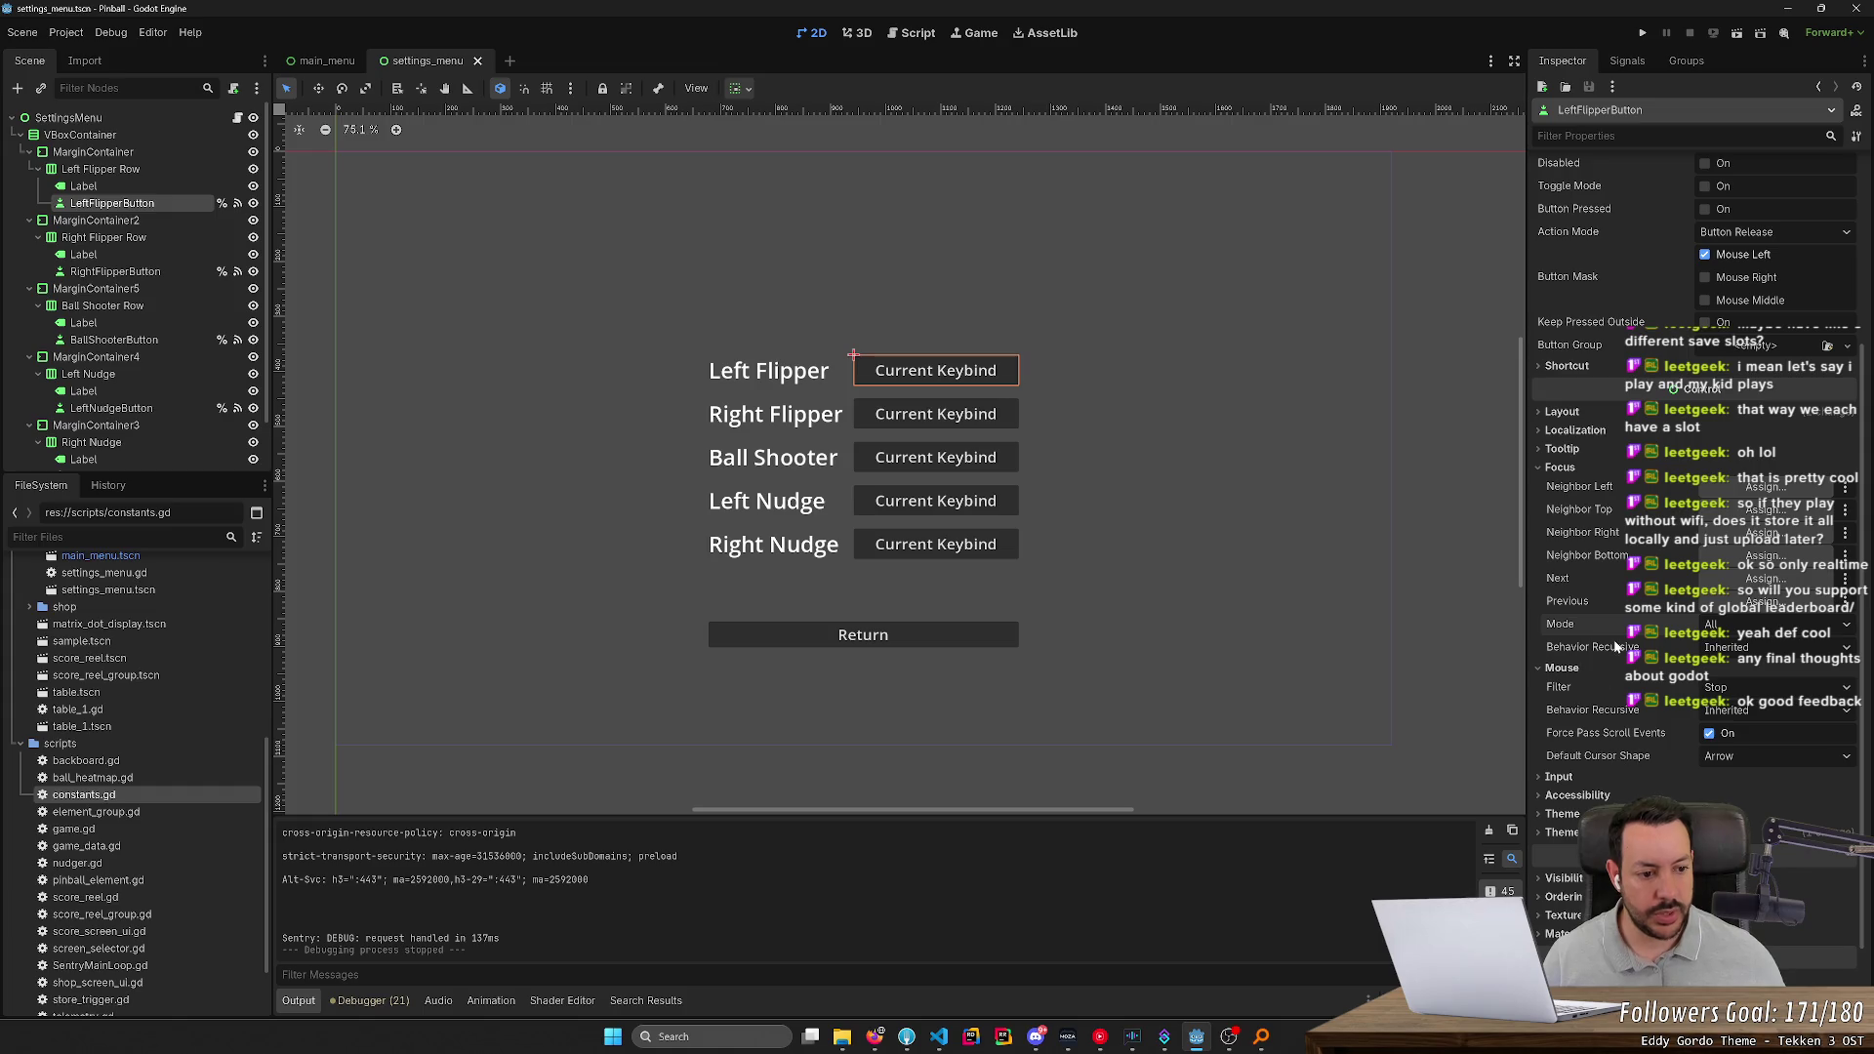
{"action": "mouse_move", "coordinate": [1617, 646]}
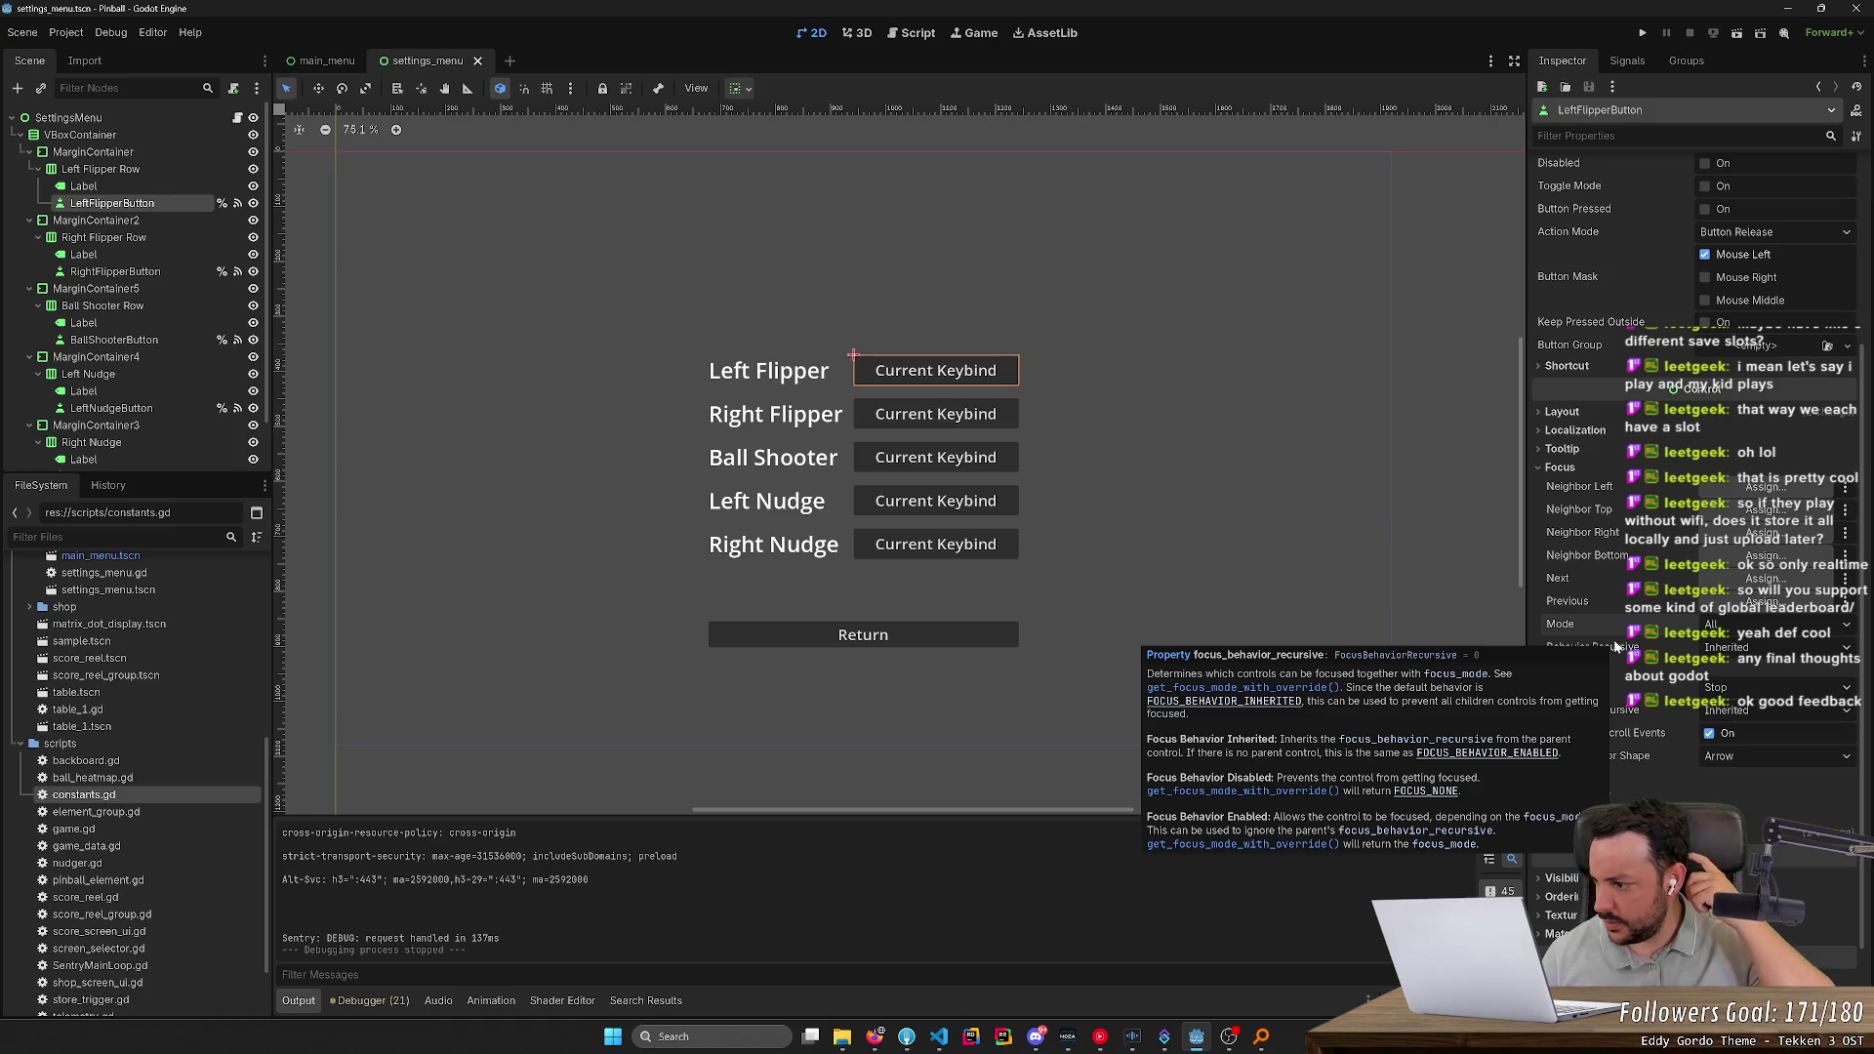
Google 'godot focused button space' and open the spacebar-activates-button forum thread
{"action": "left_click", "coordinate": [874, 1037]}
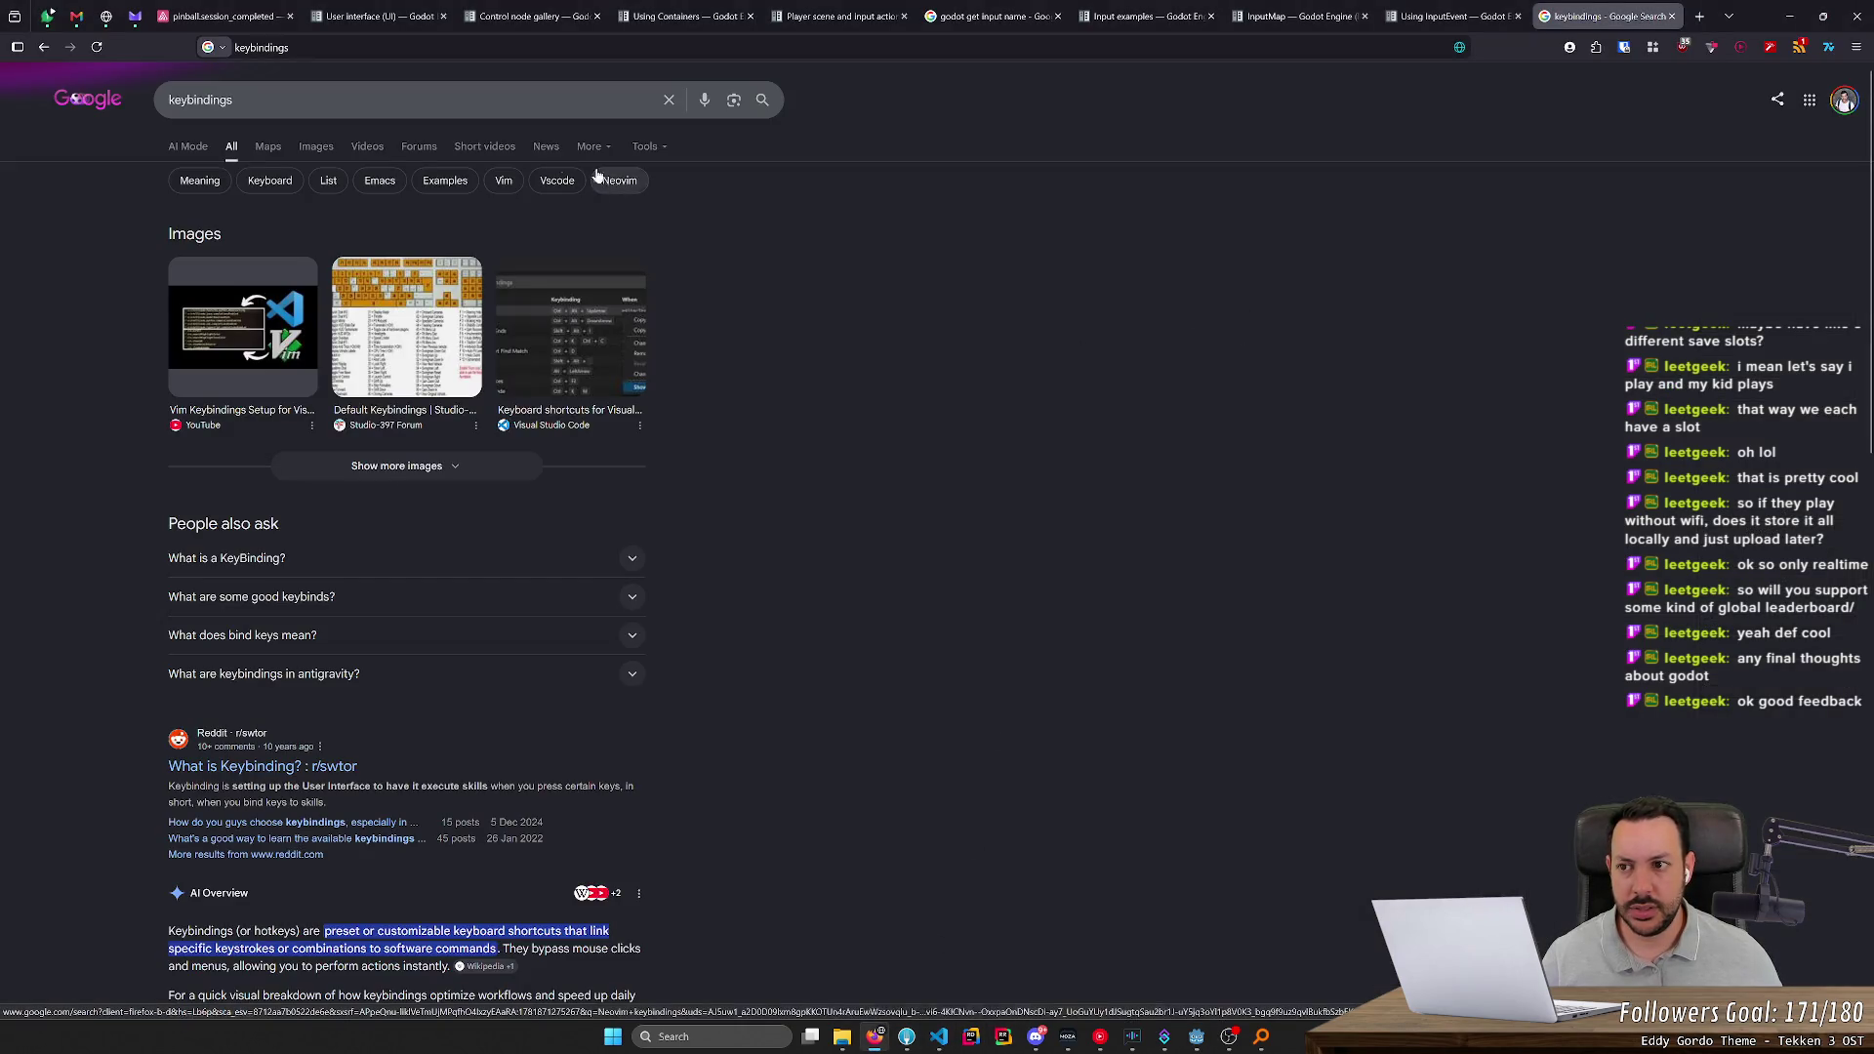
{"action": "key", "text": "slash"}
{"action": "type", "text": "godot fox"}
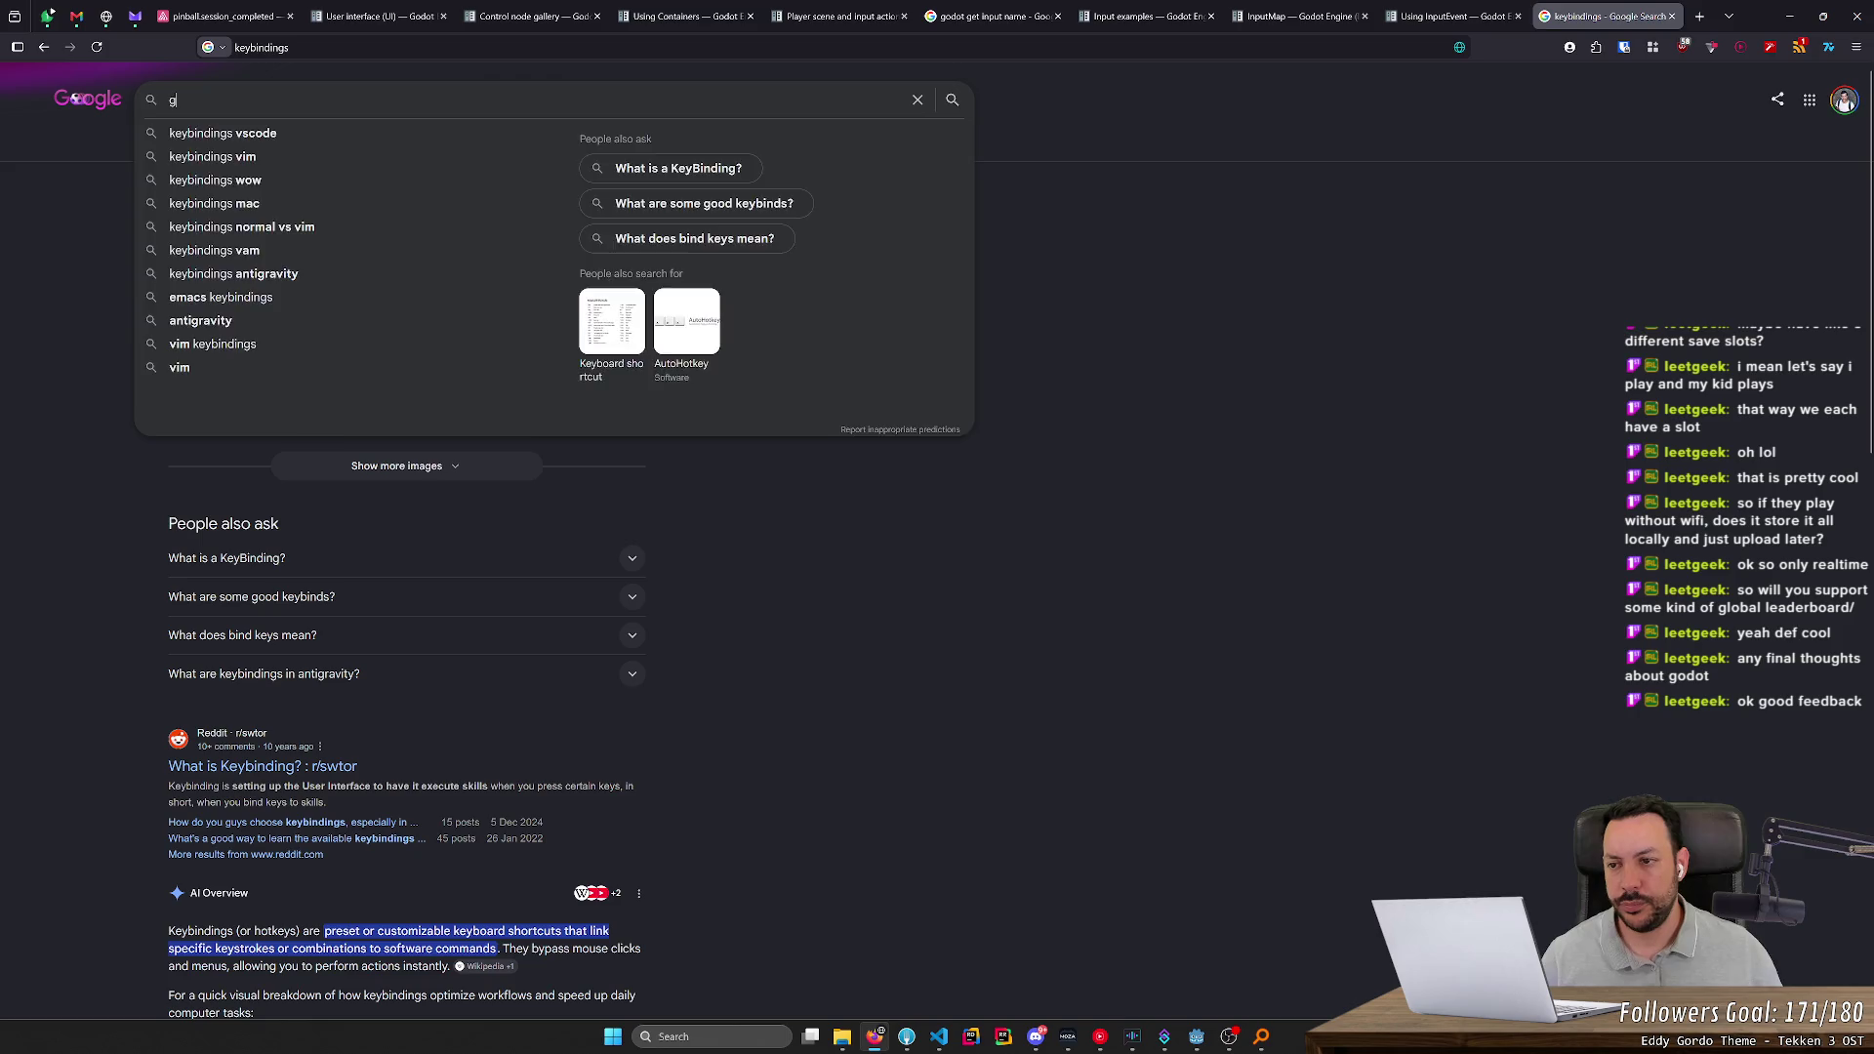
{"action": "key", "text": "BackSpace"}
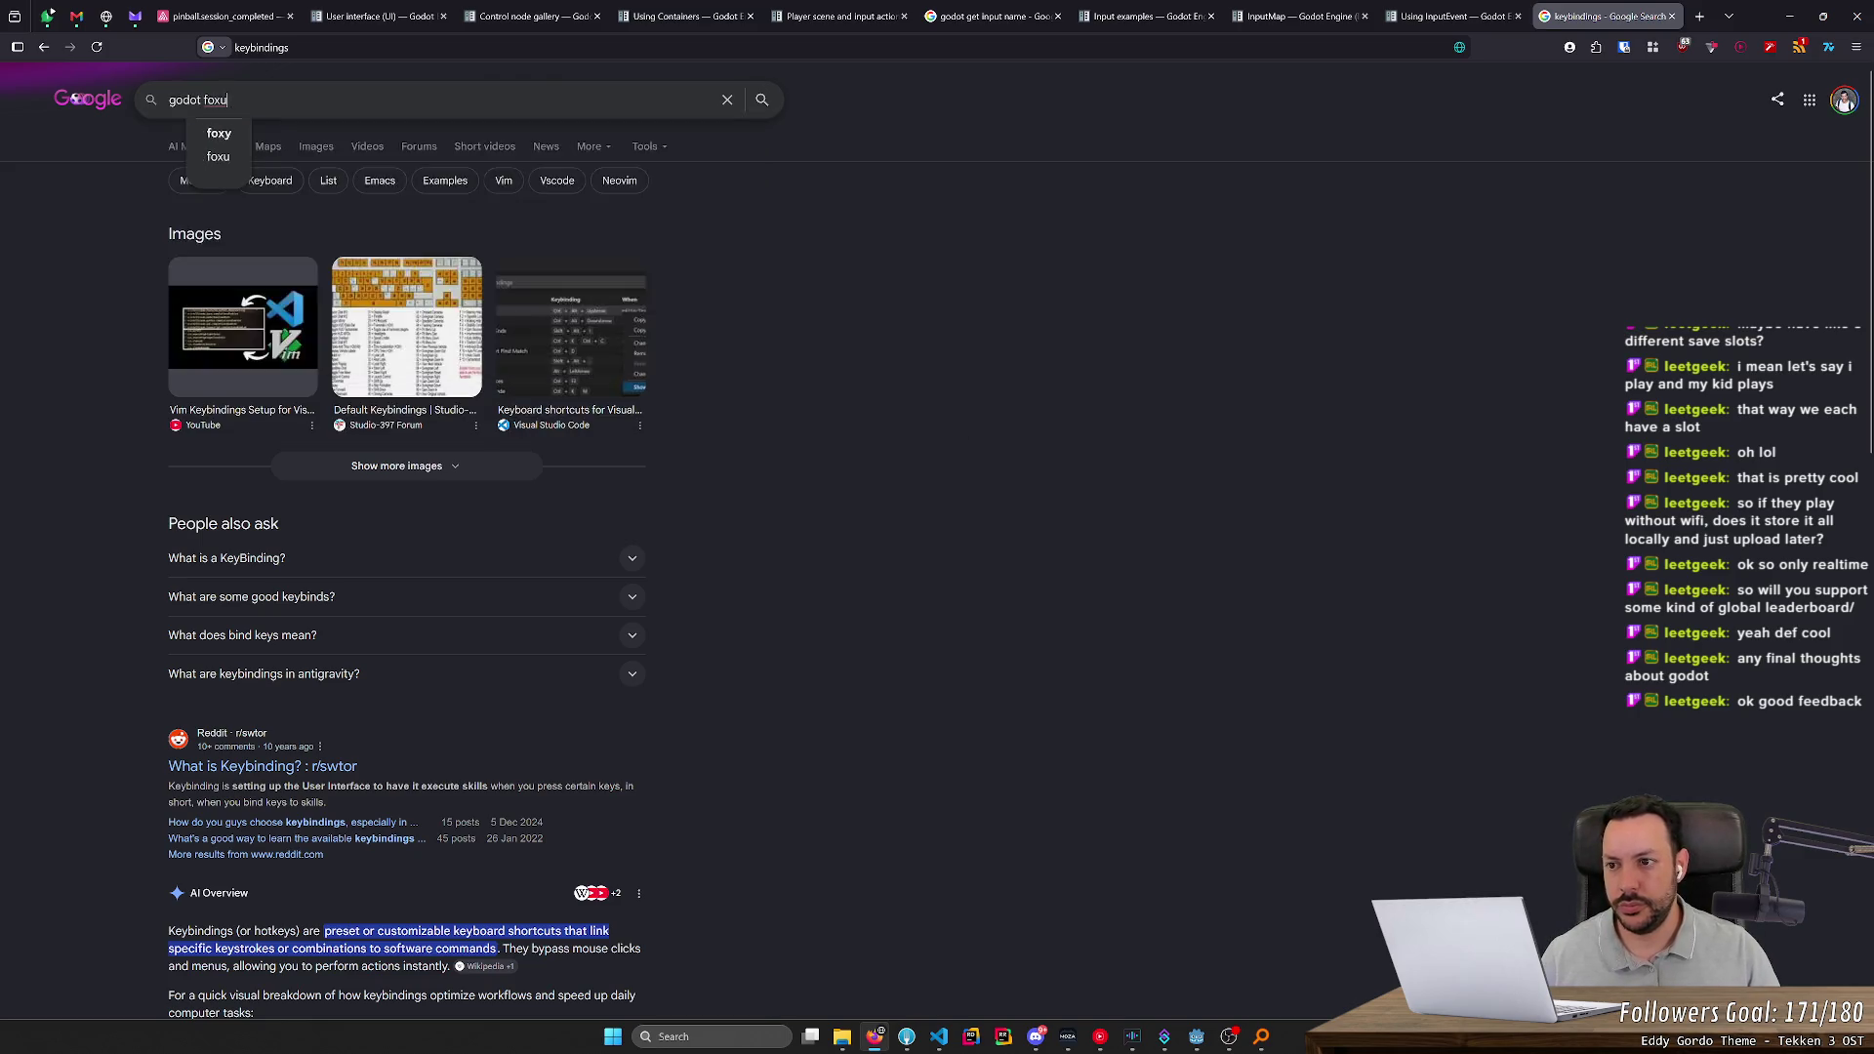
{"action": "type", "text": "cused button space"}
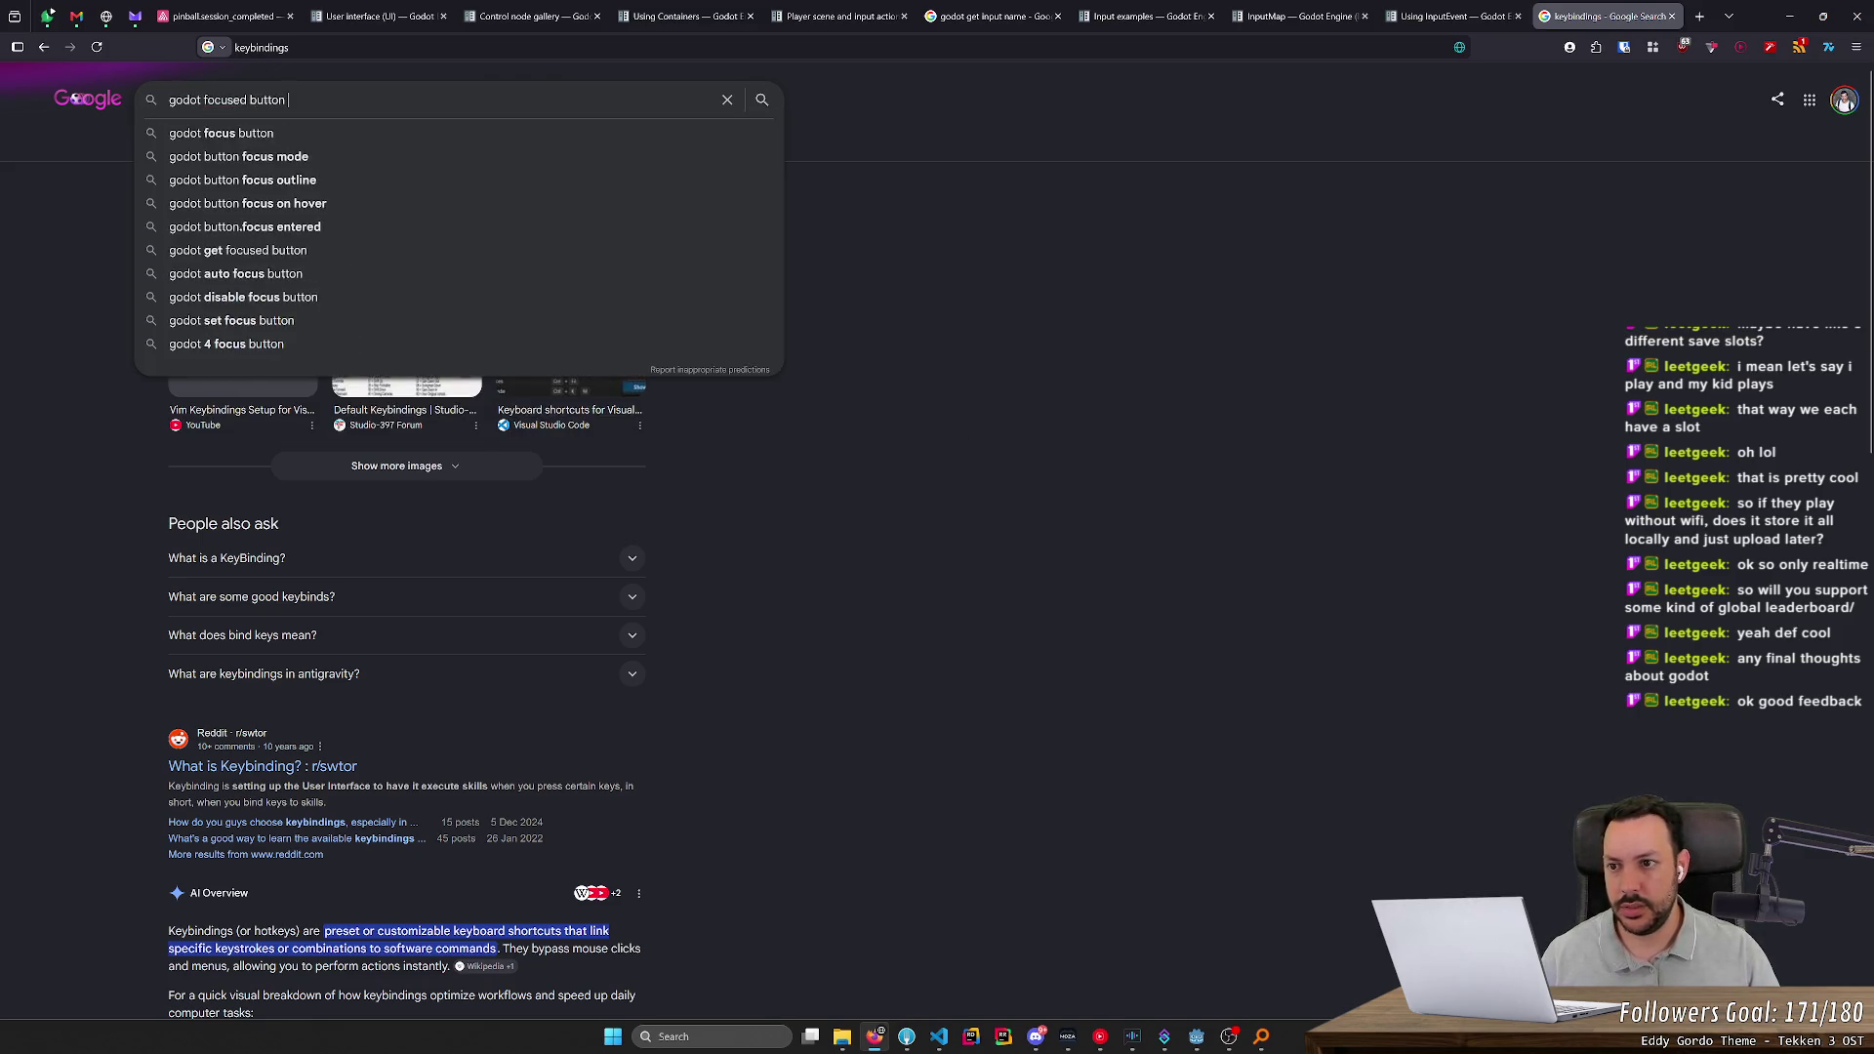
{"action": "key", "text": "Return"}
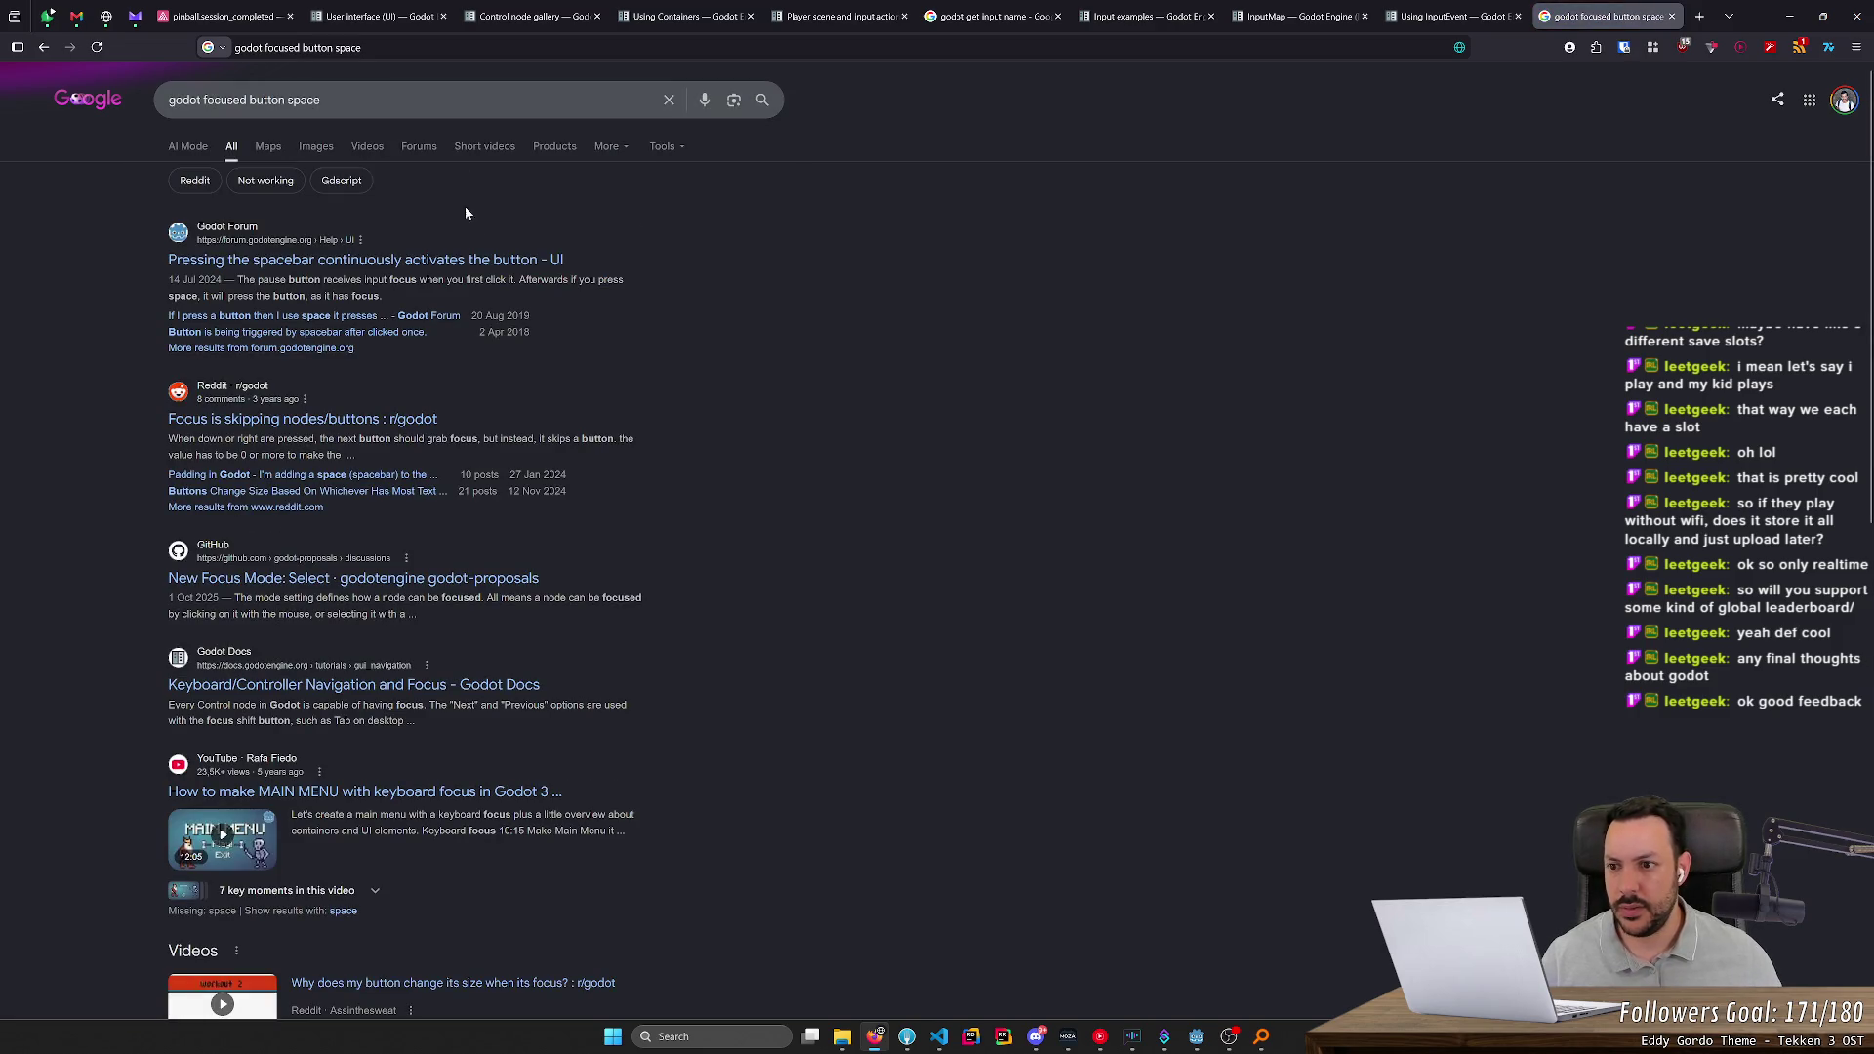
{"action": "left_click", "coordinate": [547, 260]}
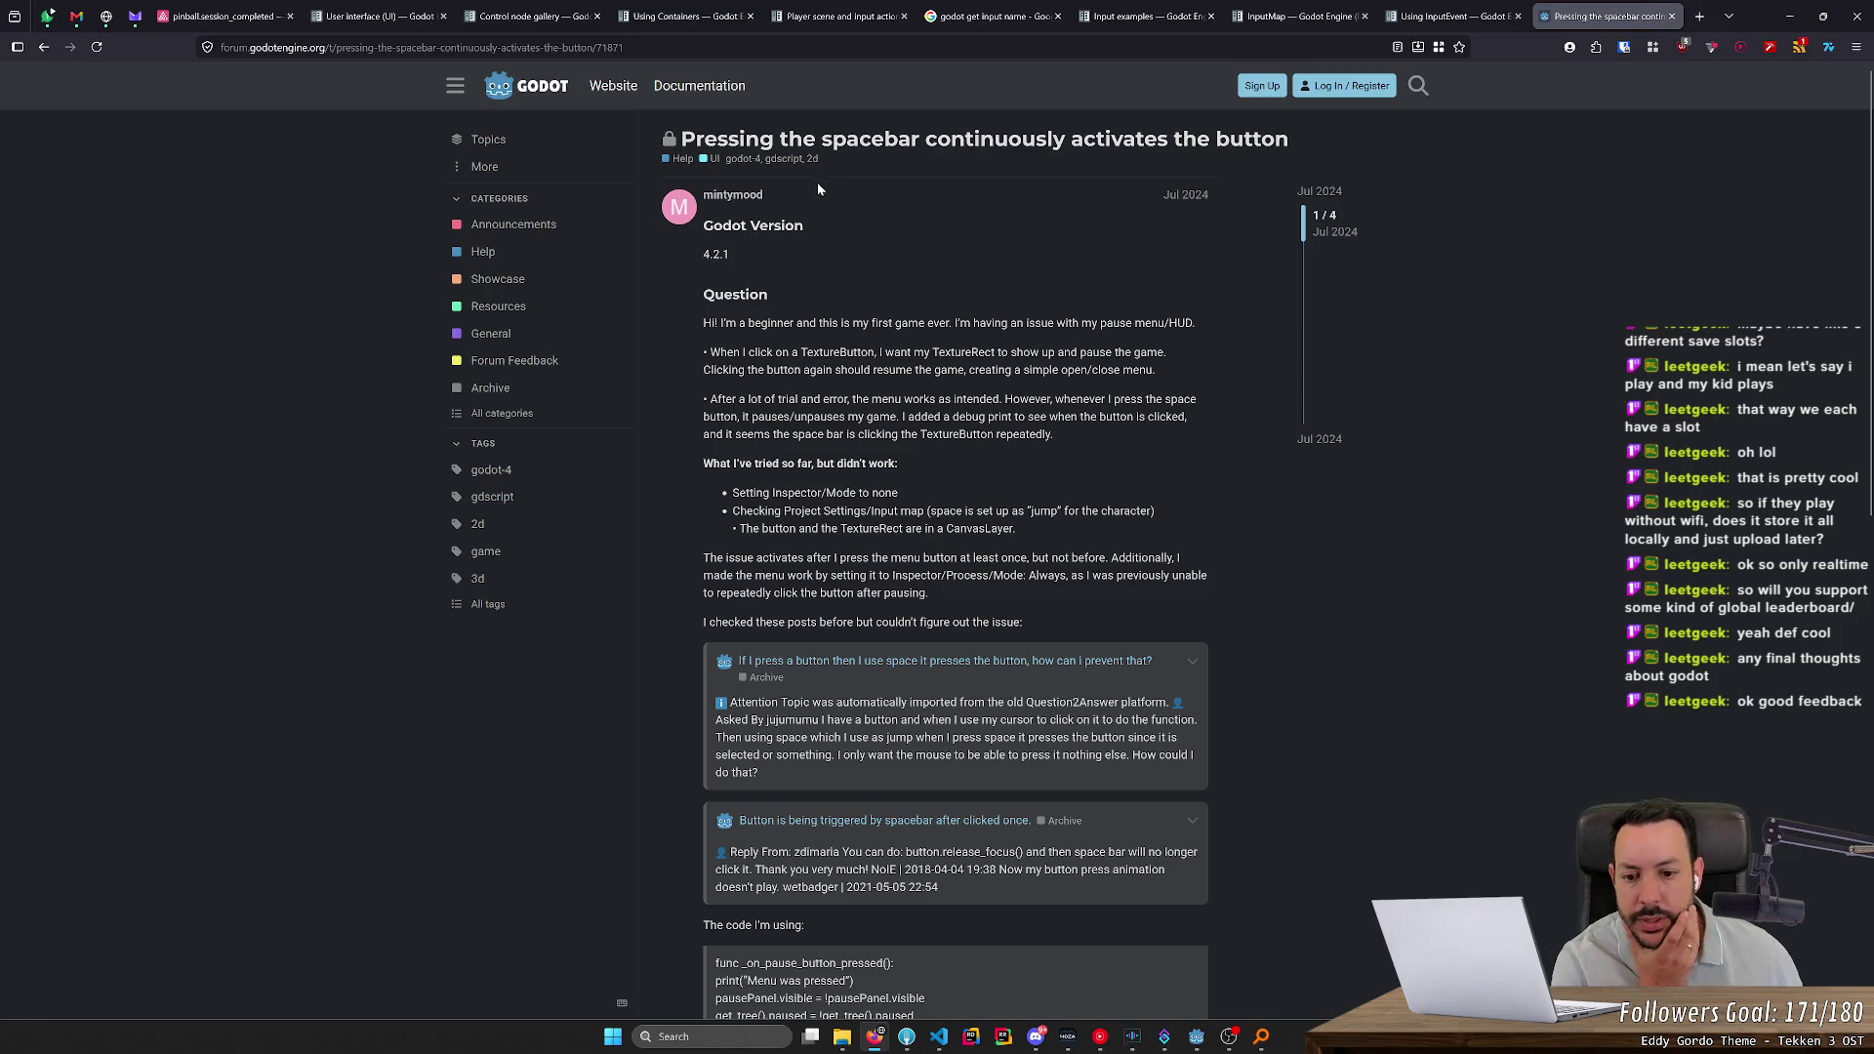
Read the 'Pressing the spacebar continuously activates the button' thread down to its solution, then return to Godot
{"action": "scroll", "coordinate": [817, 186], "scroll_direction": "down", "scroll_amount": 4}
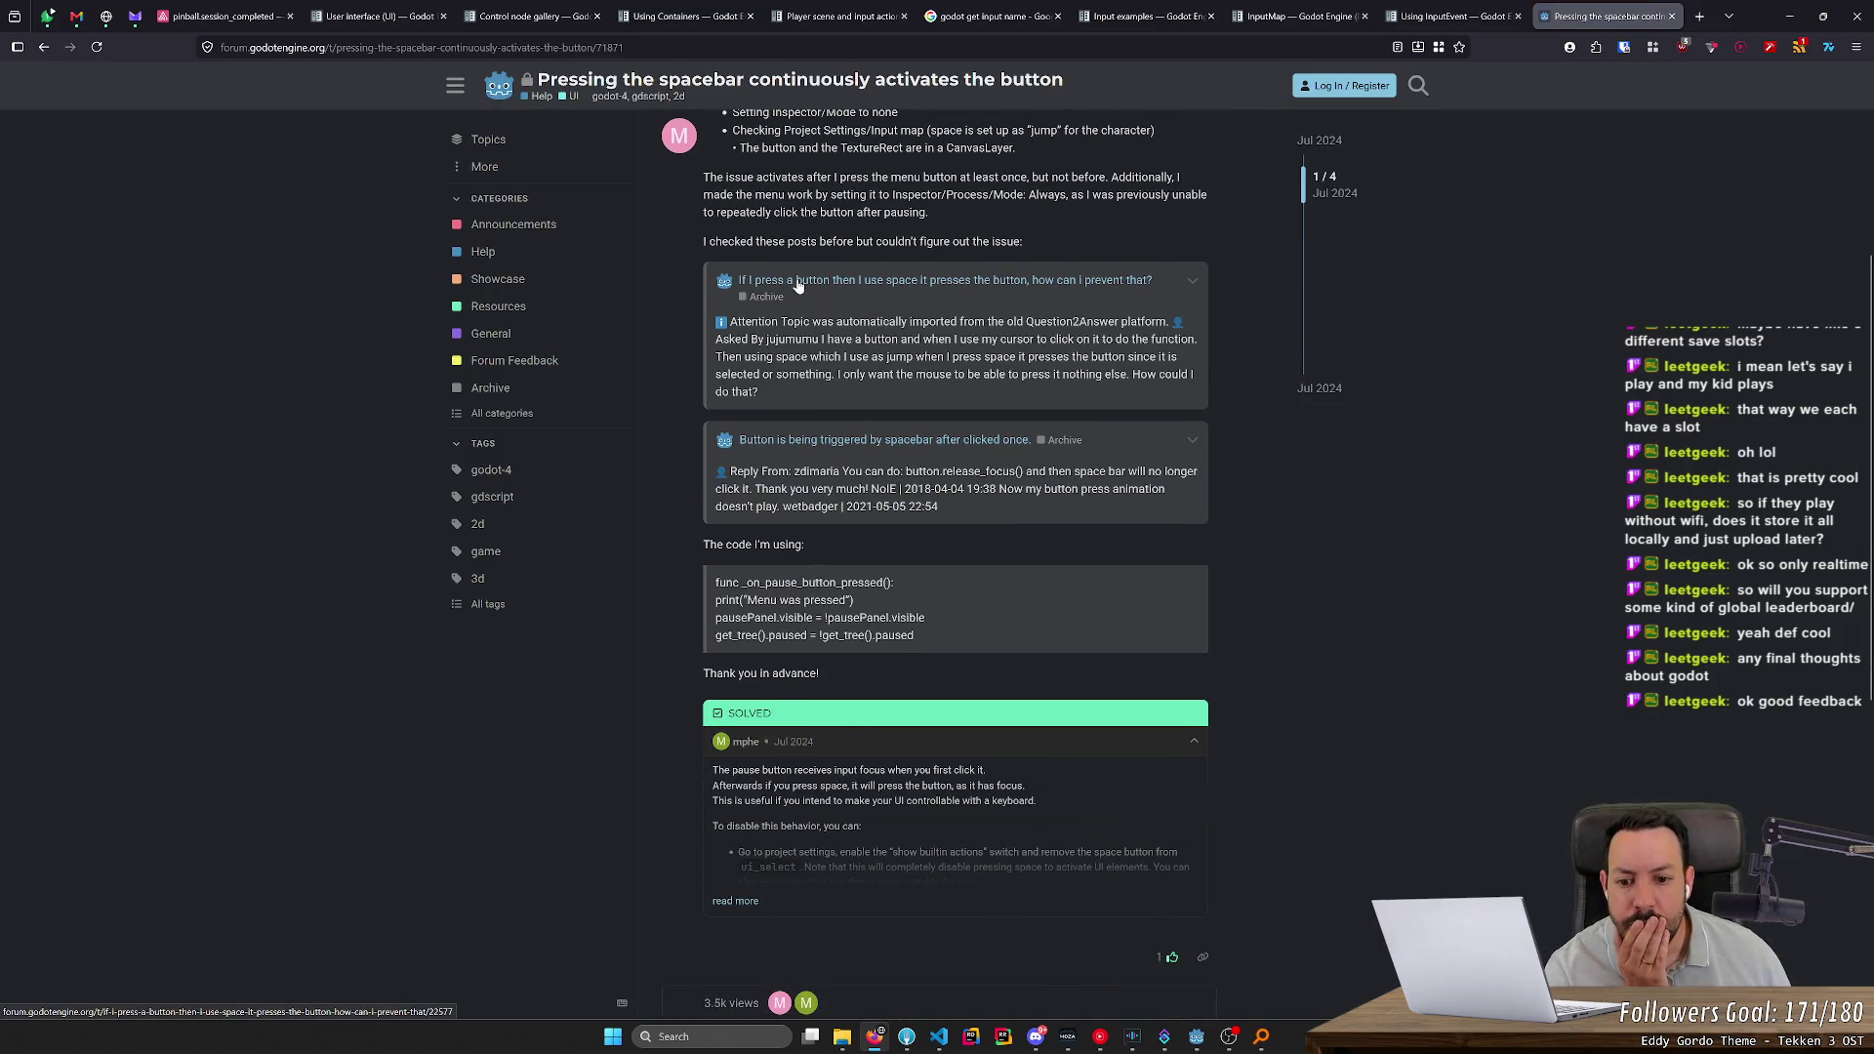
{"action": "scroll", "coordinate": [797, 283], "scroll_direction": "down", "scroll_amount": 2}
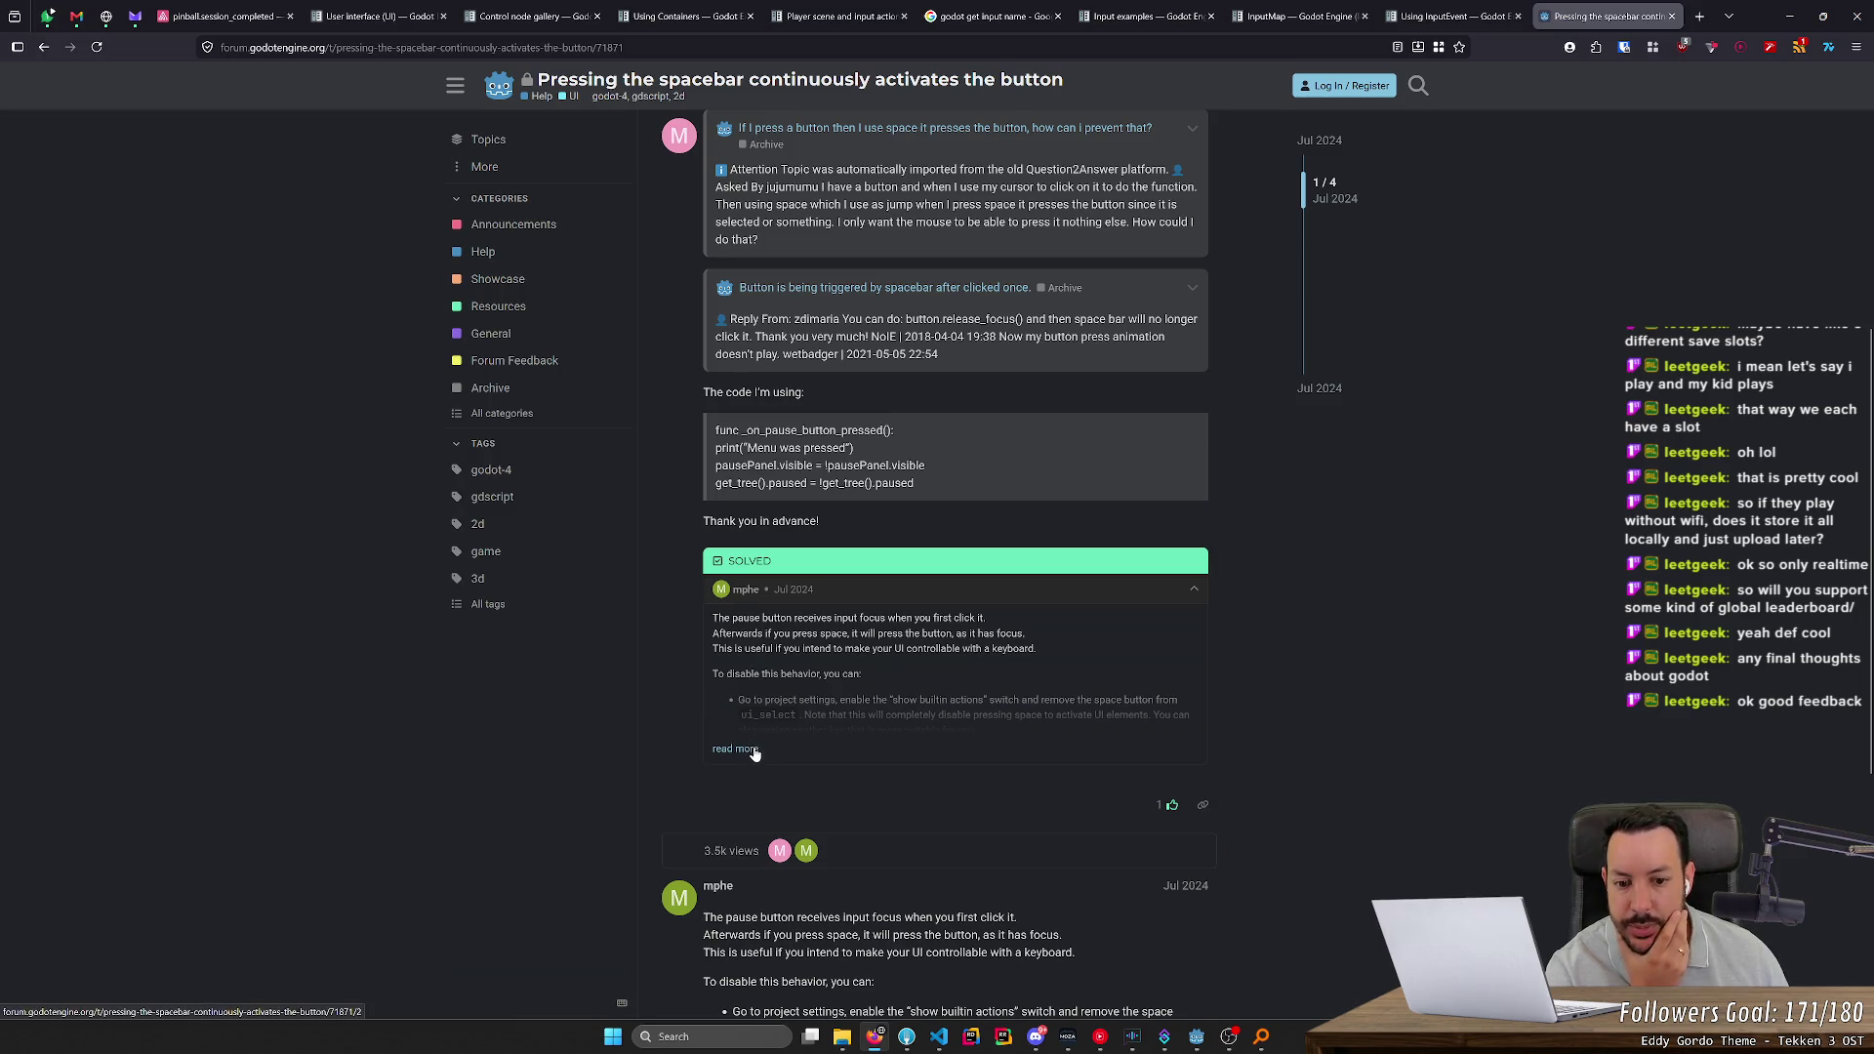
{"action": "scroll", "coordinate": [736, 756], "scroll_direction": "down", "scroll_amount": 5}
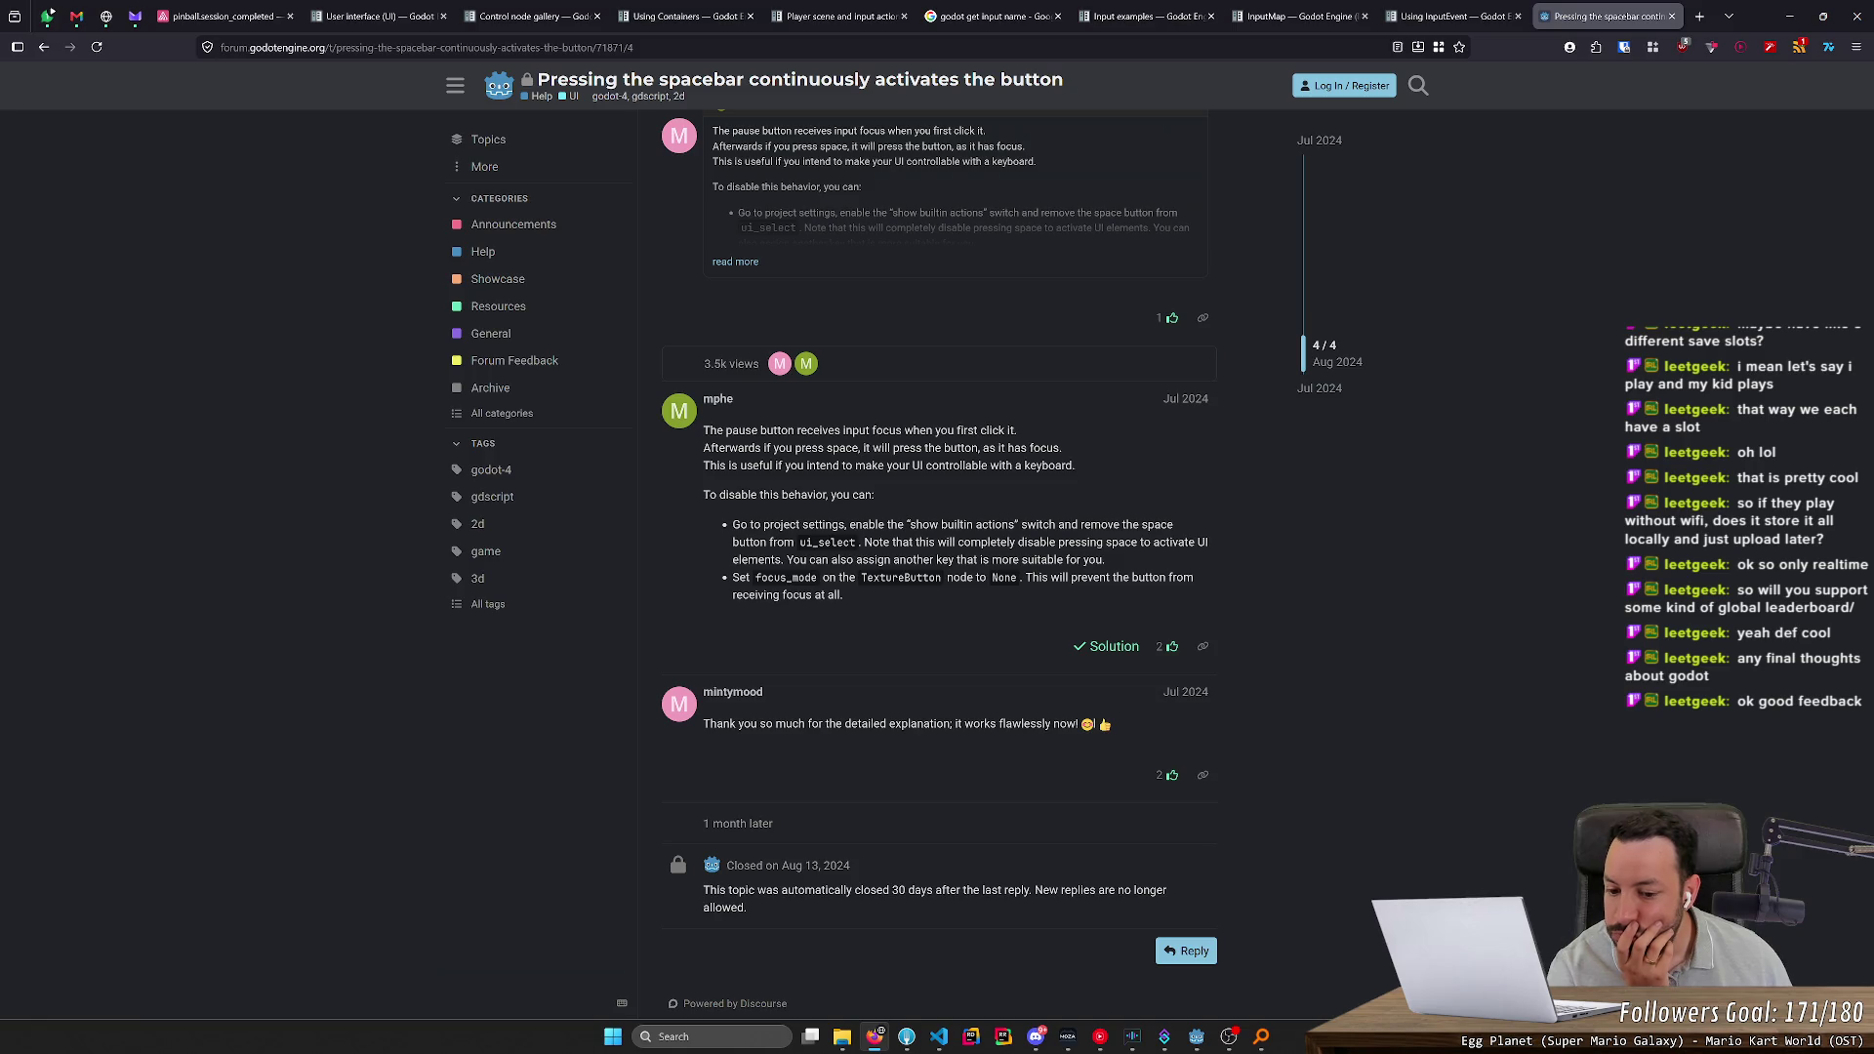
{"action": "scroll", "coordinate": [809, 525], "scroll_direction": "up", "scroll_amount": 2}
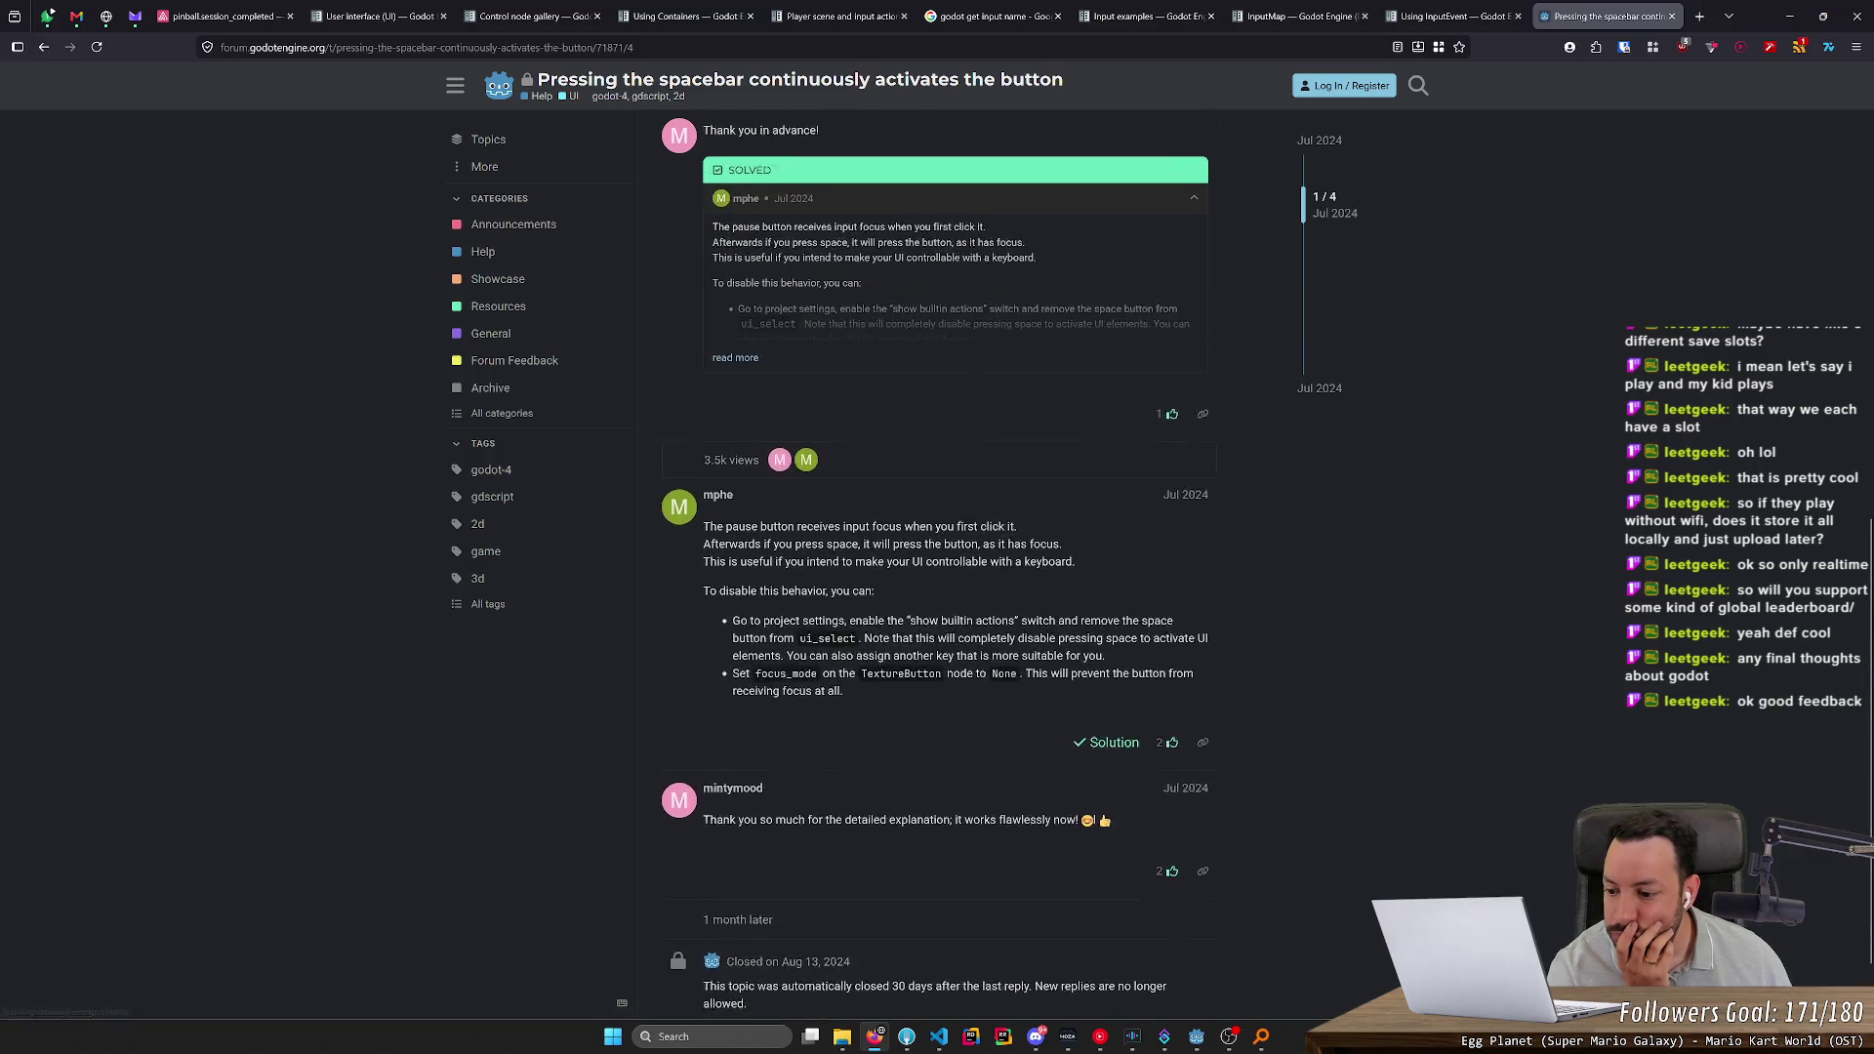
{"action": "scroll", "coordinate": [808, 525], "scroll_direction": "up", "scroll_amount": 1}
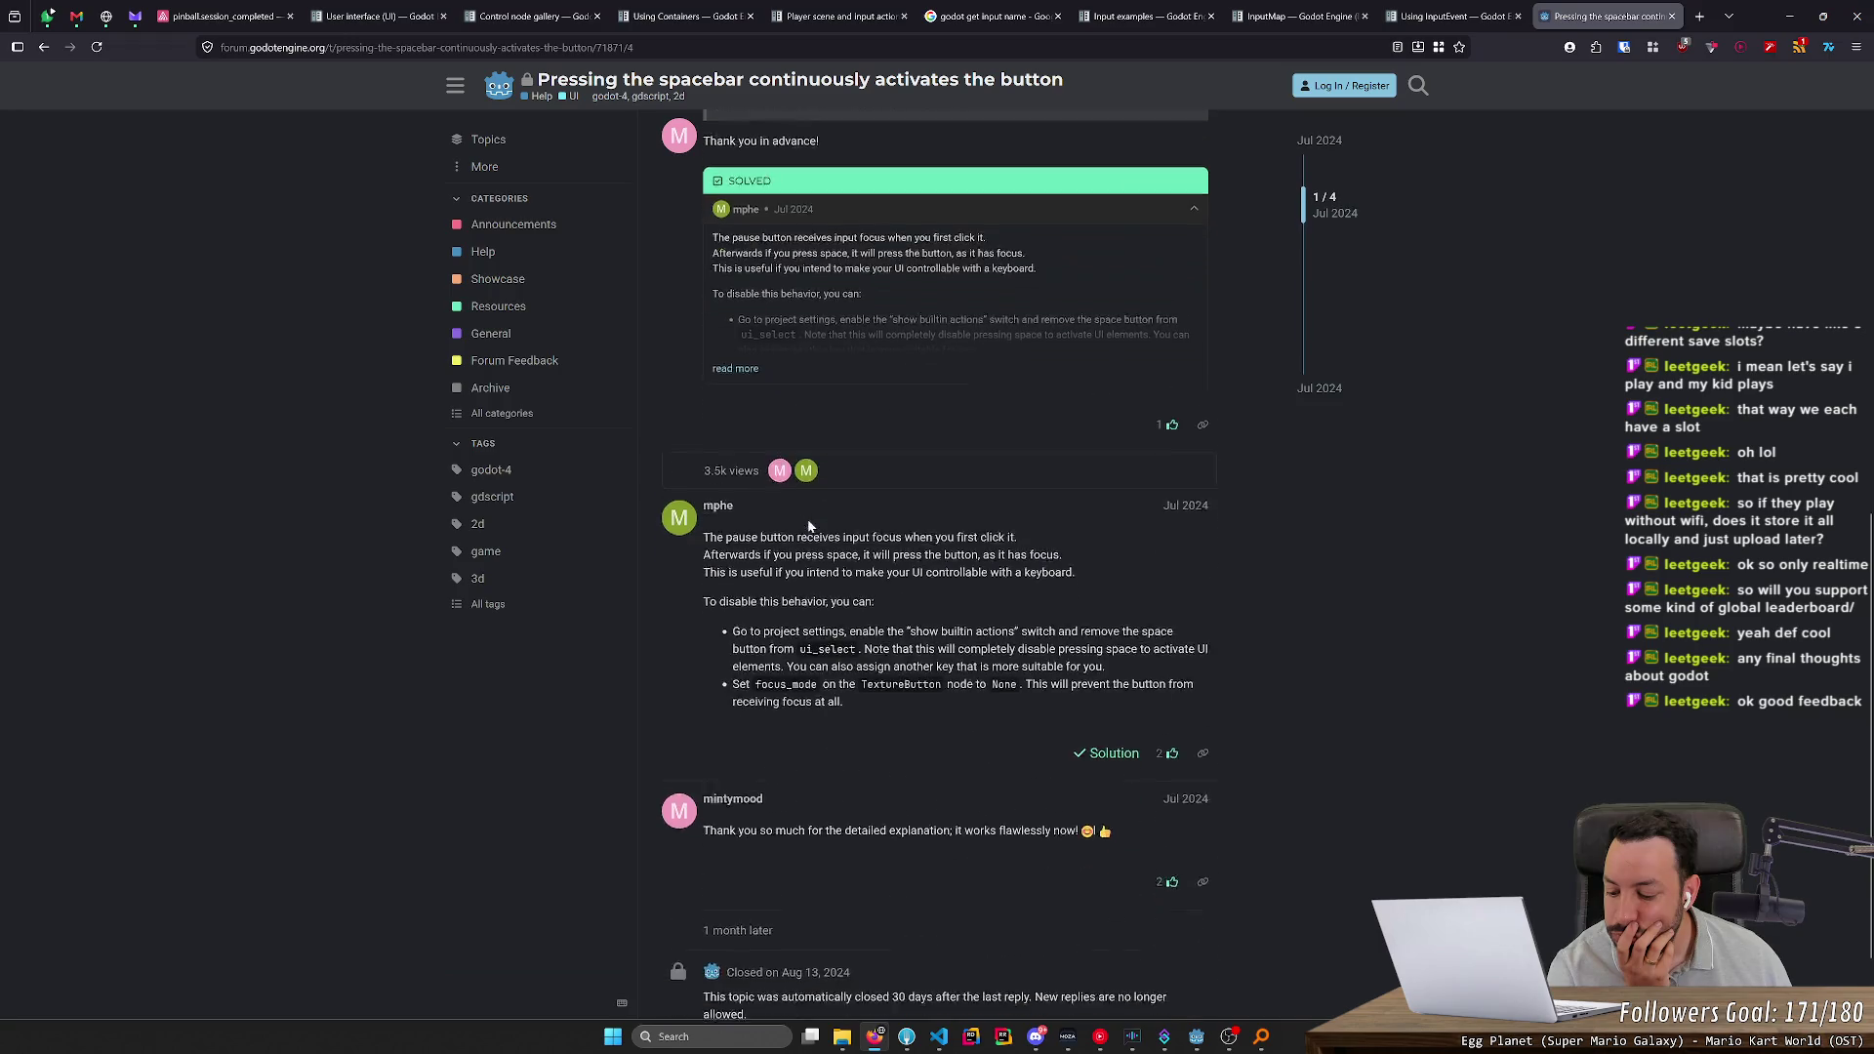
{"action": "scroll", "coordinate": [808, 525], "scroll_direction": "down", "scroll_amount": 2}
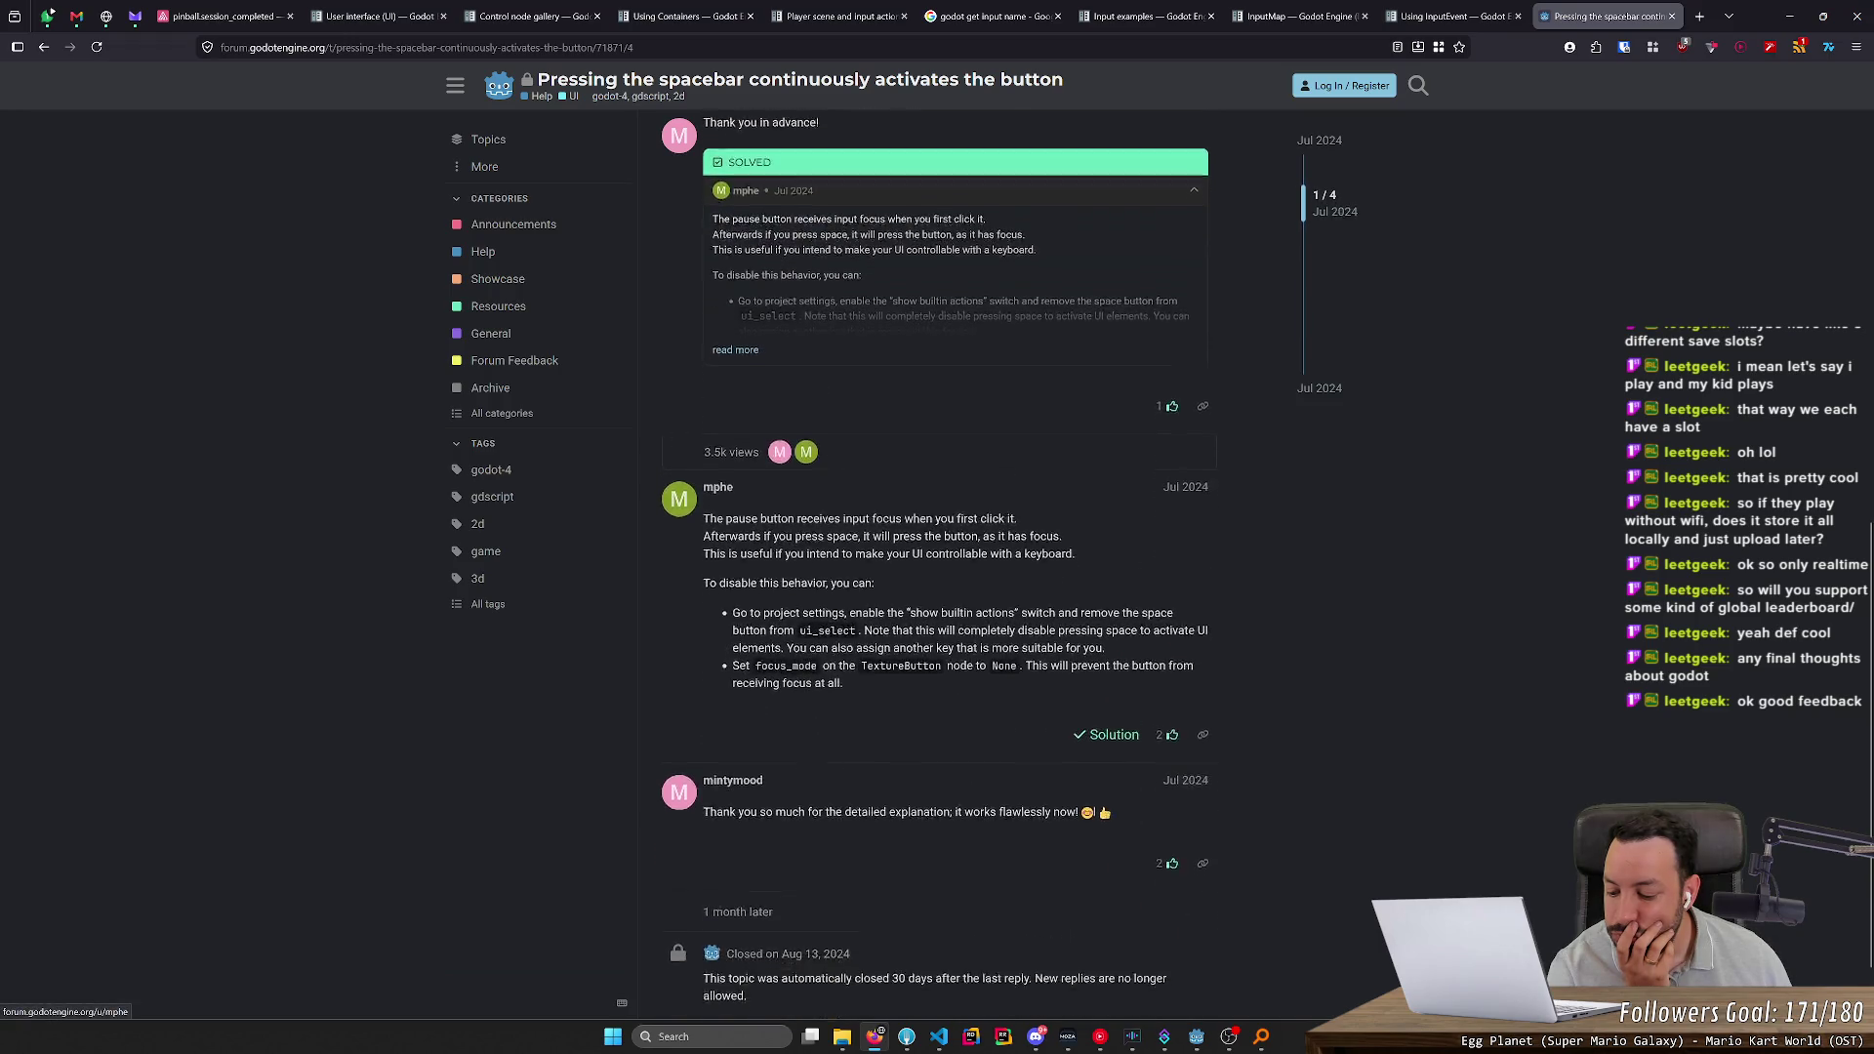
{"action": "scroll", "coordinate": [808, 525], "scroll_direction": "up", "scroll_amount": 2}
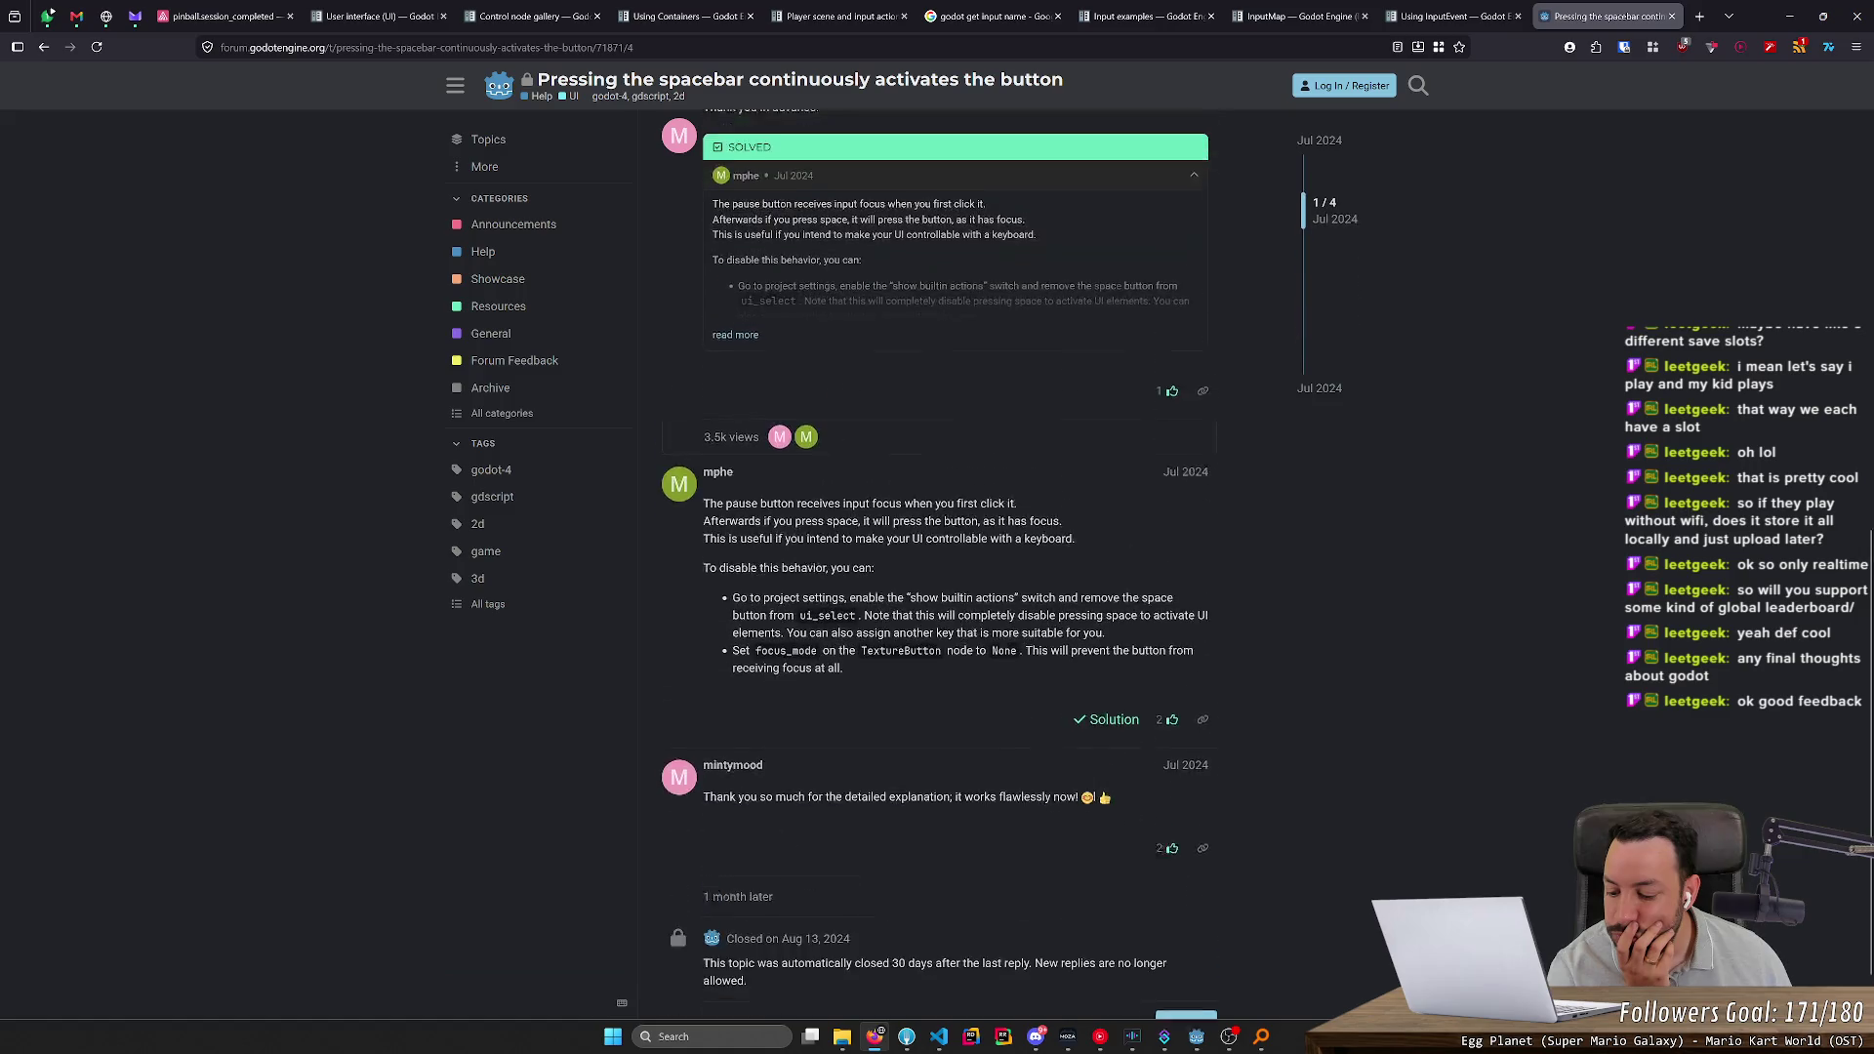
{"action": "scroll", "coordinate": [808, 525], "scroll_direction": "down", "scroll_amount": 1}
{"action": "scroll", "coordinate": [809, 525], "scroll_direction": "up", "scroll_amount": 1}
{"action": "scroll", "coordinate": [808, 526], "scroll_direction": "down", "scroll_amount": 1}
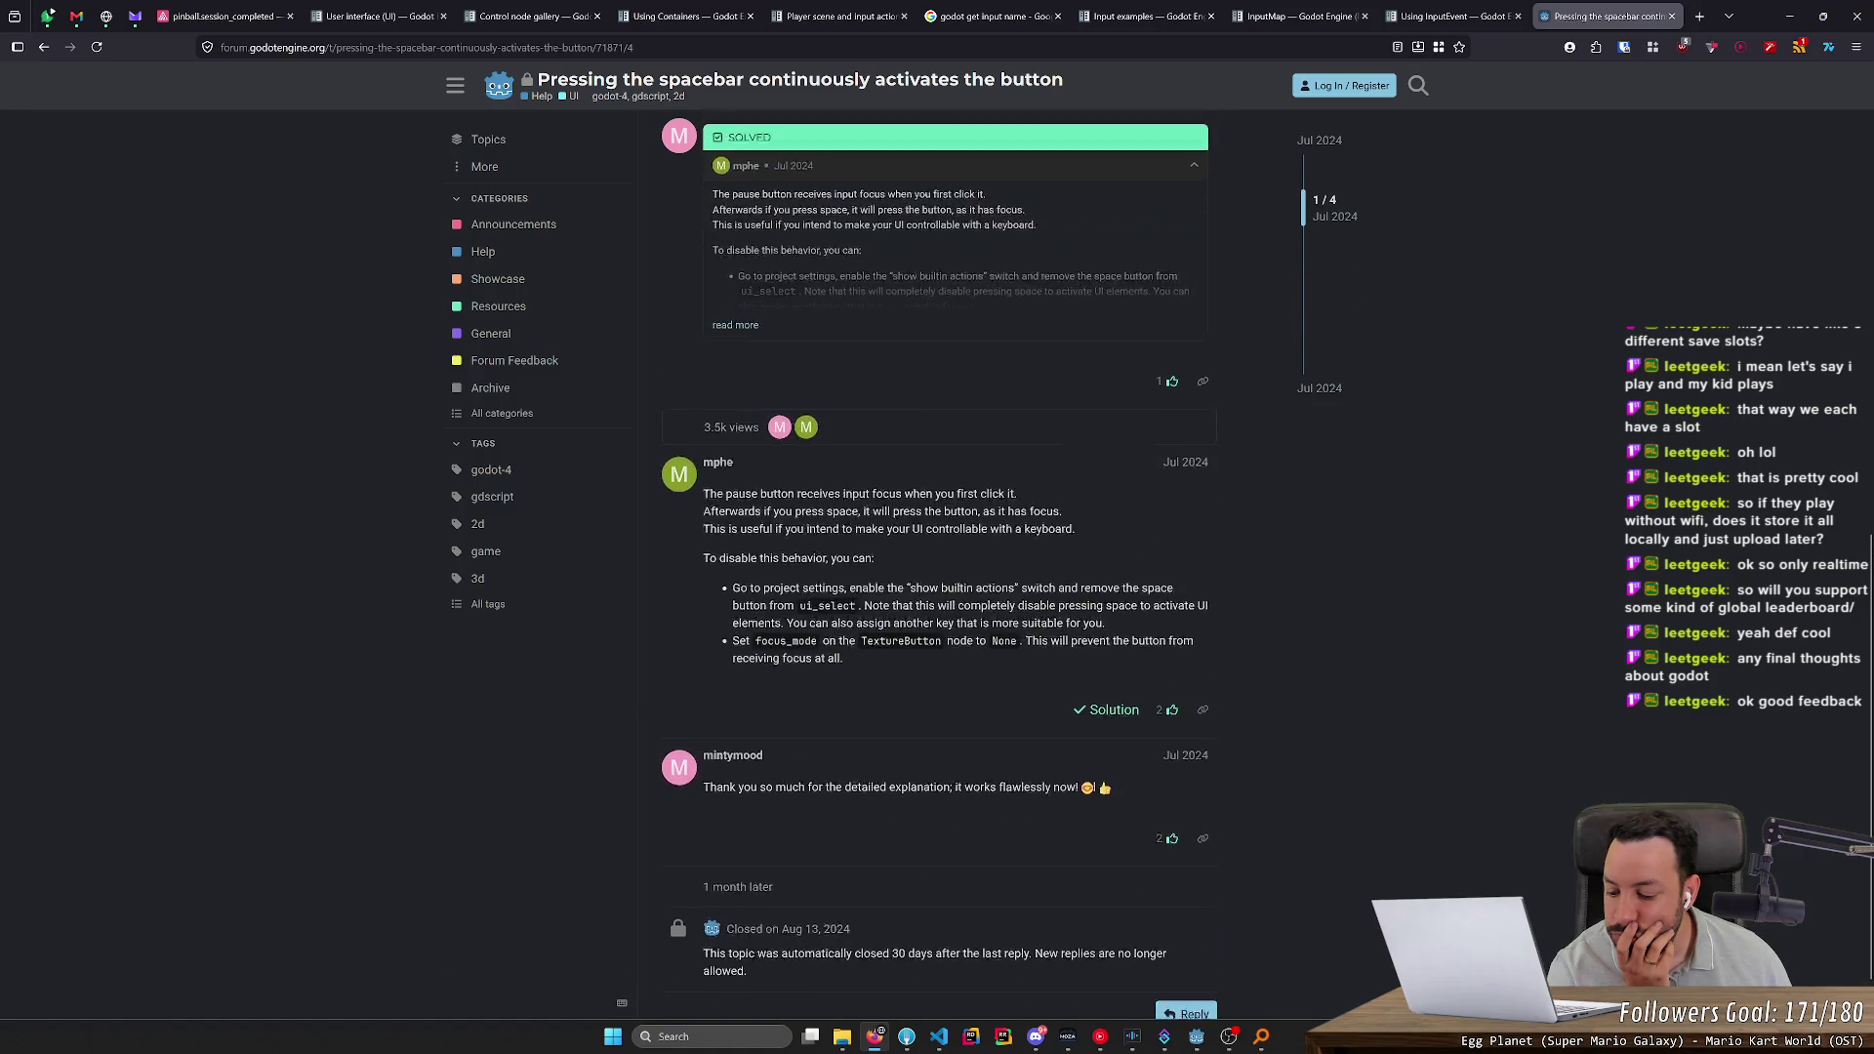
{"action": "scroll", "coordinate": [809, 525], "scroll_direction": "up", "scroll_amount": 1}
{"action": "scroll", "coordinate": [808, 525], "scroll_direction": "down", "scroll_amount": 1}
{"action": "scroll", "coordinate": [808, 525], "scroll_direction": "up", "scroll_amount": 3}
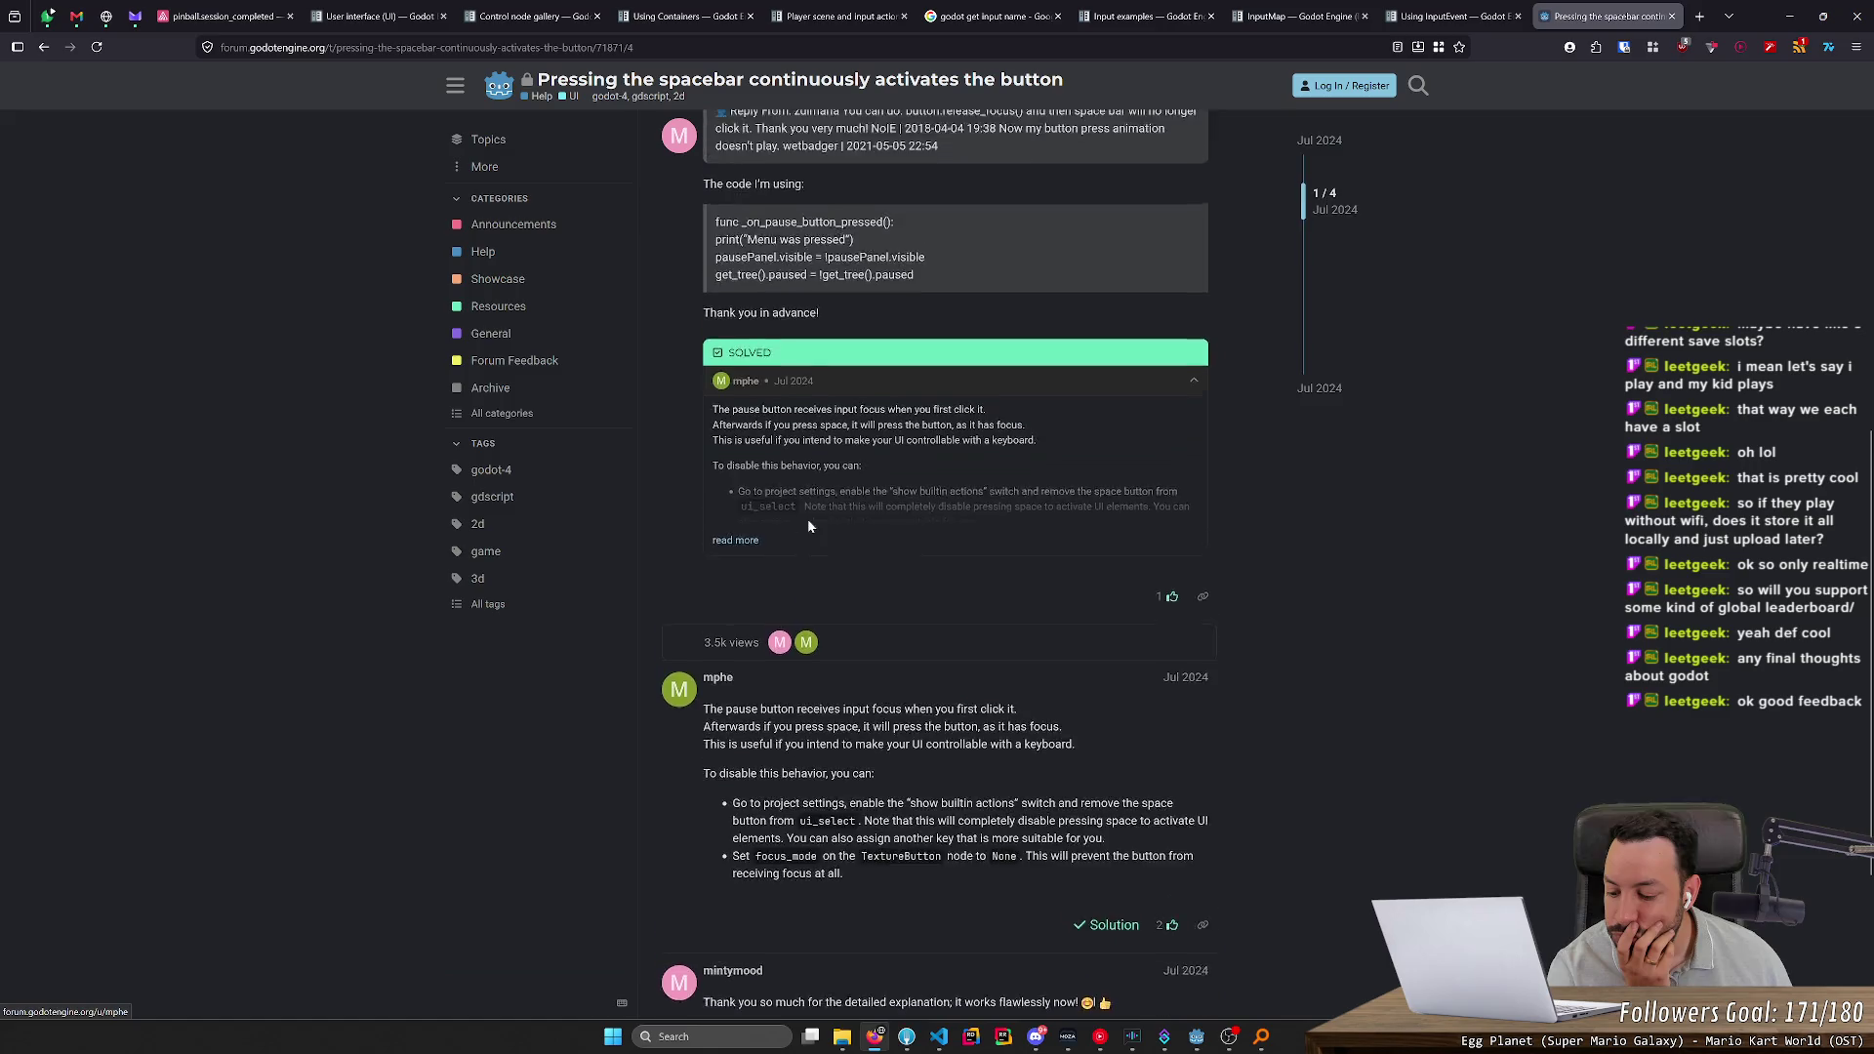
{"action": "scroll", "coordinate": [809, 525], "scroll_direction": "down", "scroll_amount": 2}
{"action": "scroll", "coordinate": [808, 525], "scroll_direction": "up", "scroll_amount": 1}
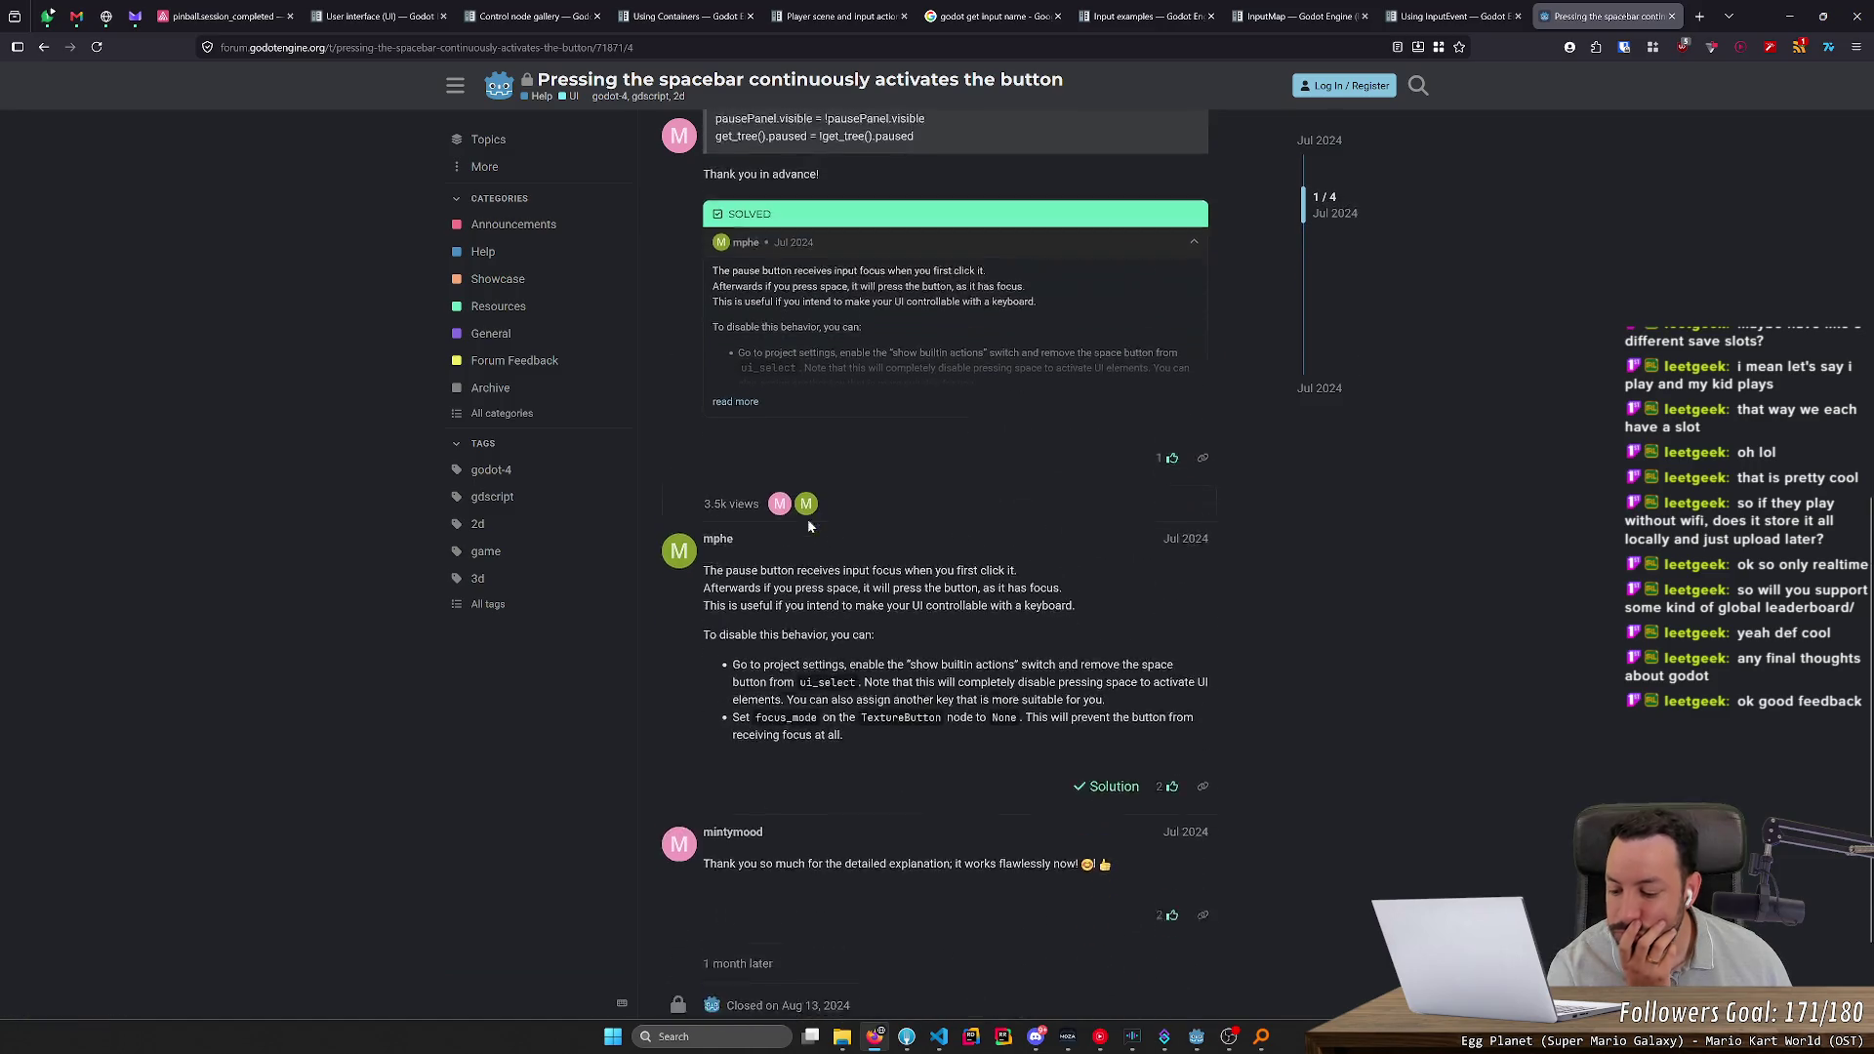
{"action": "scroll", "coordinate": [806, 518], "scroll_direction": "down", "scroll_amount": 1}
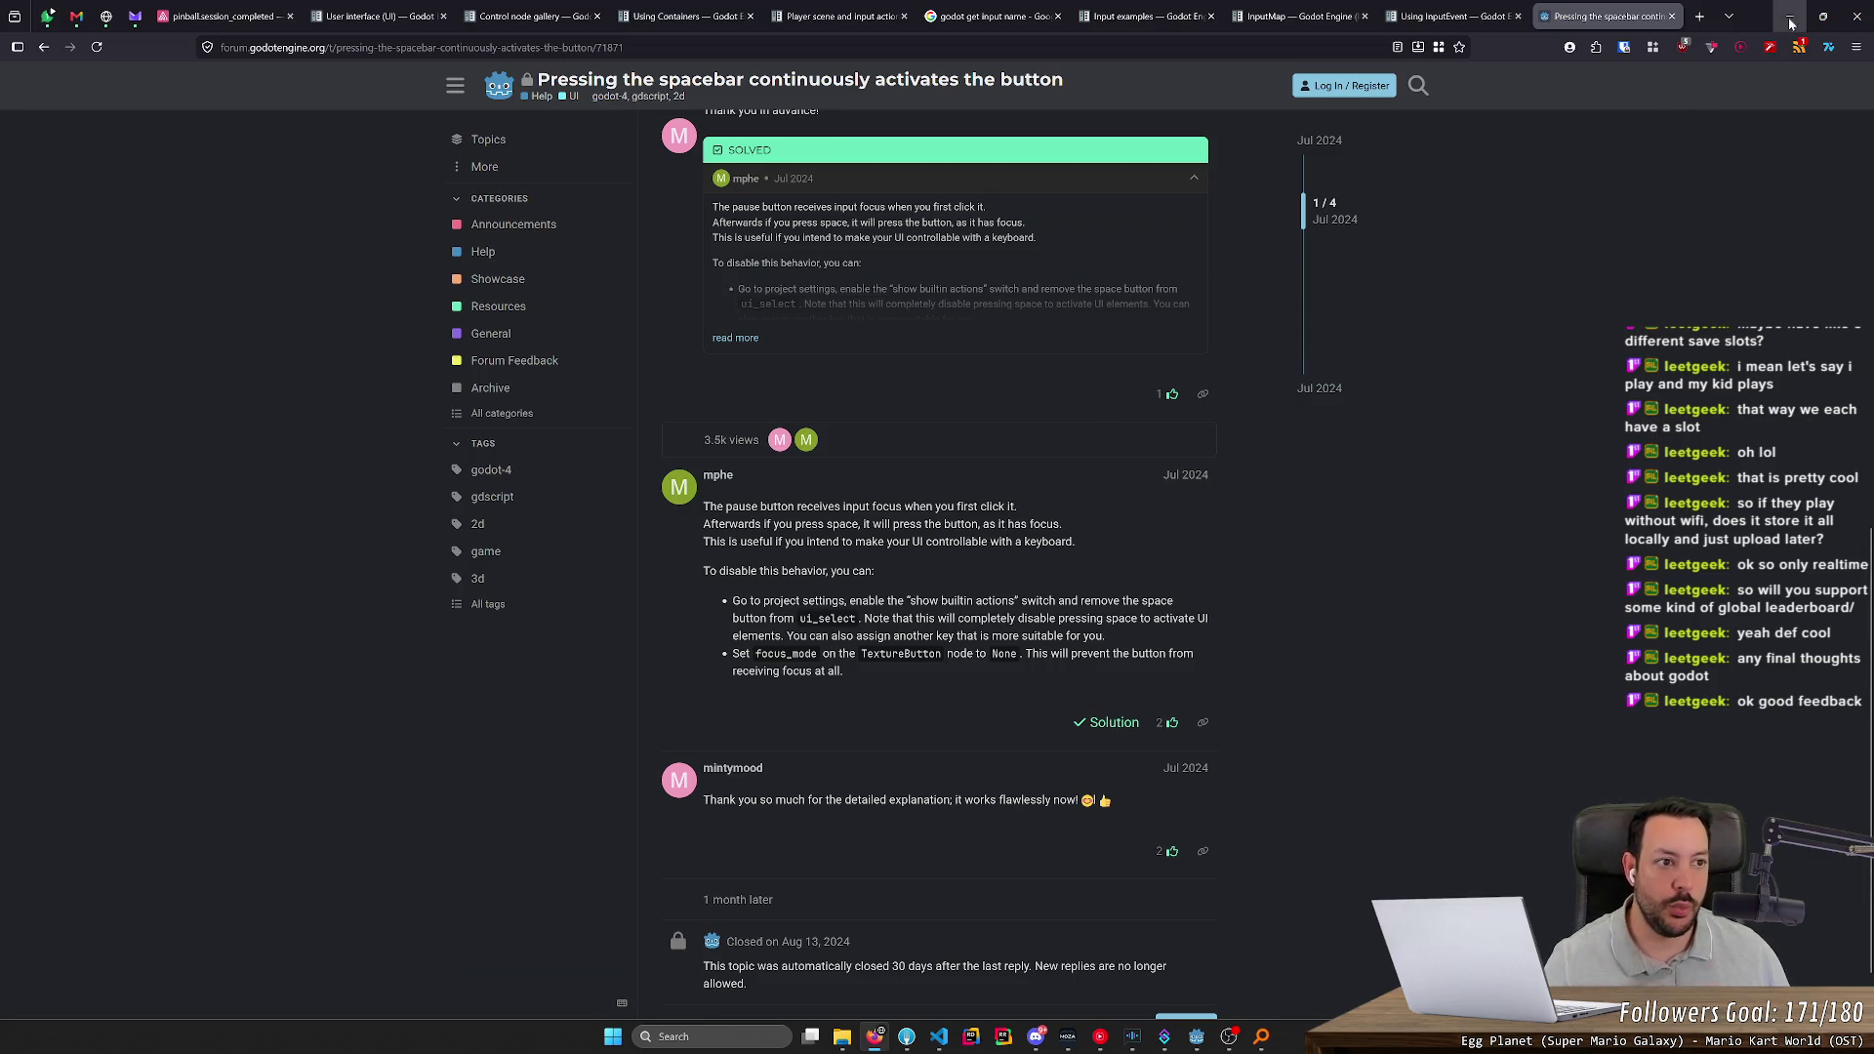
{"action": "key", "text": "alt+Tab"}
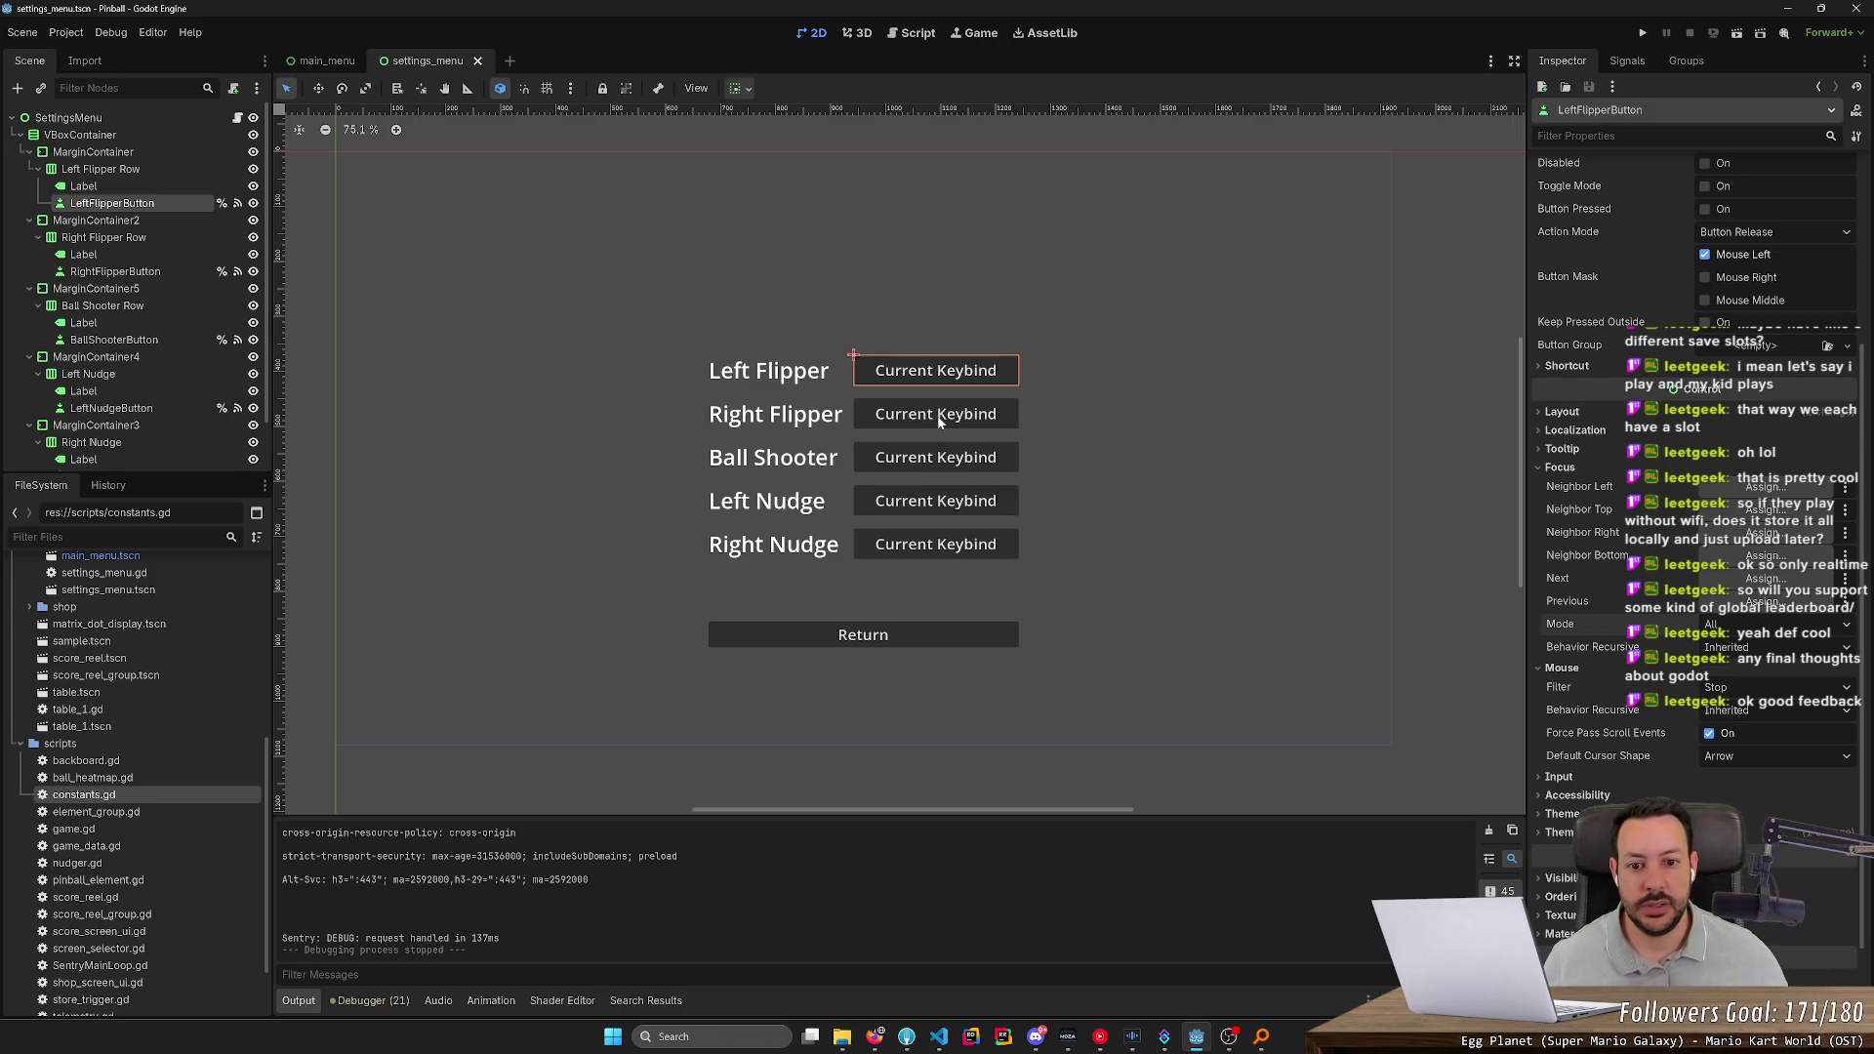
Add the Right Flipper, Ball Shooter, Left Nudge and Right Nudge buttons to the selection
{"action": "left_click", "coordinate": [942, 418], "text": "shift"}
{"action": "left_click", "coordinate": [937, 459], "text": "shift"}
{"action": "left_click", "coordinate": [938, 500], "text": "shift"}
{"action": "left_click", "coordinate": [937, 547], "text": "shift"}
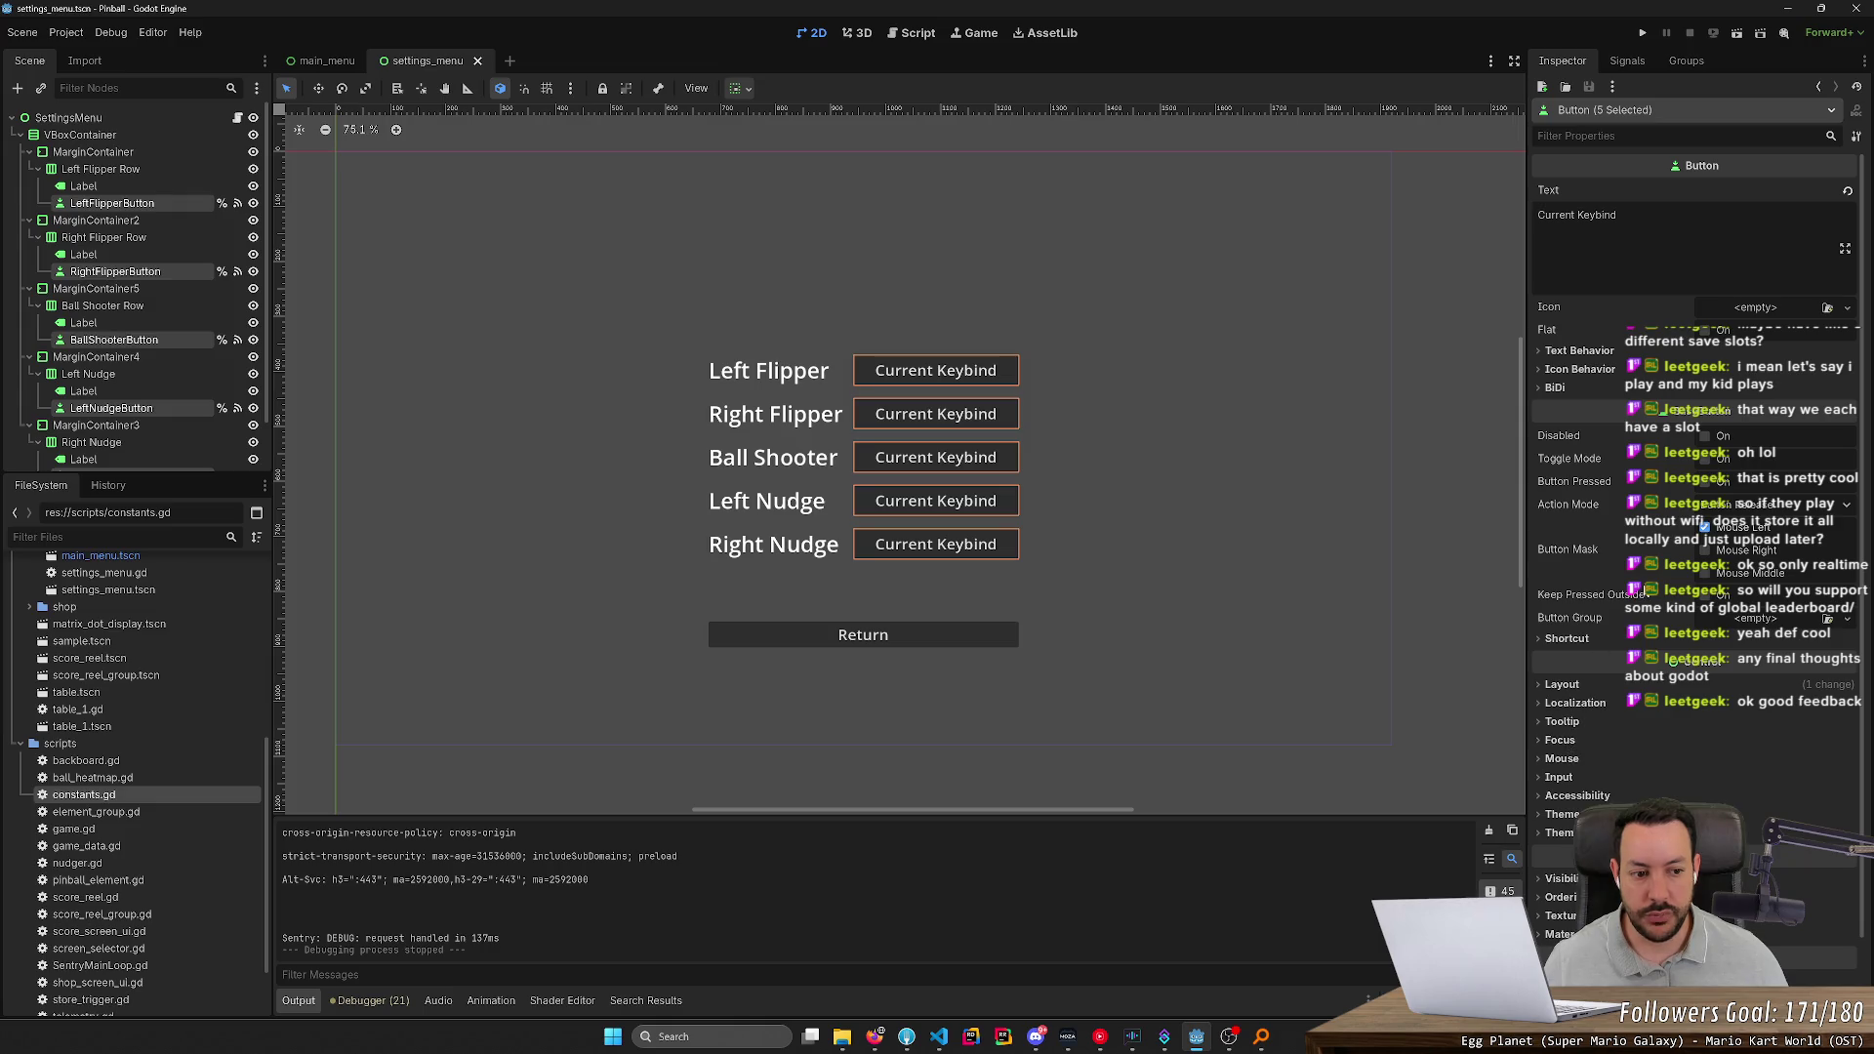
Change Focus Mode for all five keybind buttons and run the project
{"action": "left_click", "coordinate": [1559, 740]}
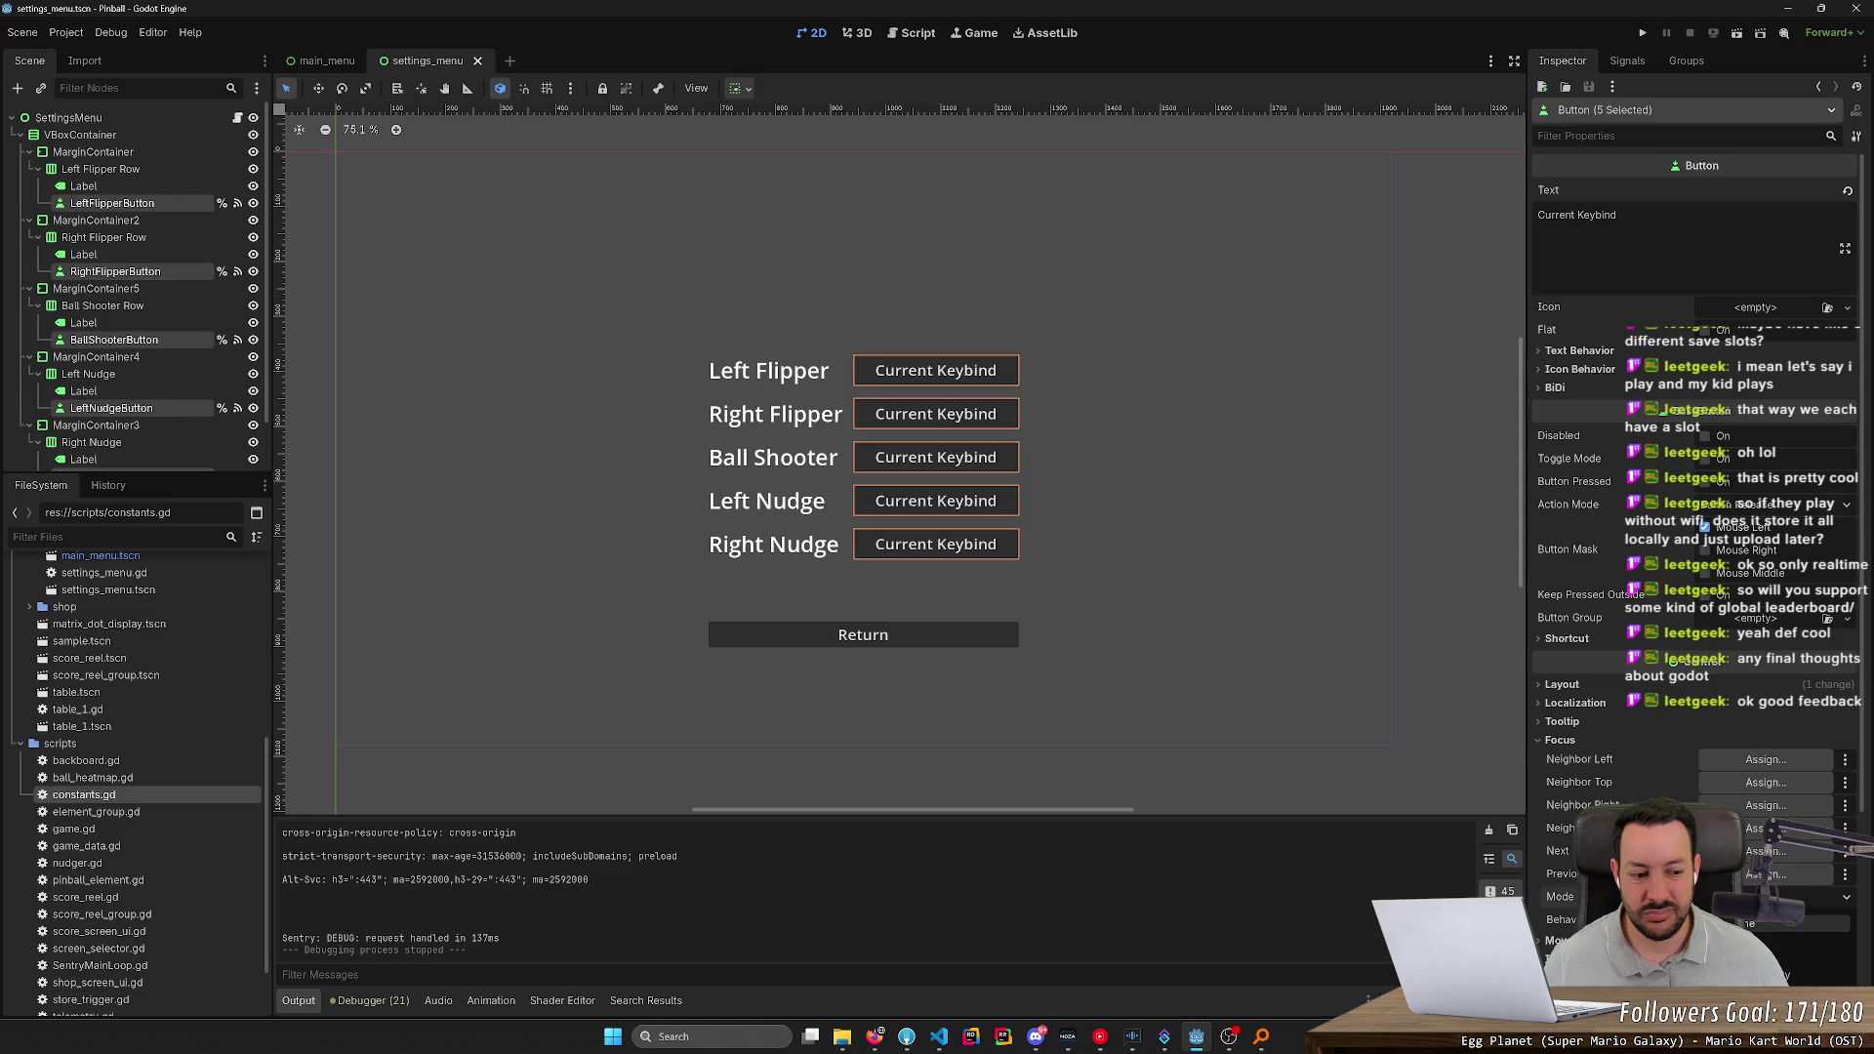
{"action": "left_click", "coordinate": [1796, 924]}
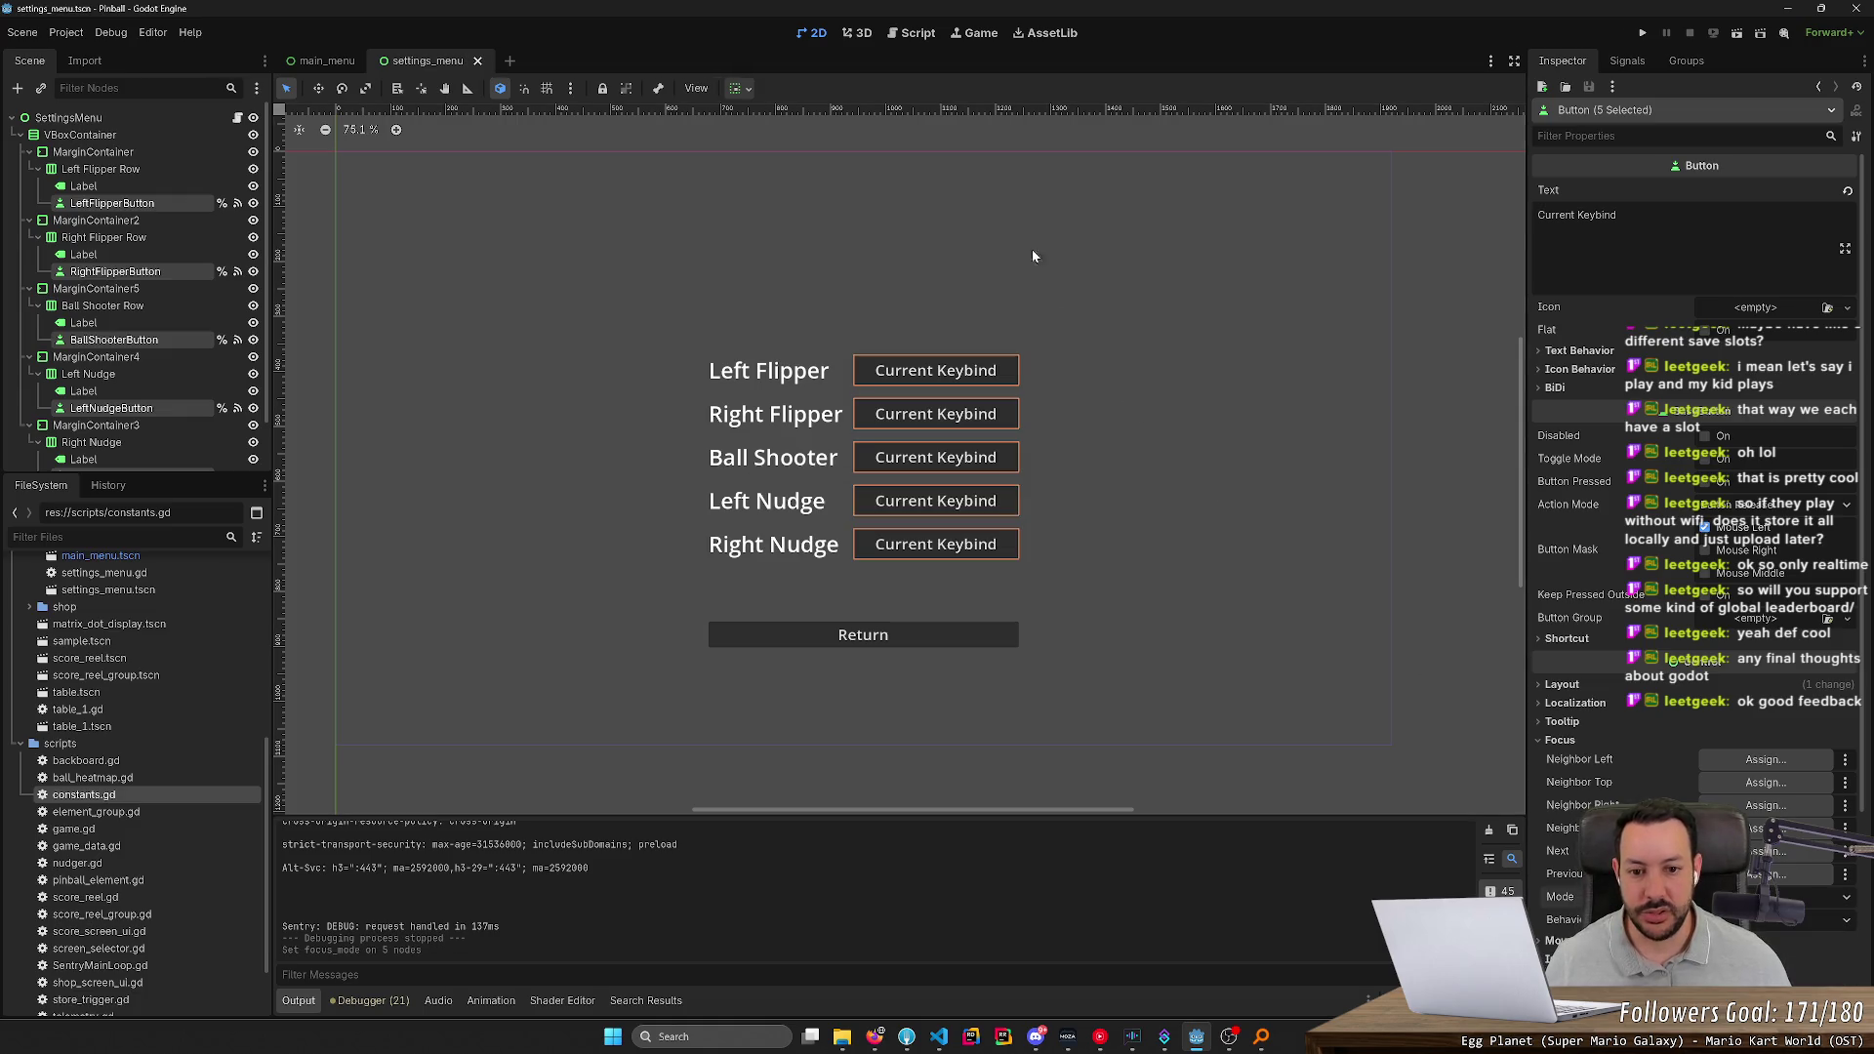
{"action": "left_click", "coordinate": [1642, 32]}
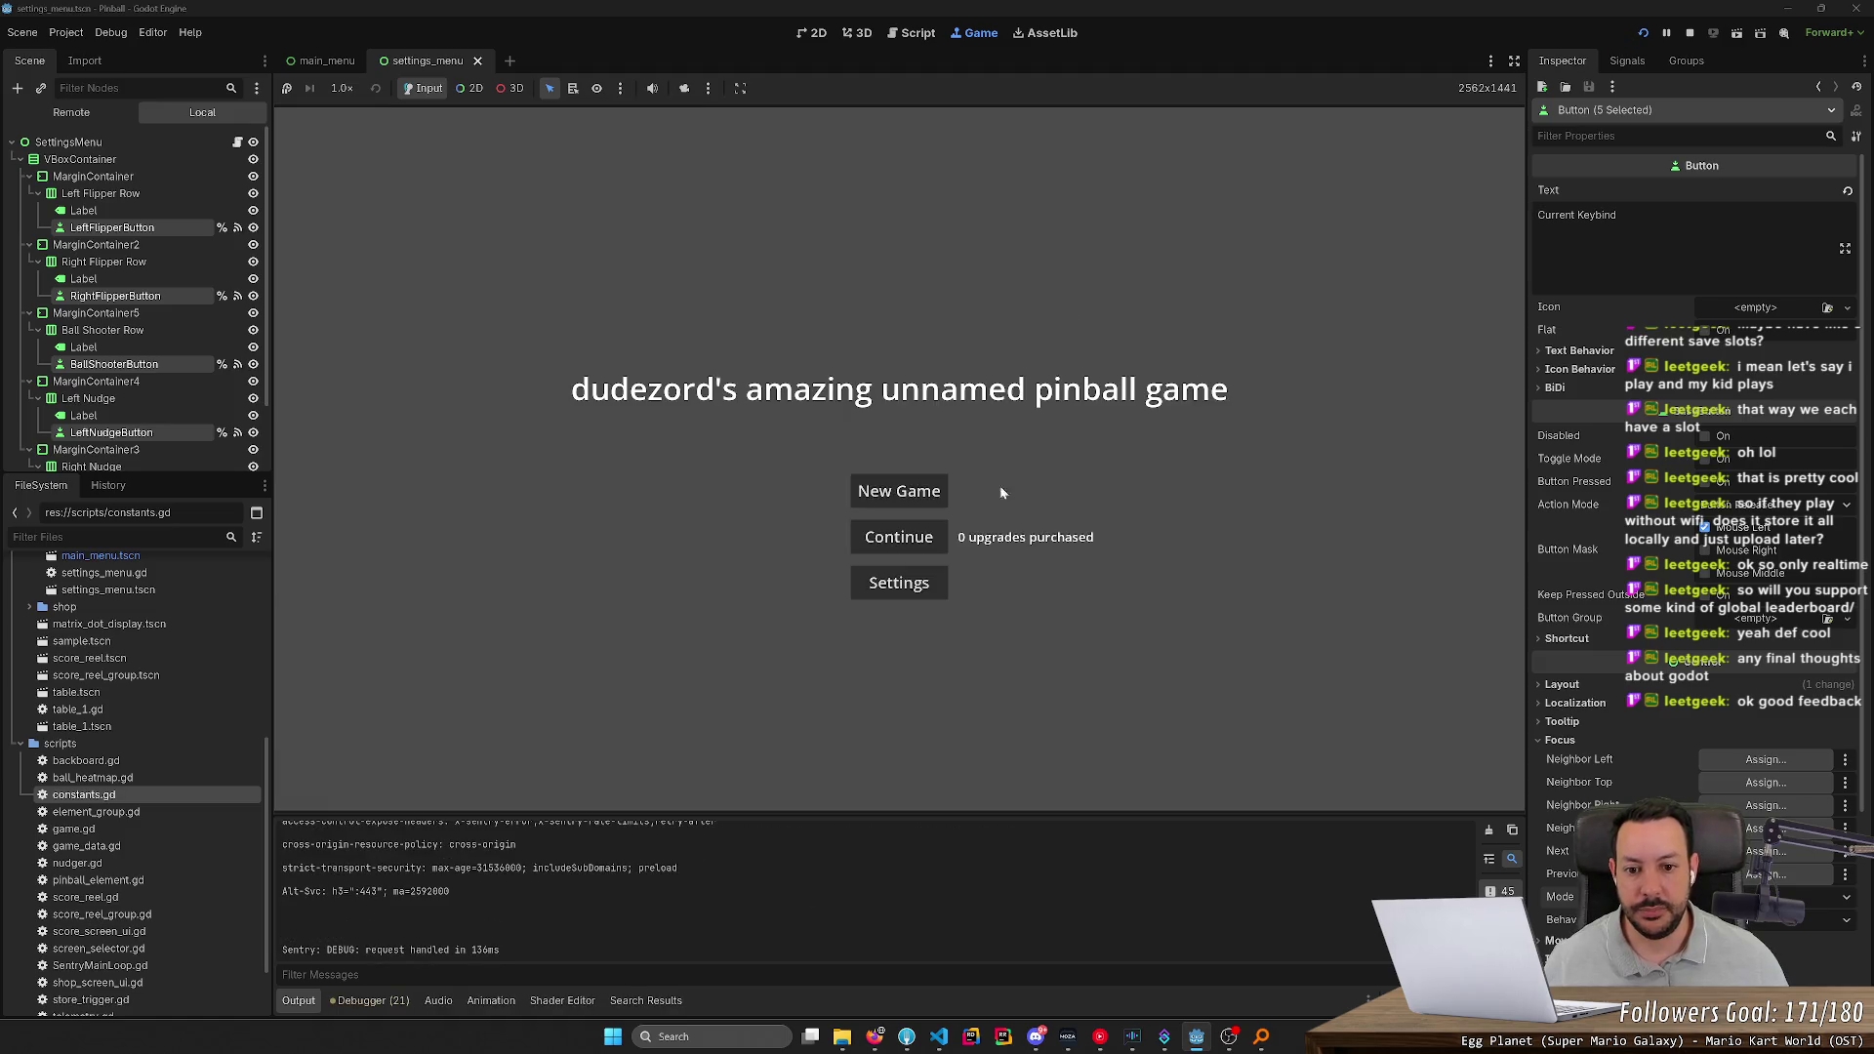
In the game's Settings, rebind Ball Shooter to Space, then Enter, then back to 5
{"action": "left_click", "coordinate": [899, 584]}
{"action": "left_click", "coordinate": [970, 469]}
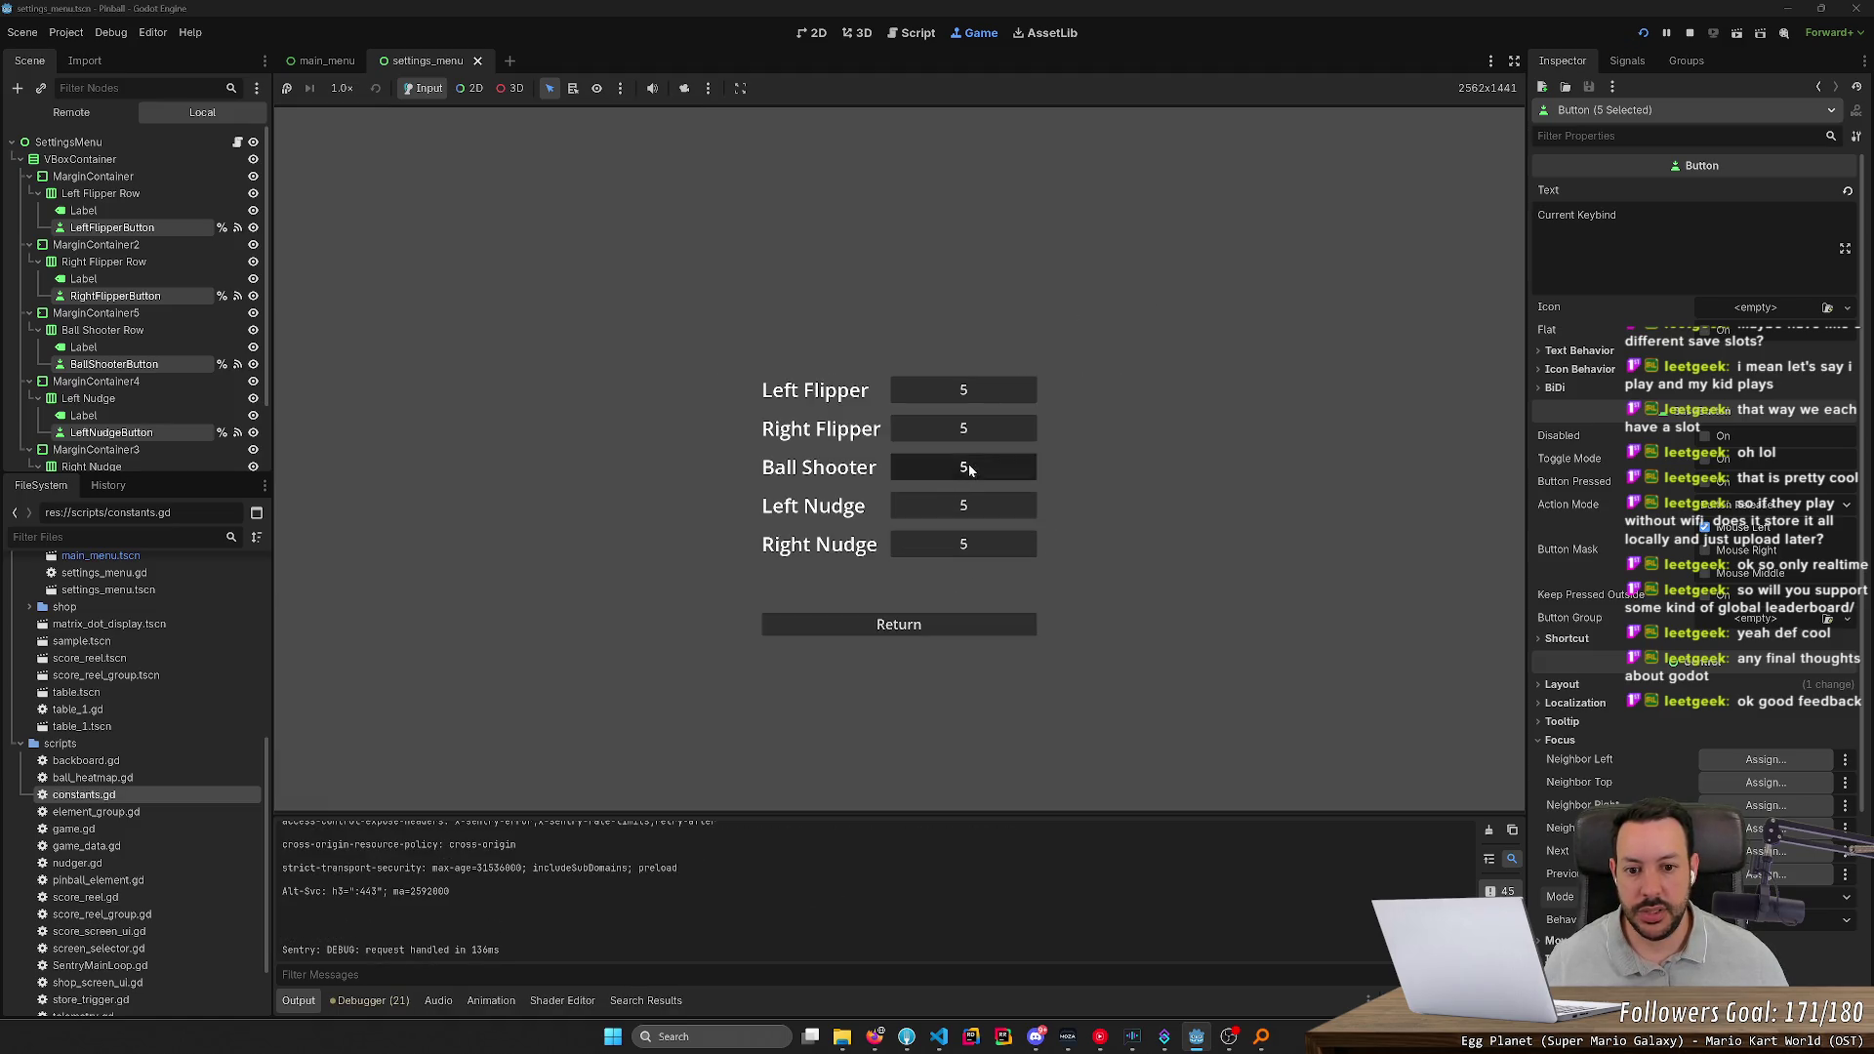
{"action": "key", "text": "space"}
{"action": "left_click", "coordinate": [970, 468]}
{"action": "key", "text": "Return"}
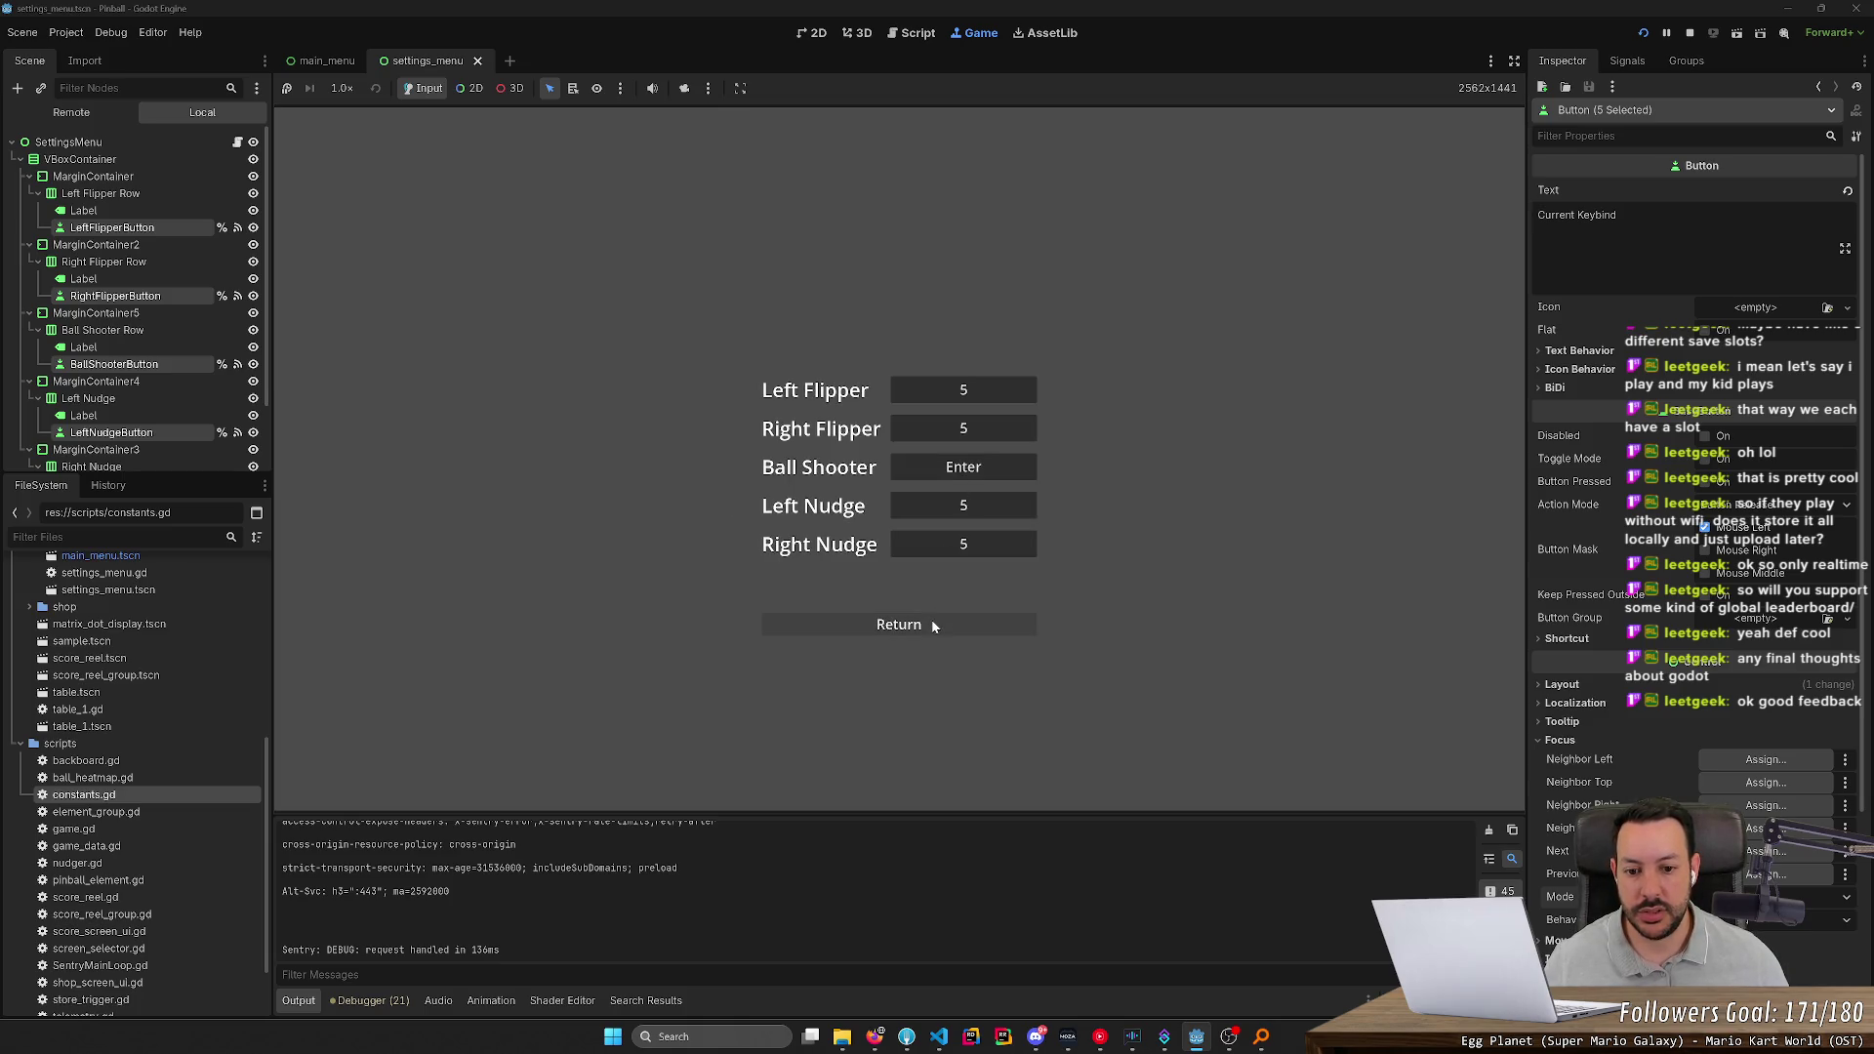
{"action": "left_click", "coordinate": [967, 468]}
{"action": "key", "text": "5"}
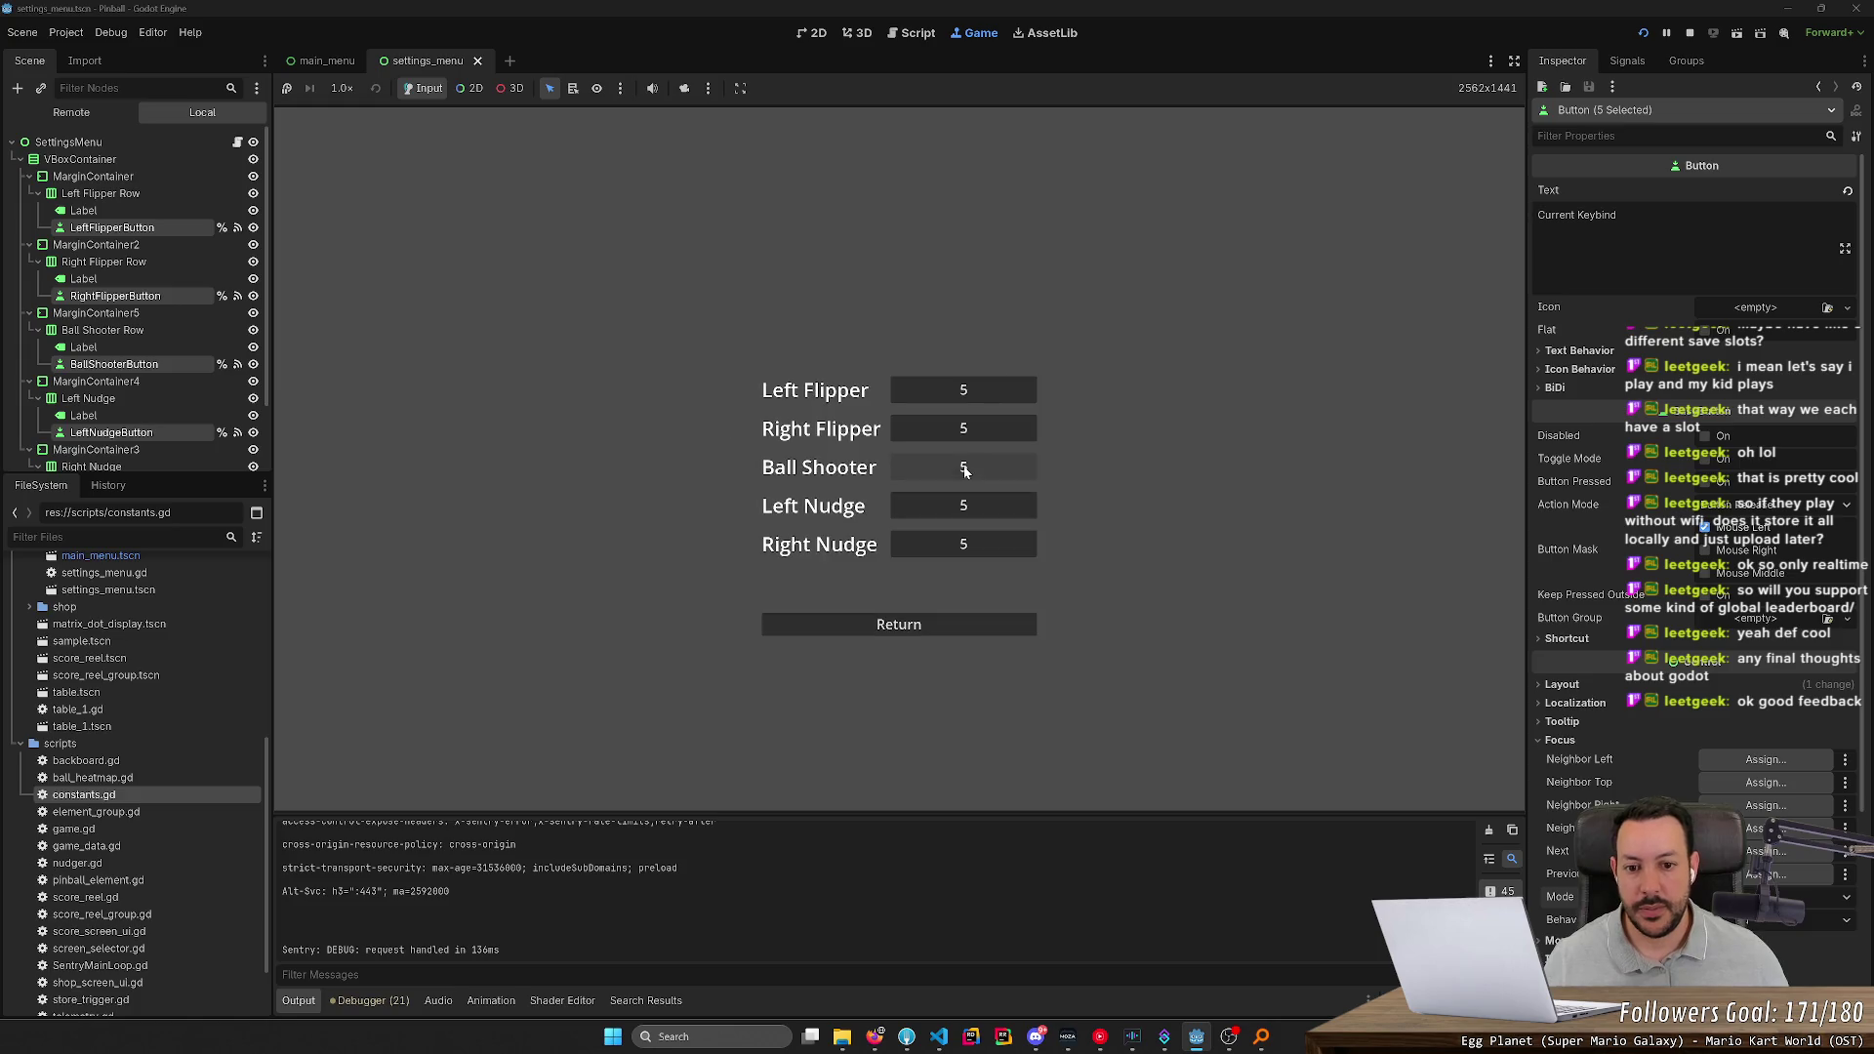
Bind flippers to Left/Right Shift, Ball Shooter to Space, and nudges to Left/Right Ctrl
{"action": "left_click", "coordinate": [978, 393]}
{"action": "key", "text": "Shift_L"}
{"action": "left_click", "coordinate": [969, 433]}
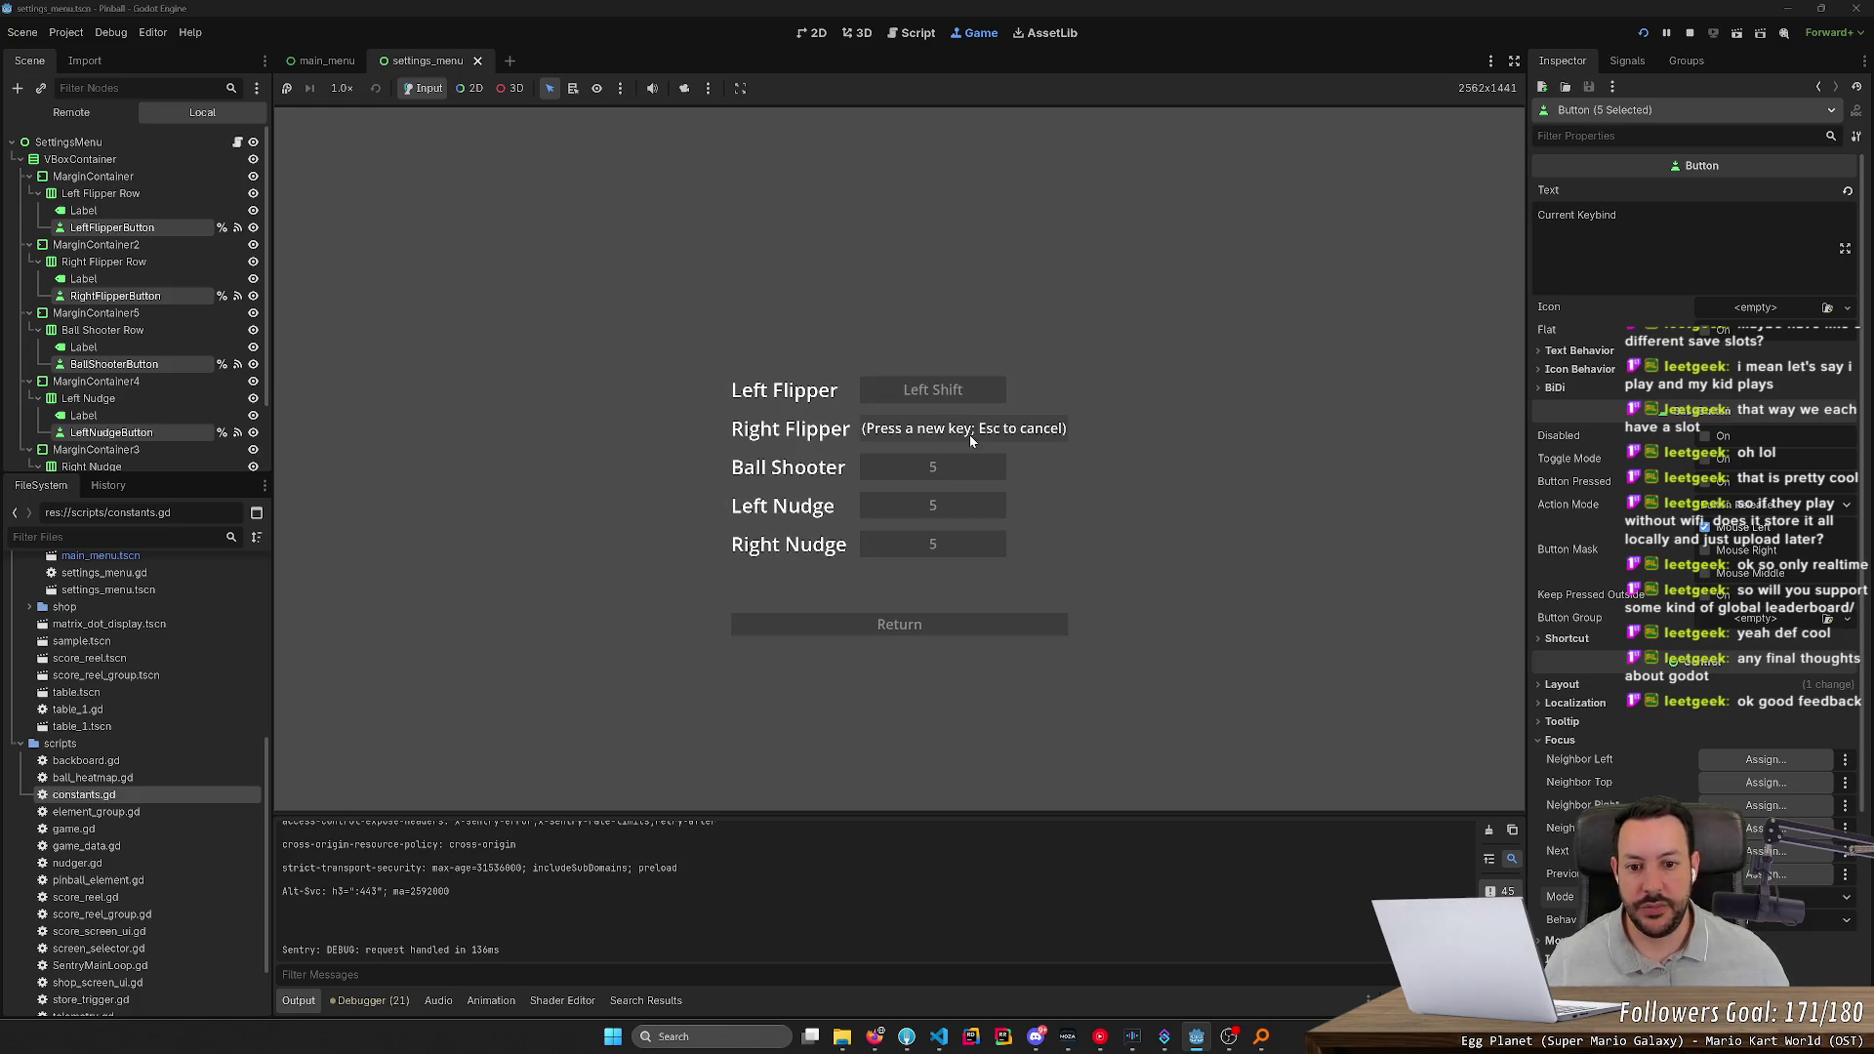
{"action": "key", "text": "Shift_R"}
{"action": "left_click", "coordinate": [963, 467]}
{"action": "key", "text": "space"}
{"action": "left_click", "coordinate": [963, 506]}
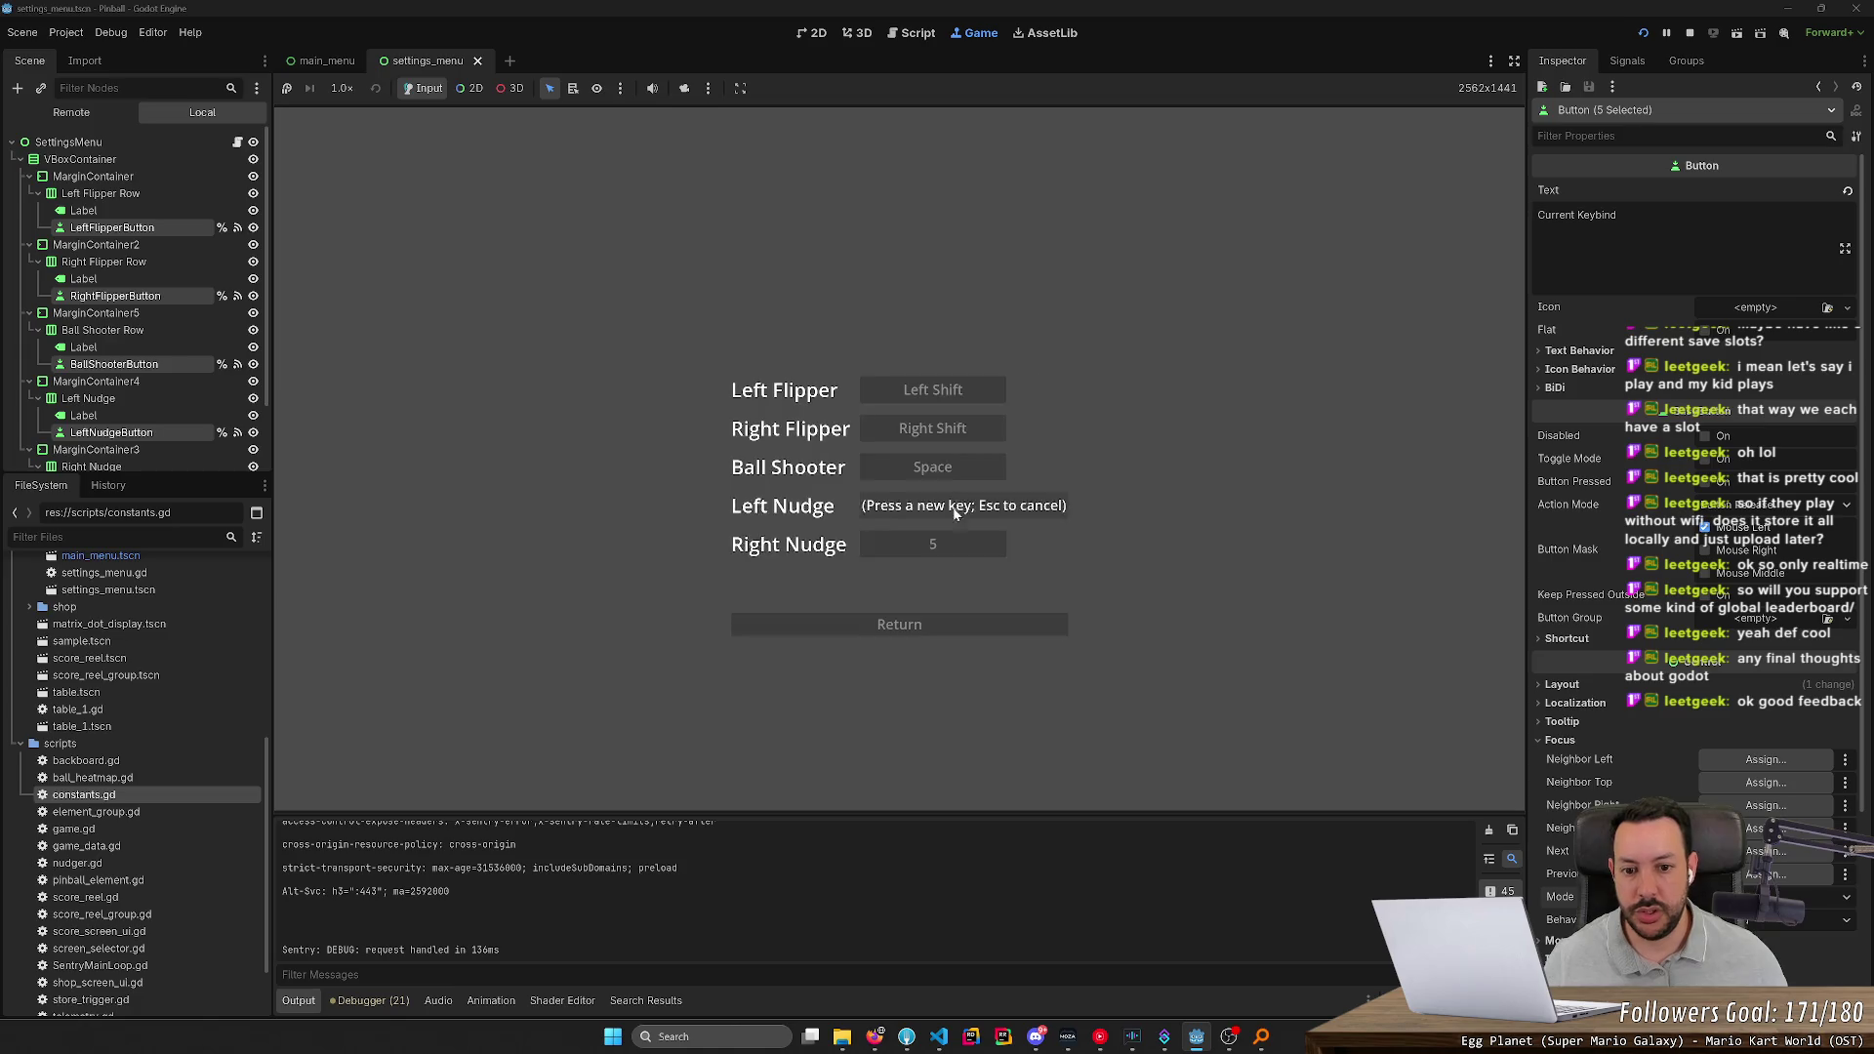
{"action": "key", "text": "Control_L"}
{"action": "left_click", "coordinate": [963, 544]}
{"action": "key", "text": "Control_R"}
Retest Right Nudge with Left Ctrl, S and Space, then reopen Settings and set Right Ctrl
{"action": "left_click", "coordinate": [962, 544]}
{"action": "key", "text": "Control_L"}
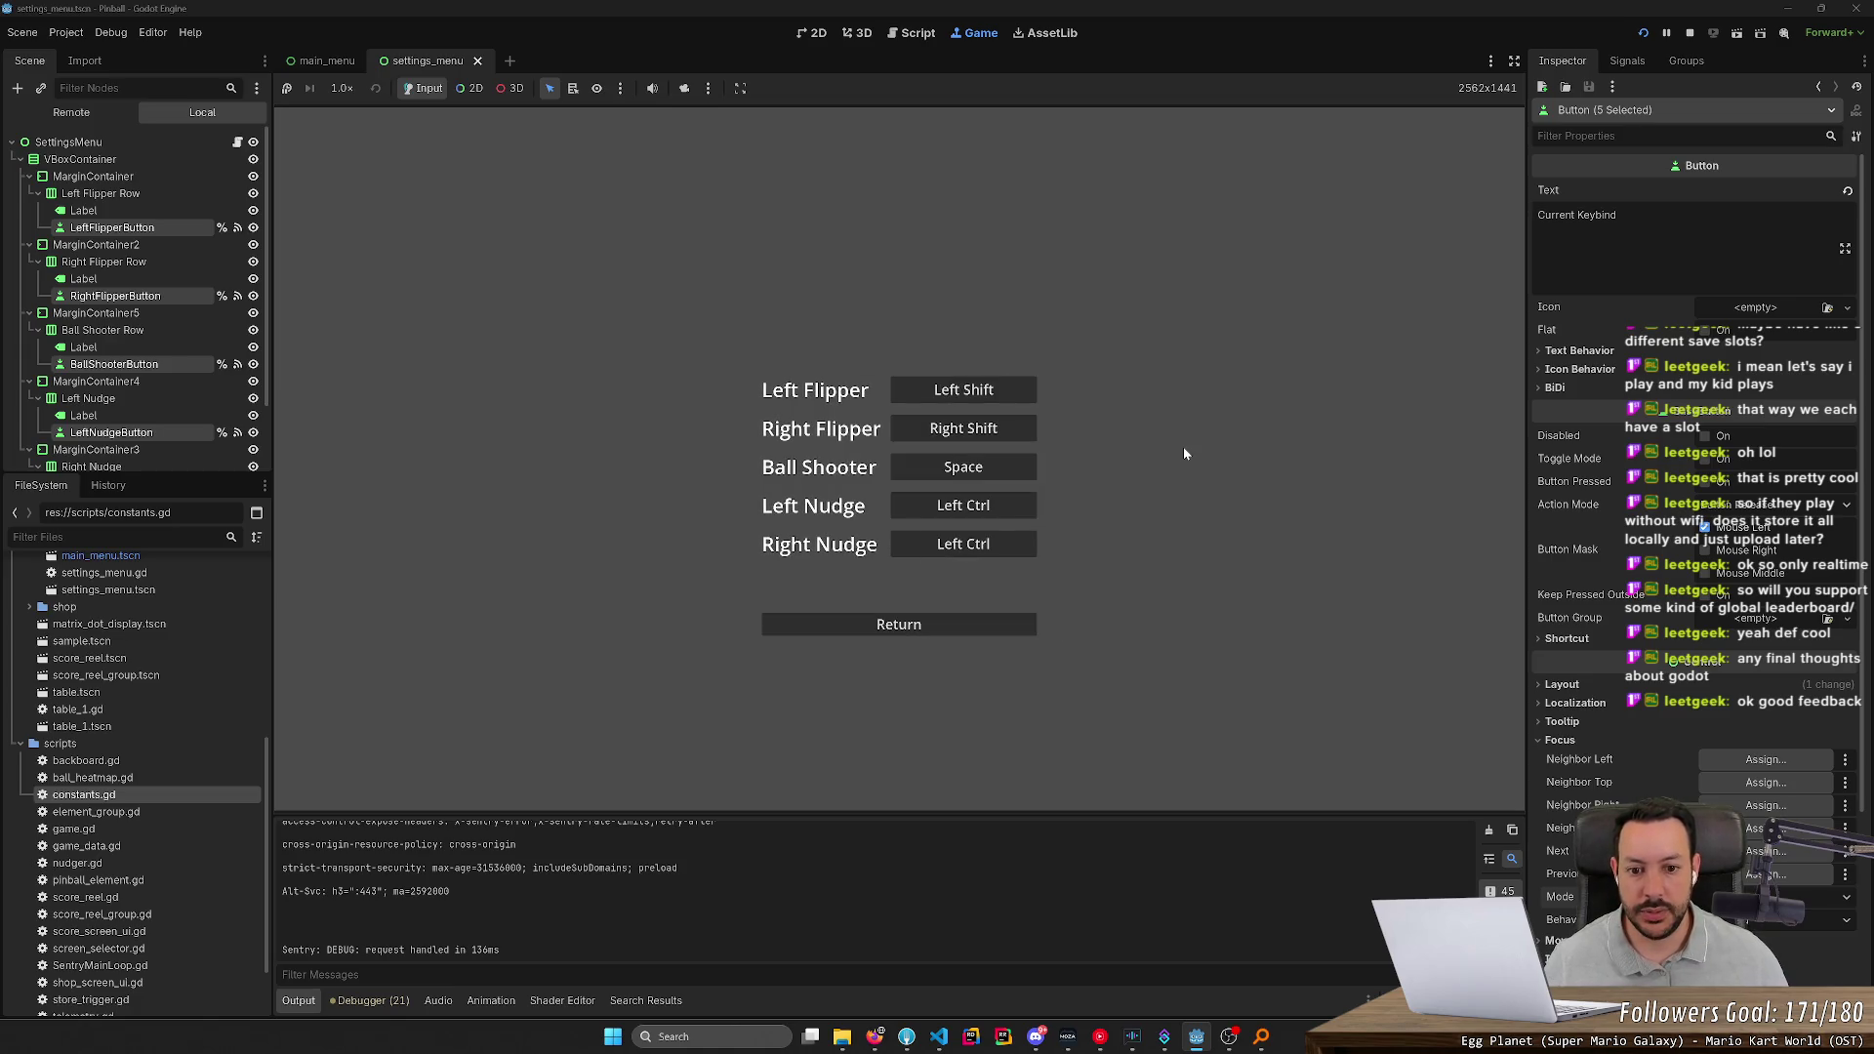
{"action": "key", "text": "s"}
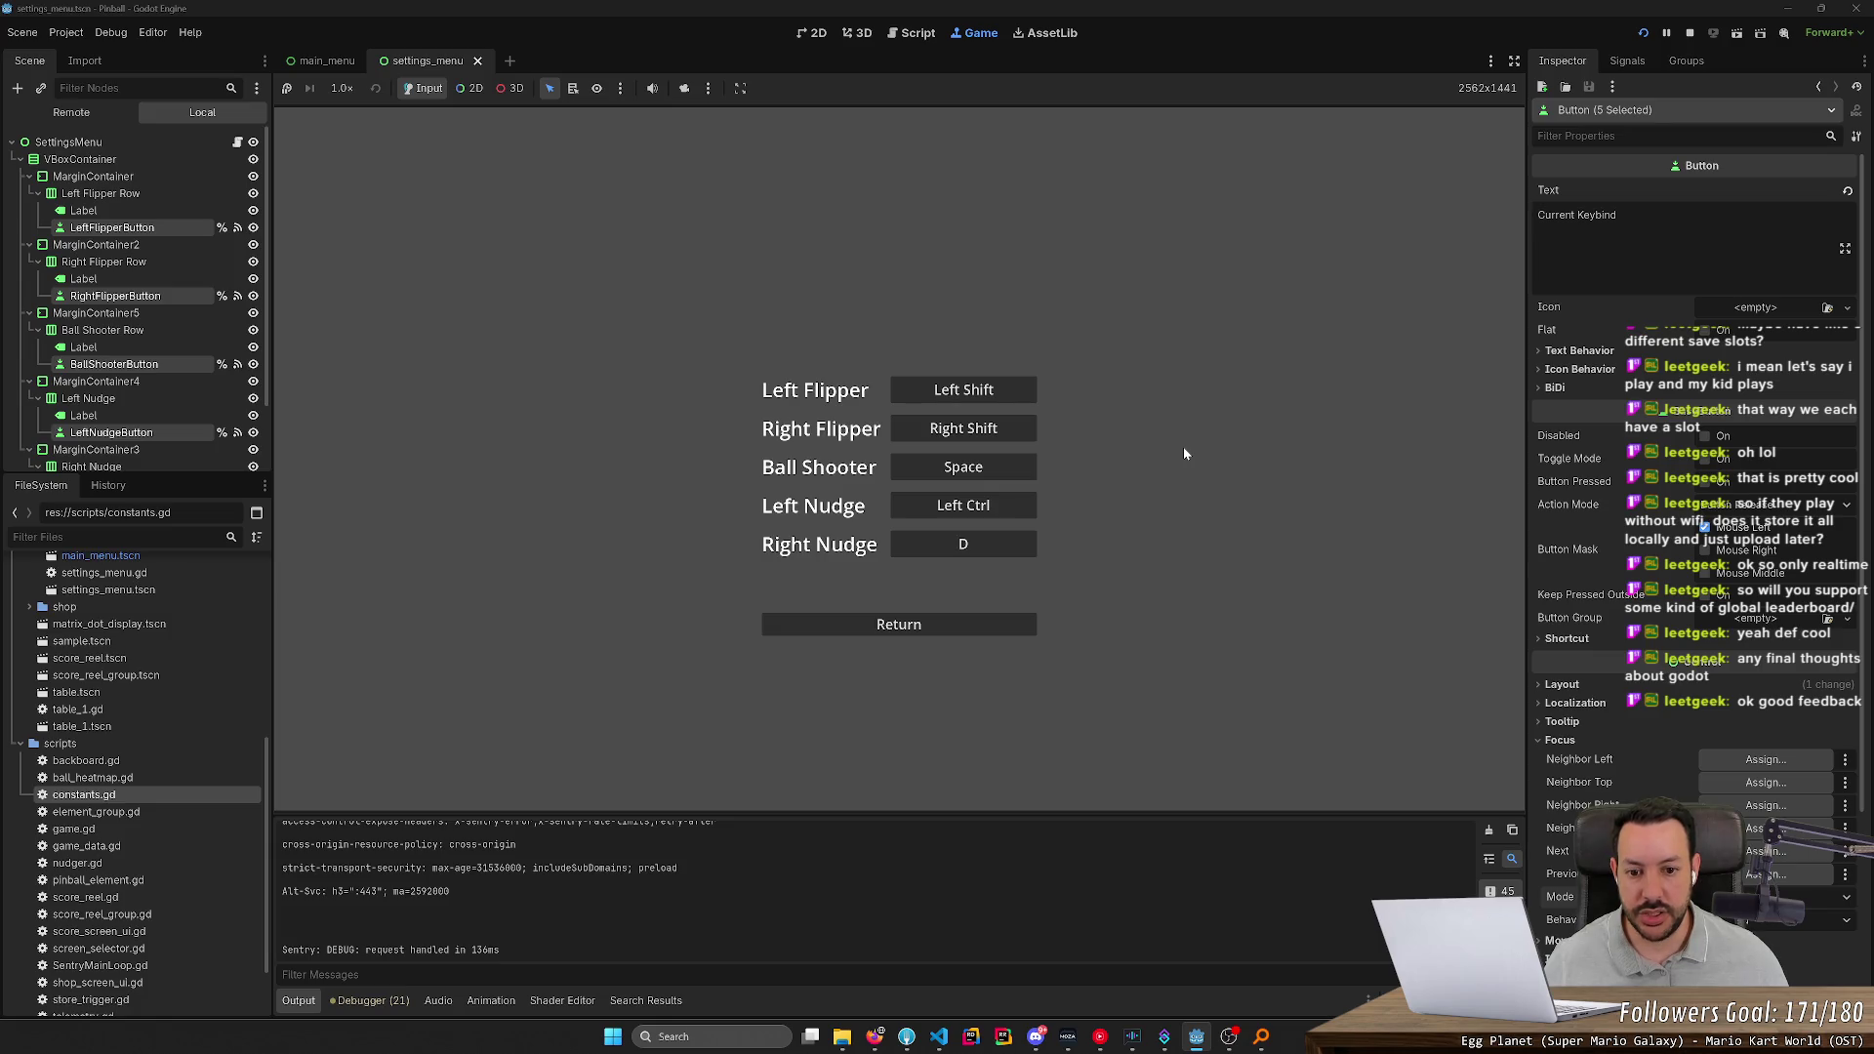
{"action": "key", "text": "space"}
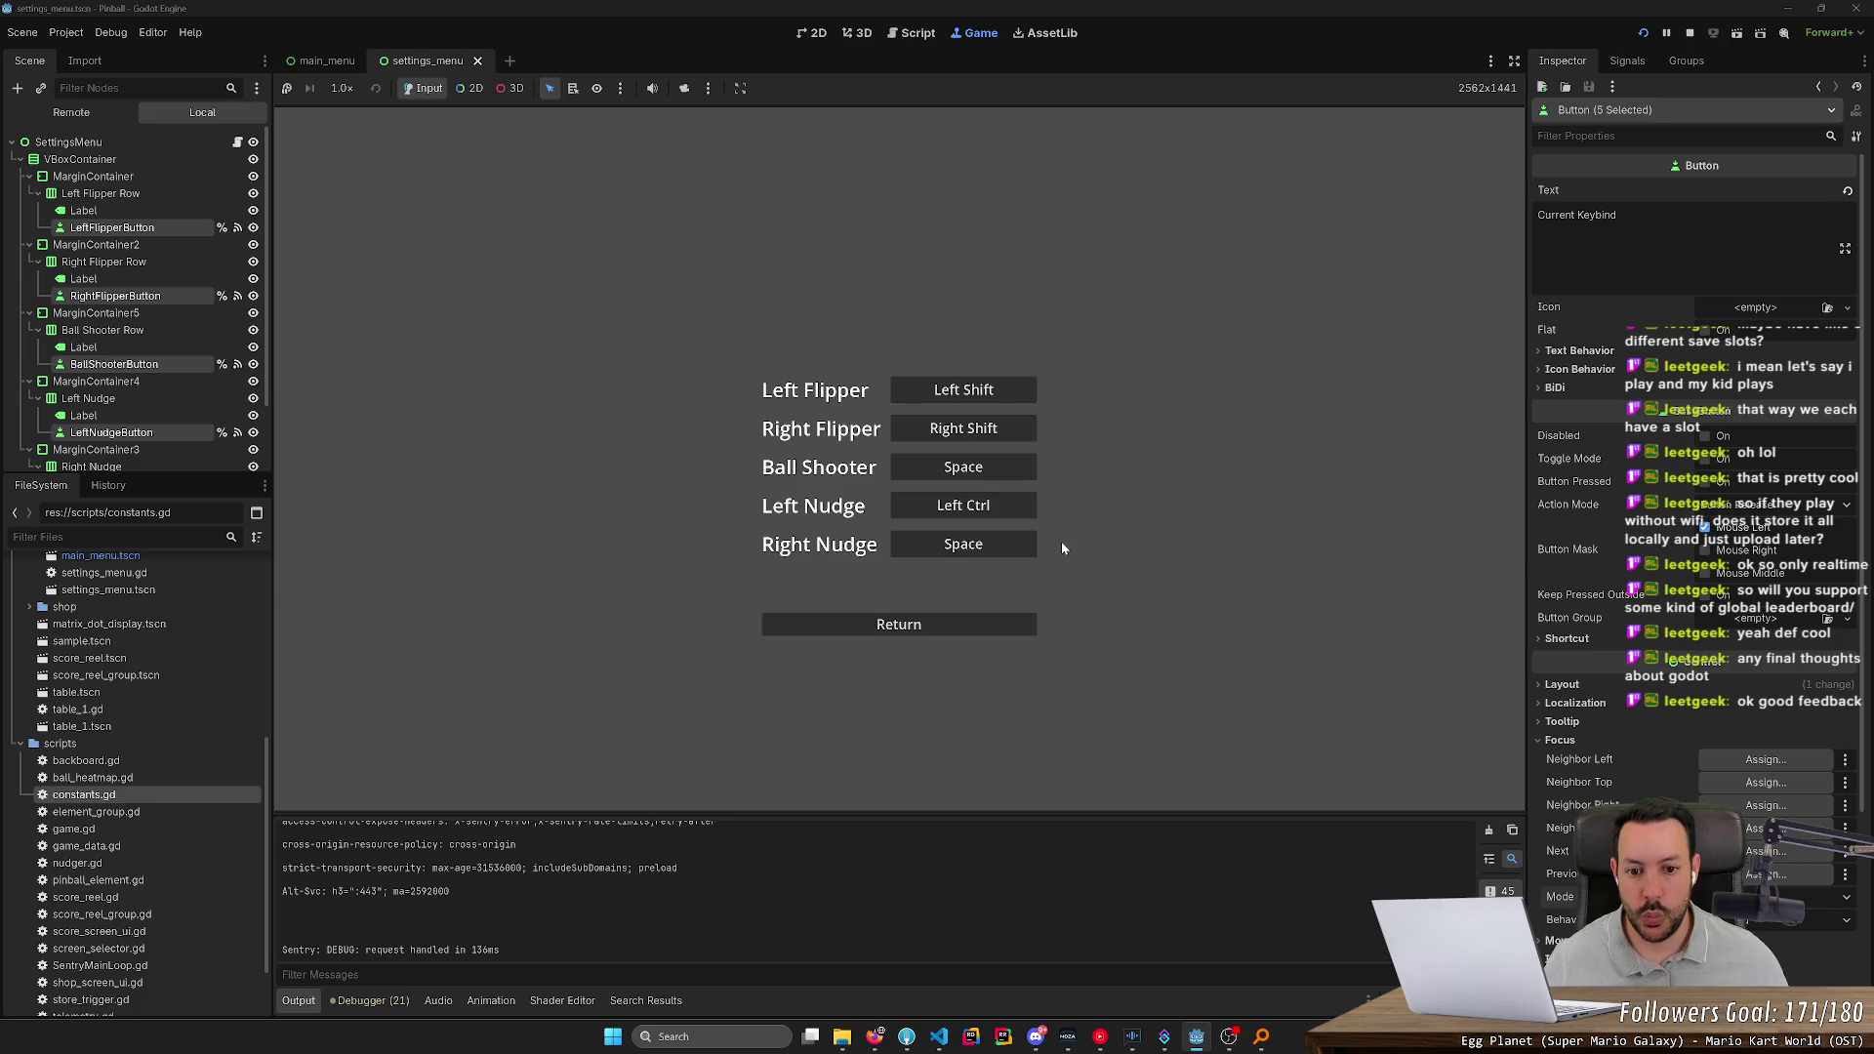
{"action": "left_click", "coordinate": [982, 635]}
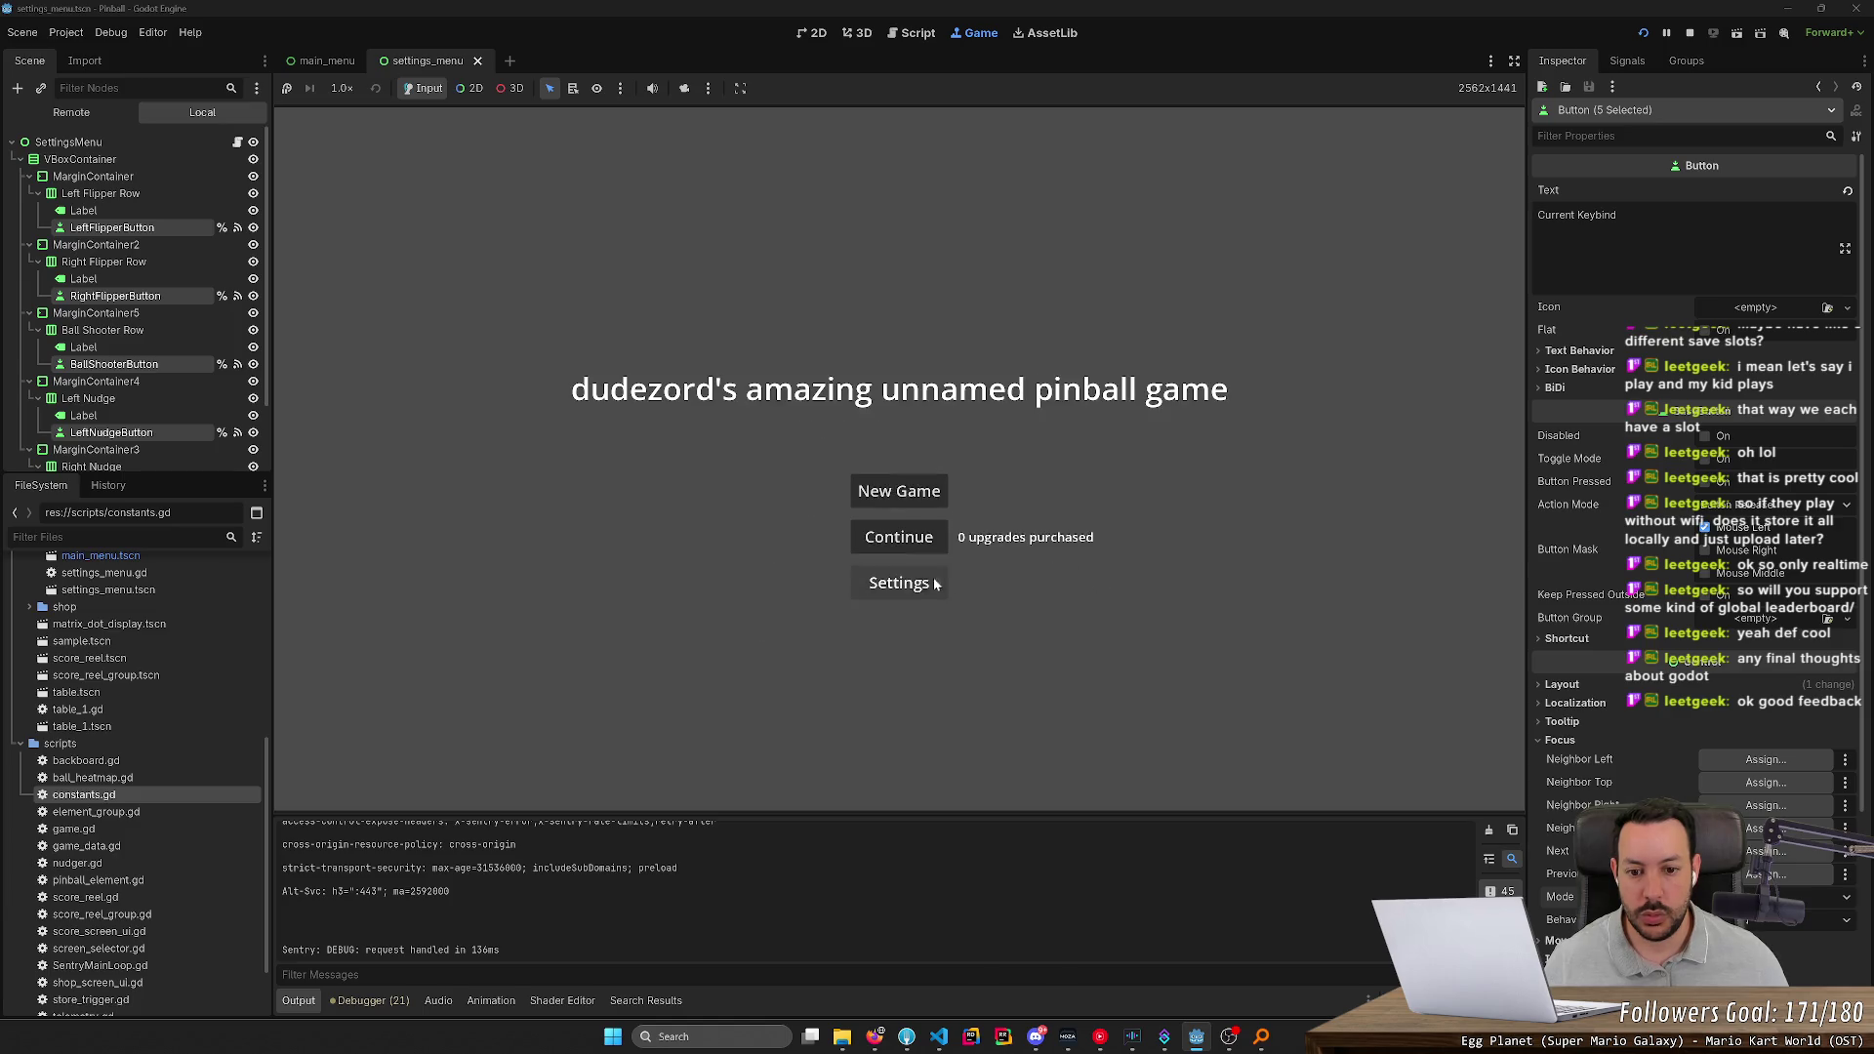
{"action": "left_click", "coordinate": [935, 582]}
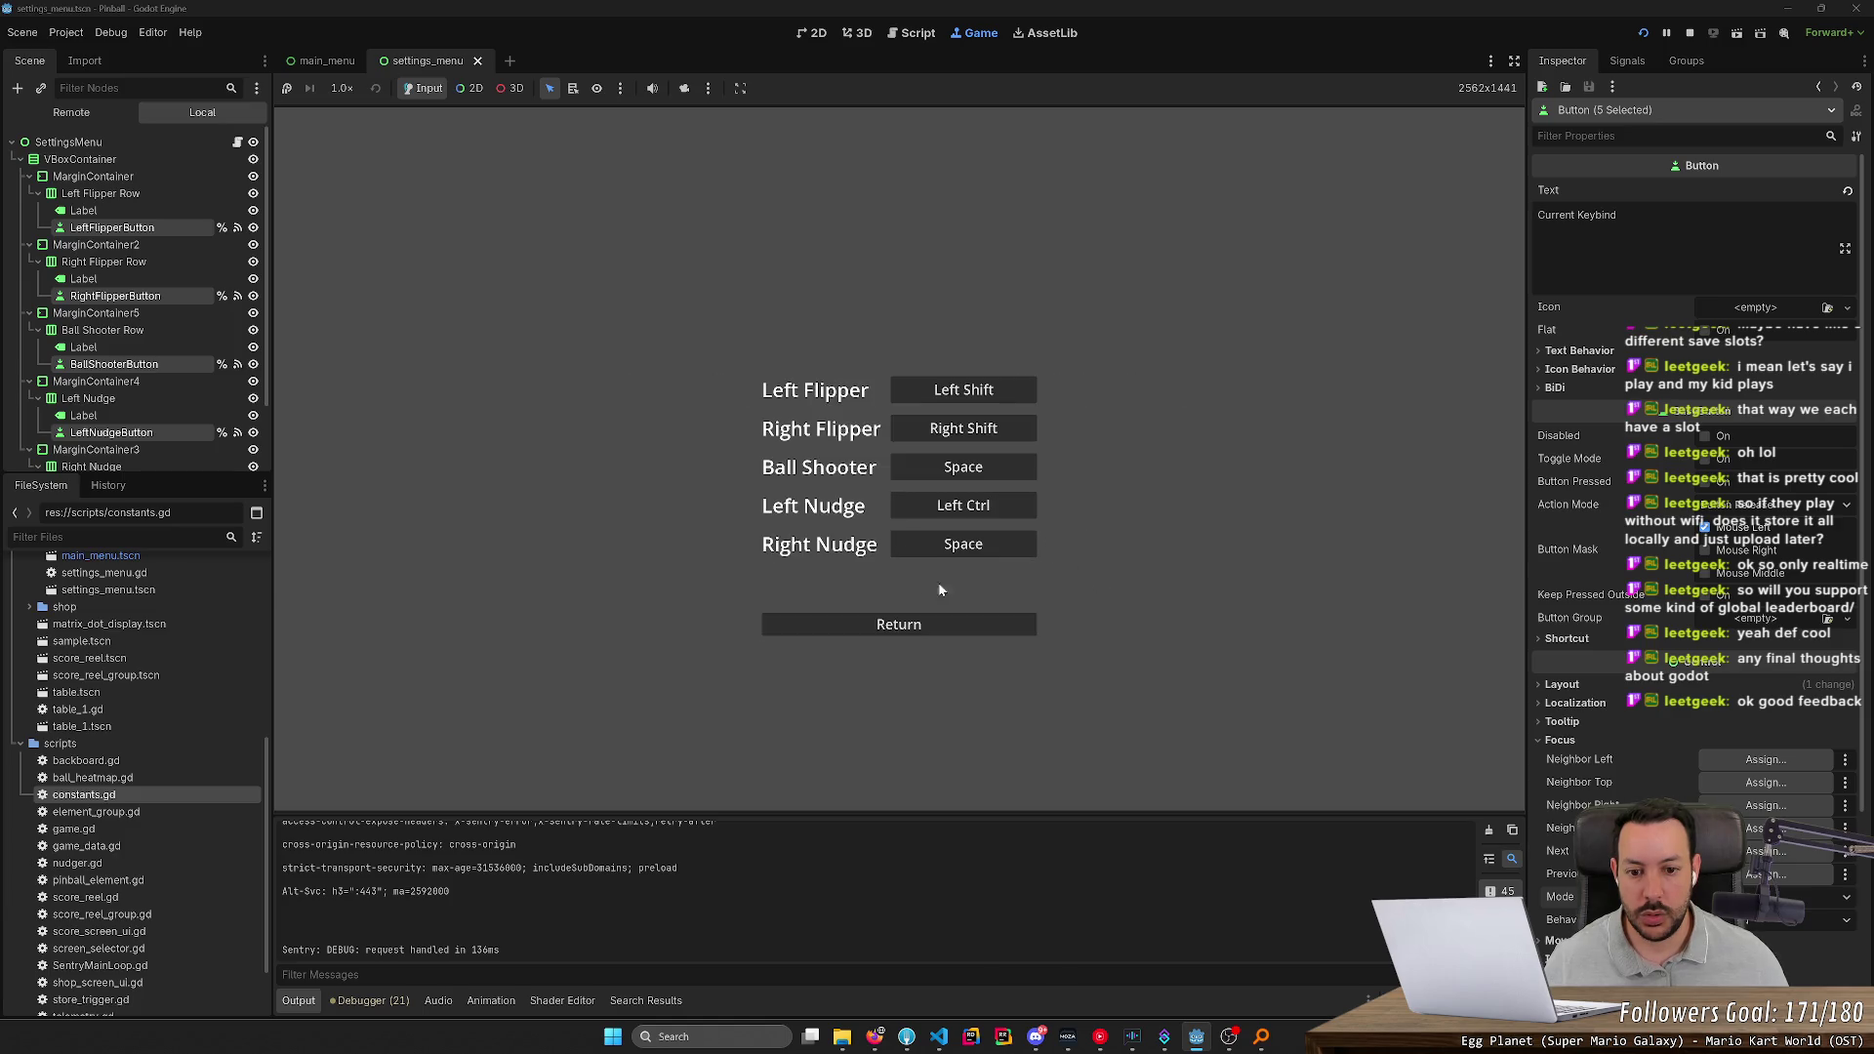
{"action": "left_click", "coordinate": [987, 549]}
{"action": "key", "text": "ctrl+s"}
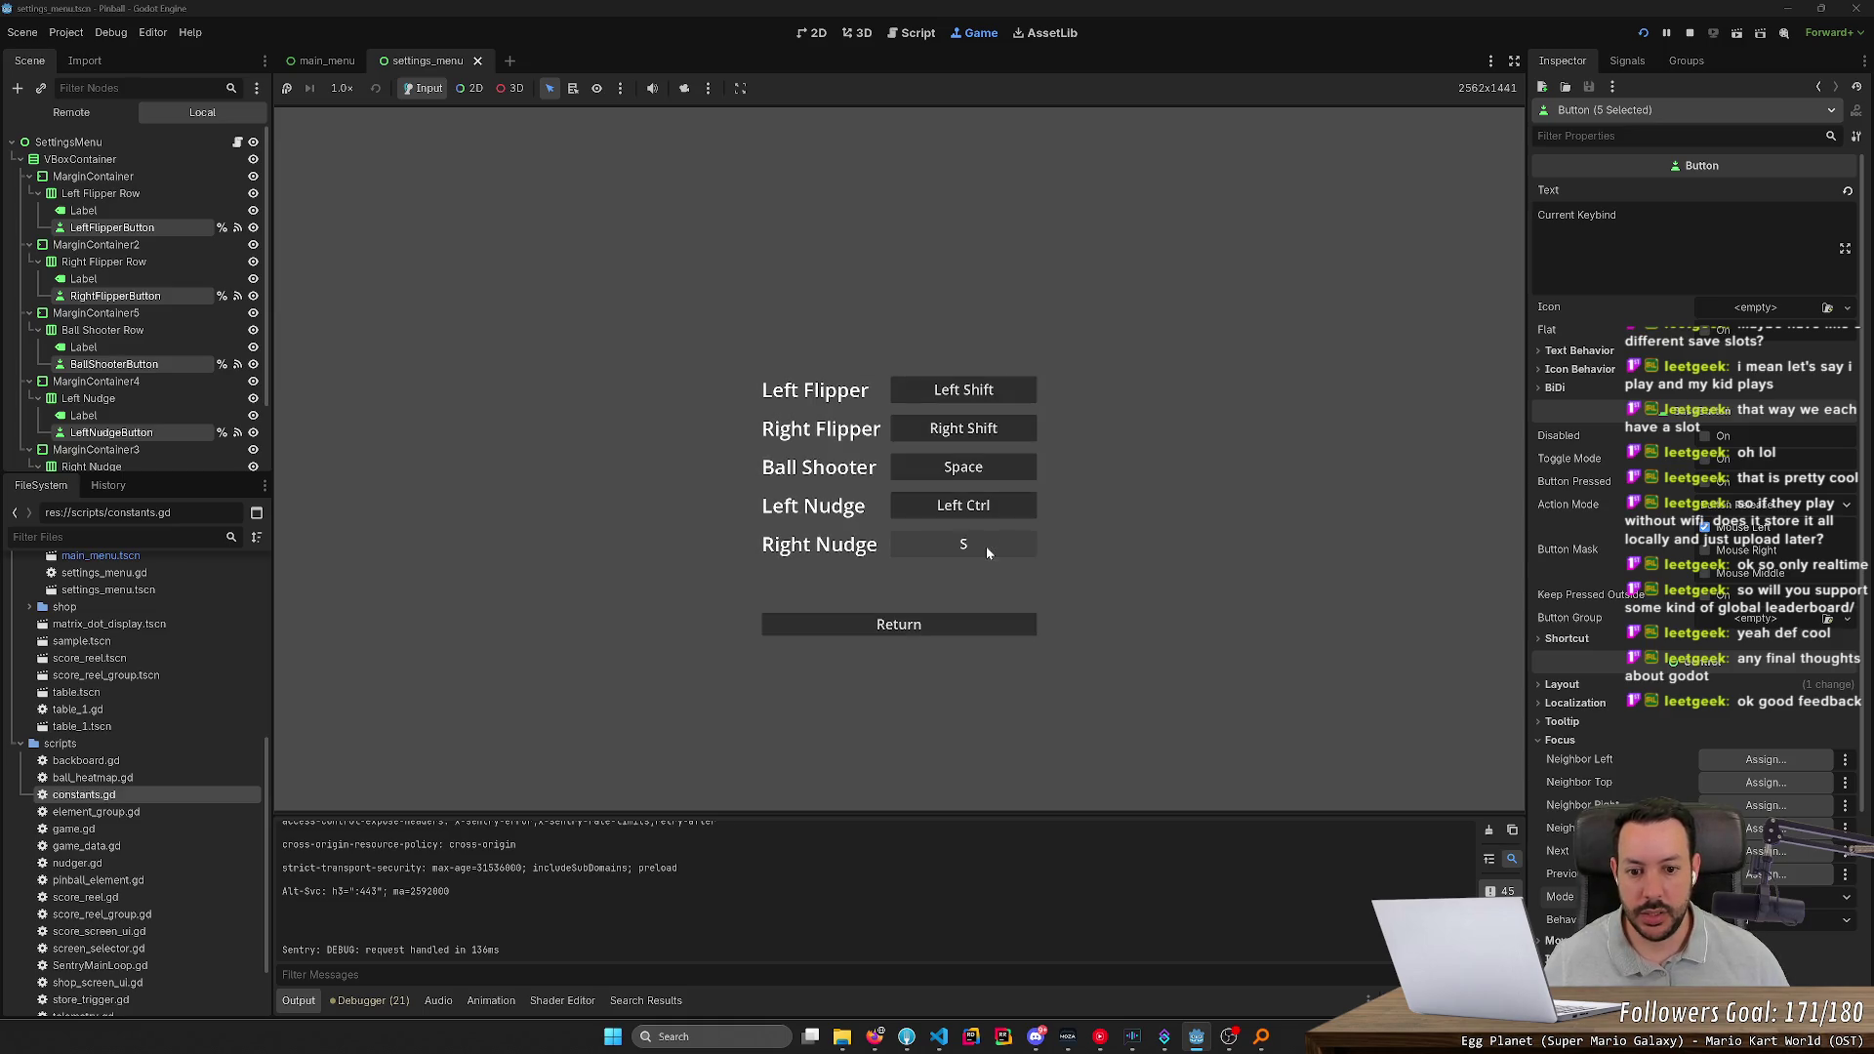
{"action": "key", "text": "Control_R"}
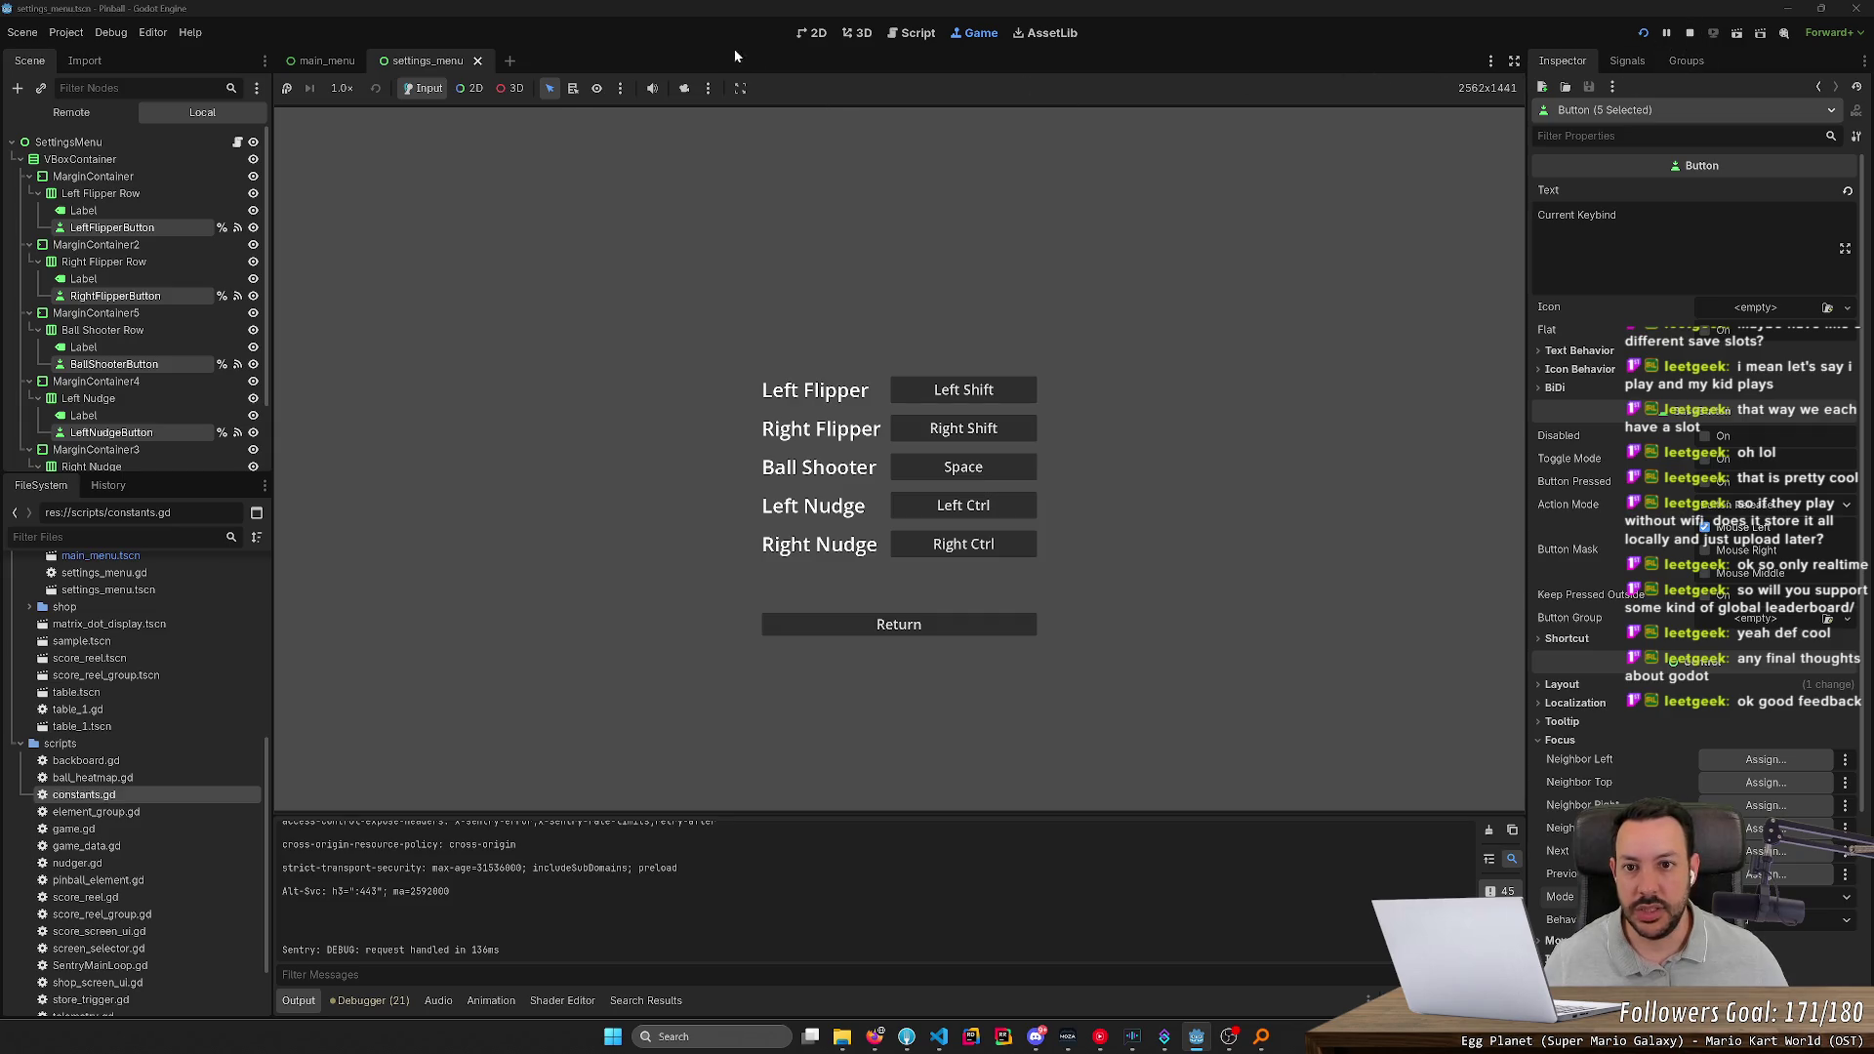
Open settings_menu.gd and find action_waiting_for_keybind on line 15 and the rebinding lines
{"action": "left_click", "coordinate": [917, 33]}
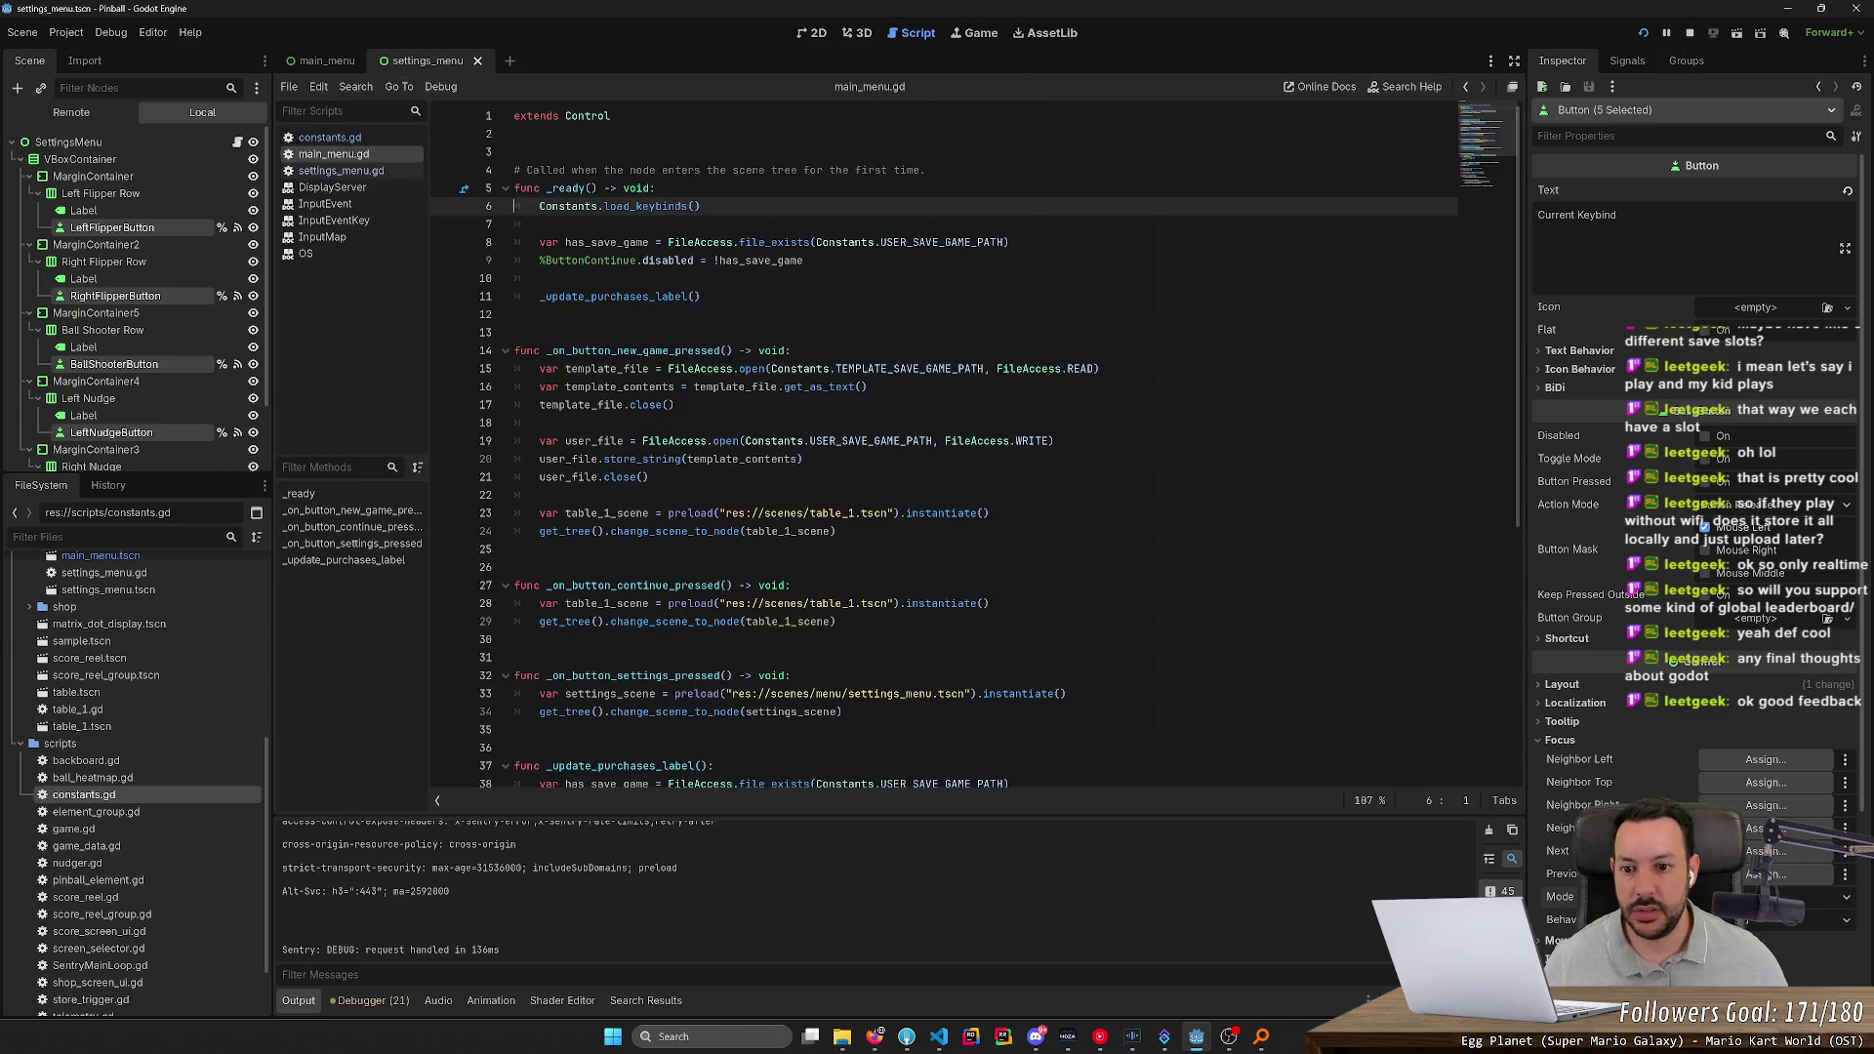
{"action": "left_click", "coordinate": [342, 171]}
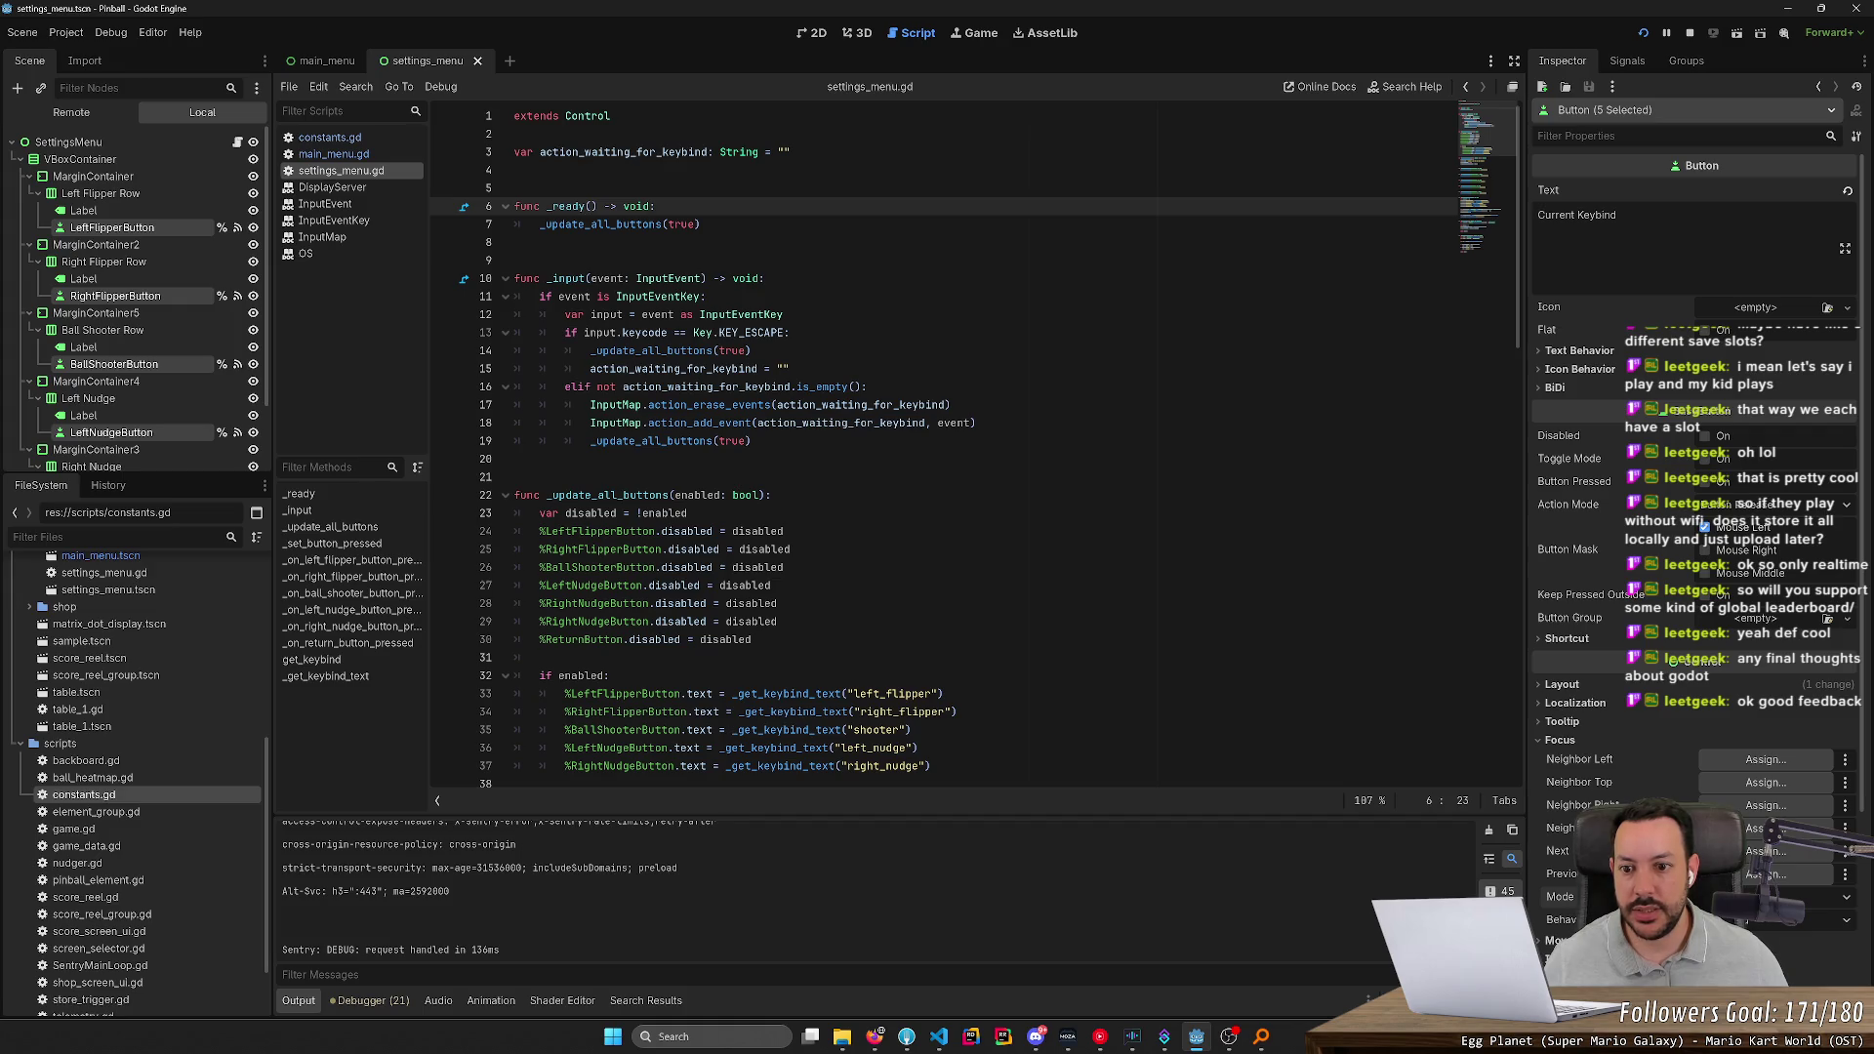
{"action": "left_click_drag", "start_coordinate": [514, 404], "coordinate": [751, 441]}
{"action": "left_click", "coordinate": [751, 441]}
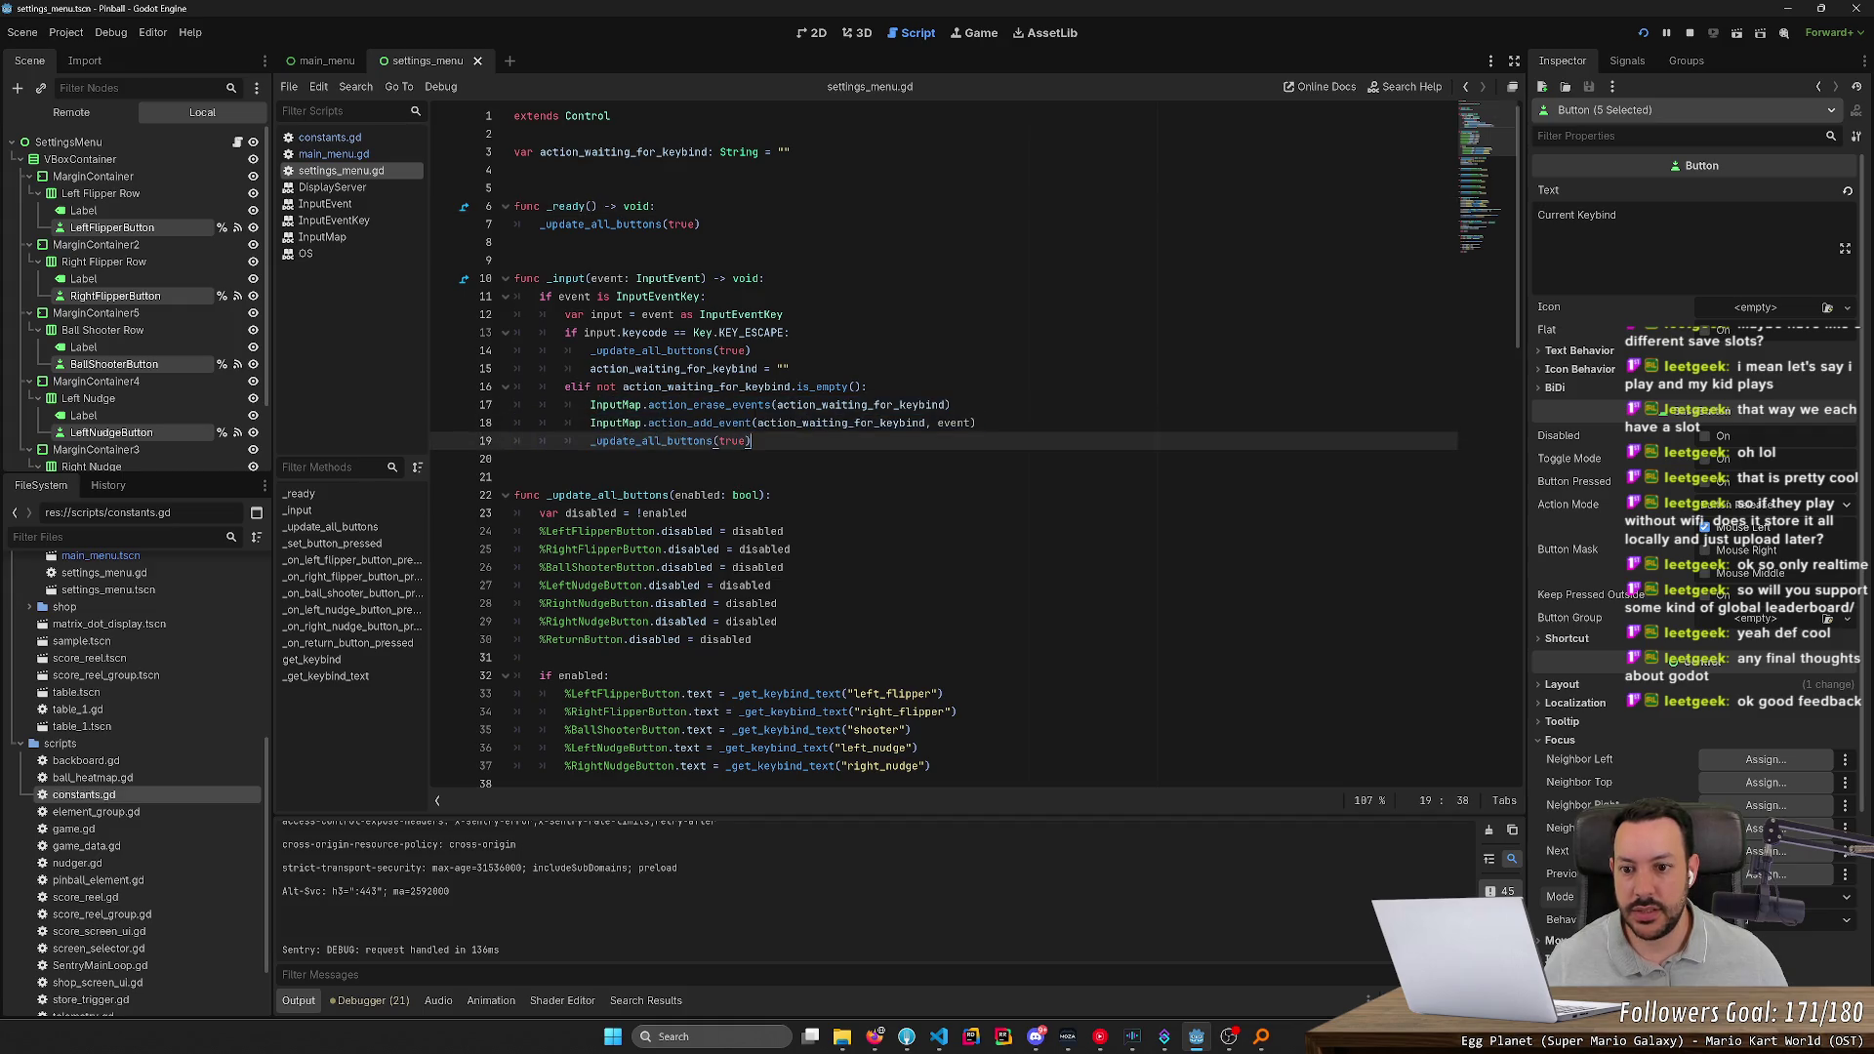
{"action": "double_click", "coordinate": [673, 369]}
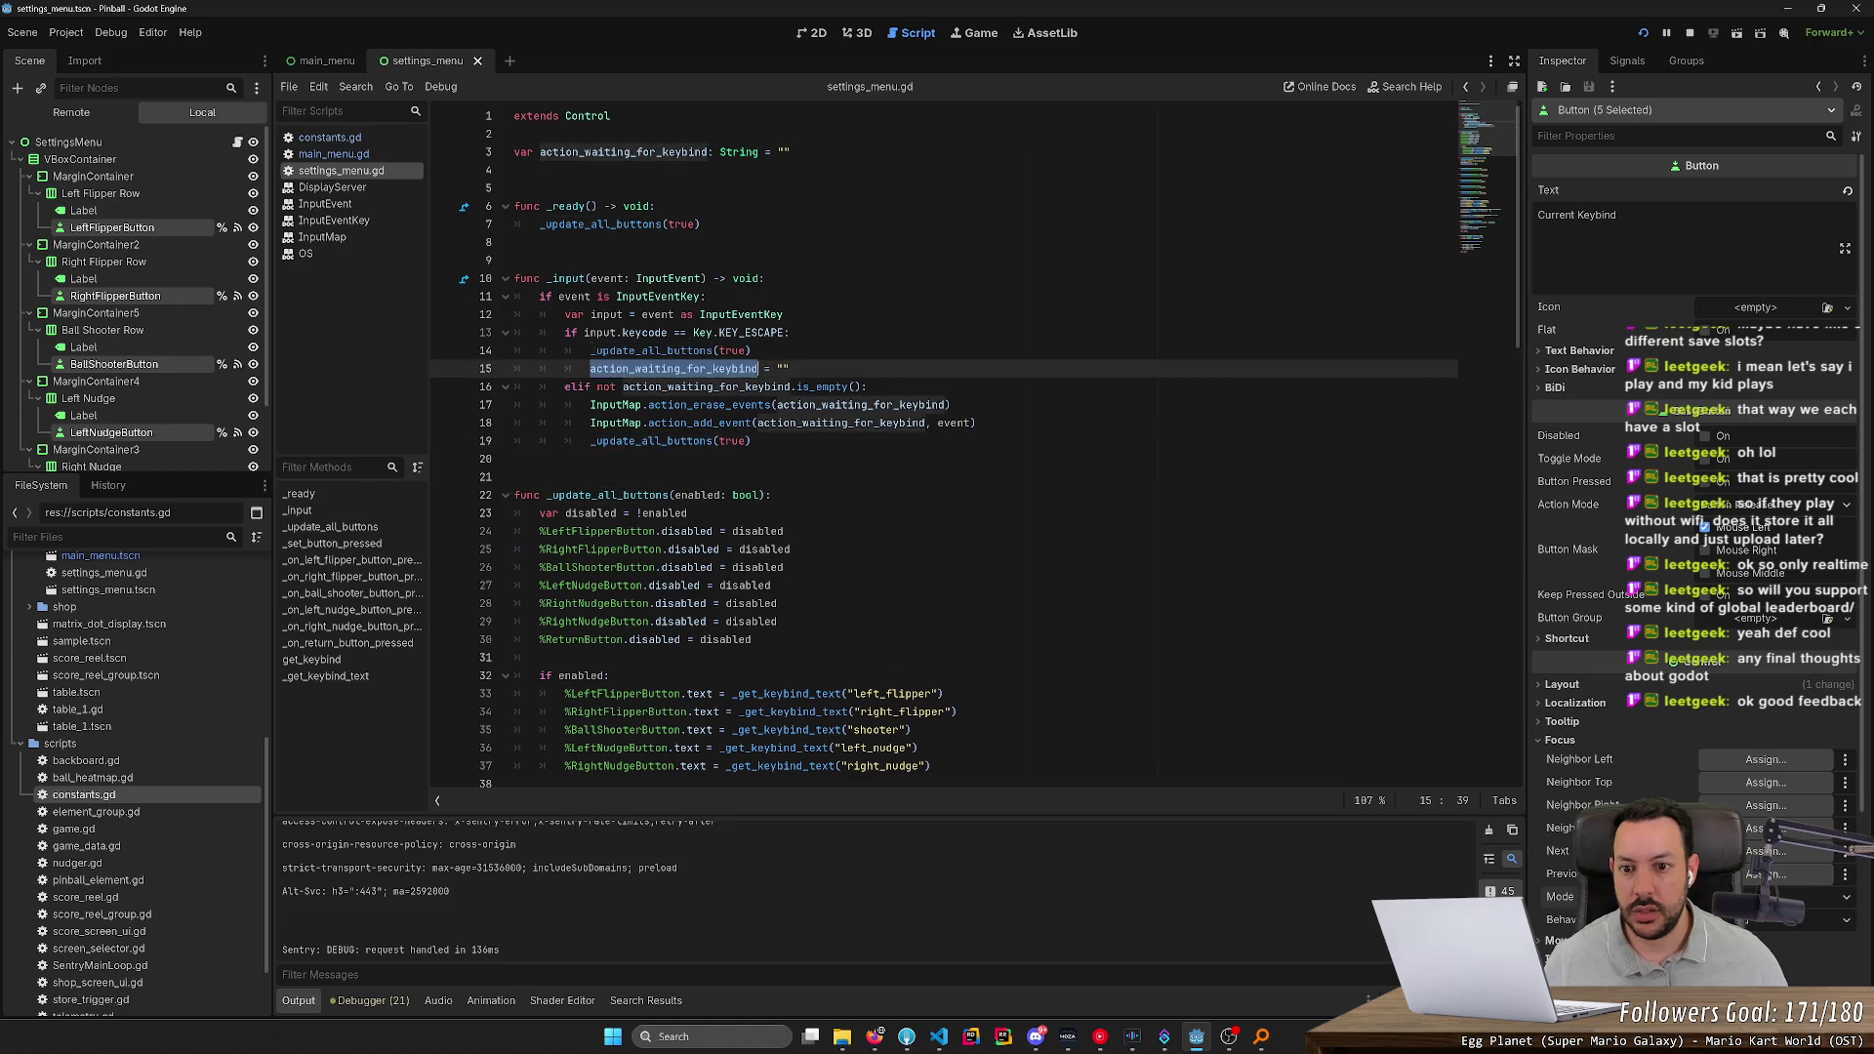
{"action": "left_click", "coordinate": [789, 369]}
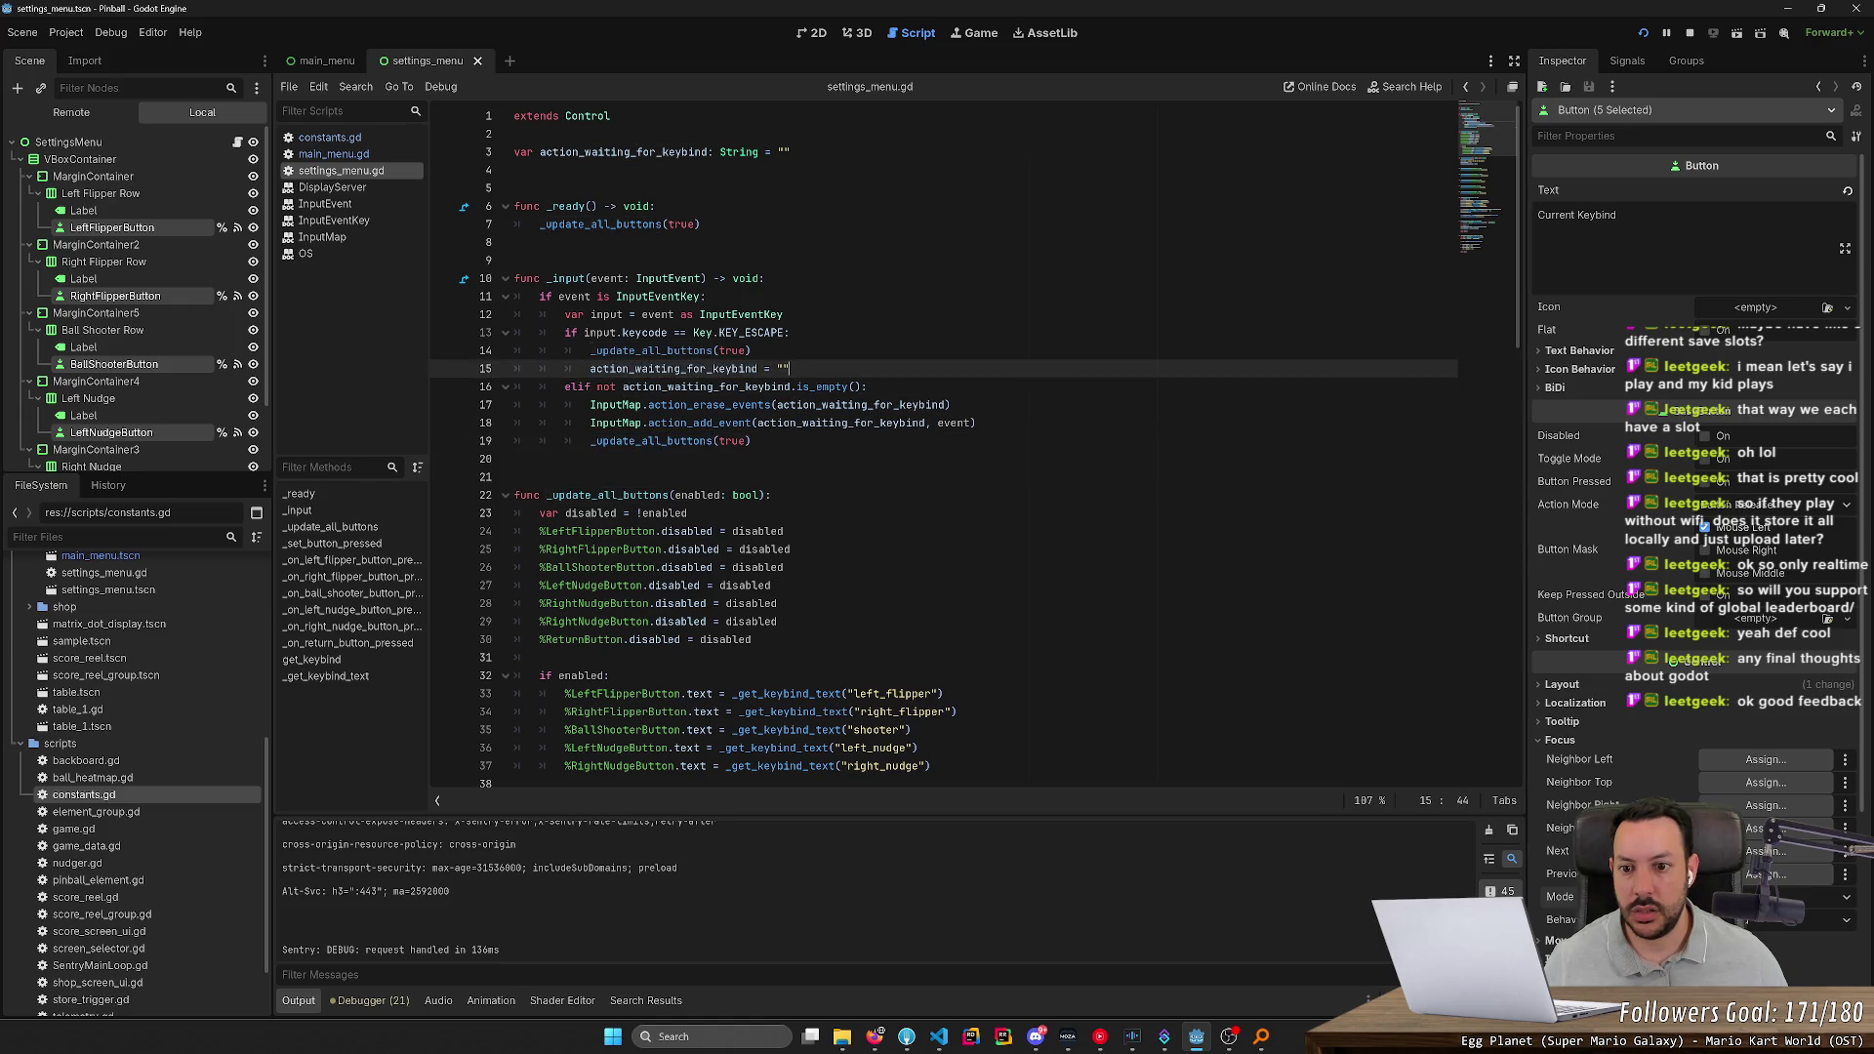
Add action_waiting_for_keybind = "" after the add_event line and relaunch the game
{"action": "double_click", "coordinate": [674, 369]}
{"action": "key", "text": "ctrl+c"}
{"action": "left_click", "coordinate": [976, 423]}
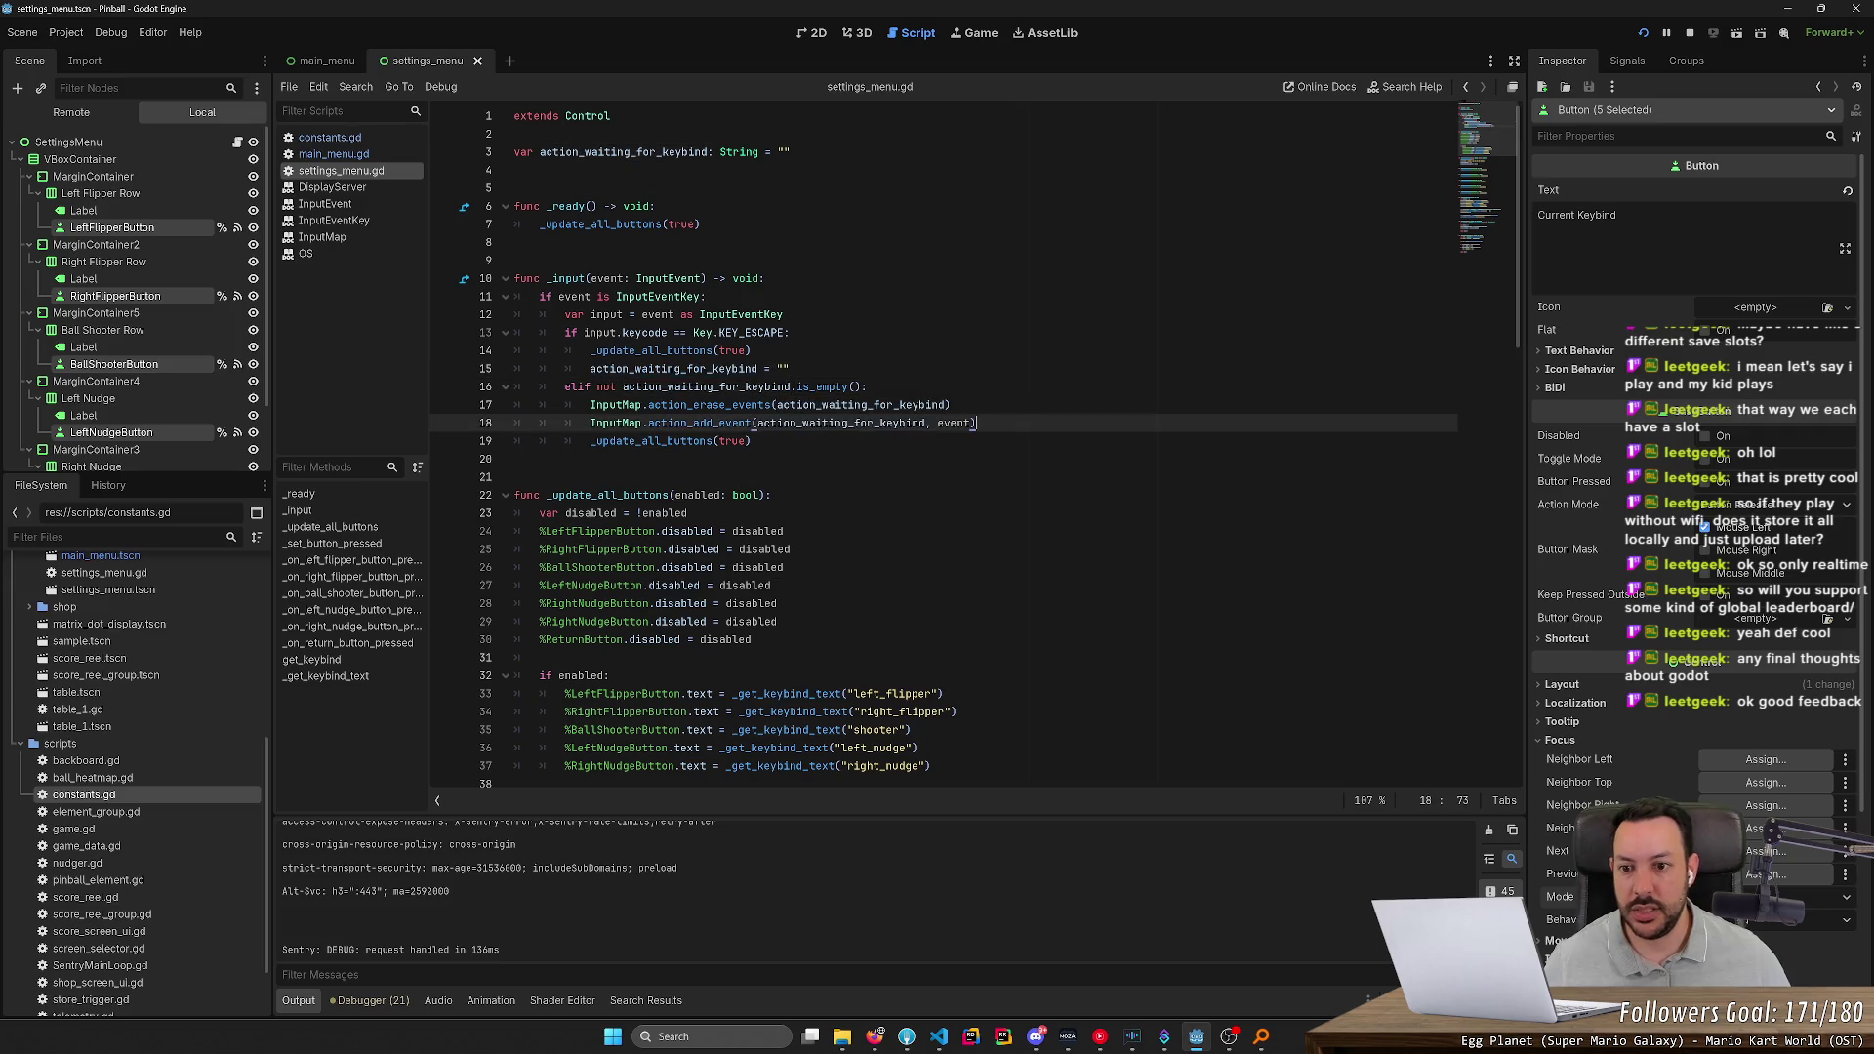
{"action": "key", "text": "Return"}
{"action": "key", "text": "ctrl+v"}
{"action": "type", "text": "= \"\""}
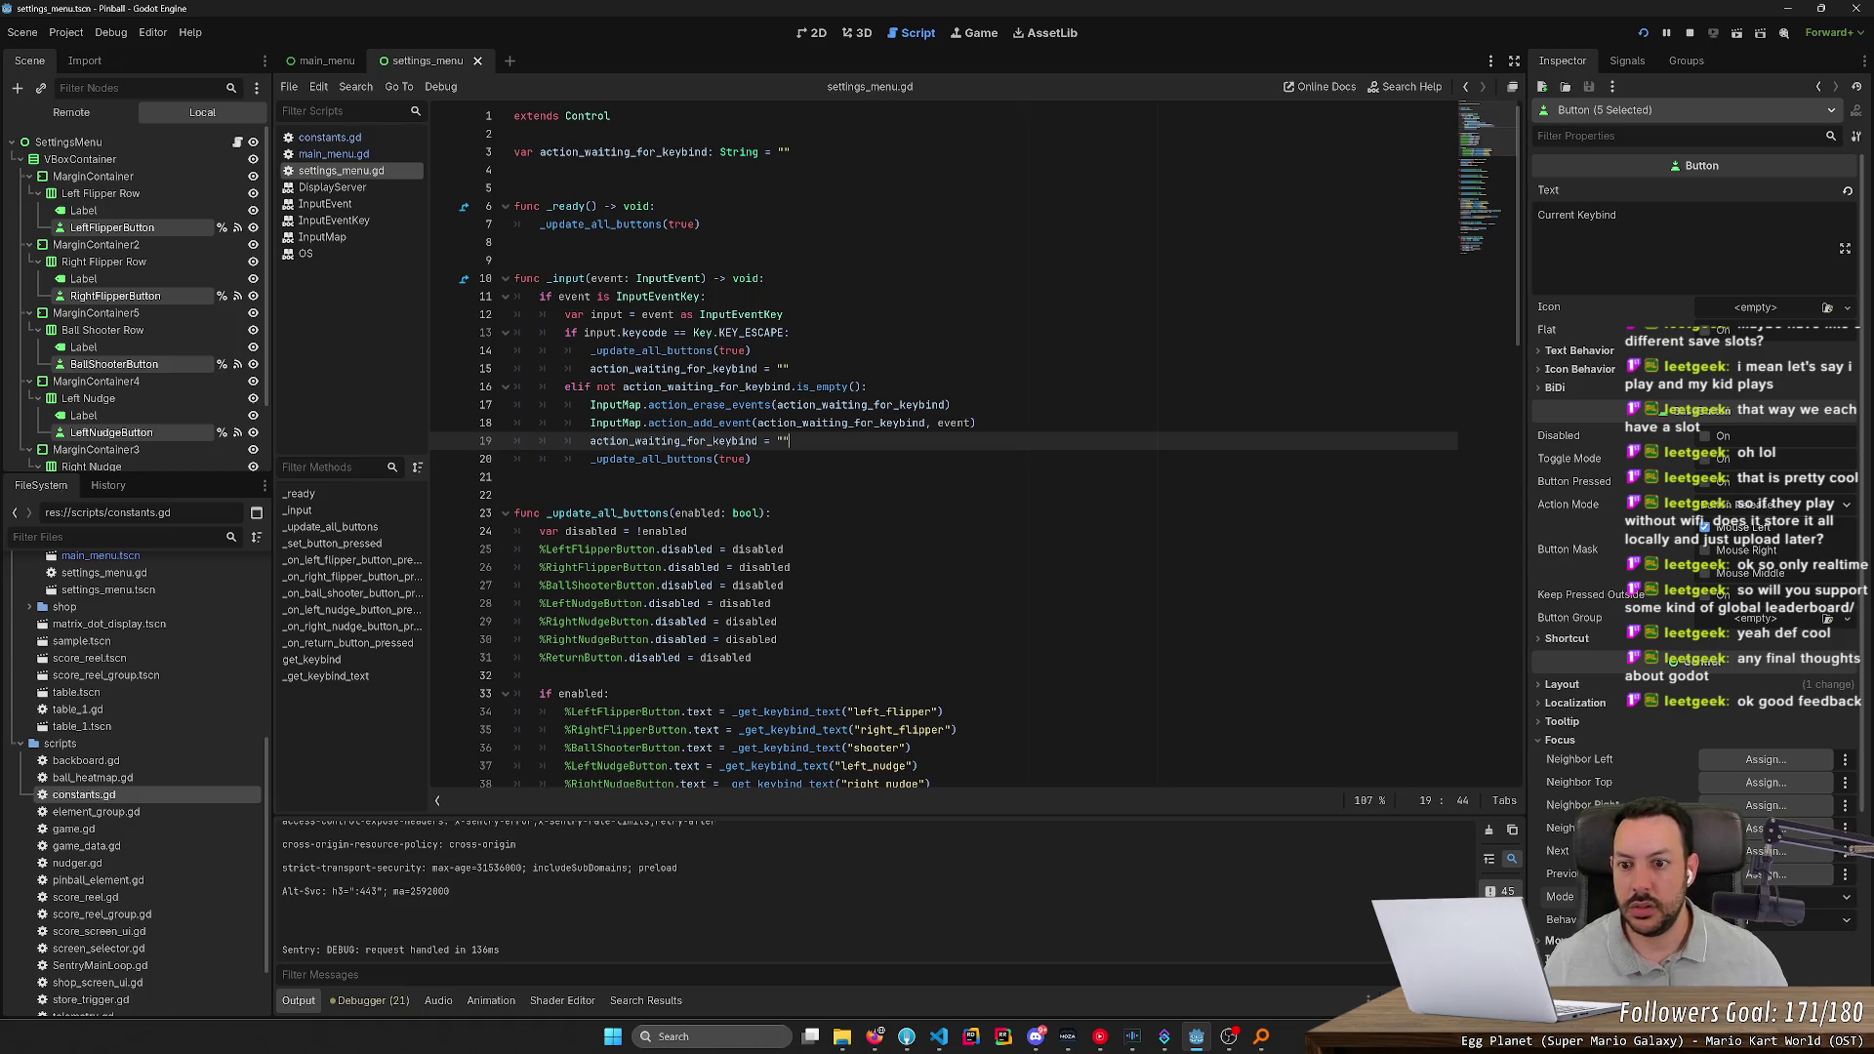
{"action": "key", "text": "shift+Home"}
{"action": "key", "text": "shift+Home"}
{"action": "key", "text": "shift+Left"}
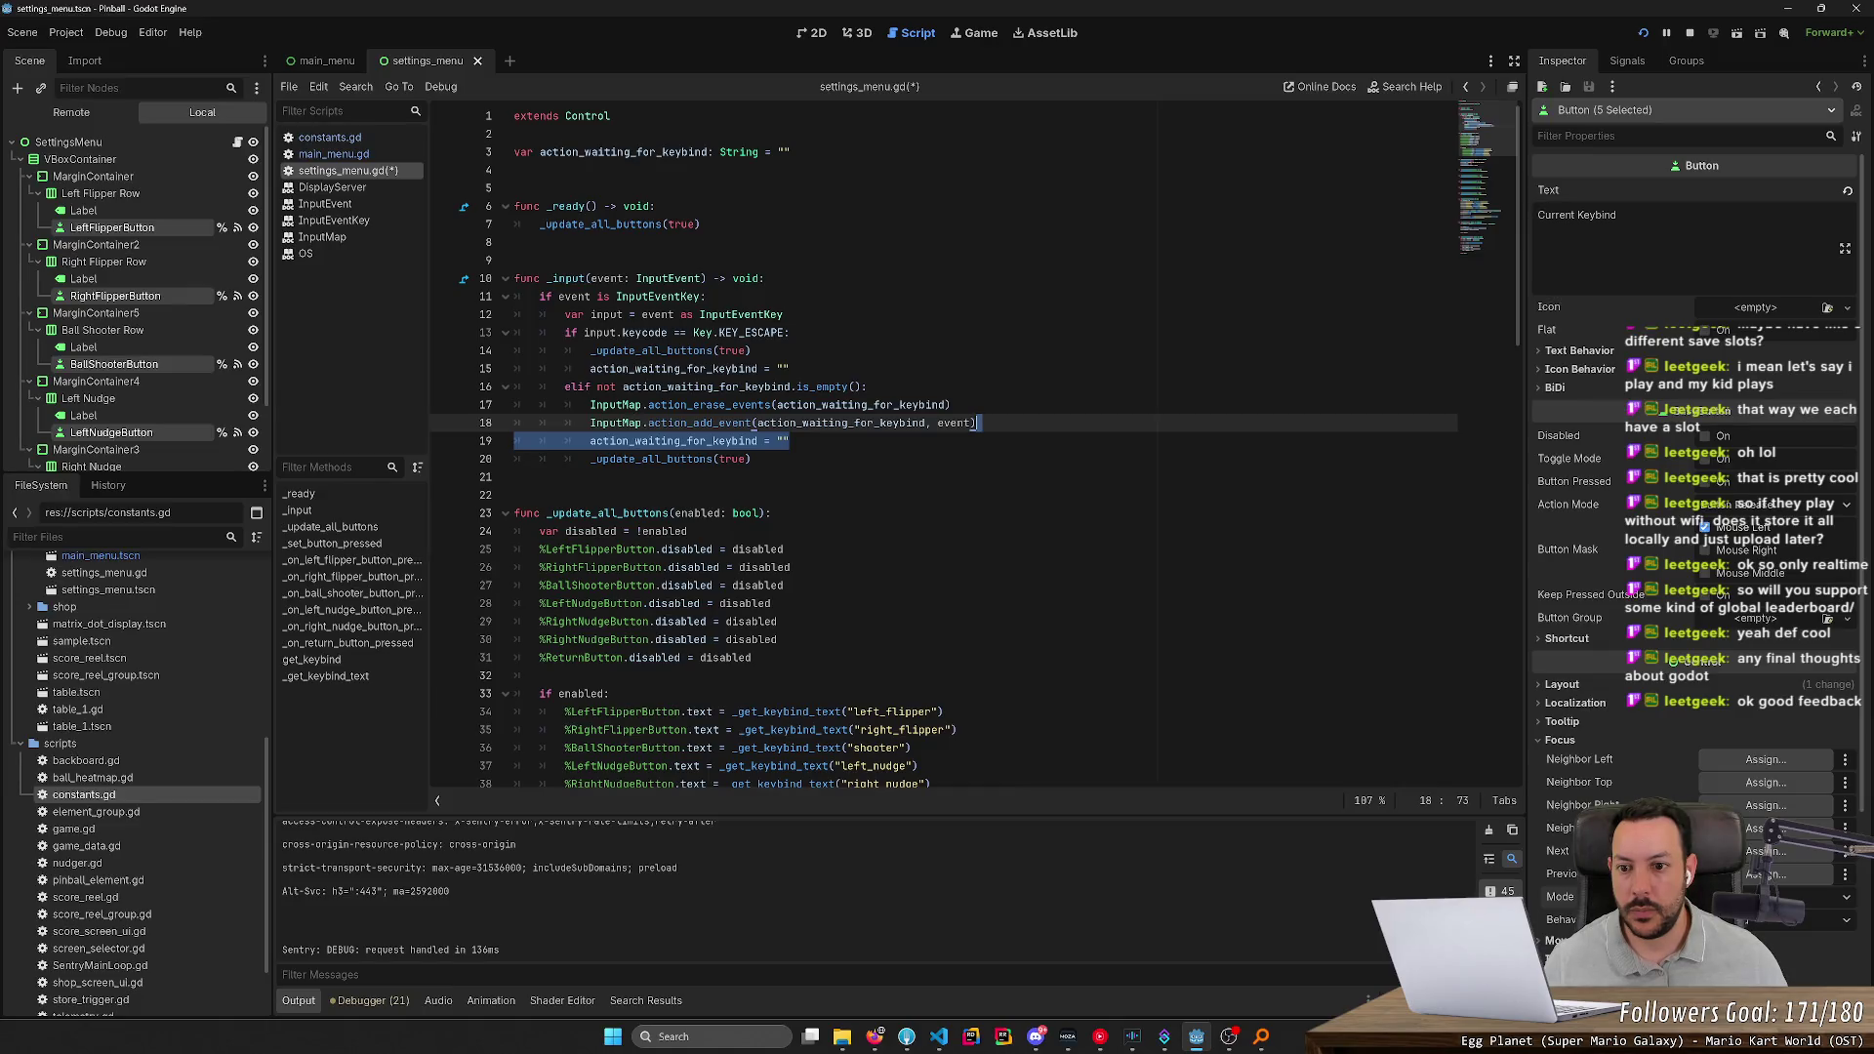
{"action": "left_click", "coordinate": [1644, 33]}
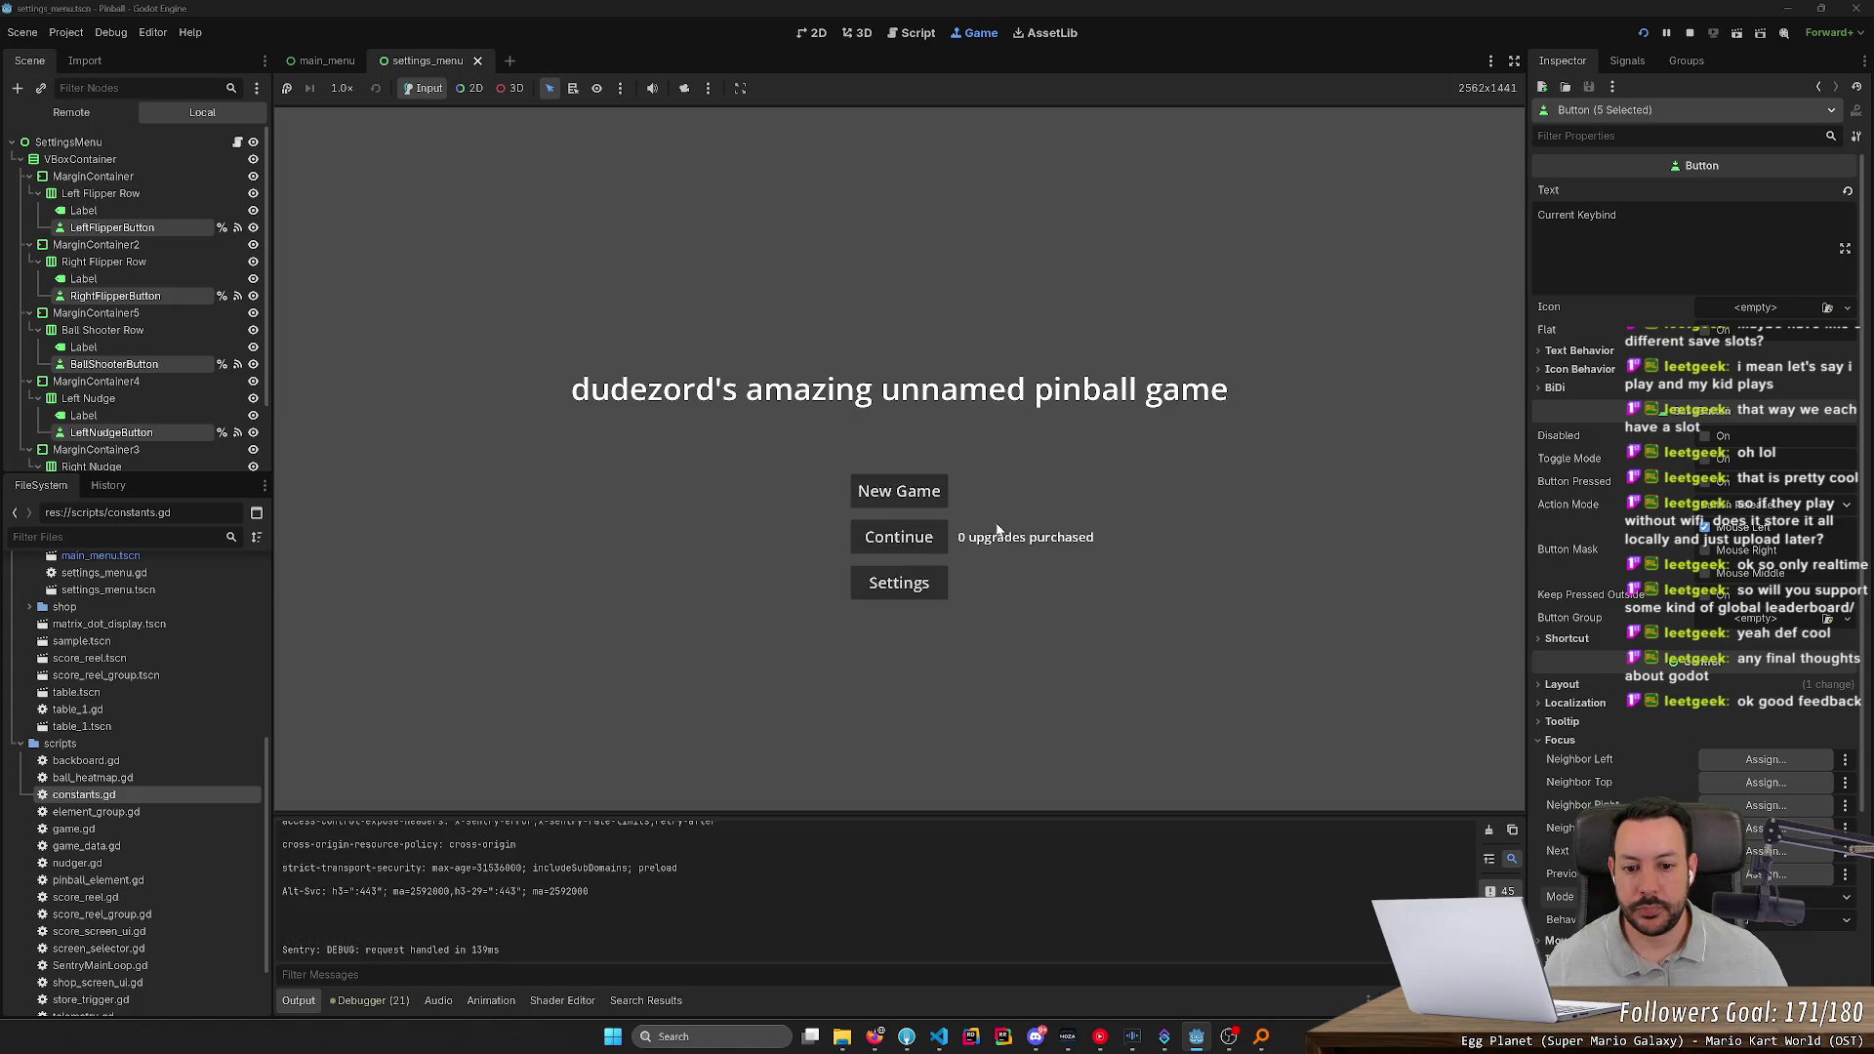
Rebind Right Nudge to A, then to Right Ctrl twice, and stop the game
{"action": "left_click", "coordinate": [918, 582]}
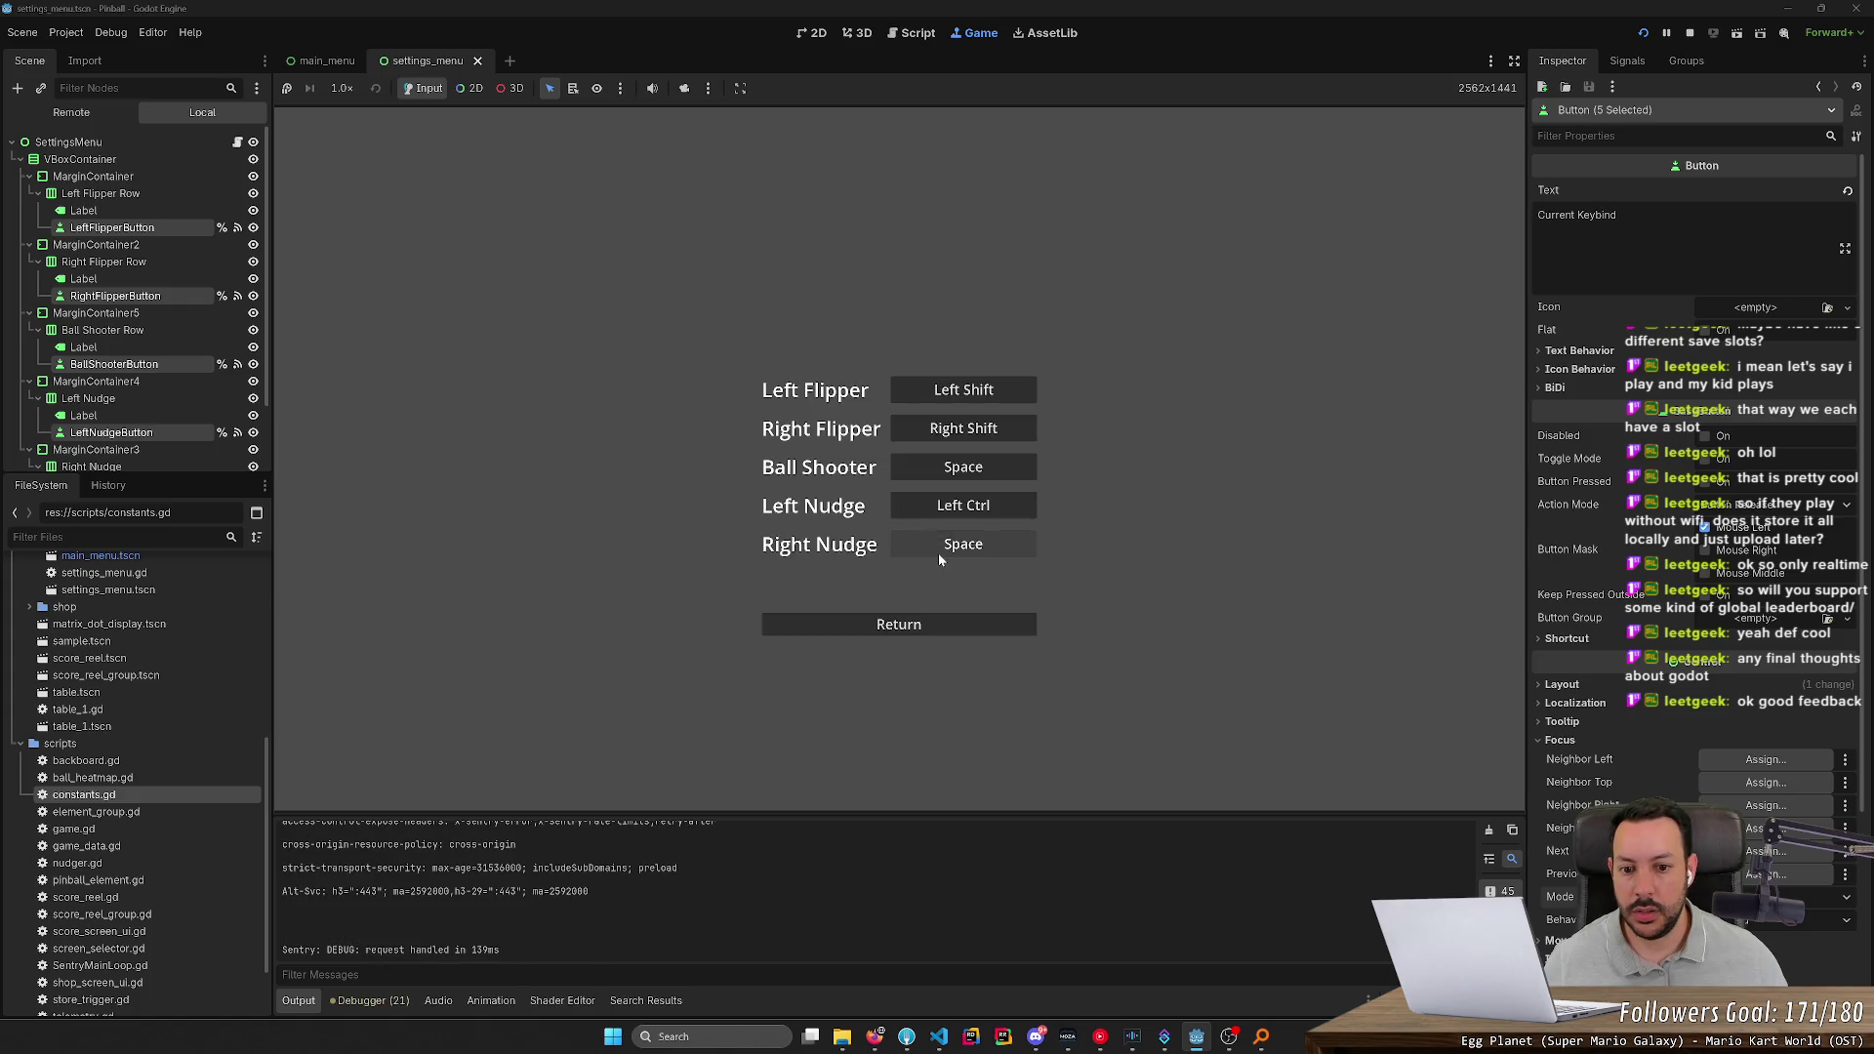
{"action": "left_click", "coordinate": [971, 552]}
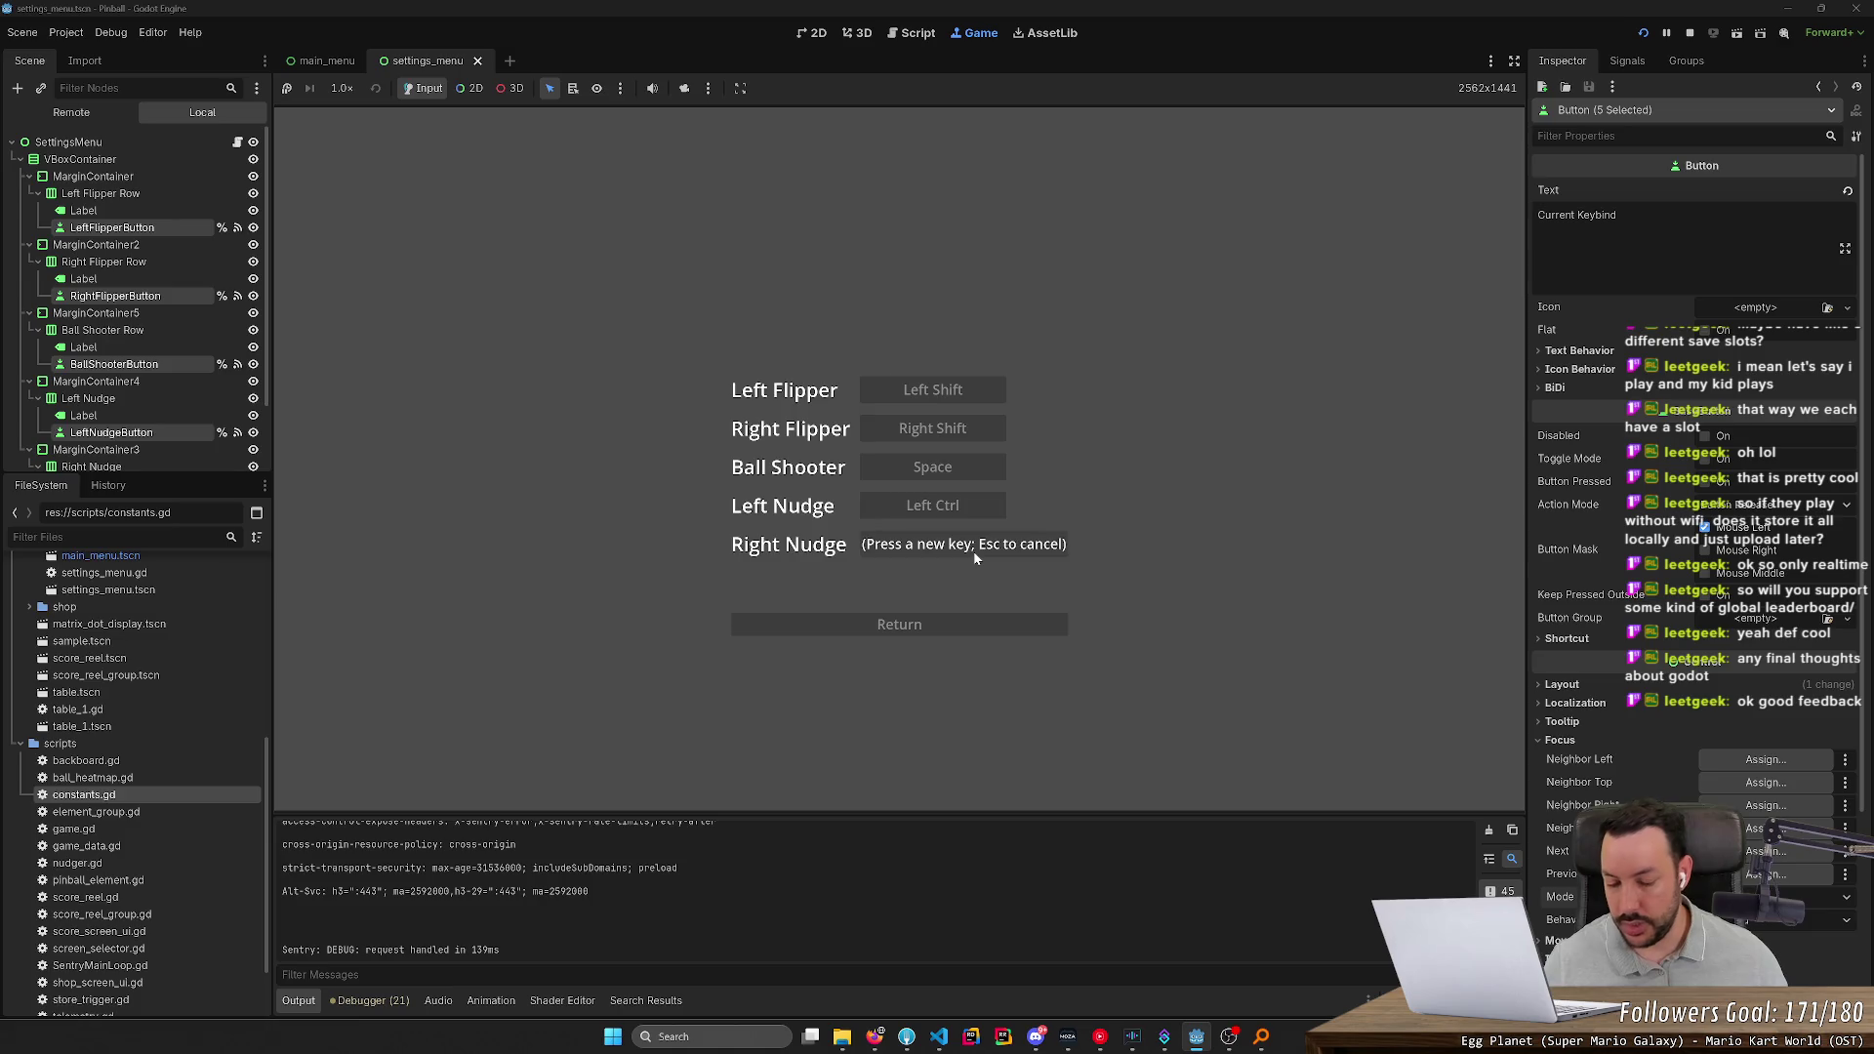
{"action": "key", "text": "a"}
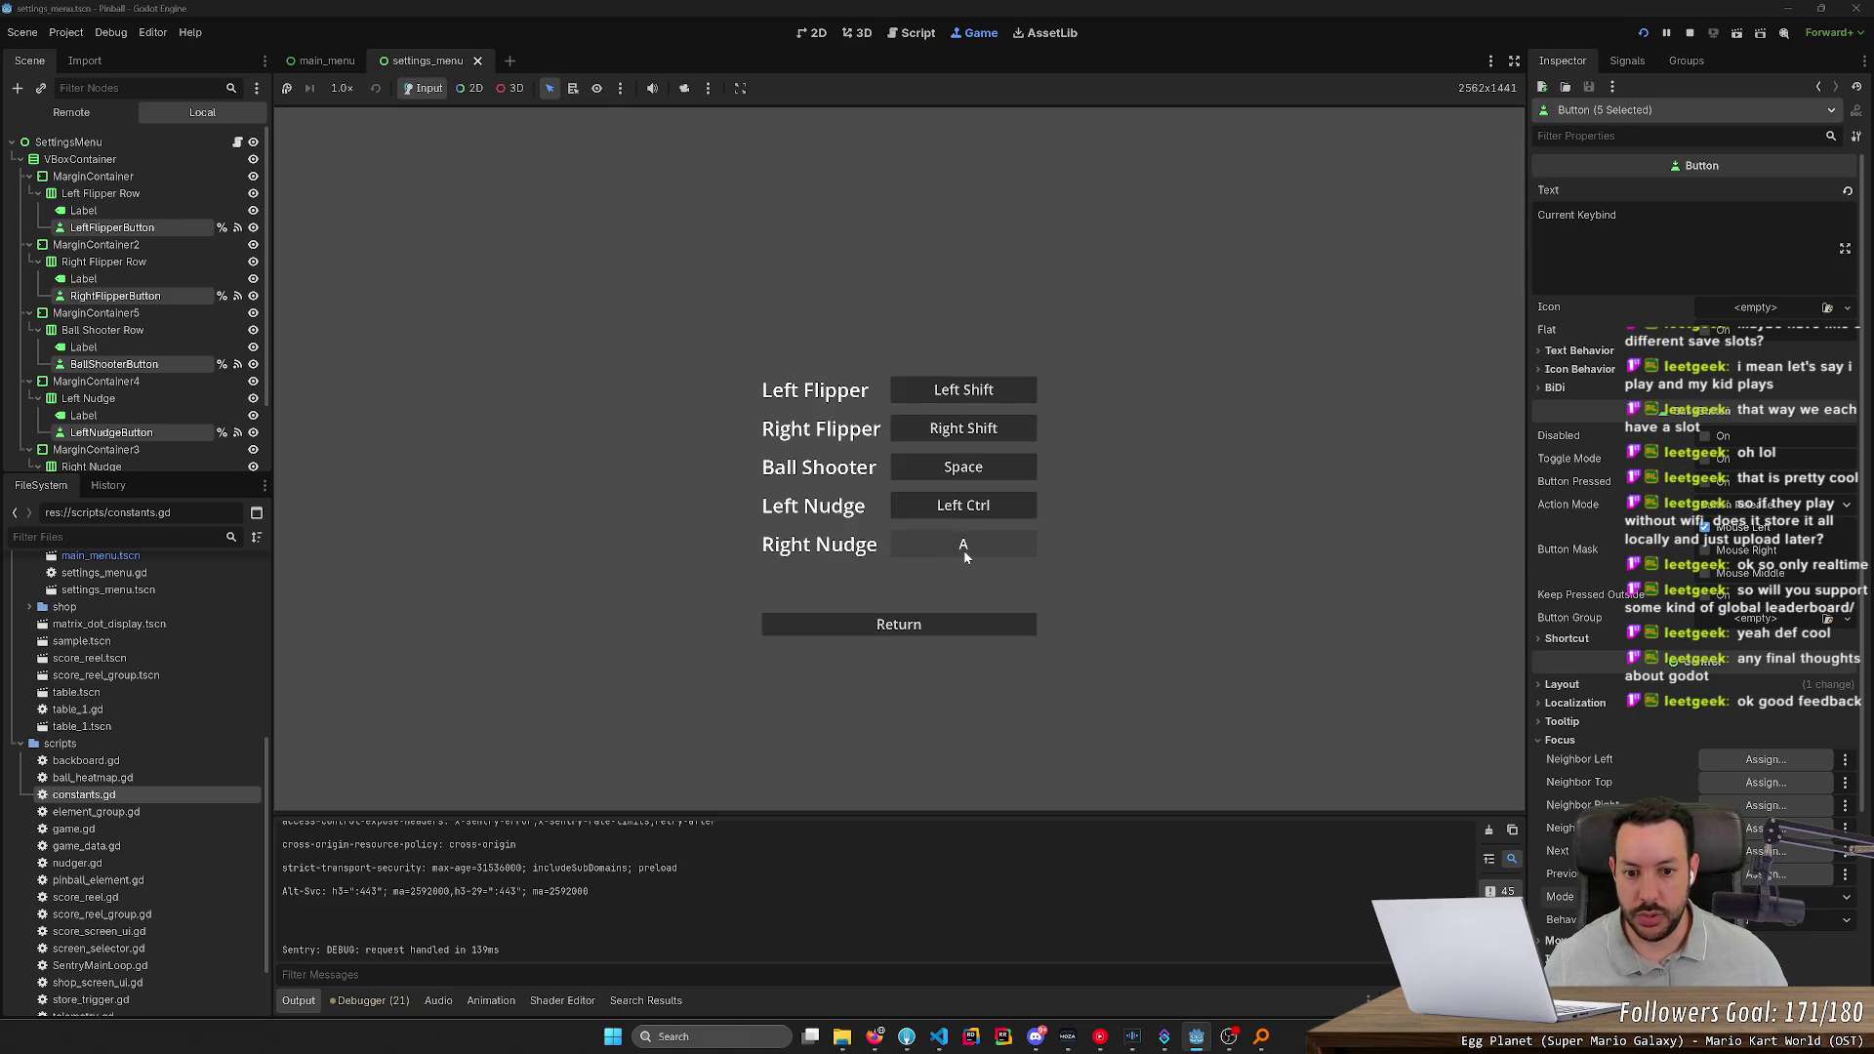
{"action": "left_click", "coordinate": [963, 553]}
{"action": "key", "text": "ctrl"}
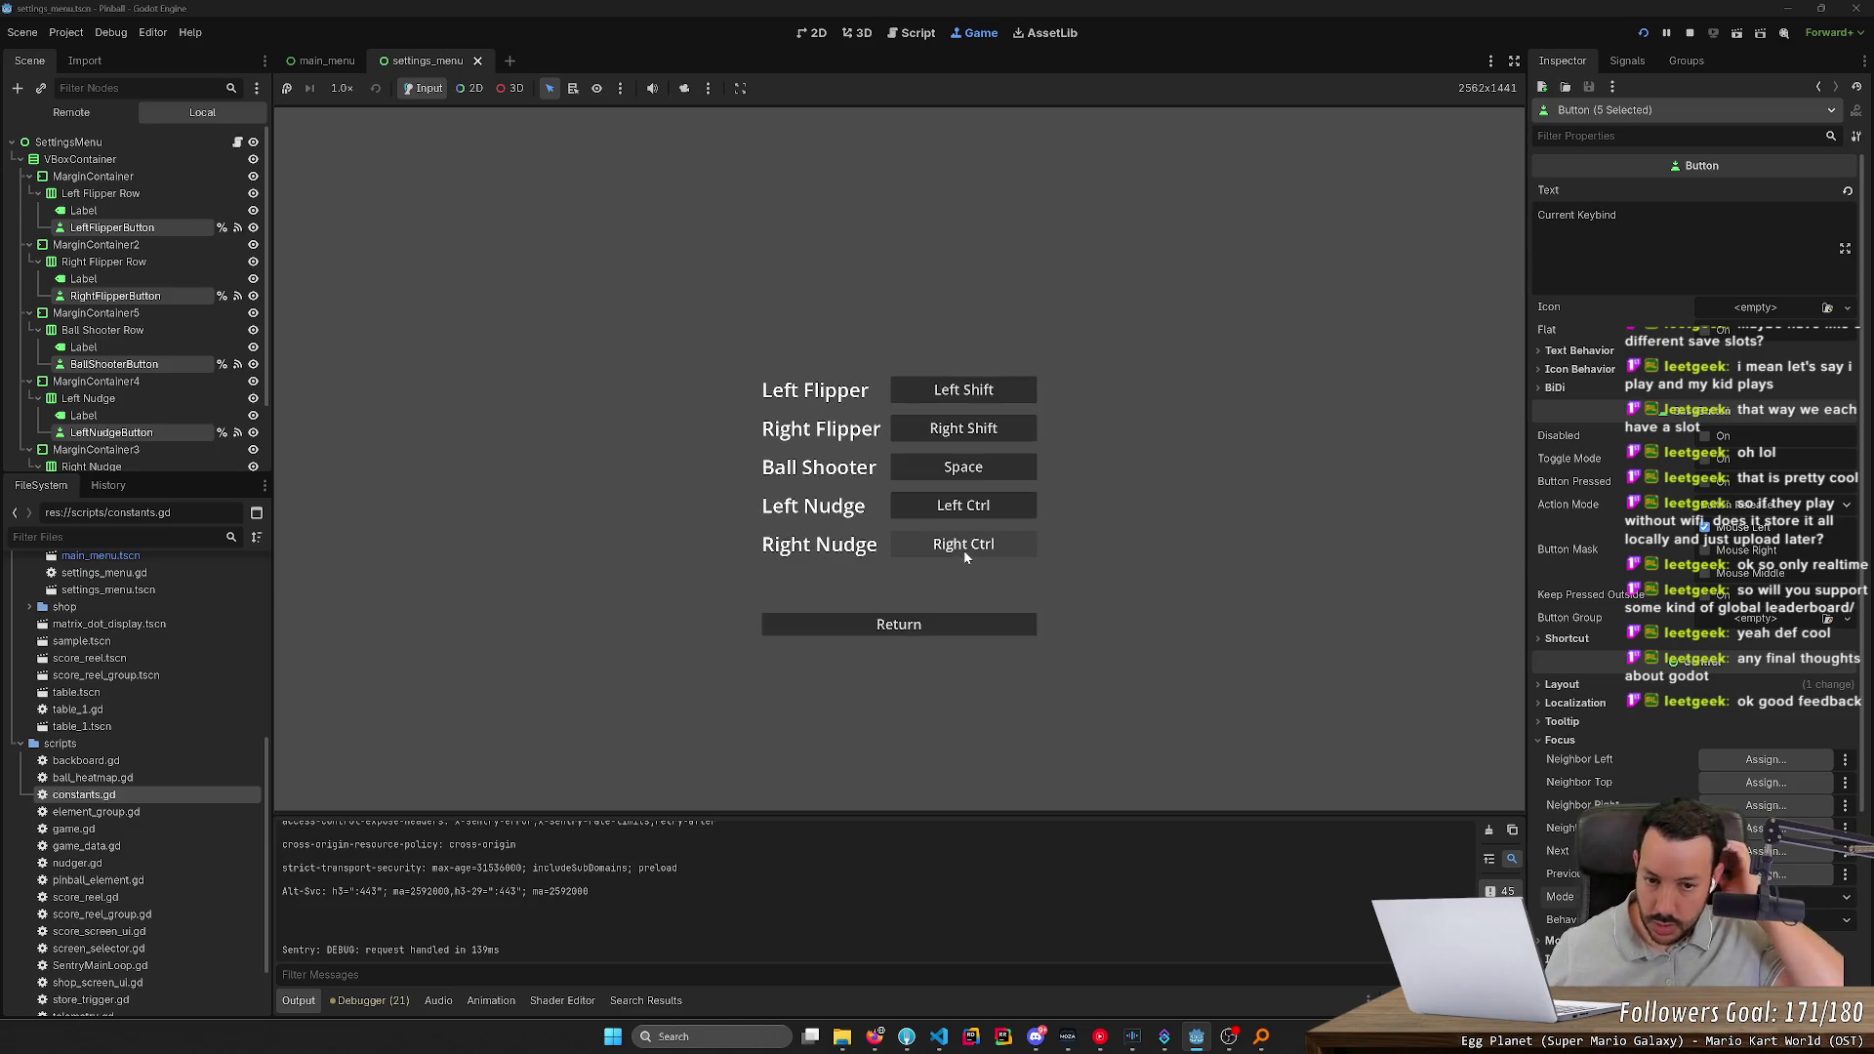
{"action": "left_click", "coordinate": [964, 548]}
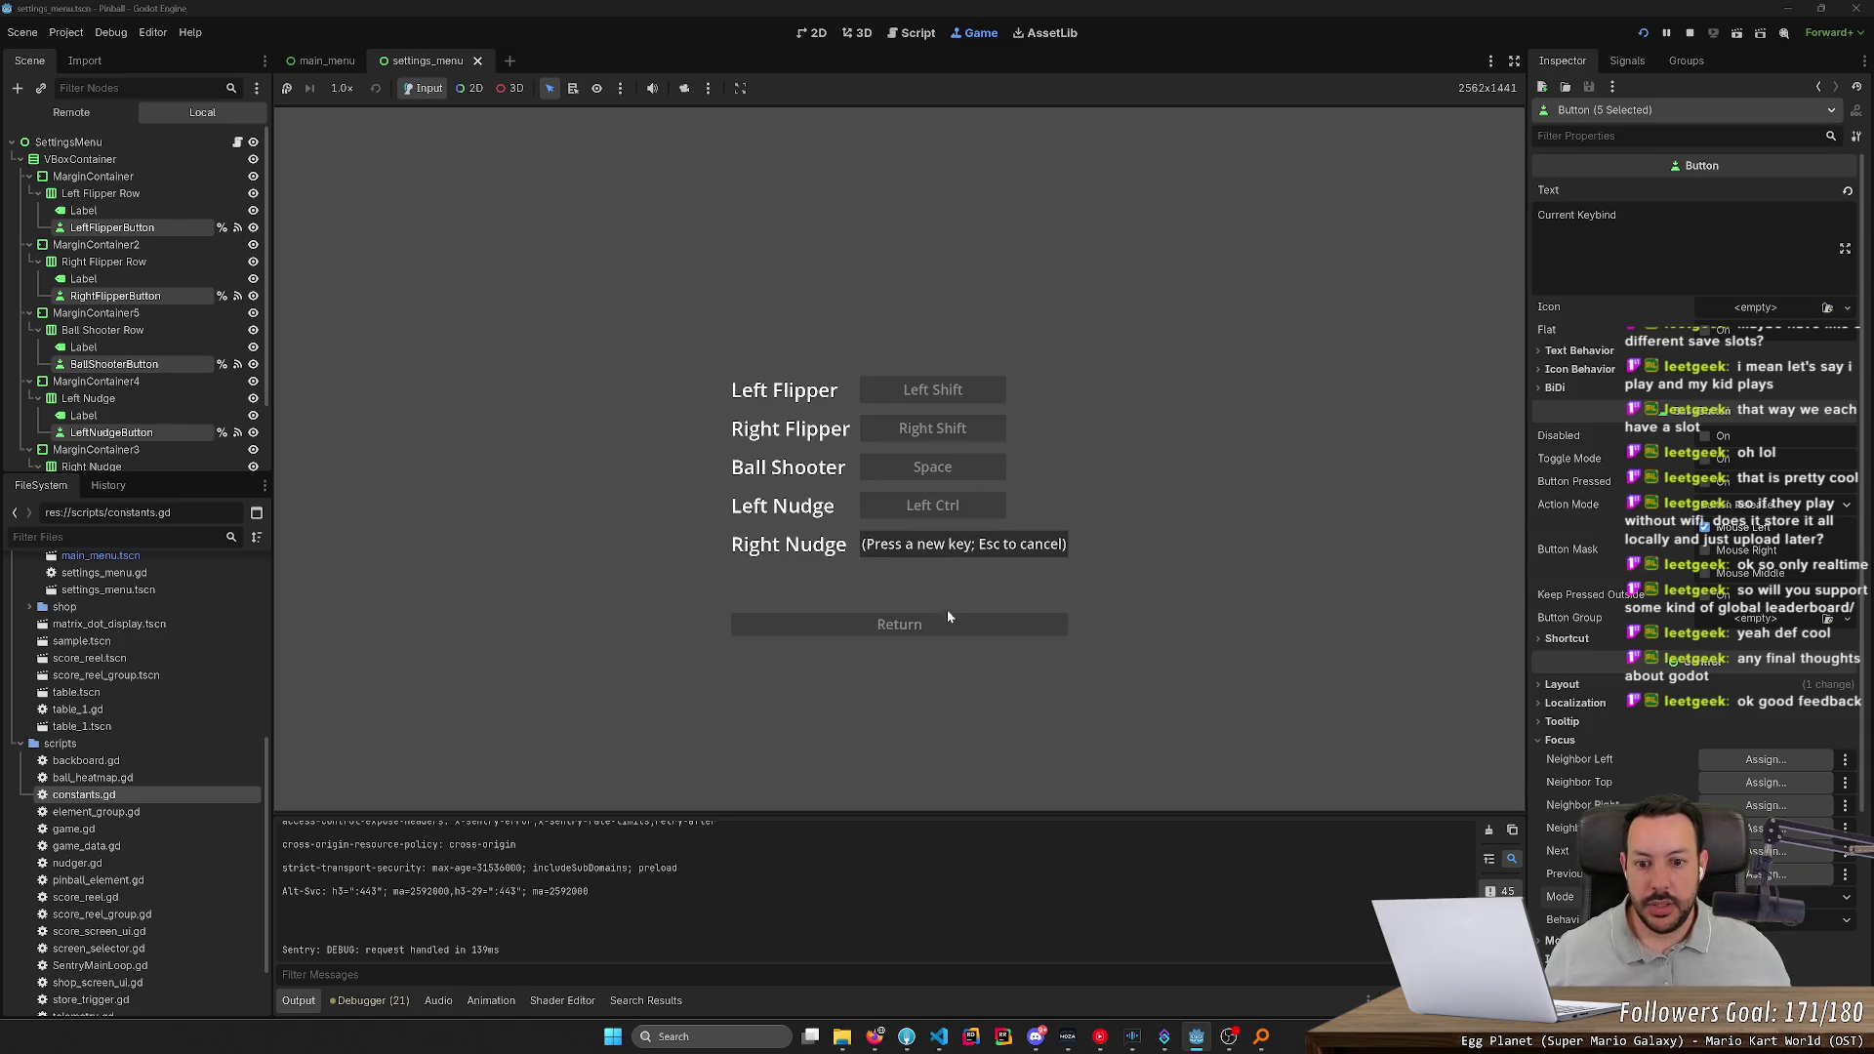
{"action": "key", "text": "ctrl"}
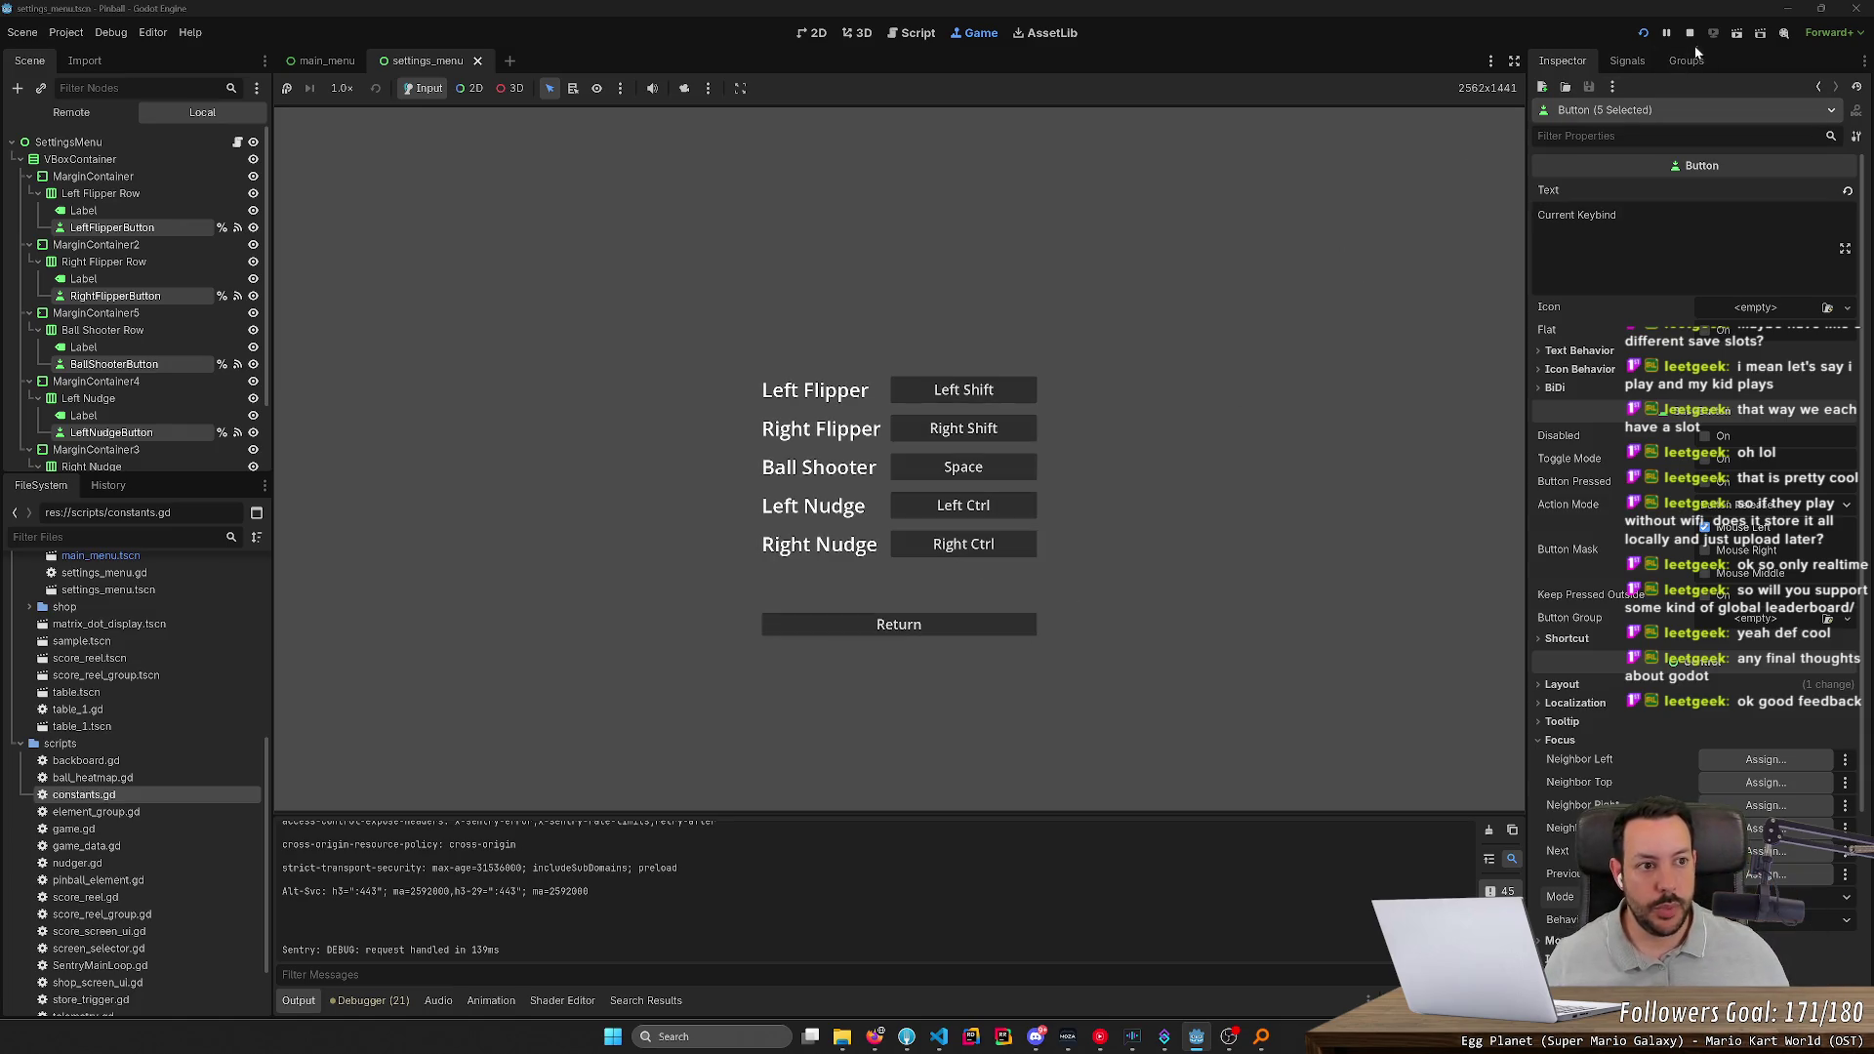
{"action": "left_click", "coordinate": [1689, 33]}
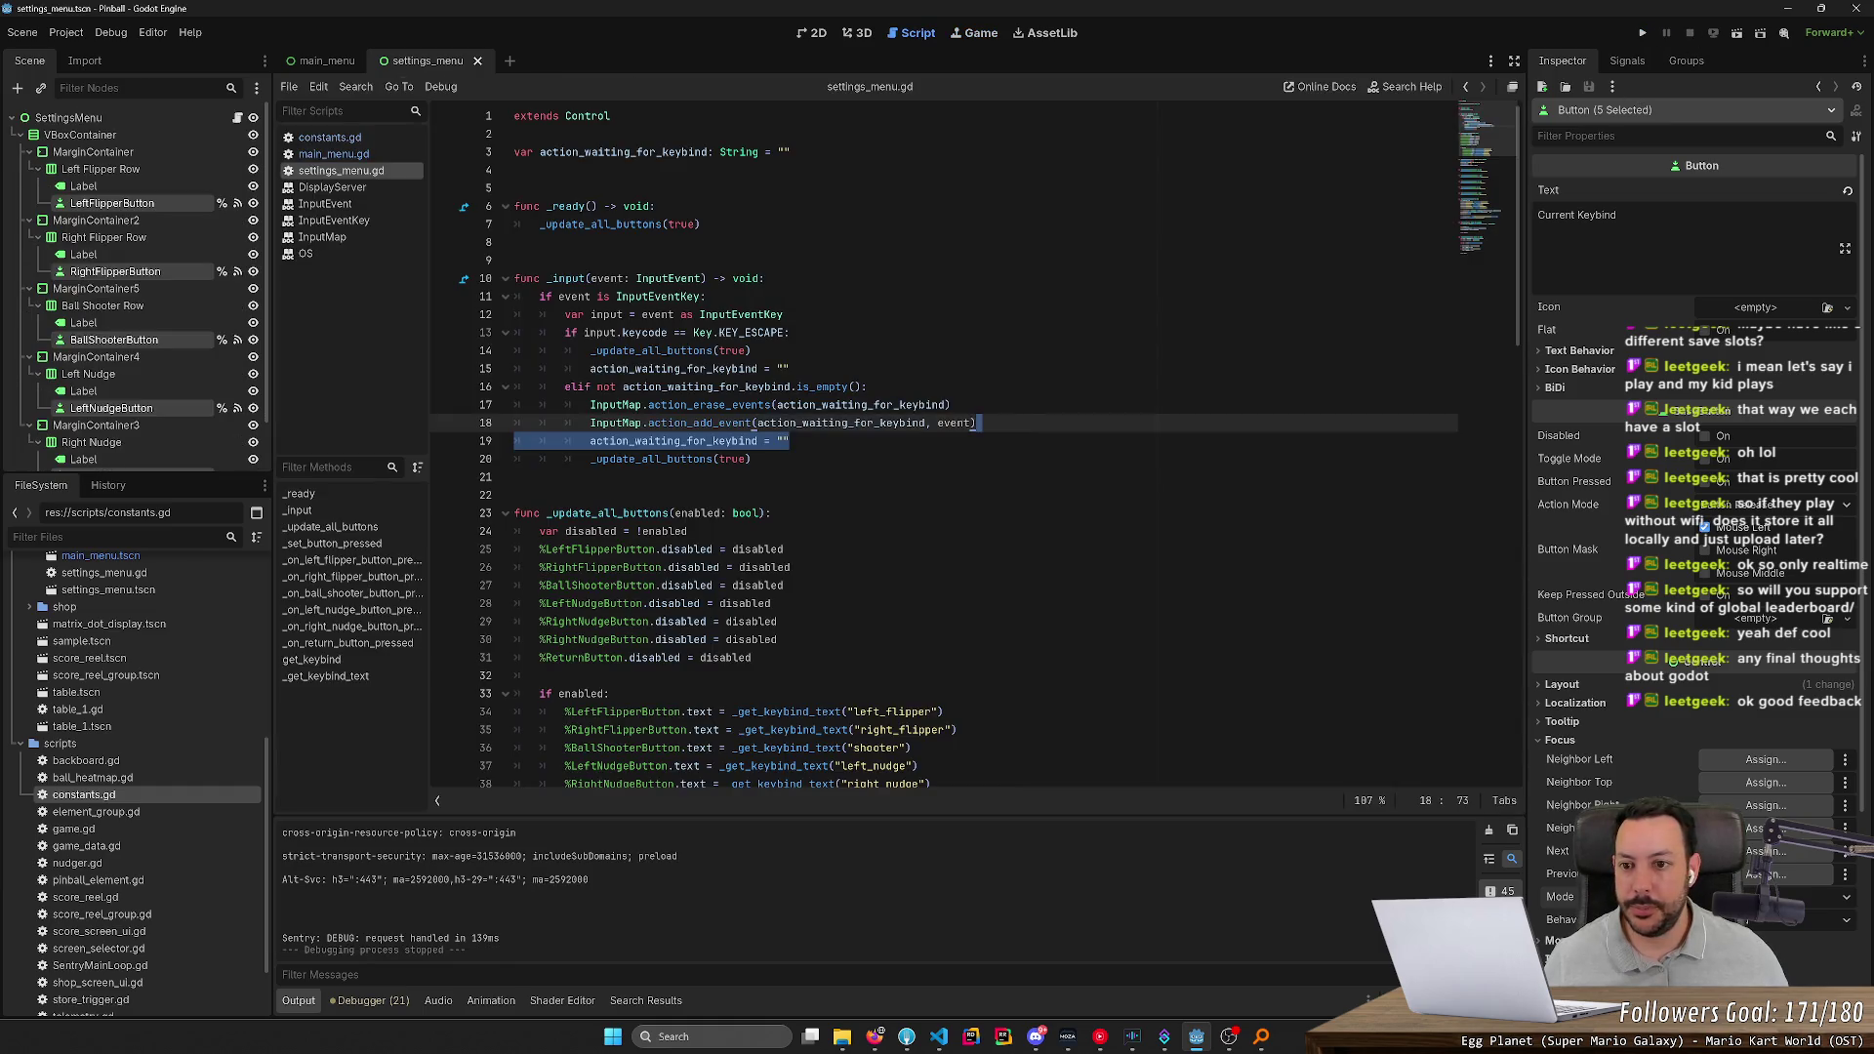
Flip through the 3D, Script and Game workspaces, ending on the 2D settings menu
{"action": "left_click", "coordinate": [864, 35]}
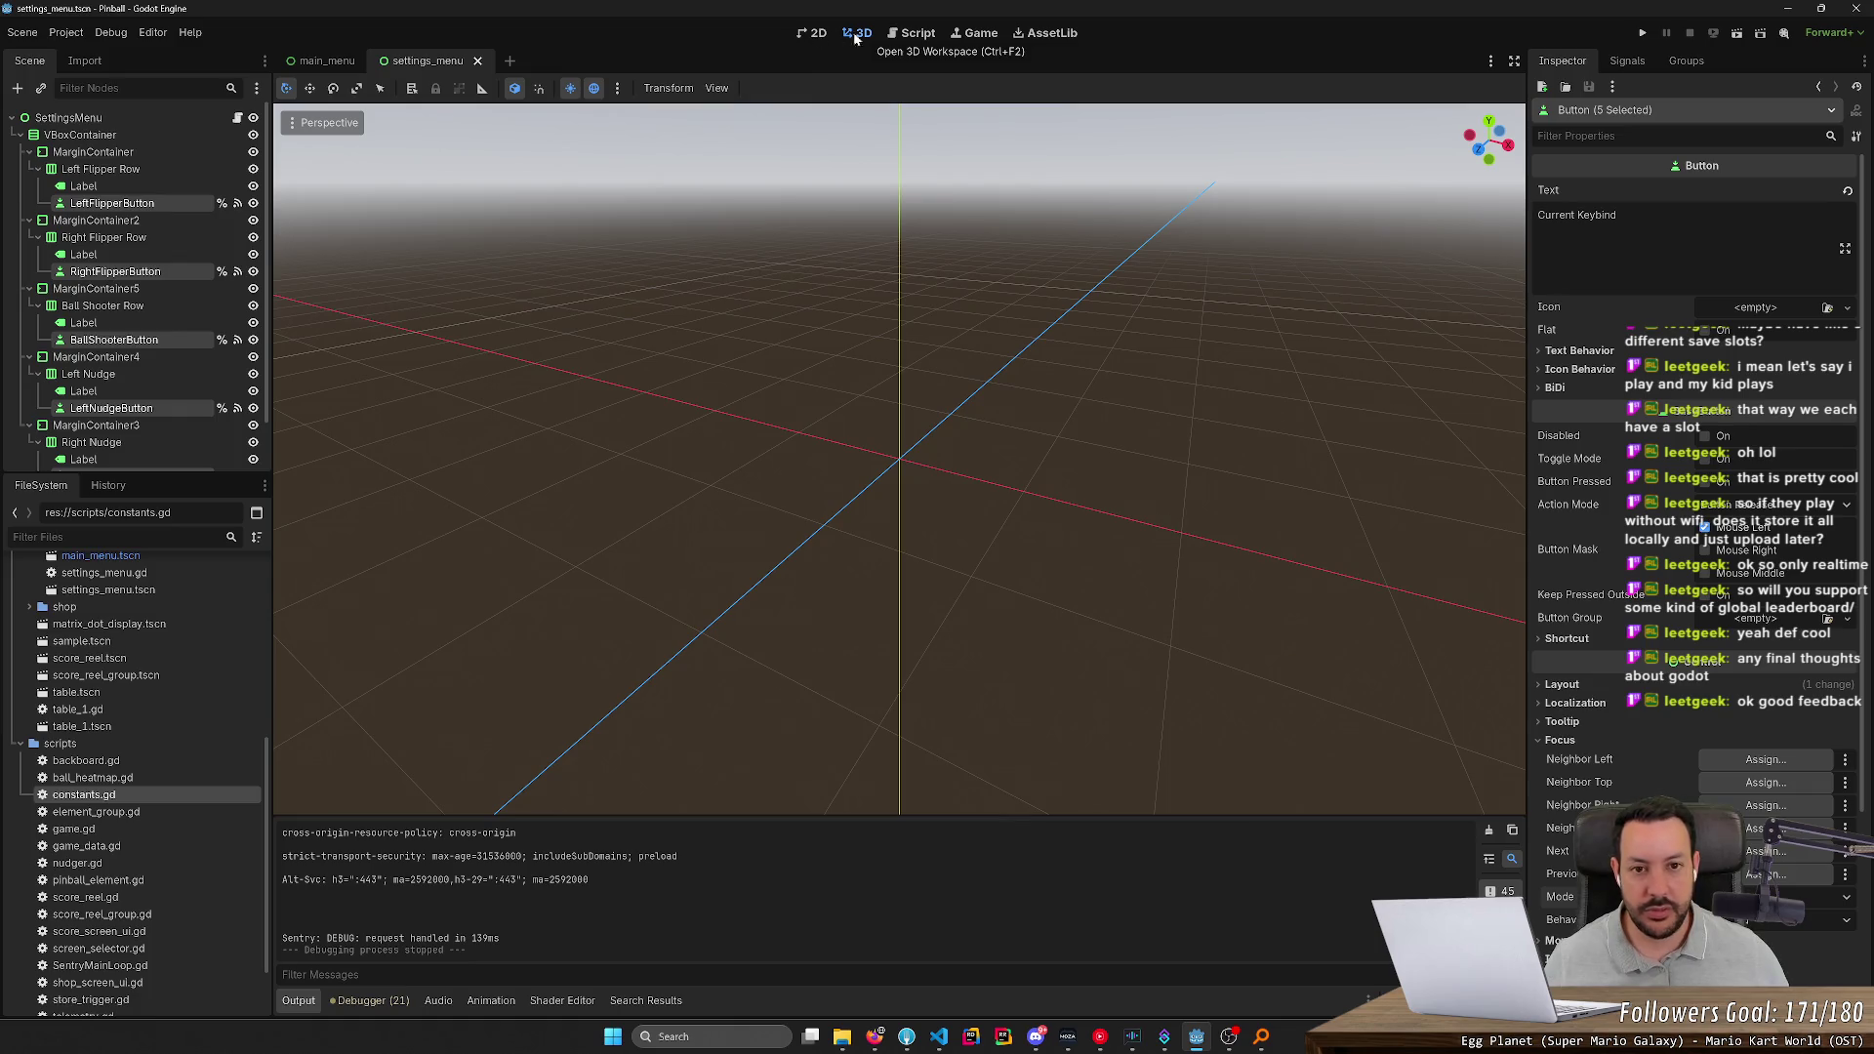
{"action": "left_click", "coordinate": [914, 33]}
{"action": "left_click", "coordinate": [976, 33]}
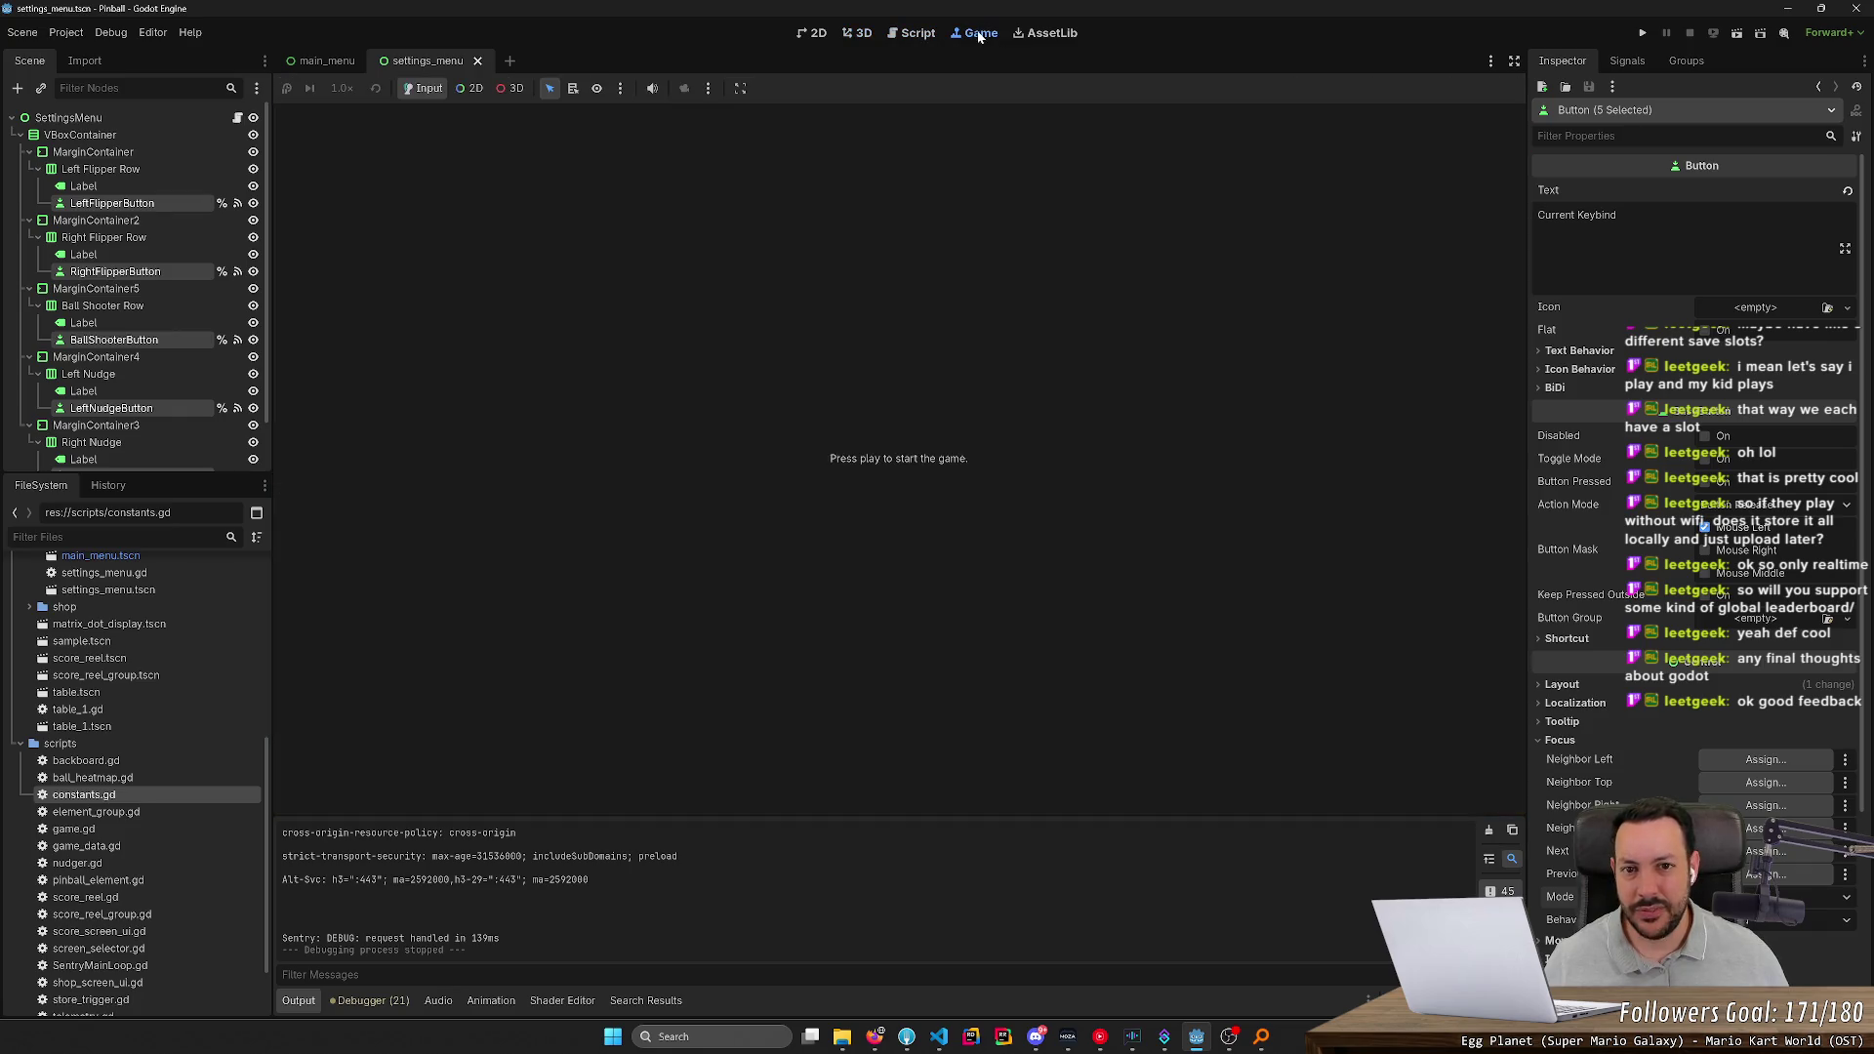
{"action": "left_click", "coordinate": [863, 35]}
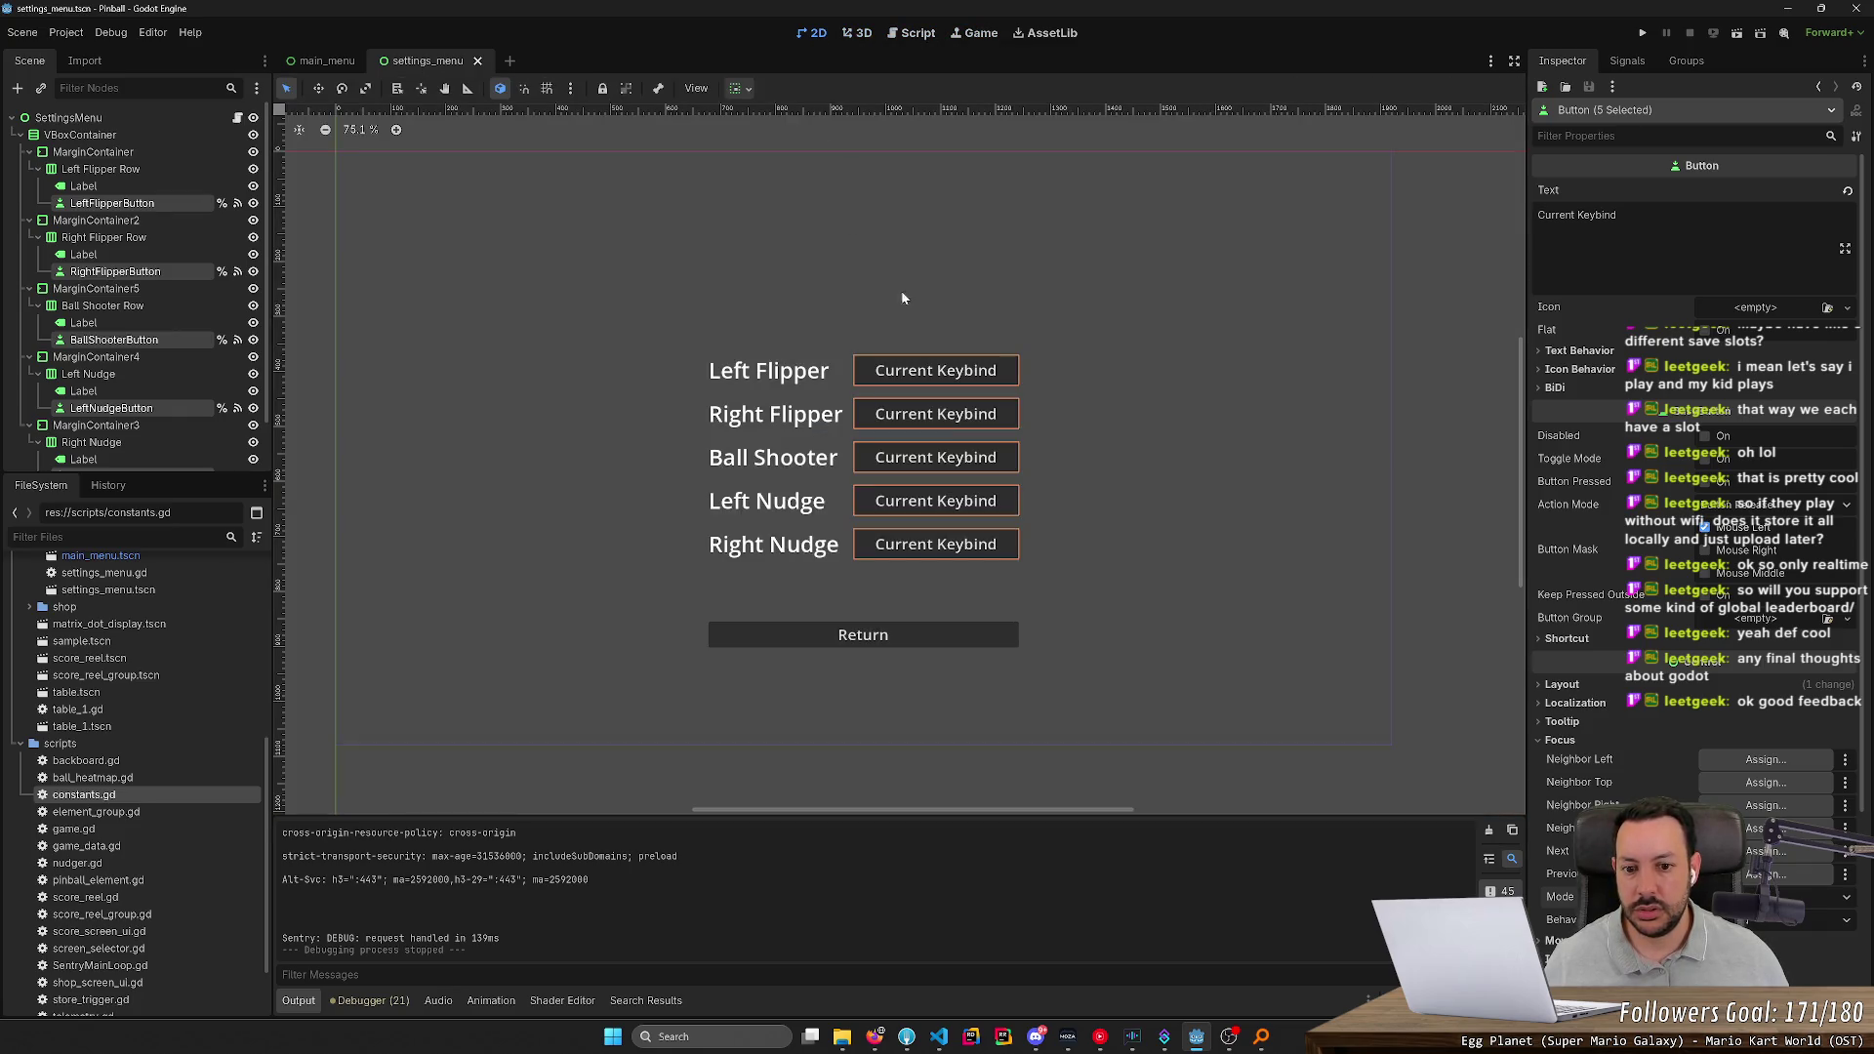
Inspect the keybind buttons' Tooltip and Layout sections and layout direction choices without changing them
{"action": "scroll", "coordinate": [179, 424], "scroll_direction": "down", "scroll_amount": 2}
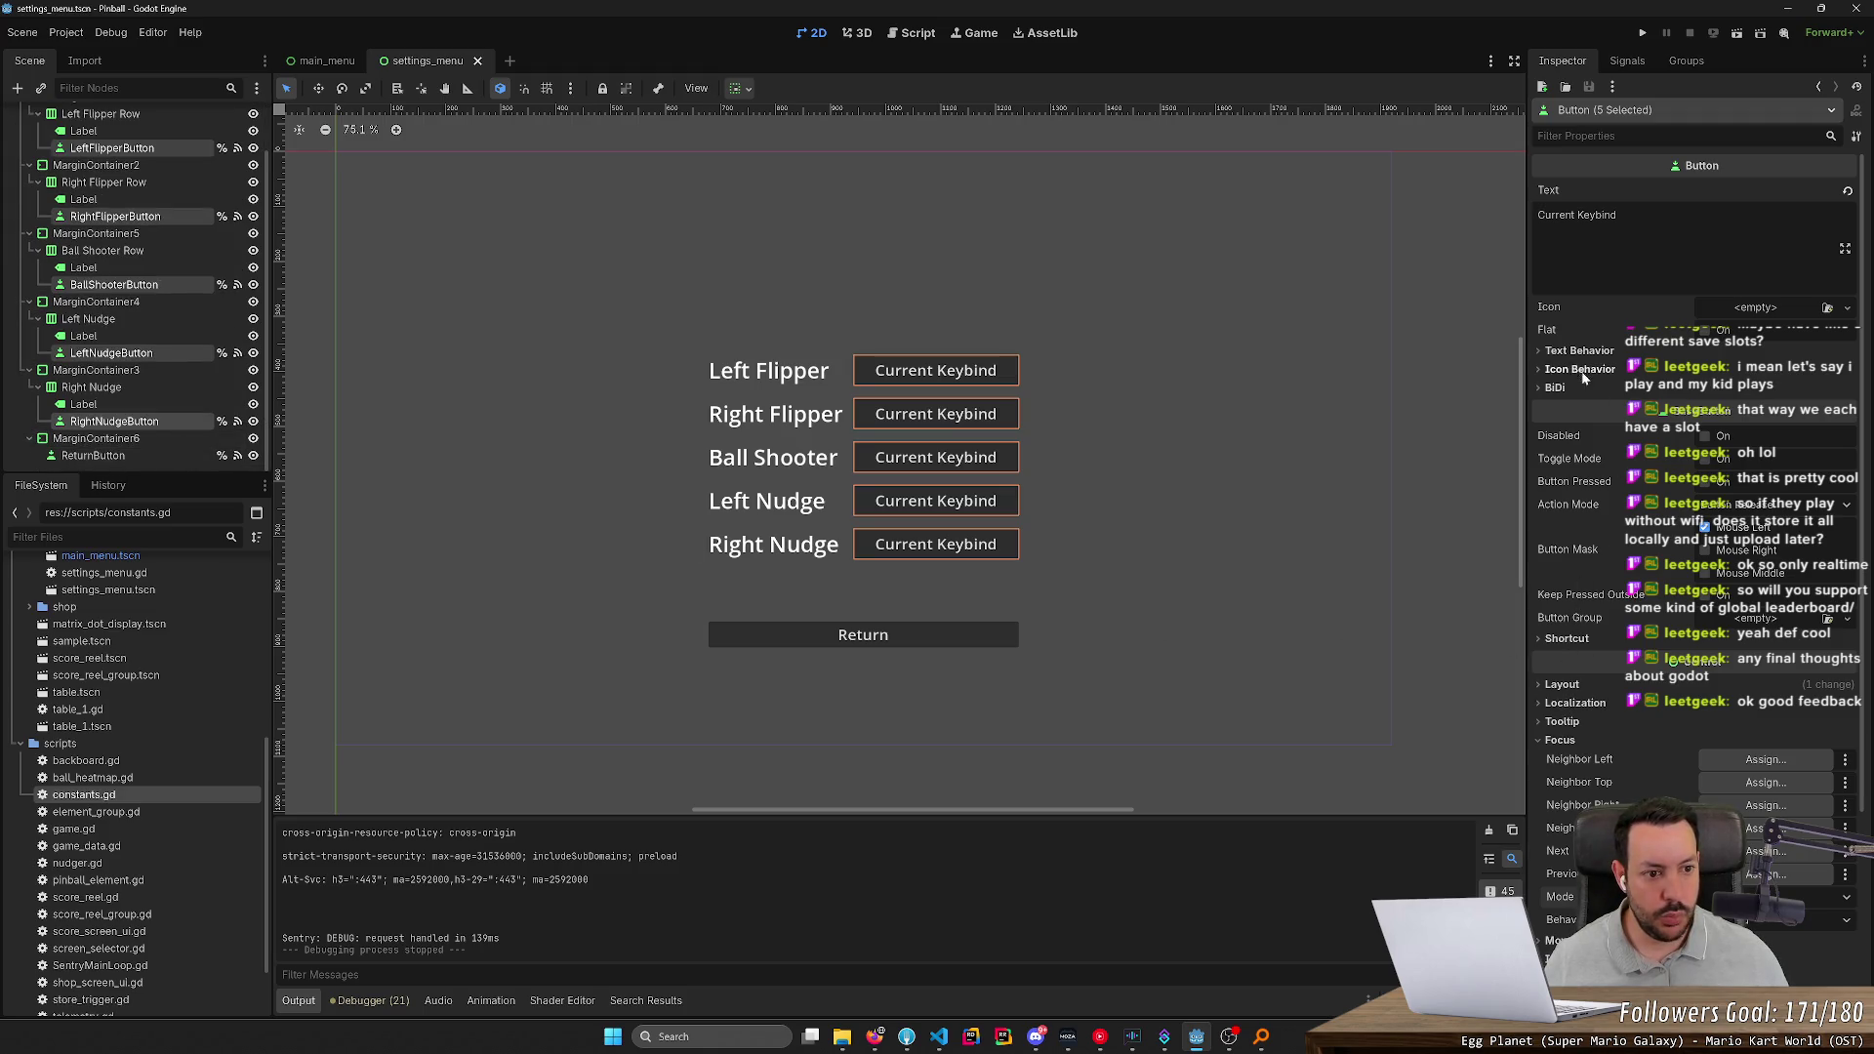
{"action": "left_click", "coordinate": [1560, 722]}
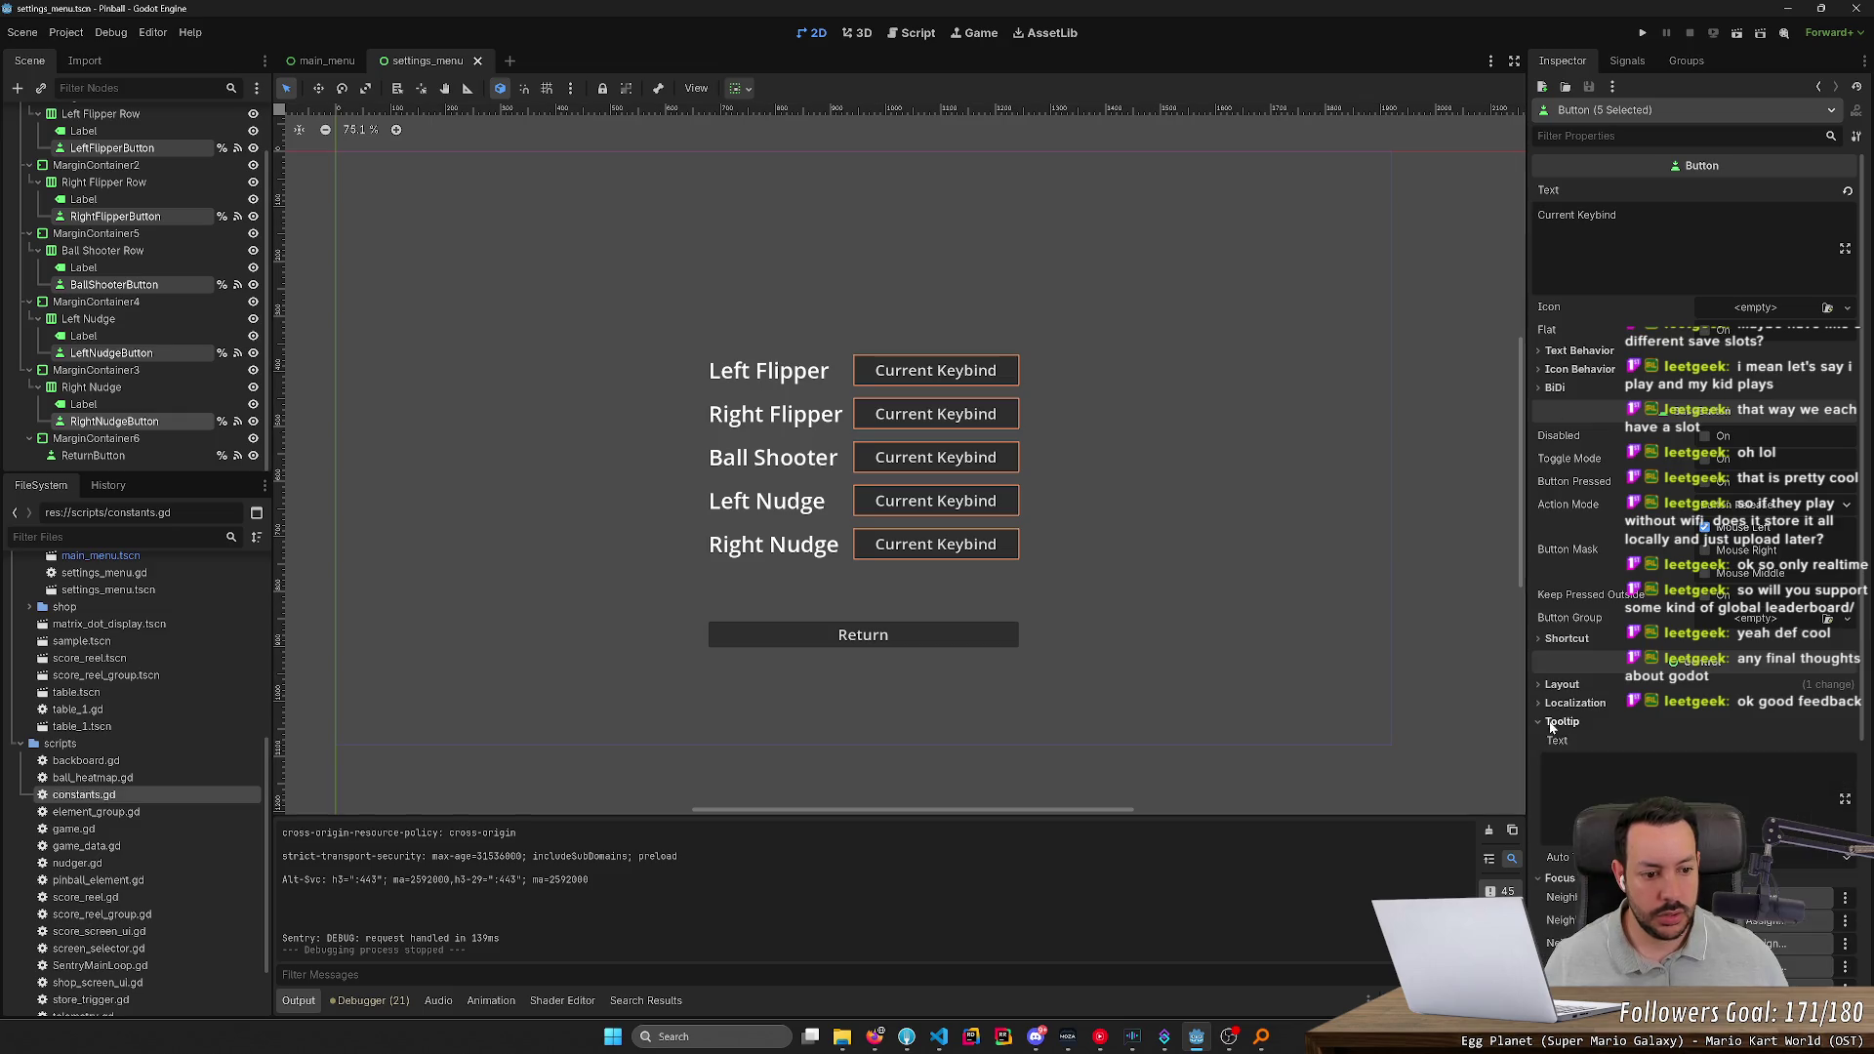
{"action": "left_click", "coordinate": [1560, 722]}
{"action": "left_click", "coordinate": [1559, 686]}
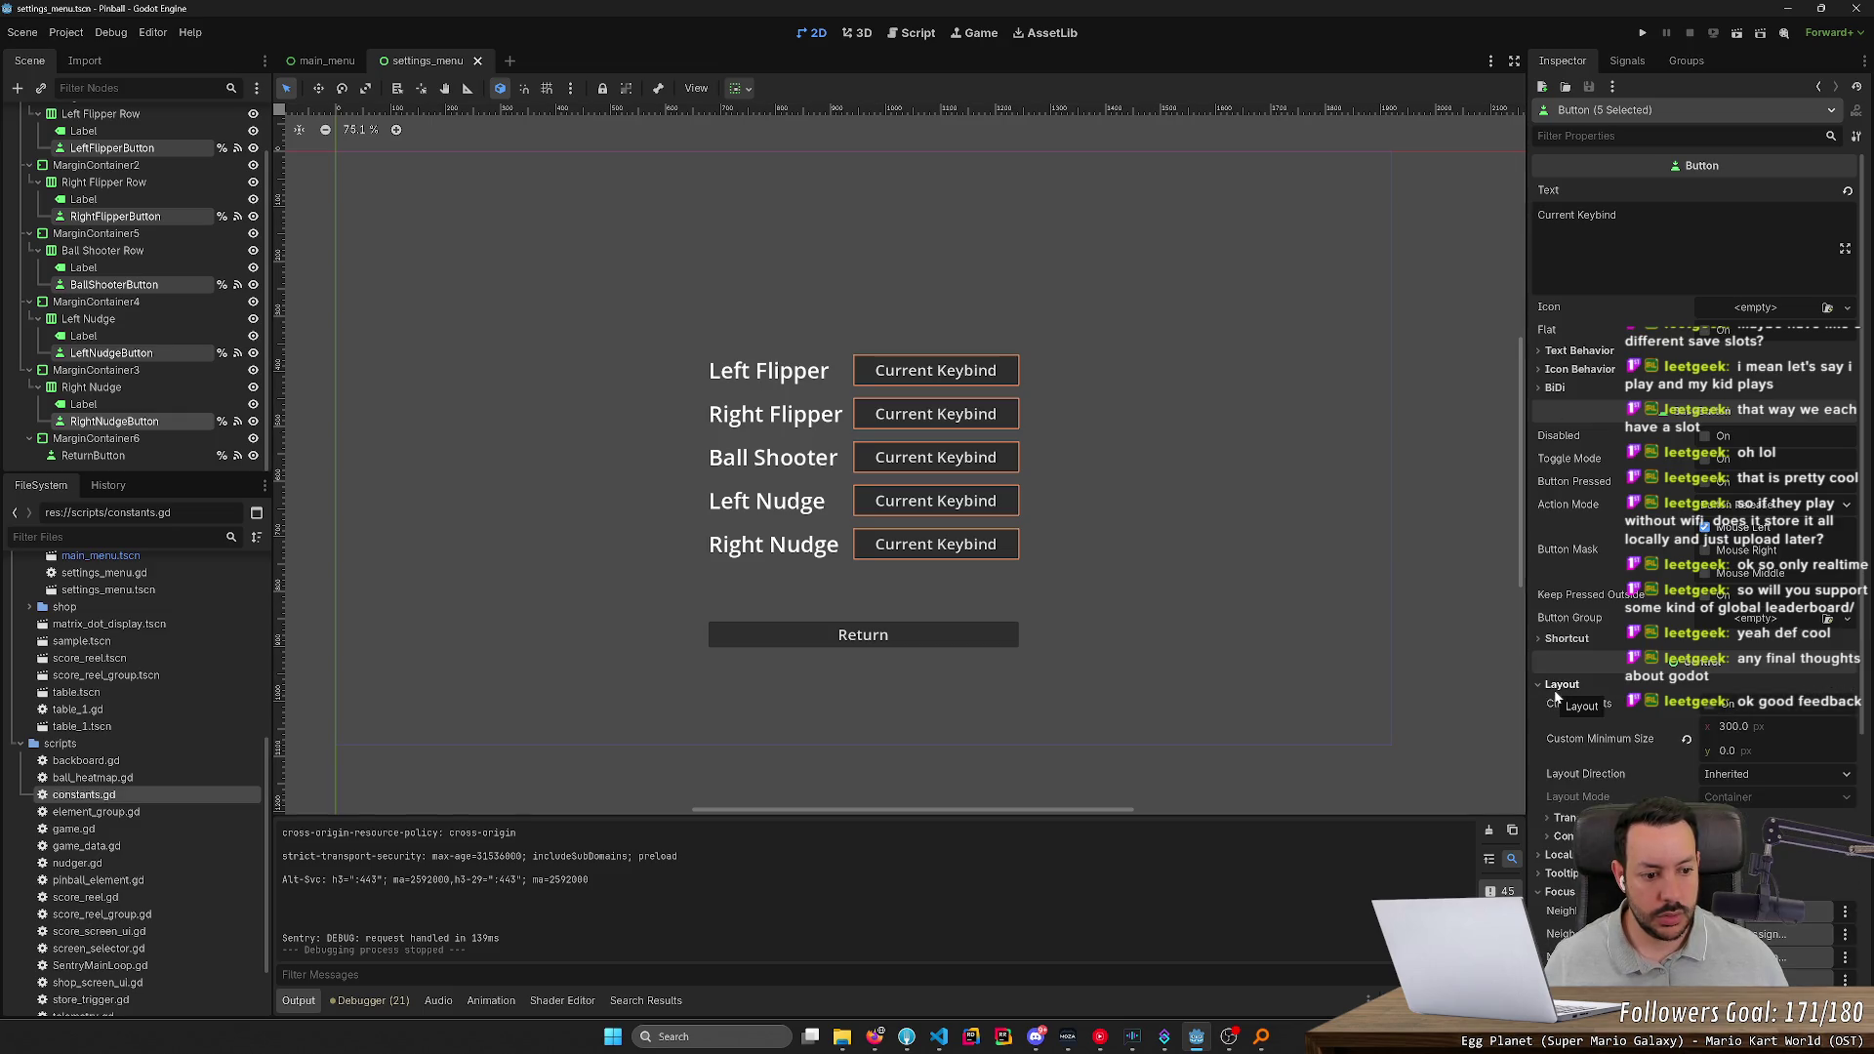
{"action": "left_click", "coordinate": [1557, 688]}
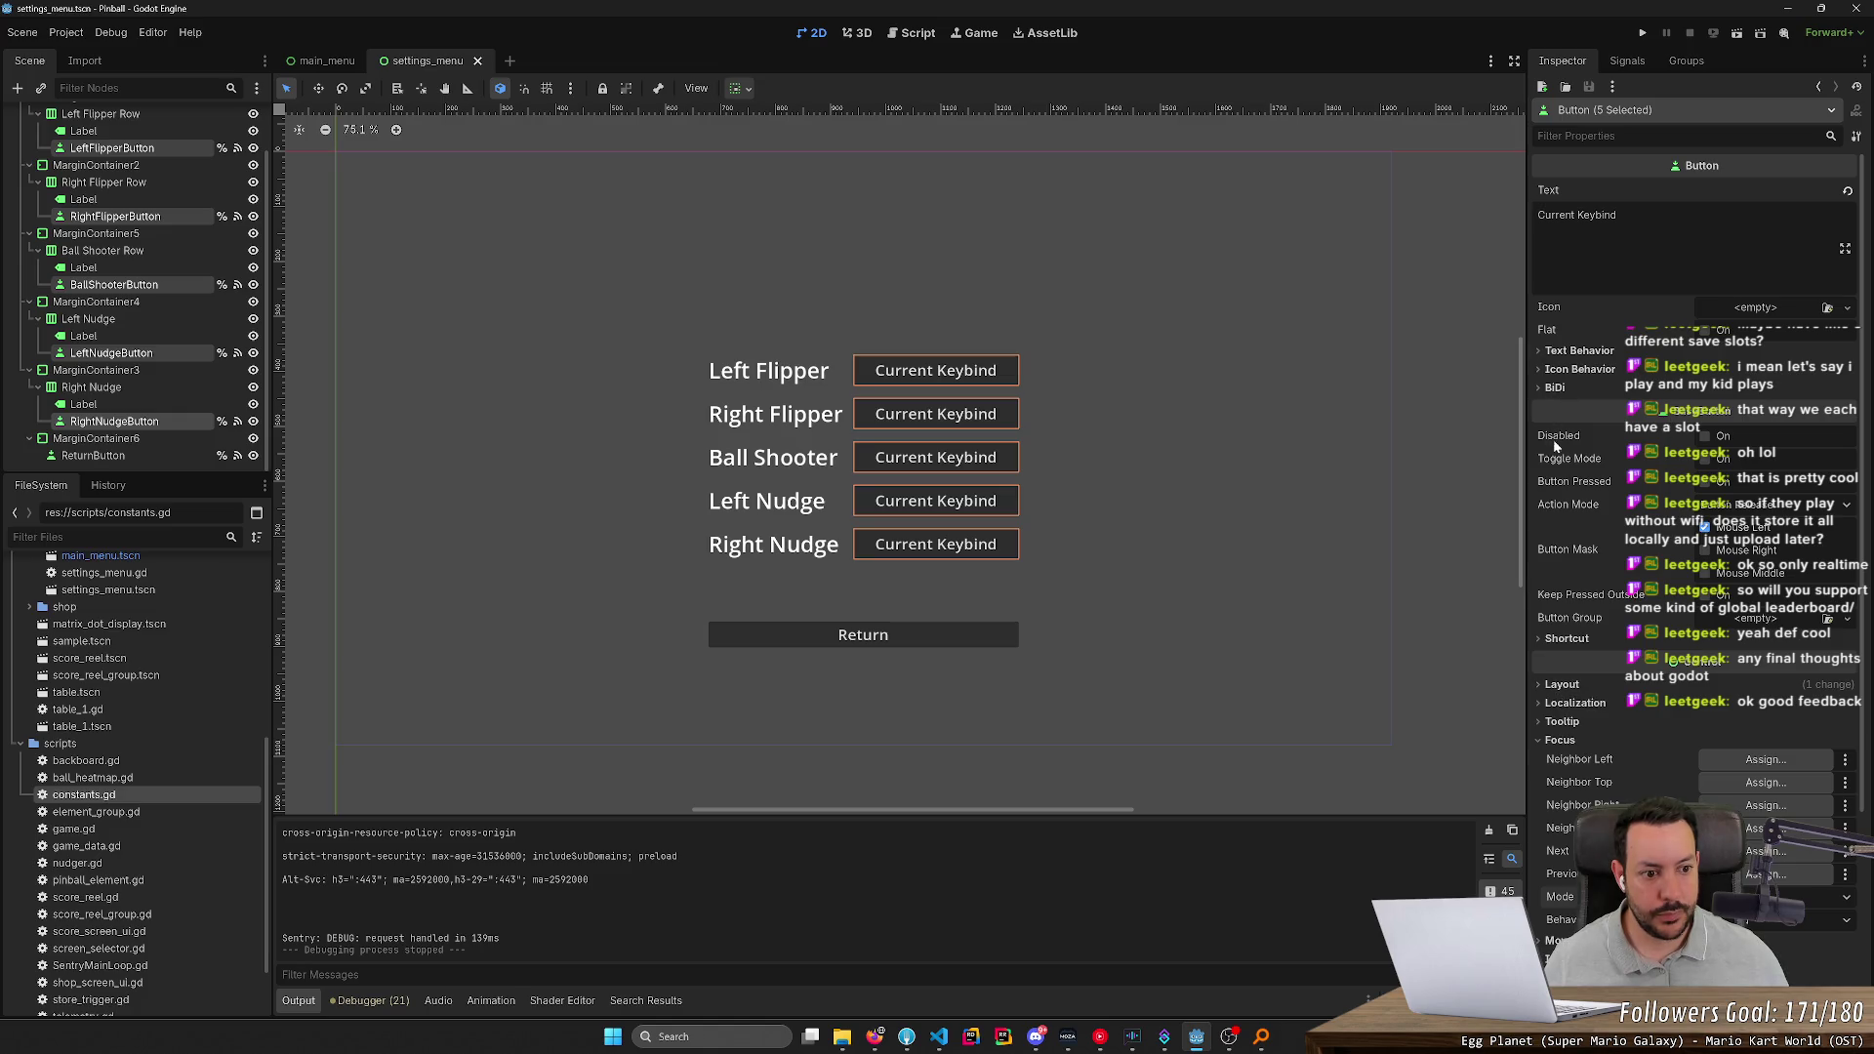
{"action": "left_click", "coordinate": [1561, 686]}
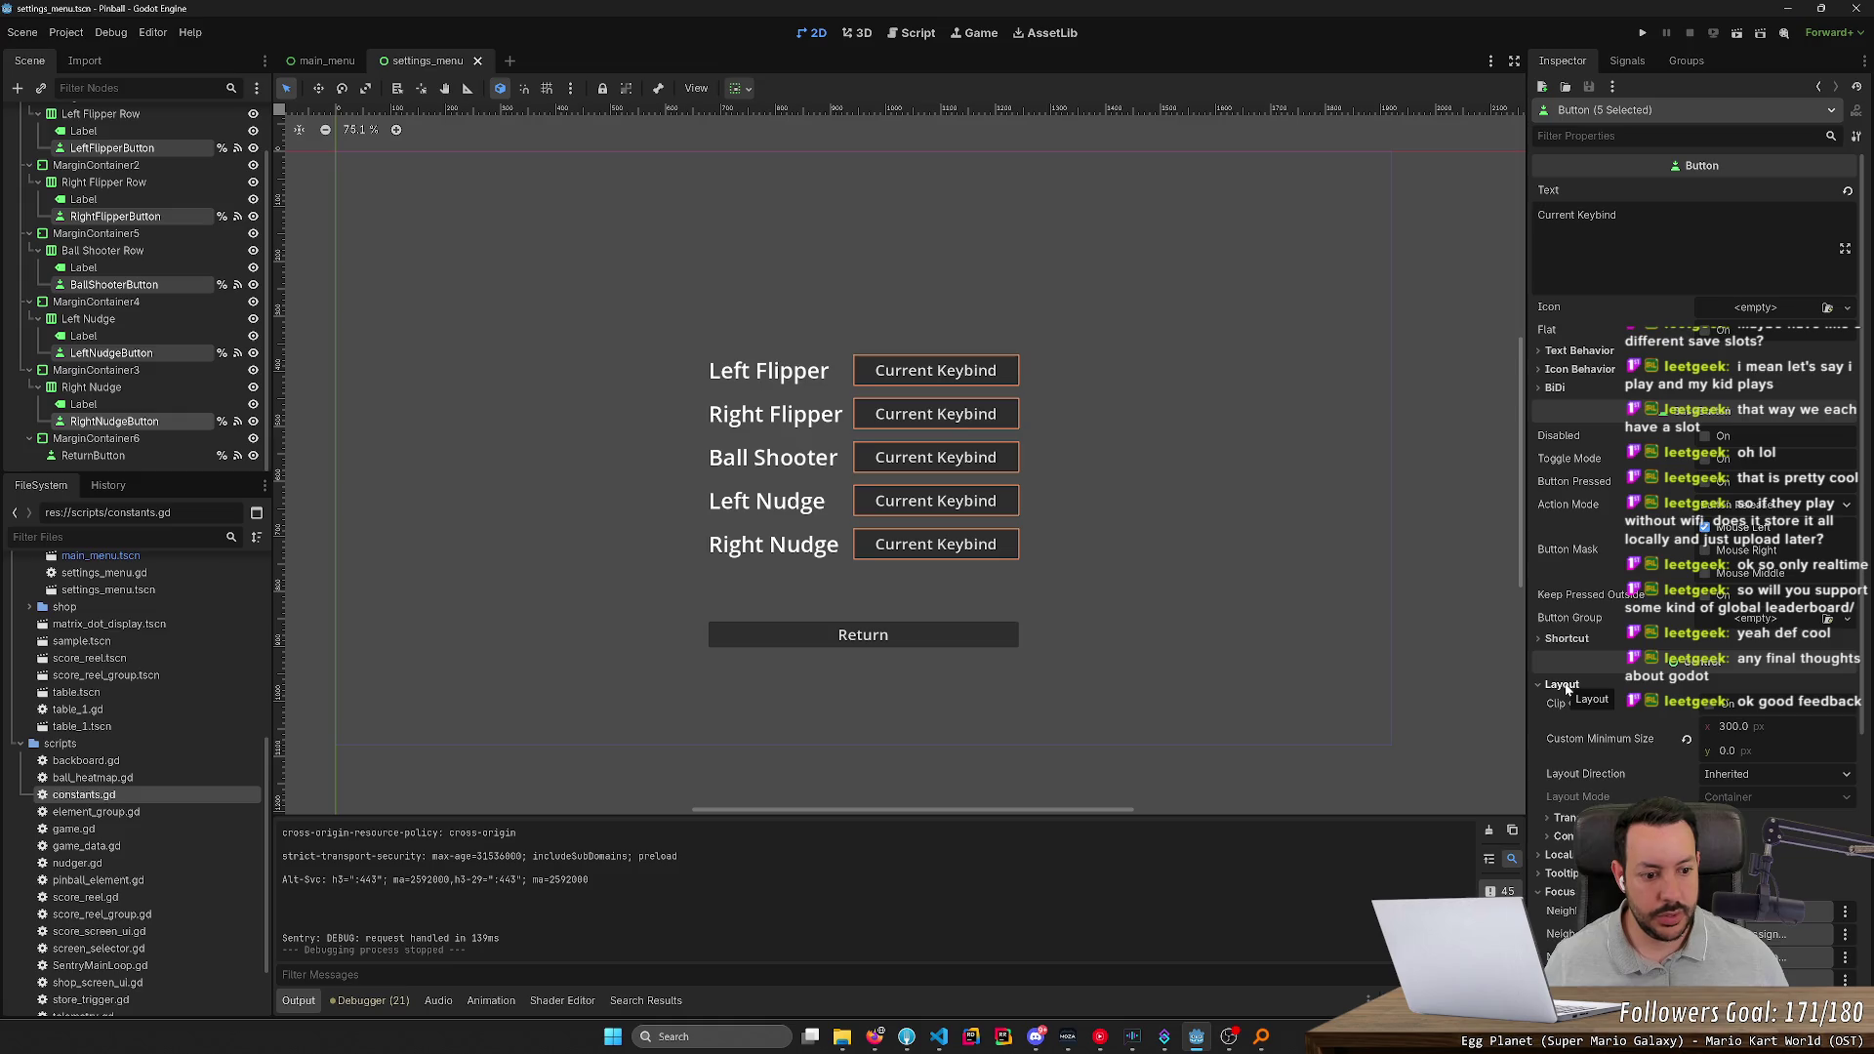
{"action": "left_click", "coordinate": [1741, 776]}
{"action": "left_click", "coordinate": [1739, 779]}
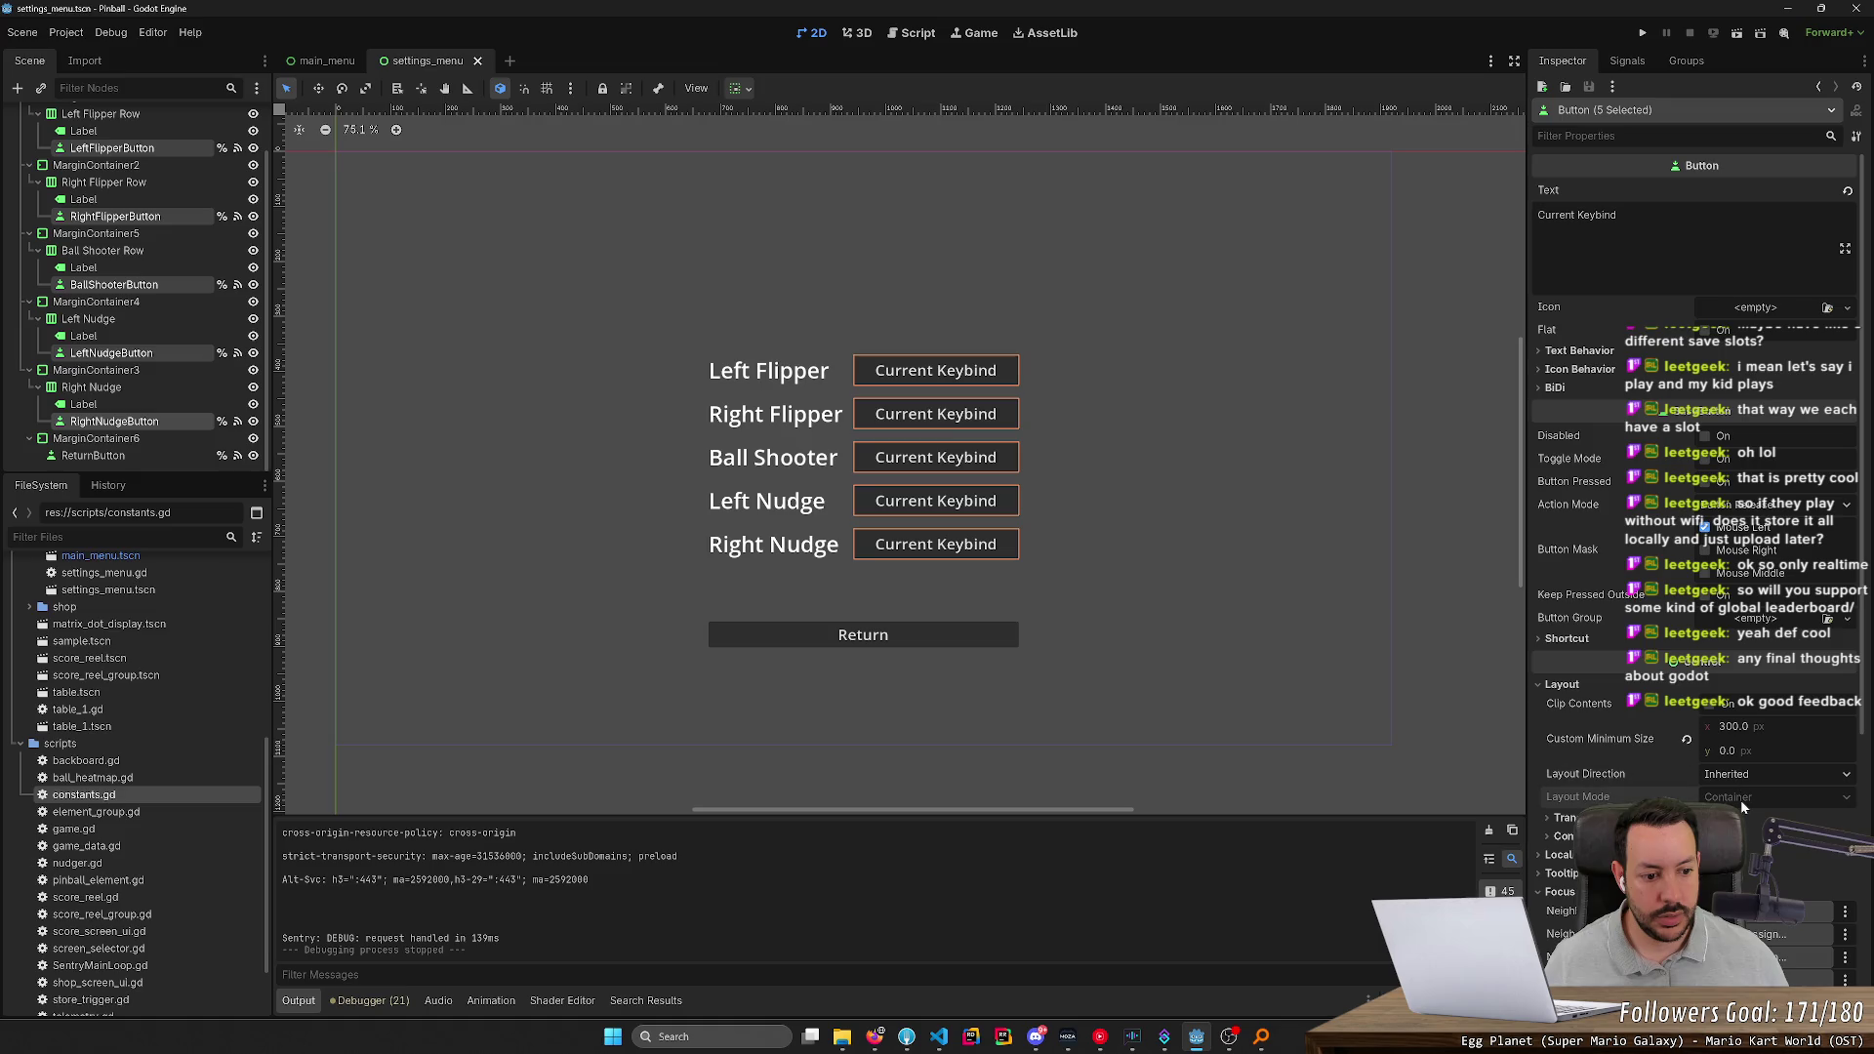
{"action": "left_click", "coordinate": [1746, 778]}
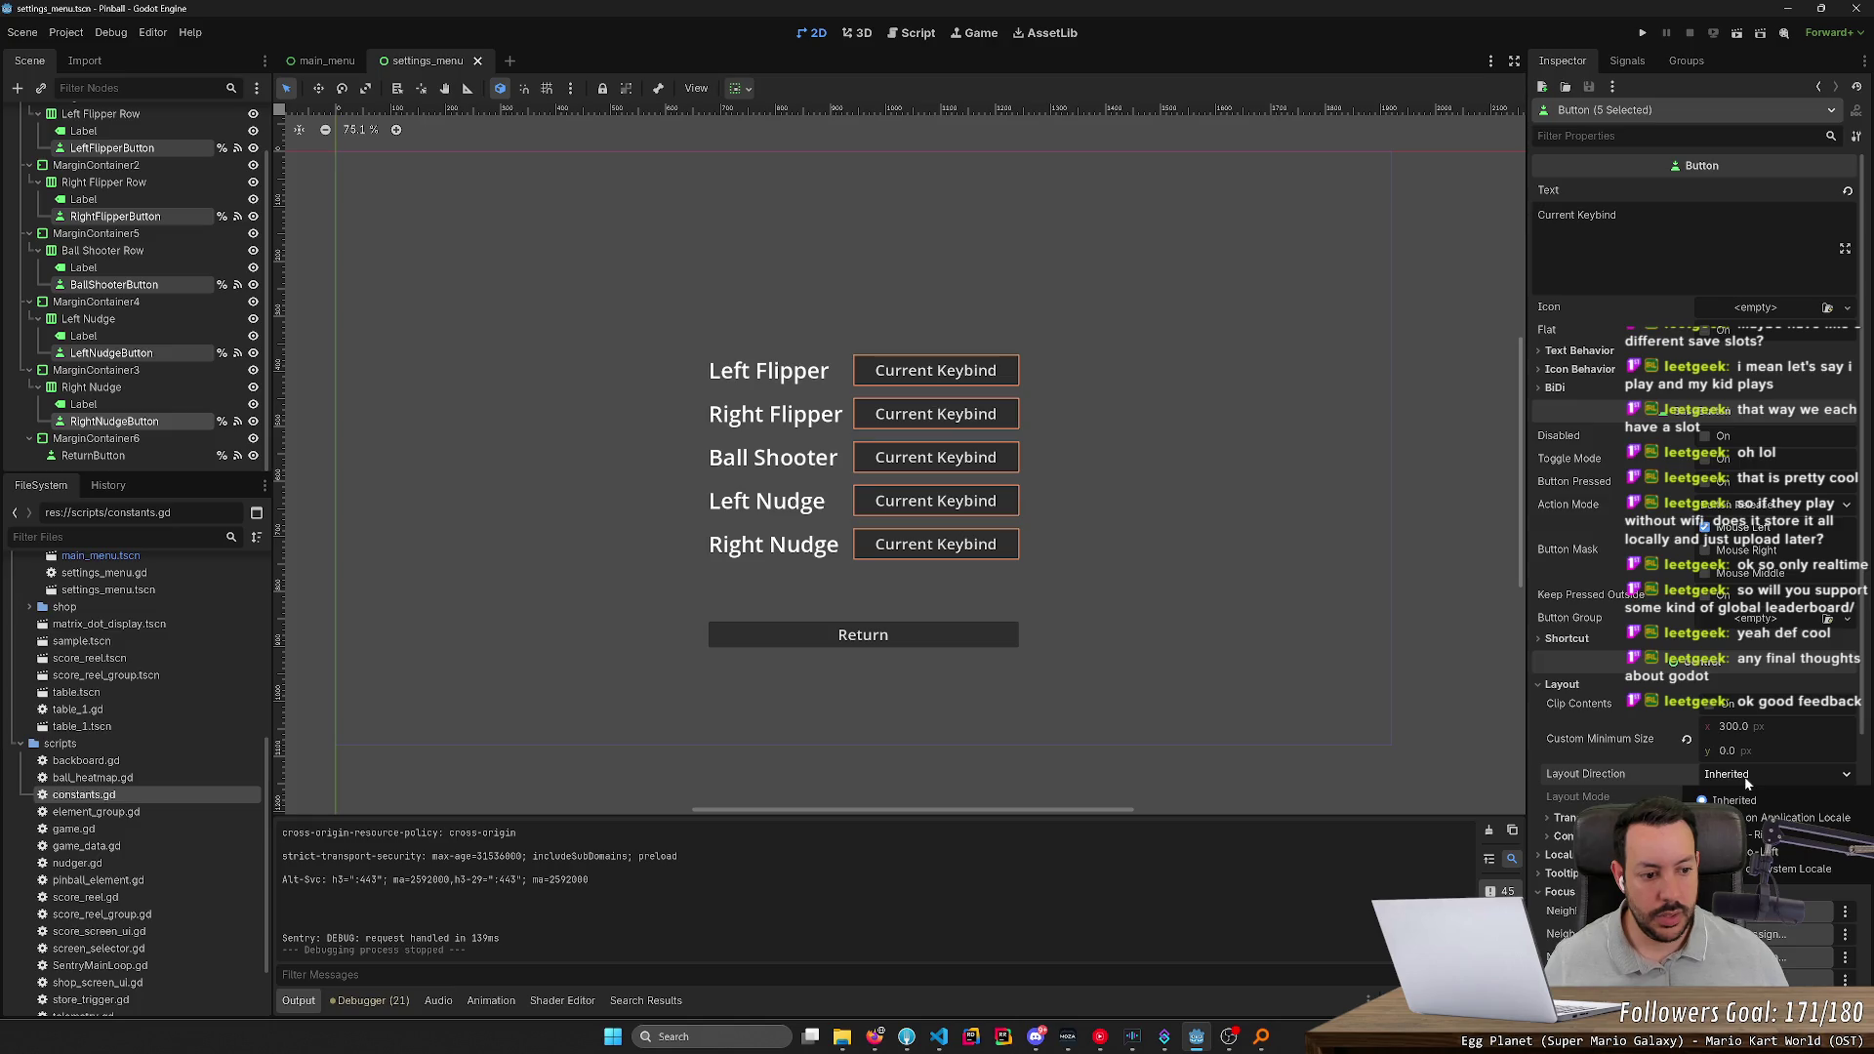
{"action": "left_click", "coordinate": [1644, 786]}
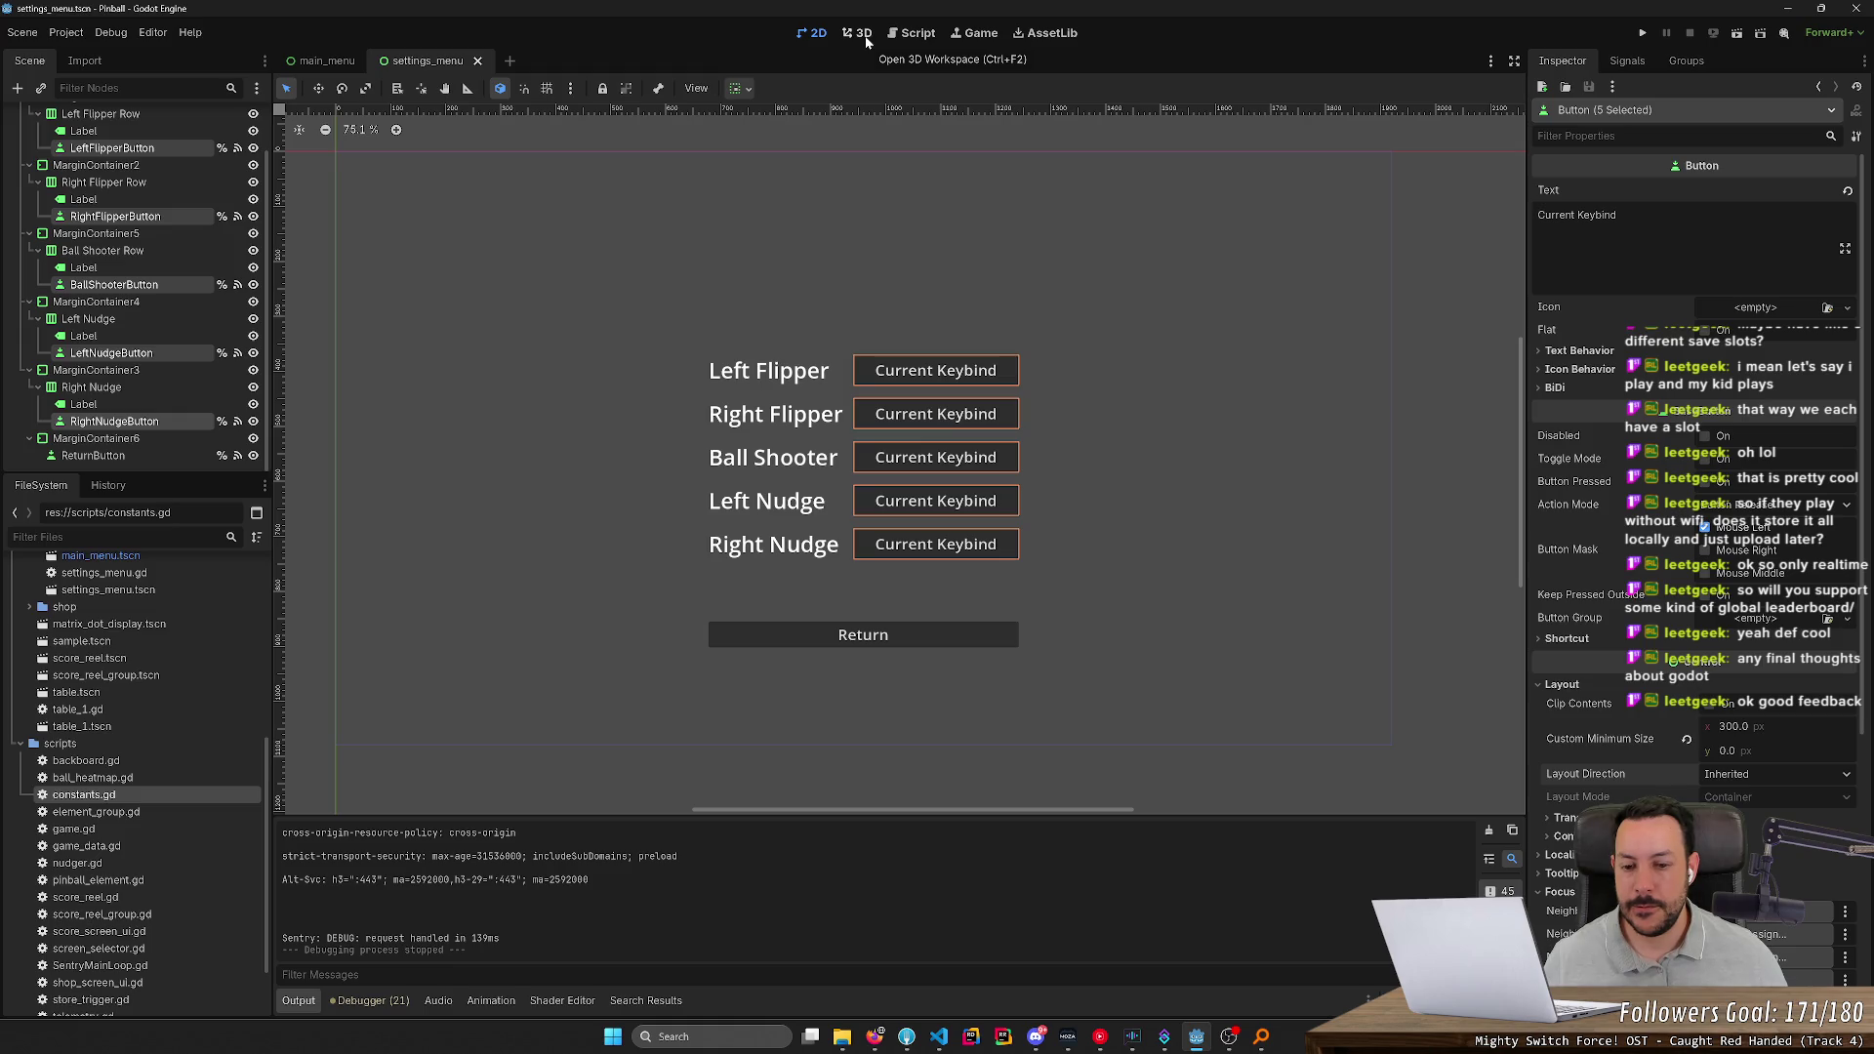
On line 43, remove the parenthesis before 'Press', replace '; ' with \n, and save
{"action": "left_click", "coordinate": [912, 32]}
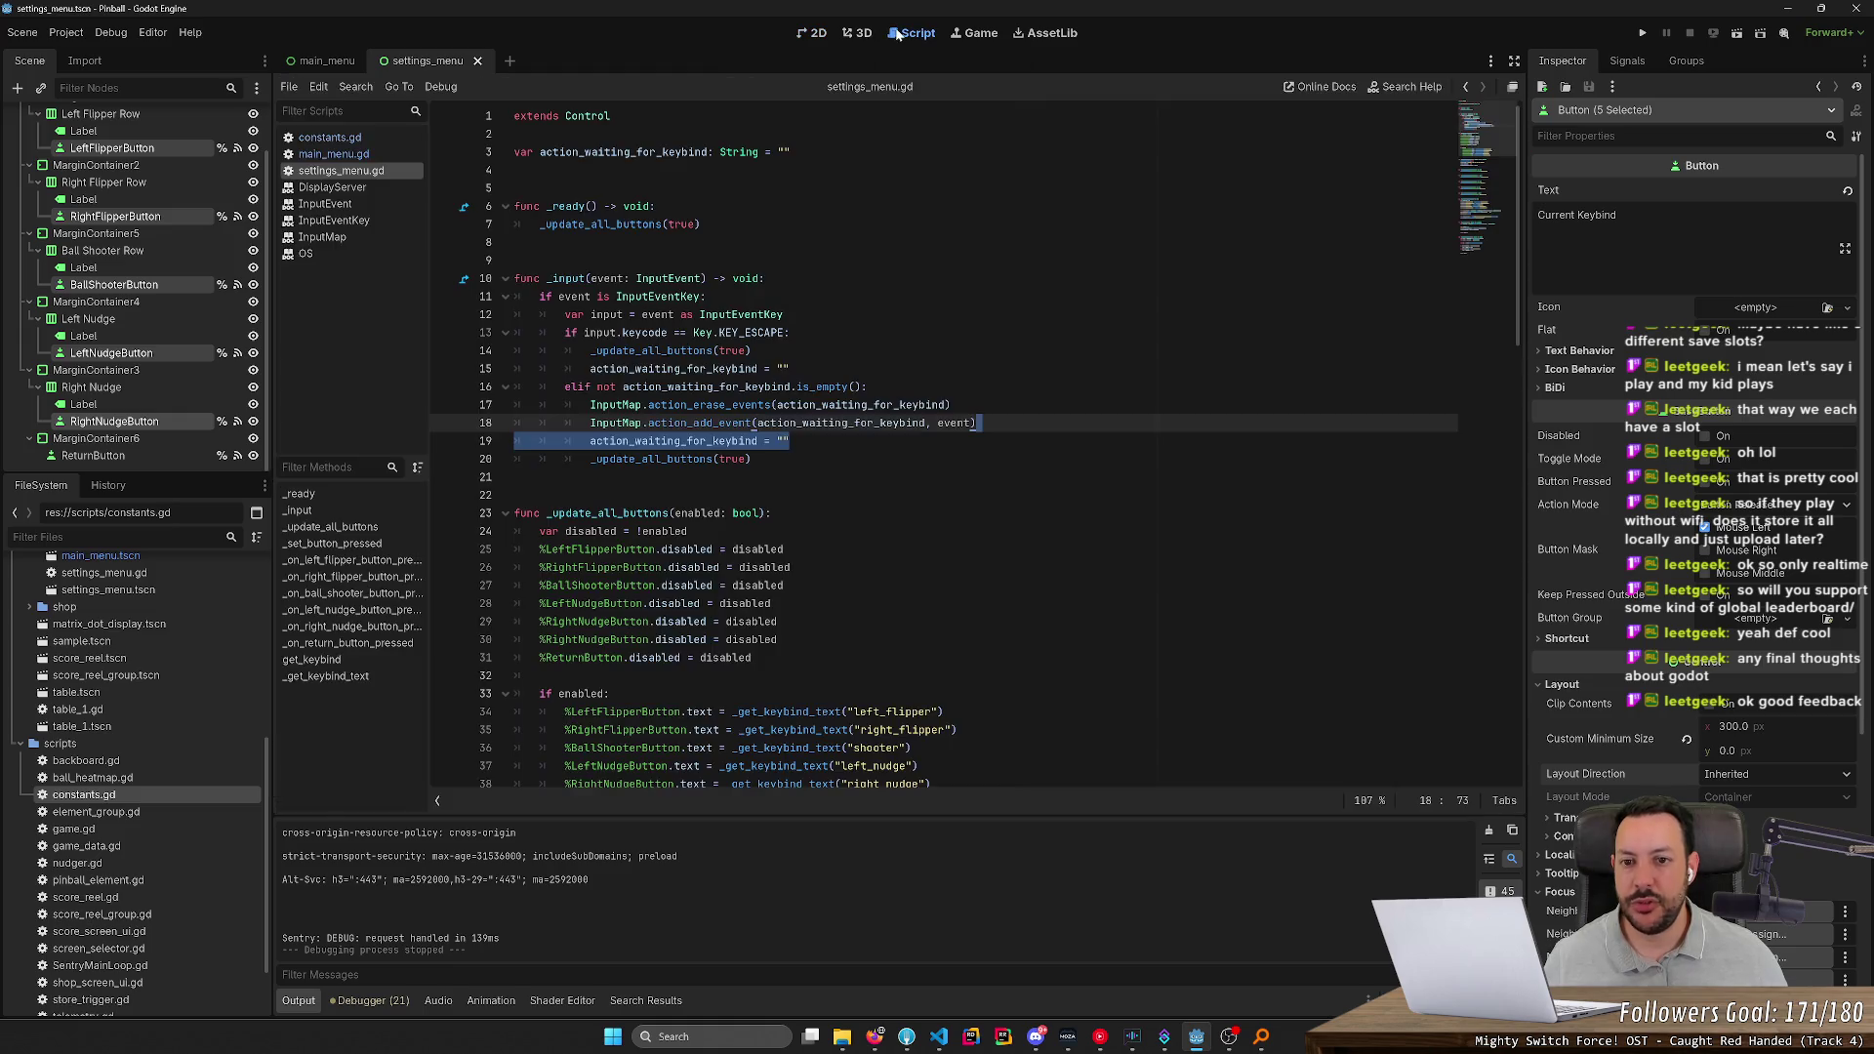
{"action": "scroll", "coordinate": [976, 439], "scroll_direction": "down", "scroll_amount": 10}
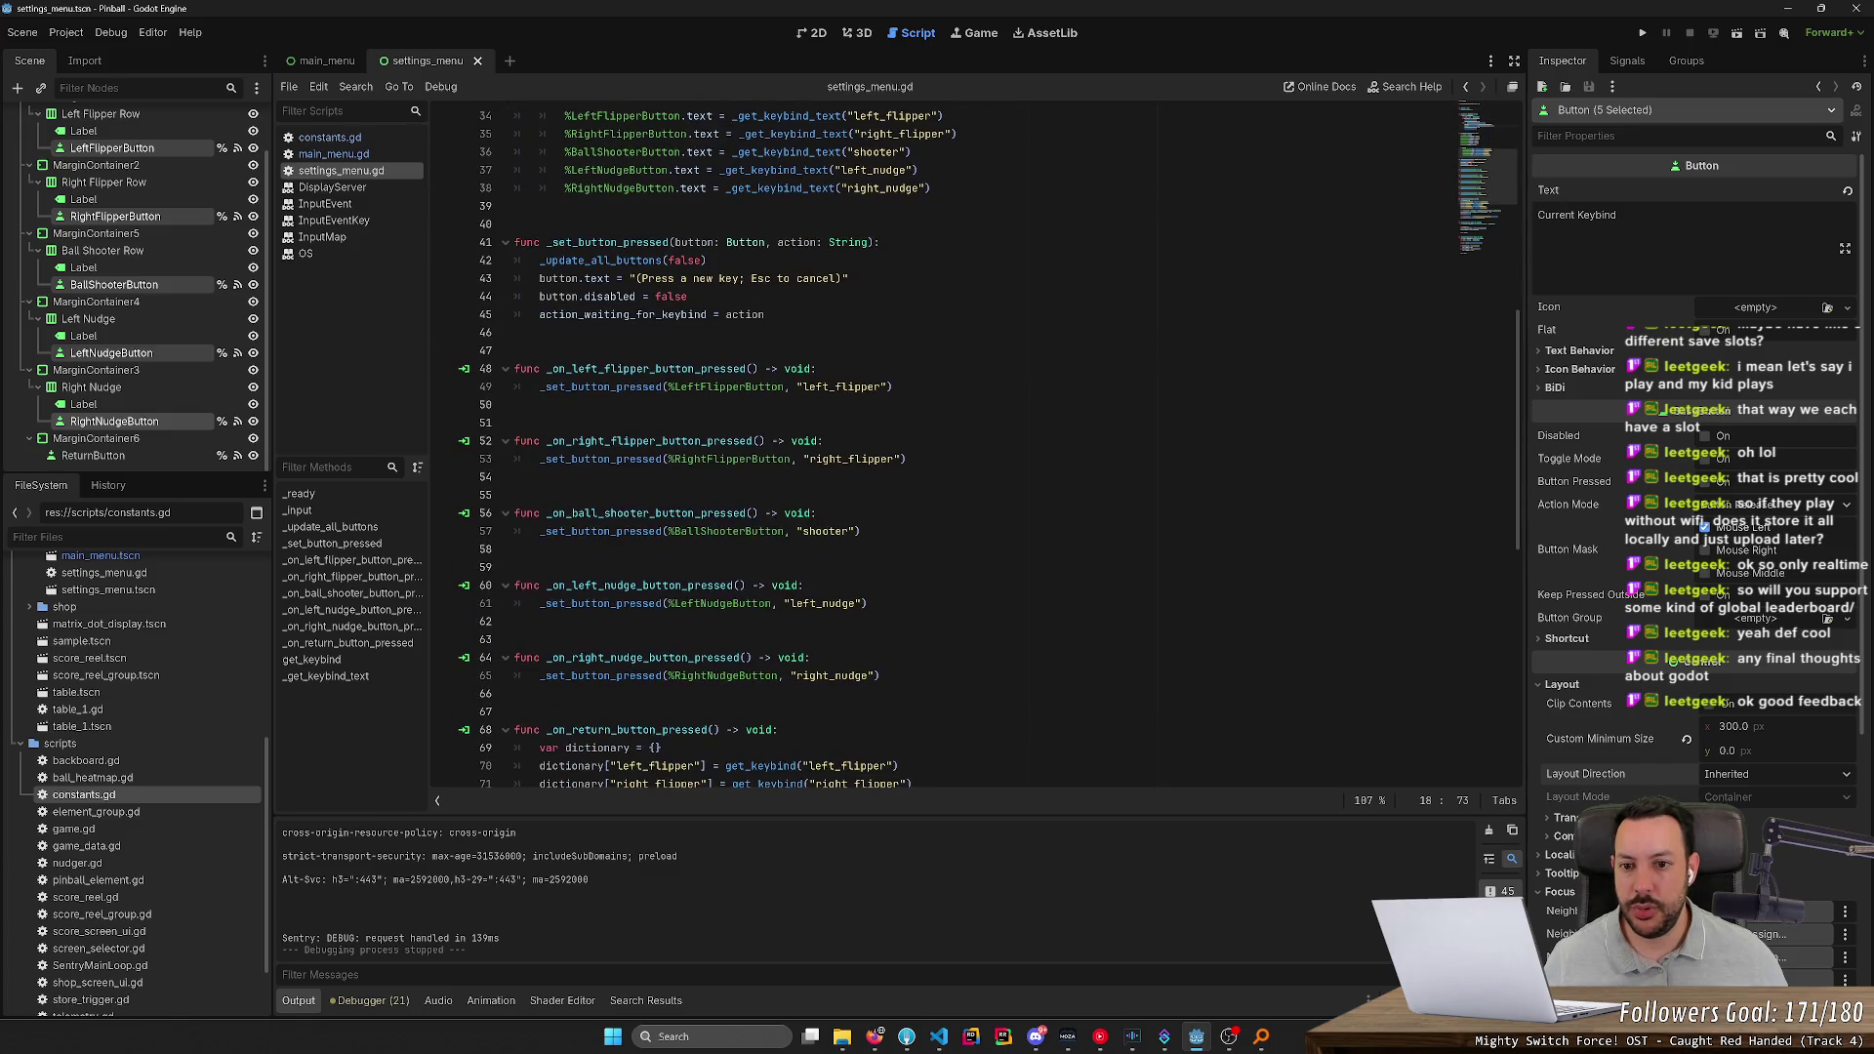
{"action": "left_click_drag", "start_coordinate": [637, 278], "coordinate": [848, 279]}
{"action": "left_click", "coordinate": [848, 279]}
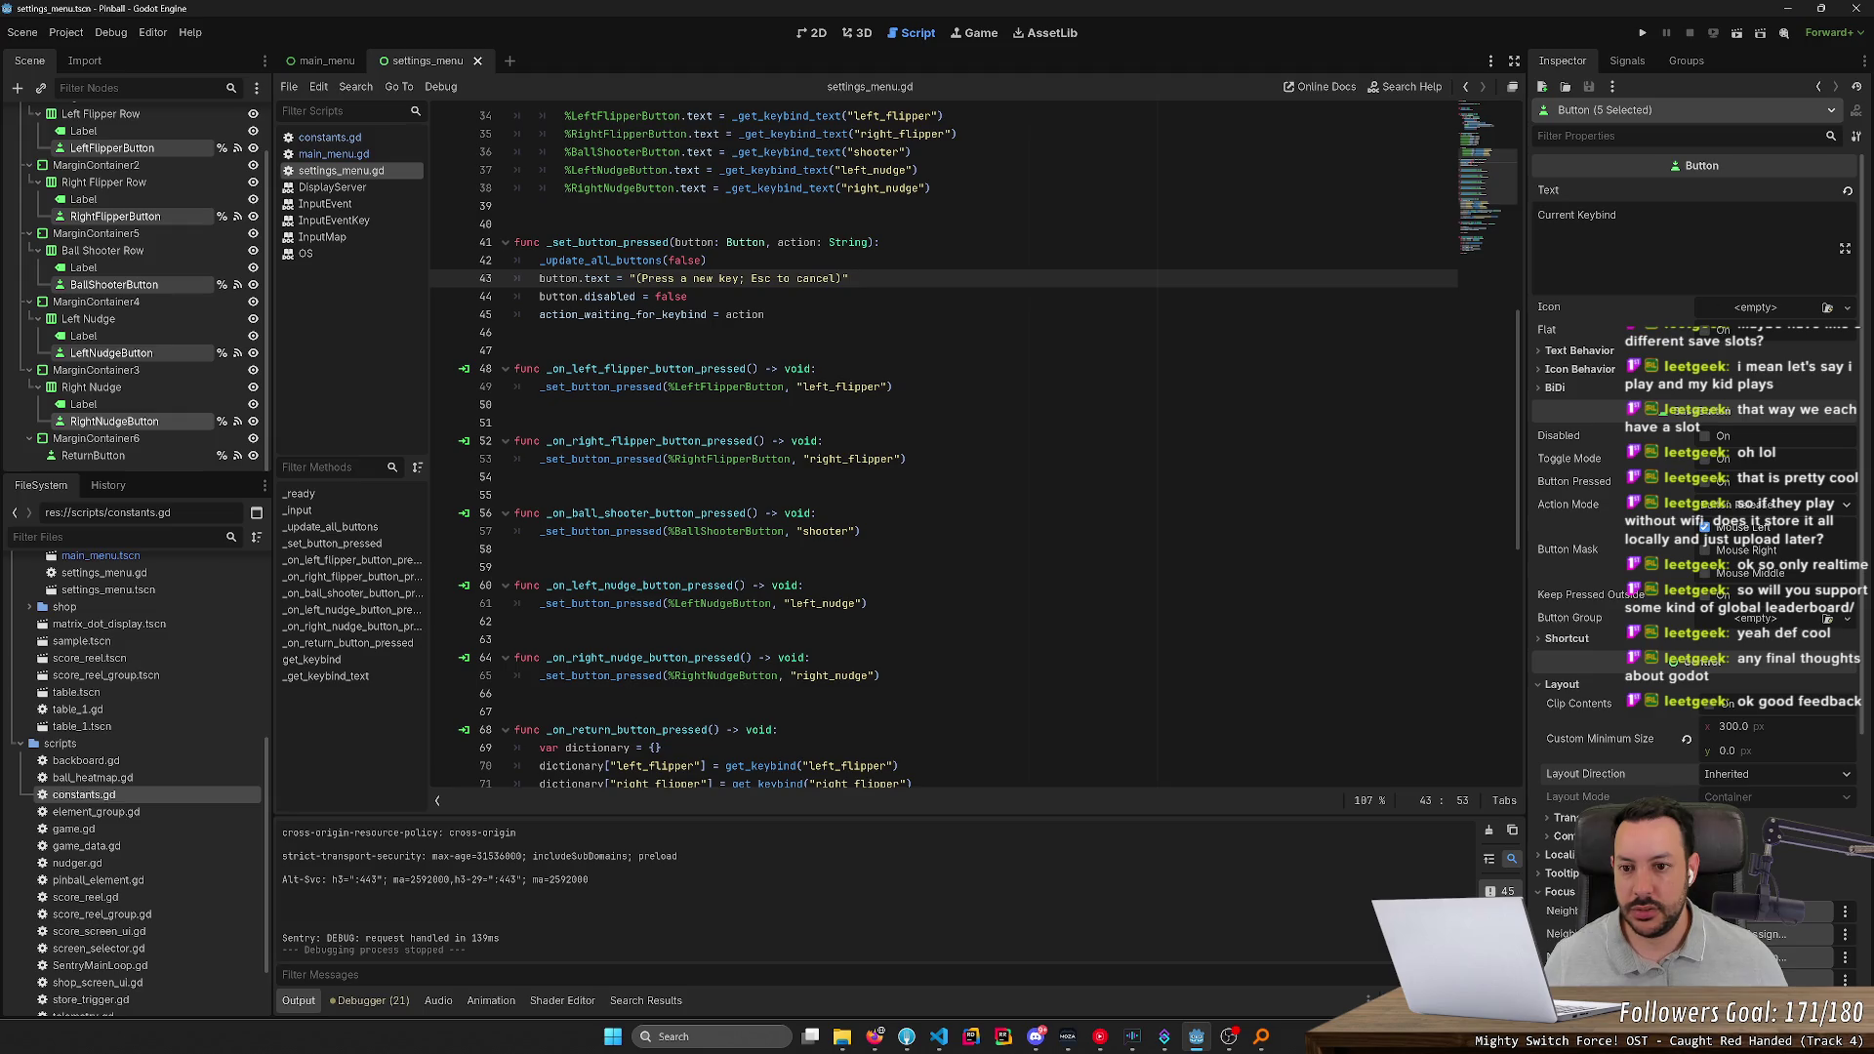
{"action": "key", "text": "BackSpace"}
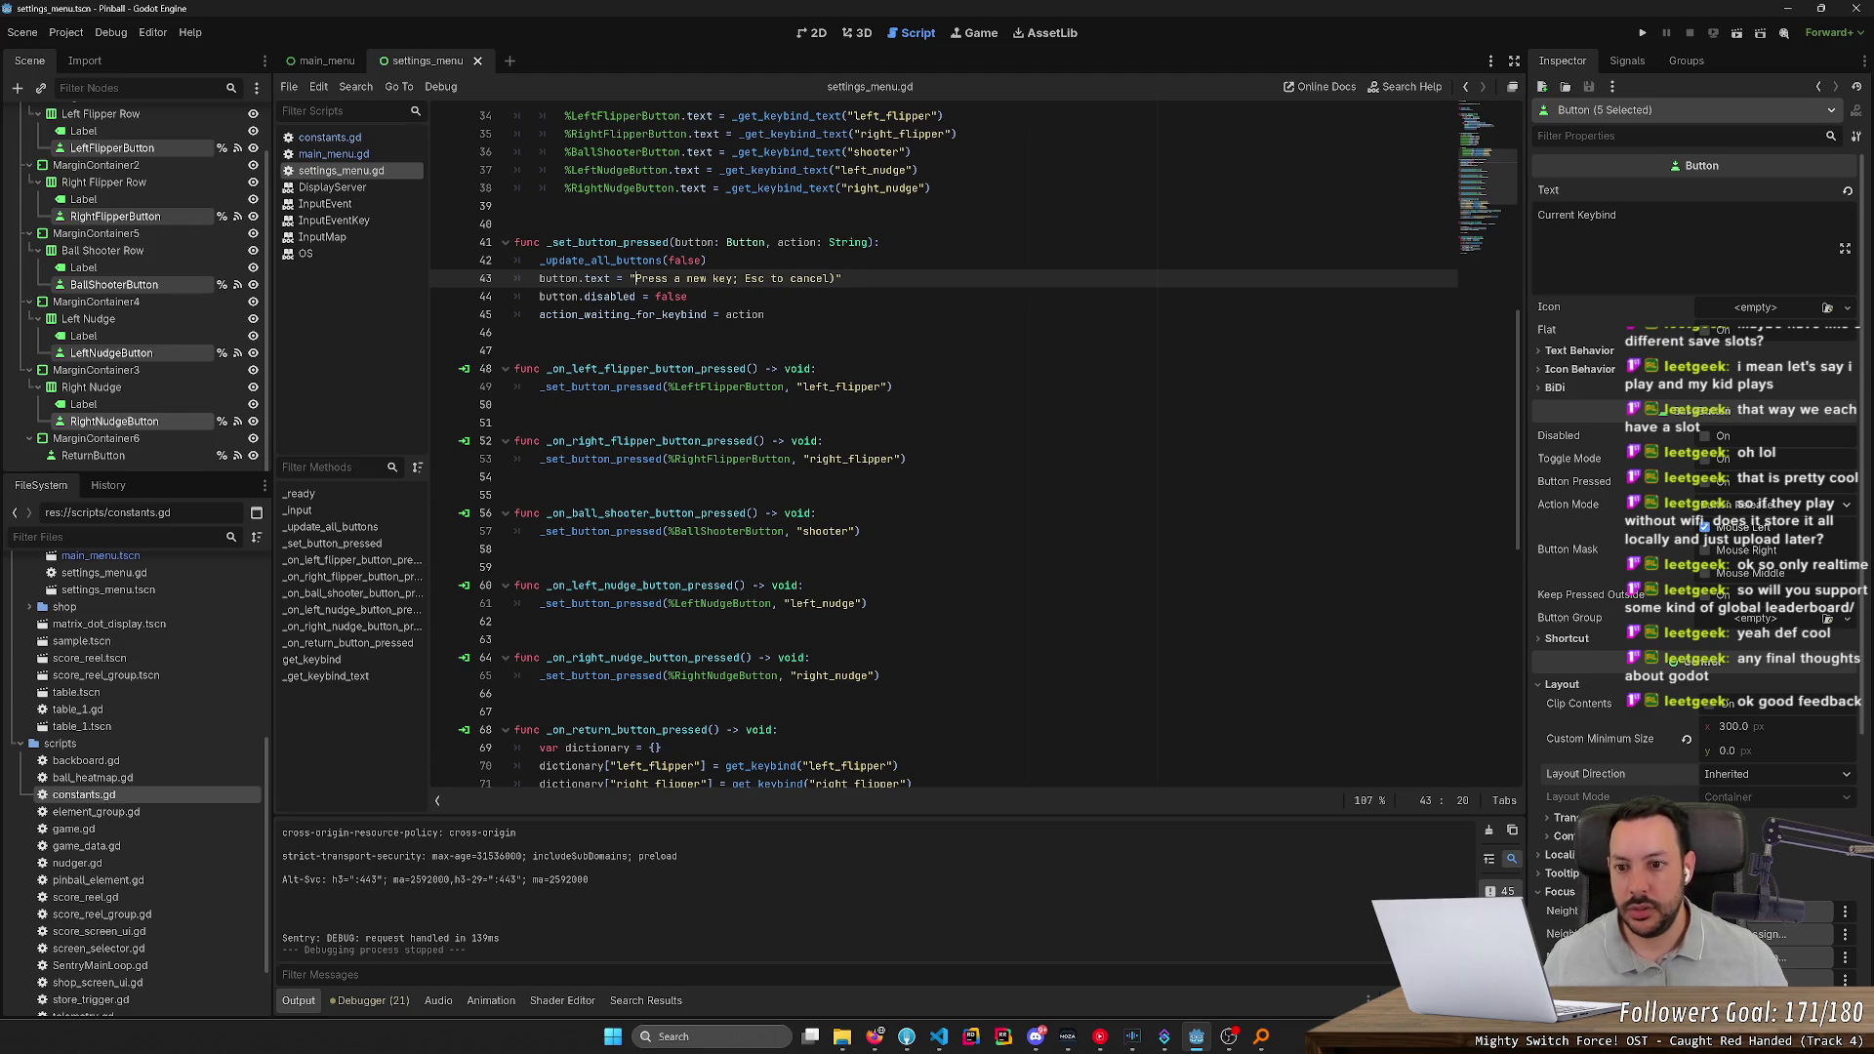
{"action": "key", "text": "ctrl+shift+Right"}
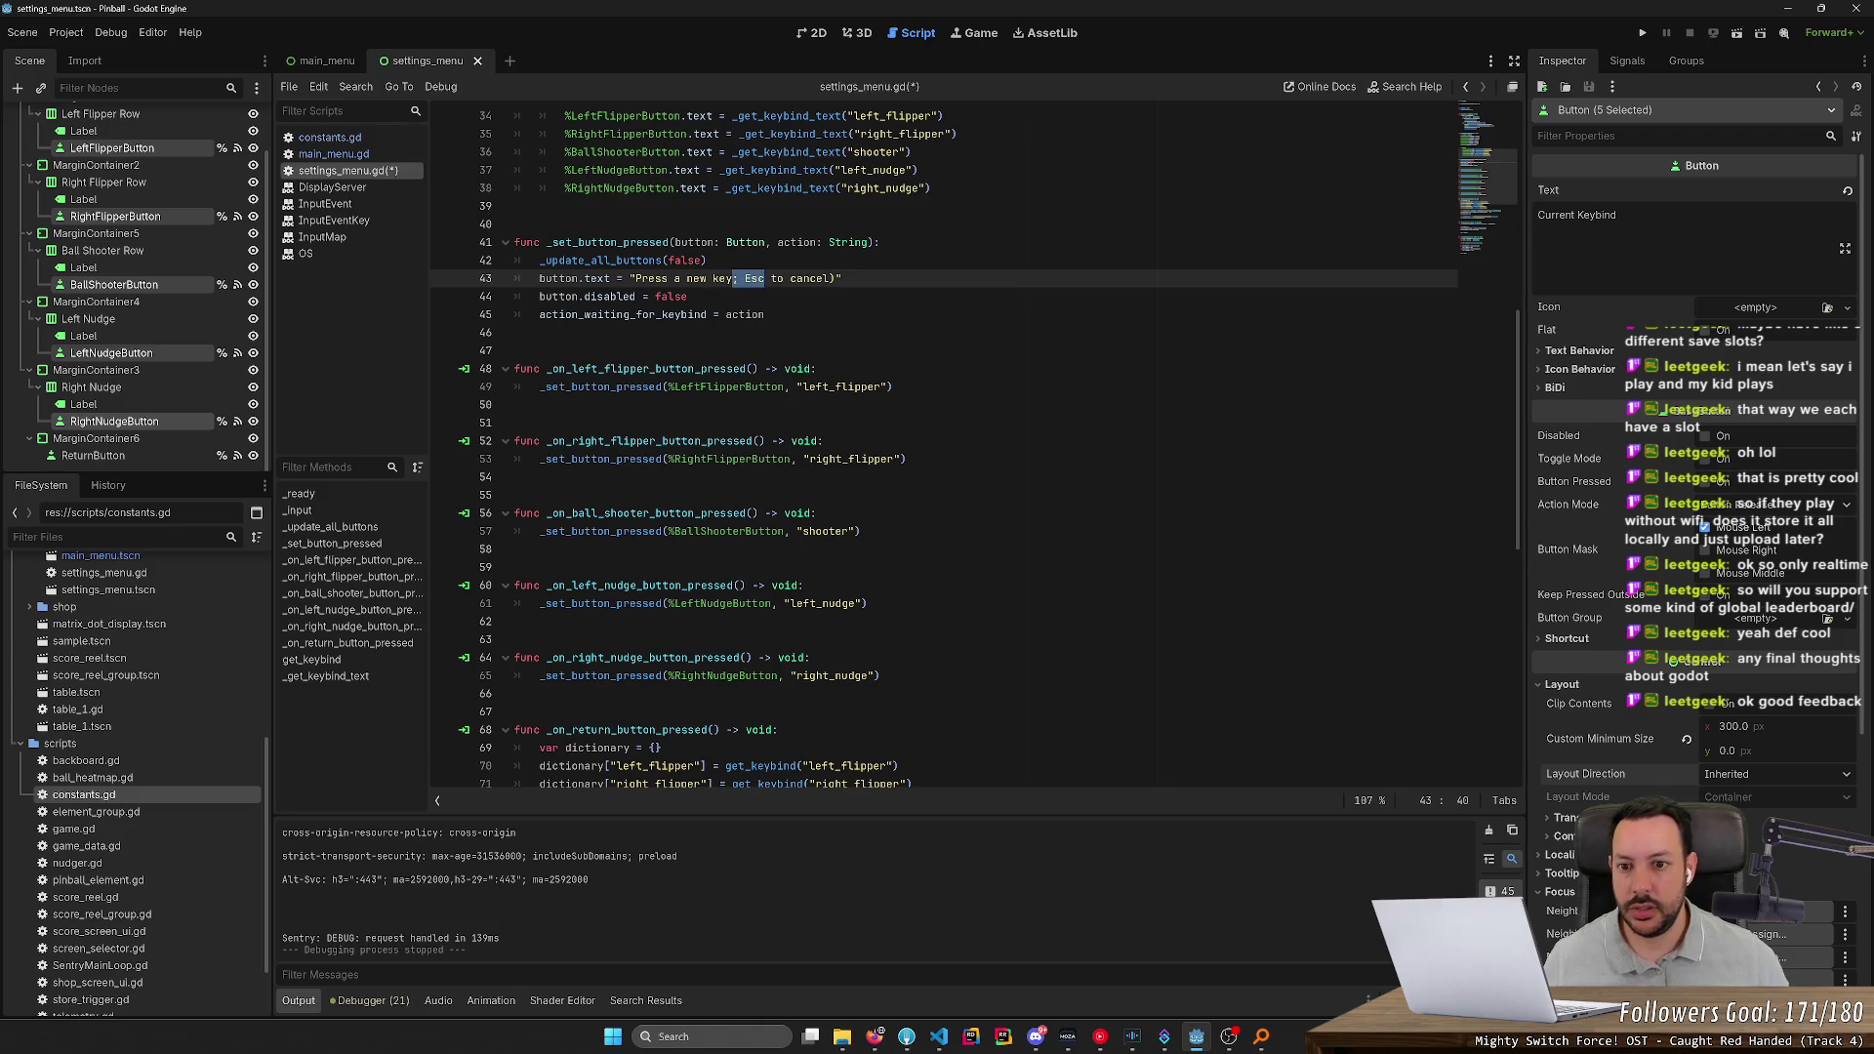
{"action": "type", "text": "\\n"}
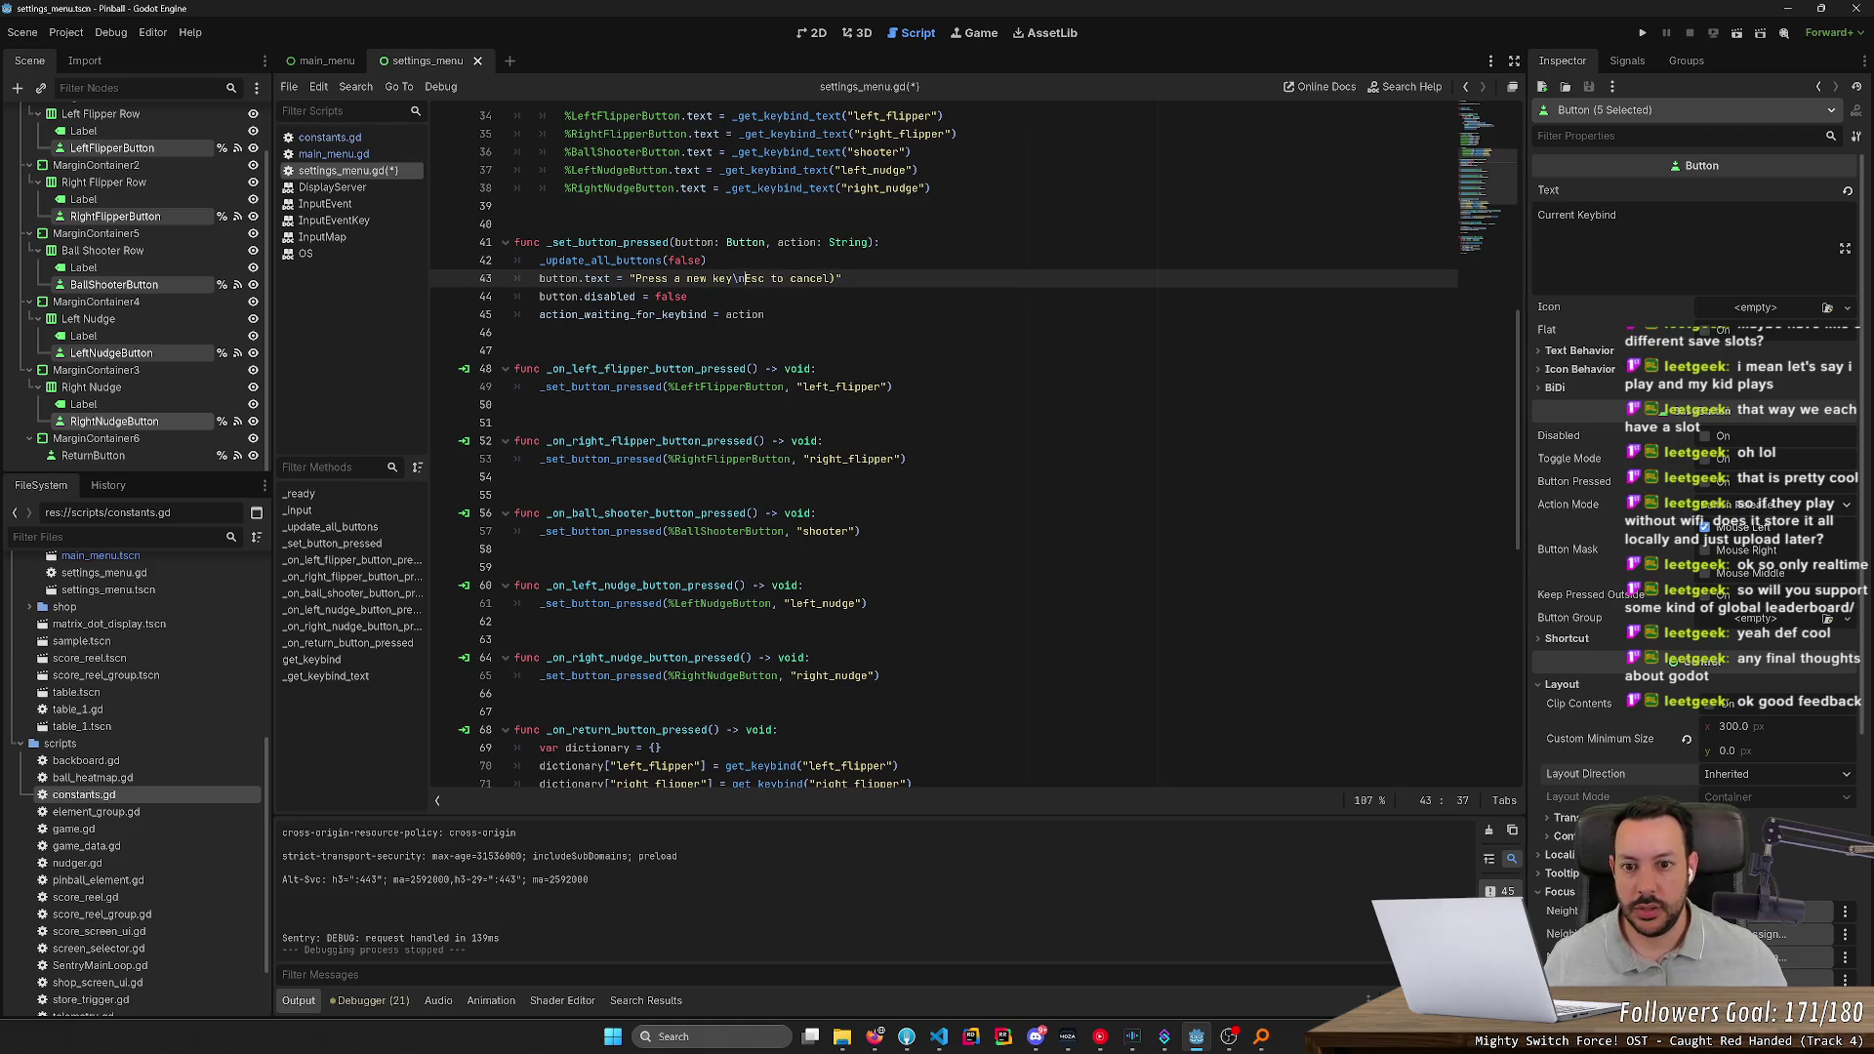
{"action": "key", "text": "ctrl+s"}
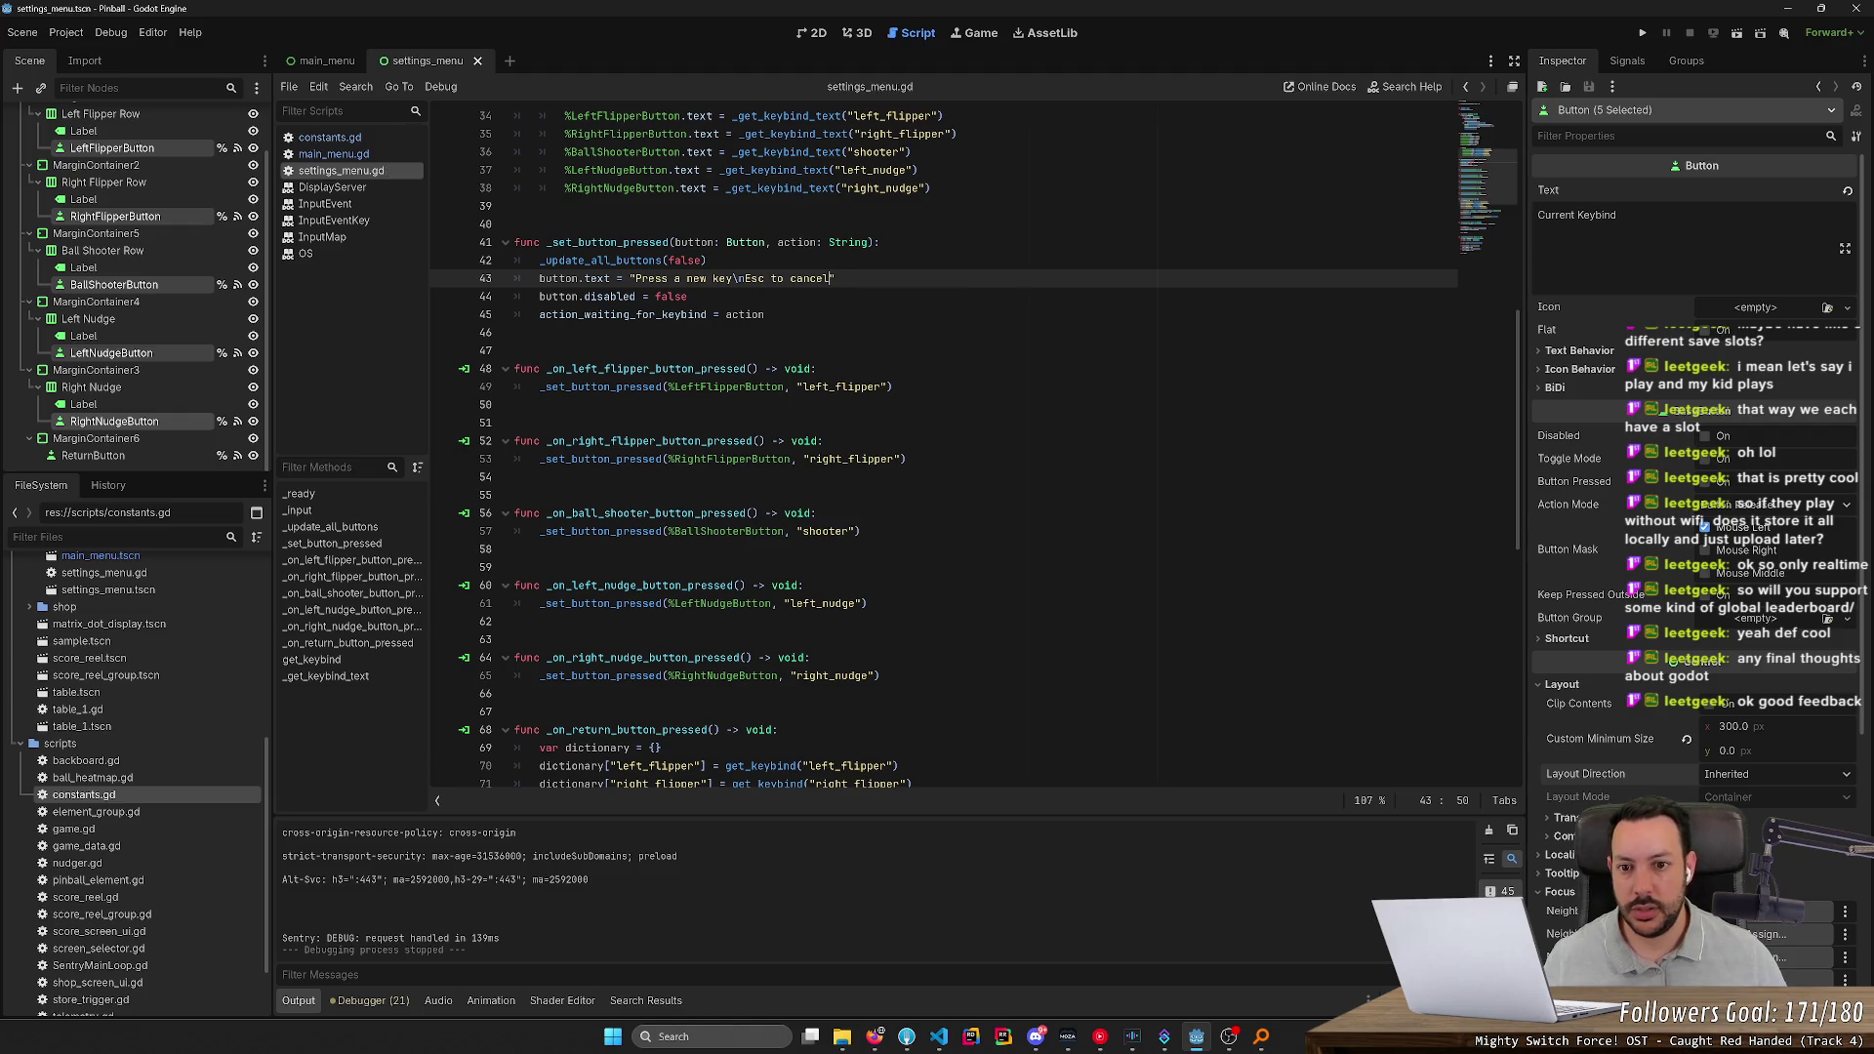
Wrap 'Esc to cancel' in parentheses and run the game
{"action": "type", "text": ")"}
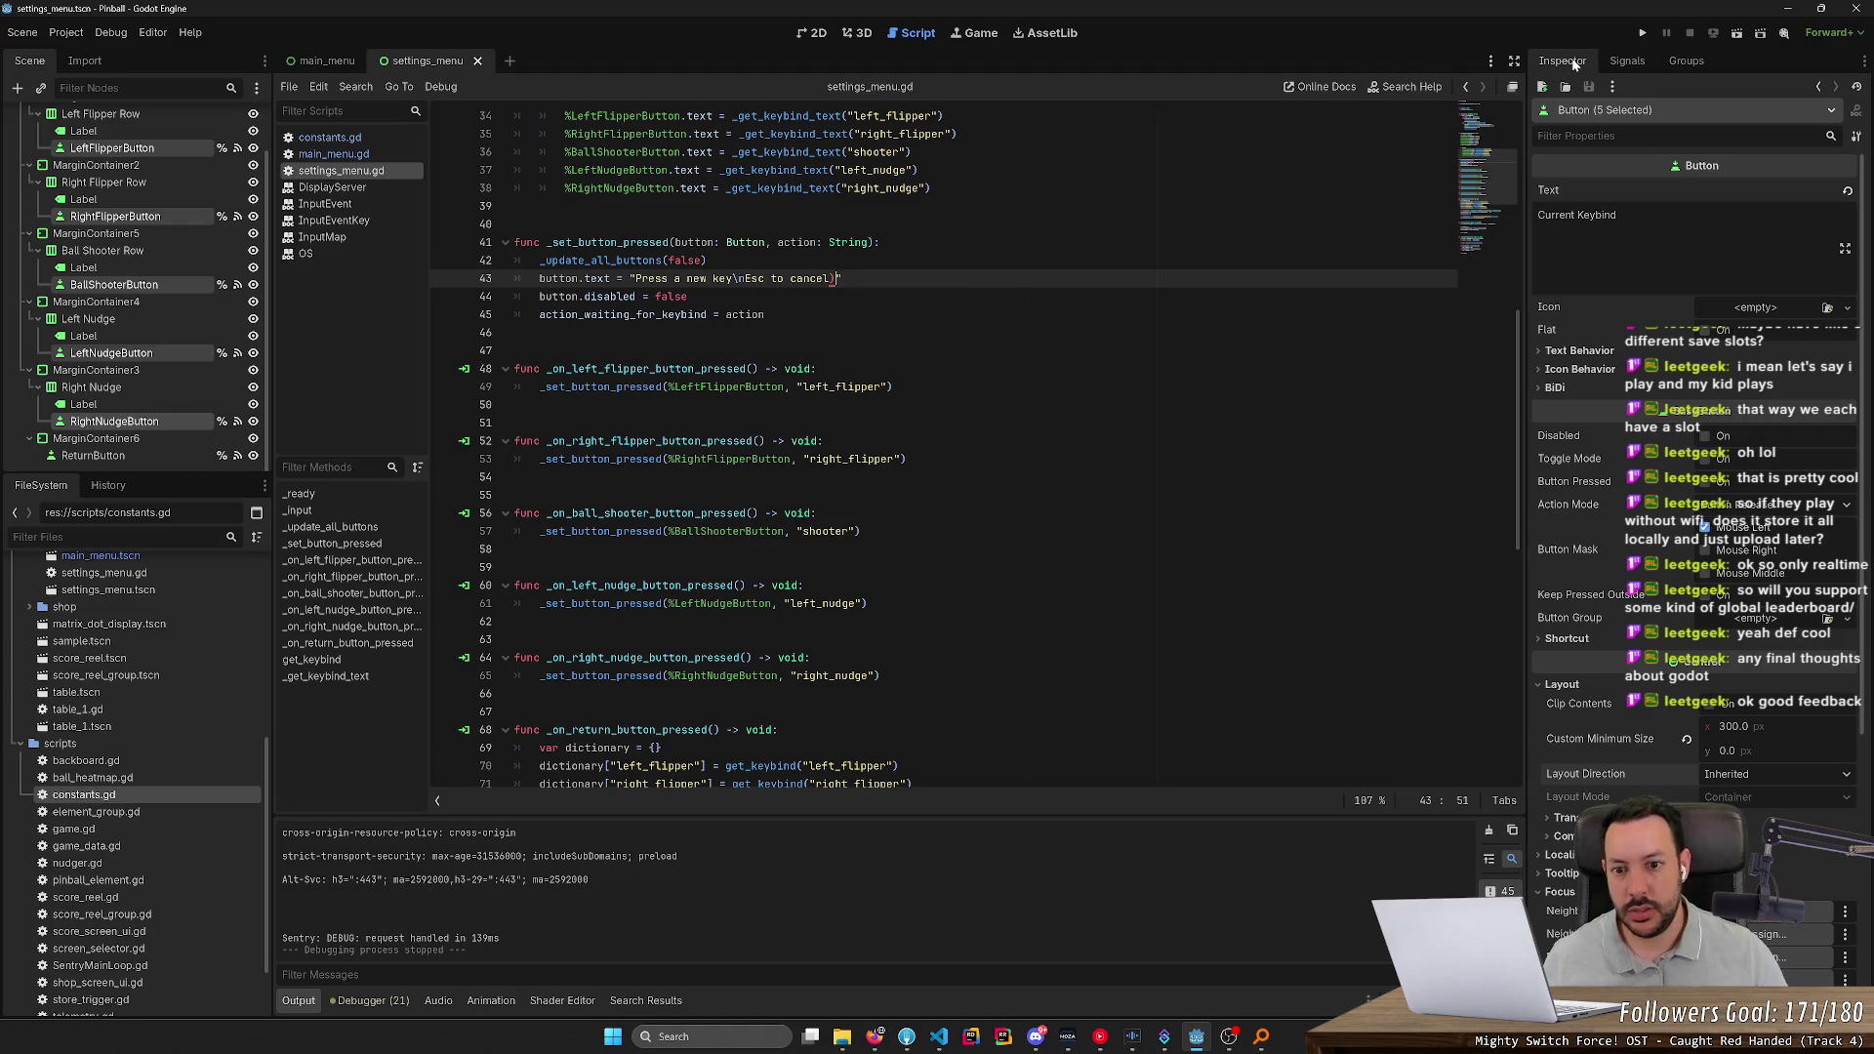
{"action": "key", "text": "ctrl+Left"}
{"action": "key", "text": "ctrl+Left"}
{"action": "key", "text": "ctrl+Left"}
{"action": "key", "text": "Right"}
{"action": "type", "text": "("}
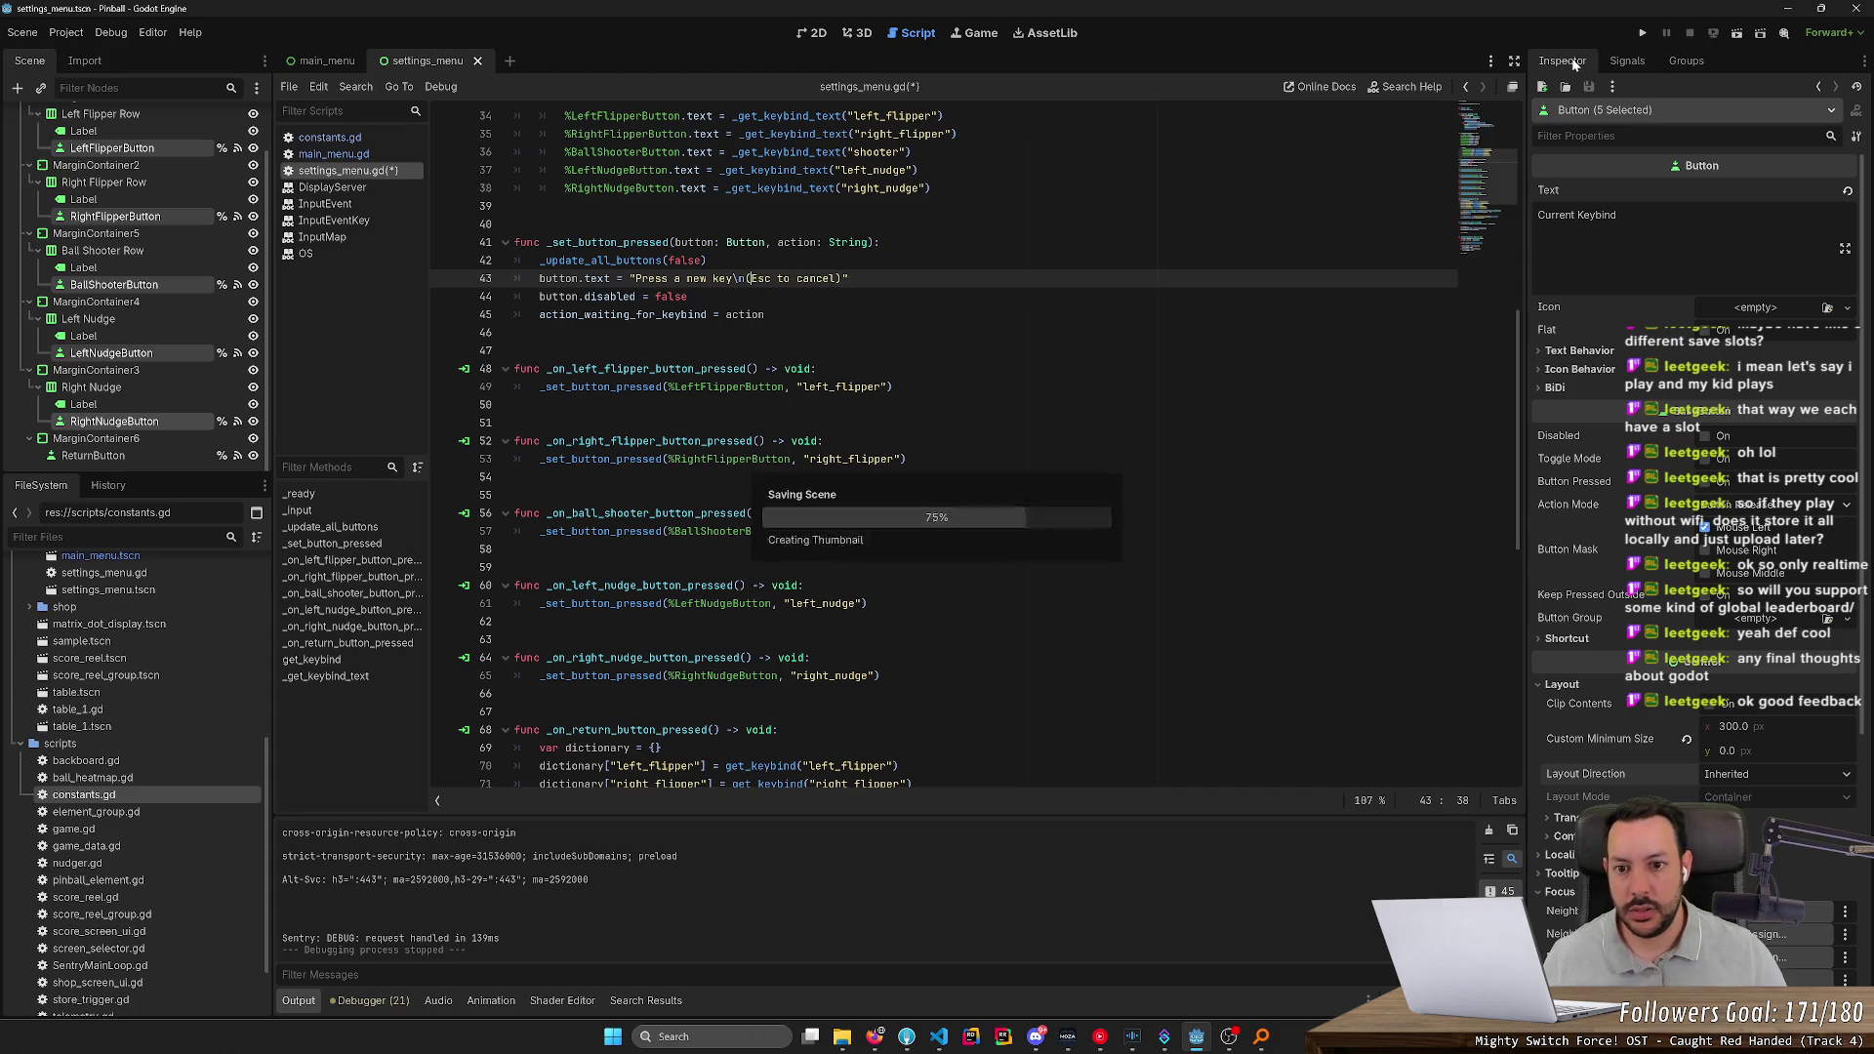
{"action": "left_click", "coordinate": [1648, 34]}
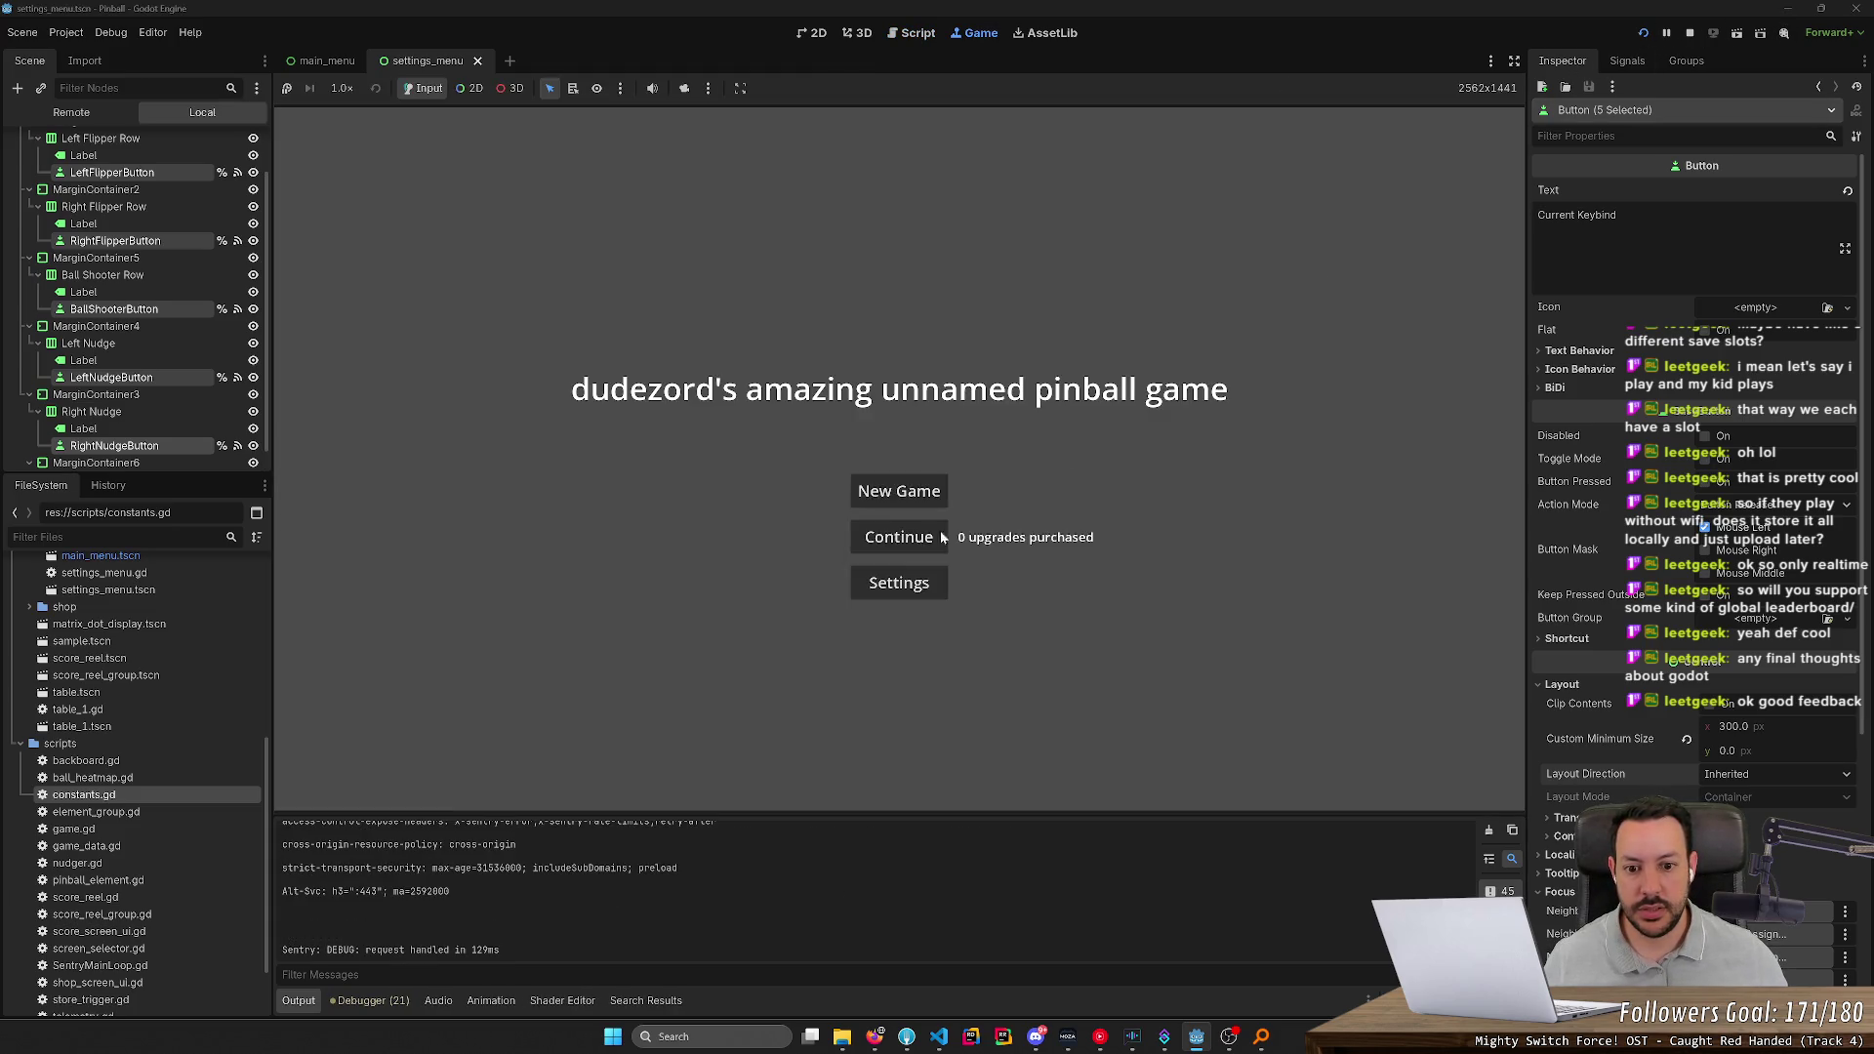
View the two-line Left Flipper rebind prompt in Settings, then stop the game and switch to 3D
{"action": "left_click", "coordinate": [896, 583]}
{"action": "left_click", "coordinate": [957, 394]}
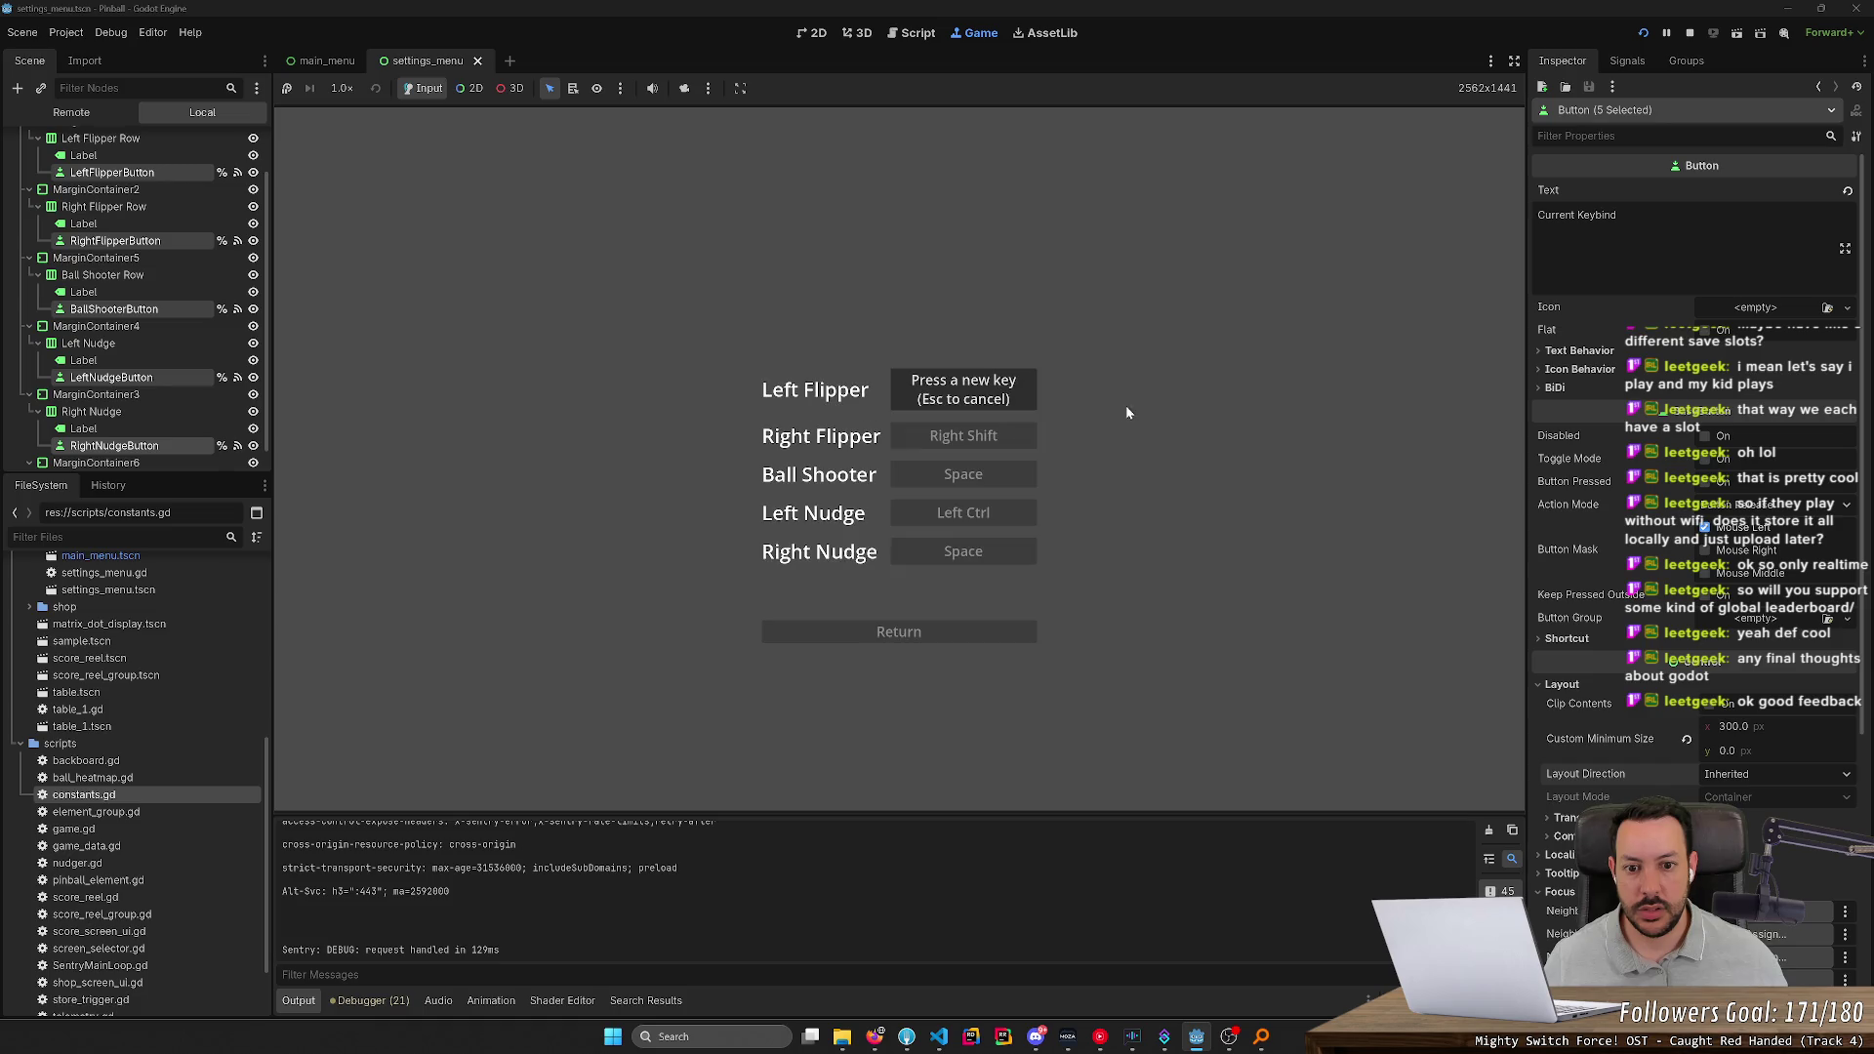
{"action": "left_click", "coordinate": [1688, 36]}
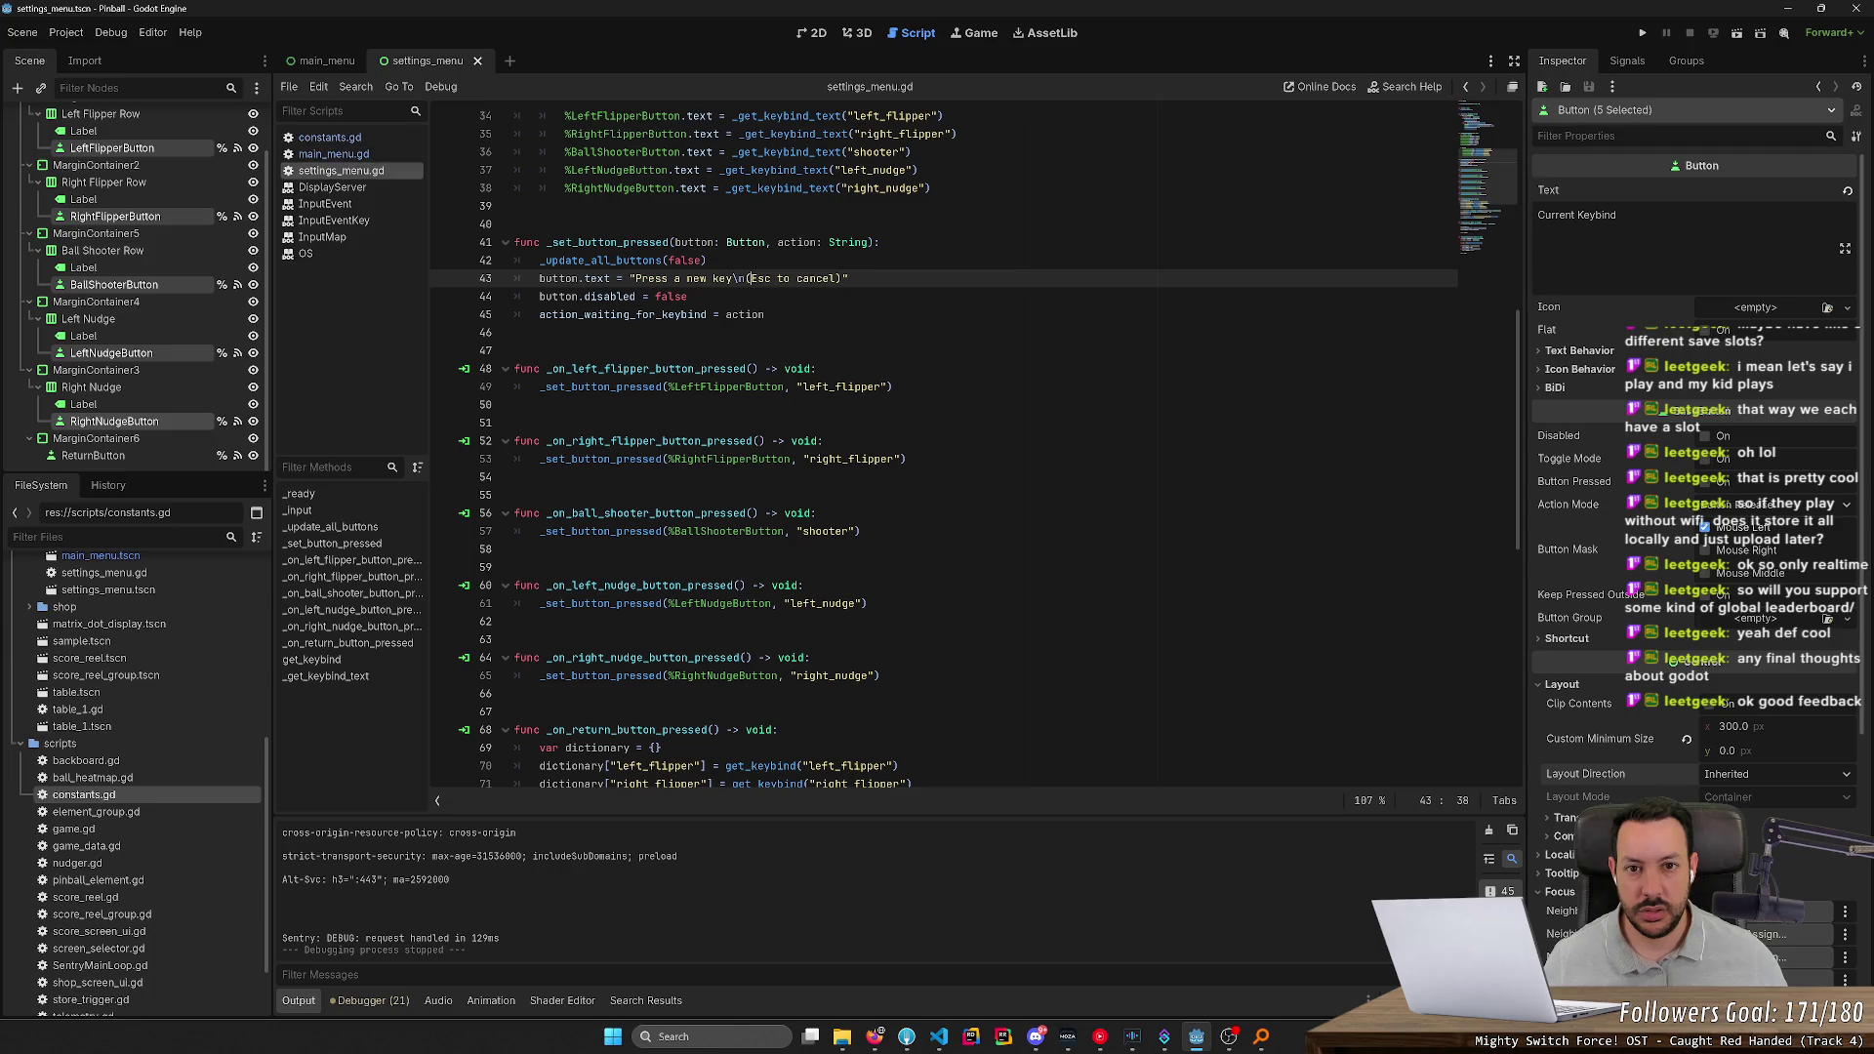
{"action": "left_click", "coordinate": [853, 33]}
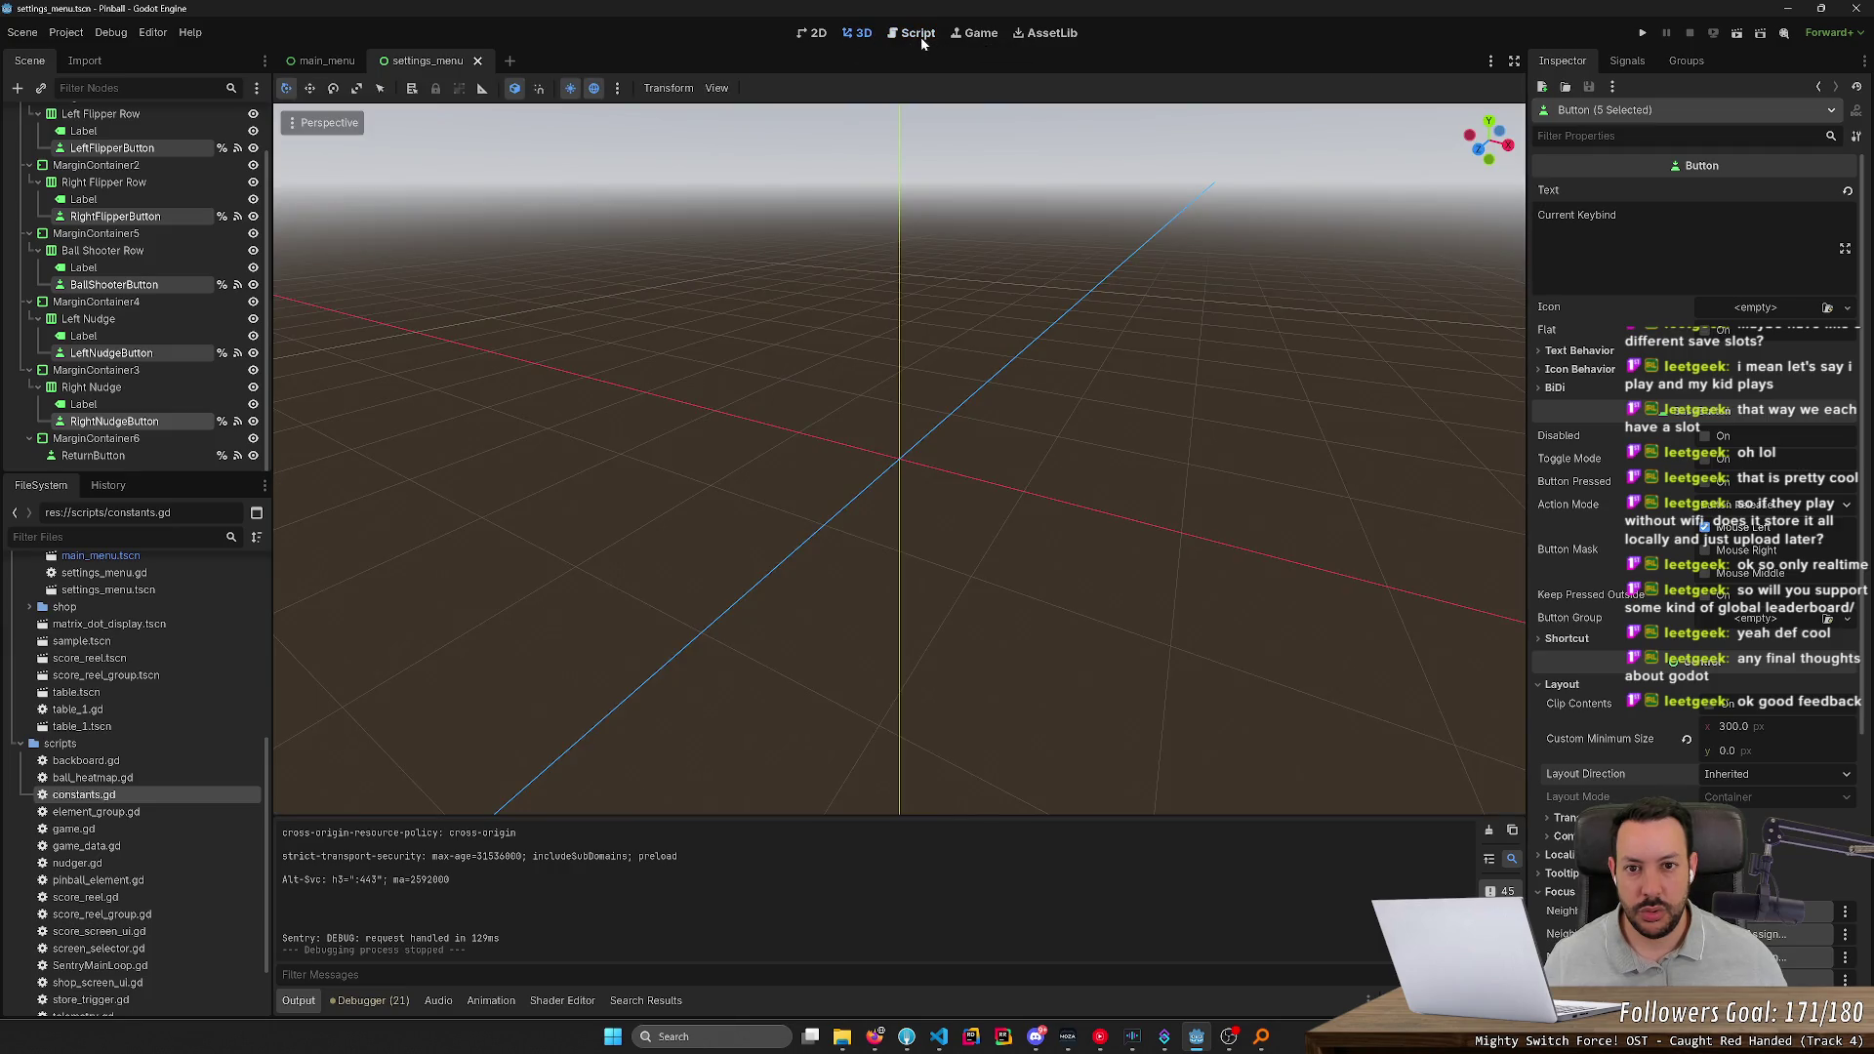
Set the five keybind buttons' Custom Minimum Size height to 100, then run the game and open Settings
{"action": "left_click", "coordinate": [818, 35]}
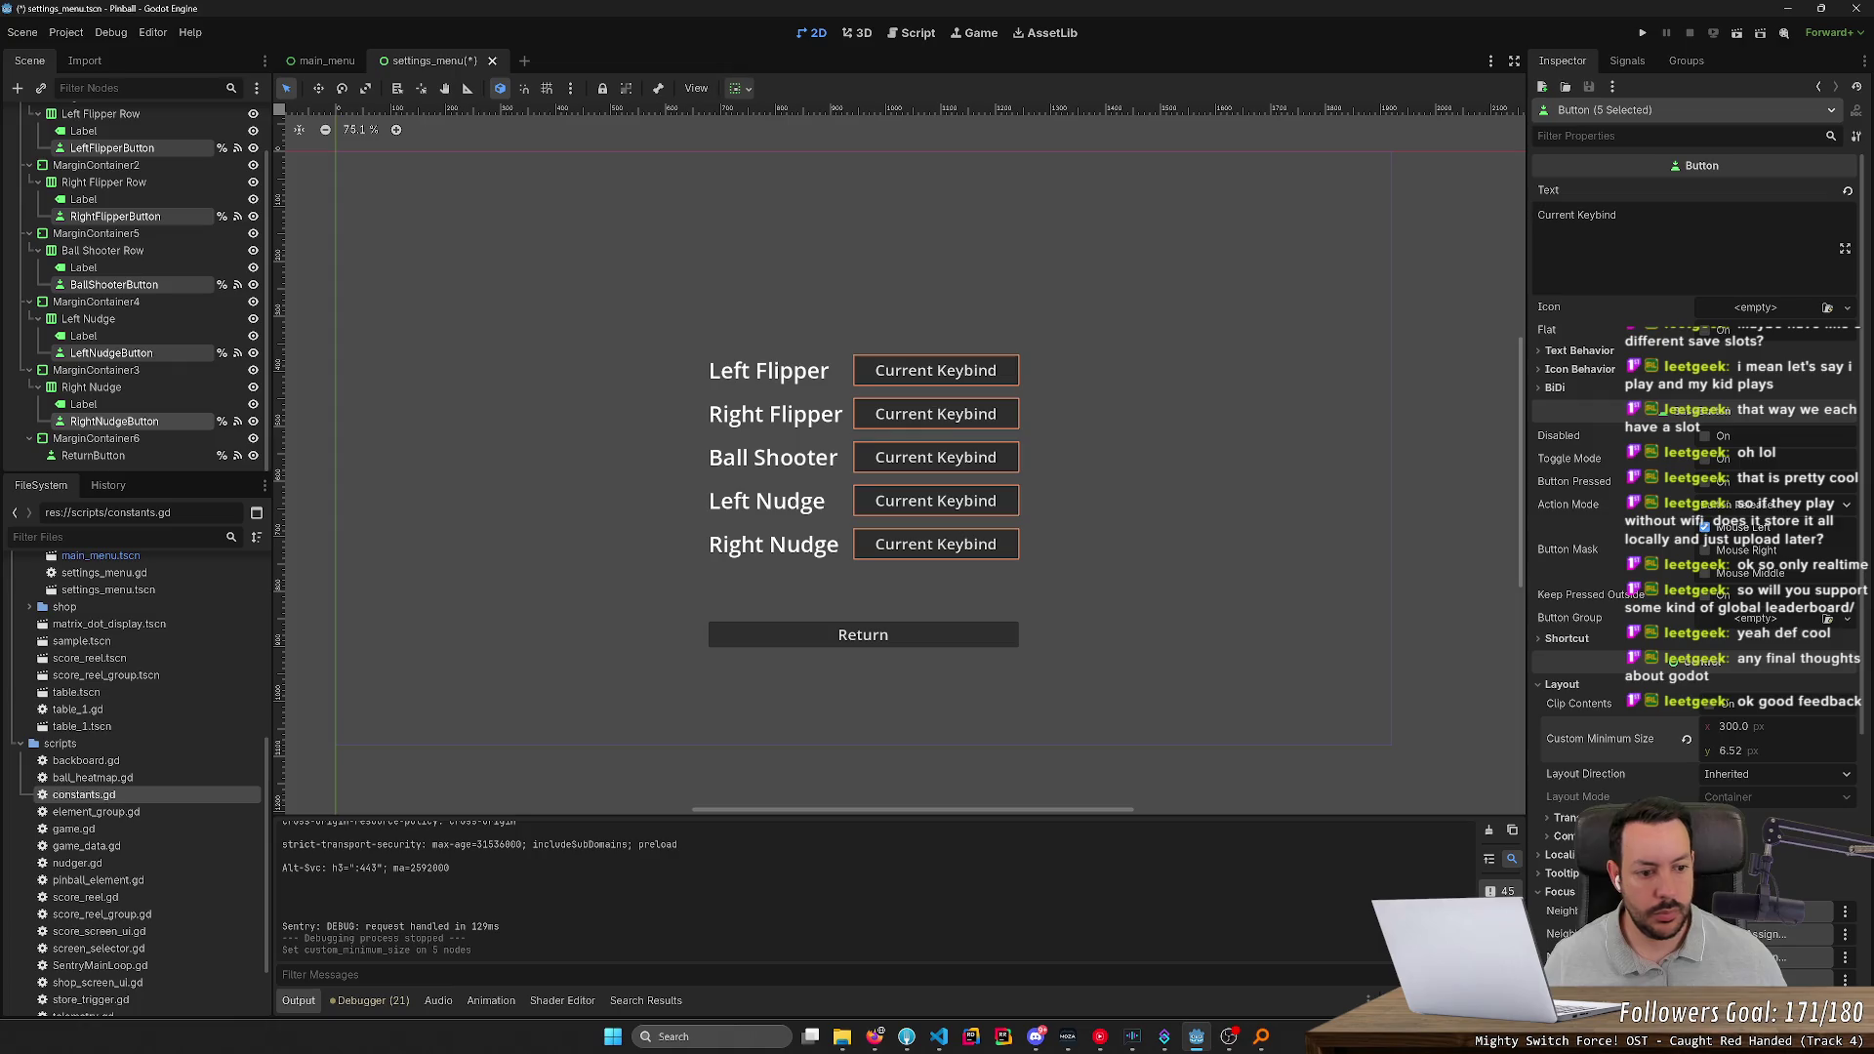
{"action": "left_click_drag", "start_coordinate": [1731, 748], "coordinate": [1810, 748]}
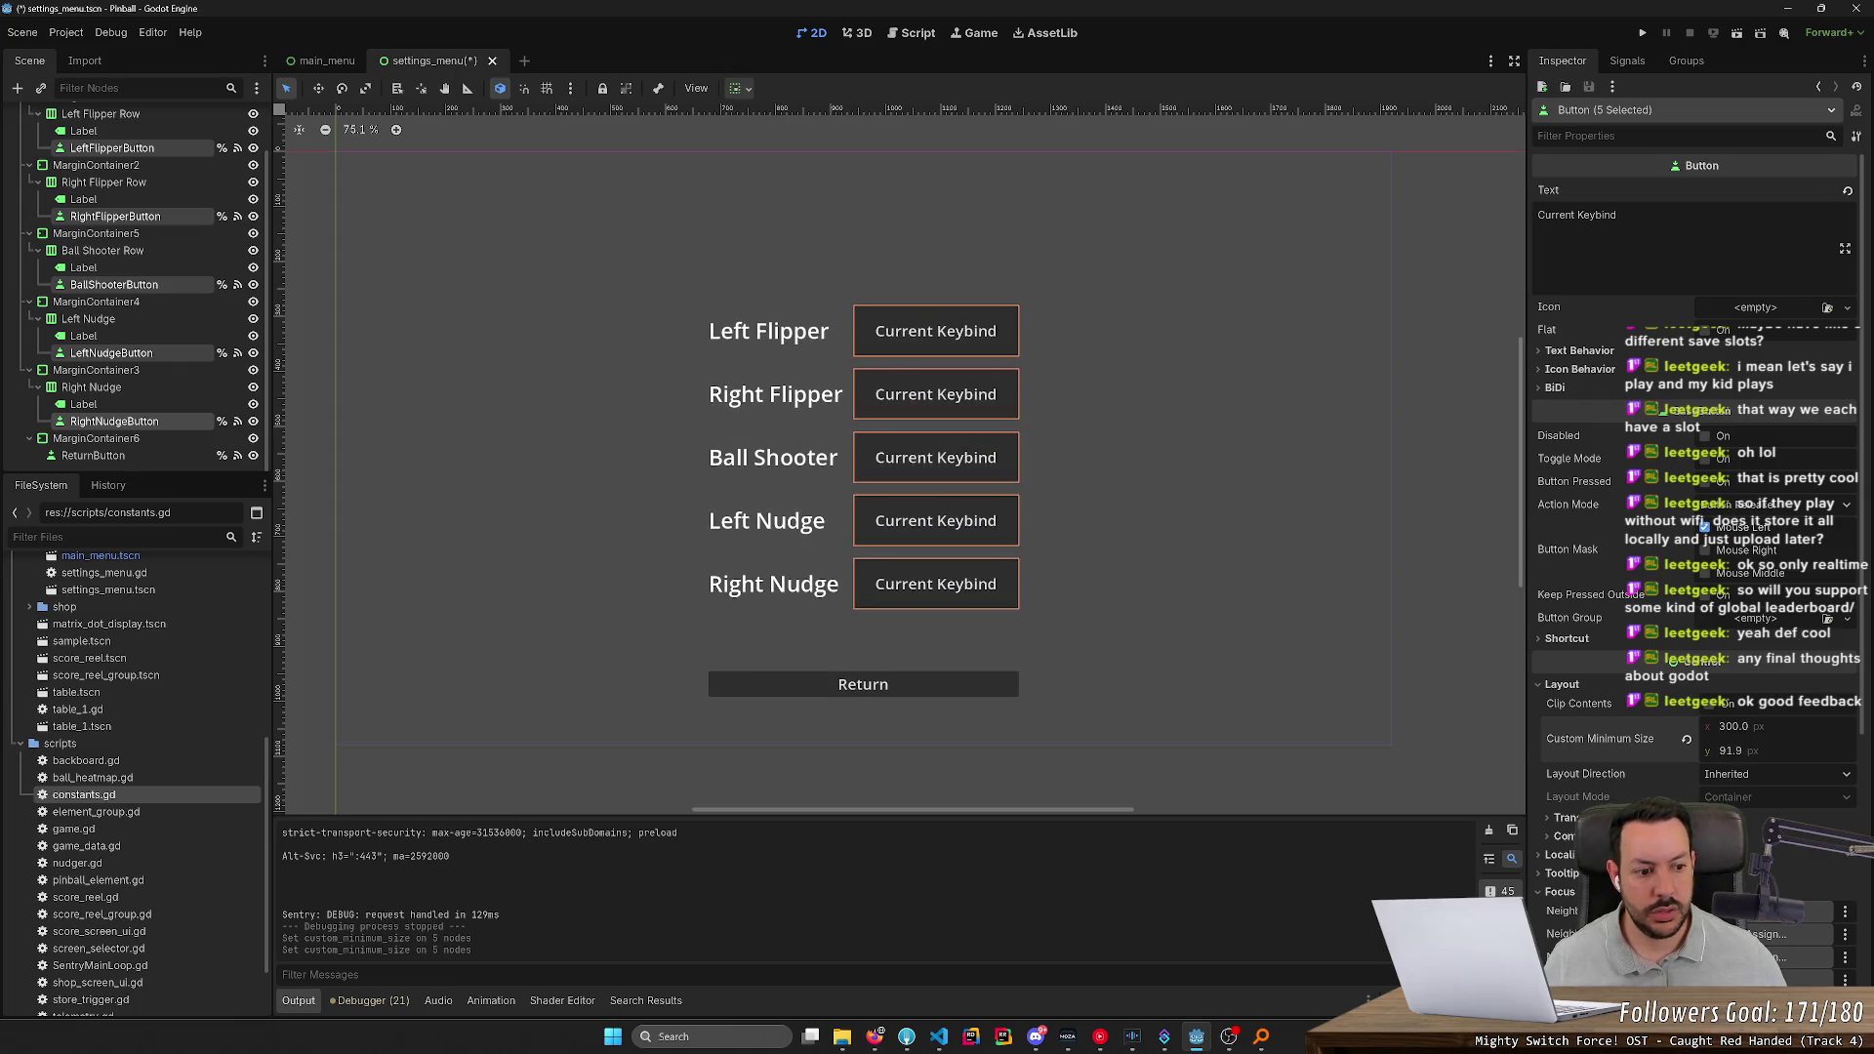
{"action": "left_click", "coordinate": [1738, 751]}
{"action": "type", "text": "100"}
{"action": "key", "text": "Return"}
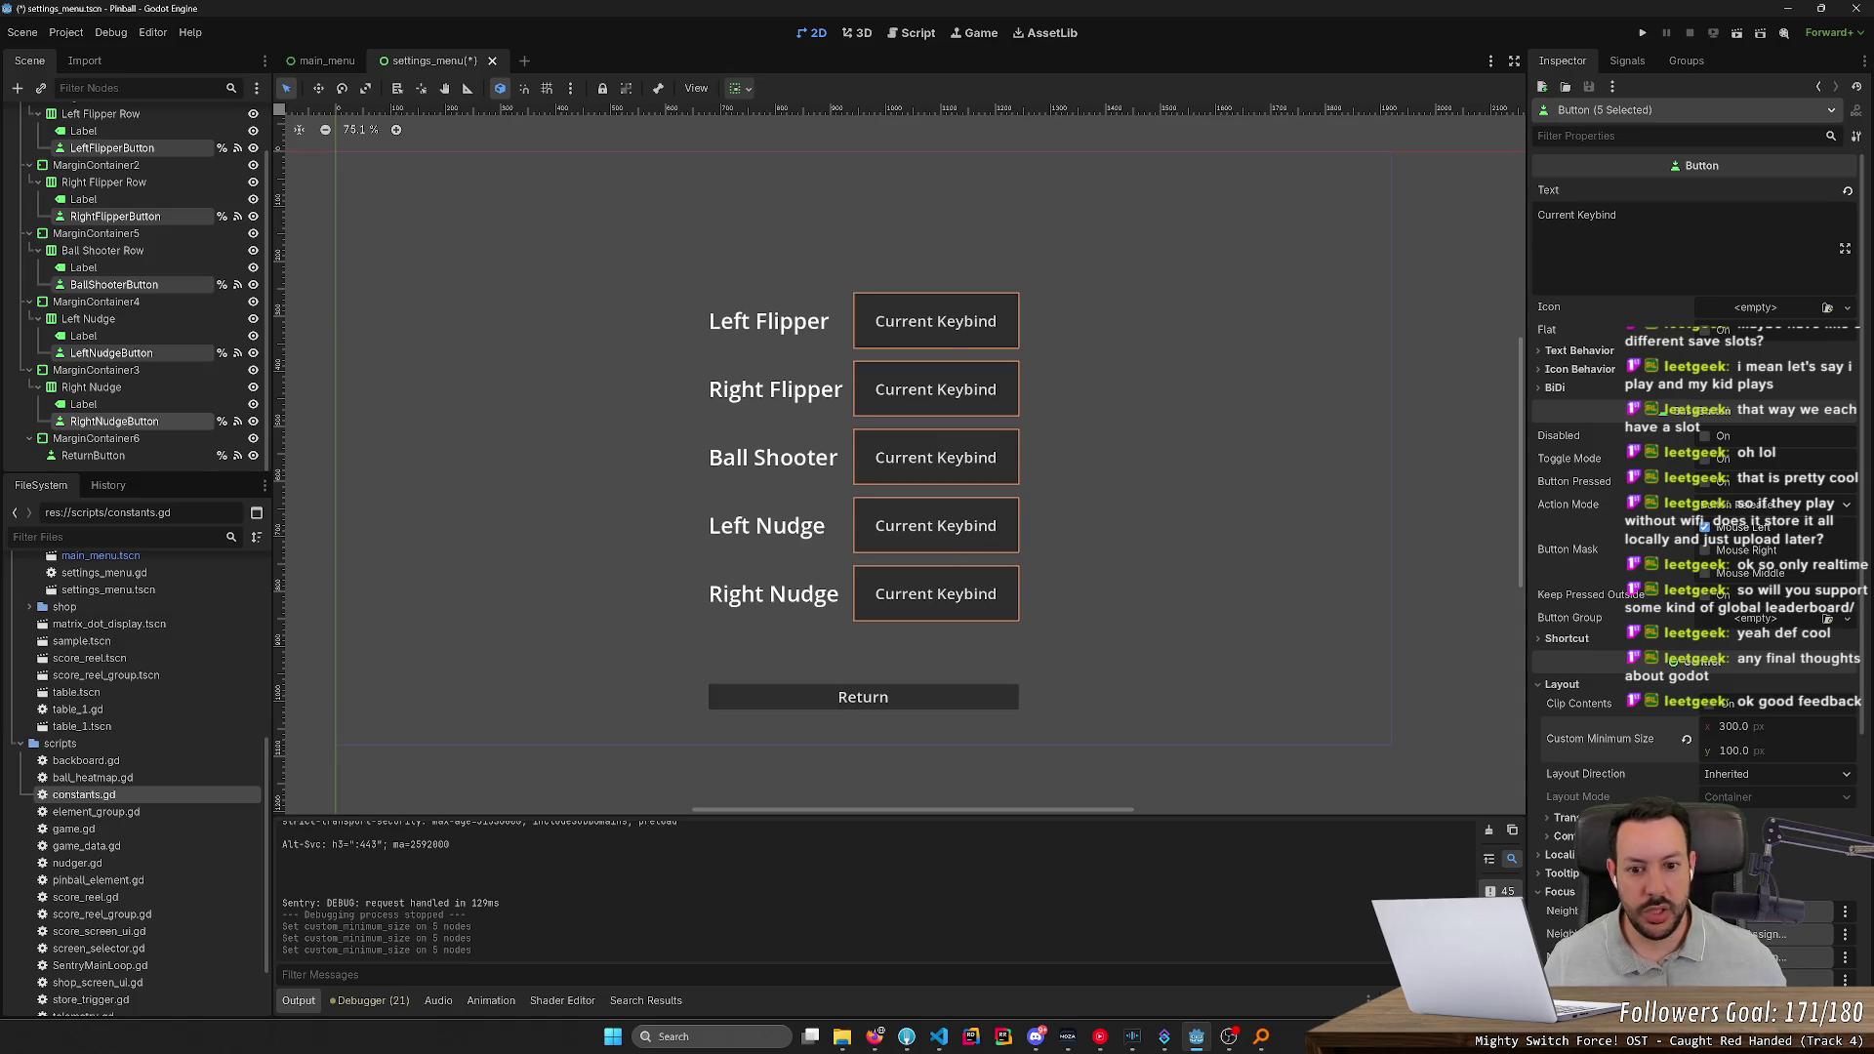
{"action": "left_click", "coordinate": [1644, 33]}
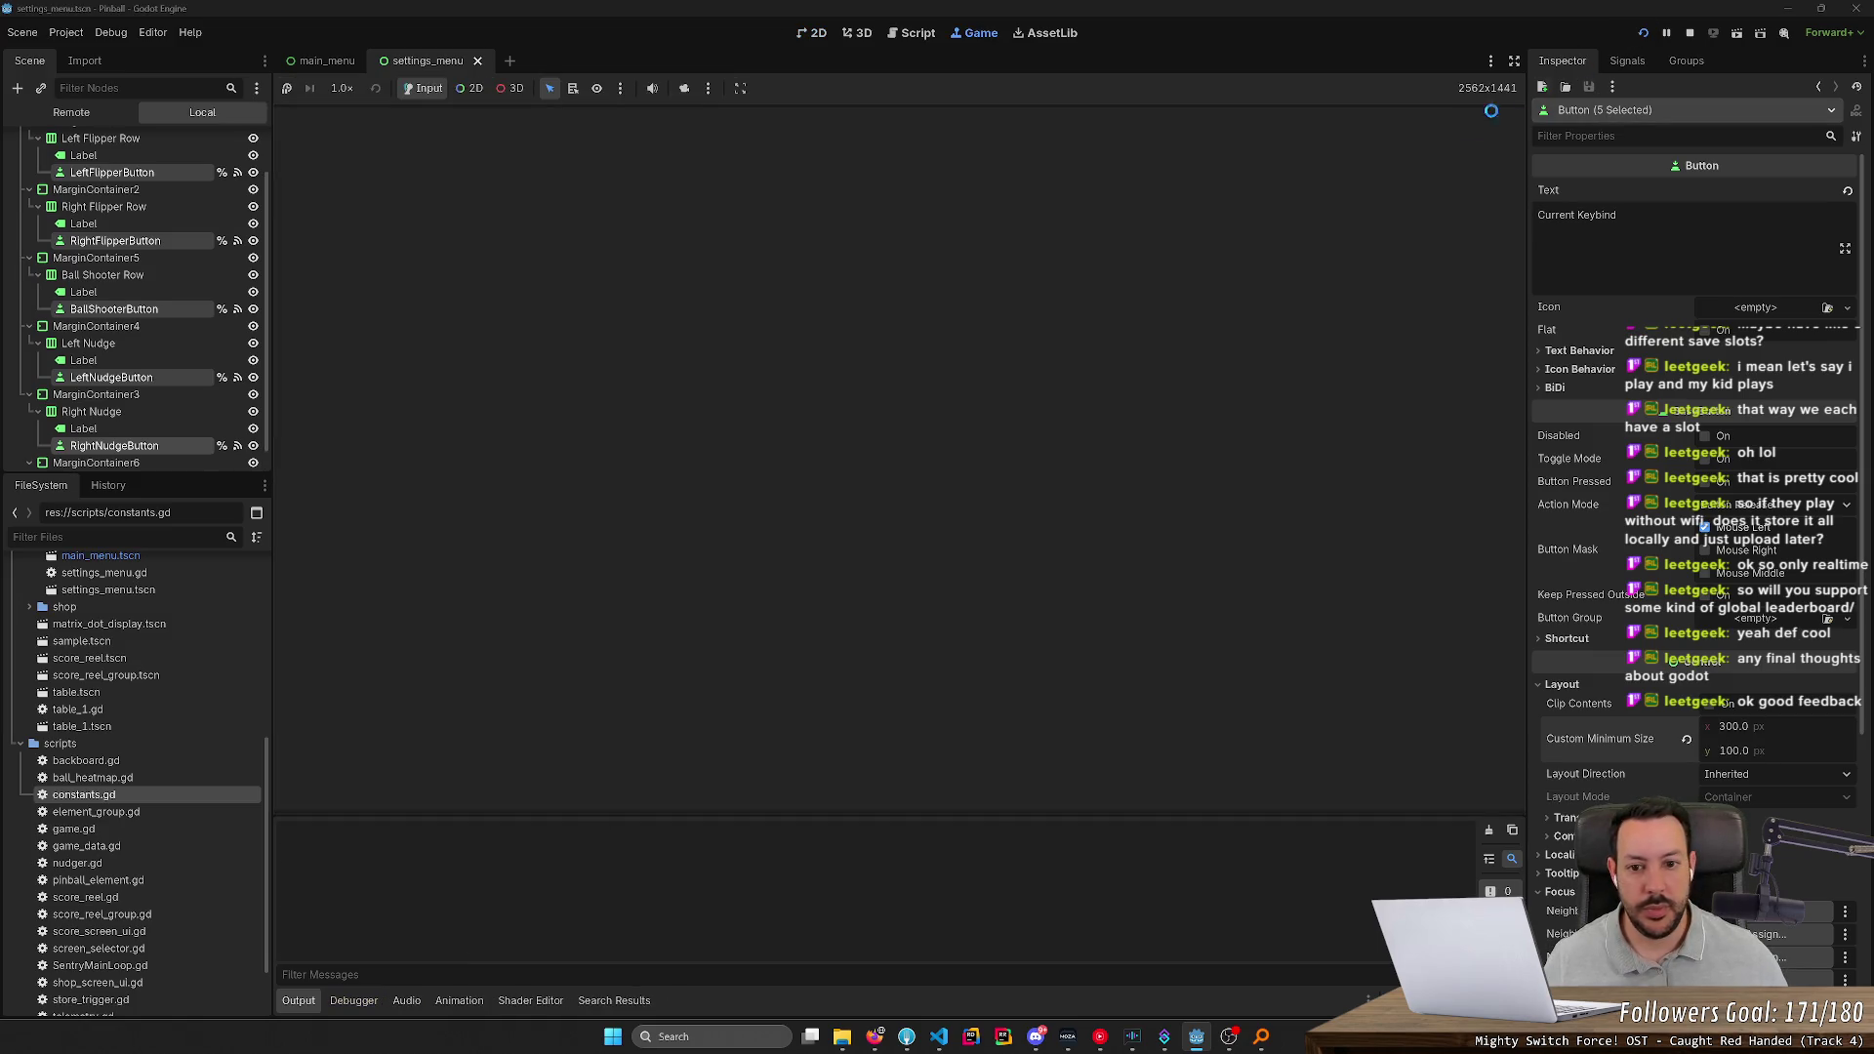
{"action": "left_click", "coordinate": [904, 582]}
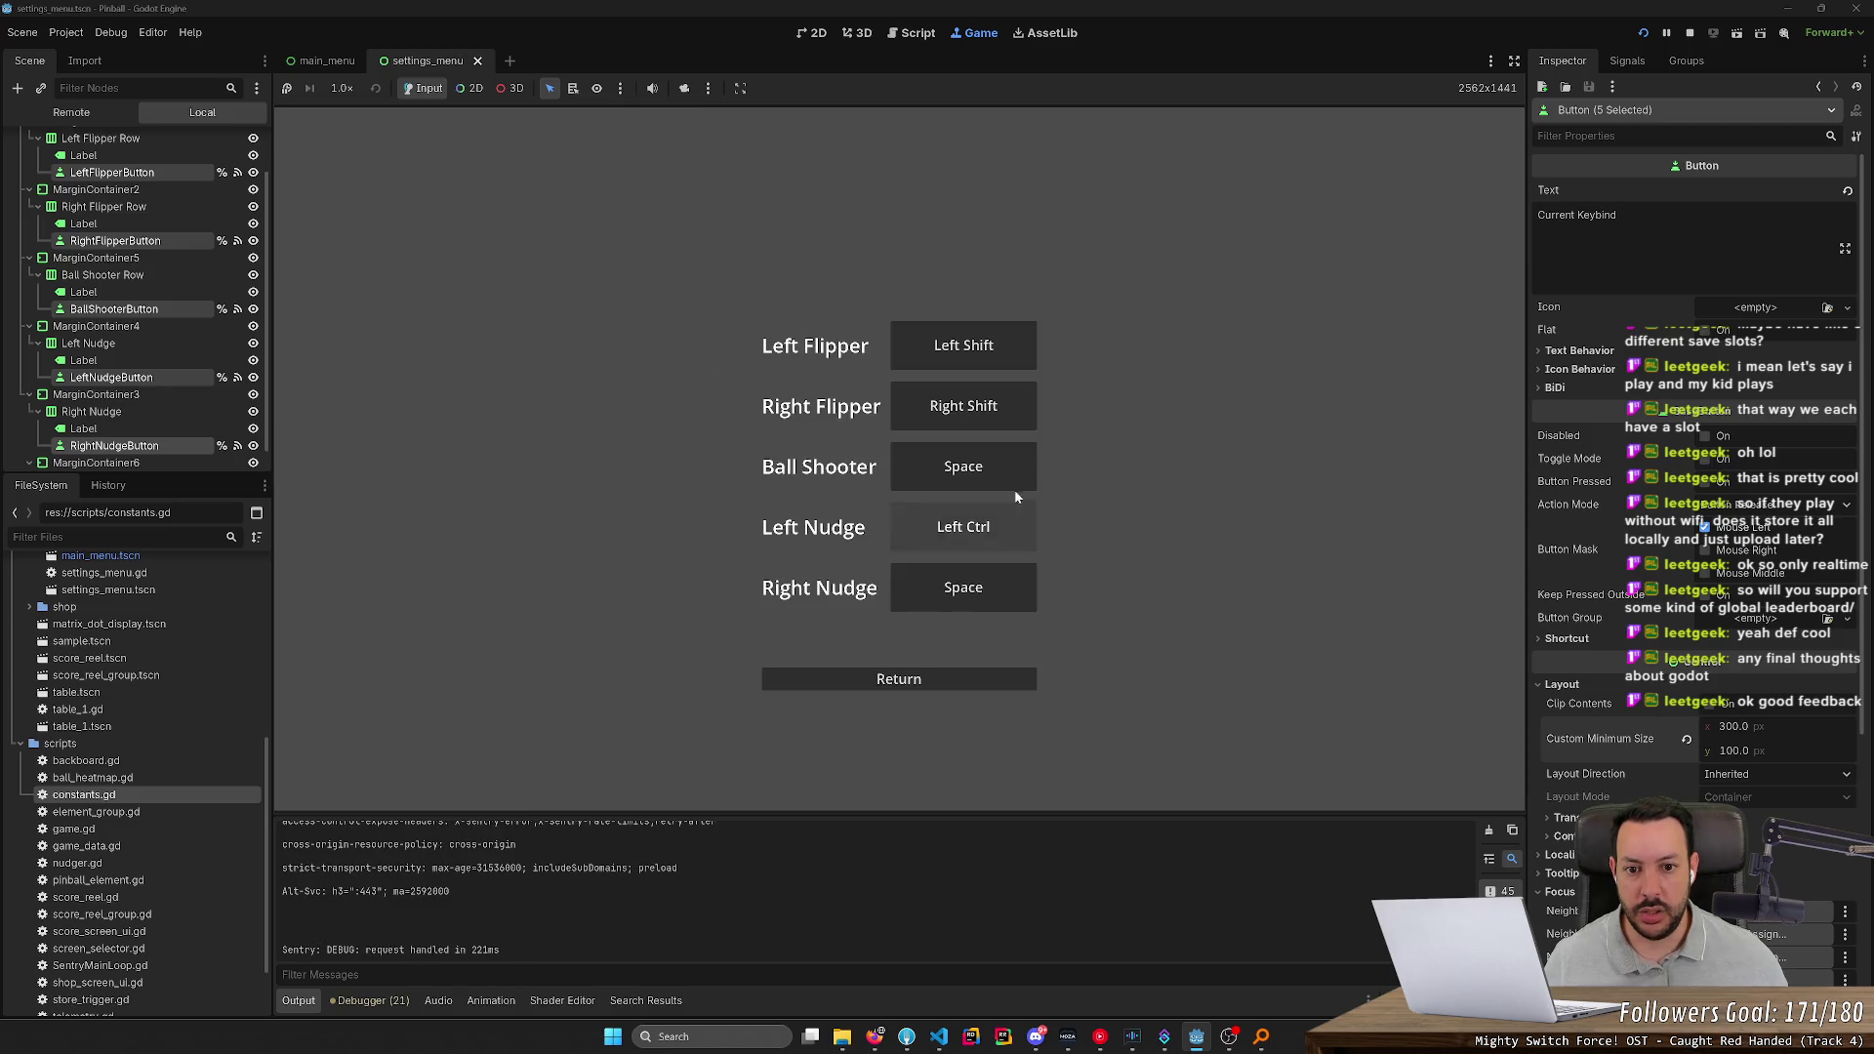
Test the keybinds: both Flippers get Shift, Left Nudge gets Ctrl, Right Nudge gets Space
{"action": "left_click", "coordinate": [998, 356]}
{"action": "key", "text": "shift"}
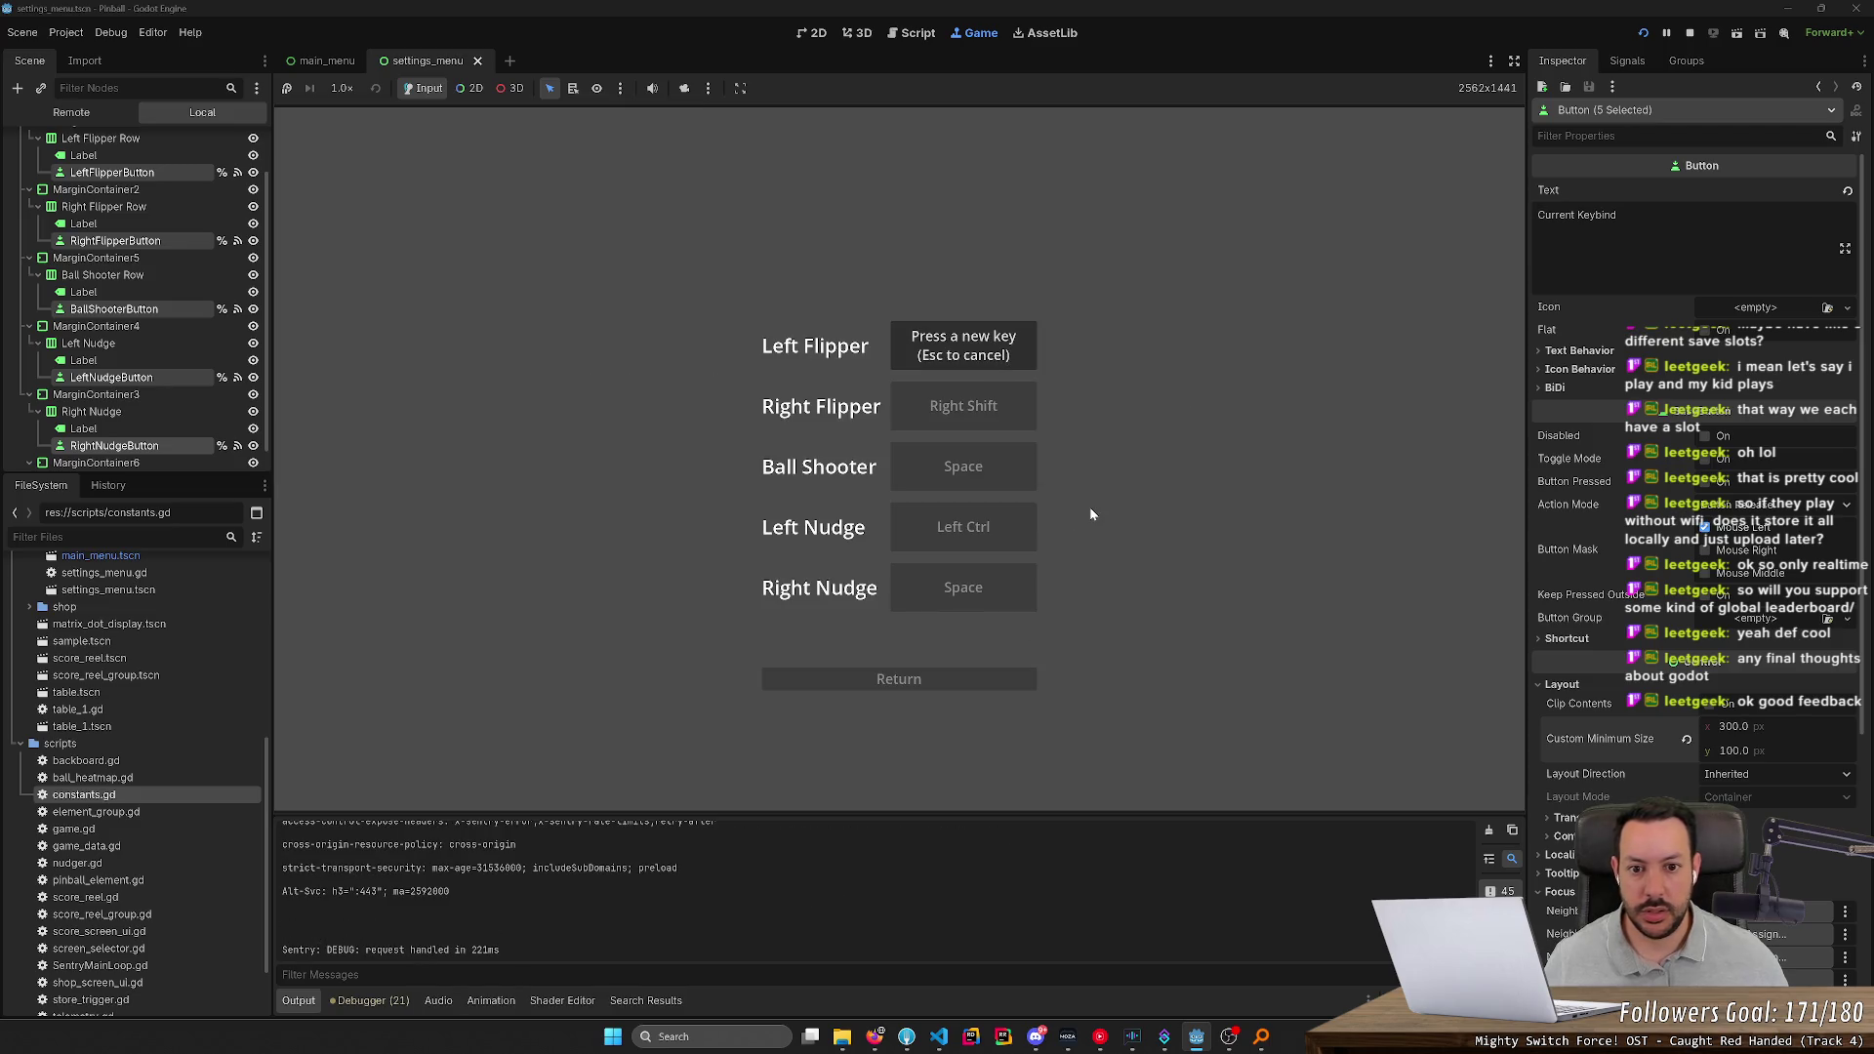
{"action": "left_click", "coordinate": [975, 406]}
{"action": "key", "text": "shift"}
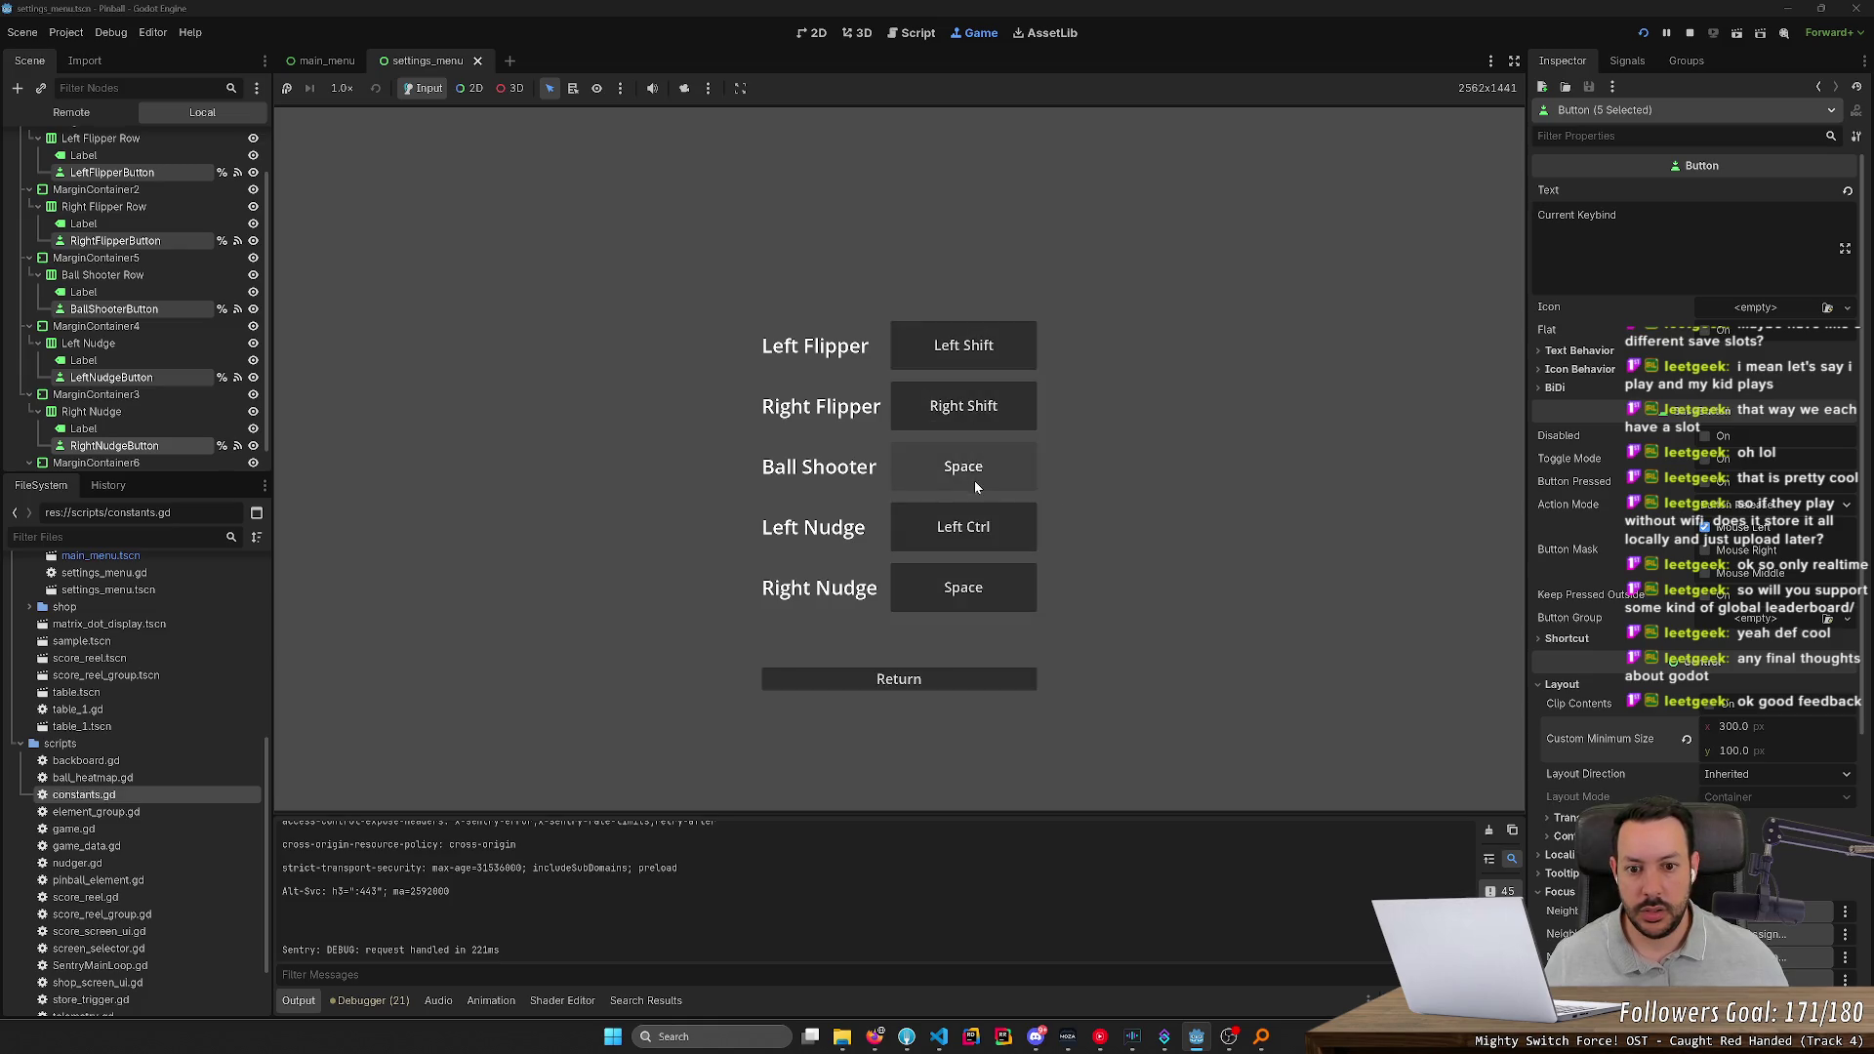
{"action": "left_click", "coordinate": [983, 538]}
{"action": "key", "text": "ctrl"}
{"action": "left_click", "coordinate": [974, 589]}
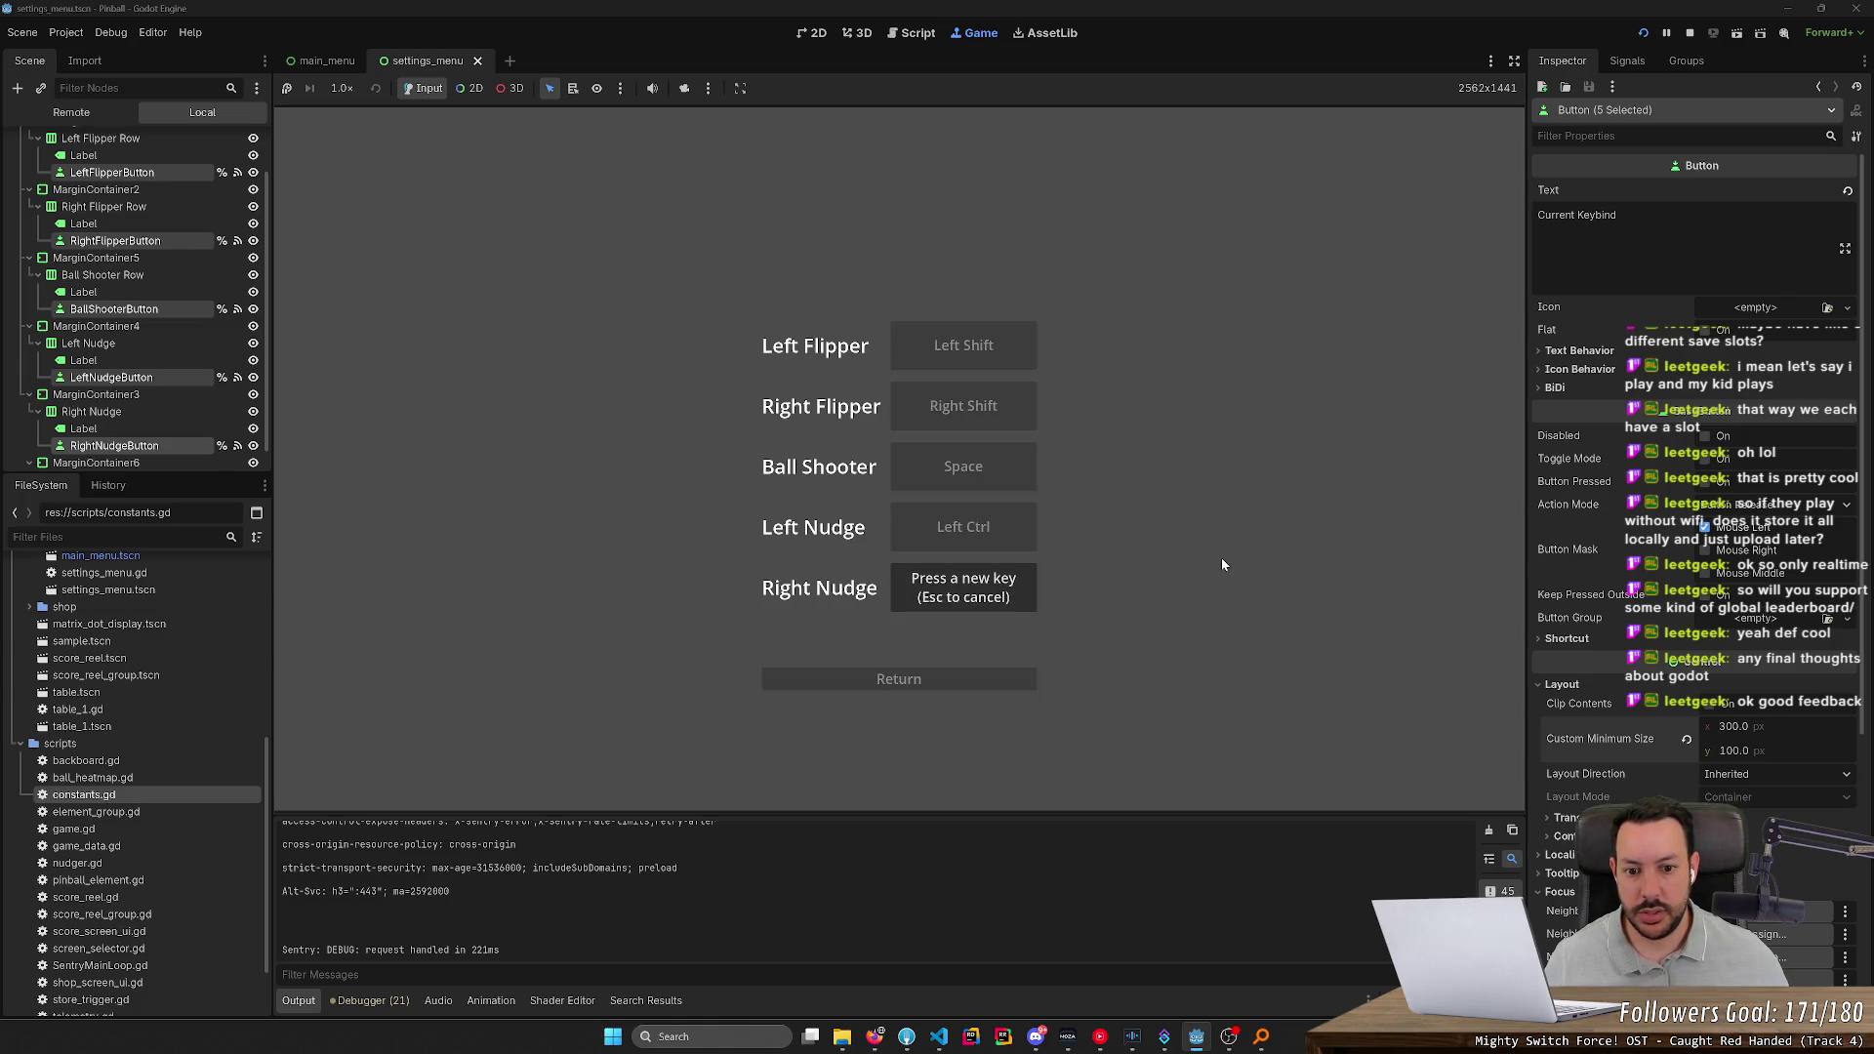
{"action": "key", "text": "space"}
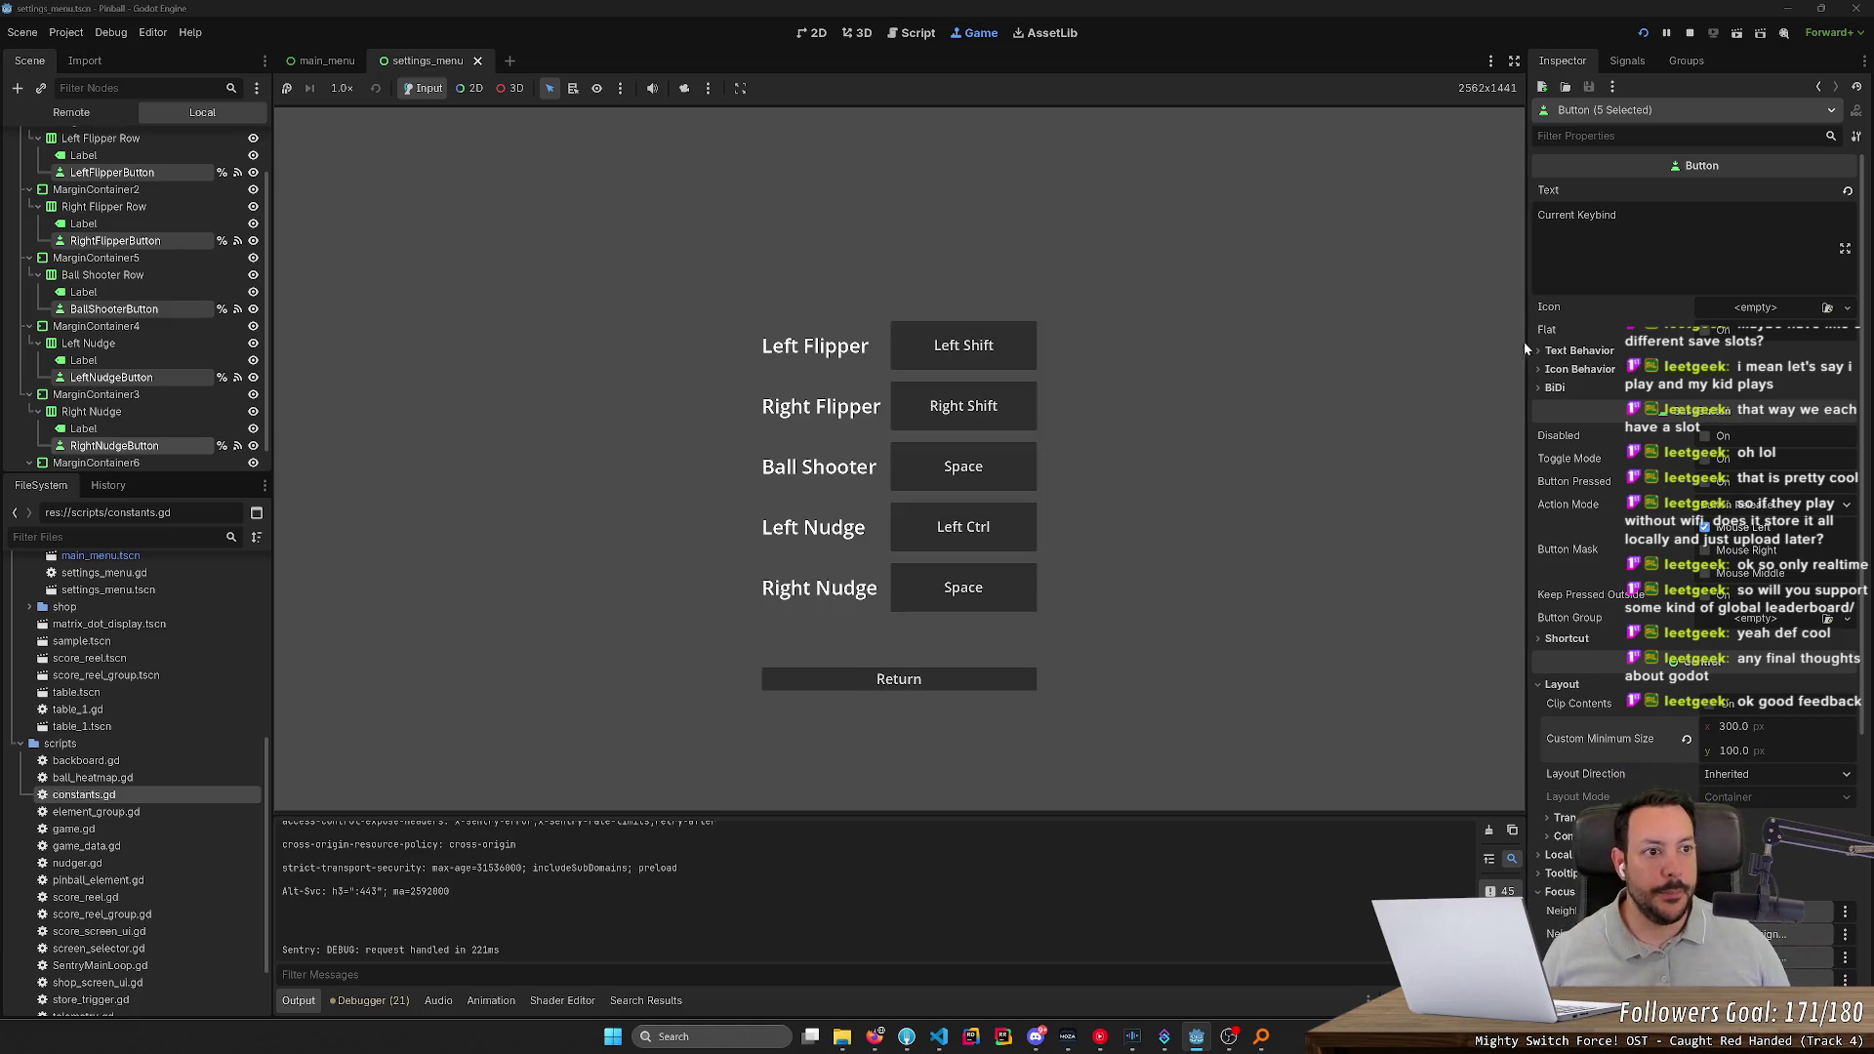
Stop the game, glance at settings_menu.gd, then switch to the main_menu scene
{"action": "left_click", "coordinate": [1688, 37]}
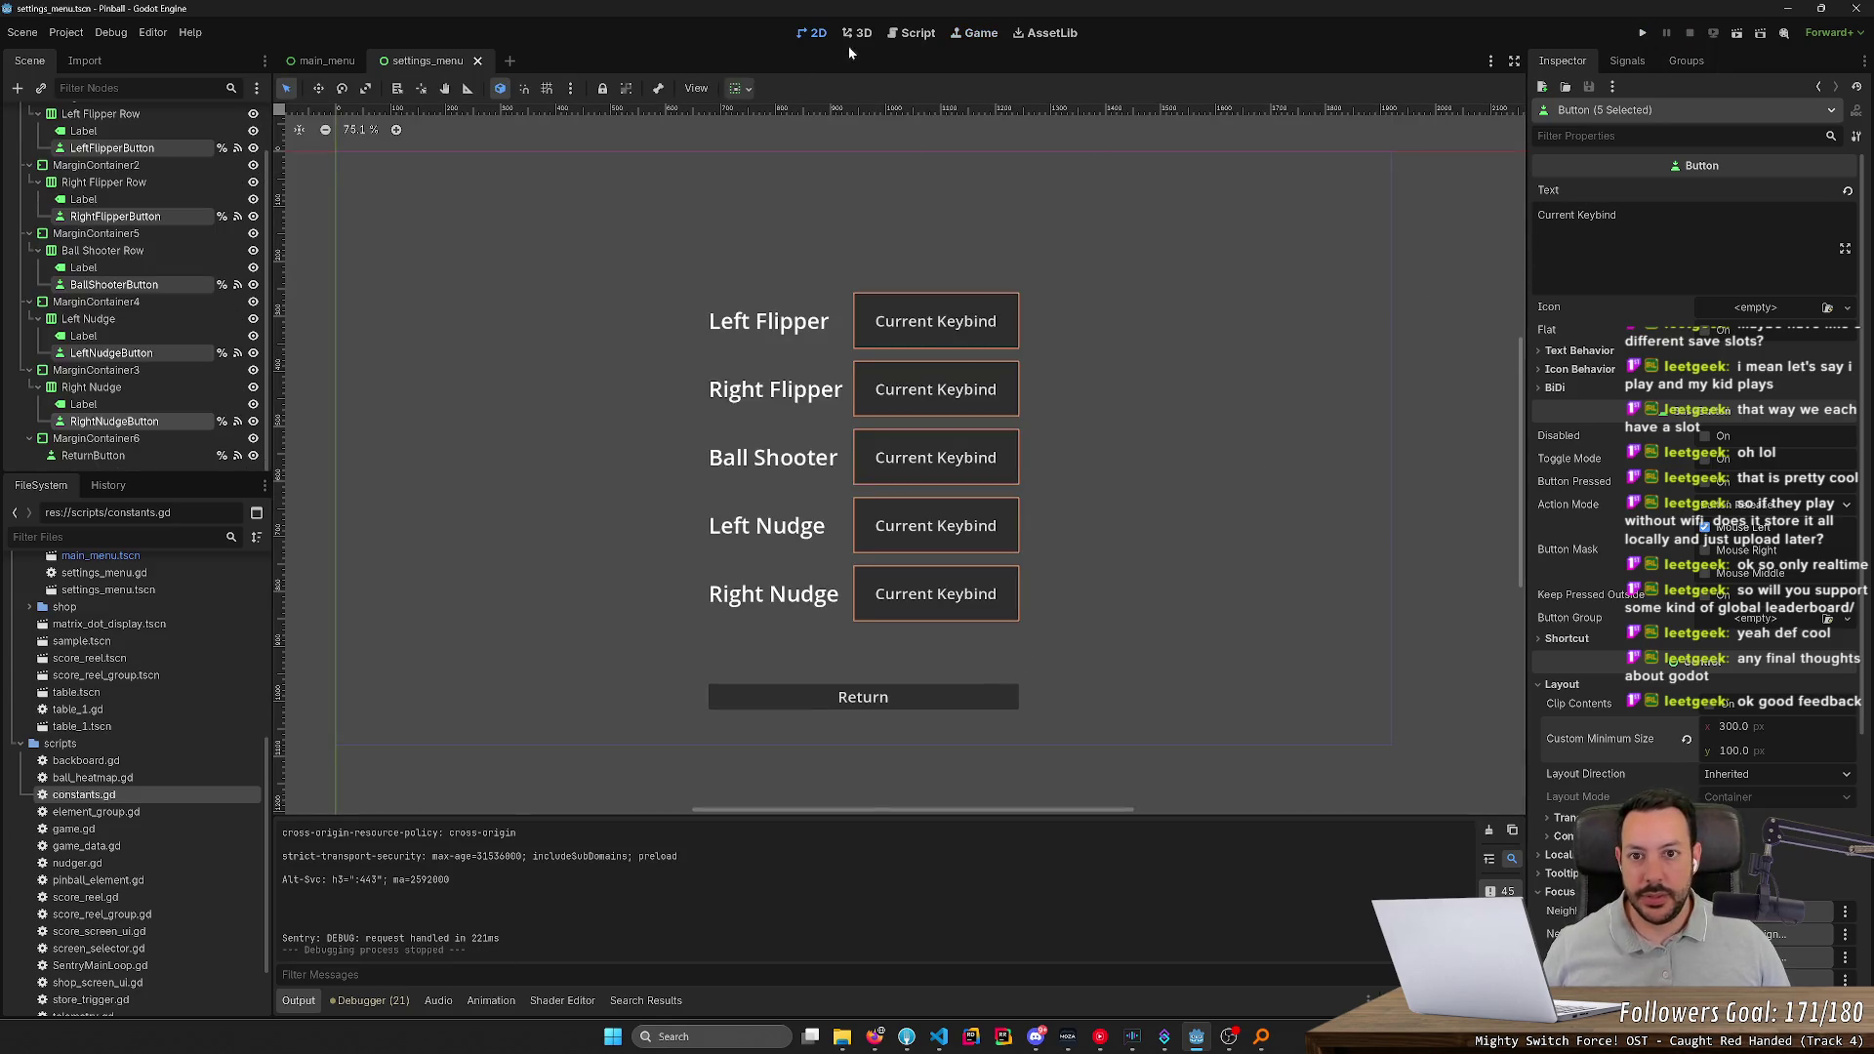
{"action": "left_click", "coordinate": [909, 38]}
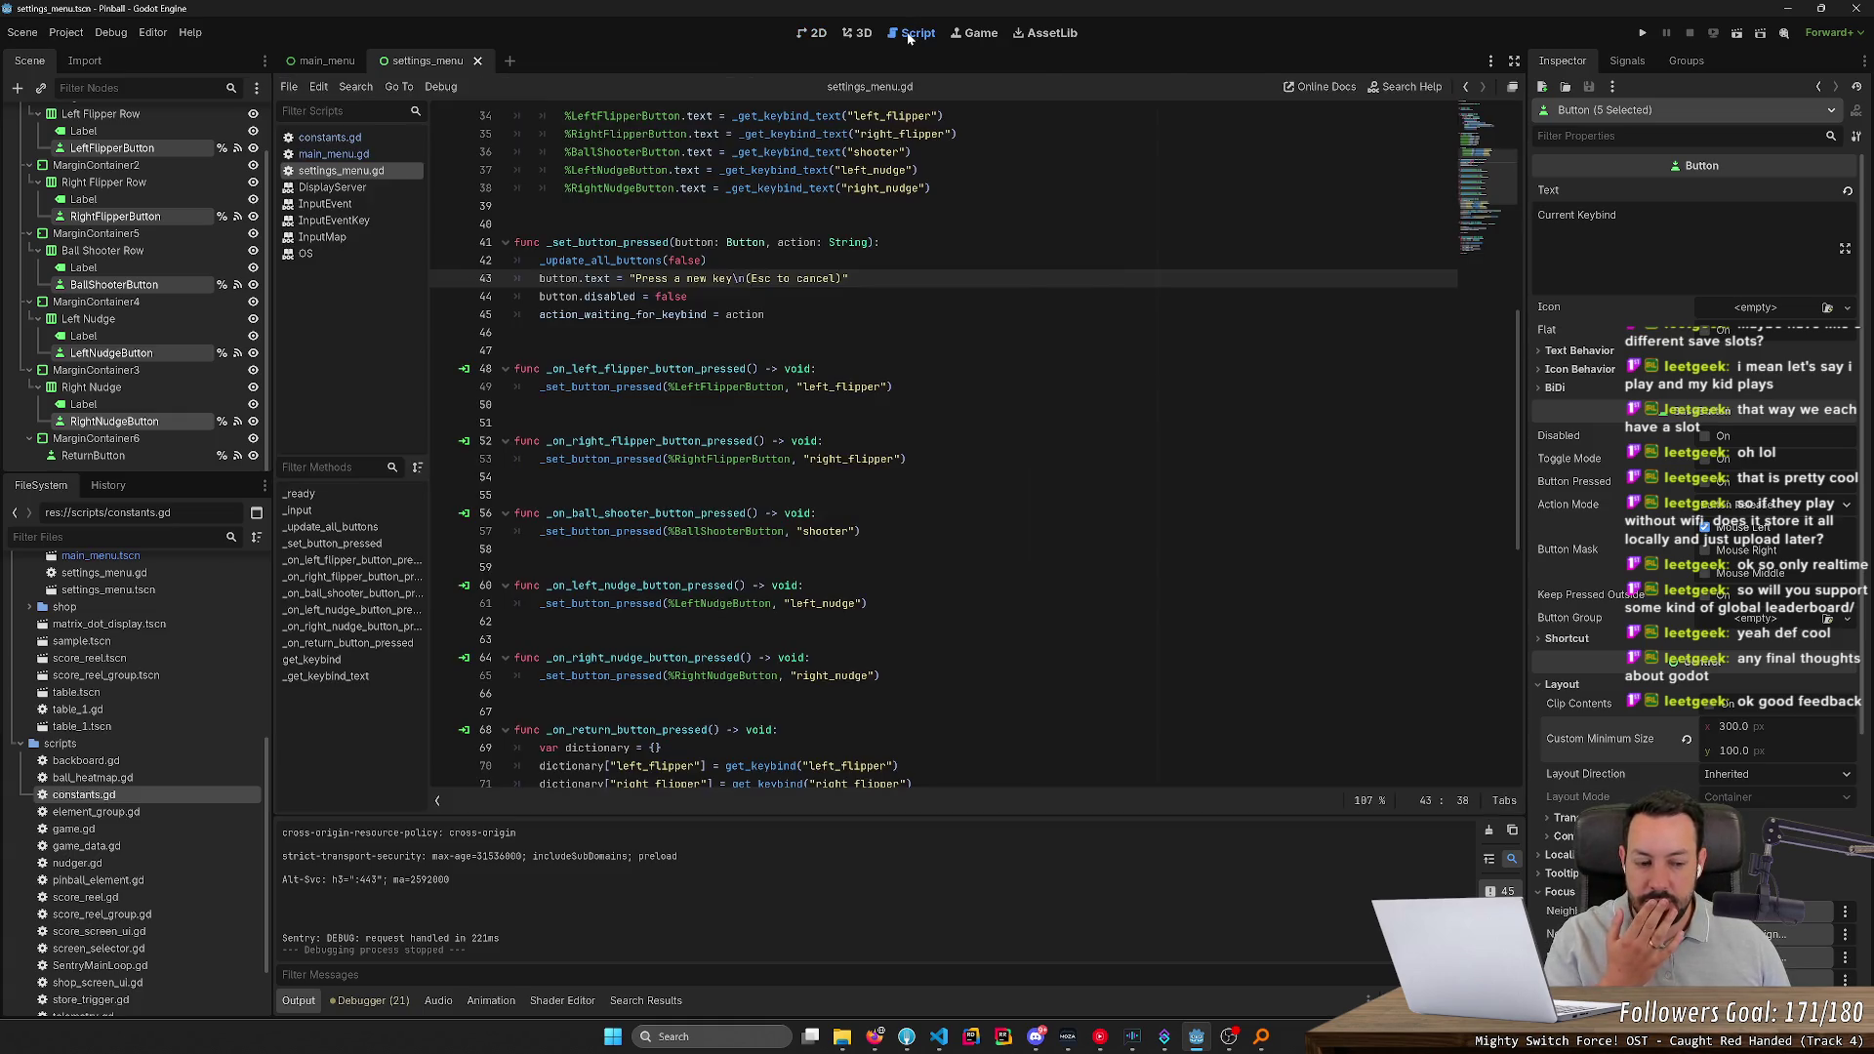
{"action": "left_click", "coordinate": [856, 36]}
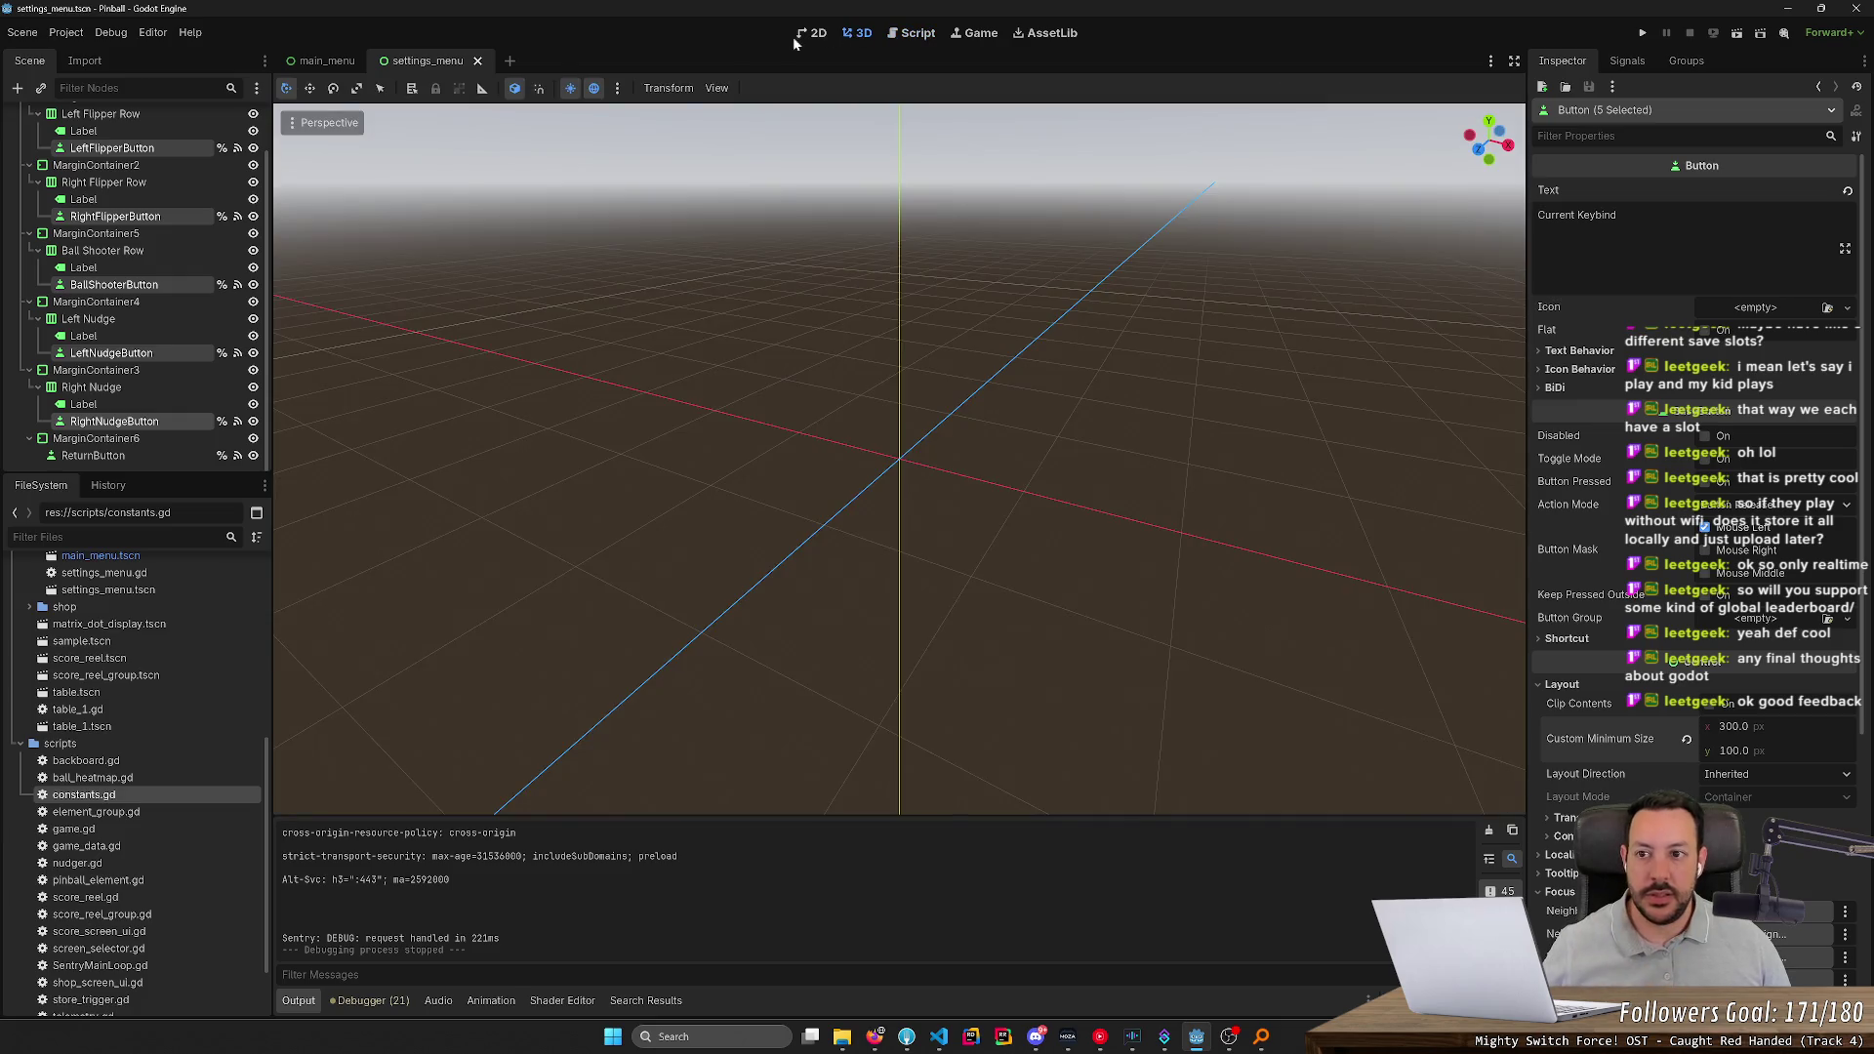
{"action": "left_click", "coordinate": [322, 61]}
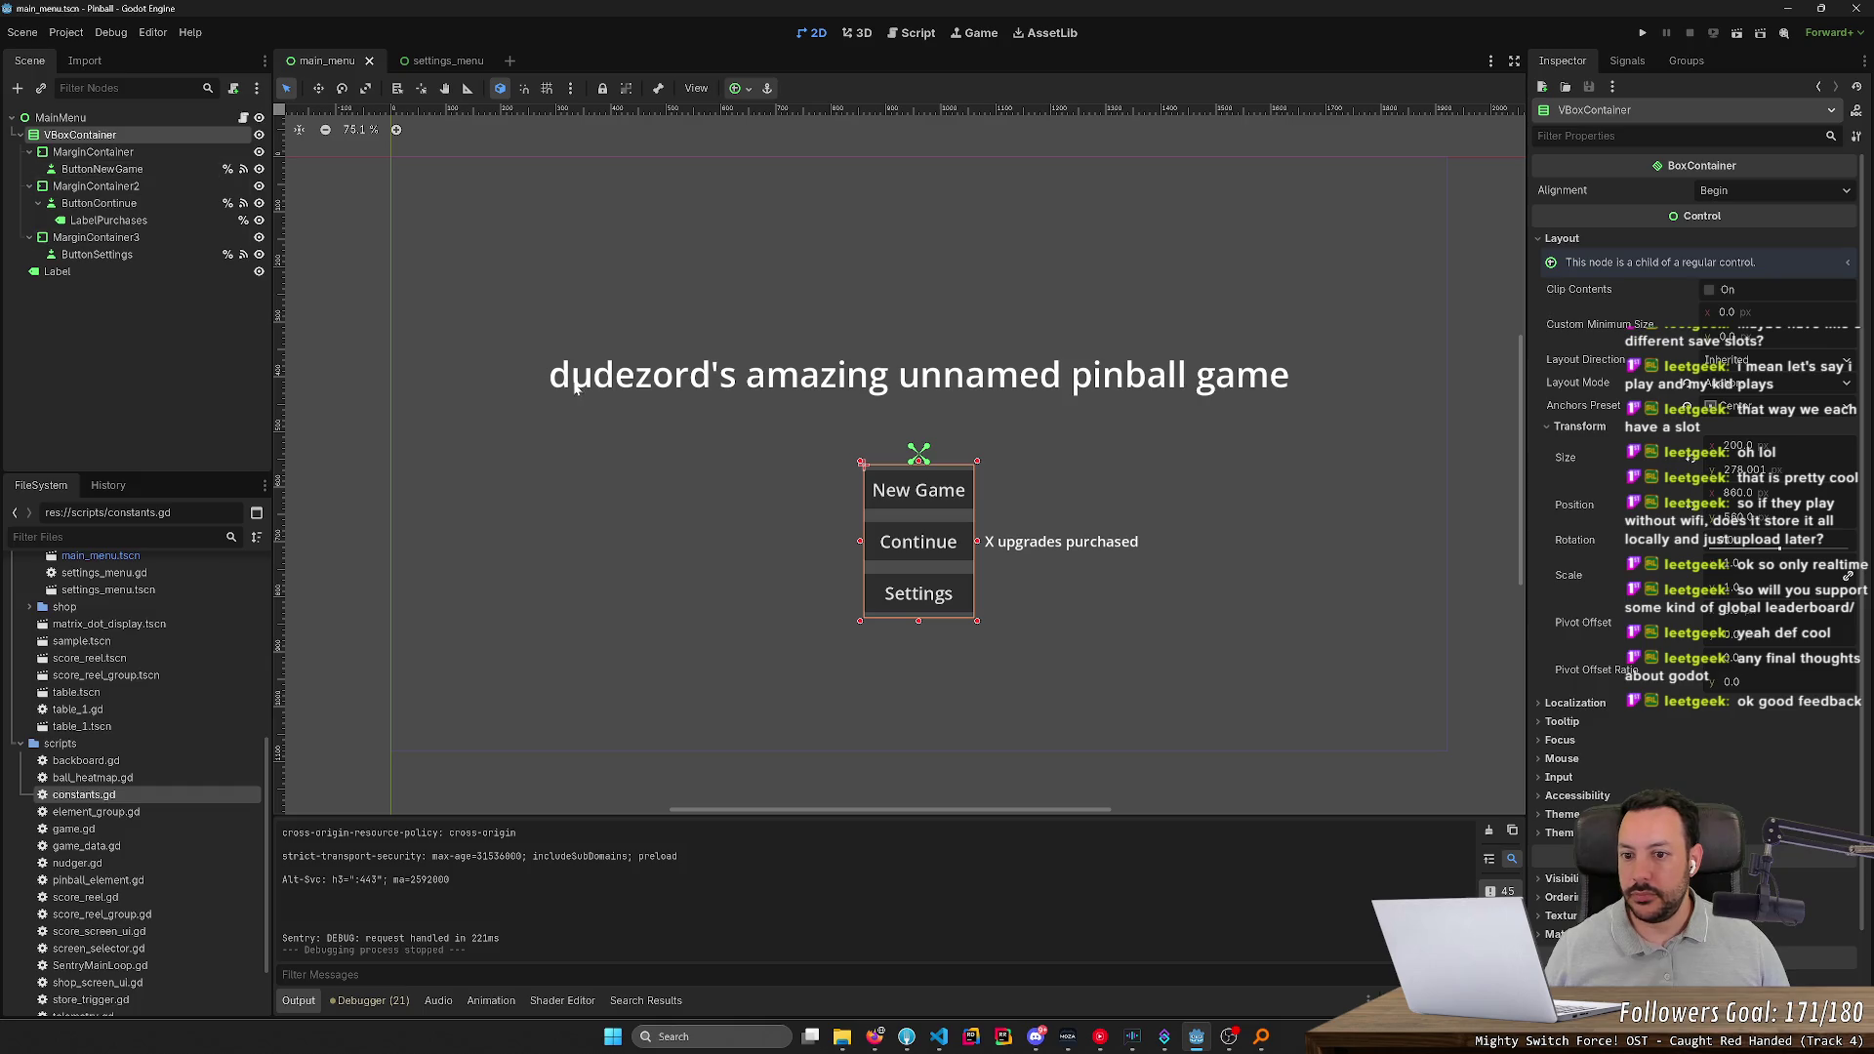
Duplicate the title Label and name the copy Label2
{"action": "left_click", "coordinate": [75, 272]}
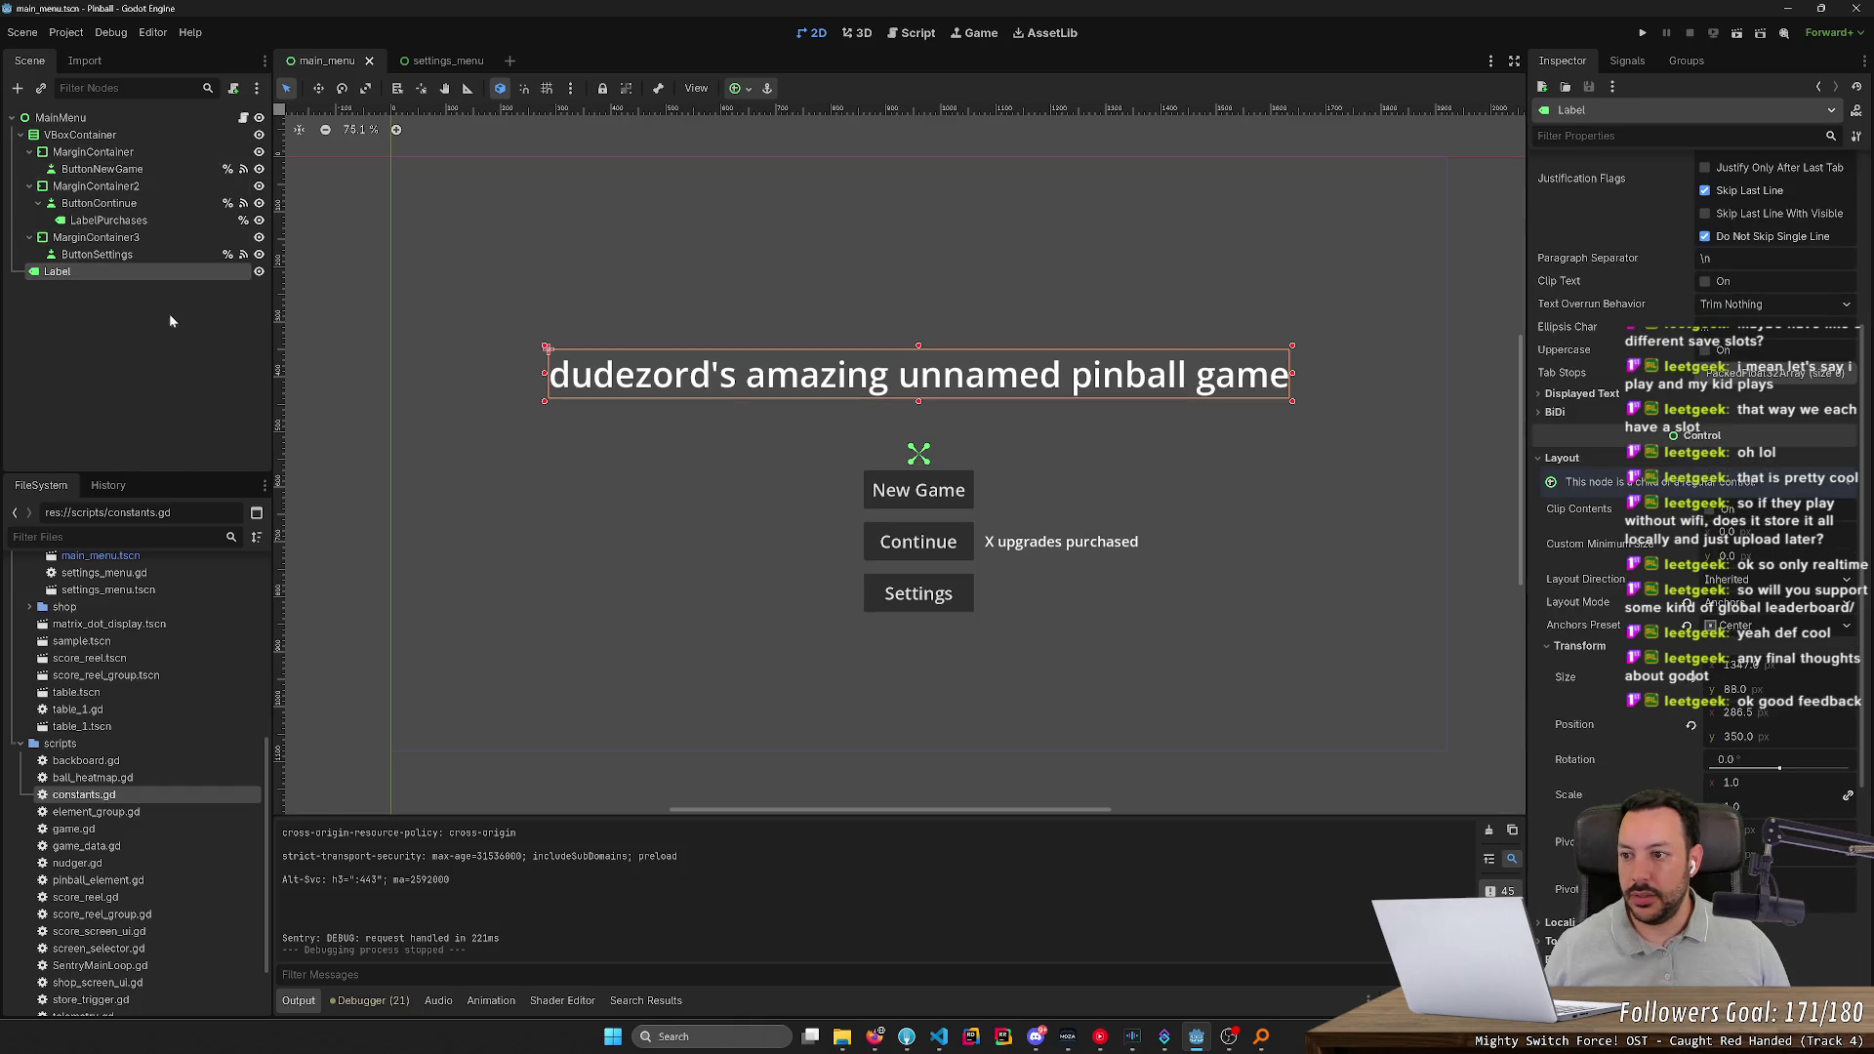
{"action": "key", "text": "ctrl+d"}
{"action": "key", "text": "F2"}
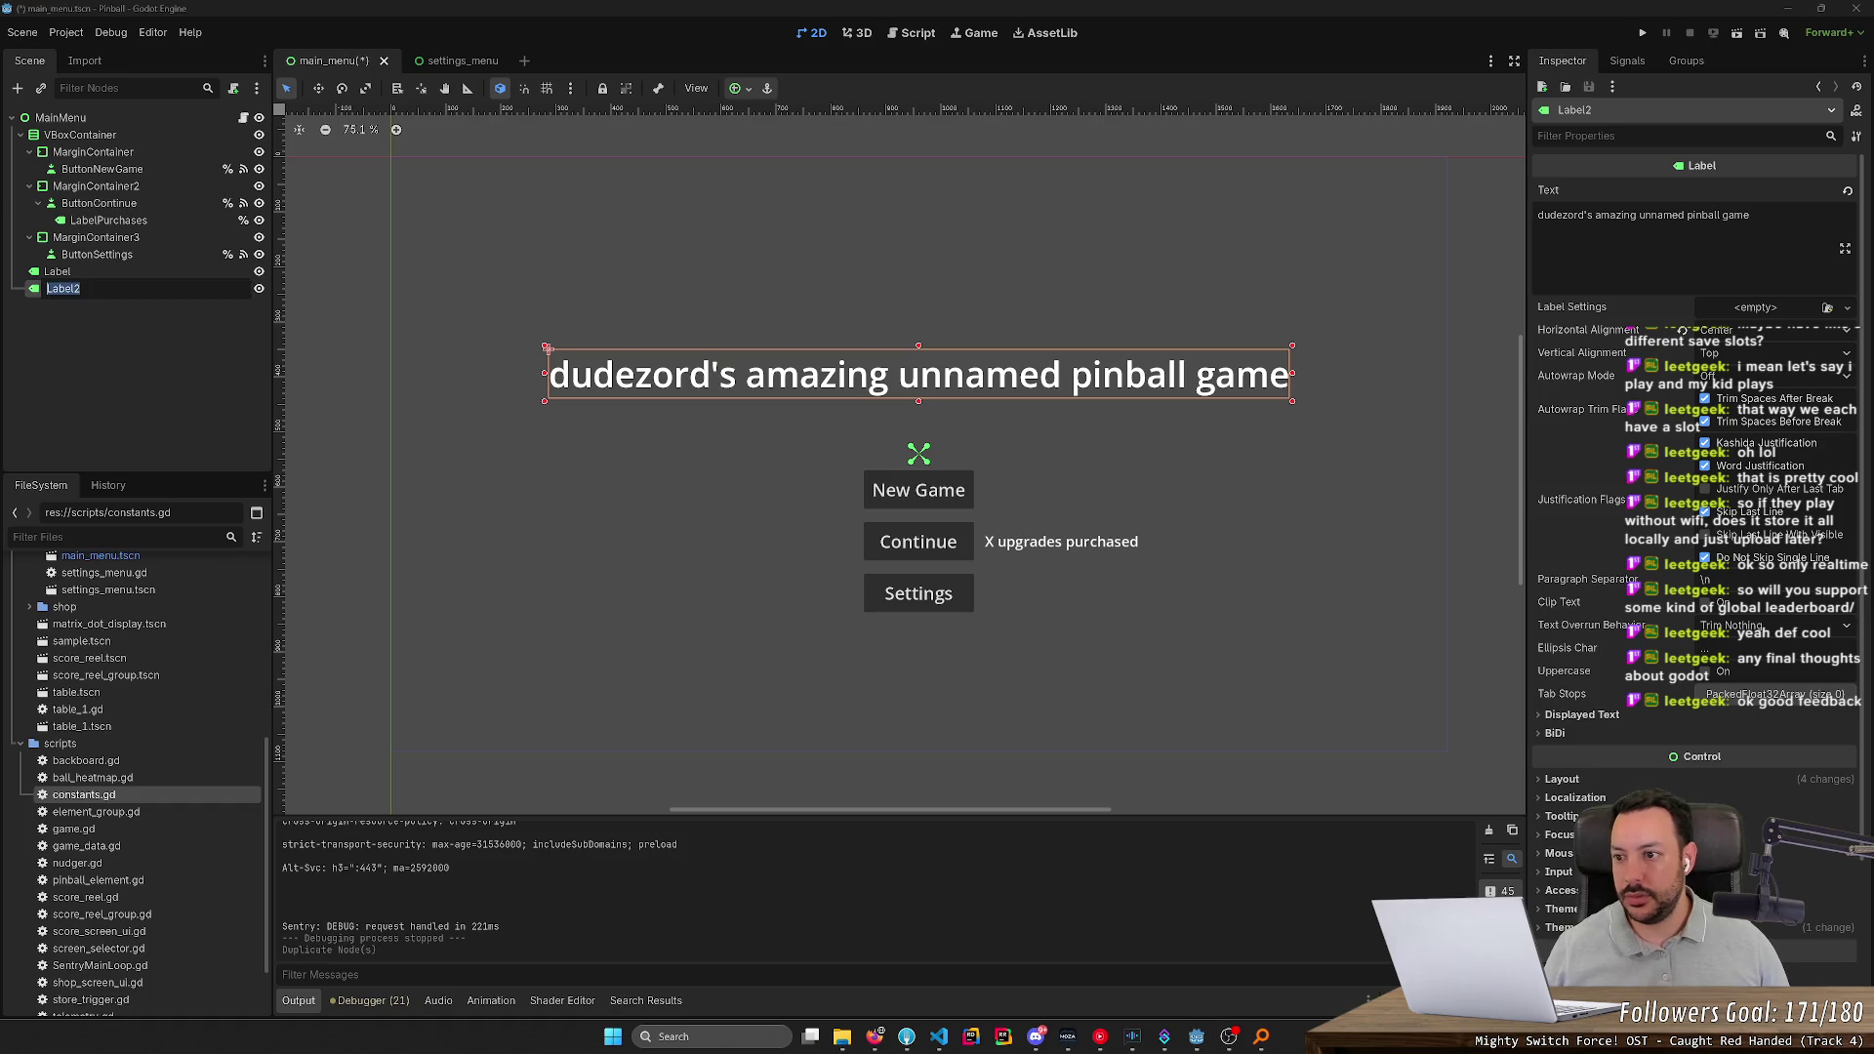
{"action": "left_click", "coordinate": [81, 289]}
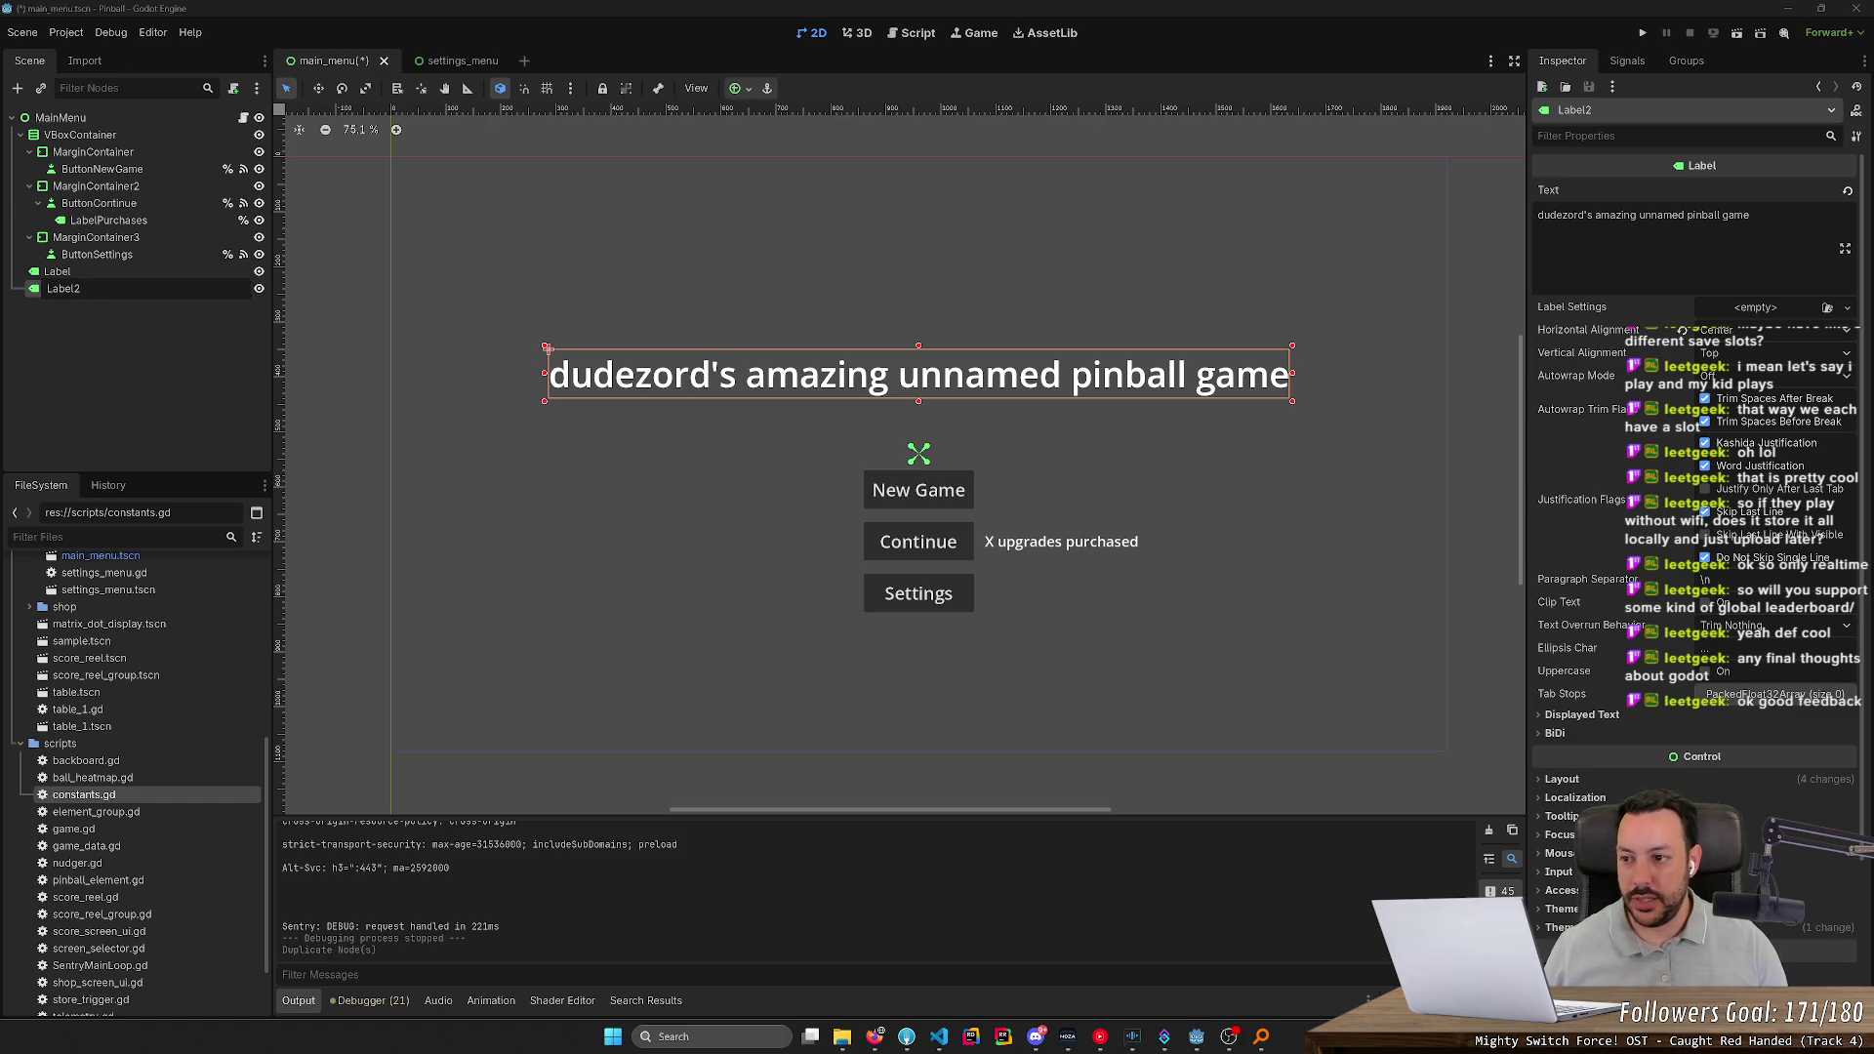
{"action": "key", "text": "Return"}
Change Label2's Text to 'prototype' in the Inspector
{"action": "triple_click", "coordinate": [1737, 215]}
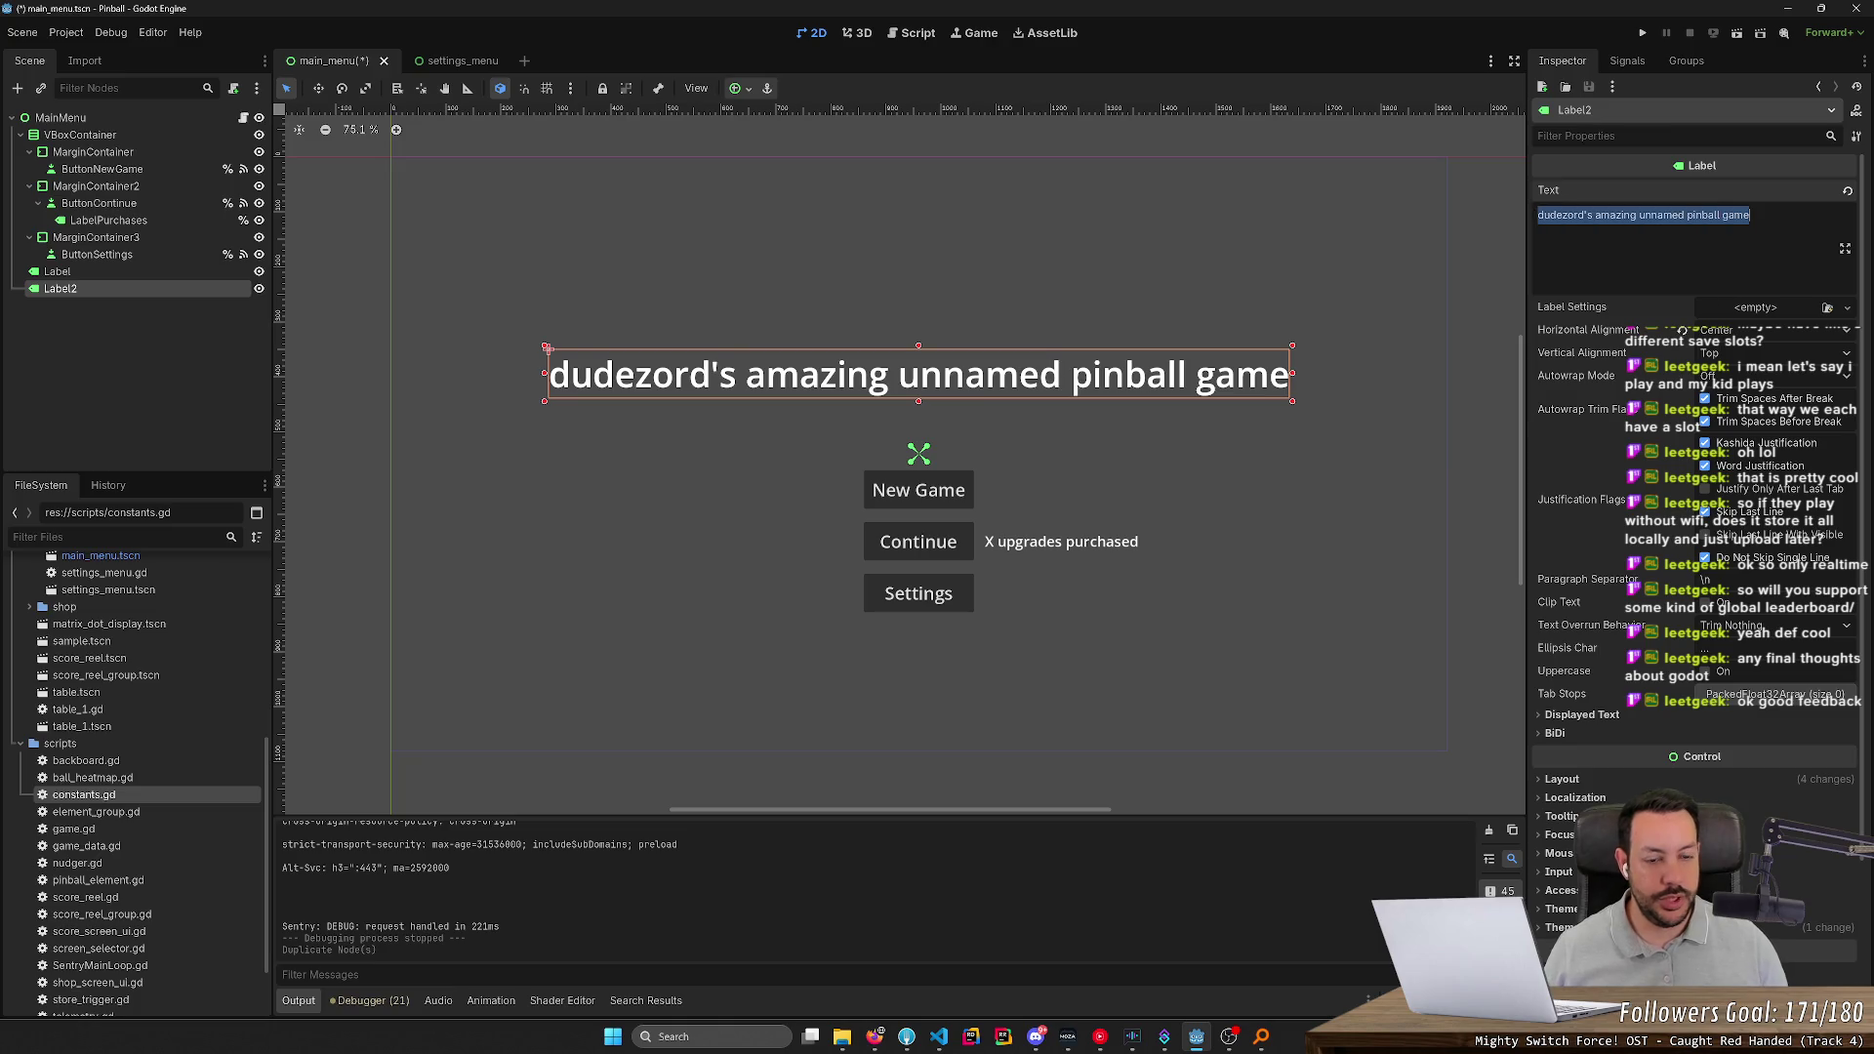
{"action": "type", "text": "pr"}
{"action": "type", "text": "or"}
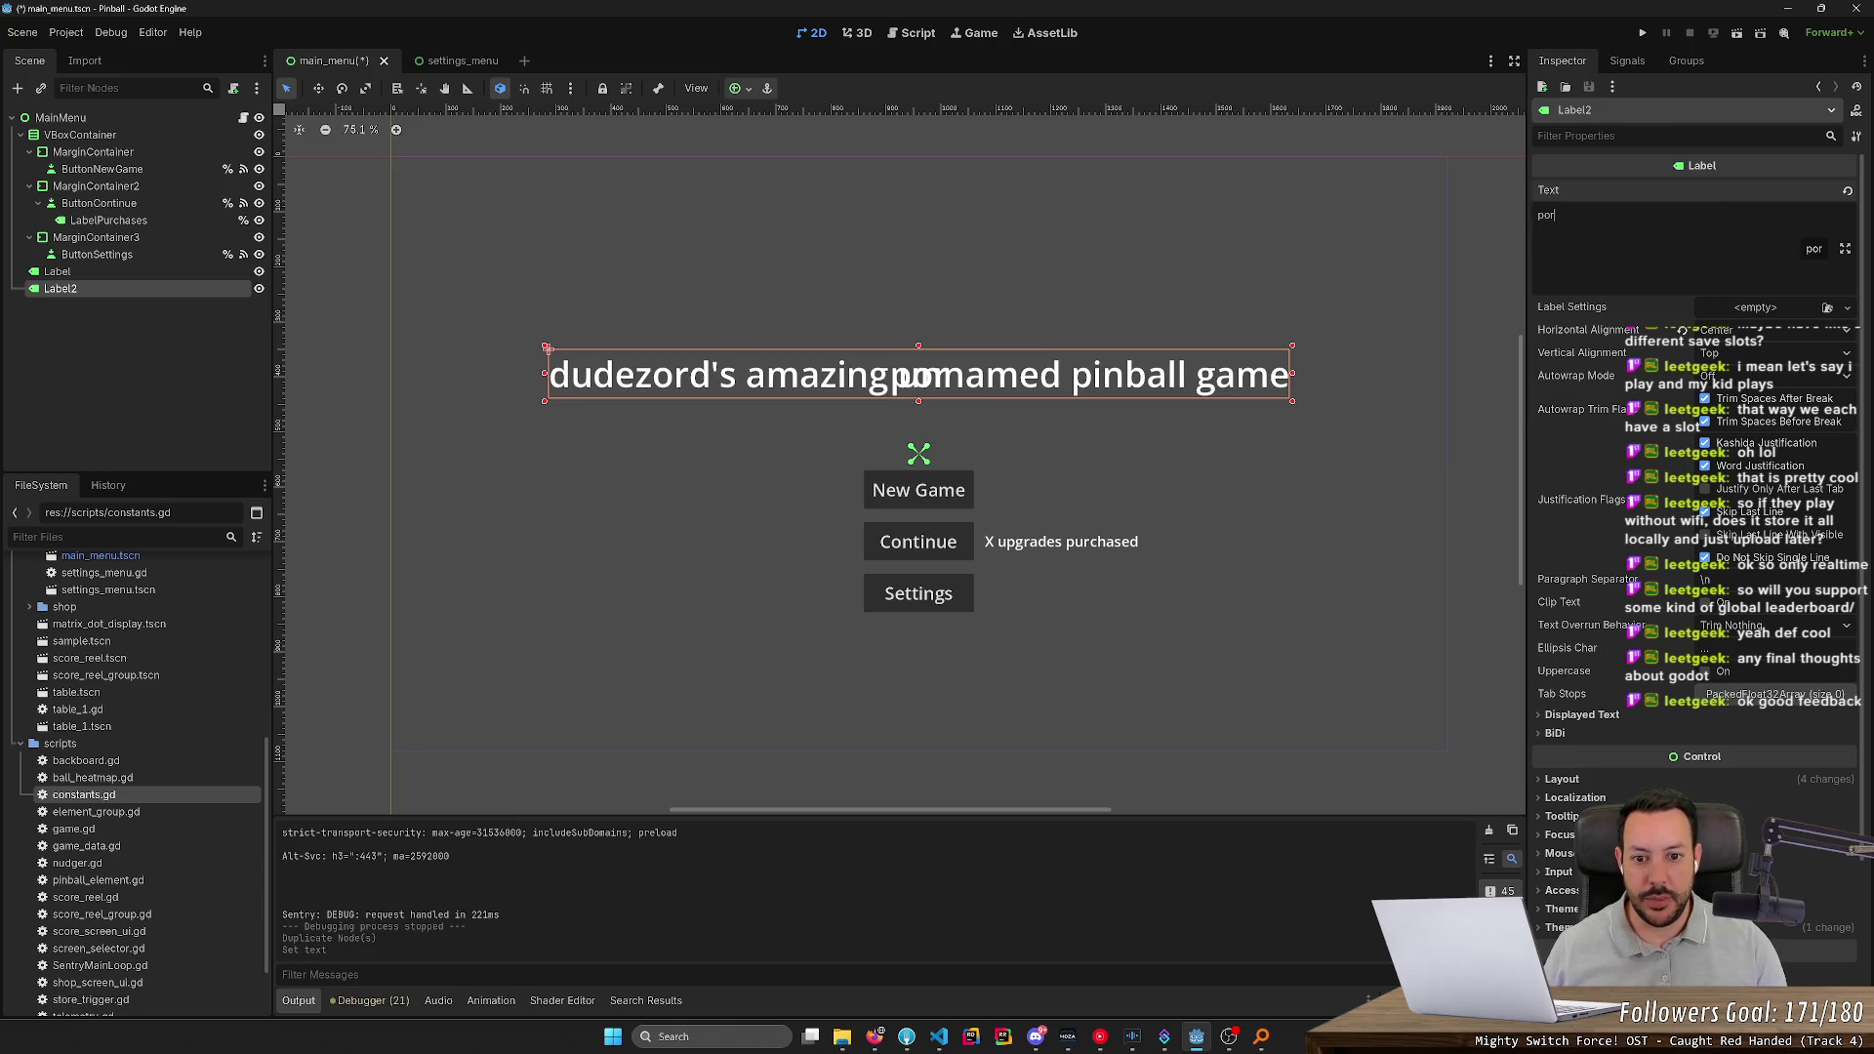
{"action": "type", "text": "ro"}
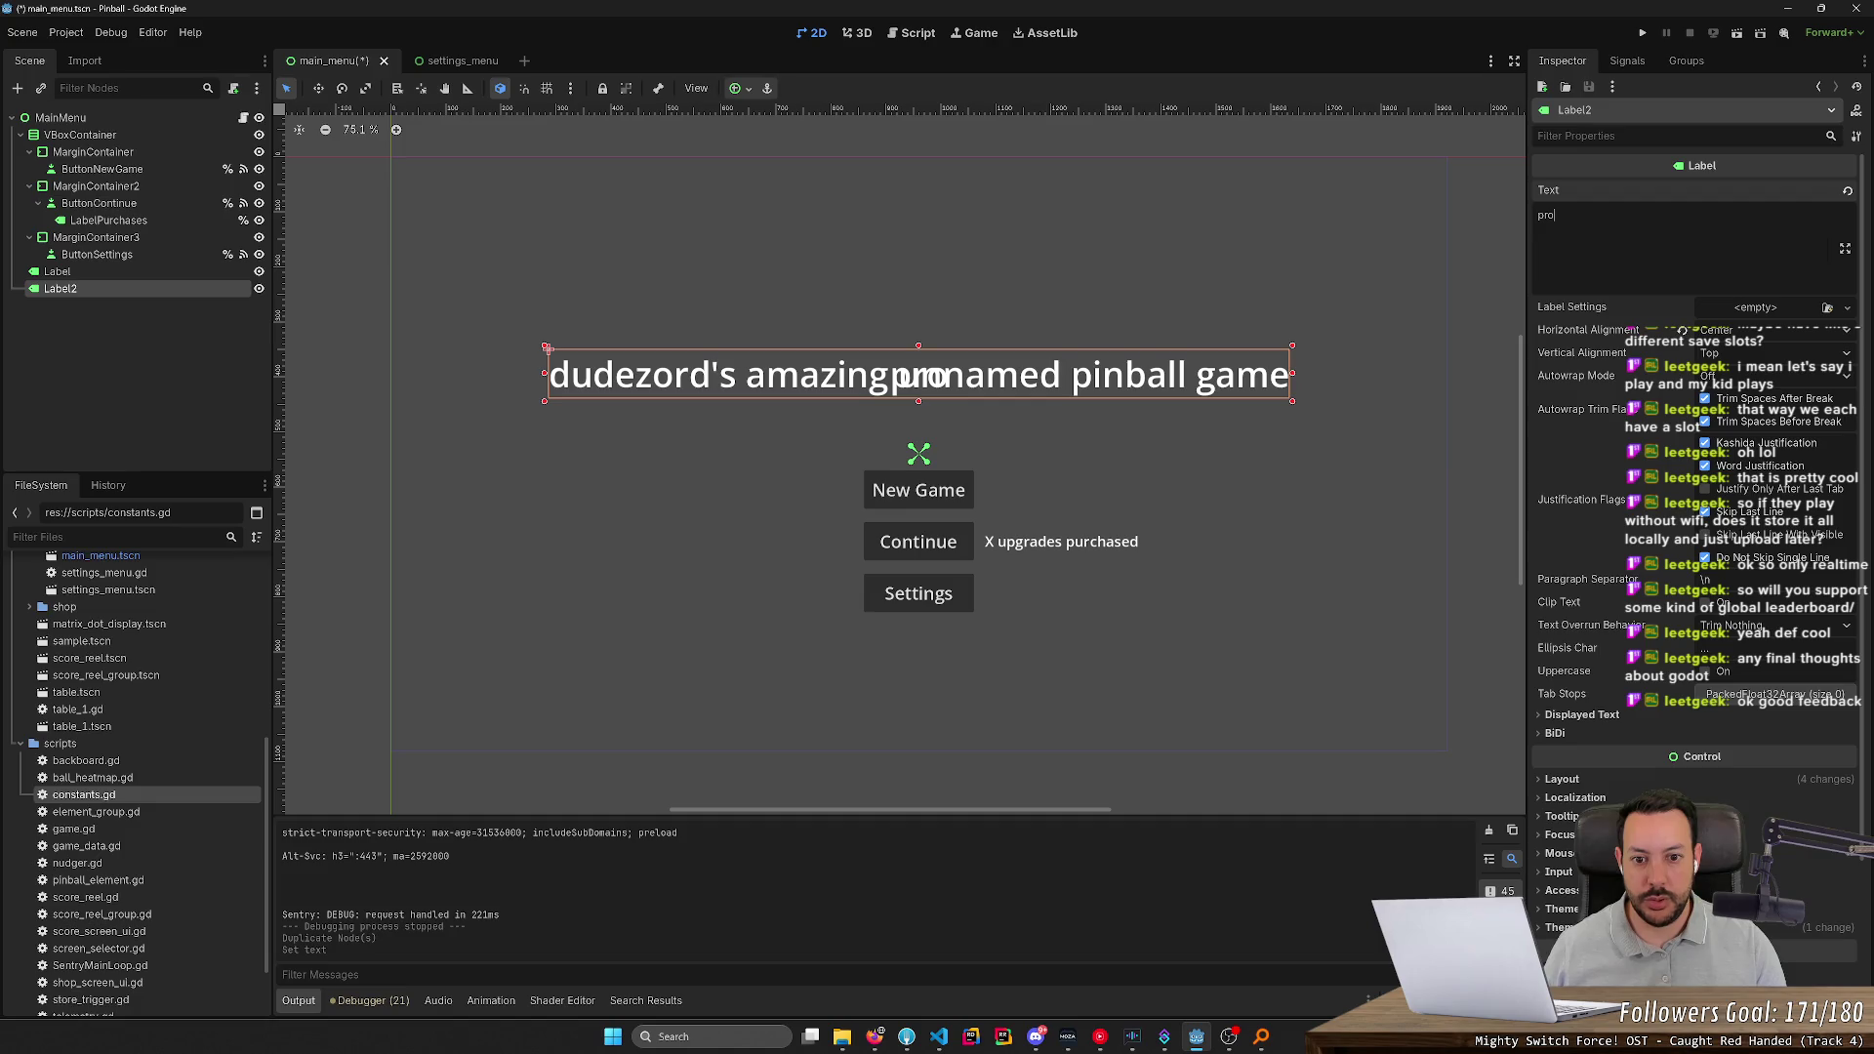
{"action": "type", "text": "totype"}
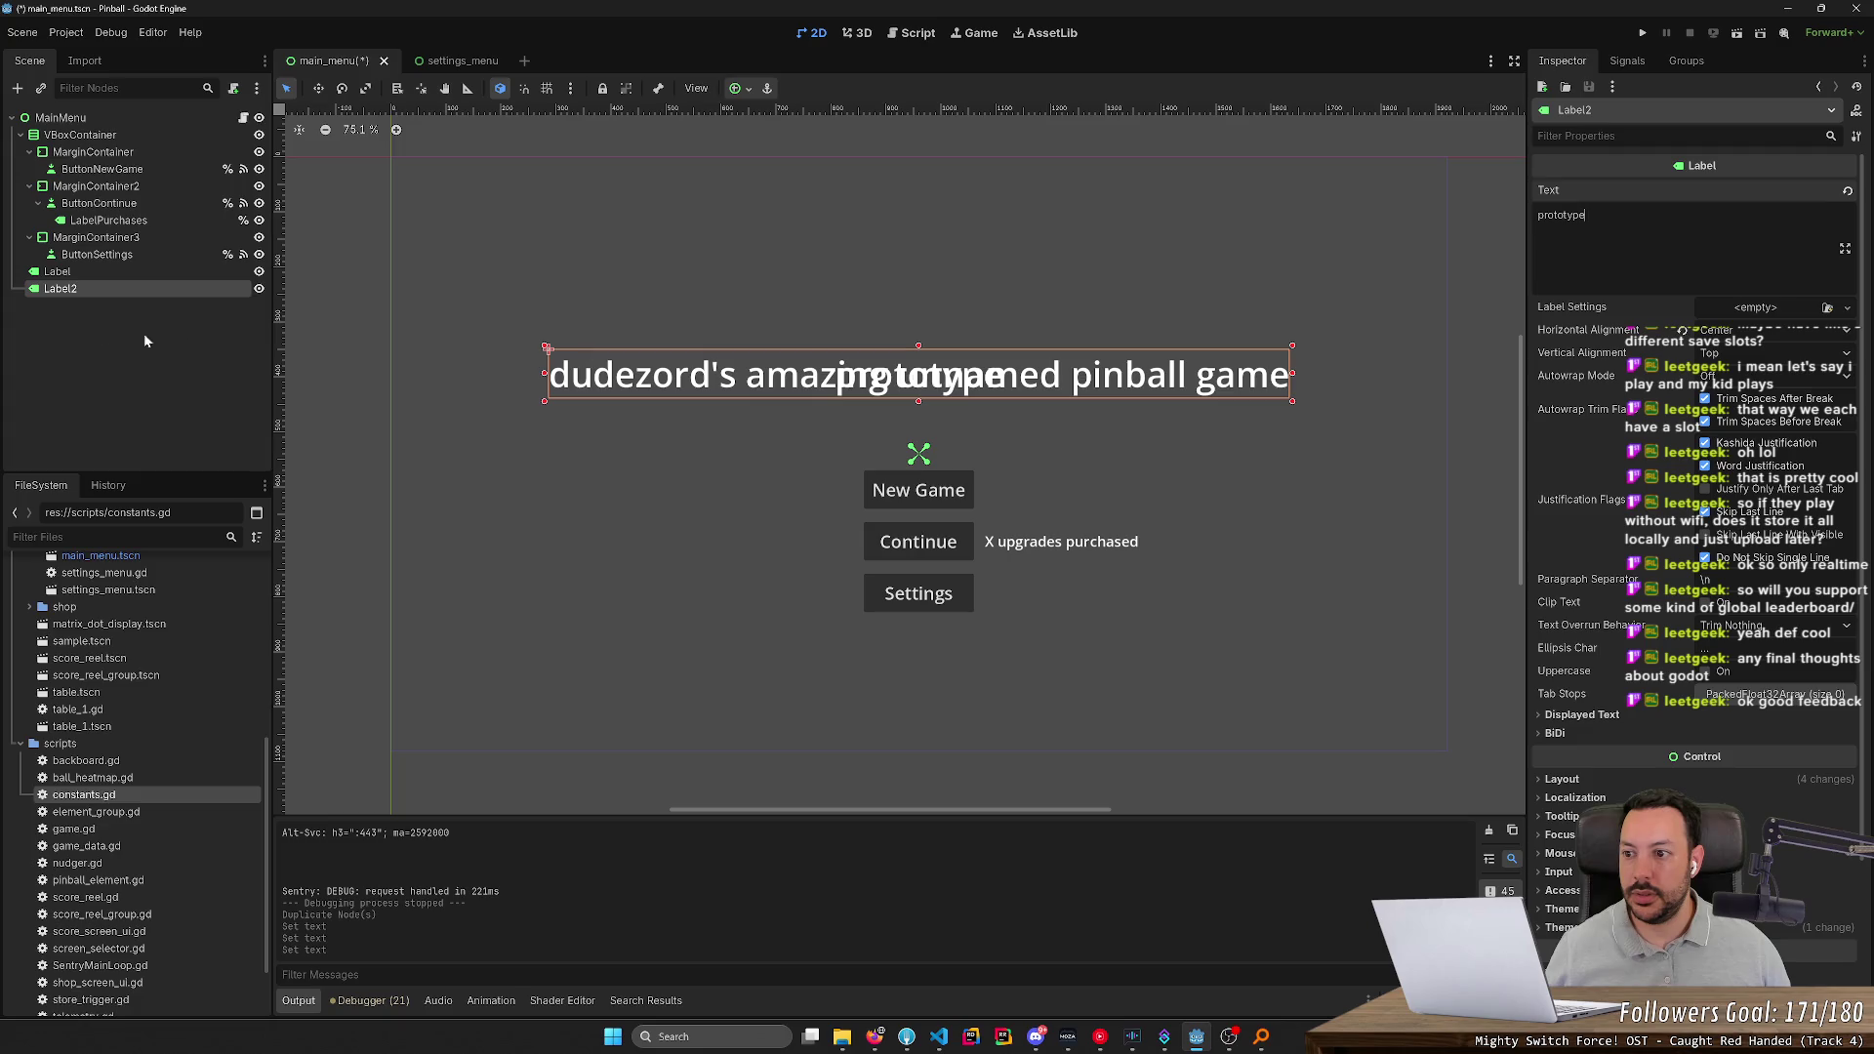
{"action": "left_click", "coordinate": [148, 291]}
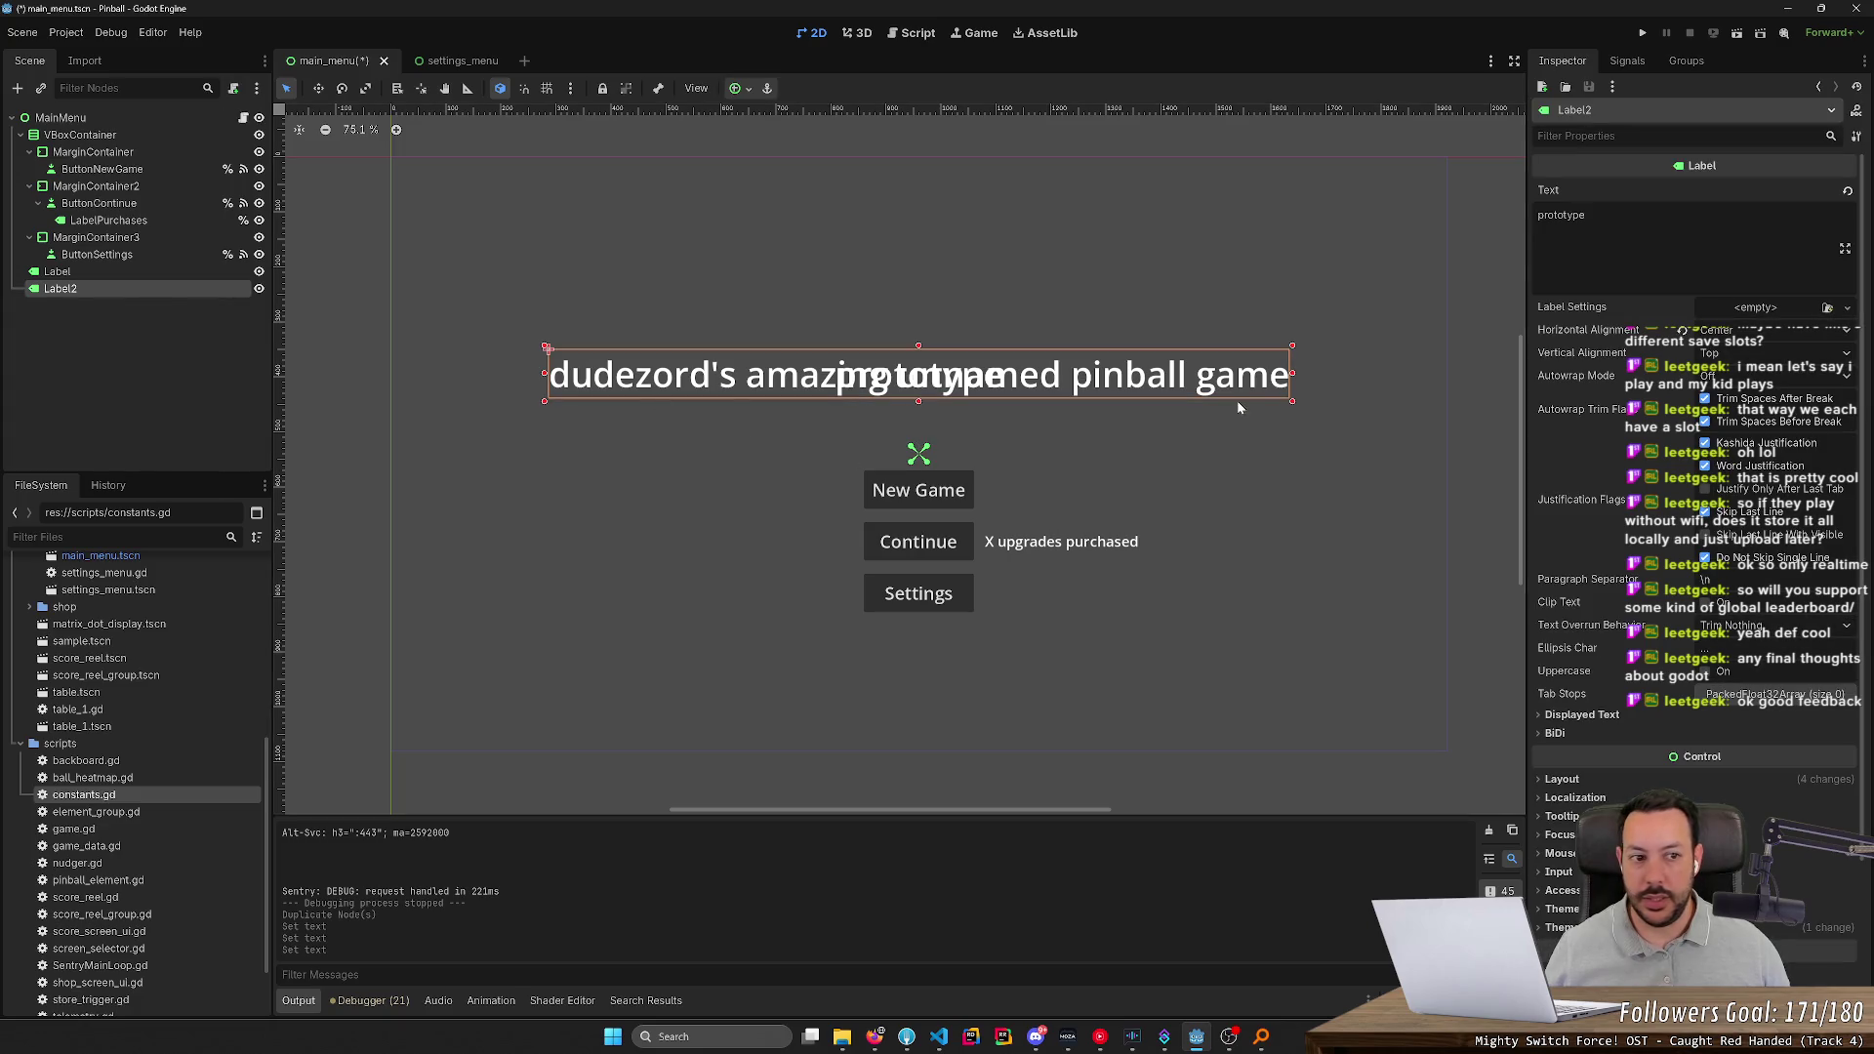
{"action": "scroll", "coordinate": [1698, 488], "scroll_direction": "down", "scroll_amount": 4}
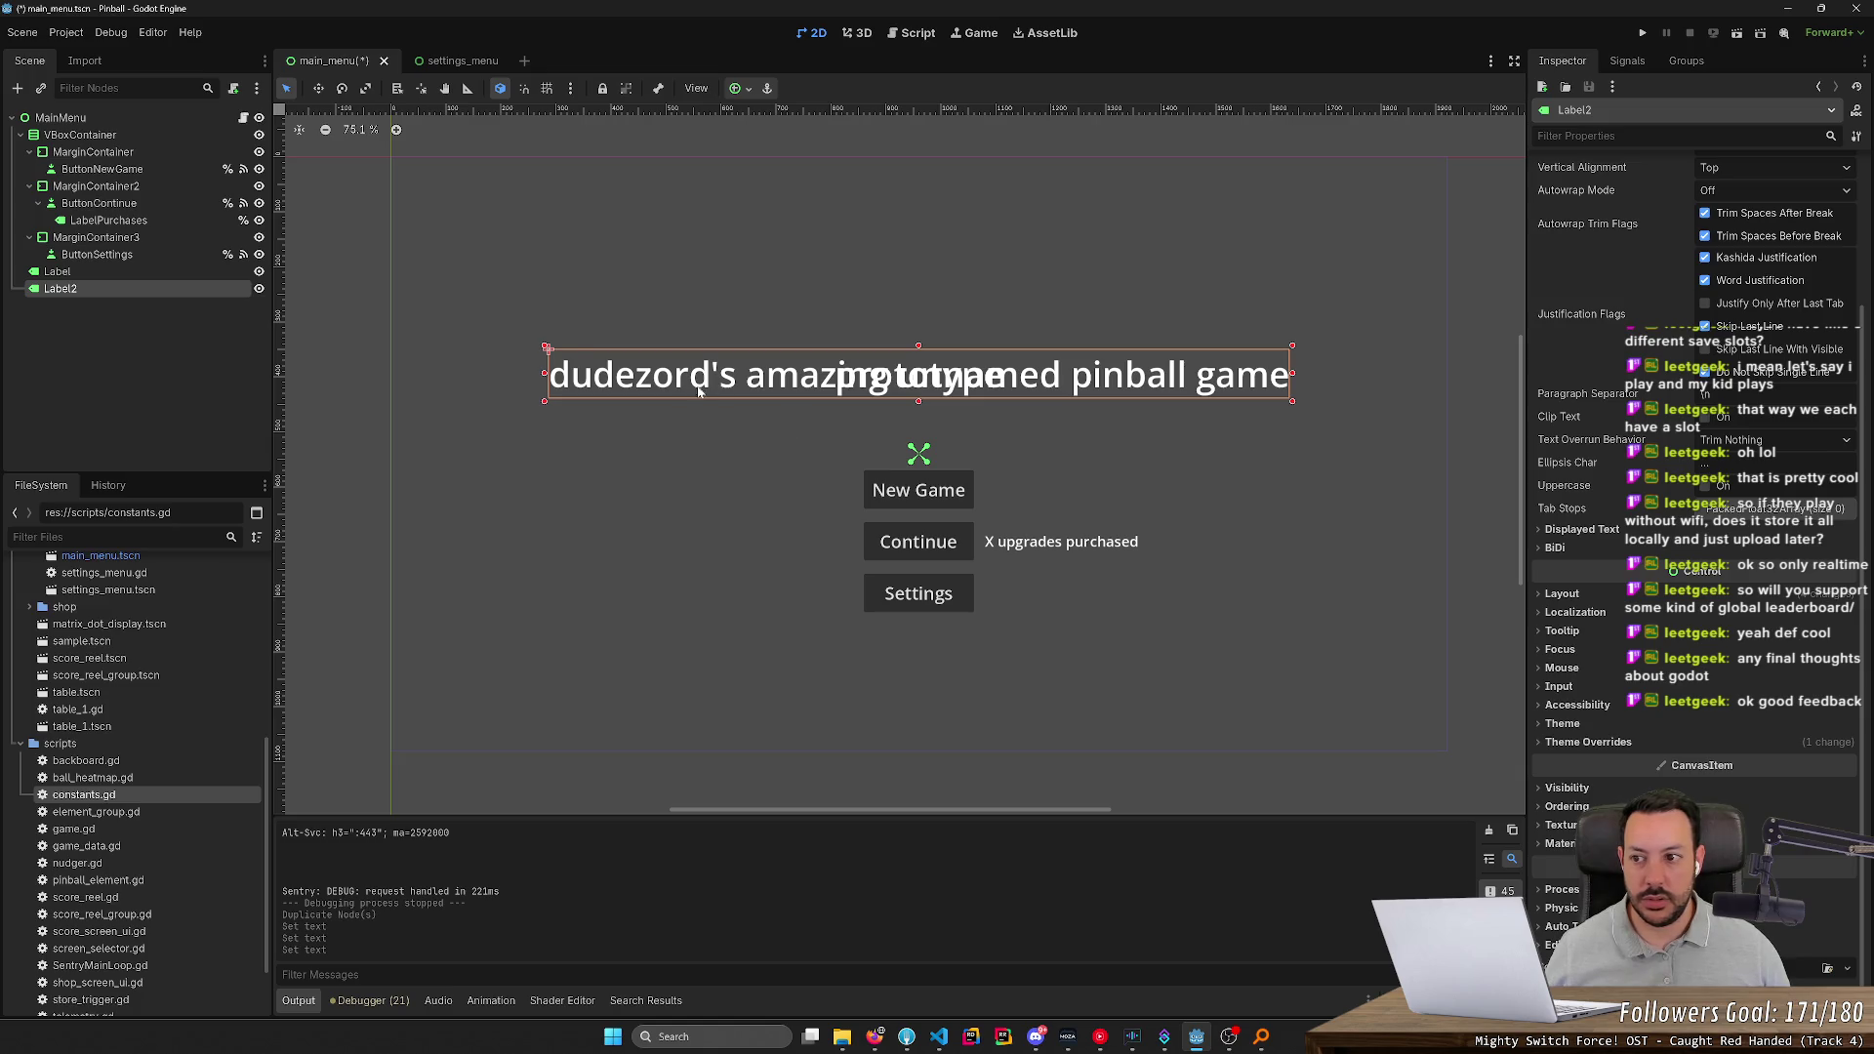
{"action": "scroll", "coordinate": [1747, 325], "scroll_direction": "up", "scroll_amount": 4}
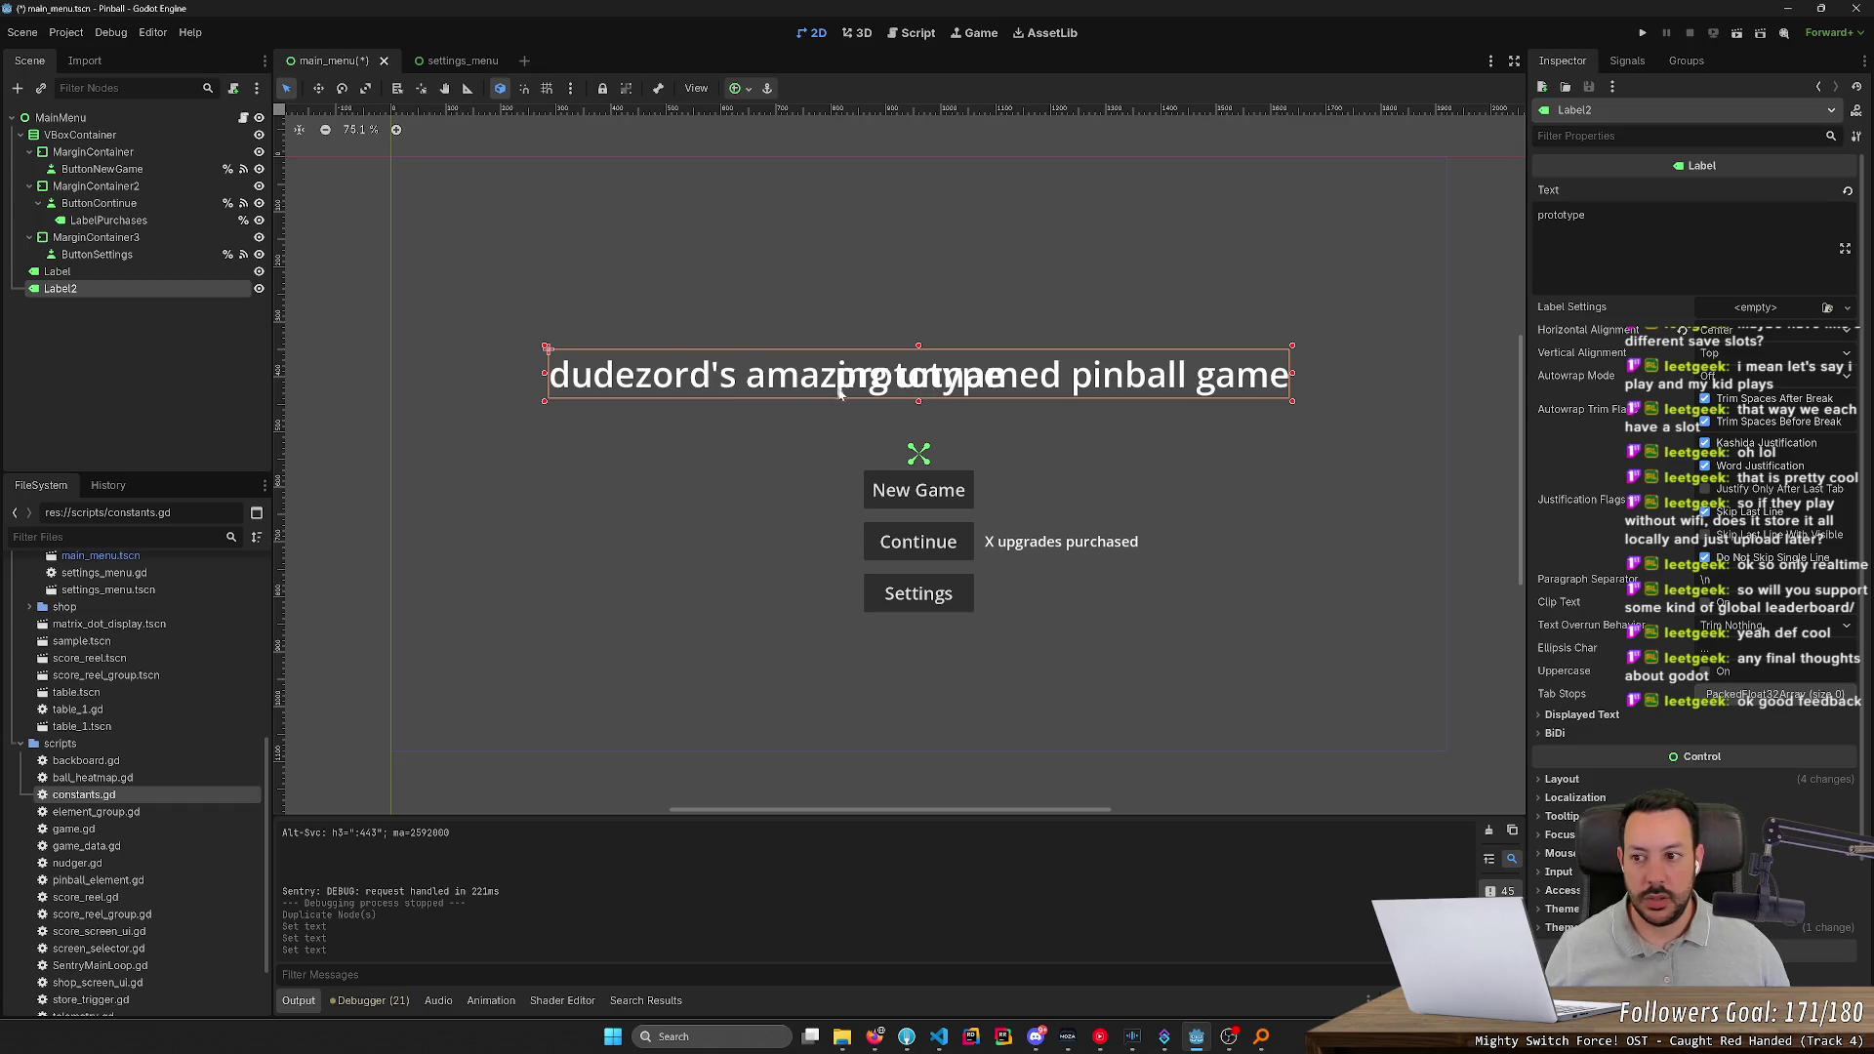
Hide the original title Label with its eye icon in the Scene tree
{"action": "left_click", "coordinate": [140, 272]}
{"action": "left_click", "coordinate": [259, 271]}
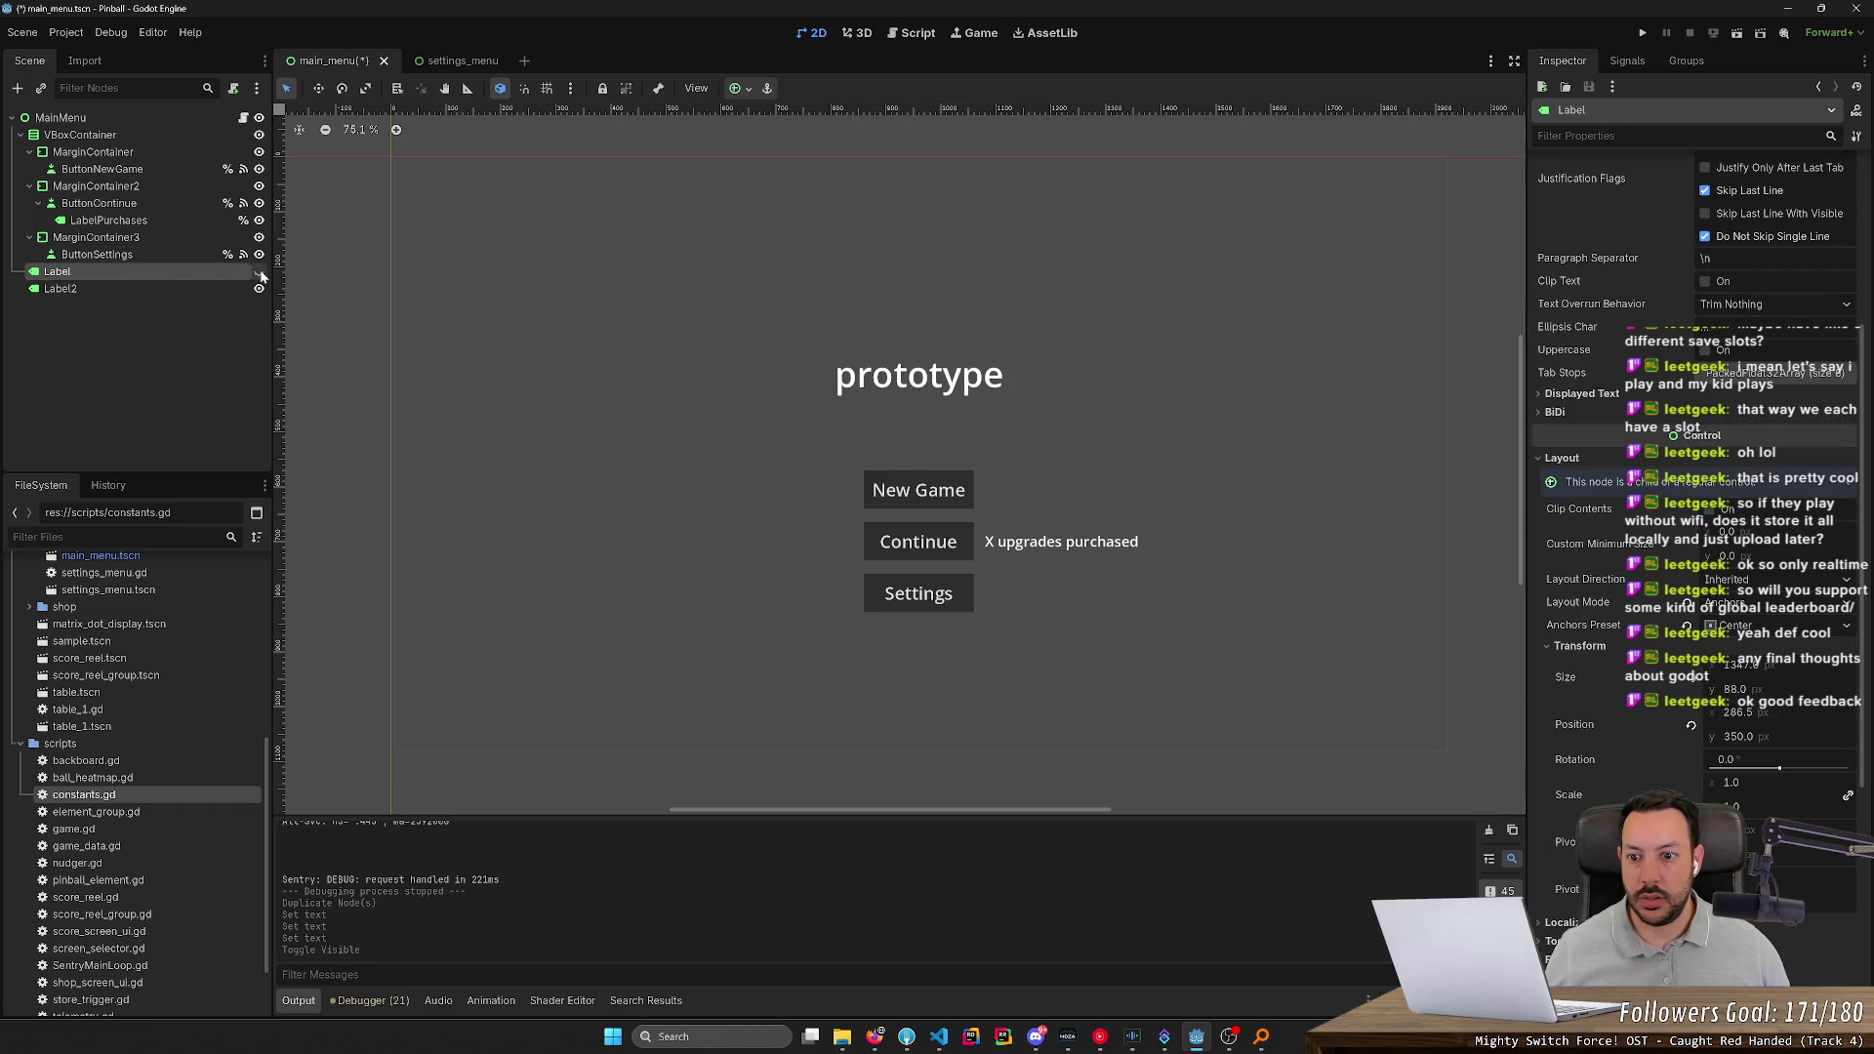
{"action": "left_click", "coordinate": [170, 289]}
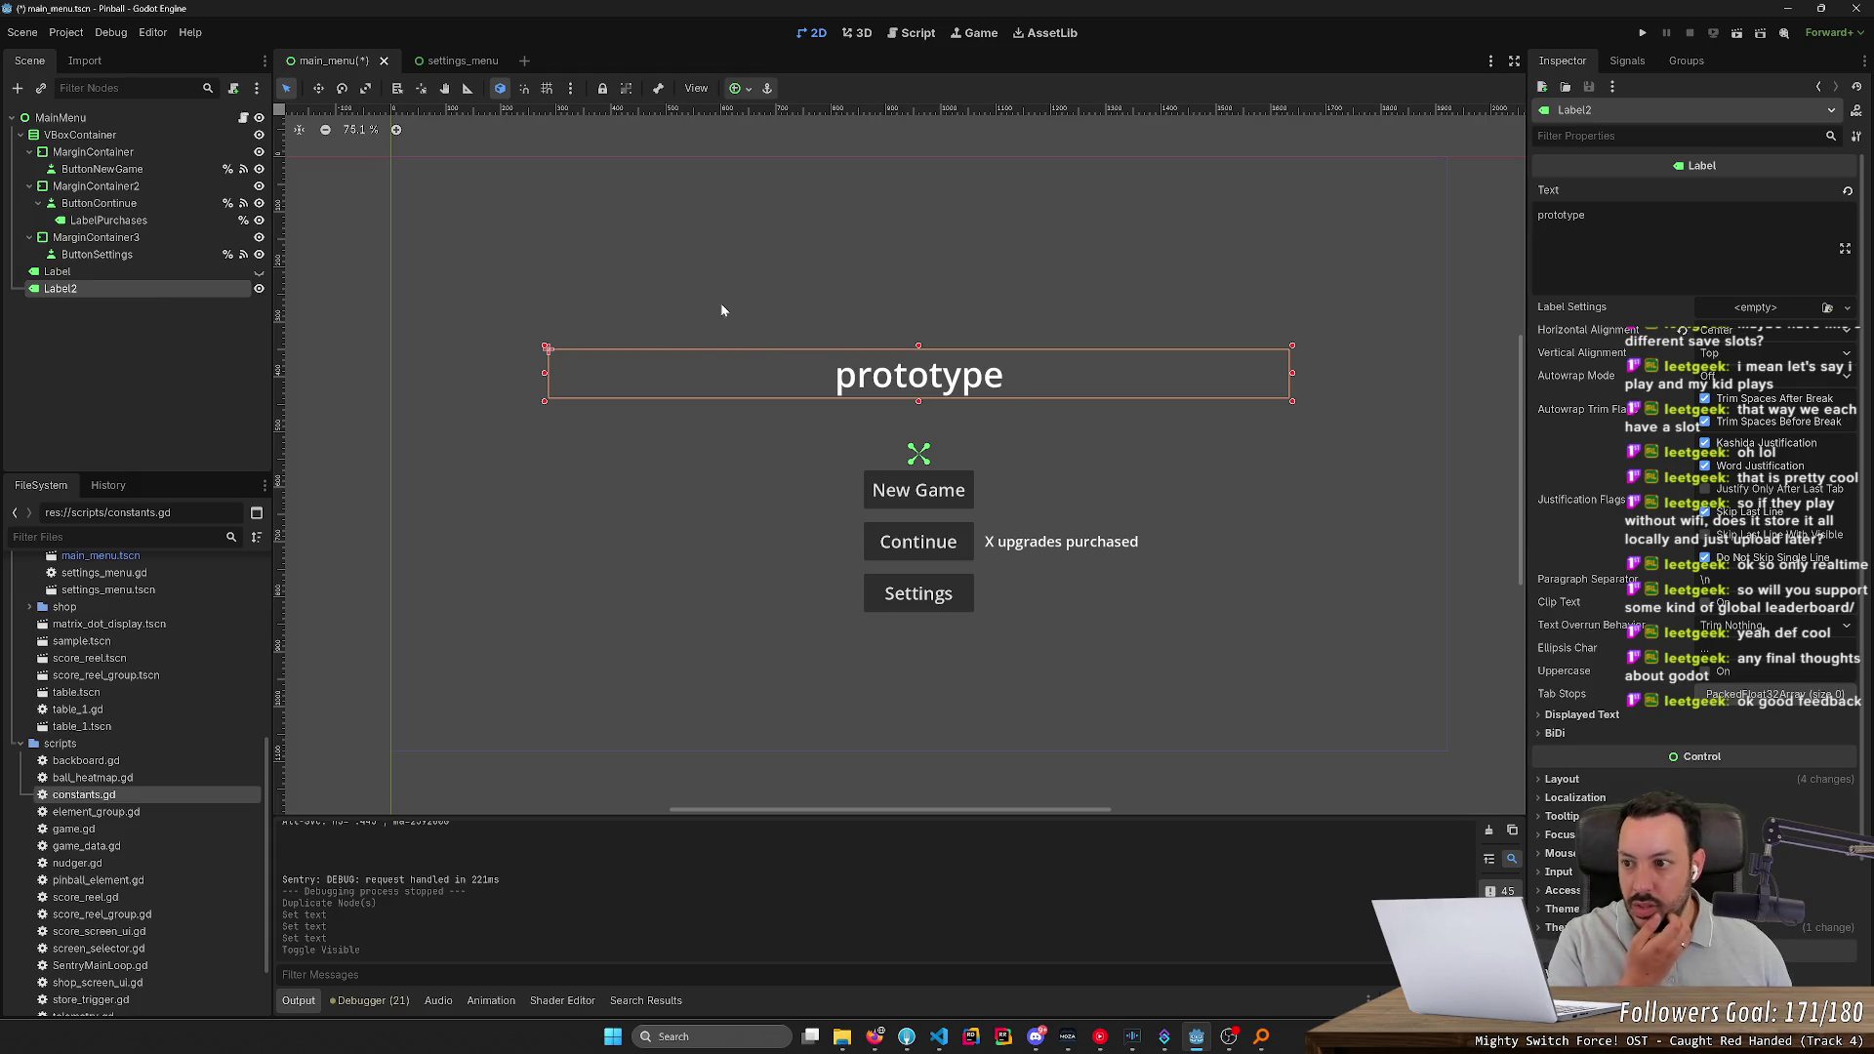
{"action": "left_click", "coordinate": [92, 135]}
{"action": "left_click", "coordinate": [98, 289]}
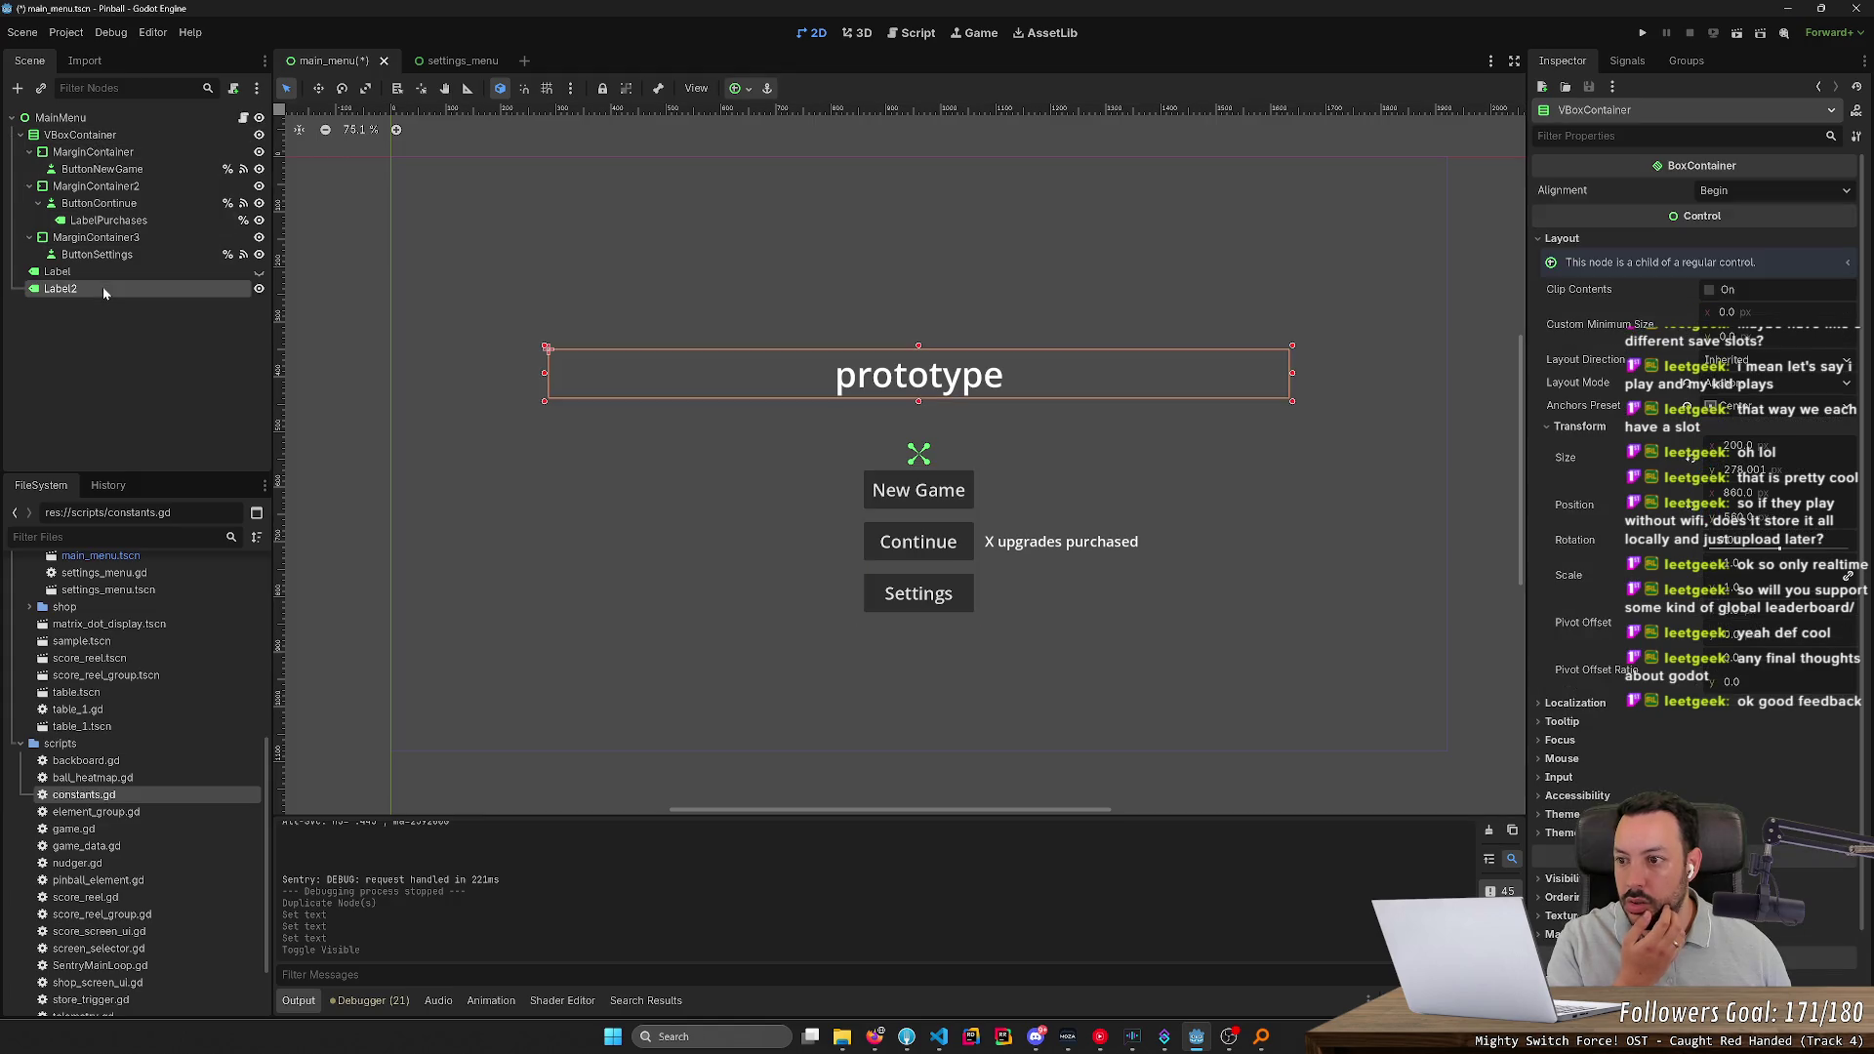
Review Label2's Layout section, leaving the layout direction unchanged
{"action": "scroll", "coordinate": [1578, 759], "scroll_direction": "down", "scroll_amount": 5}
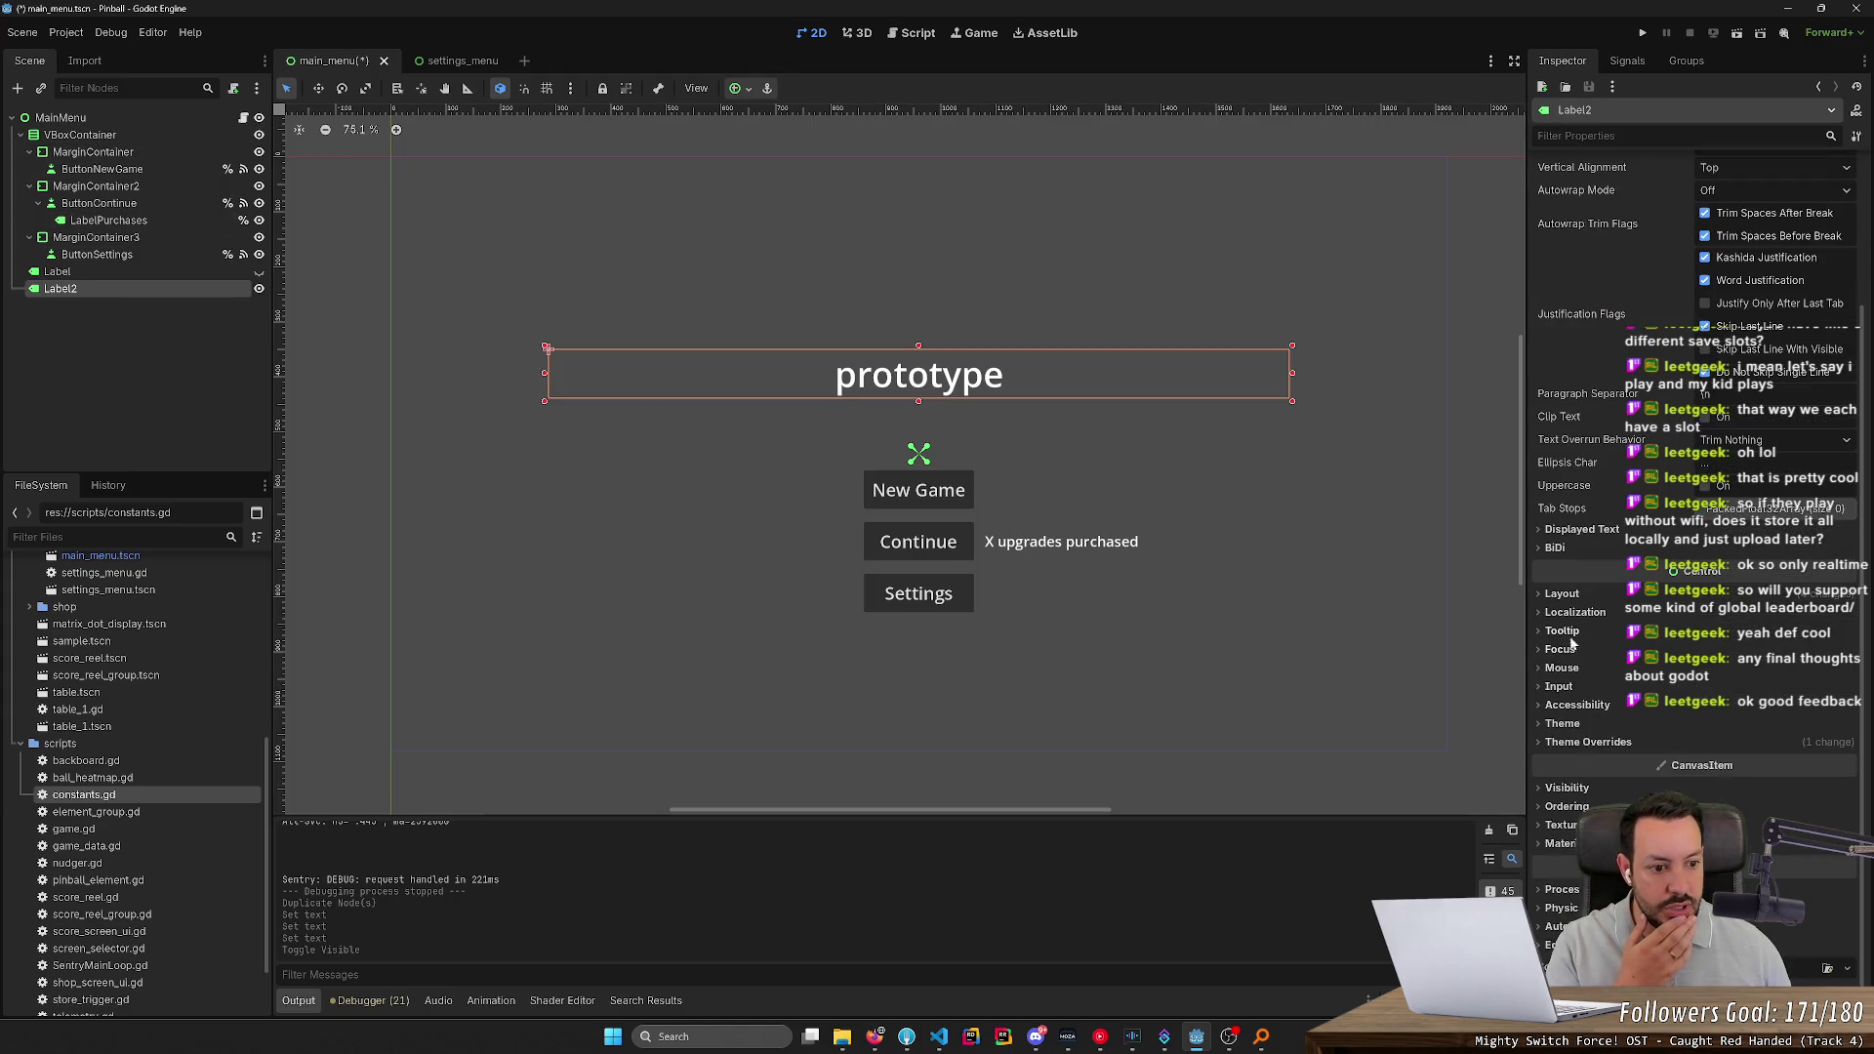
{"action": "left_click", "coordinate": [1562, 595]}
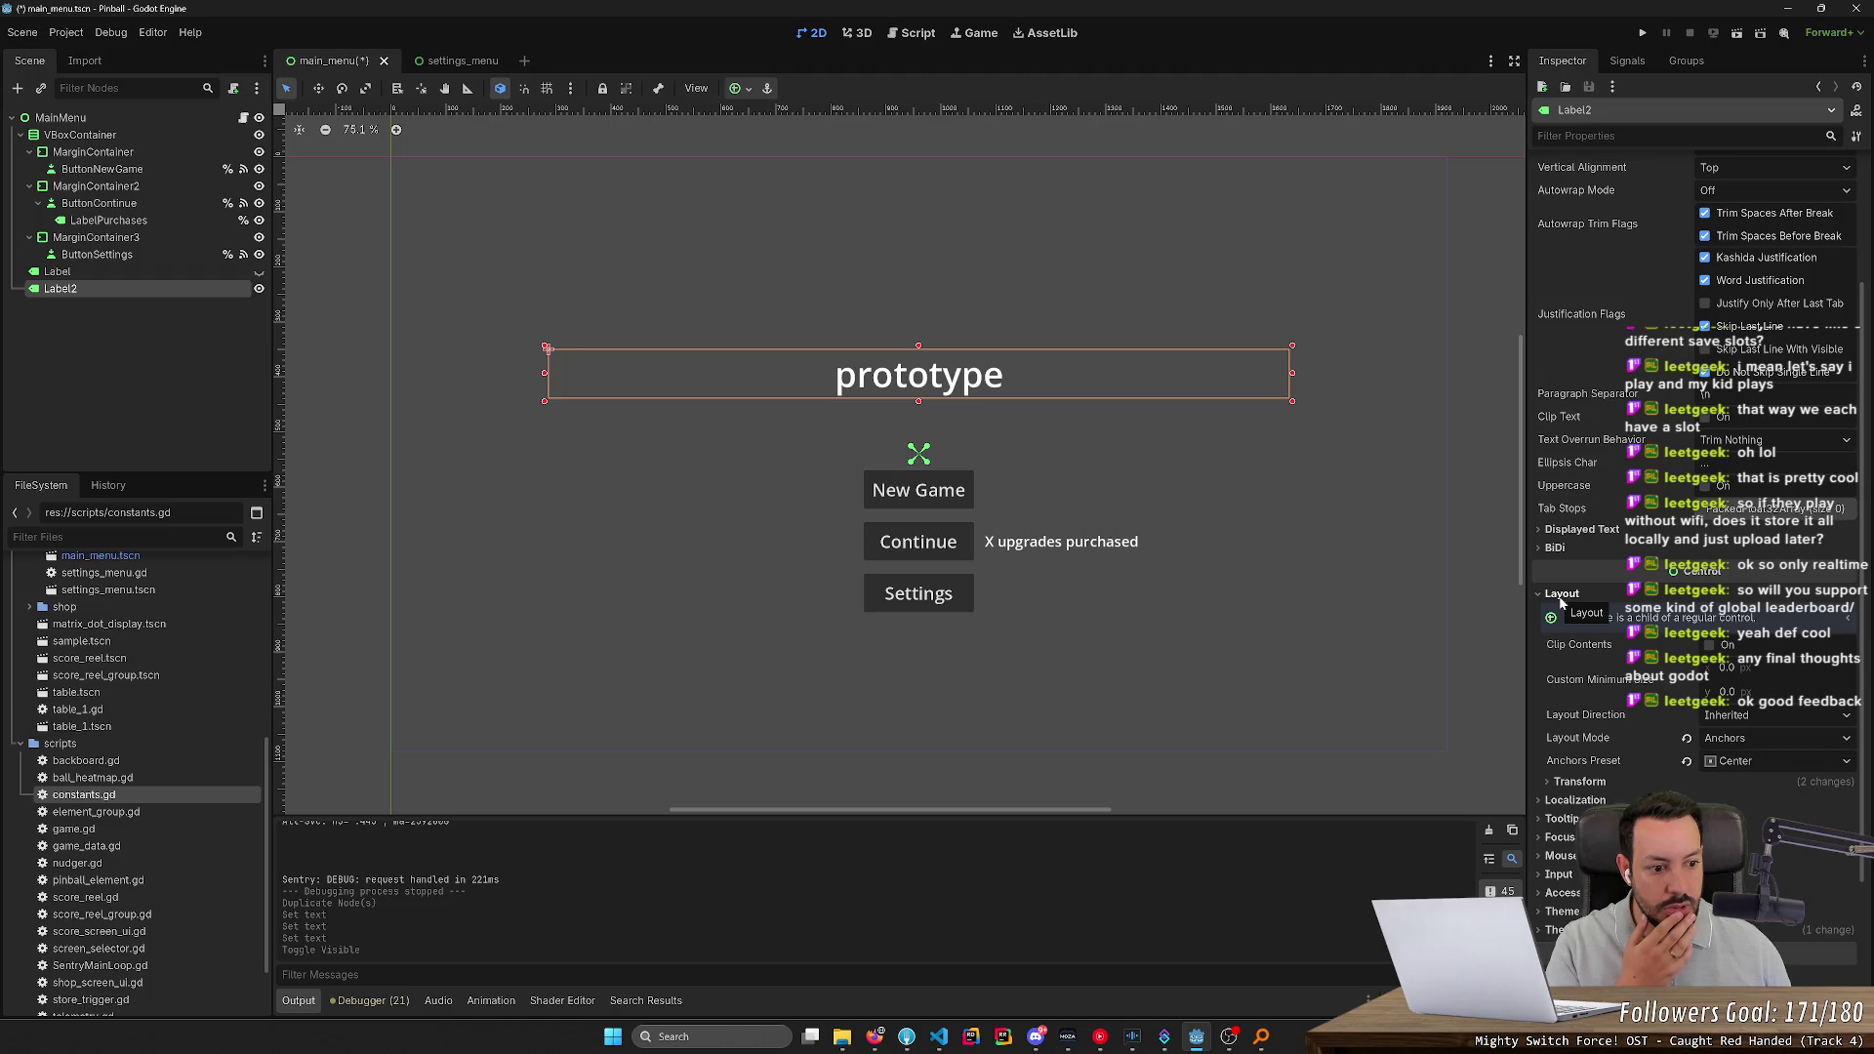
{"action": "left_click", "coordinate": [1748, 717]}
{"action": "left_click", "coordinate": [1748, 718]}
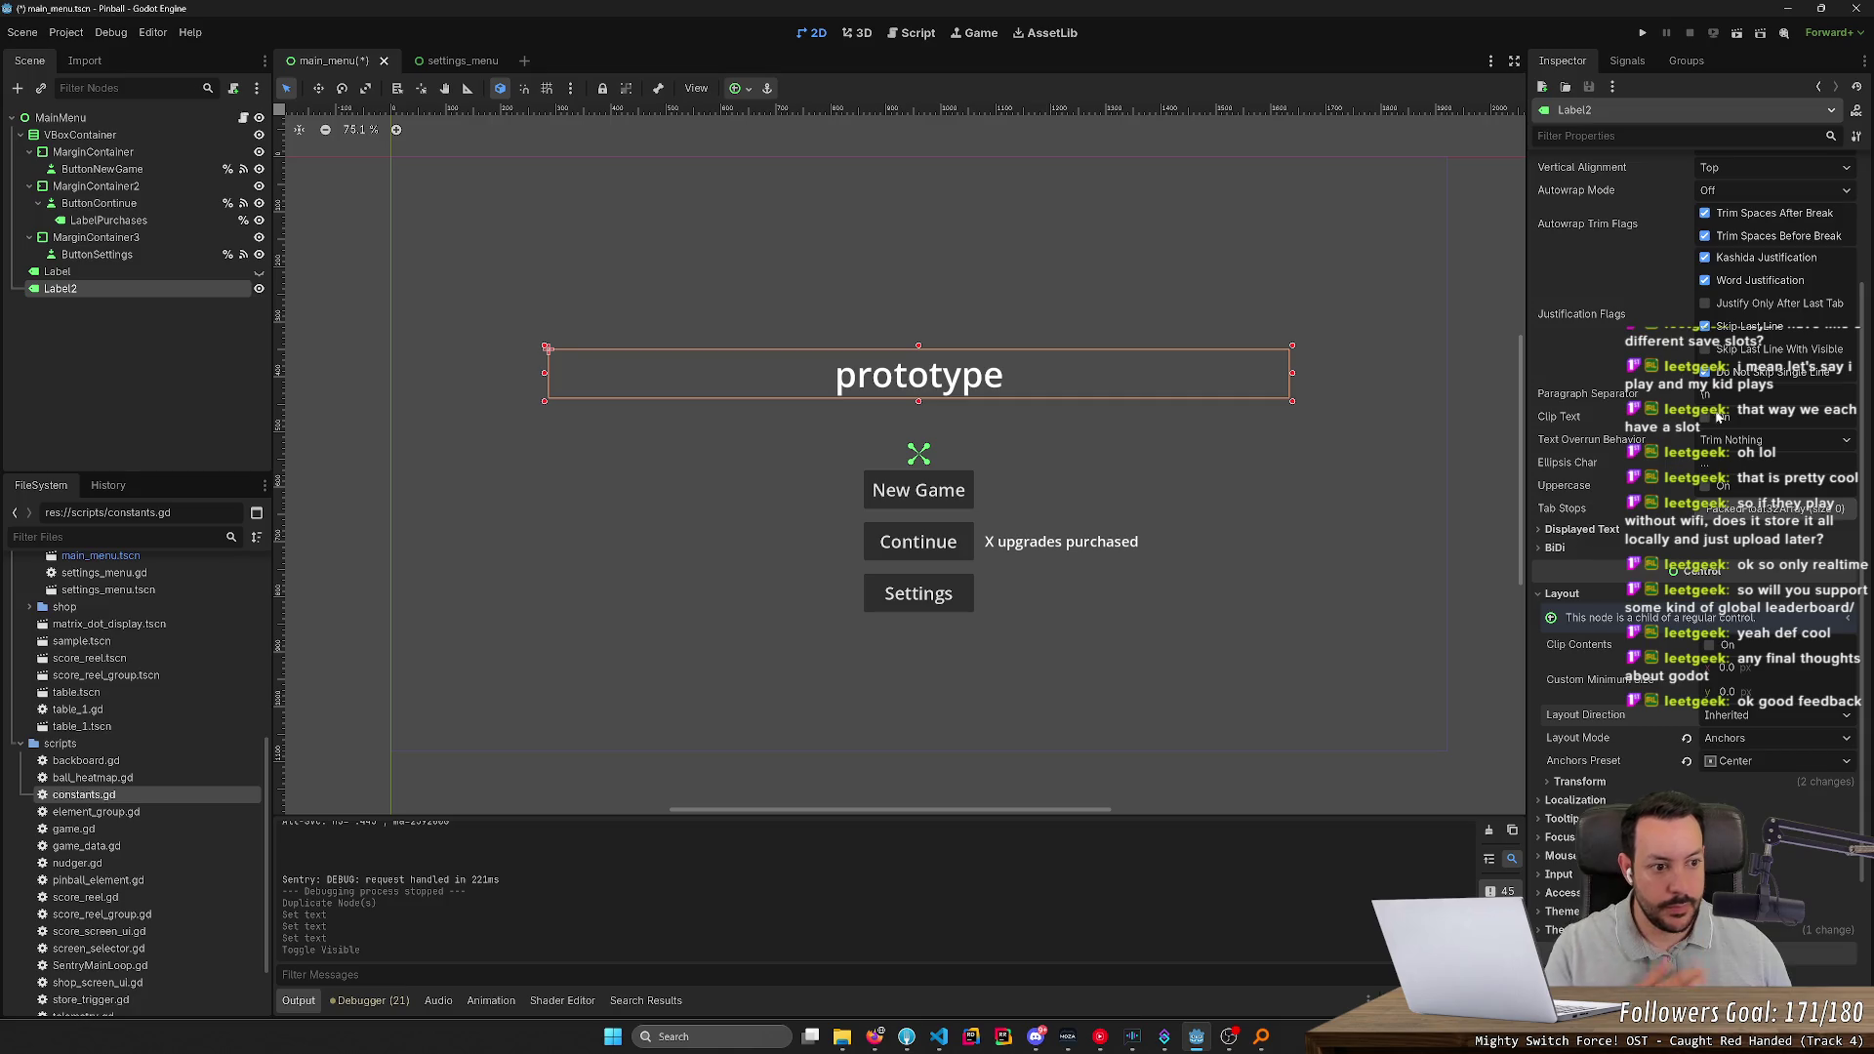
{"action": "scroll", "coordinate": [1572, 538], "scroll_direction": "up", "scroll_amount": 3}
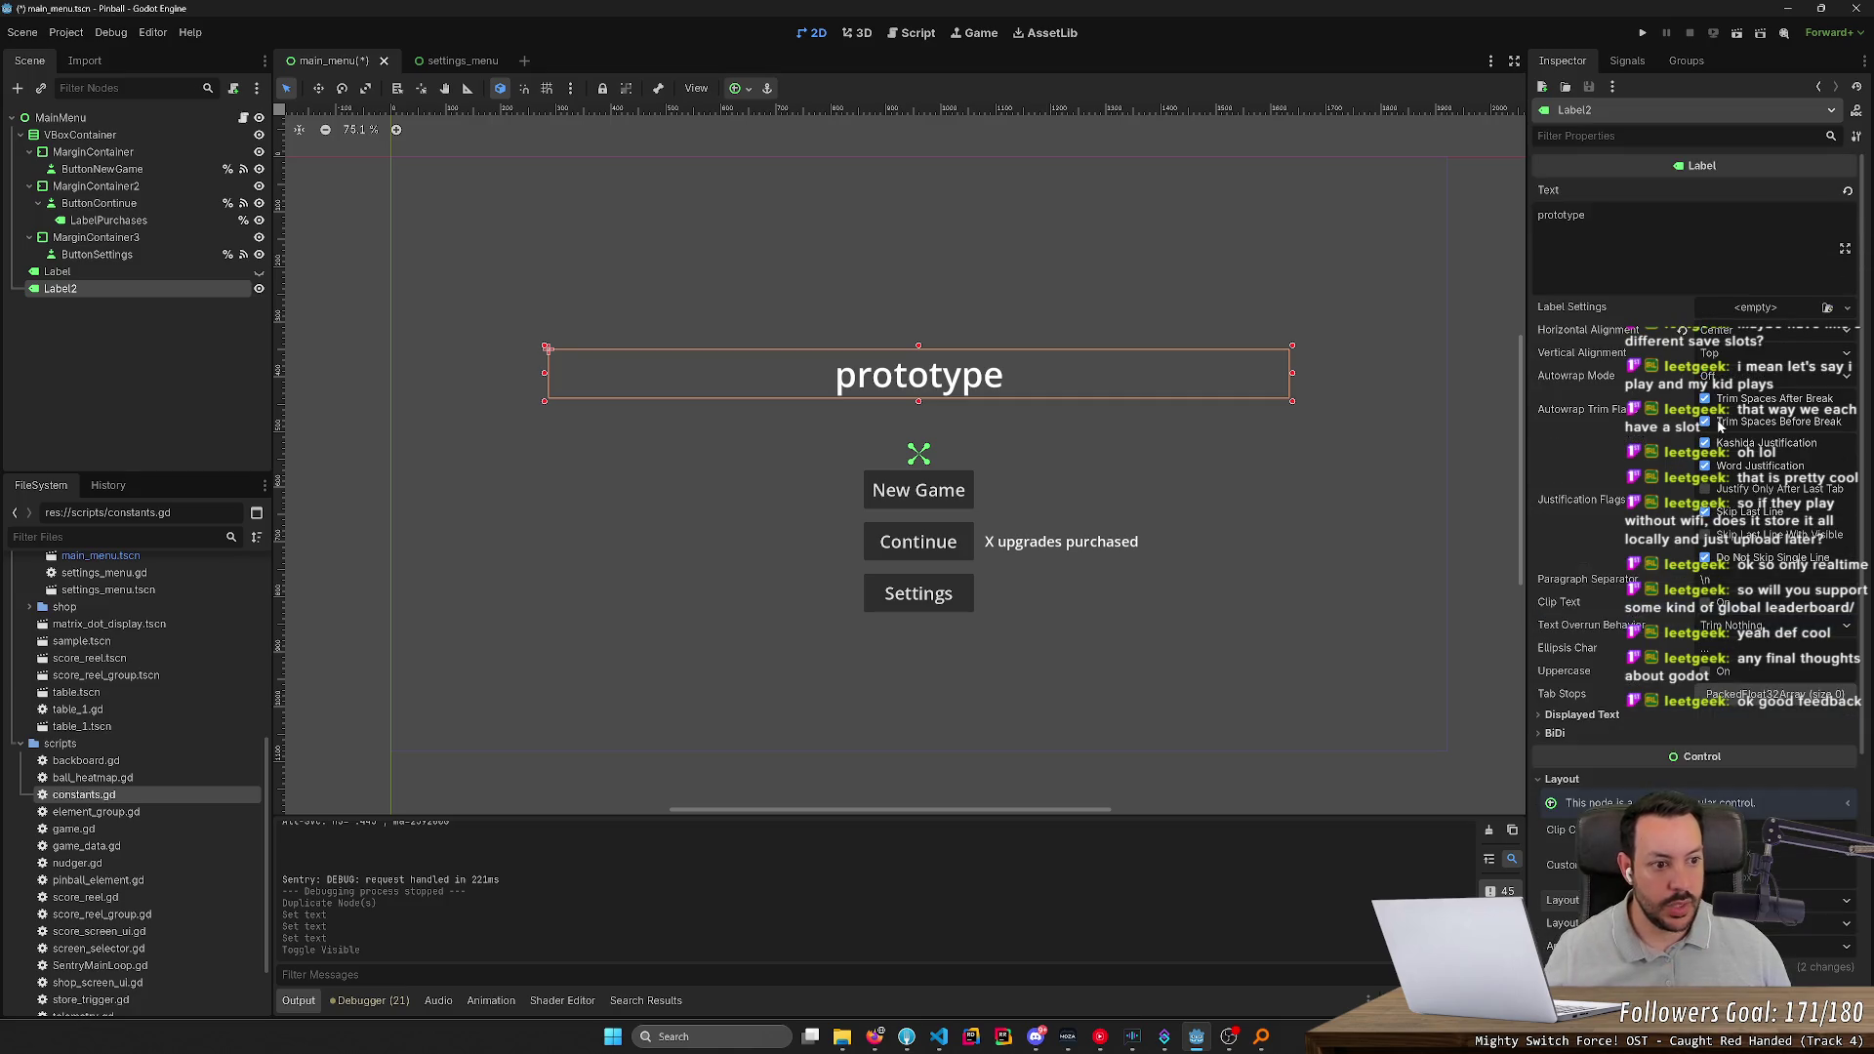
Save the main_menu scene with Ctrl+S
{"action": "left_click", "coordinate": [115, 273]}
{"action": "left_click", "coordinate": [133, 289]}
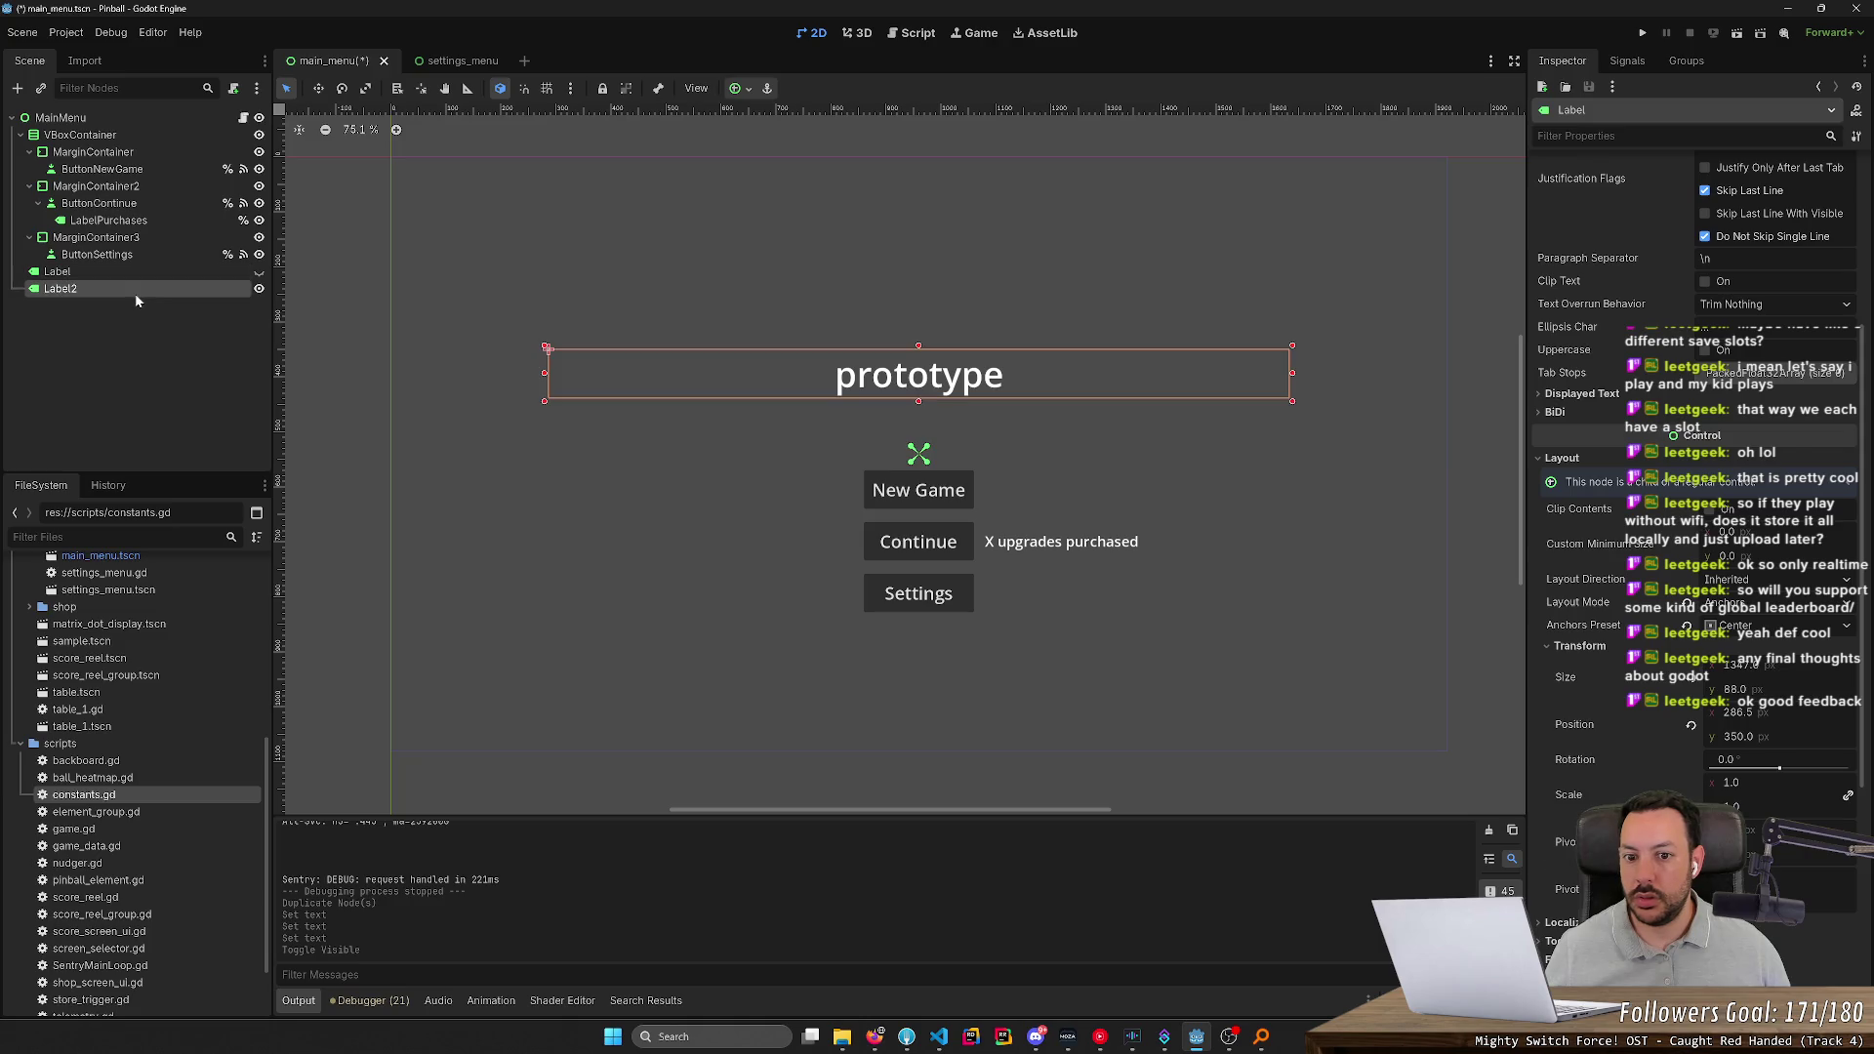
{"action": "key", "text": "ctrl+s"}
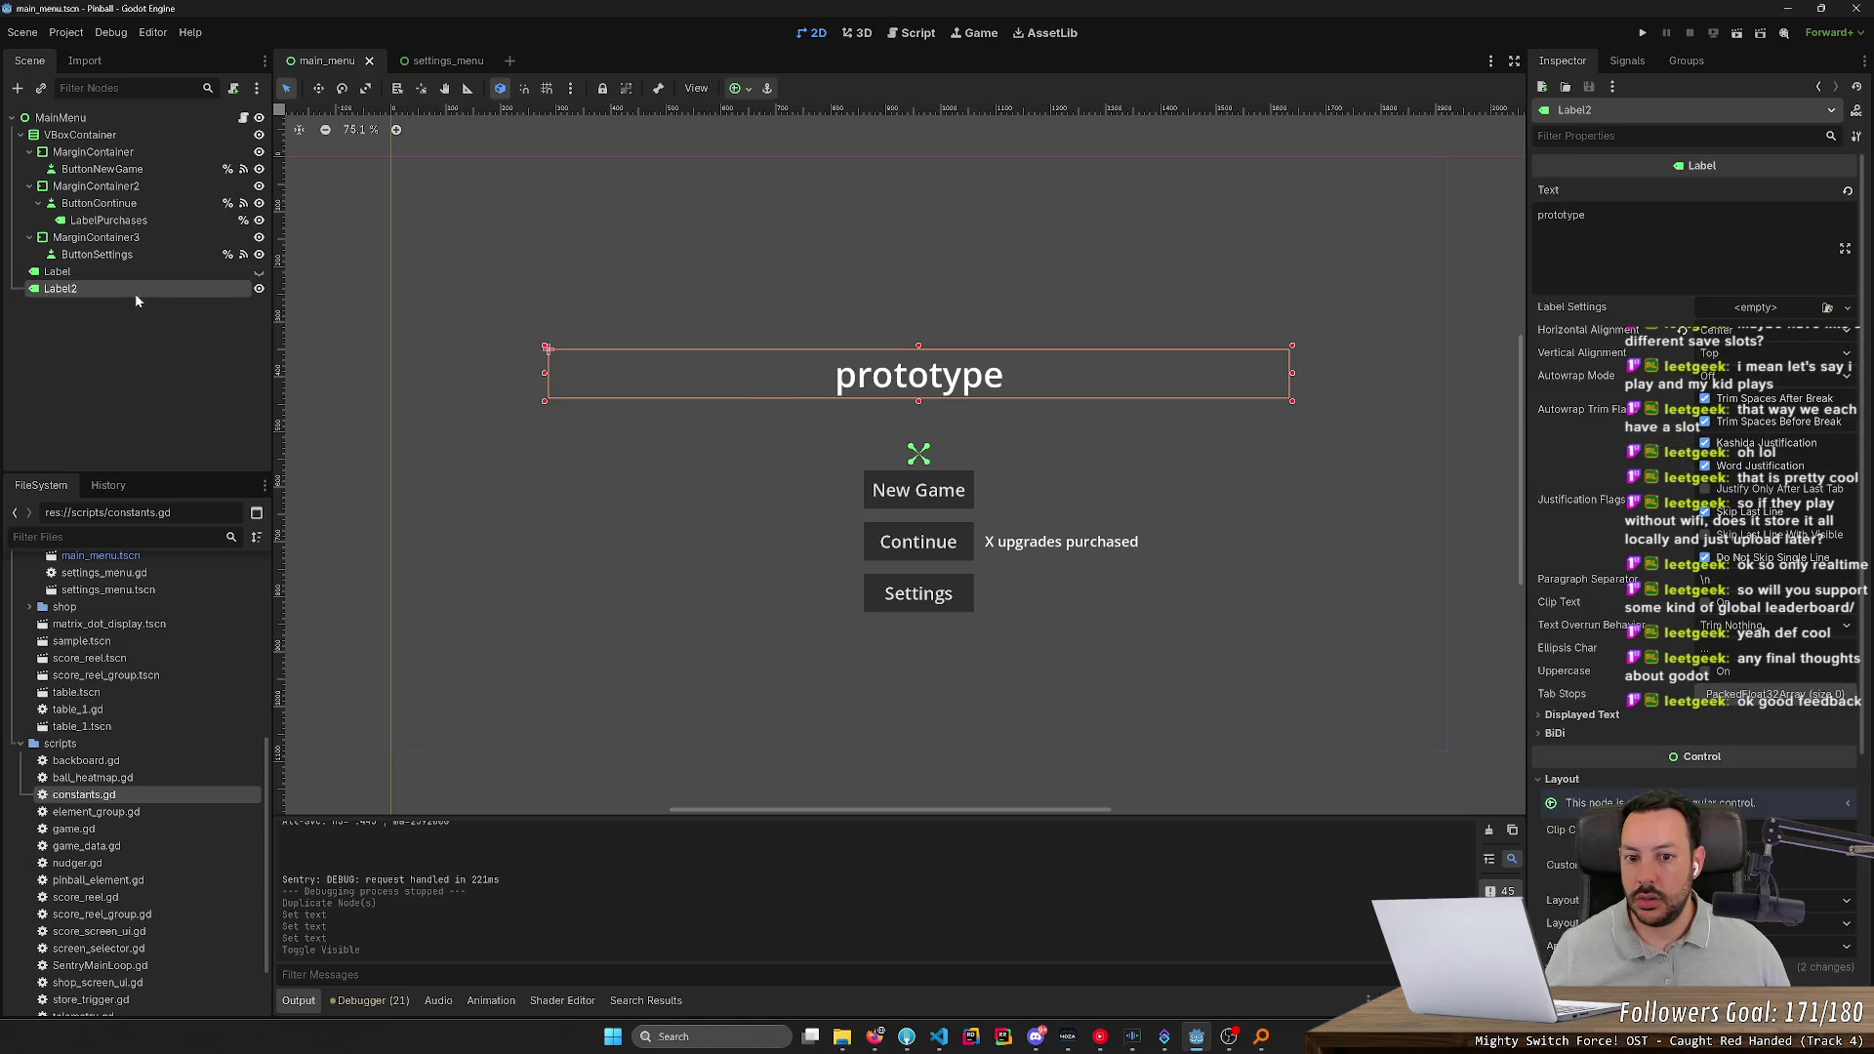
Show the title again and move Label2 under its right end, narrowed to fit its text
{"action": "mouse_move", "coordinate": [602, 388]}
{"action": "left_mouse_down"}
{"action": "mouse_move", "coordinate": [811, 461]}
{"action": "mouse_move", "coordinate": [811, 412]}
{"action": "left_mouse_up"}
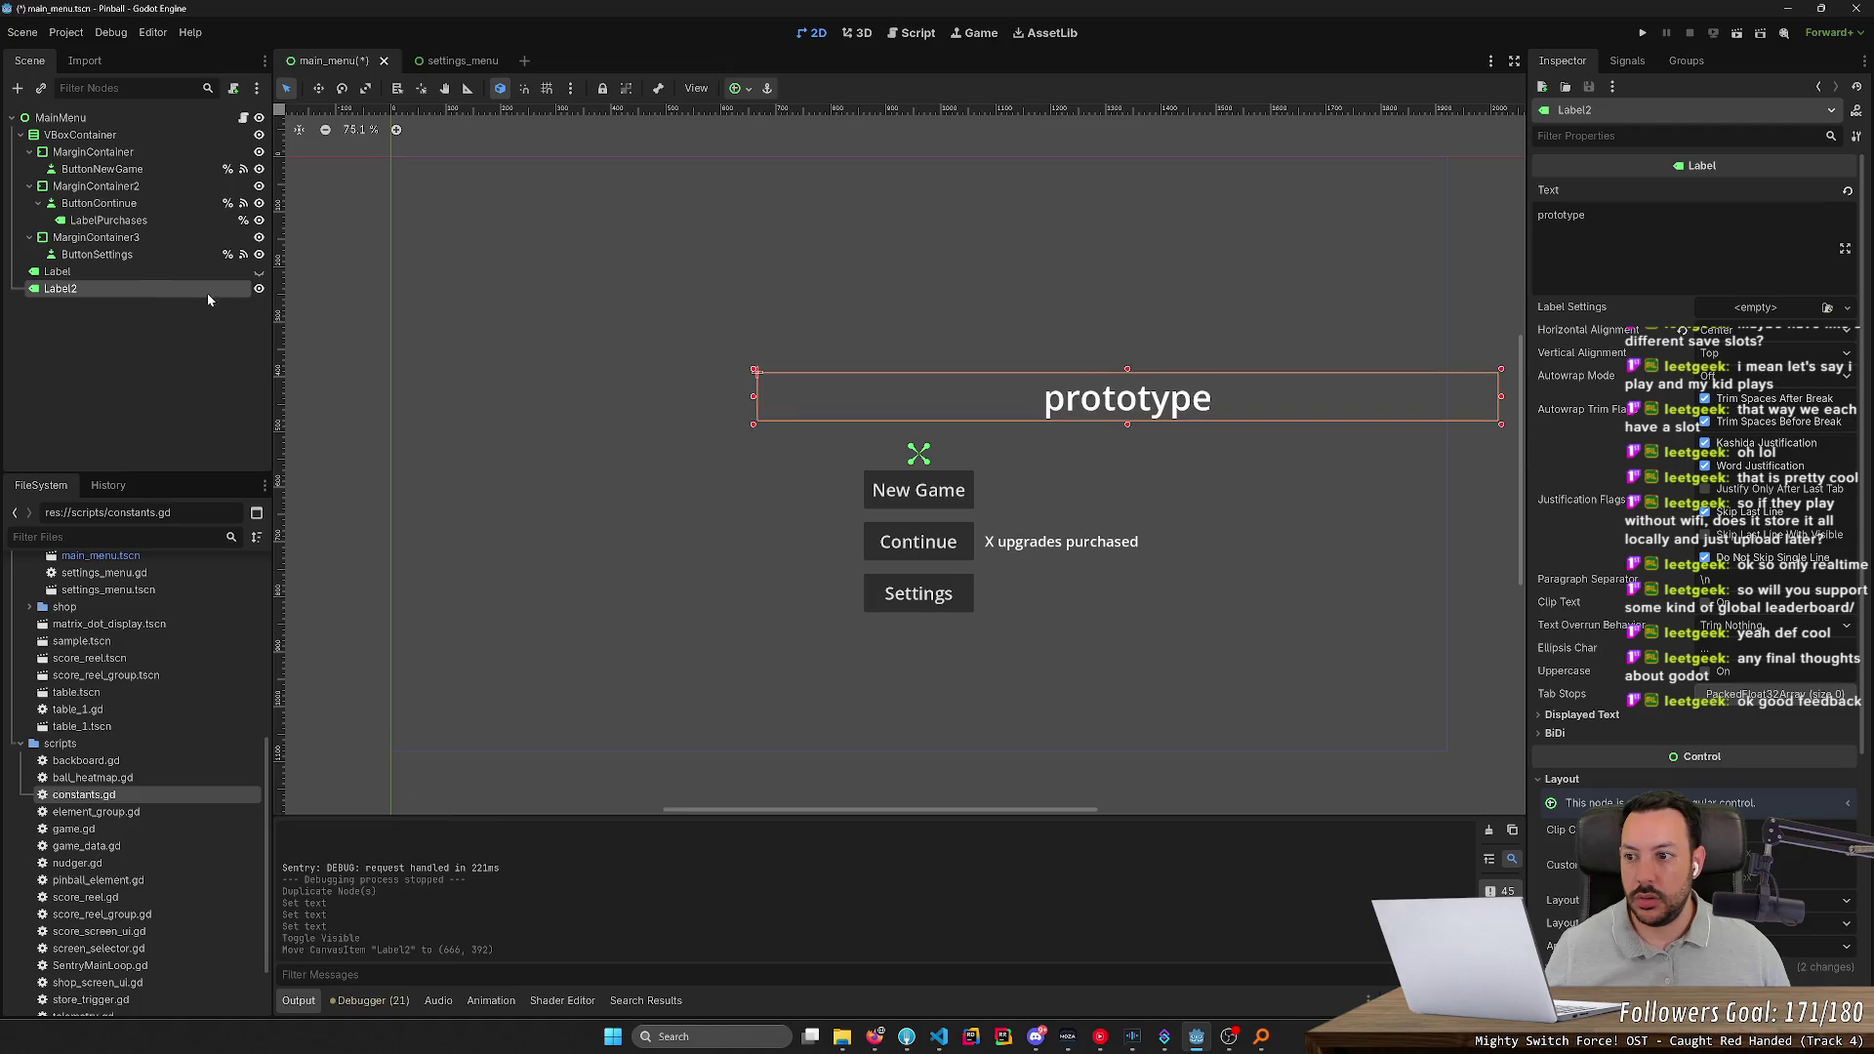
{"action": "left_click", "coordinate": [148, 272]}
{"action": "left_click", "coordinate": [258, 271]}
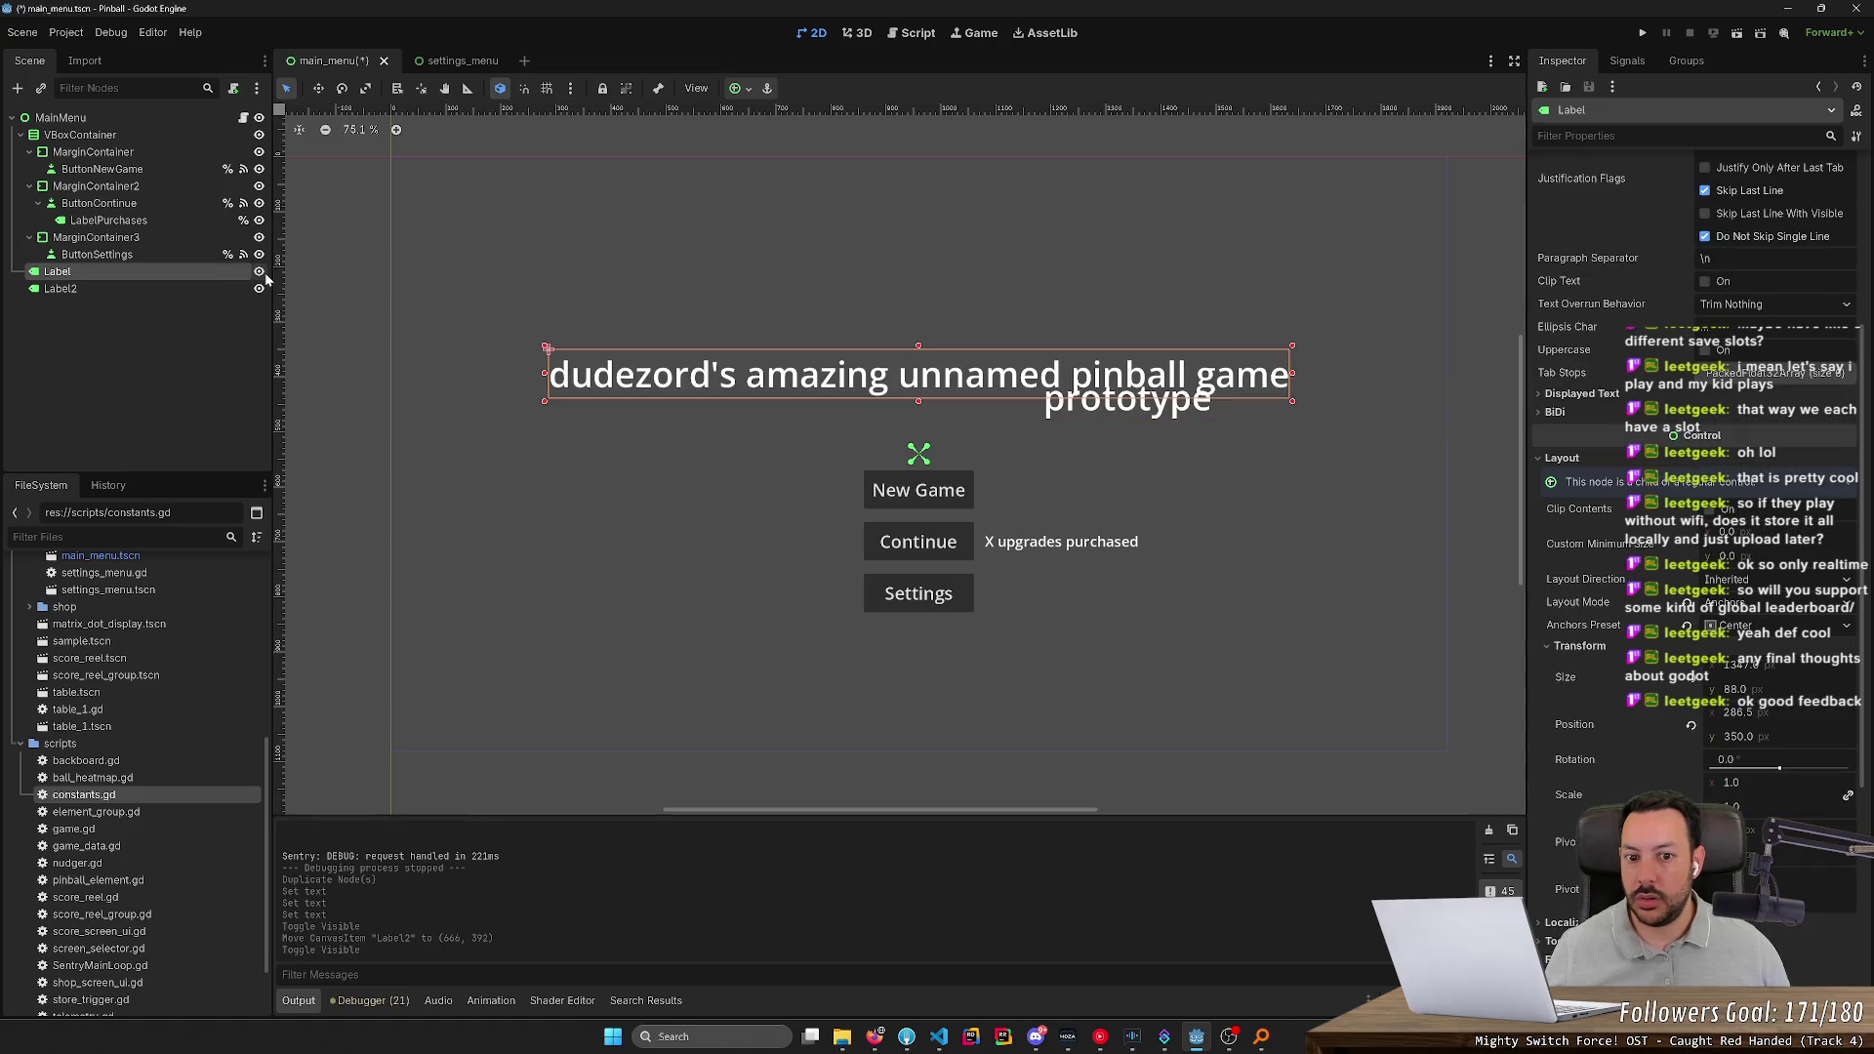
{"action": "left_click", "coordinate": [44, 288]}
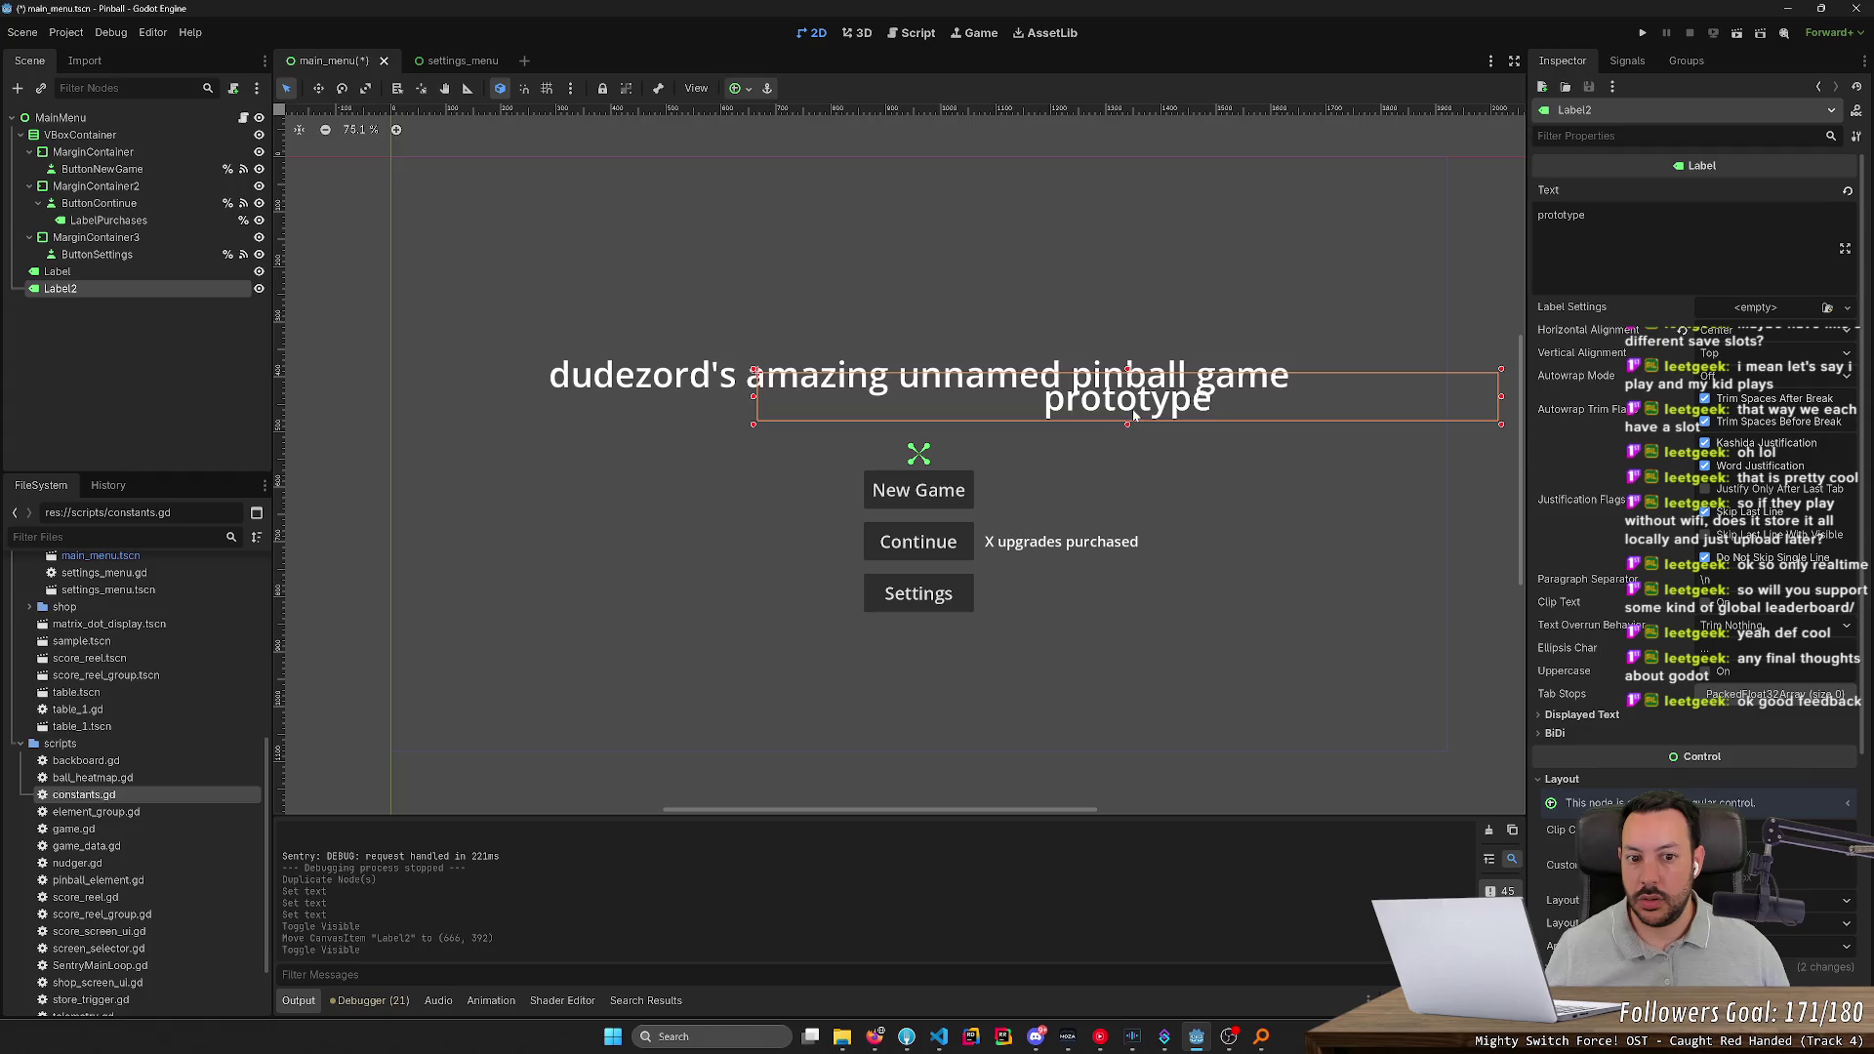
{"action": "left_click_drag", "start_coordinate": [1039, 396], "coordinate": [1251, 422]}
{"action": "mouse_move", "coordinate": [875, 418]}
{"action": "left_mouse_down"}
{"action": "mouse_move", "coordinate": [1500, 422]}
{"action": "mouse_move", "coordinate": [1178, 422]}
{"action": "mouse_move", "coordinate": [1202, 425]}
{"action": "left_mouse_up"}
Try enlarging Label2 with the Scale tool, then undo the scaling
{"action": "key", "text": "e"}
{"action": "key", "text": "w"}
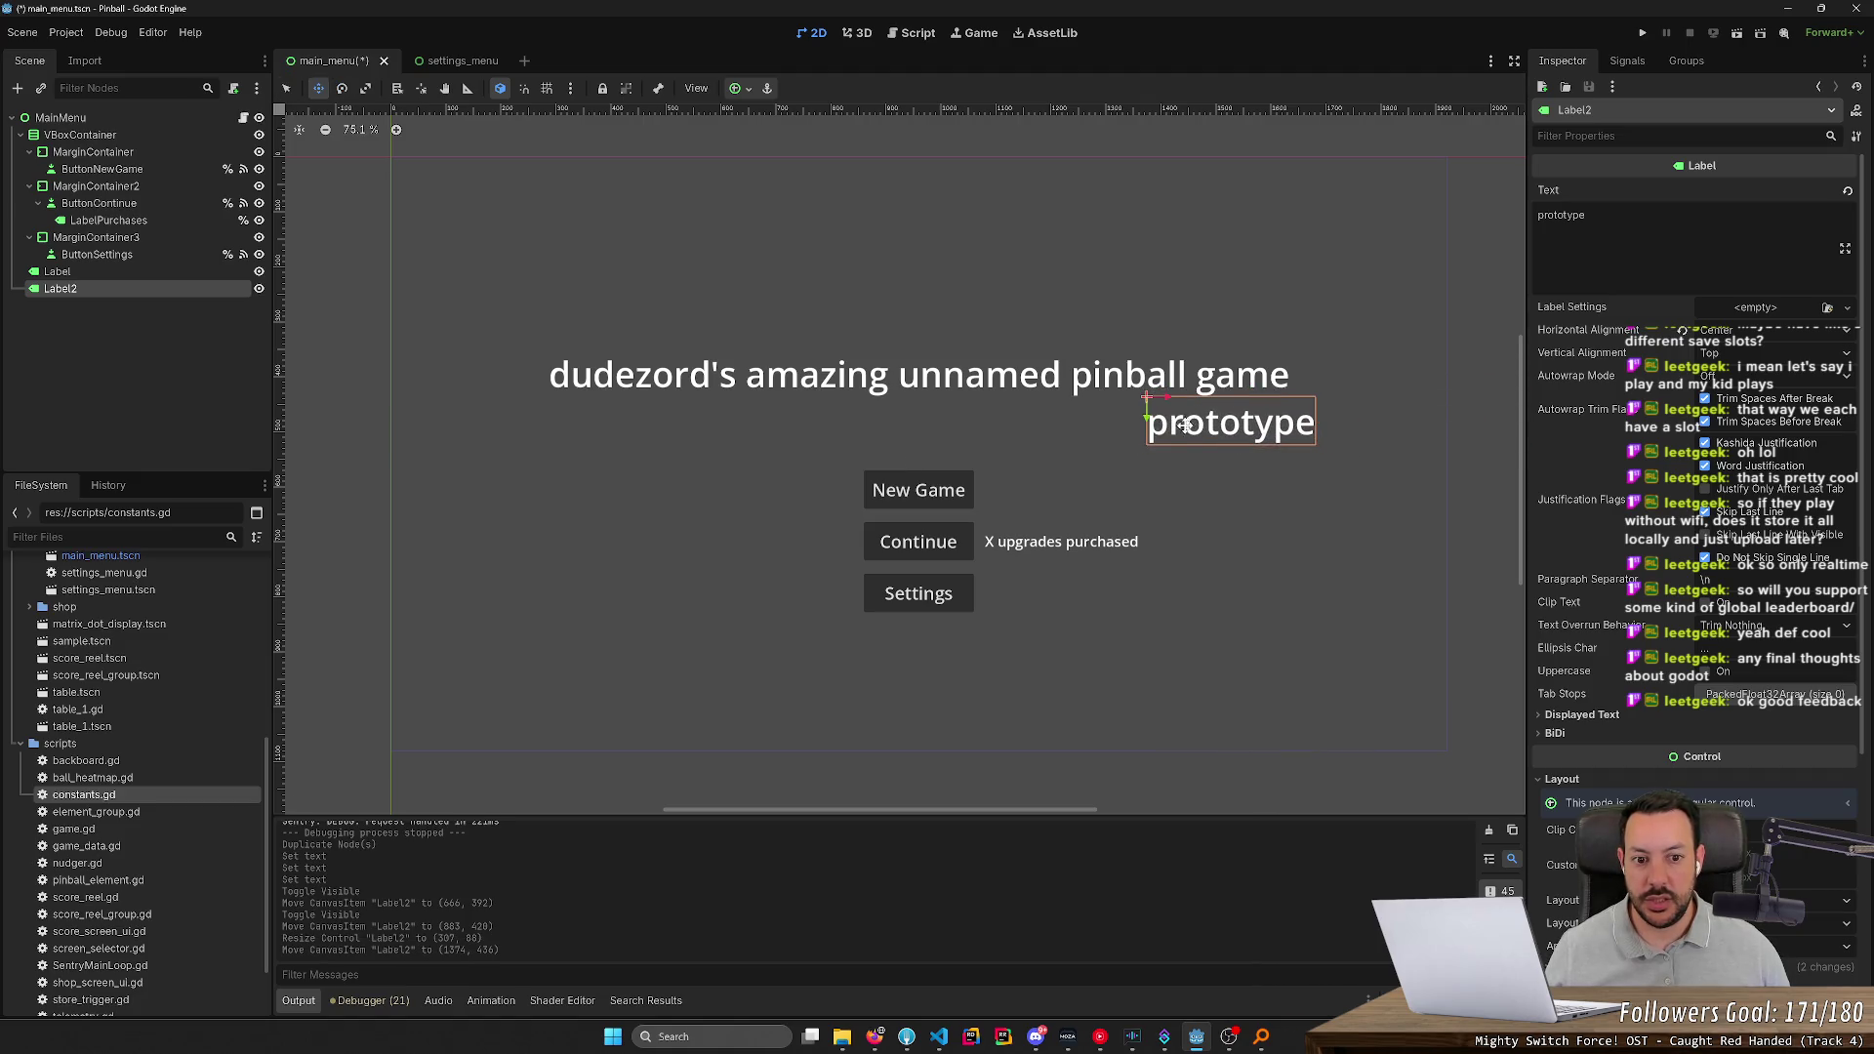
{"action": "key", "text": "e"}
{"action": "key", "text": "s"}
{"action": "key", "text": "e"}
{"action": "key", "text": "w"}
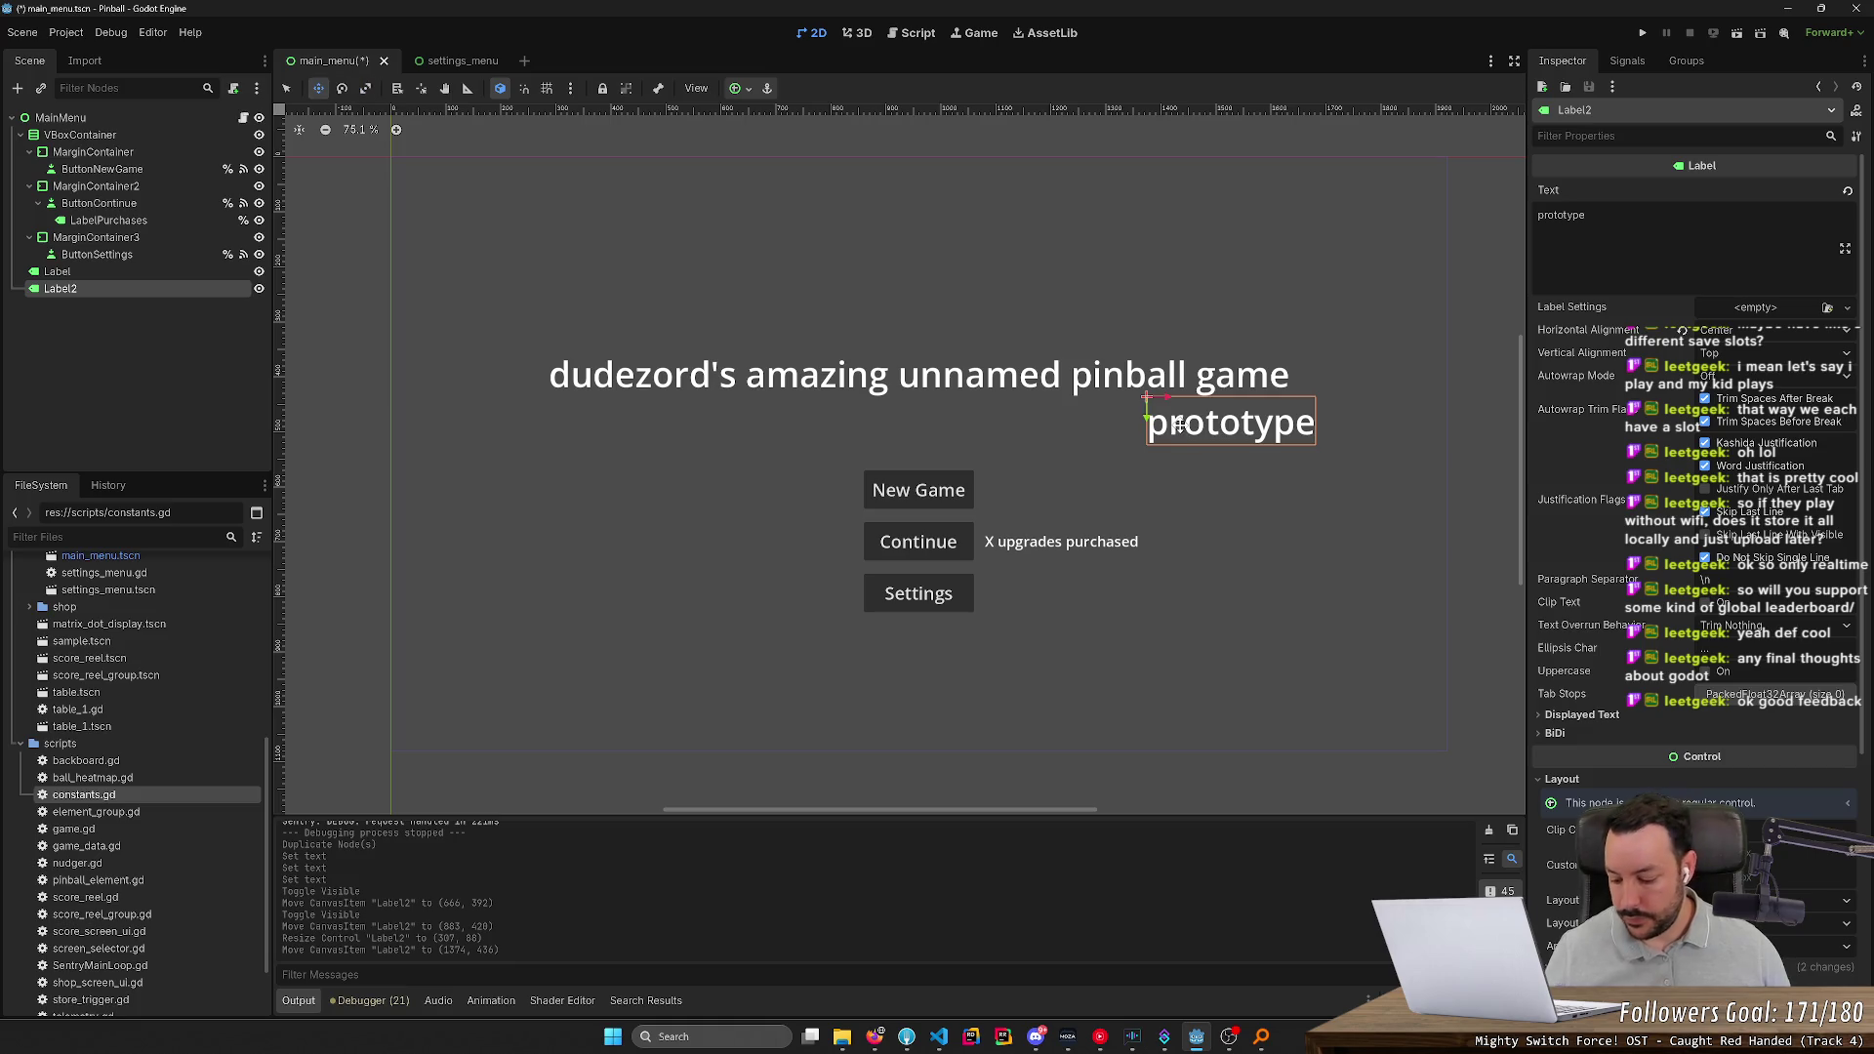
{"action": "key", "text": "e"}
{"action": "key", "text": "s"}
{"action": "scroll", "coordinate": [1632, 758], "scroll_direction": "down", "scroll_amount": 5}
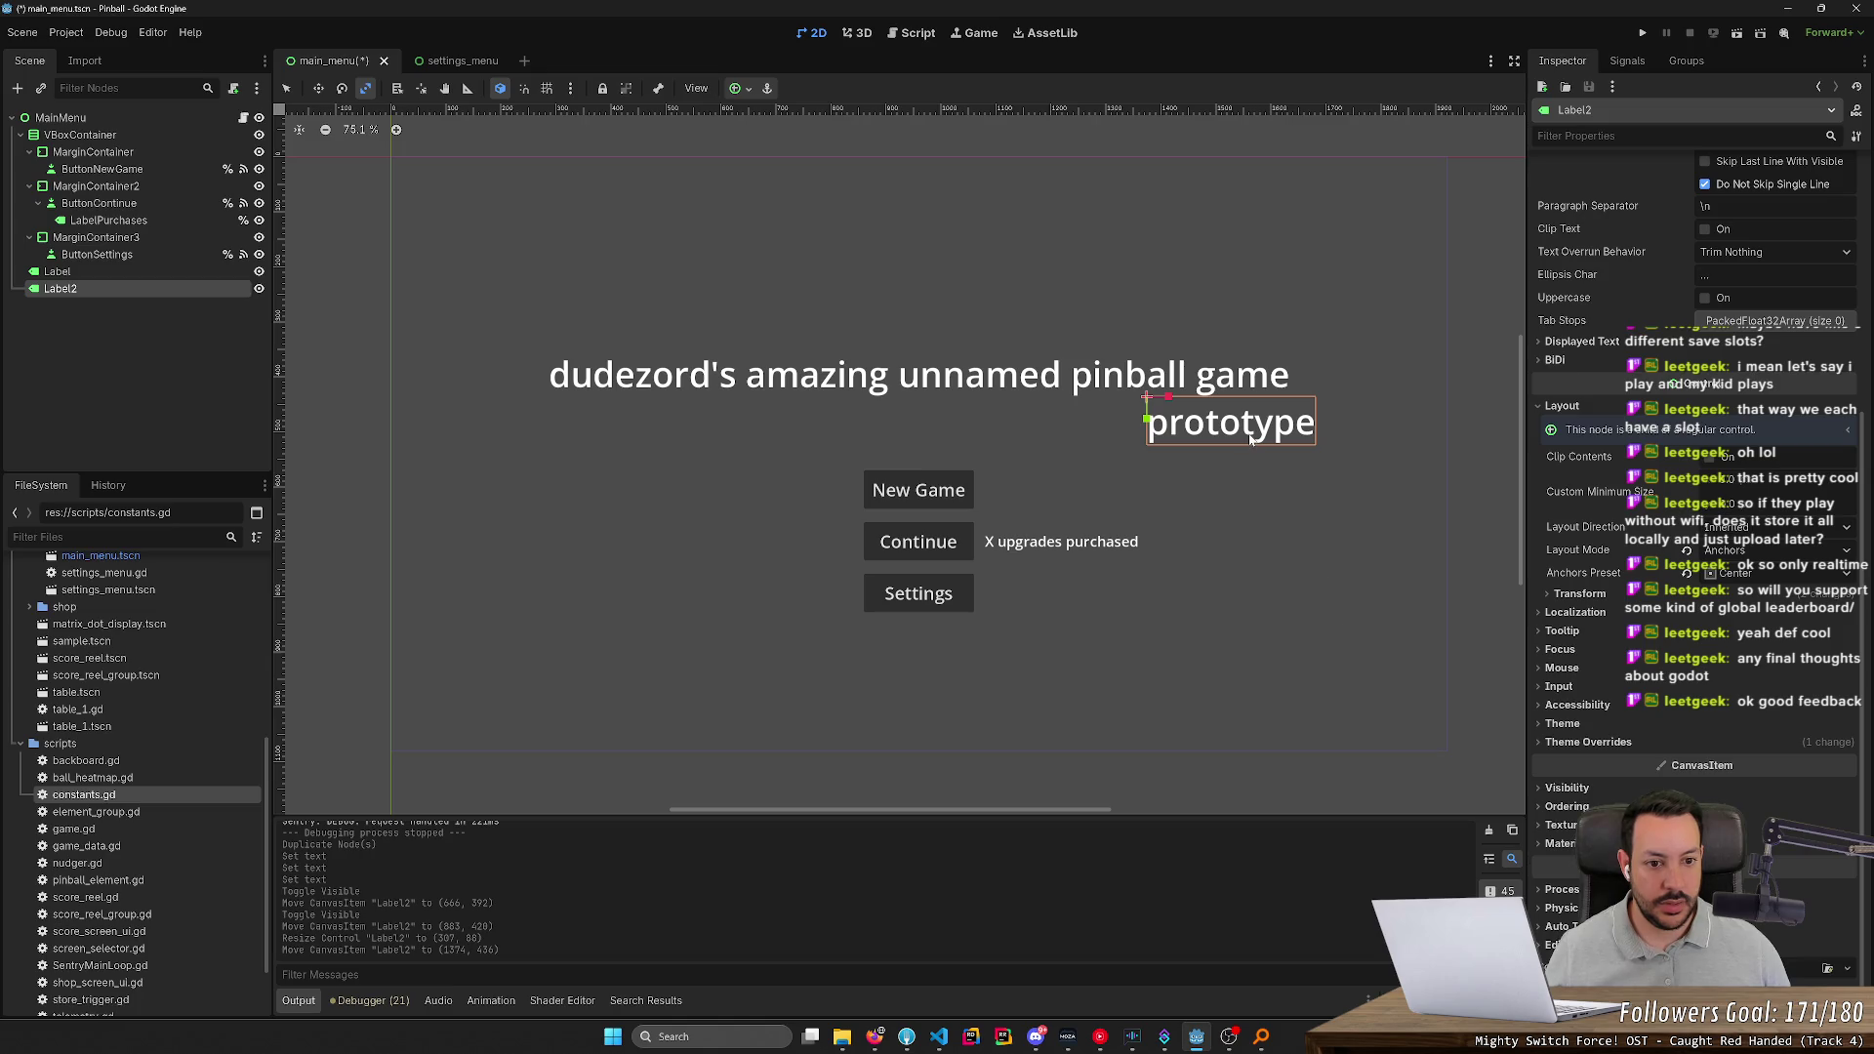
{"action": "left_click_drag", "start_coordinate": [1250, 441], "coordinate": [1309, 639]}
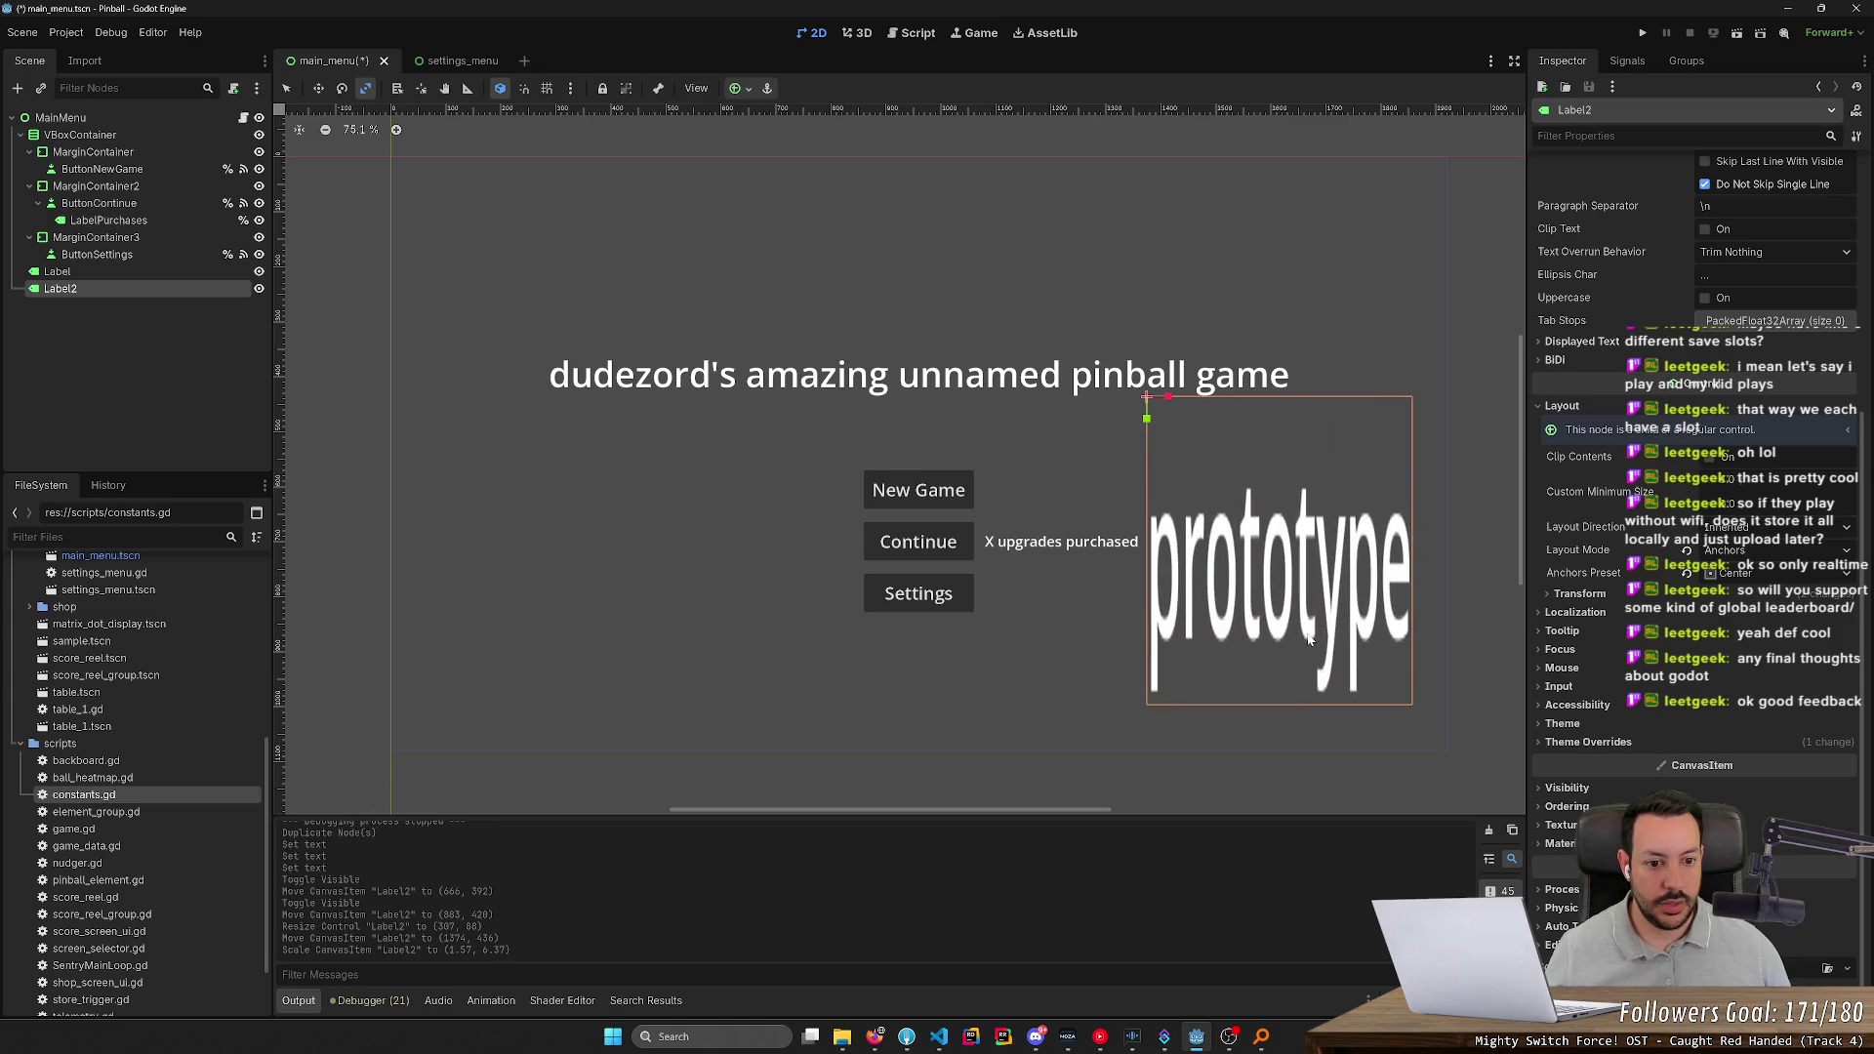
{"action": "key", "text": "ctrl+z"}
{"action": "key", "text": "e"}
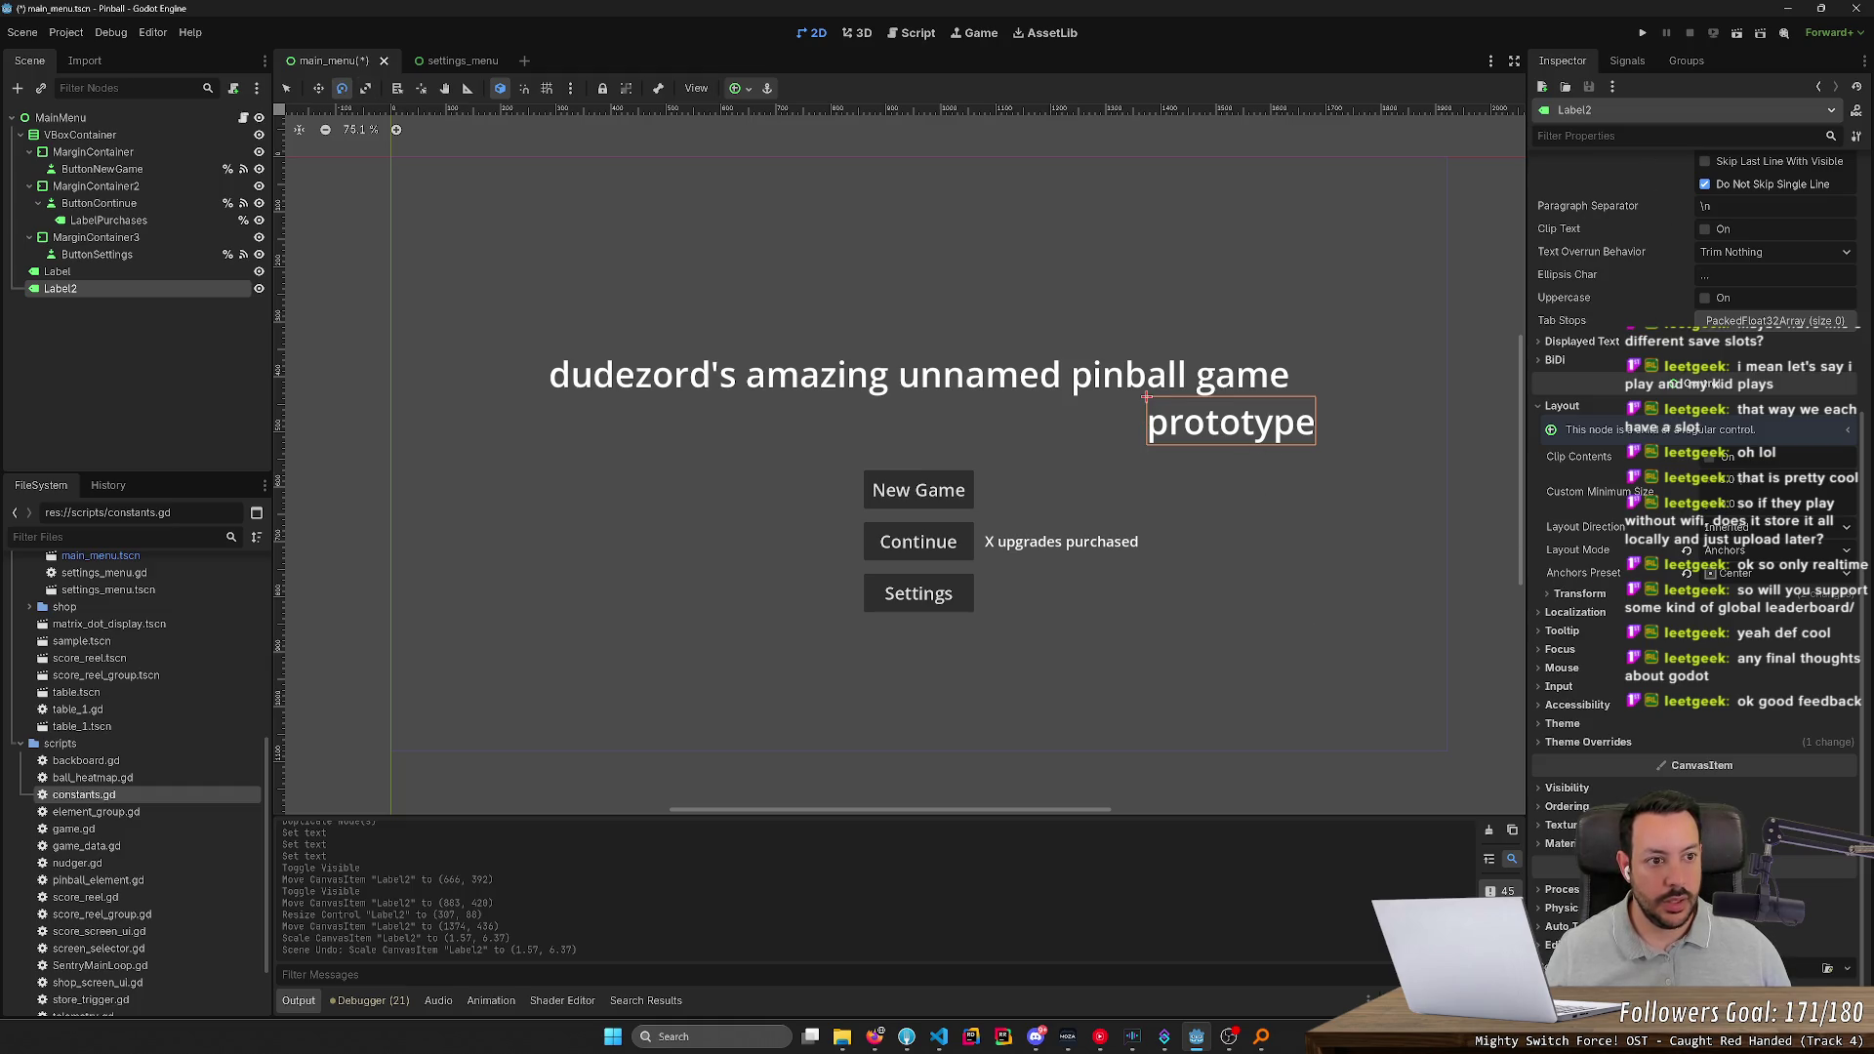
Tilt Label2 to about 15.7° via its Rotation property and the Rotate tool
{"action": "type", "text": "rot"}
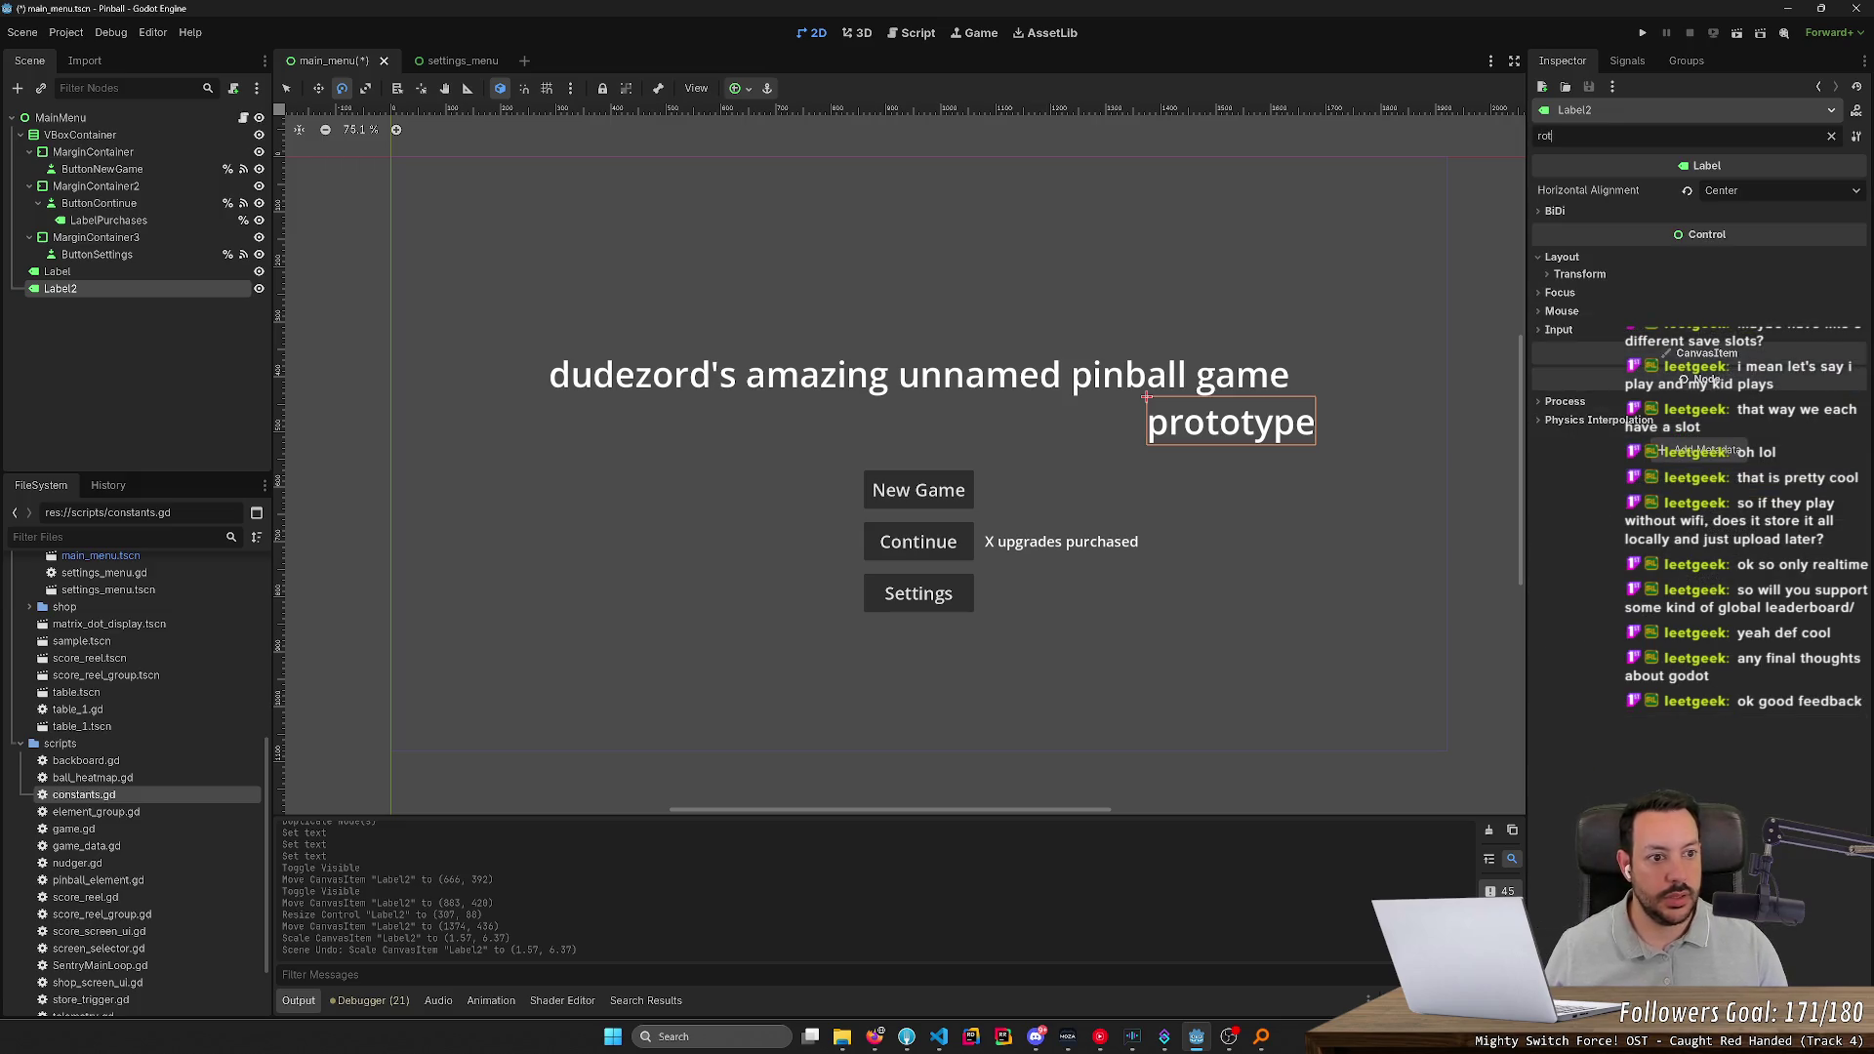
{"action": "left_click", "coordinate": [1580, 274]}
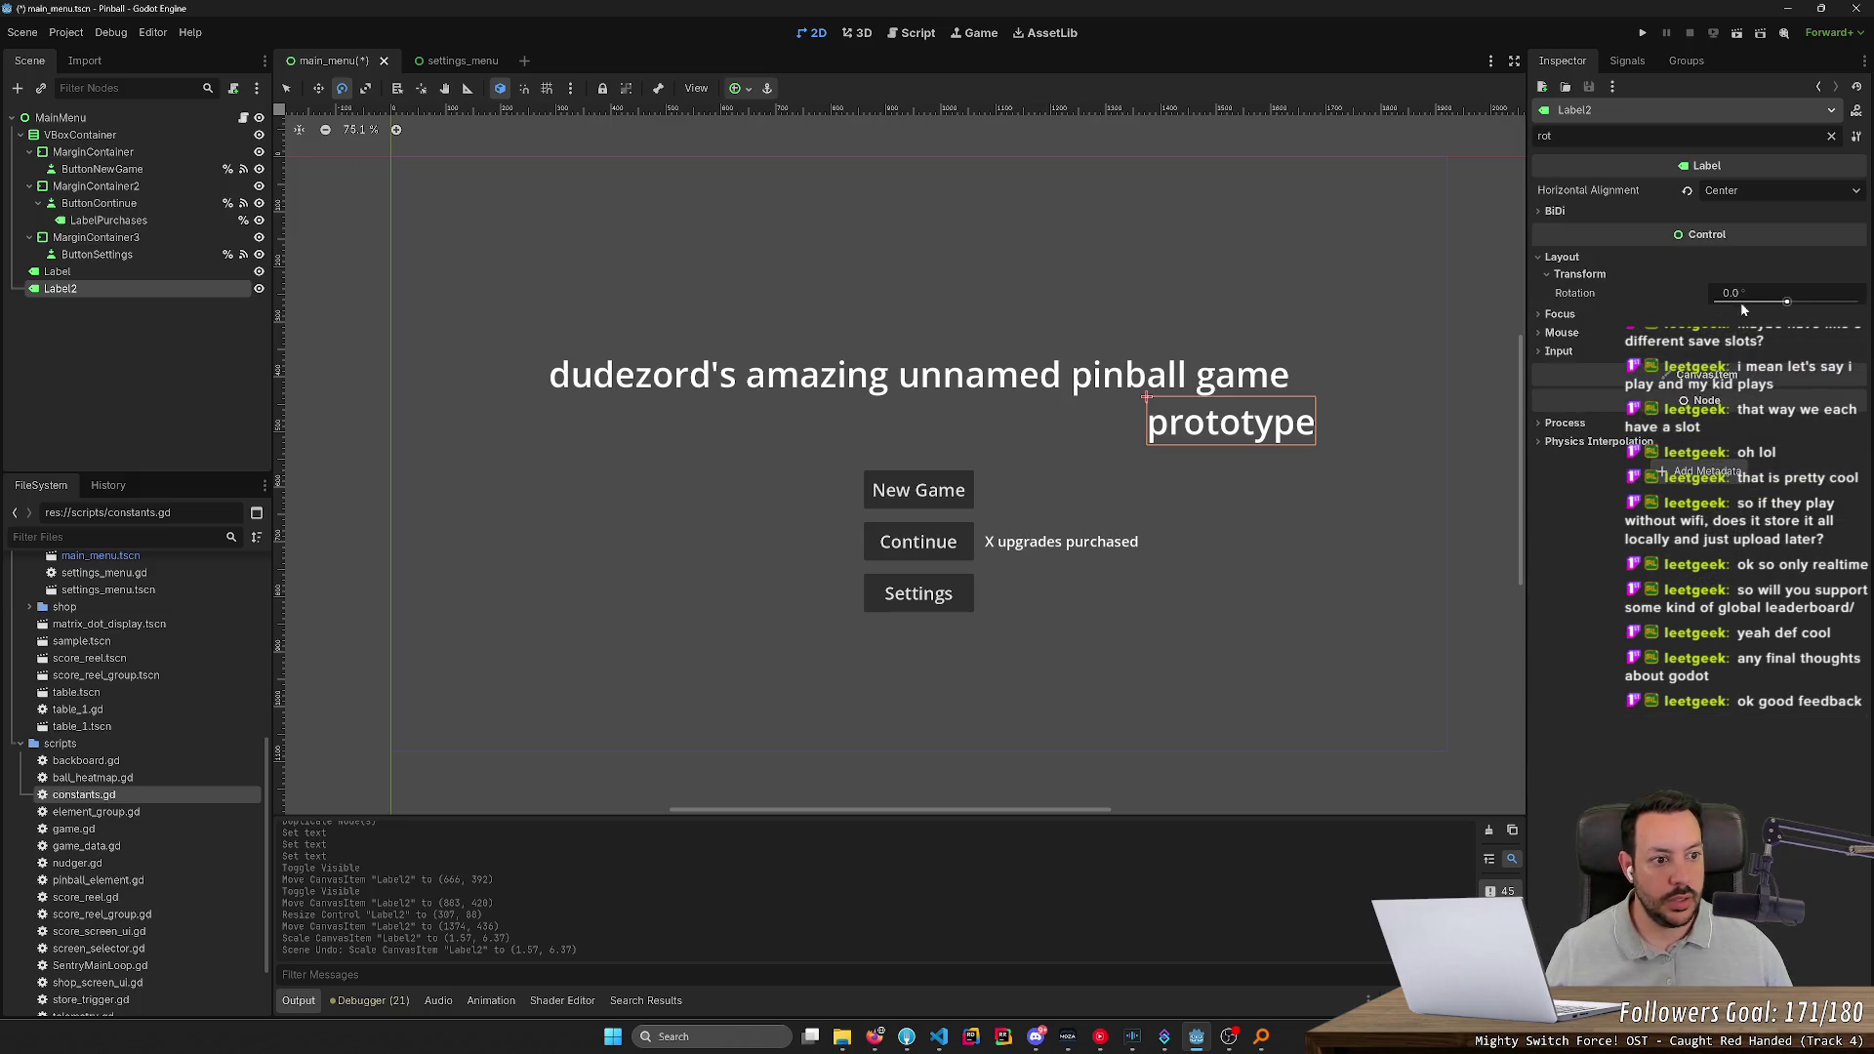
{"action": "left_click_drag", "start_coordinate": [1787, 303], "coordinate": [1792, 312]}
{"action": "mouse_move", "coordinate": [1230, 462]}
{"action": "left_mouse_down"}
{"action": "mouse_move", "coordinate": [1285, 439]}
{"action": "mouse_move", "coordinate": [1255, 473]}
{"action": "mouse_move", "coordinate": [1437, 352]}
{"action": "mouse_move", "coordinate": [1359, 552]}
{"action": "mouse_move", "coordinate": [1357, 537]}
{"action": "left_mouse_up"}
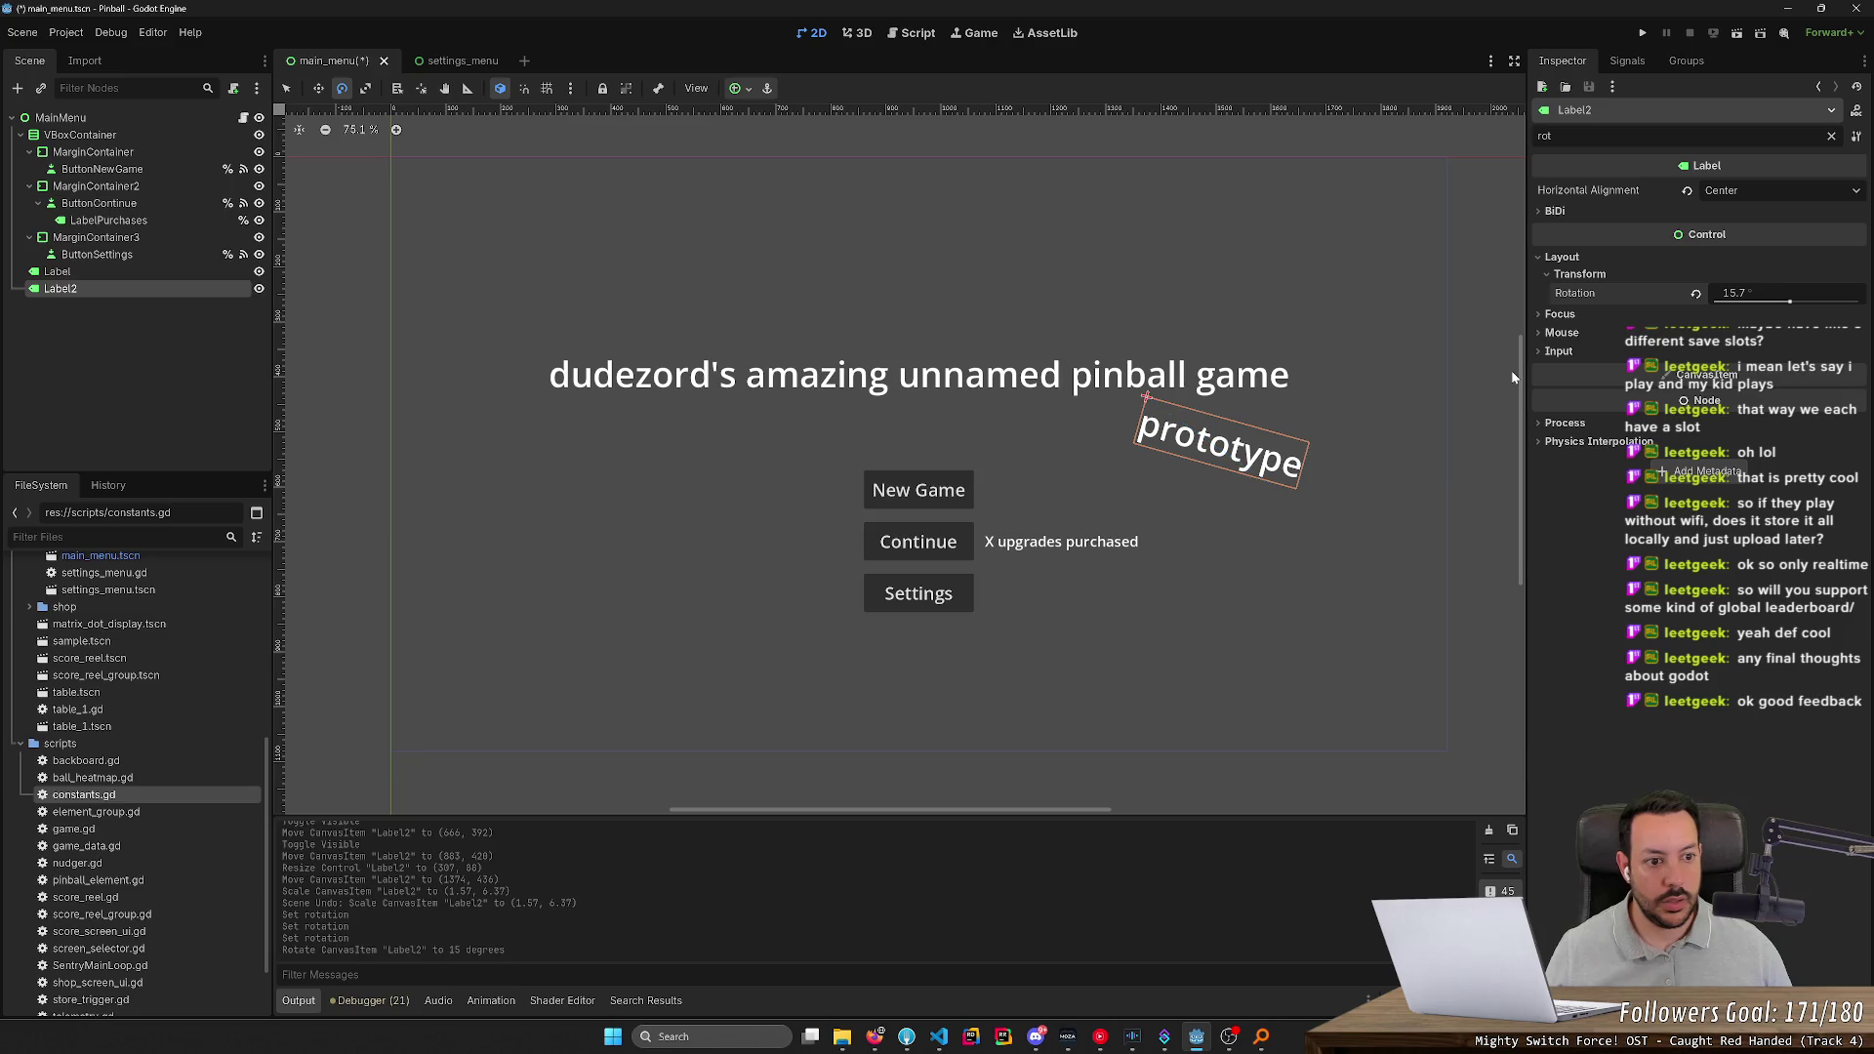
Move the tilted label up under the title's end and duplicate it
{"action": "key", "text": "w"}
{"action": "mouse_move", "coordinate": [1216, 458]}
{"action": "left_mouse_down"}
{"action": "mouse_move", "coordinate": [1282, 458]}
{"action": "mouse_move", "coordinate": [1247, 443]}
{"action": "left_mouse_up"}
{"action": "key", "text": "ctrl+d"}
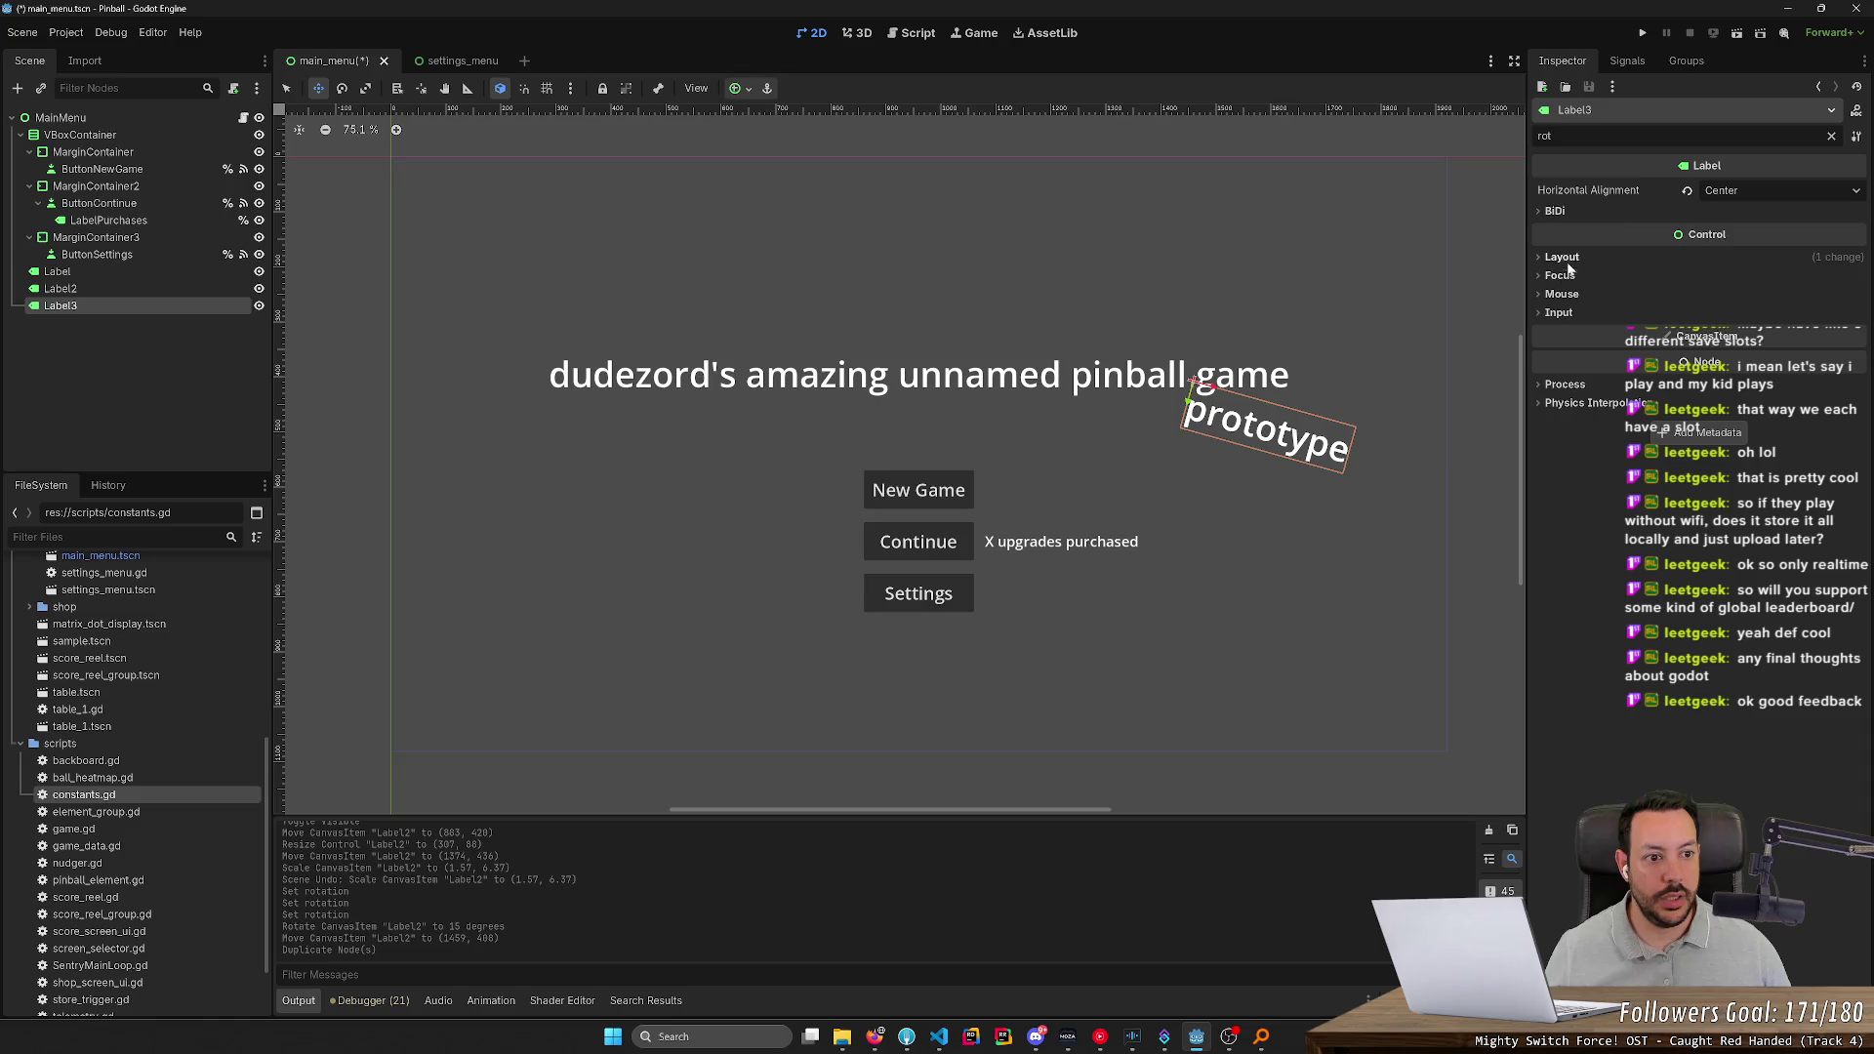
Undo the prototype copy, duplicate the title Label as Label3, and clear its text
{"action": "key", "text": "ctrl+z"}
{"action": "left_click", "coordinate": [147, 271]}
{"action": "key", "text": "ctrl+d"}
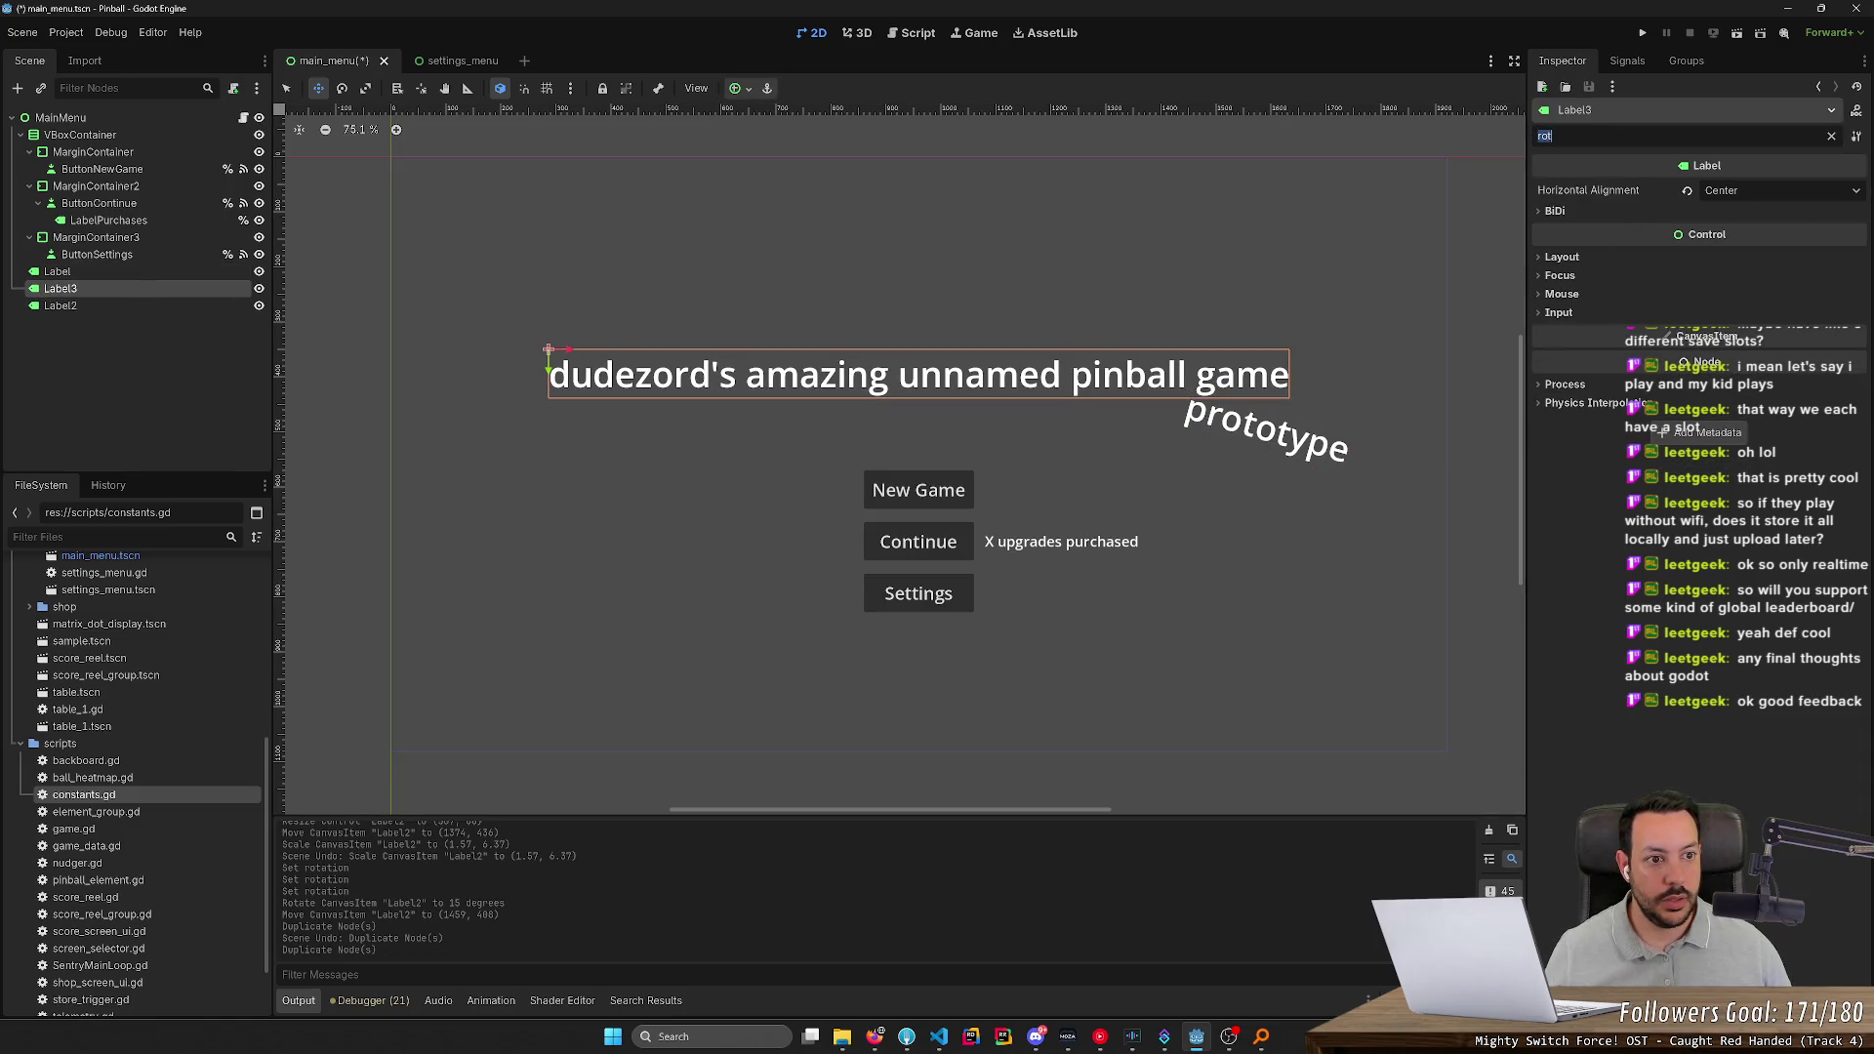
{"action": "key", "text": "BackSpace"}
{"action": "left_click", "coordinate": [1543, 215]}
{"action": "key", "text": "ctrl+a"}
{"action": "key", "text": "BackSpace"}
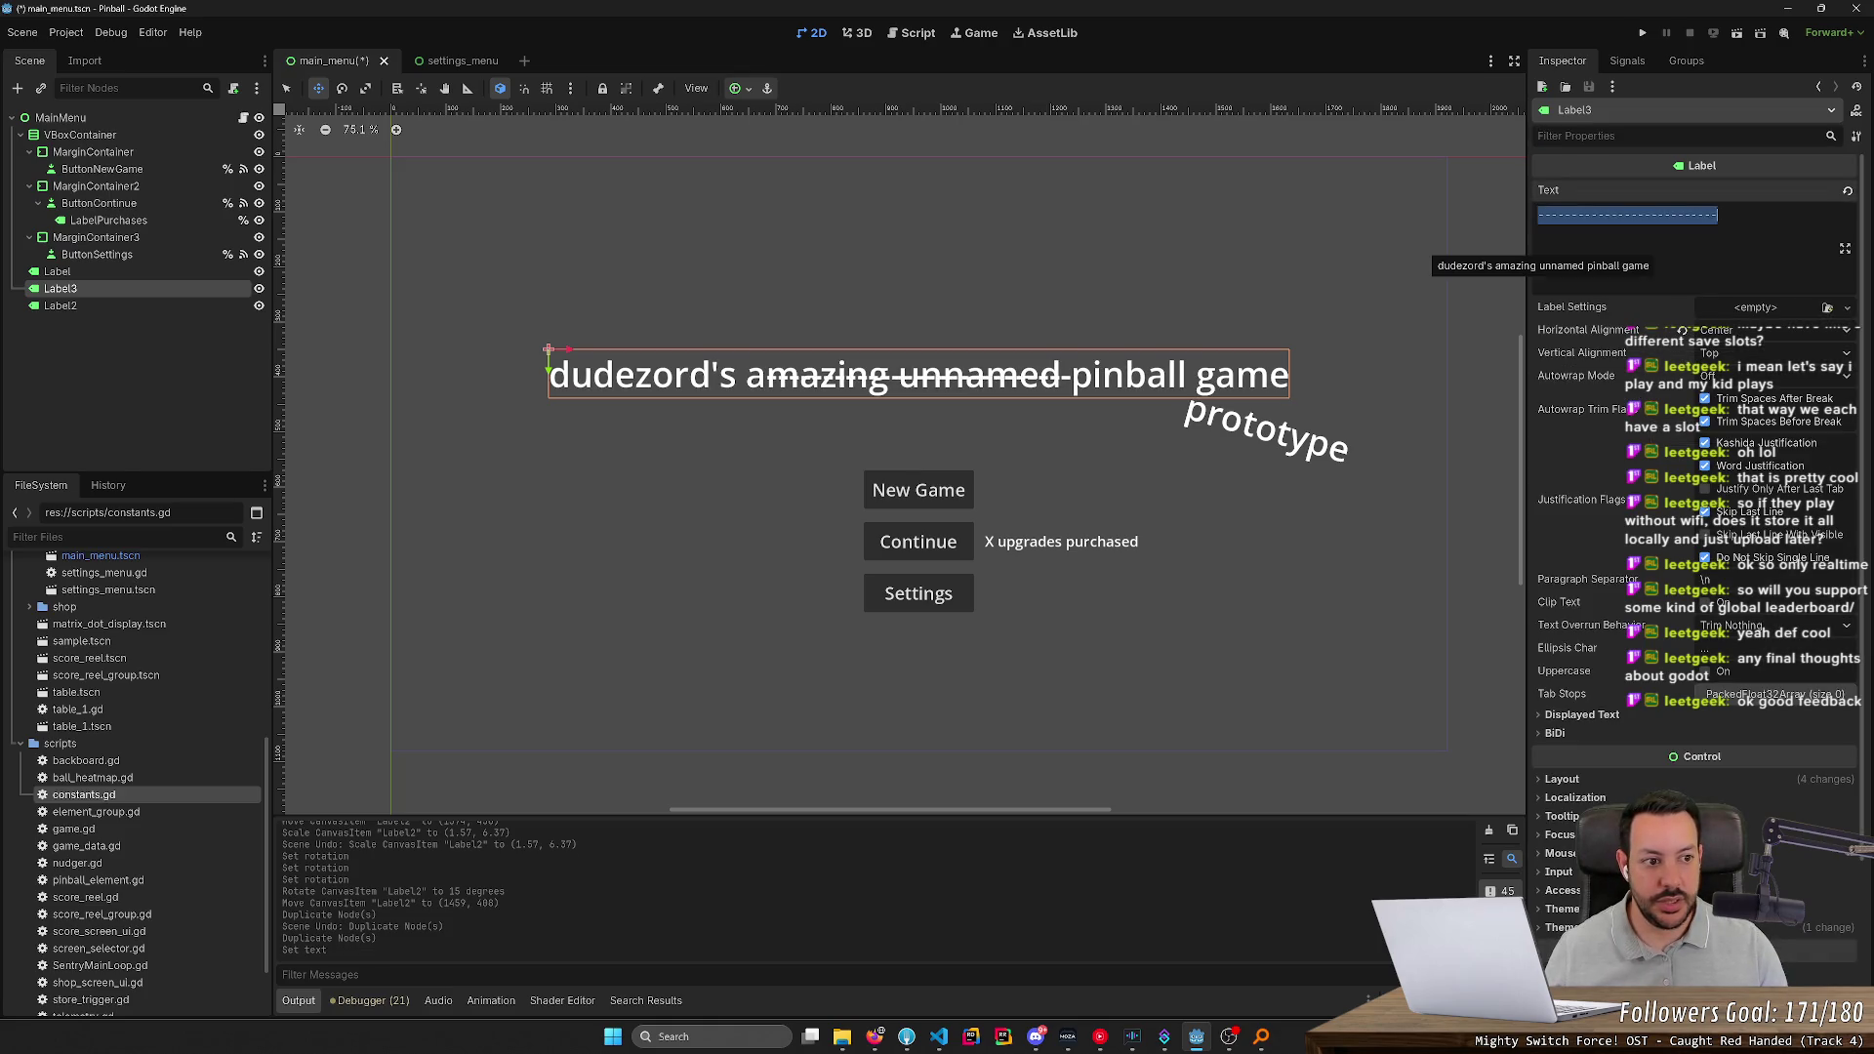
{"action": "key", "text": "ctrl+a"}
{"action": "key", "text": "BackSpace"}
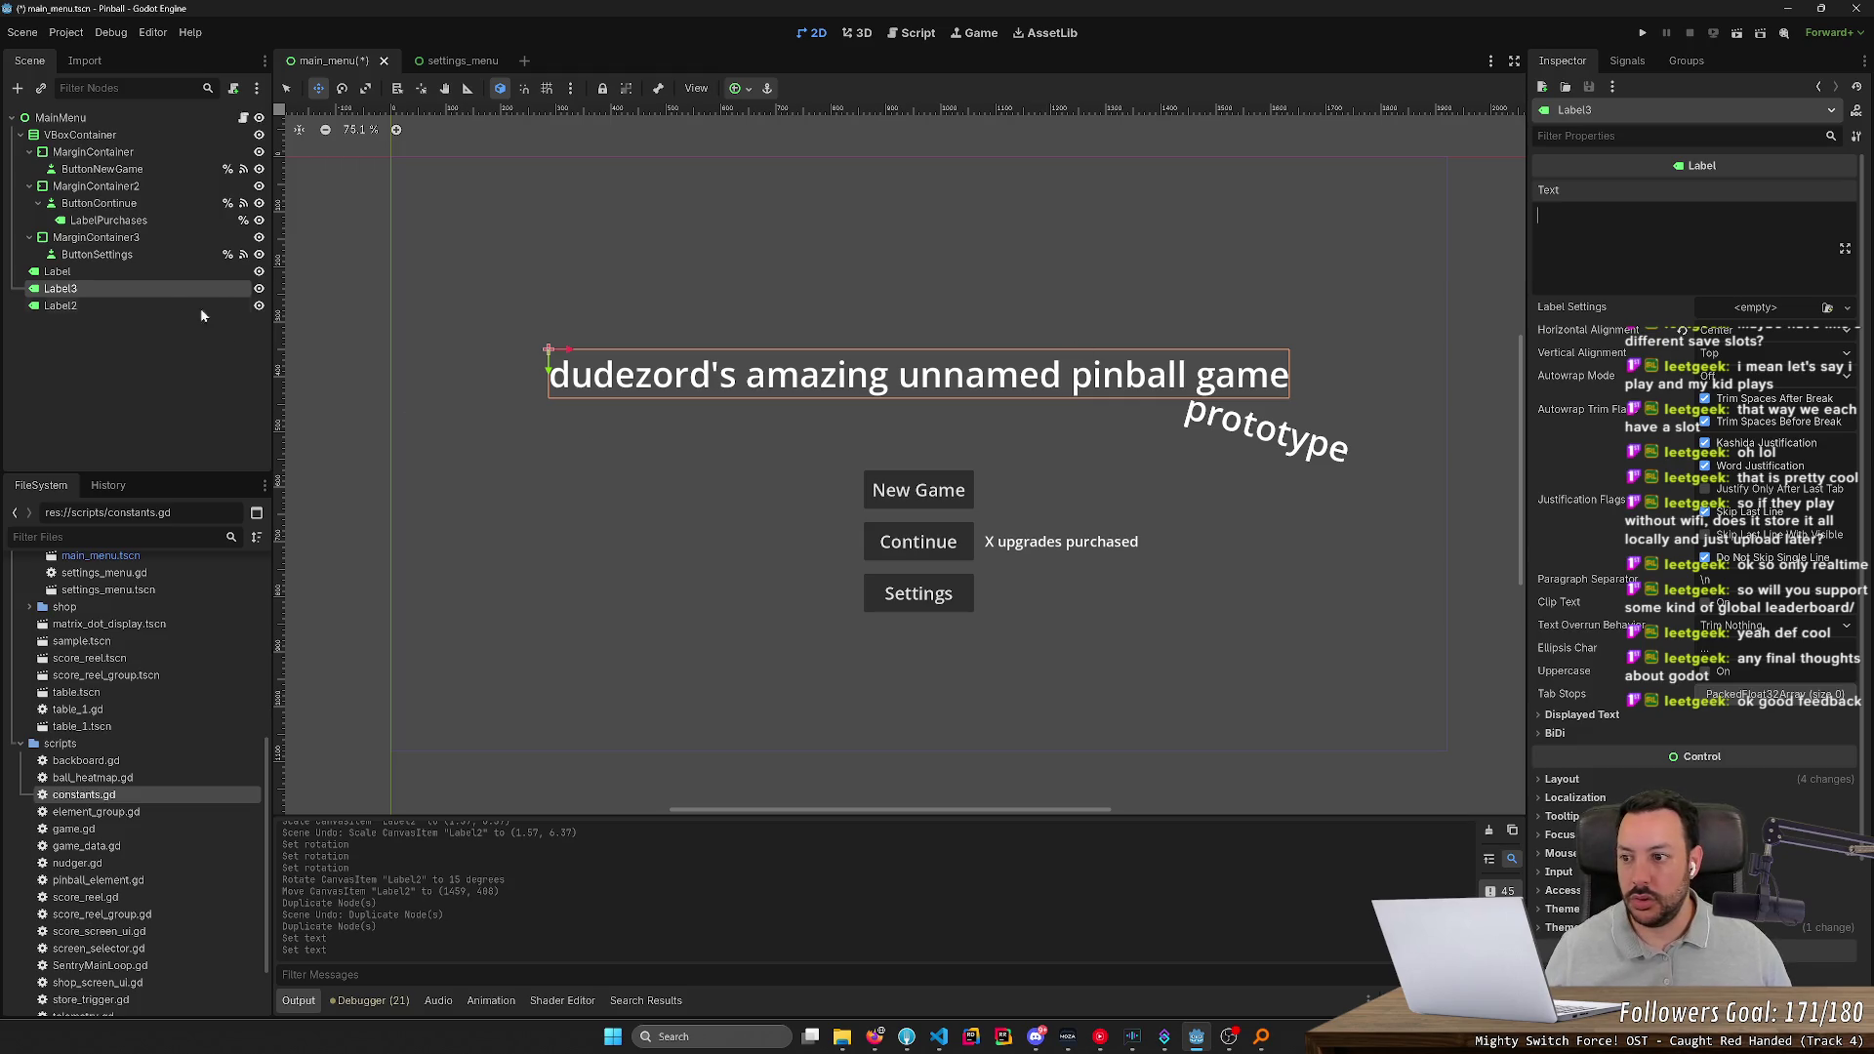
Delete the blank Label3 and add an HSeparator node to the scene
{"action": "key", "text": "Delete"}
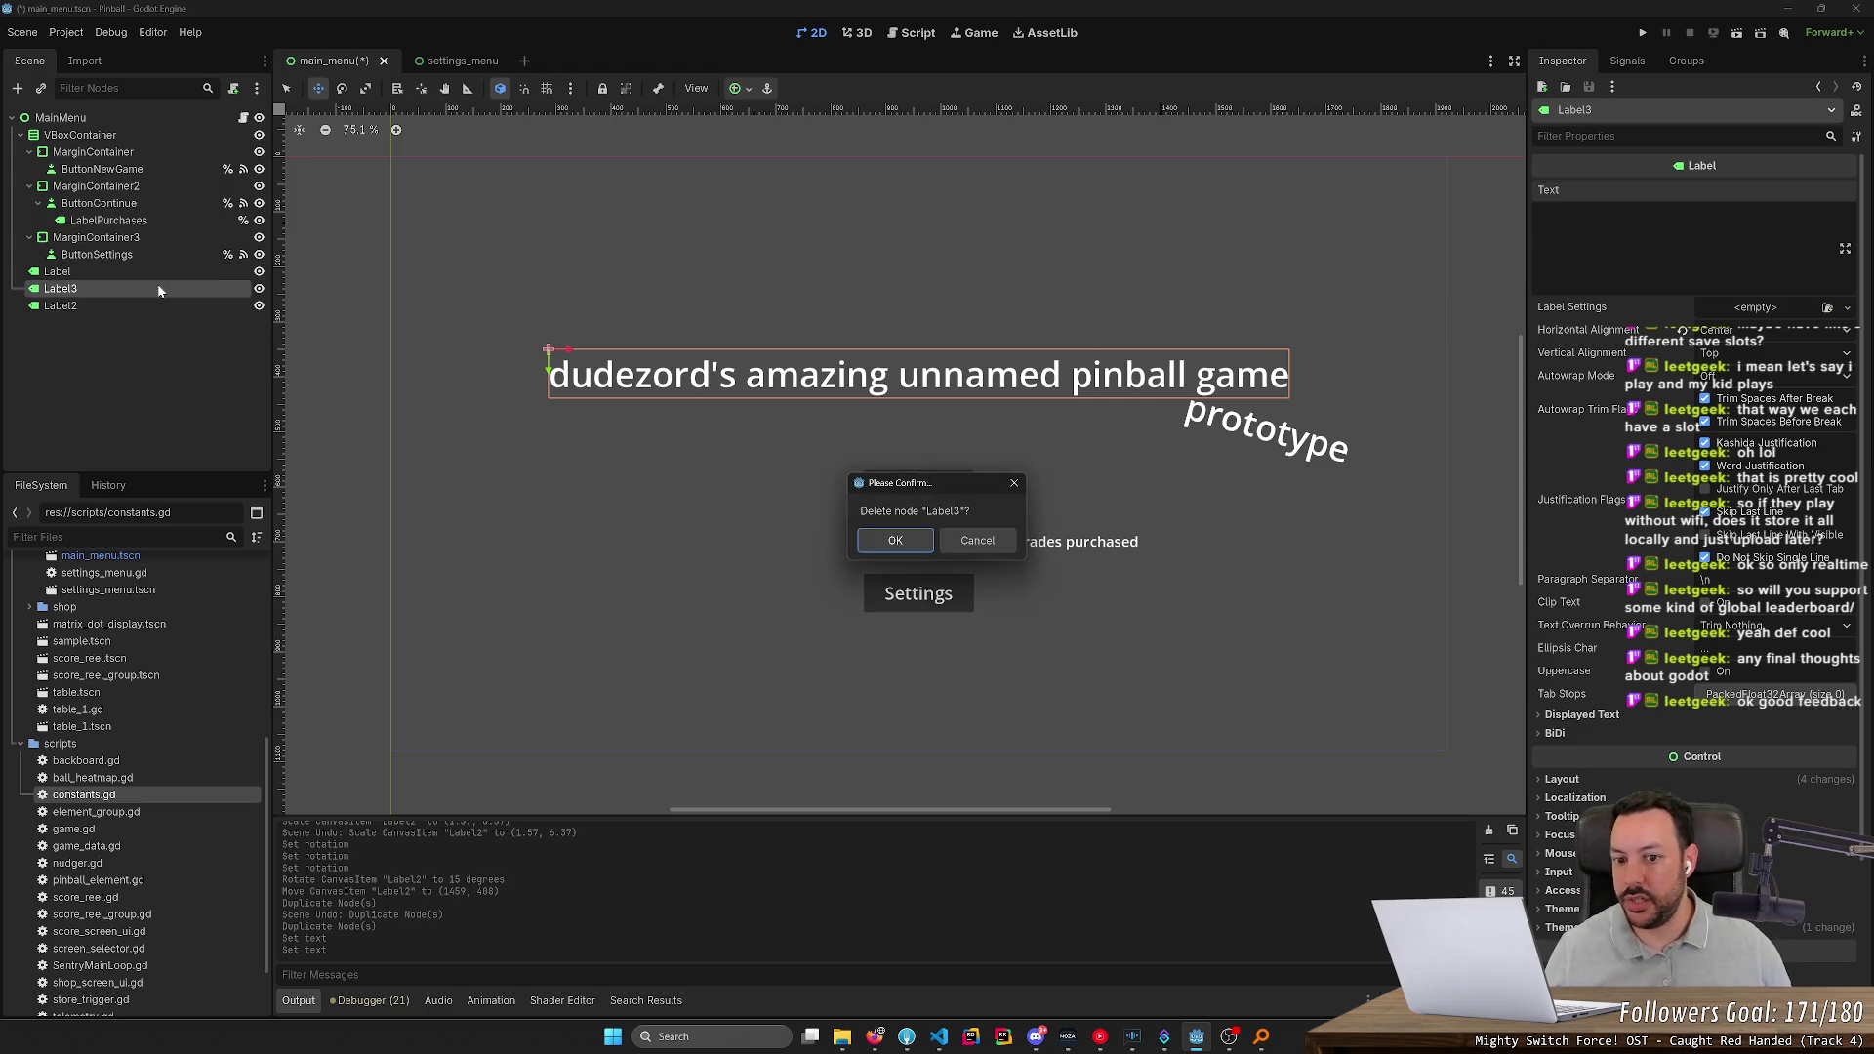
{"action": "key", "text": "Return"}
{"action": "right_click", "coordinate": [166, 365]}
{"action": "key", "text": "ctrl+a"}
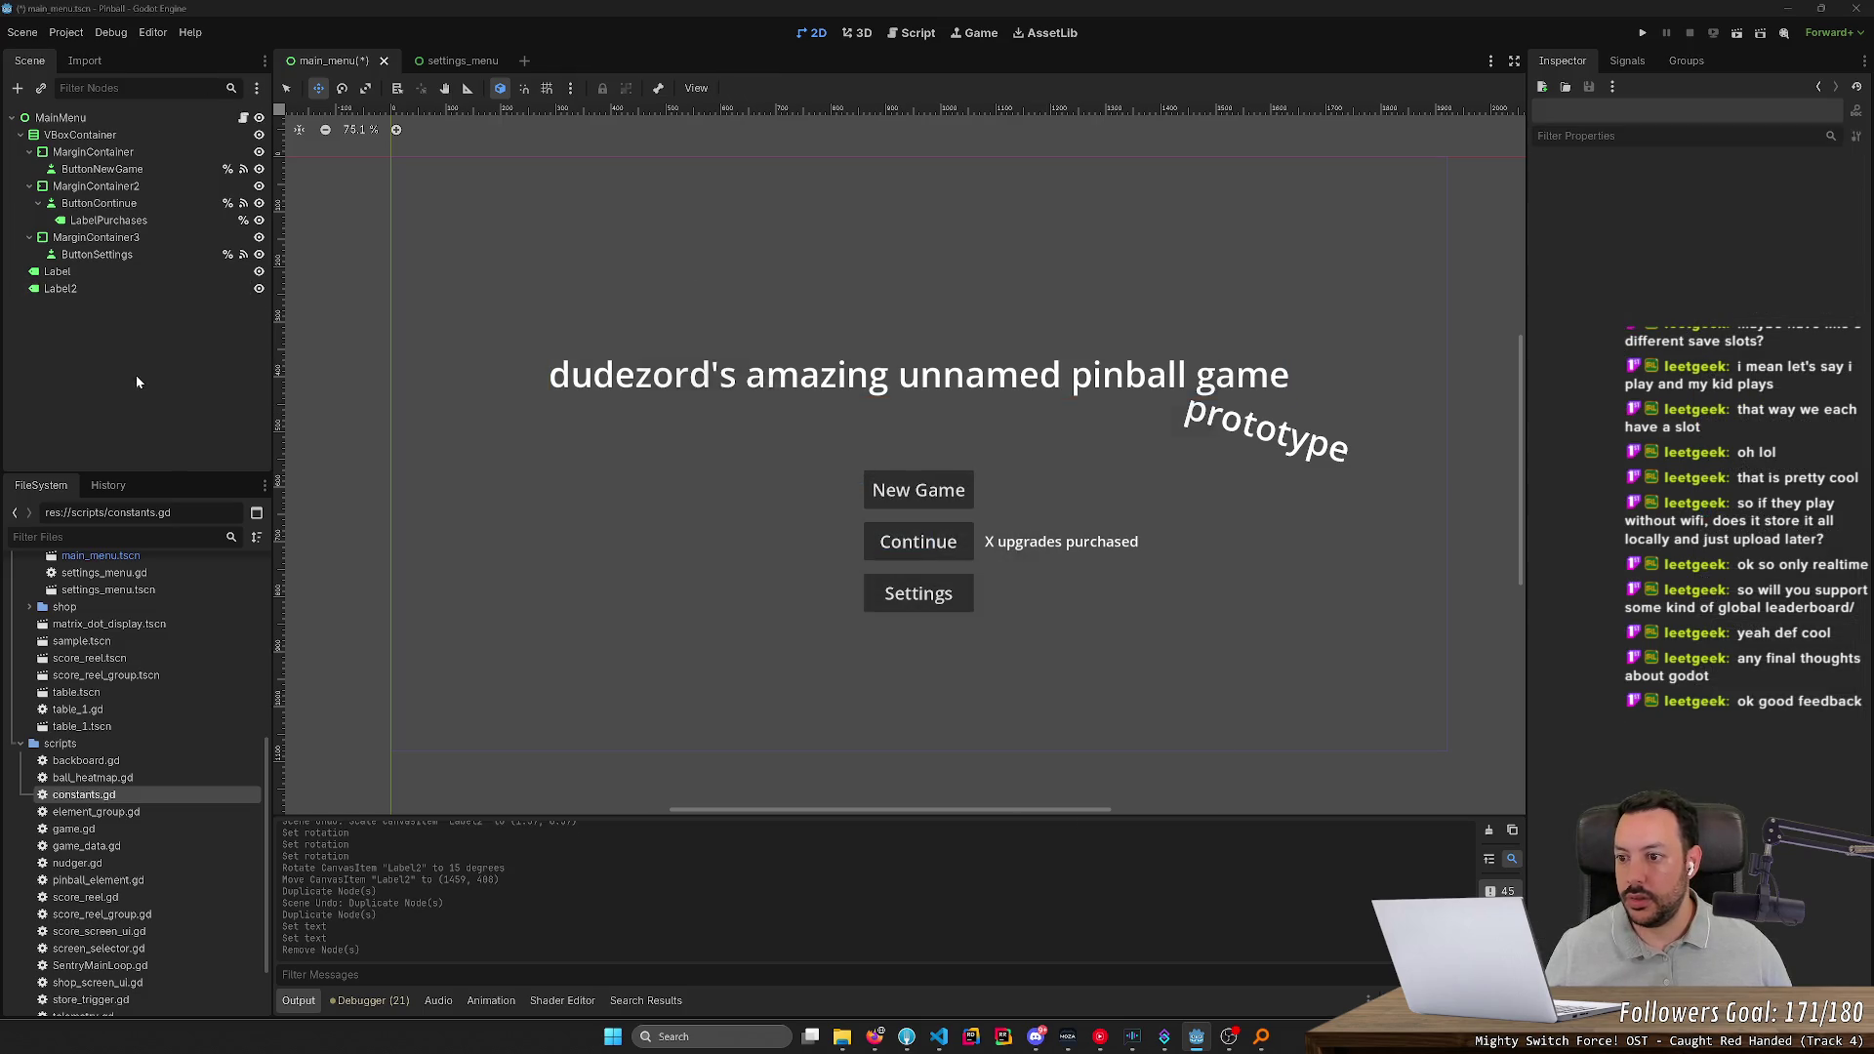
{"action": "type", "text": "separat"}
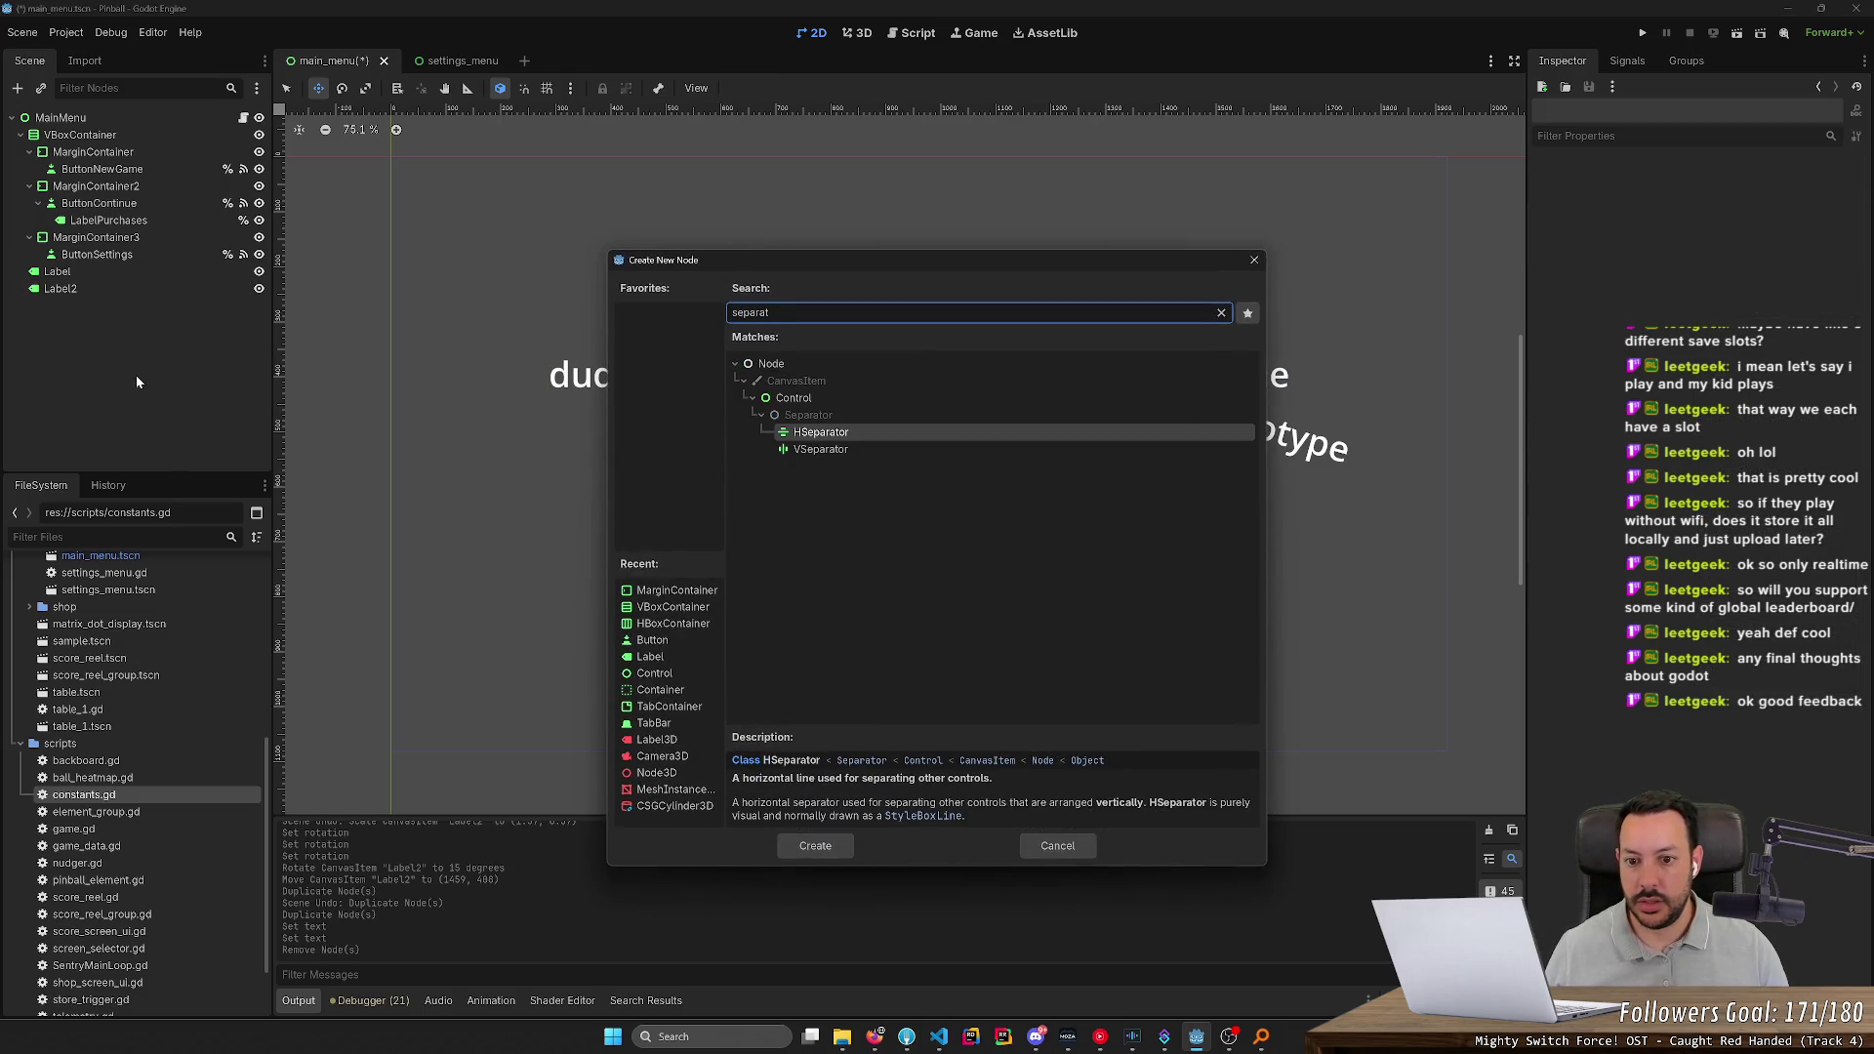
{"action": "key", "text": "Return"}
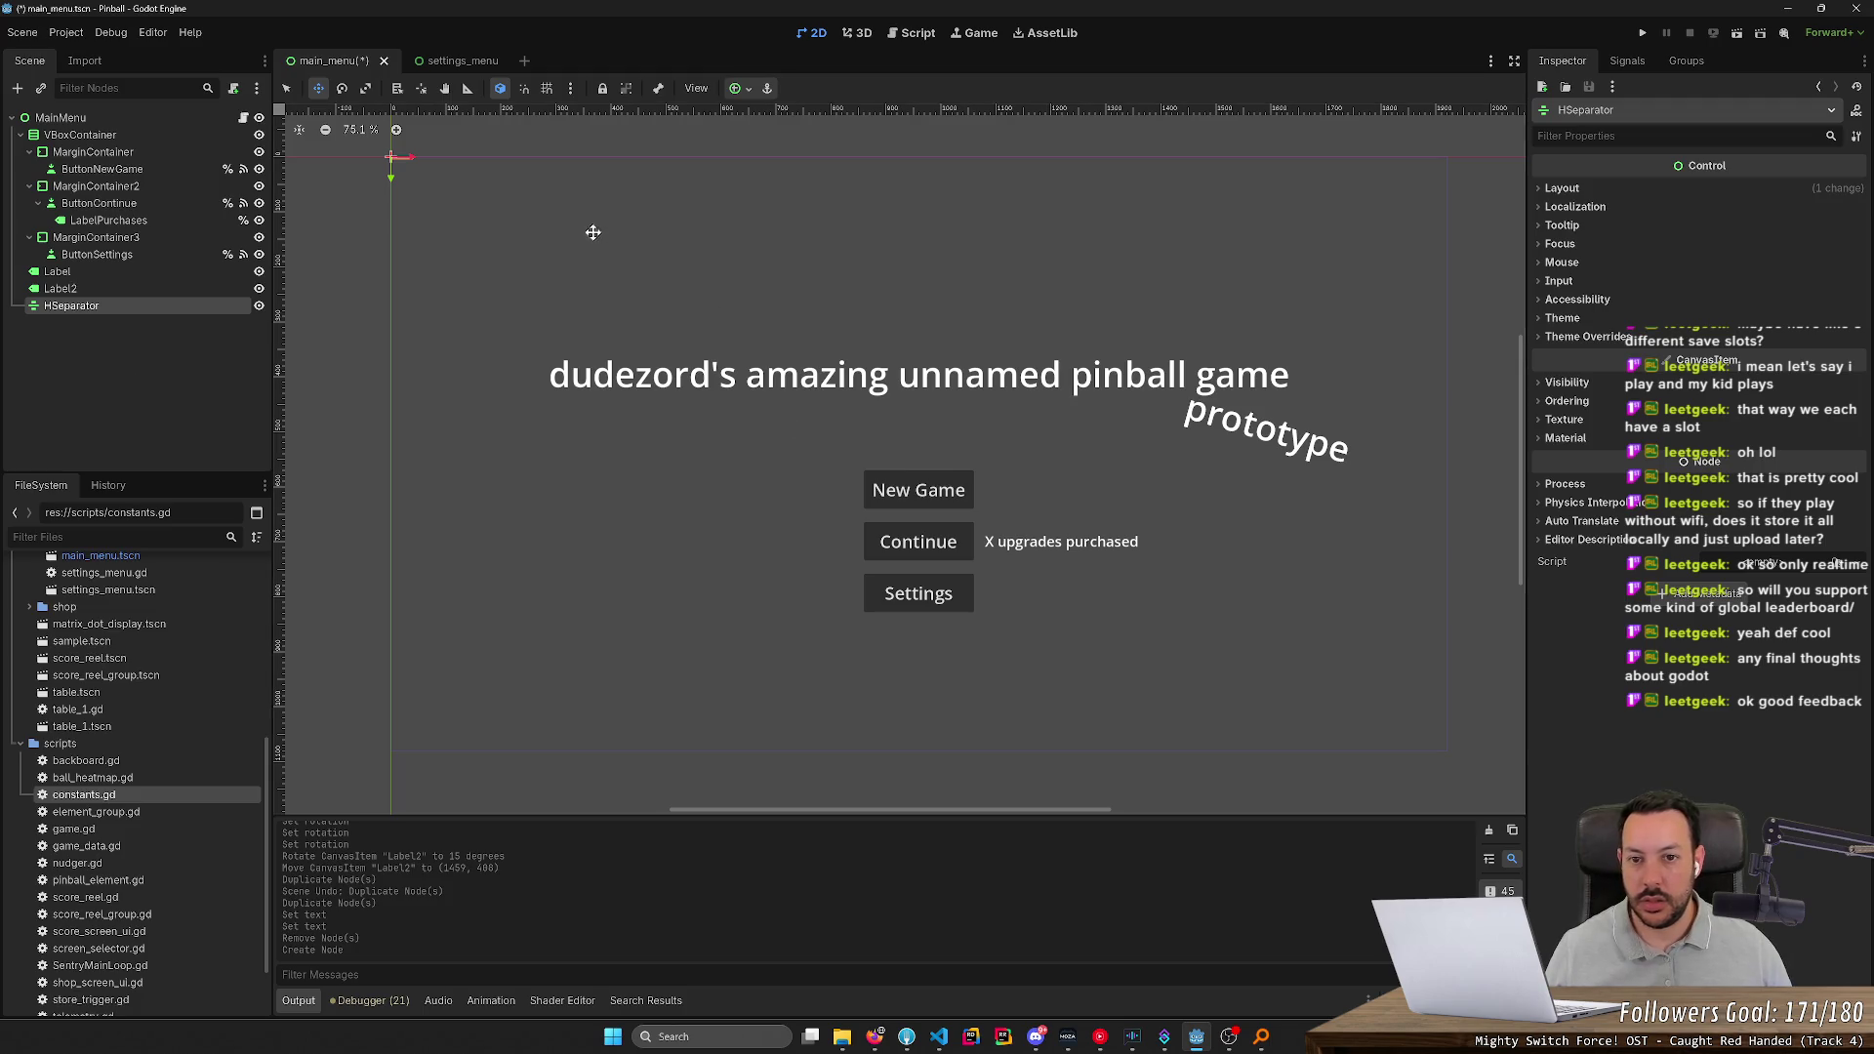
Scale the HSeparator into a narrow horizontal line
{"action": "key", "text": "e"}
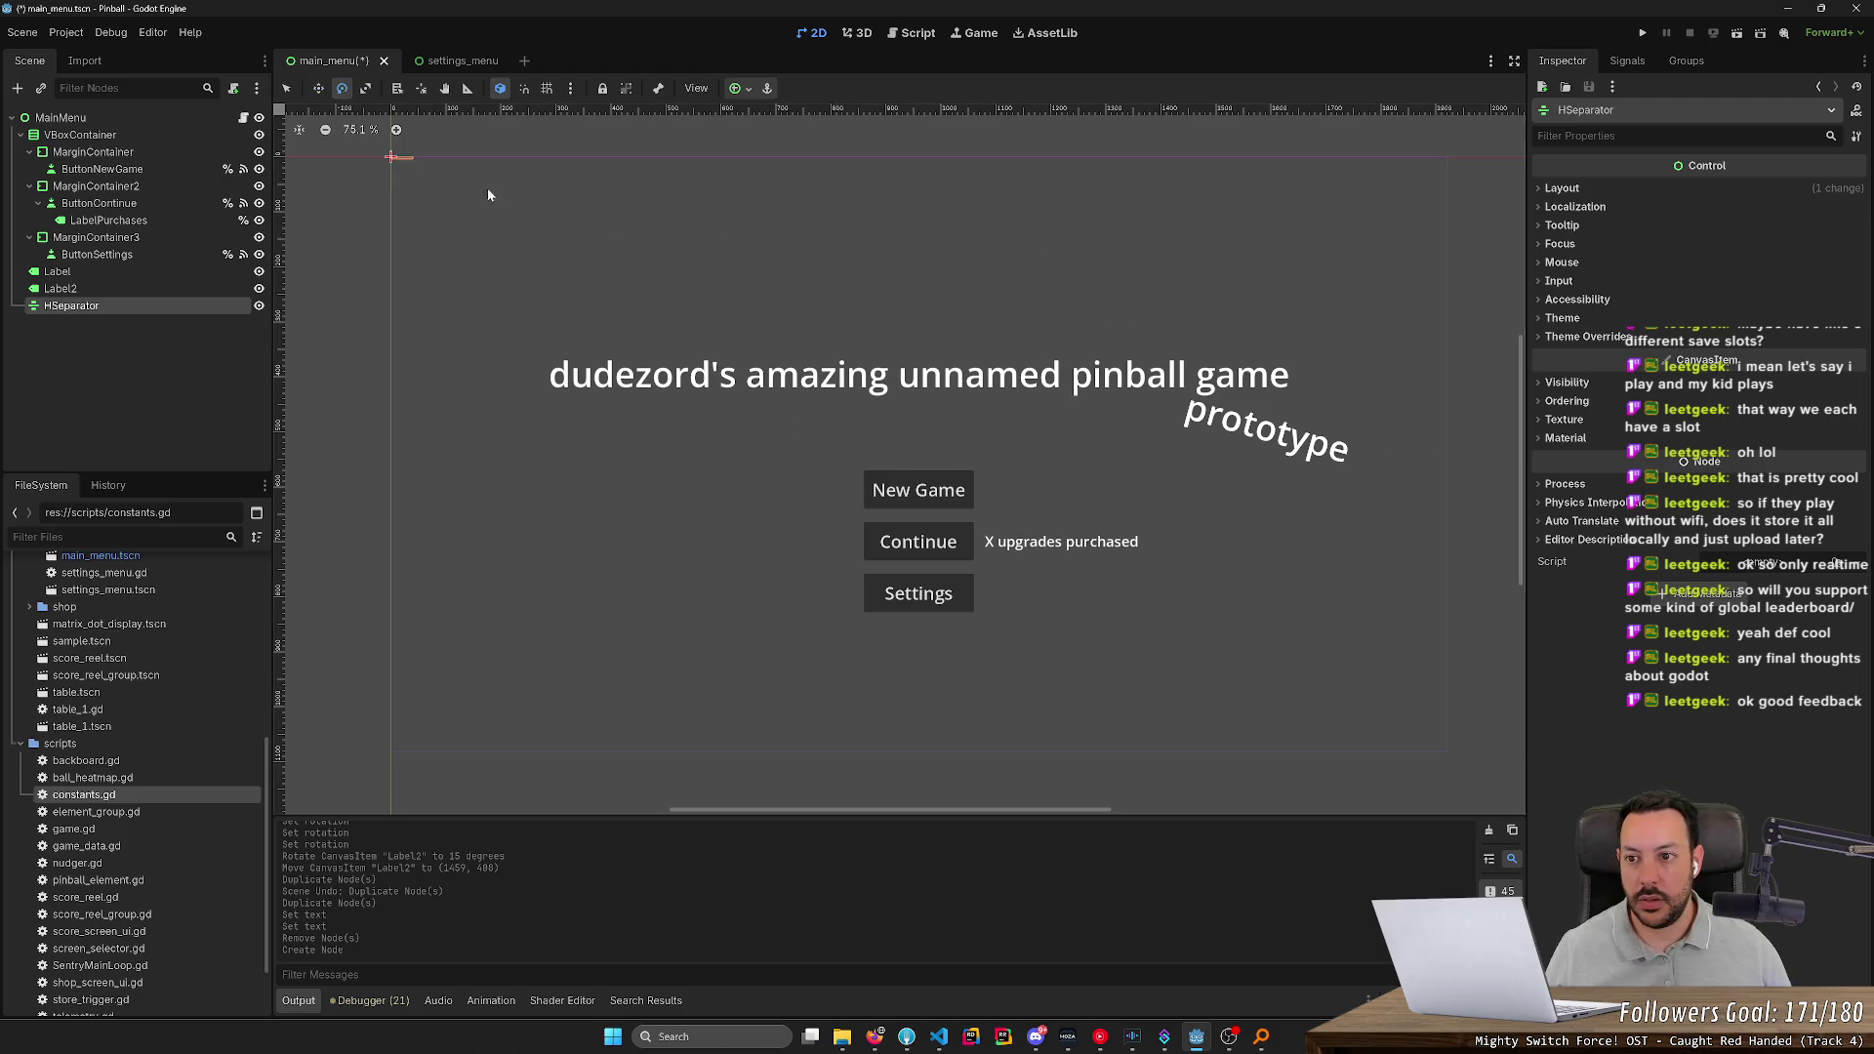
{"action": "key", "text": "s"}
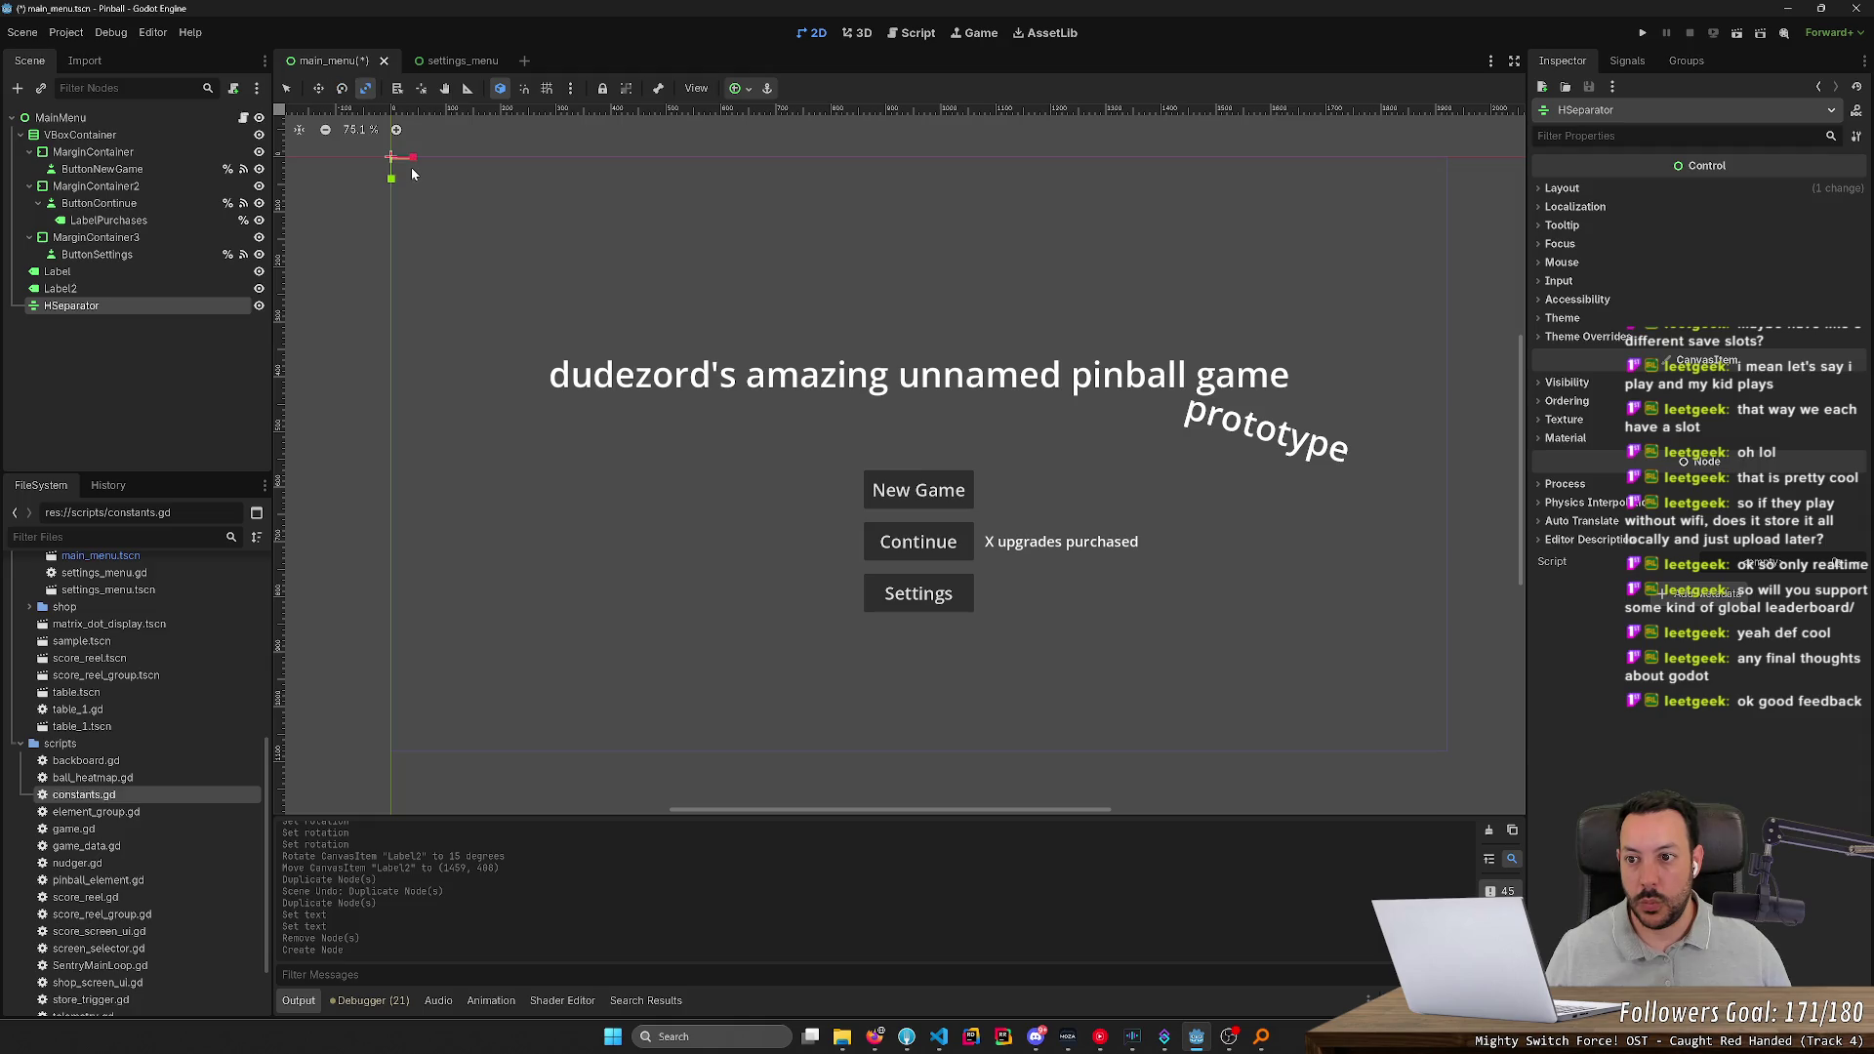
{"action": "mouse_move", "coordinate": [412, 174]}
{"action": "left_mouse_down"}
{"action": "mouse_move", "coordinate": [628, 314]}
{"action": "mouse_move", "coordinate": [1162, 235]}
{"action": "mouse_move", "coordinate": [932, 220]}
{"action": "left_mouse_up"}
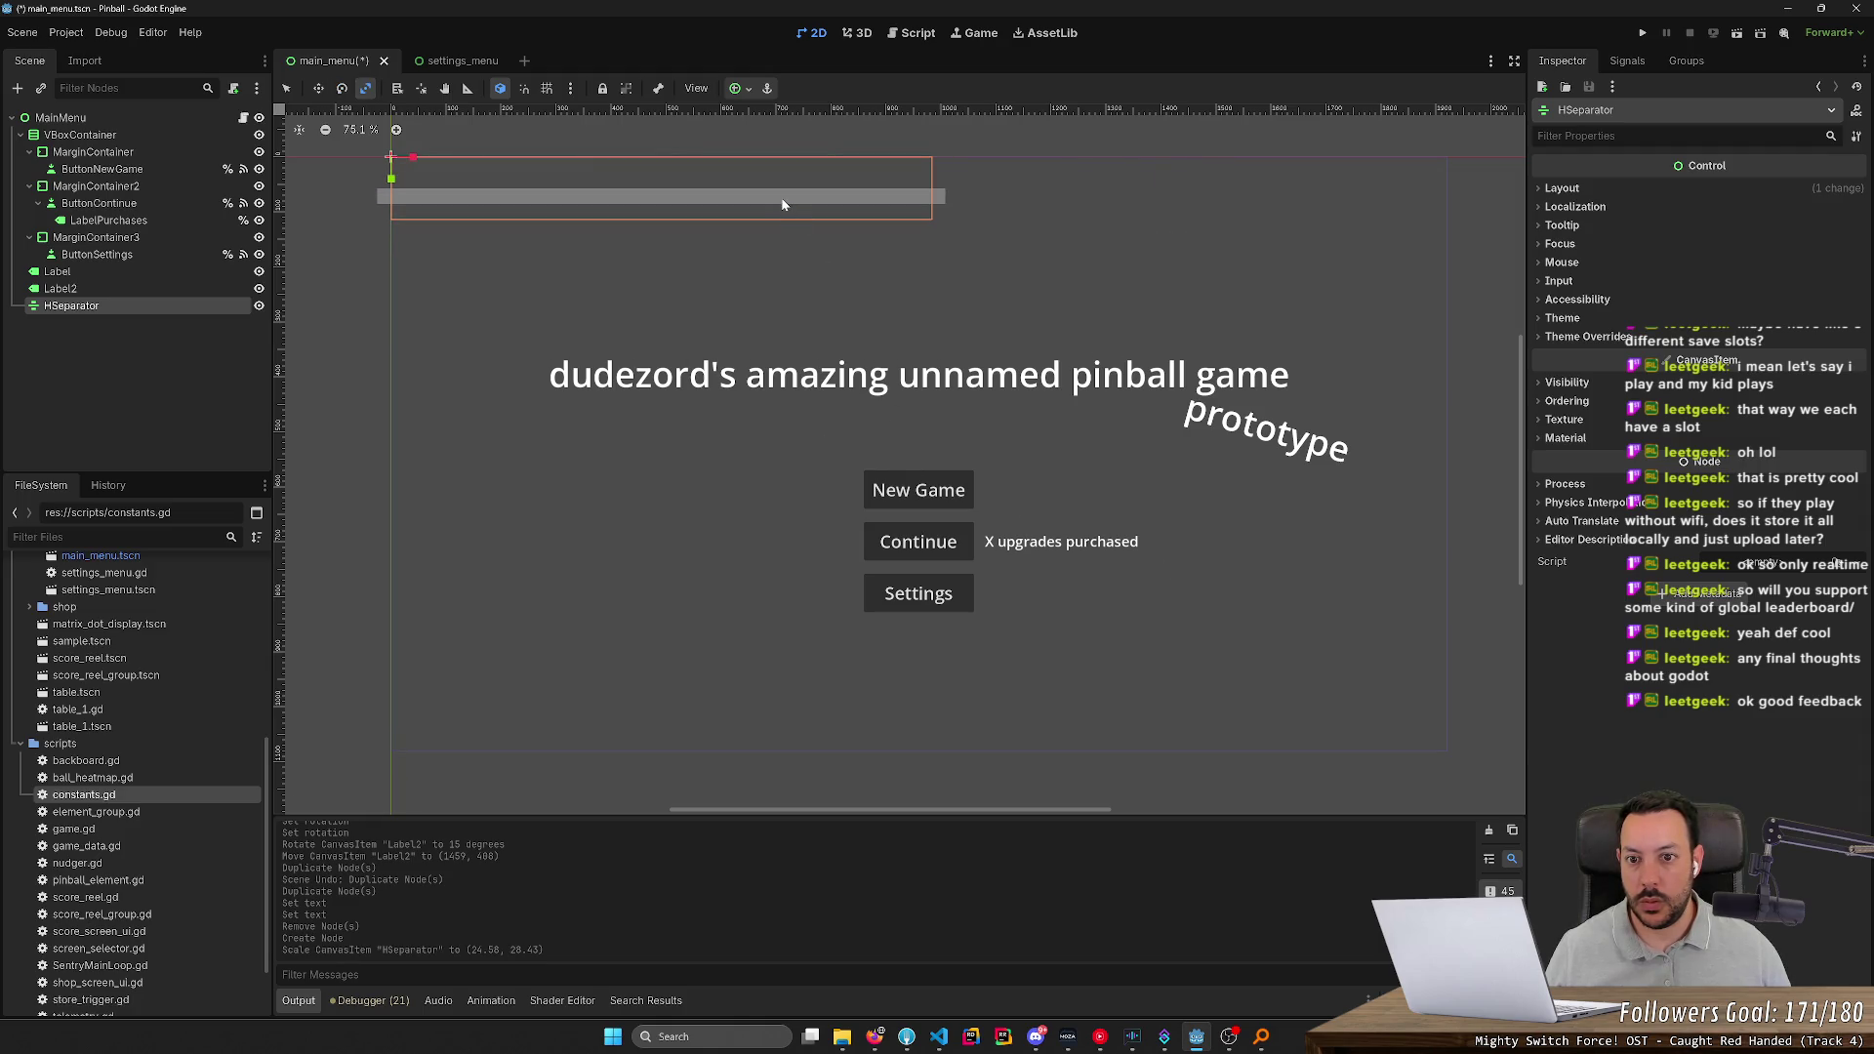
{"action": "mouse_move", "coordinate": [781, 204]}
{"action": "left_mouse_down"}
{"action": "mouse_move", "coordinate": [646, 170]}
{"action": "mouse_move", "coordinate": [632, 190]}
{"action": "mouse_move", "coordinate": [1346, 382]}
{"action": "mouse_move", "coordinate": [1251, 379]}
{"action": "mouse_move", "coordinate": [1476, 377]}
{"action": "mouse_move", "coordinate": [1141, 340]}
{"action": "left_mouse_up"}
{"action": "key", "text": "w"}
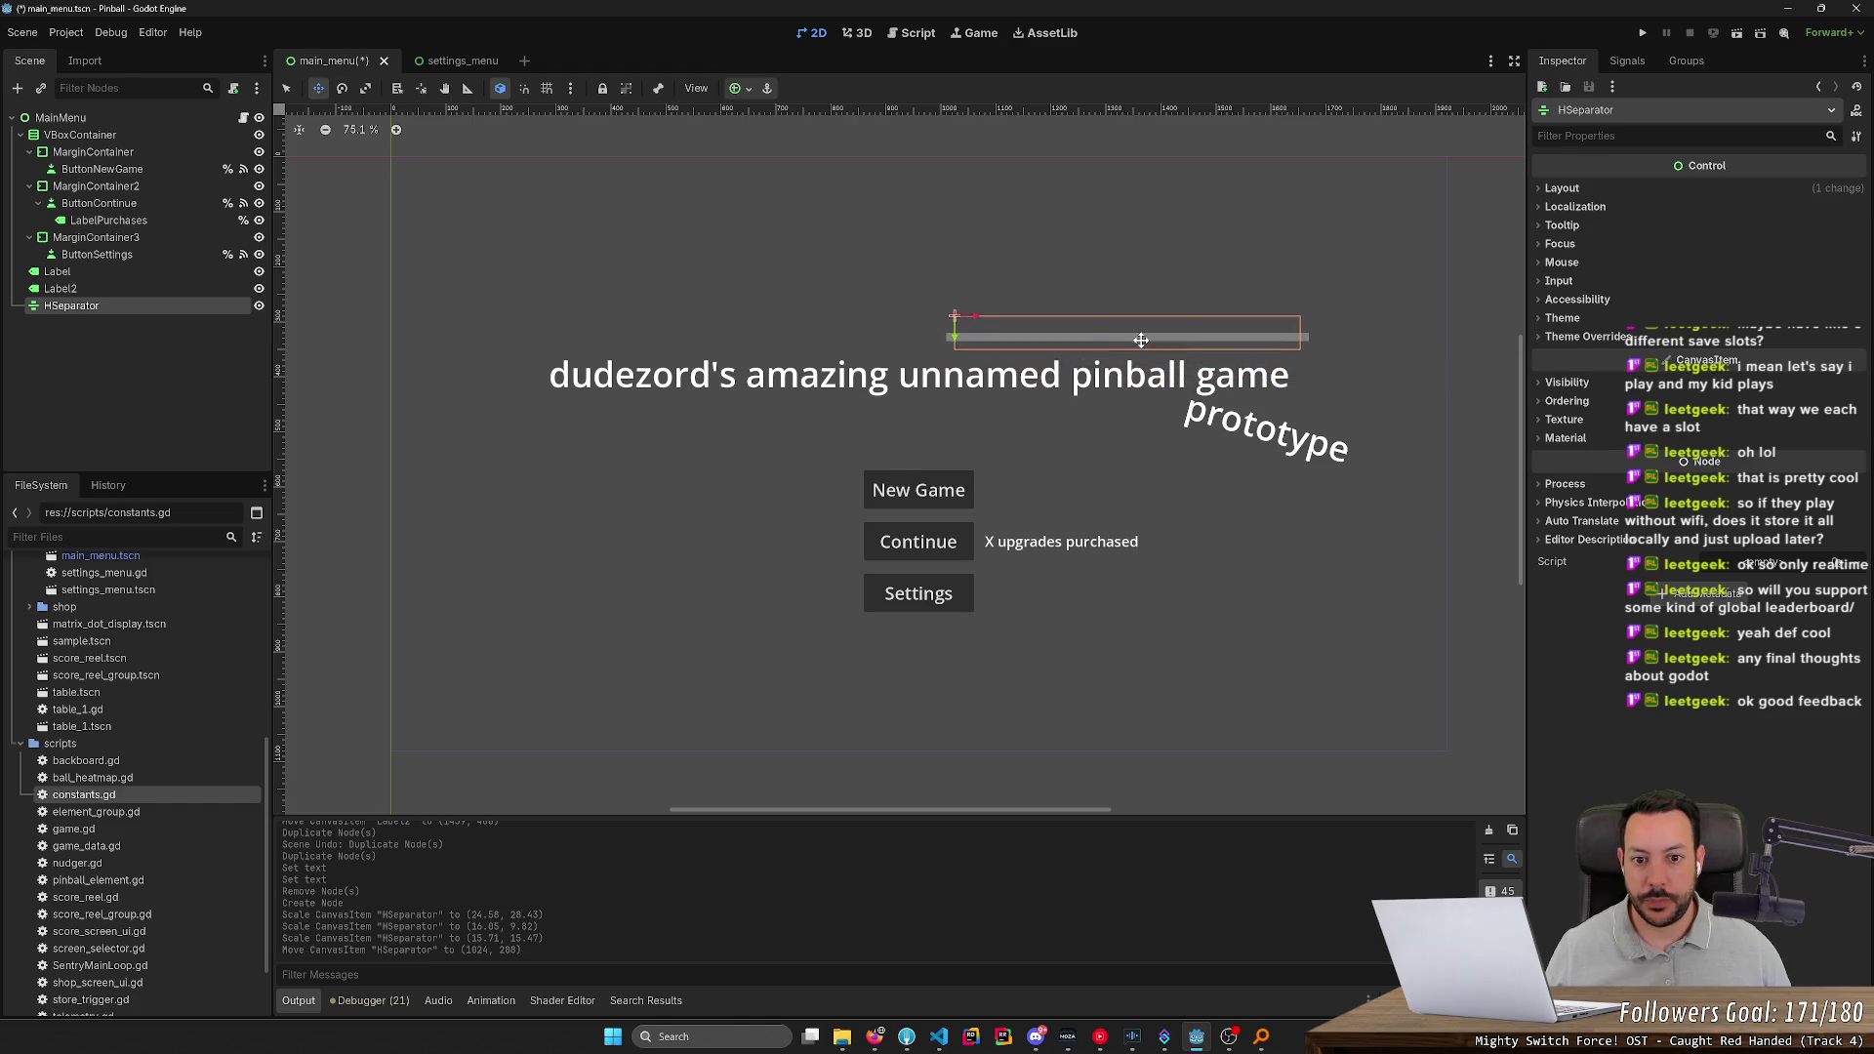
{"action": "key", "text": "s"}
{"action": "mouse_move", "coordinate": [1292, 340]}
{"action": "left_mouse_down"}
{"action": "mouse_move", "coordinate": [1083, 334]}
{"action": "mouse_move", "coordinate": [1317, 383]}
{"action": "mouse_move", "coordinate": [1239, 376]}
{"action": "left_mouse_up"}
Position the separator across 'game' in the title, tilted about -1°
{"action": "key", "text": "w"}
{"action": "key", "text": "s"}
{"action": "key", "text": "e"}
{"action": "key", "text": "w"}
{"action": "key", "text": "s"}
{"action": "key", "text": "e"}
{"action": "key", "text": "w"}
{"action": "left_click", "coordinate": [1643, 32]}
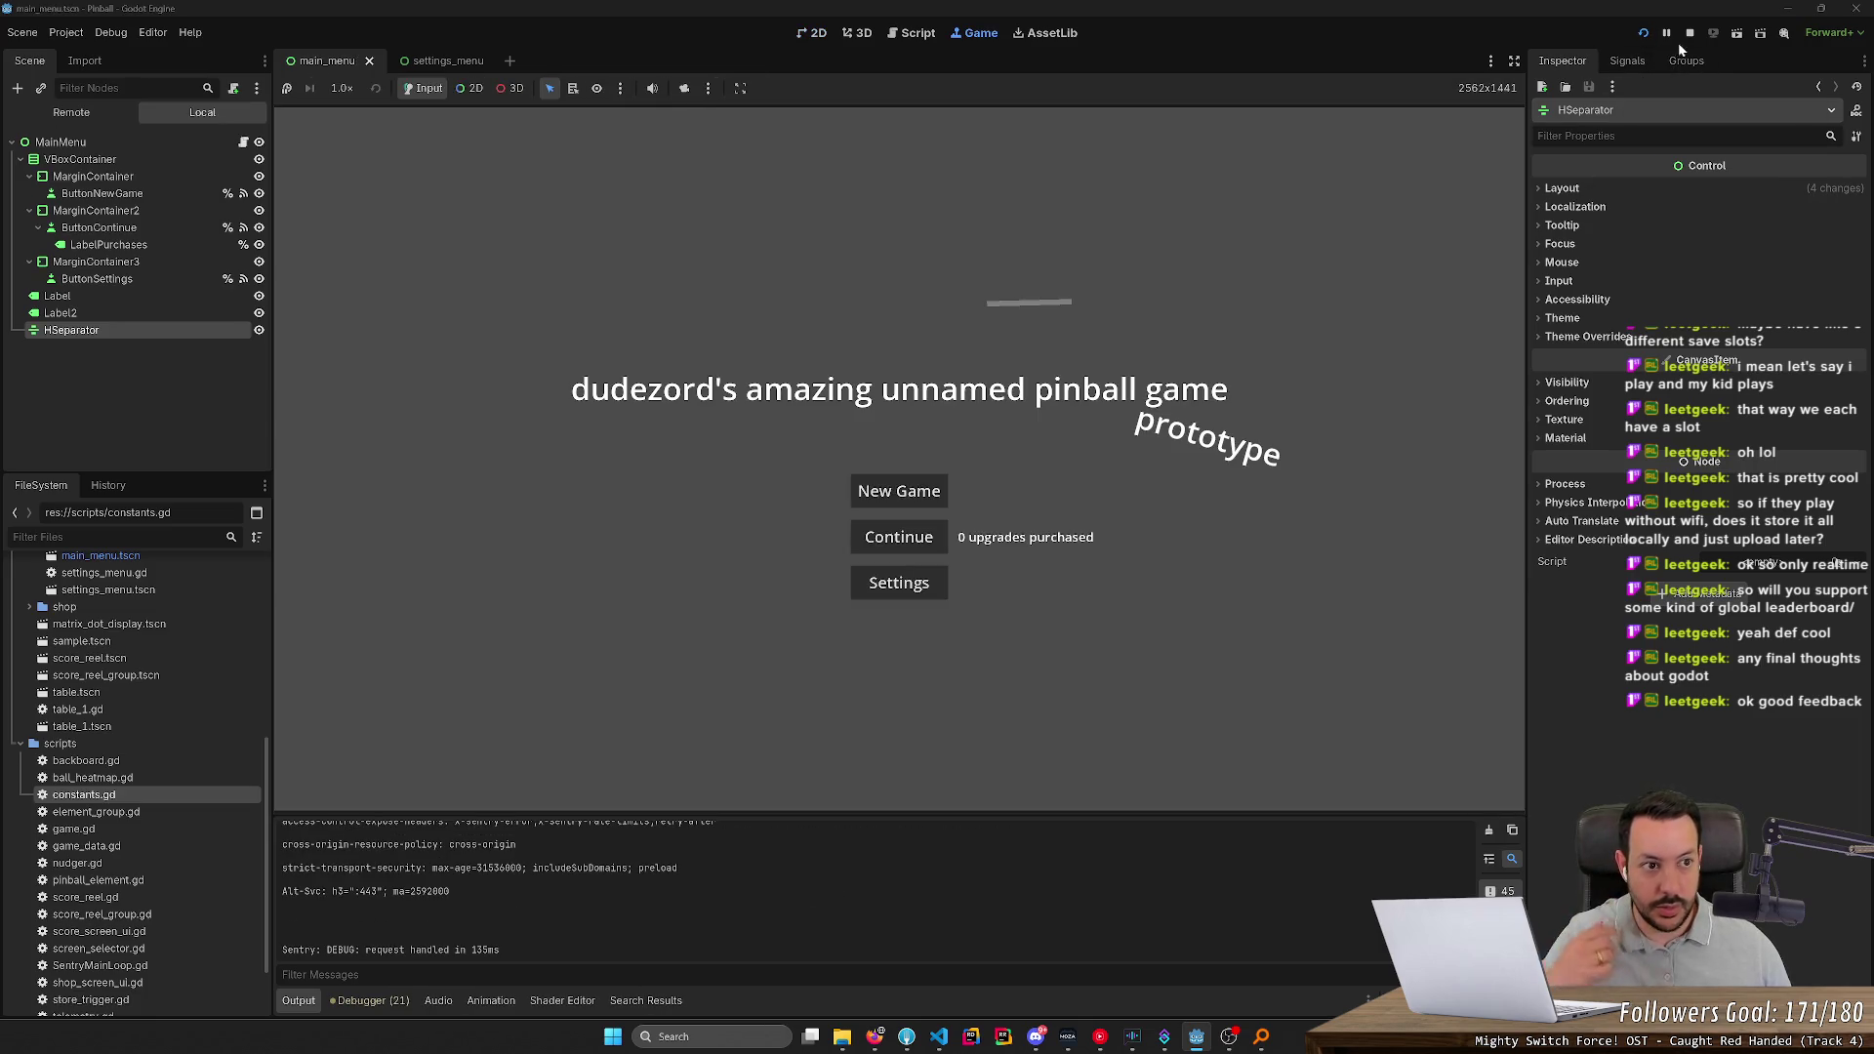
{"action": "left_click", "coordinate": [1691, 34]}
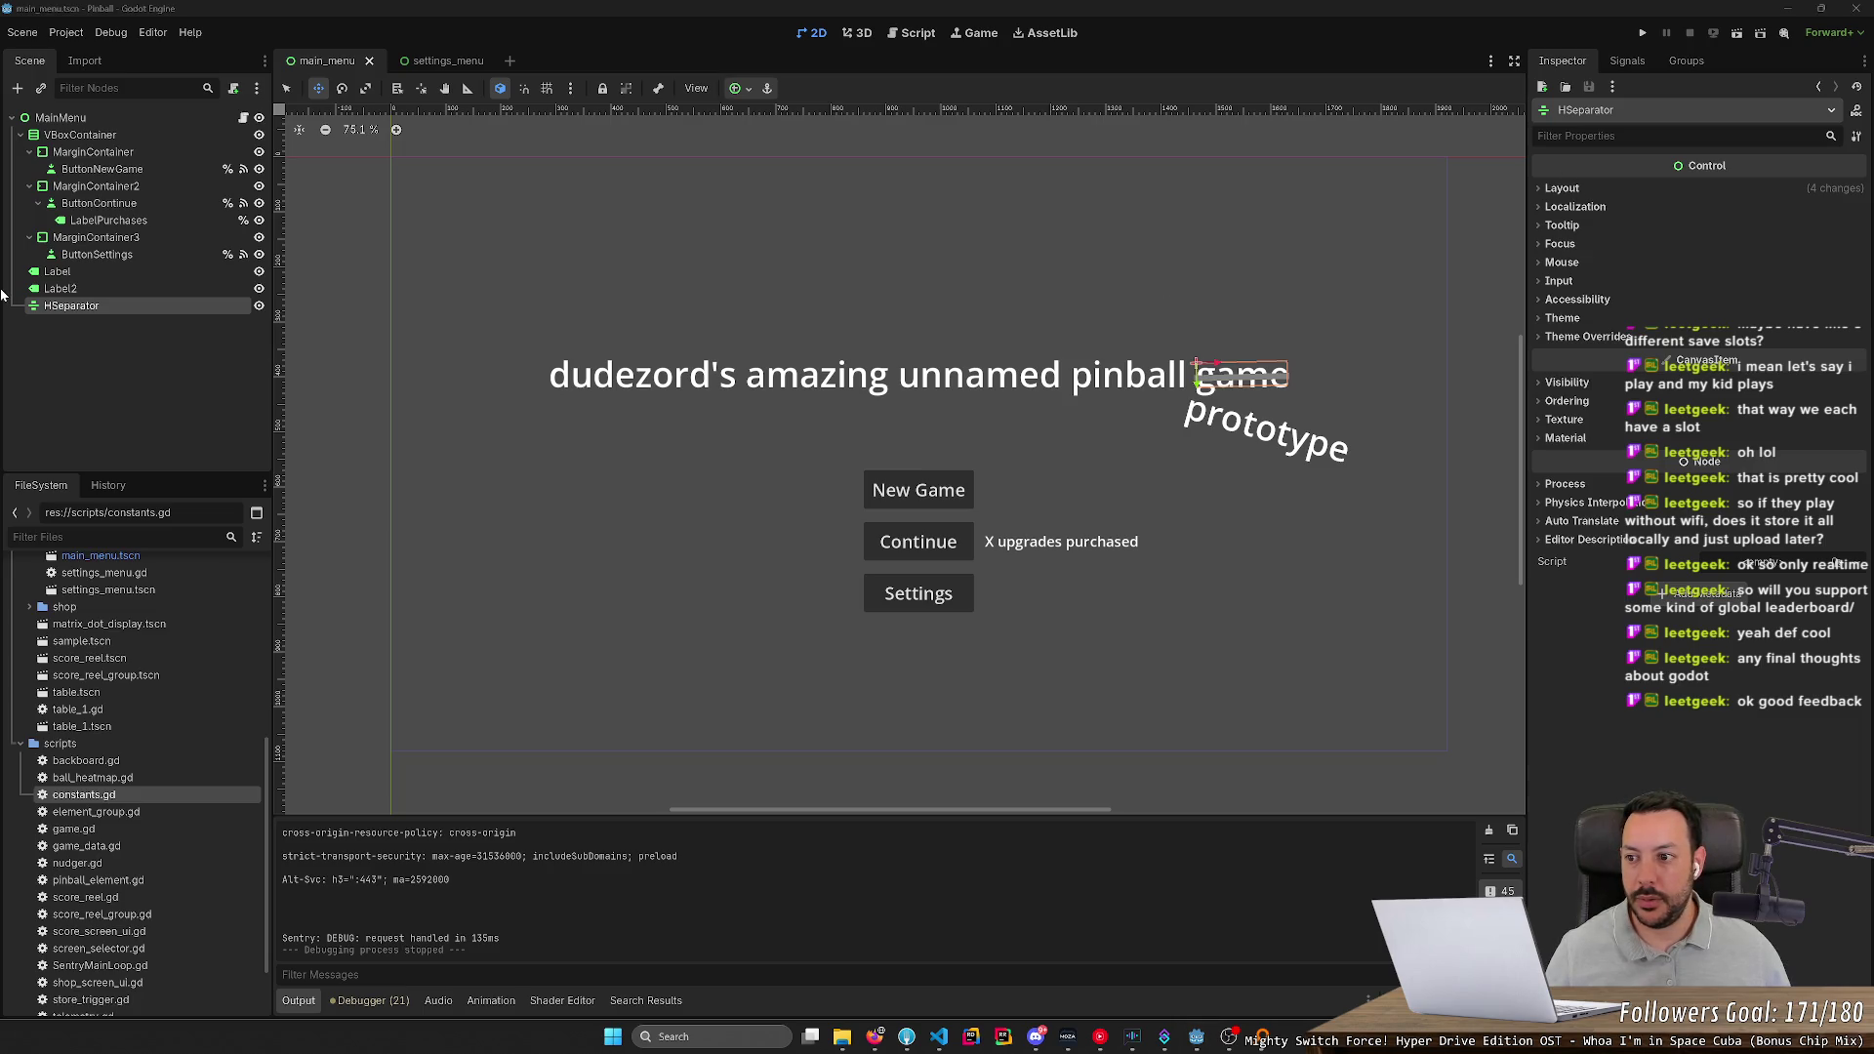
Give the HSeparator Anchors layout with Center preset, drag it over 'game', and run the game
{"action": "left_click", "coordinate": [205, 288]}
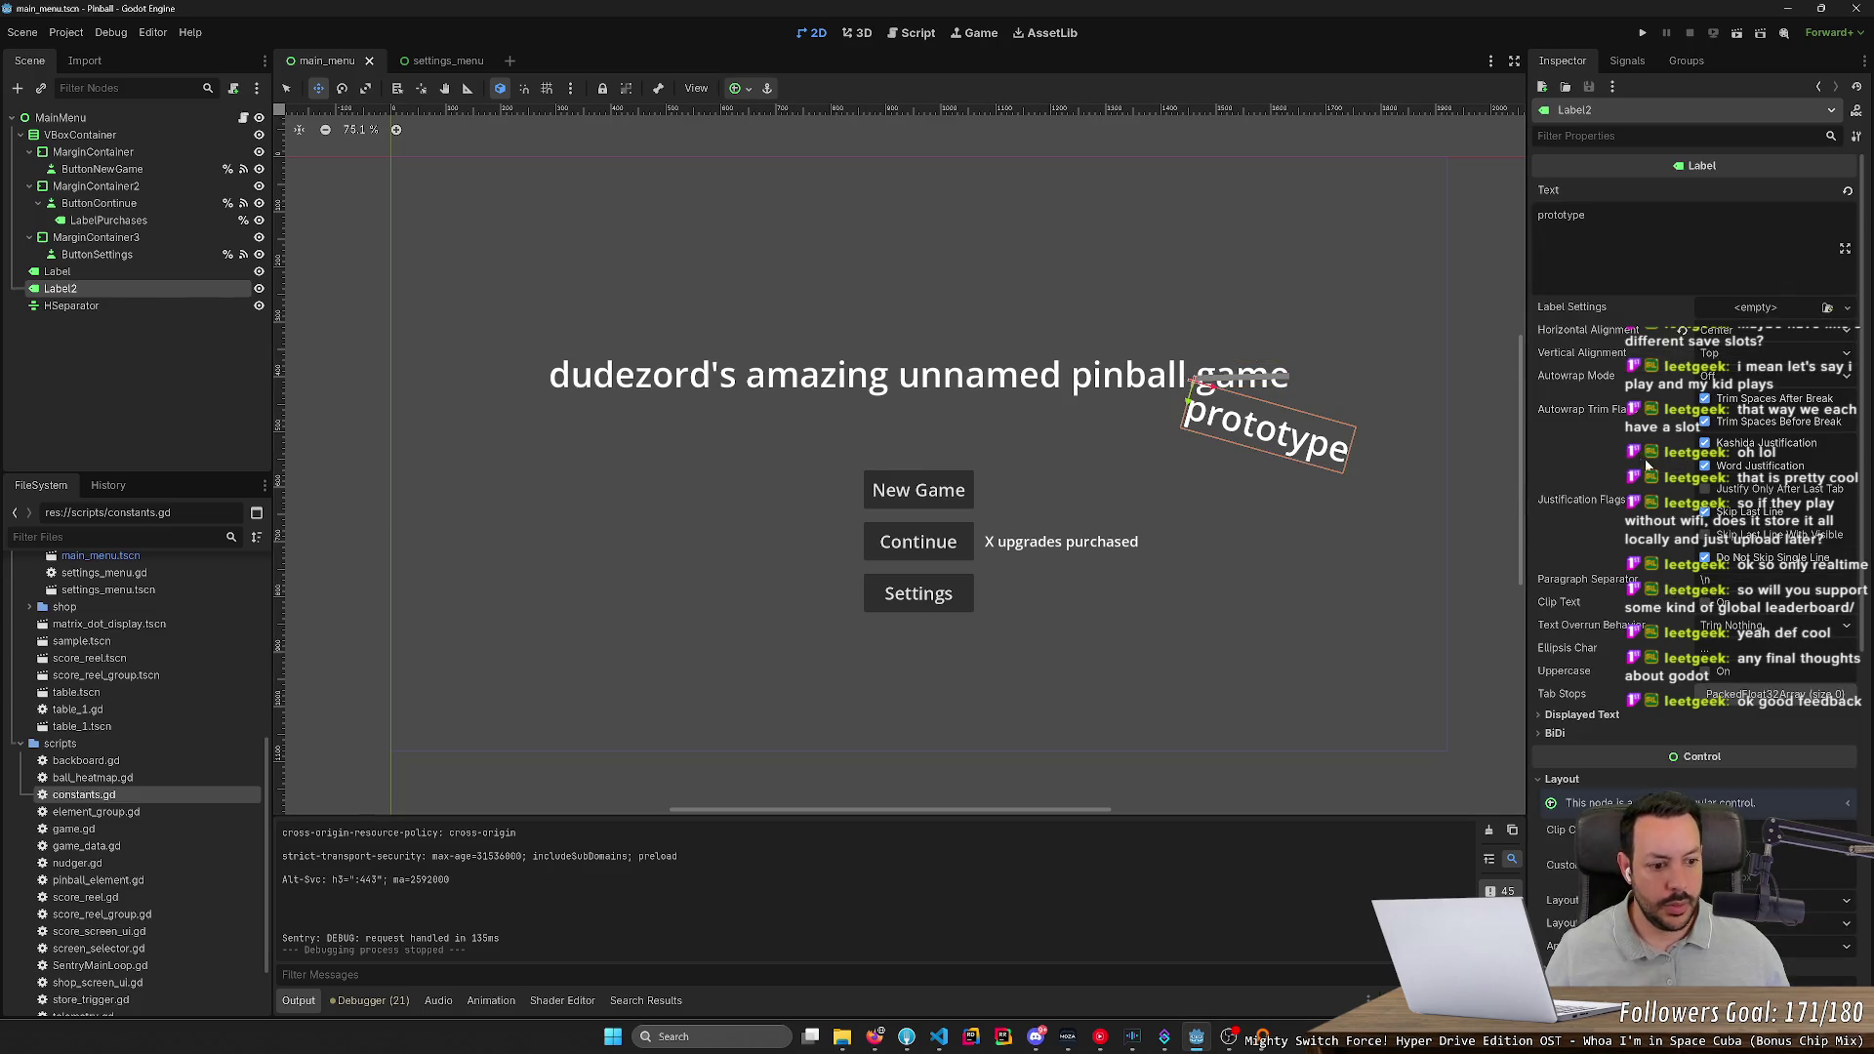
{"action": "left_click", "coordinate": [102, 306]}
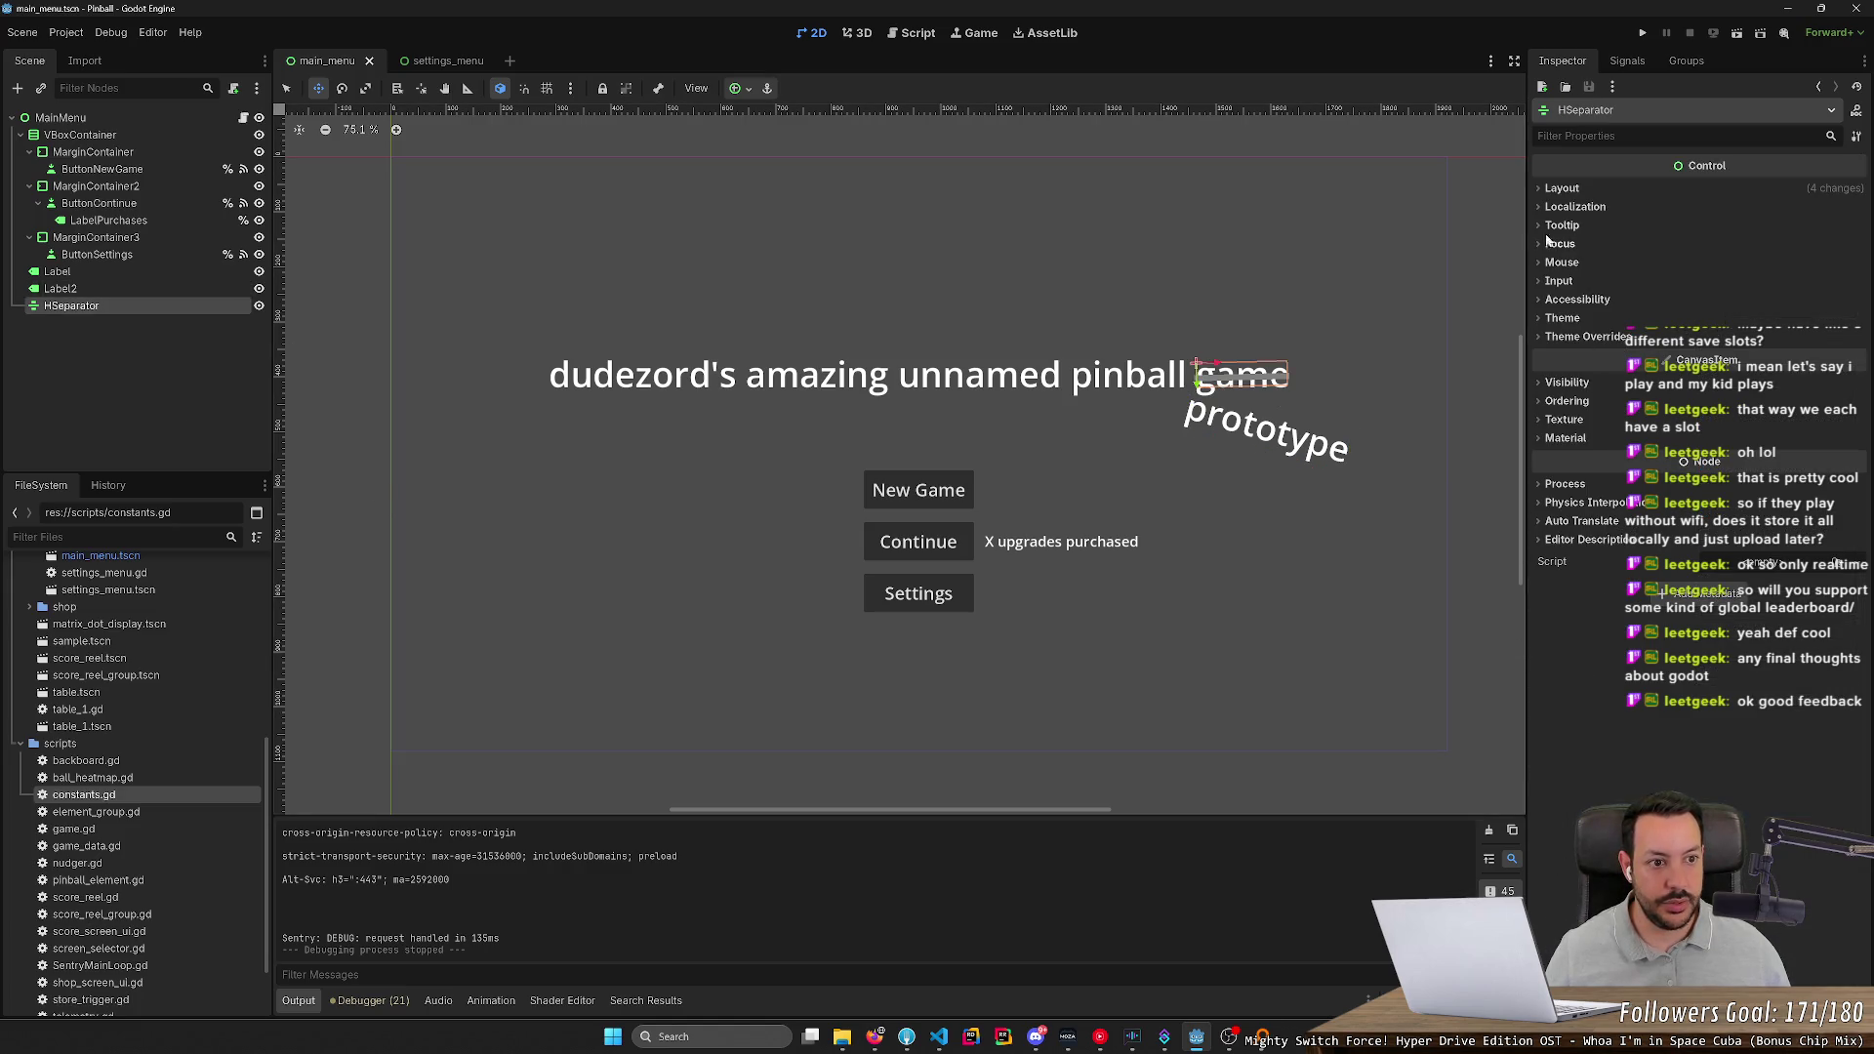
{"action": "left_click", "coordinate": [1562, 188]}
{"action": "left_click", "coordinate": [1742, 332]}
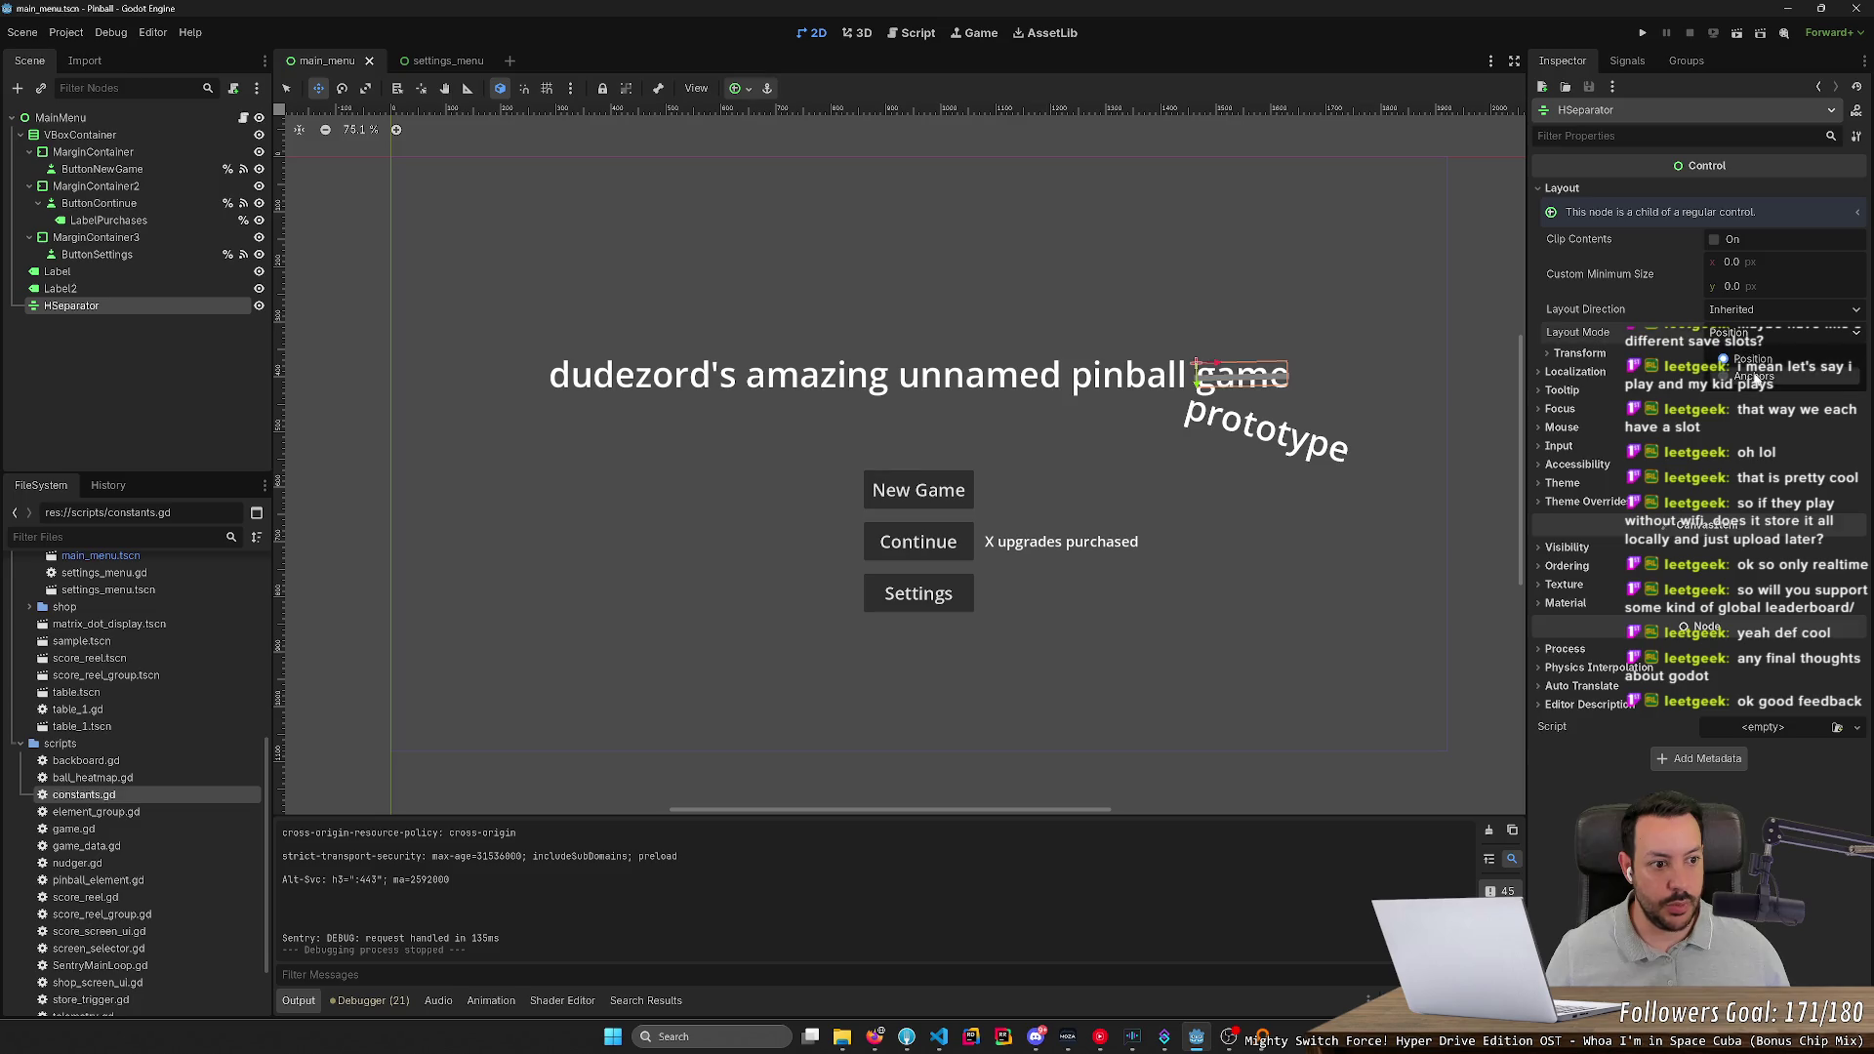
{"action": "left_click", "coordinate": [1742, 377]}
{"action": "left_click", "coordinate": [1757, 355]}
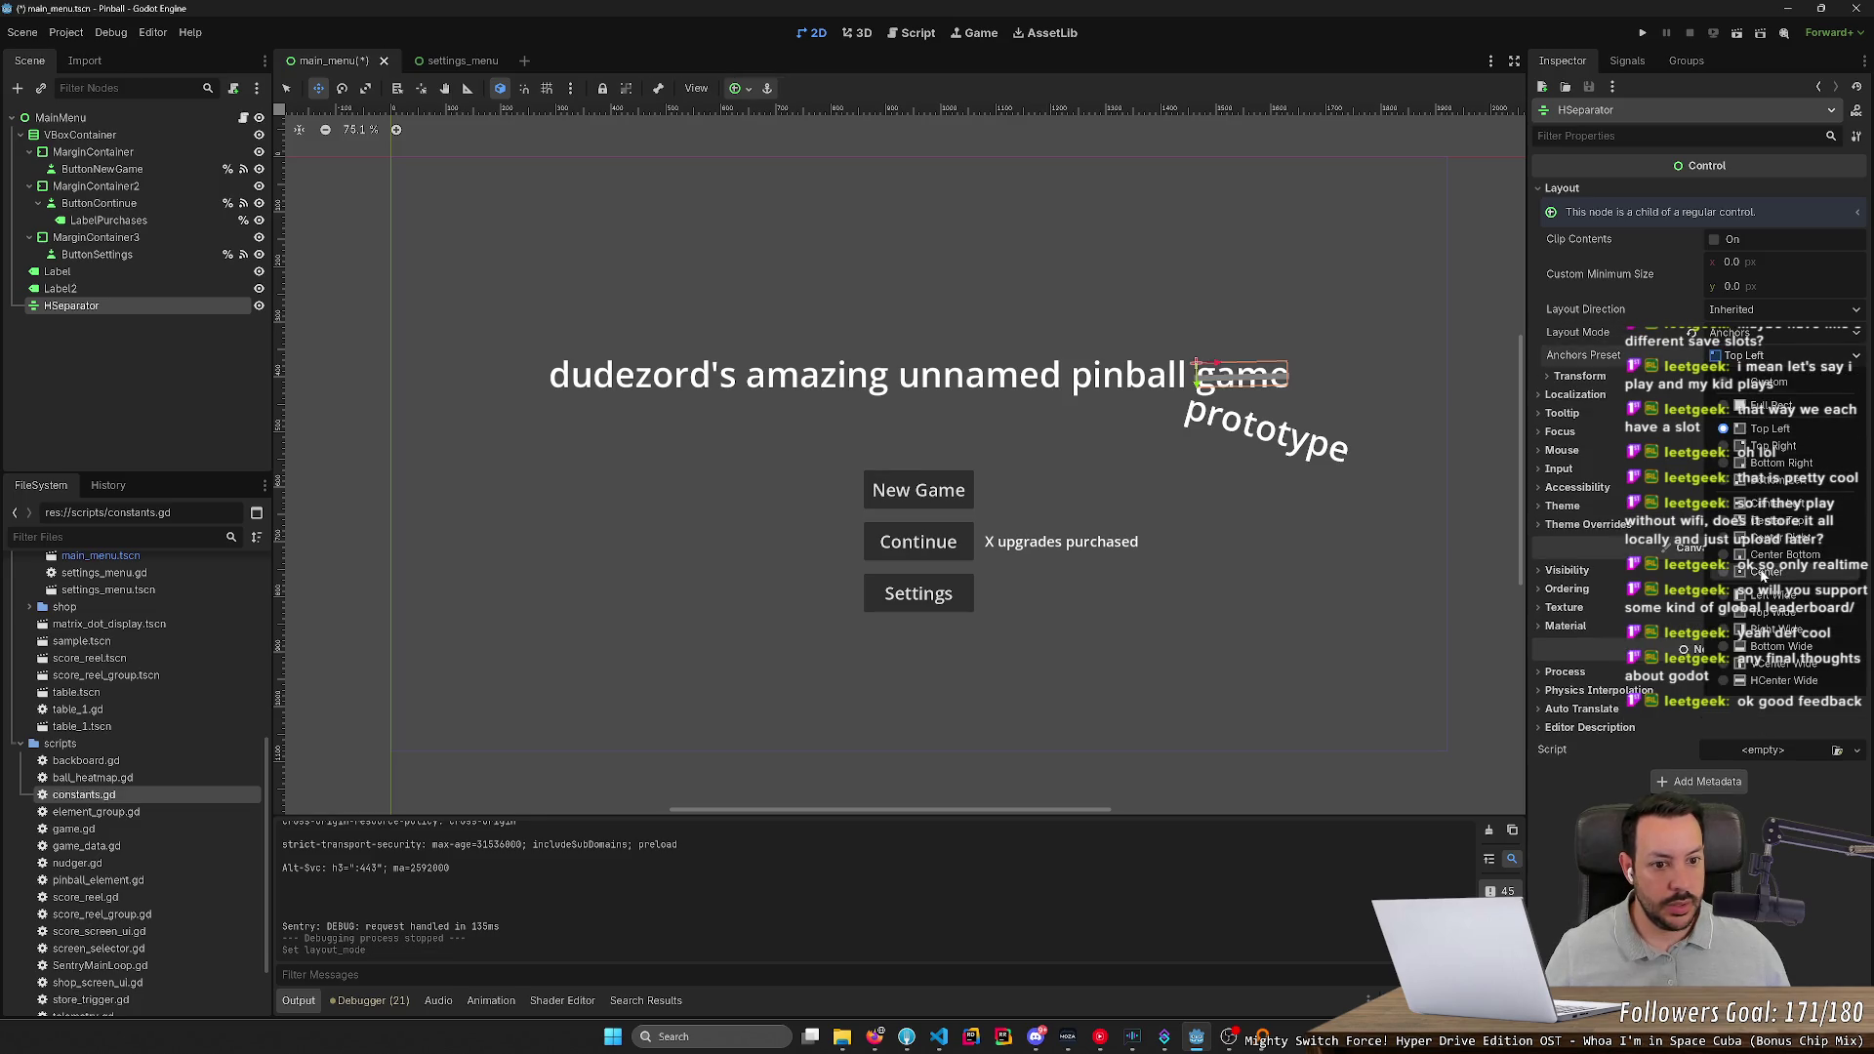
{"action": "left_click", "coordinate": [1762, 571]}
{"action": "mouse_move", "coordinate": [973, 478]}
{"action": "left_mouse_down"}
{"action": "mouse_move", "coordinate": [1312, 378]}
{"action": "mouse_move", "coordinate": [1254, 377]}
{"action": "left_mouse_up"}
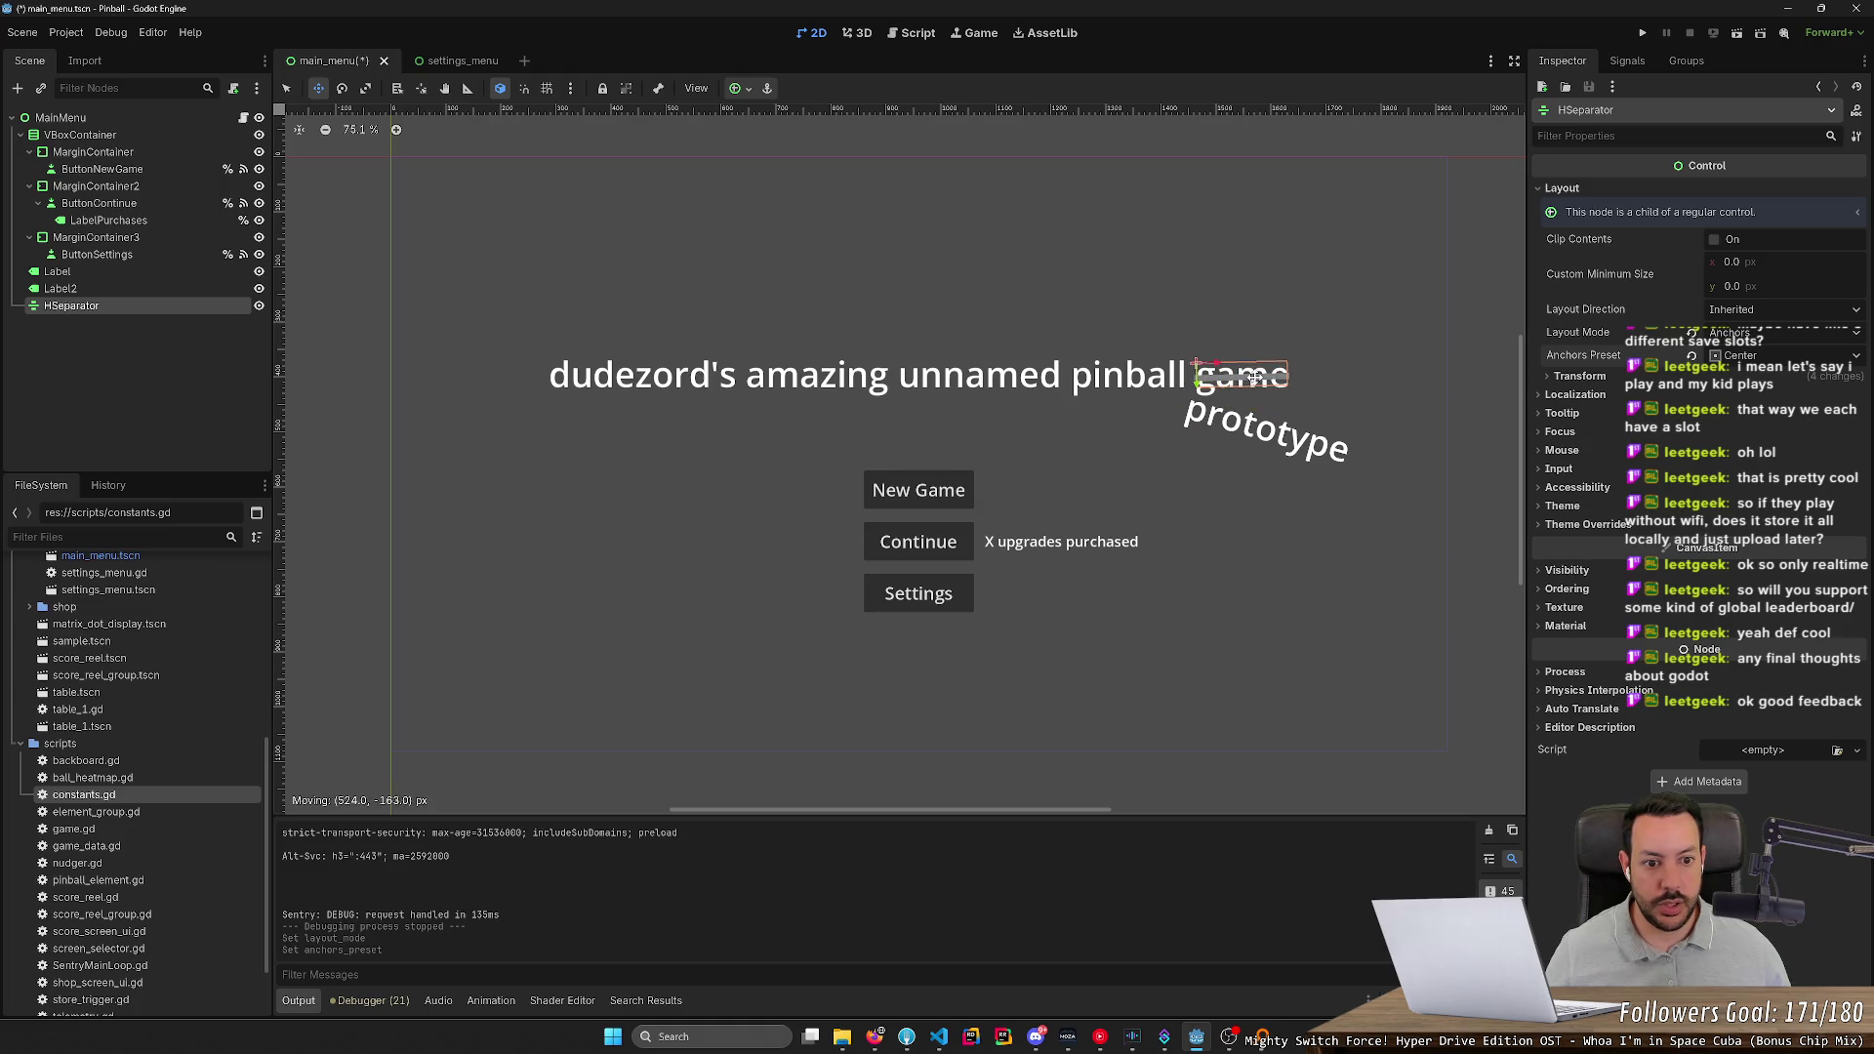
{"action": "left_click", "coordinate": [1642, 33]}
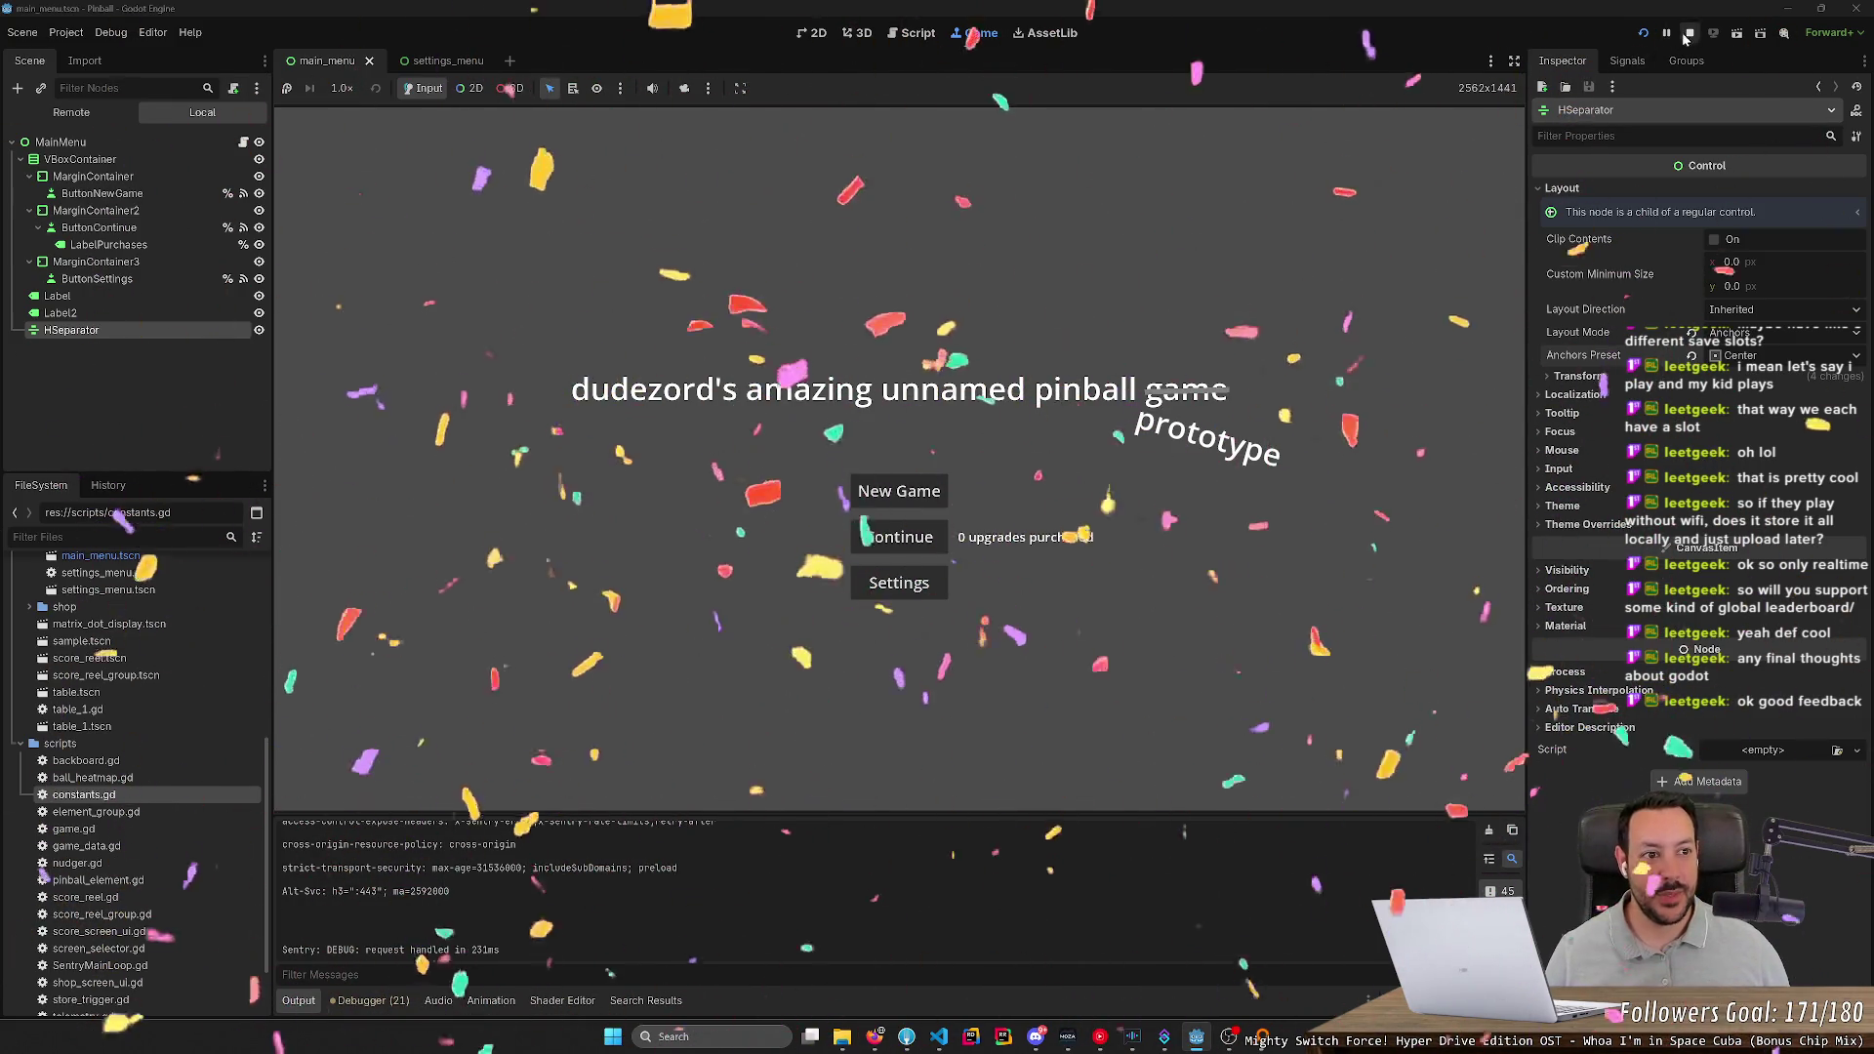
{"action": "key", "text": "F8"}
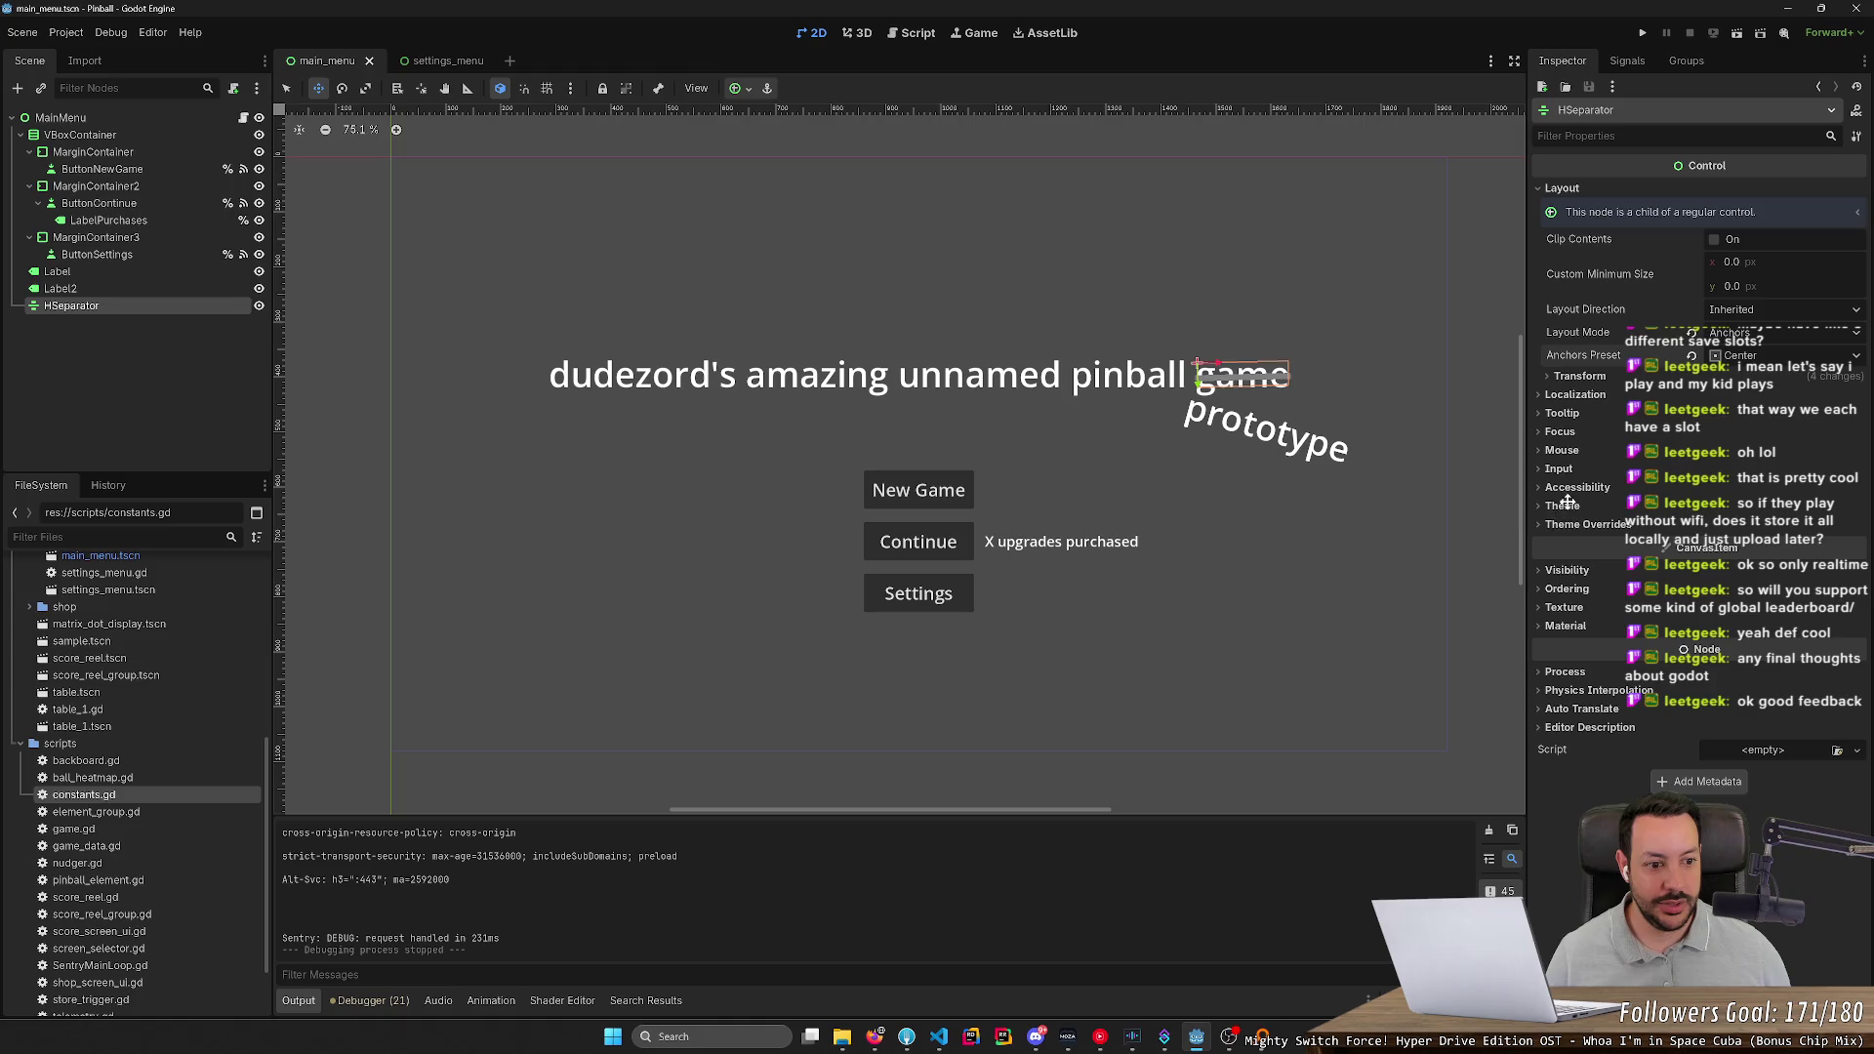
Override the HSeparator's Separation theme constant, lowering it to 2
{"action": "left_click", "coordinate": [1573, 524]}
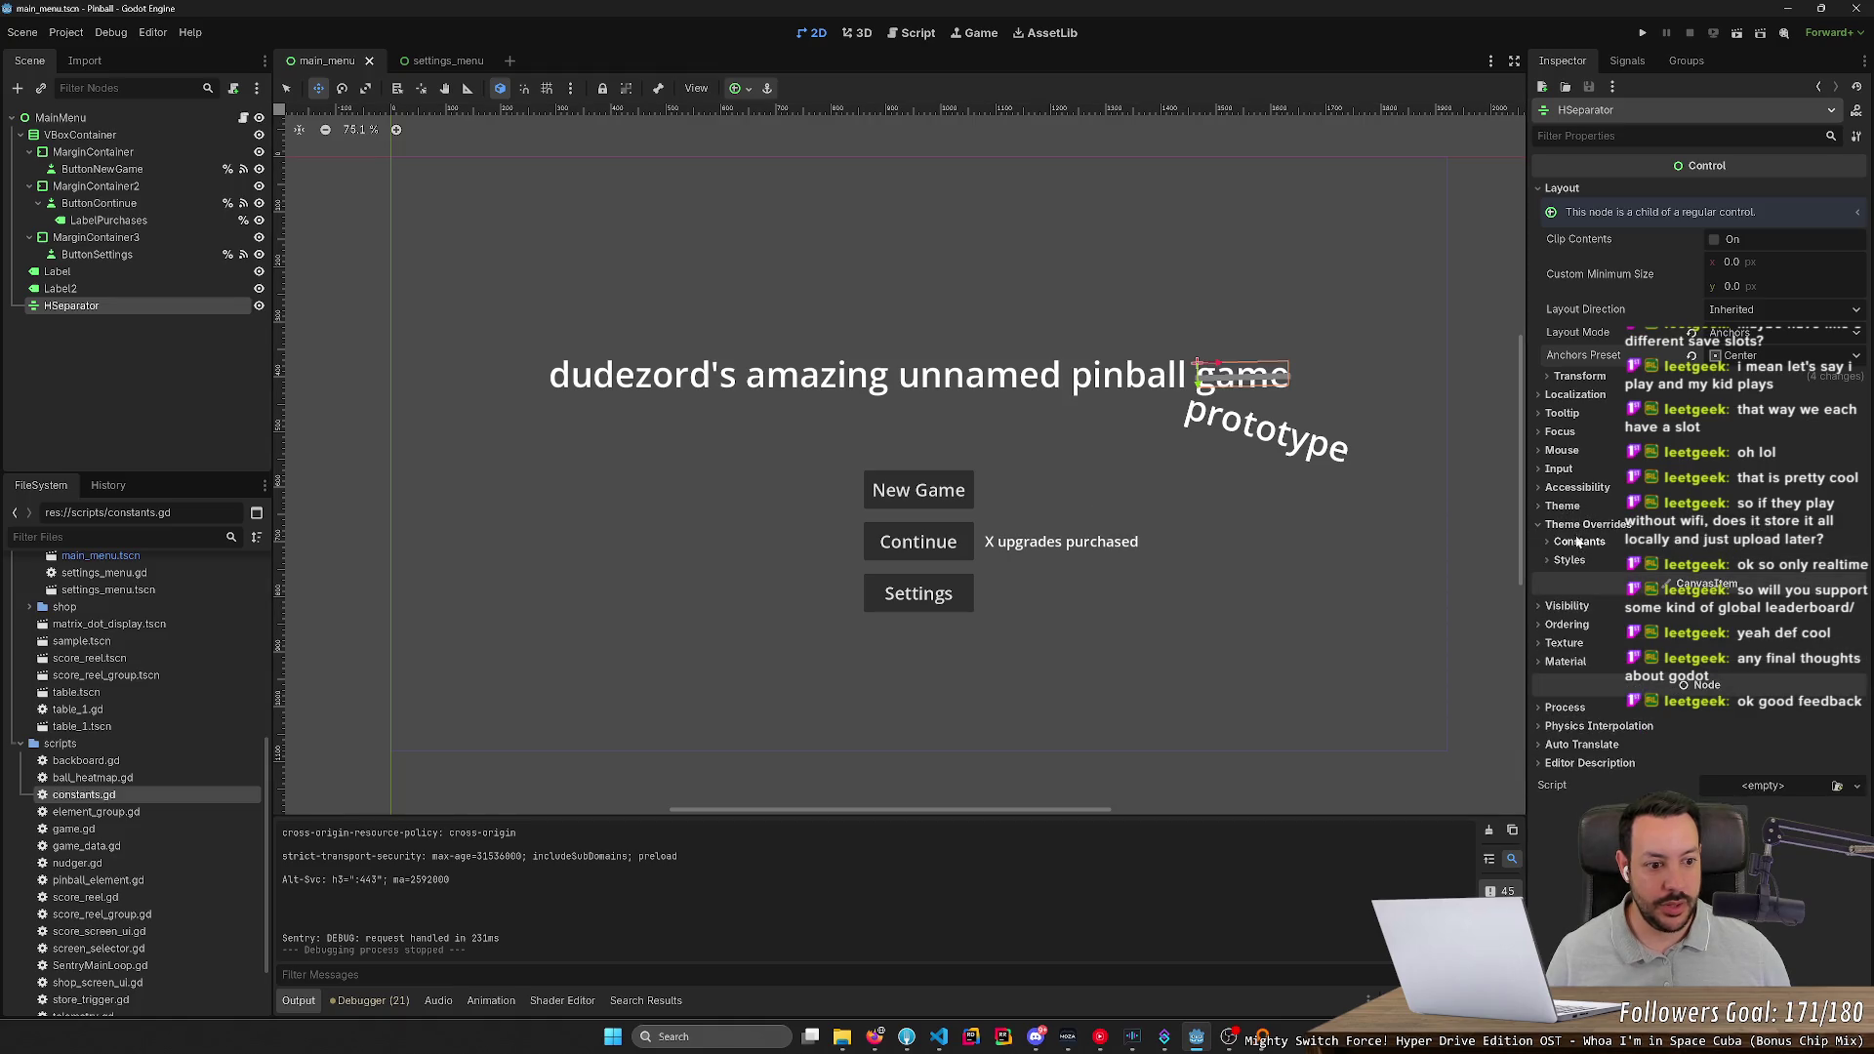
{"action": "left_click", "coordinate": [1562, 560]}
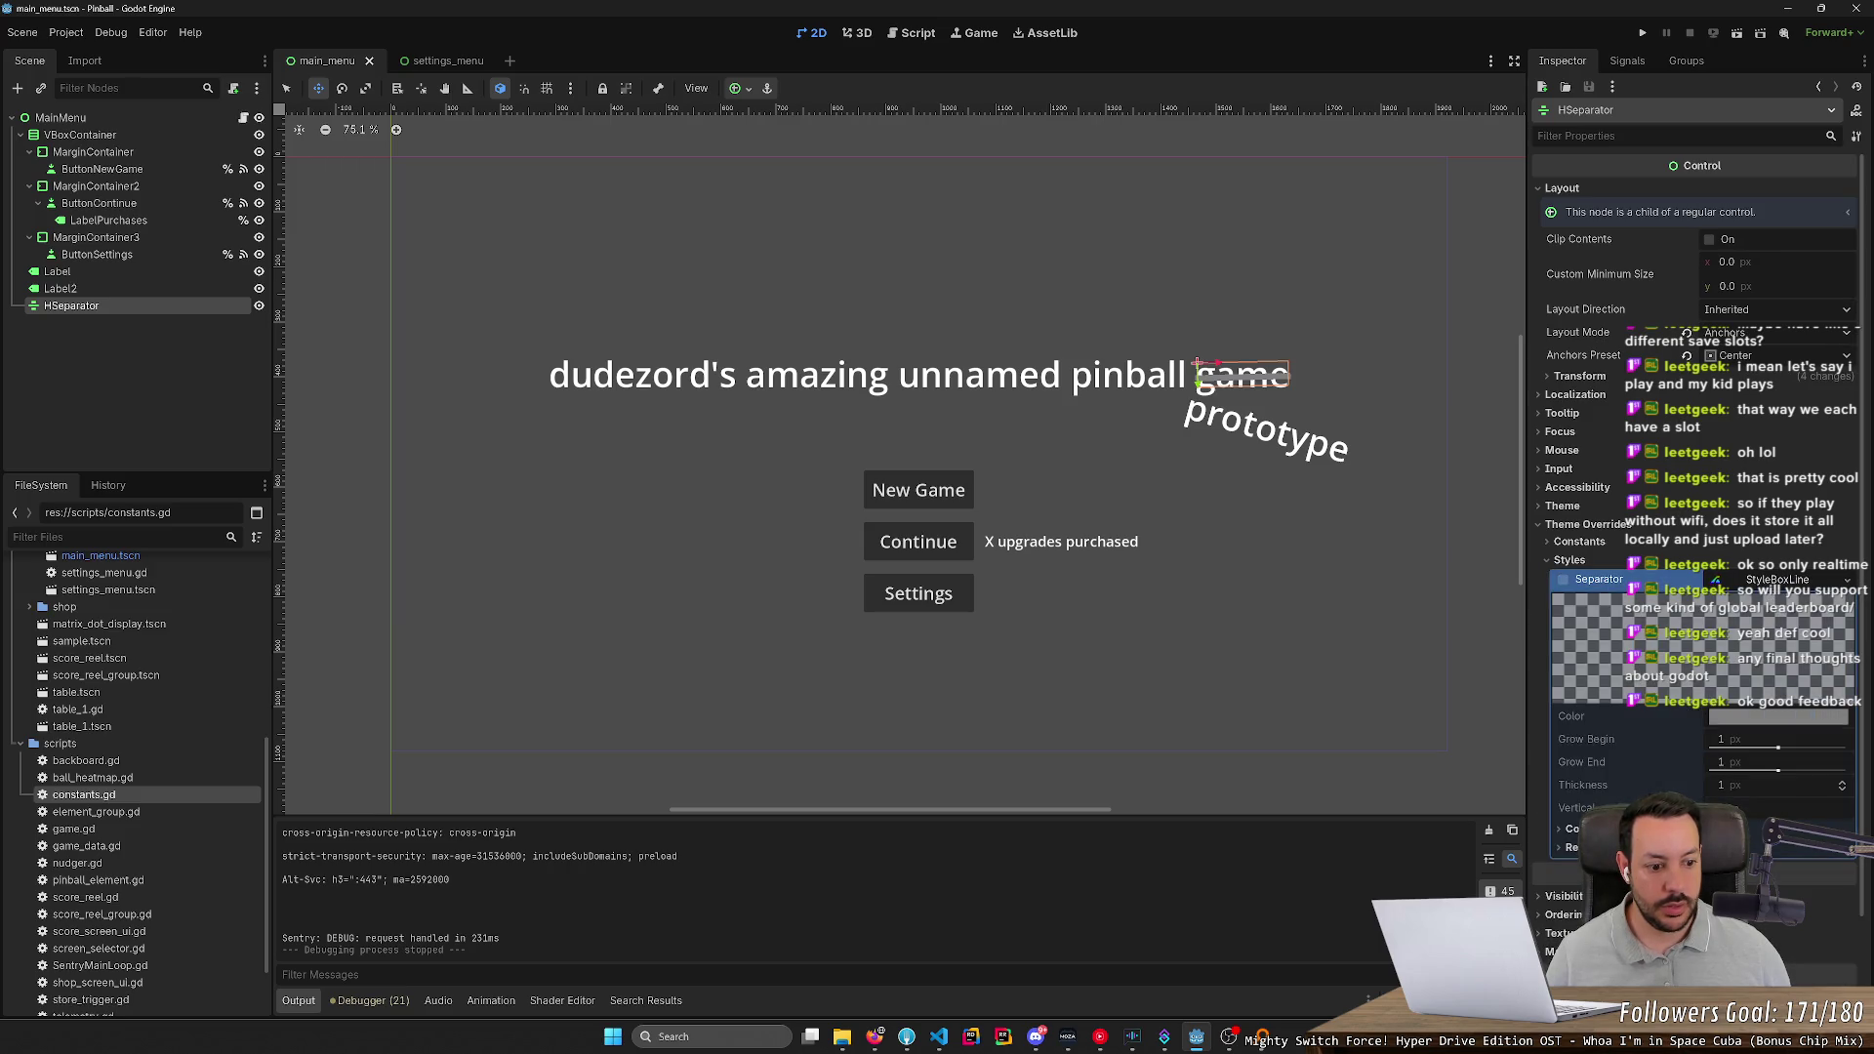
{"action": "left_click", "coordinate": [1563, 579]}
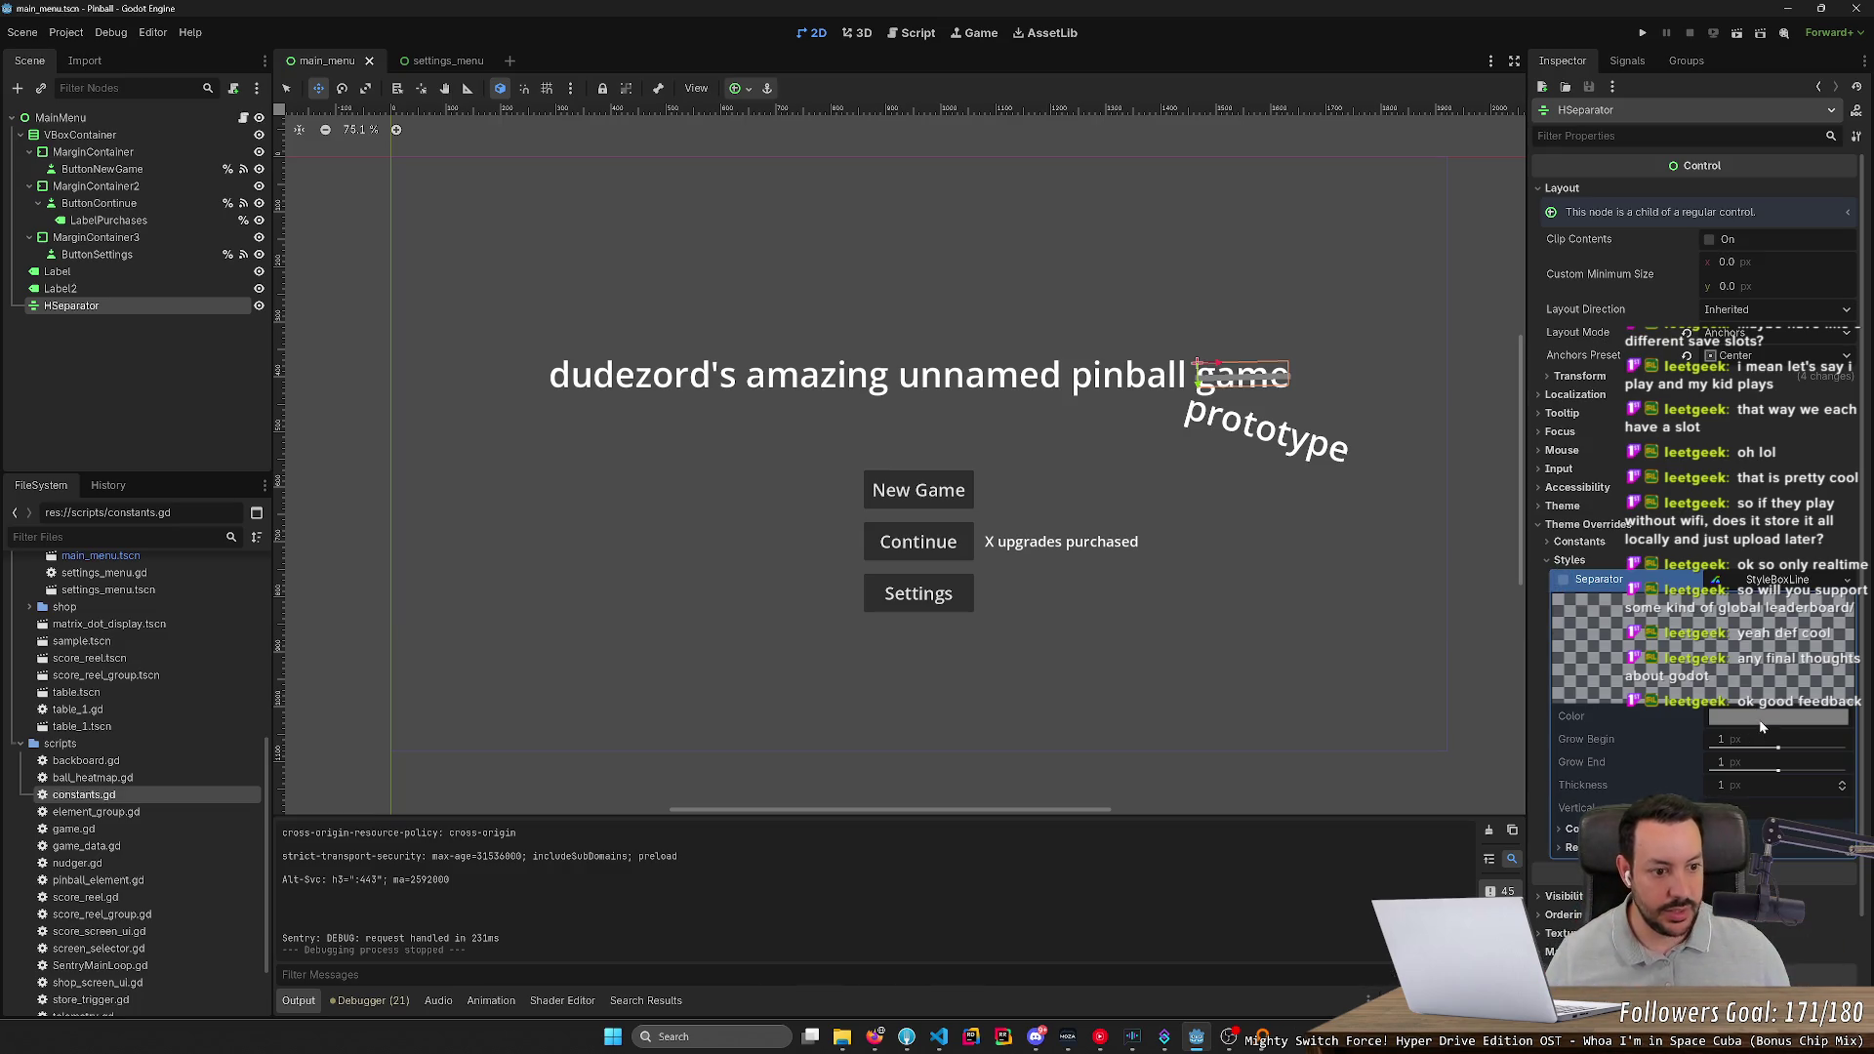
{"action": "left_click", "coordinate": [1562, 561]}
{"action": "left_click", "coordinate": [1560, 560]}
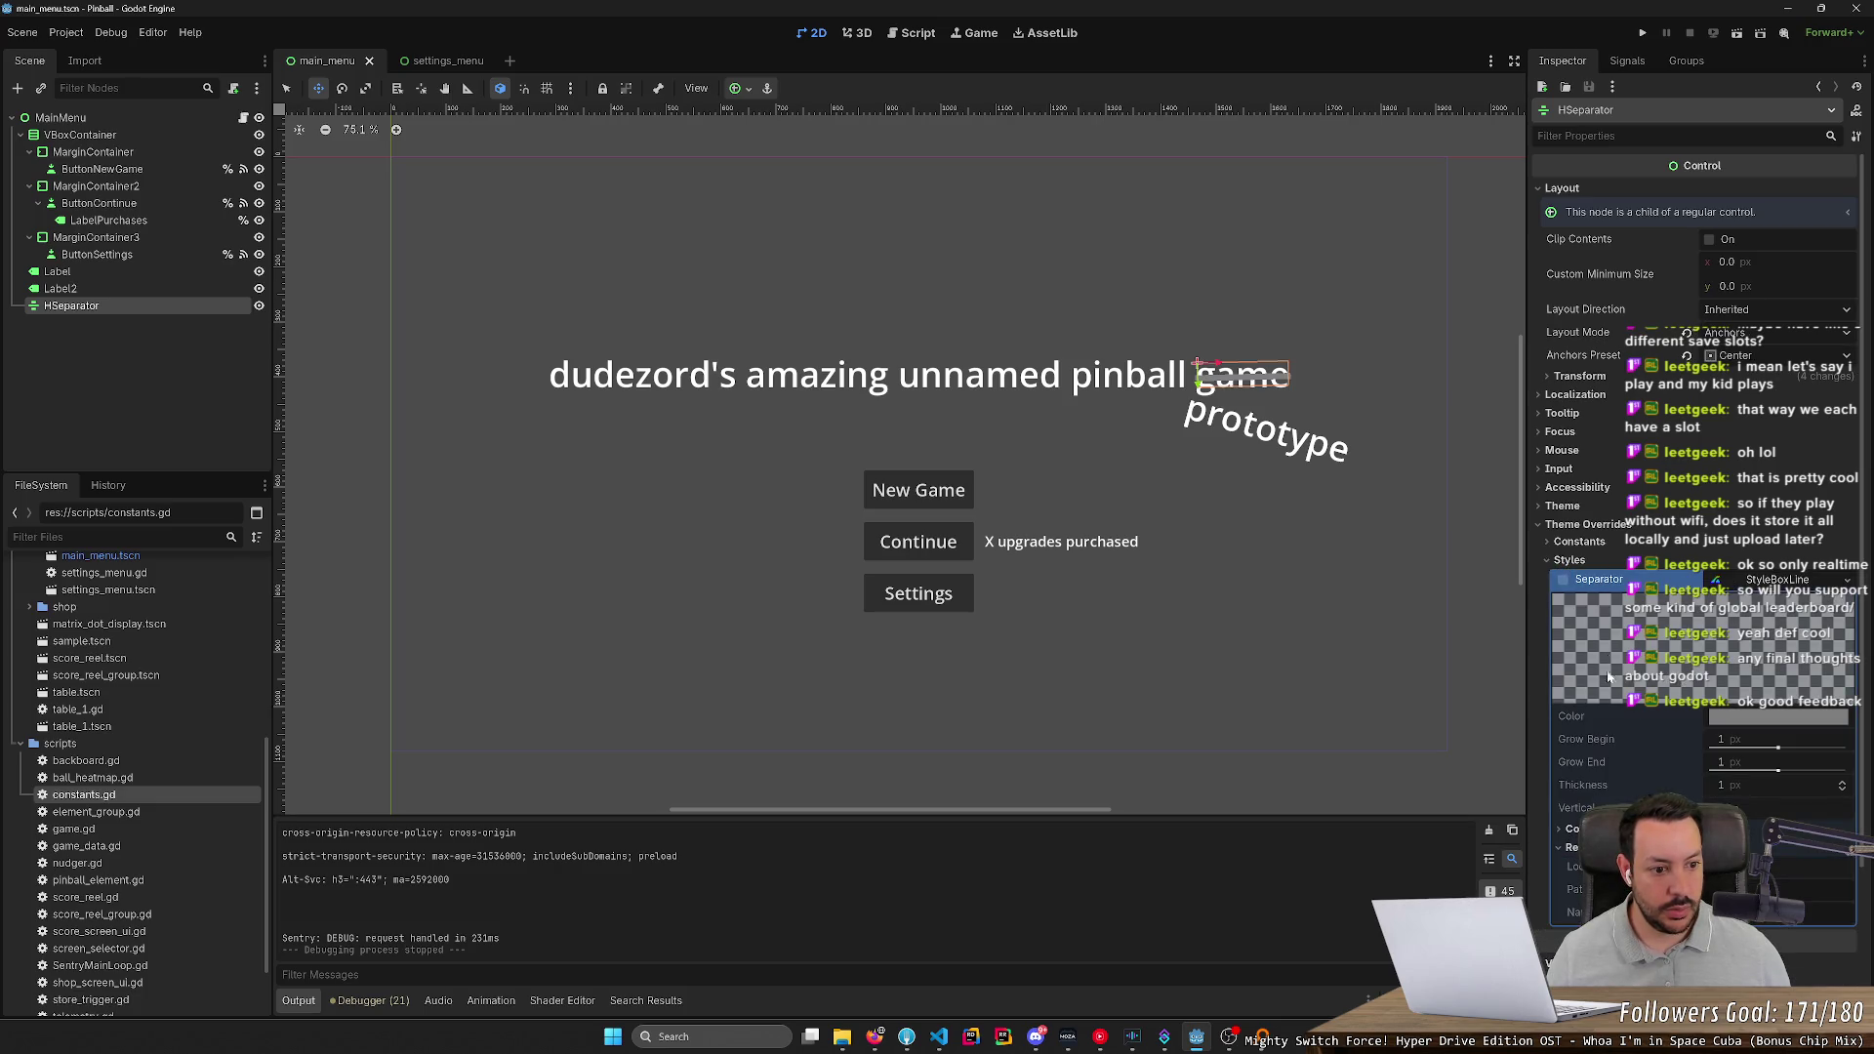
{"action": "left_click", "coordinate": [1564, 560]}
{"action": "left_click", "coordinate": [1566, 542]}
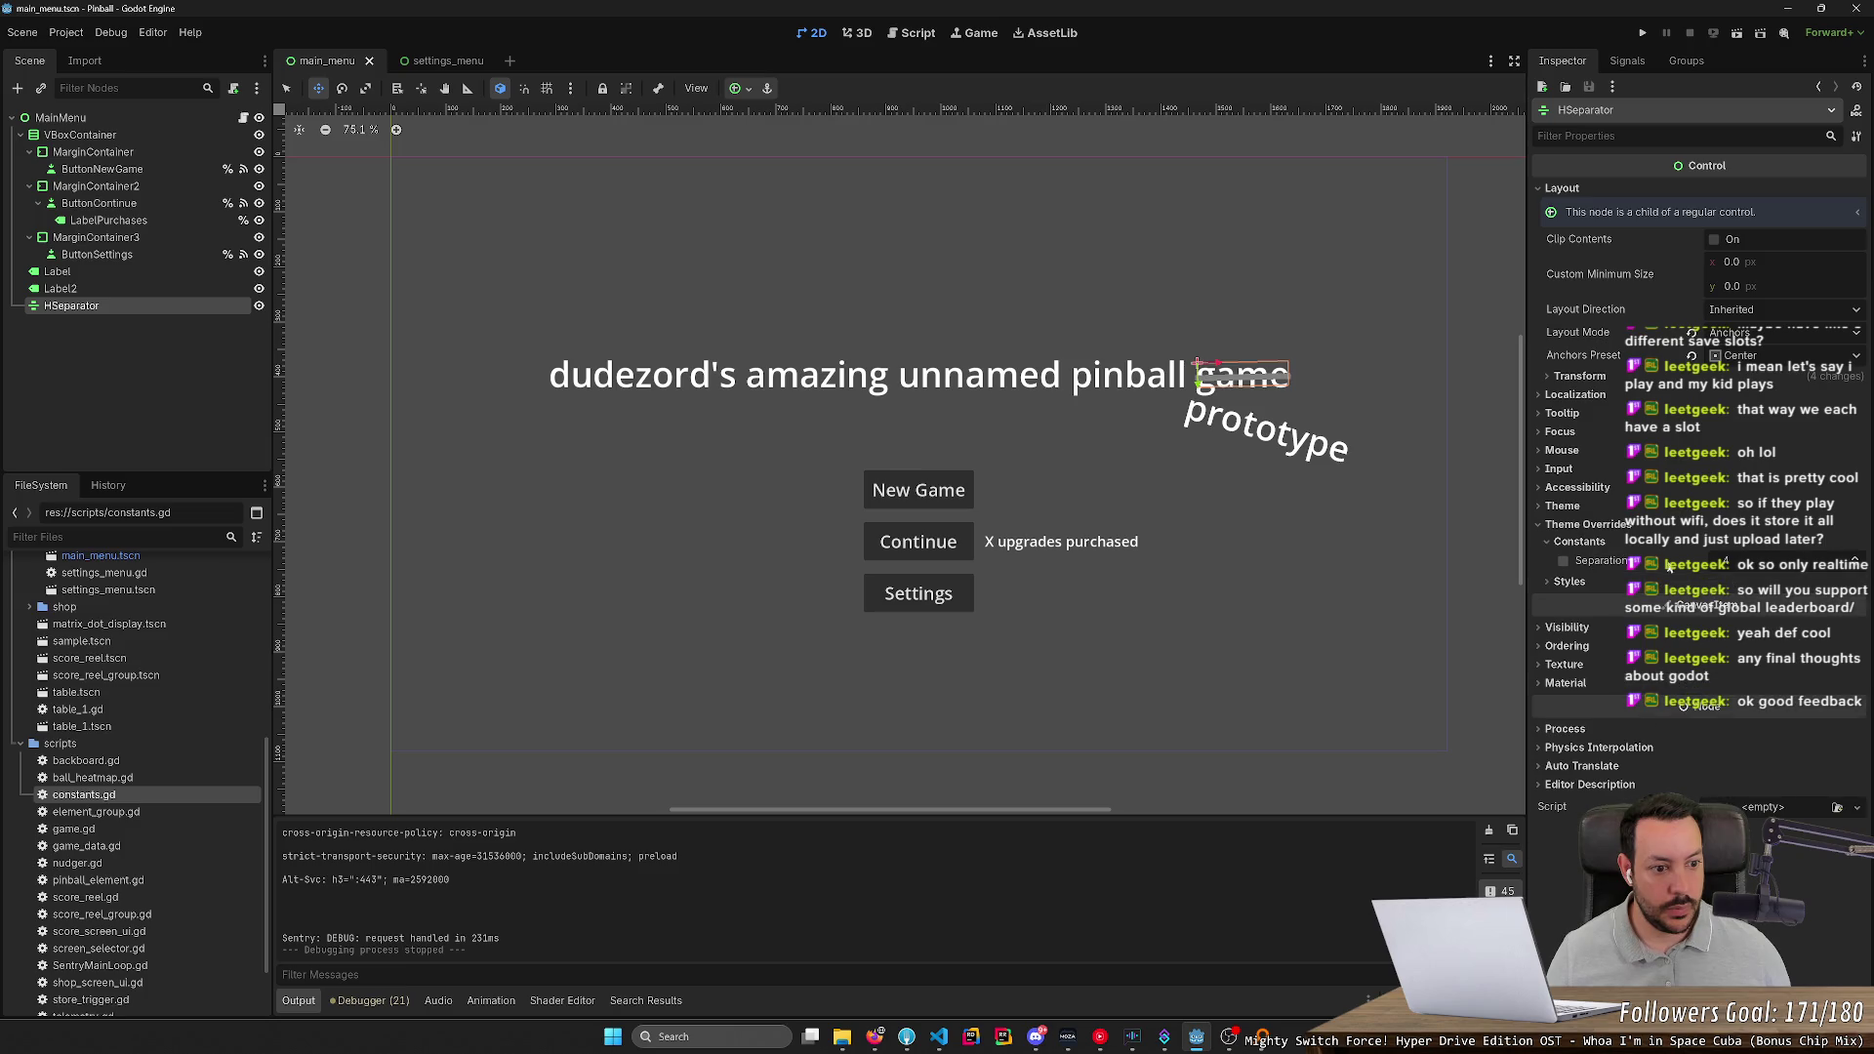
{"action": "left_click", "coordinate": [1577, 561]}
{"action": "mouse_move", "coordinate": [1757, 564]}
{"action": "left_mouse_down"}
{"action": "mouse_move", "coordinate": [1805, 564]}
{"action": "mouse_move", "coordinate": [1743, 564]}
{"action": "left_mouse_up"}
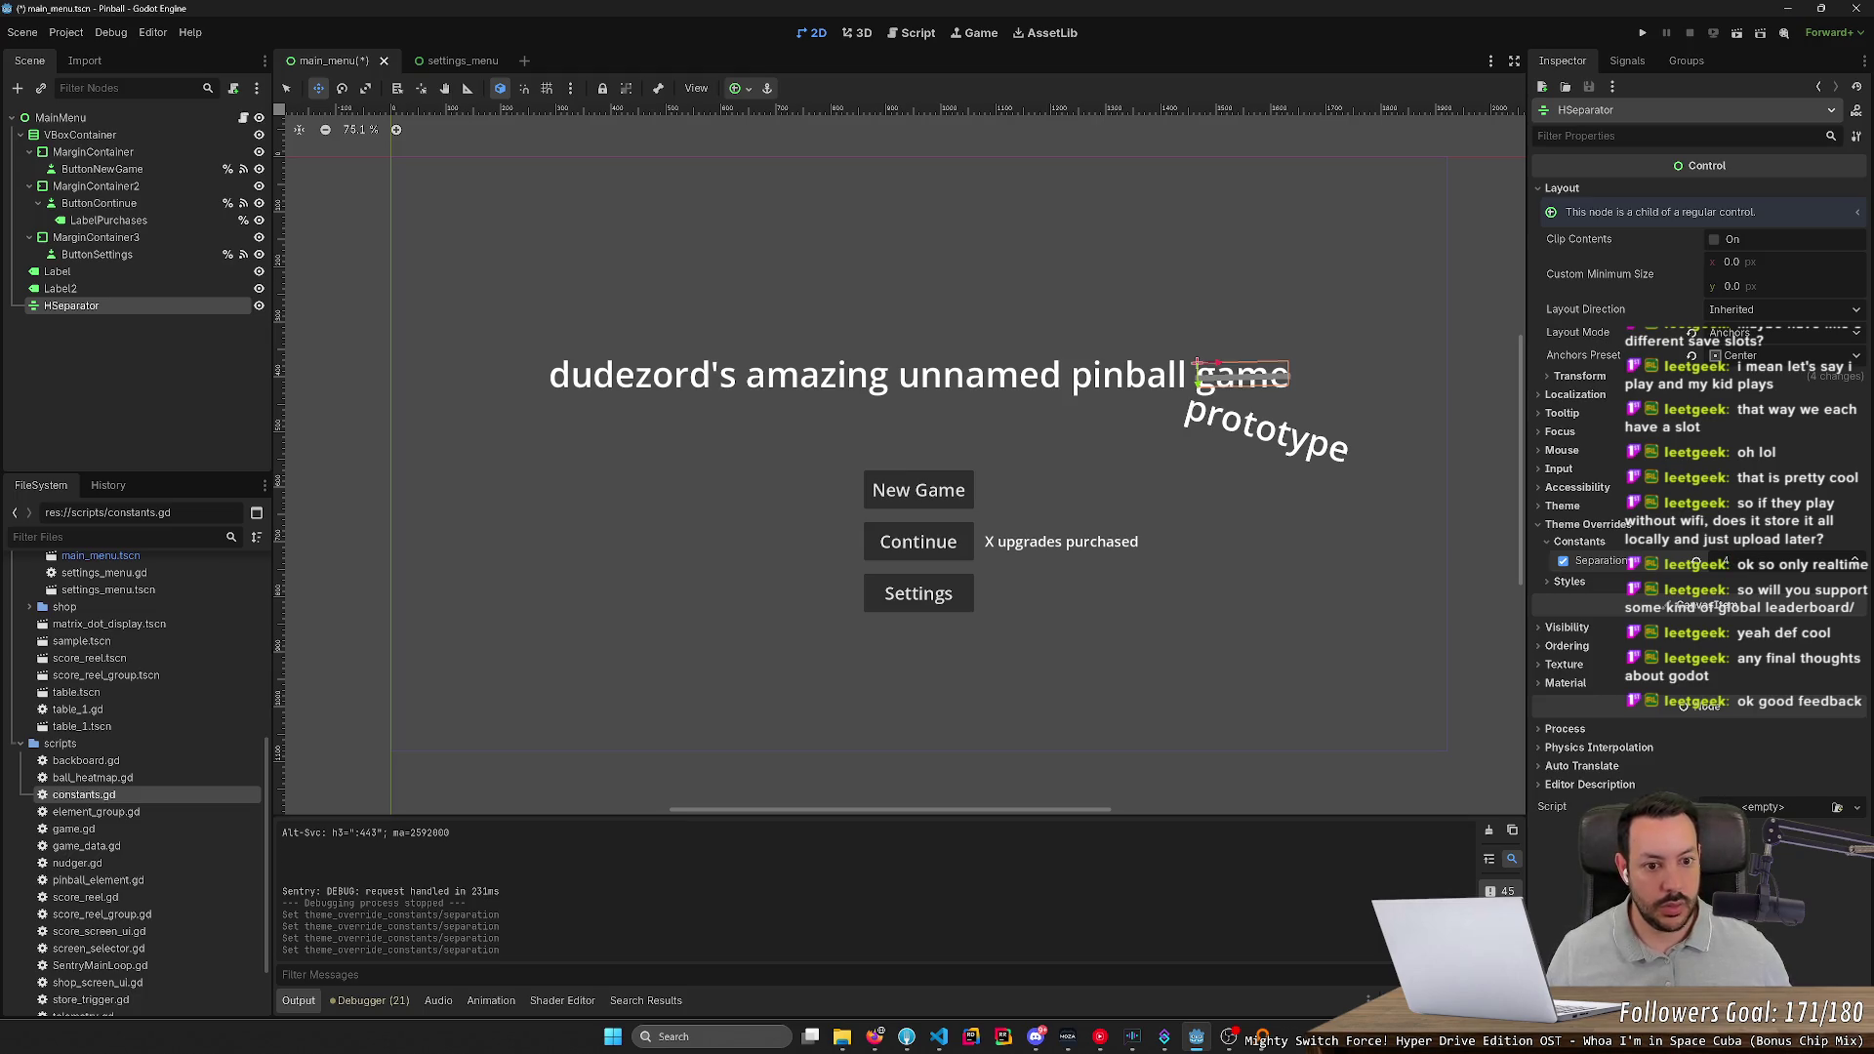
{"action": "left_click", "coordinate": [1614, 525]}
Assign a New Theme to the HSeparator's Theme property
{"action": "left_click", "coordinate": [1585, 507]}
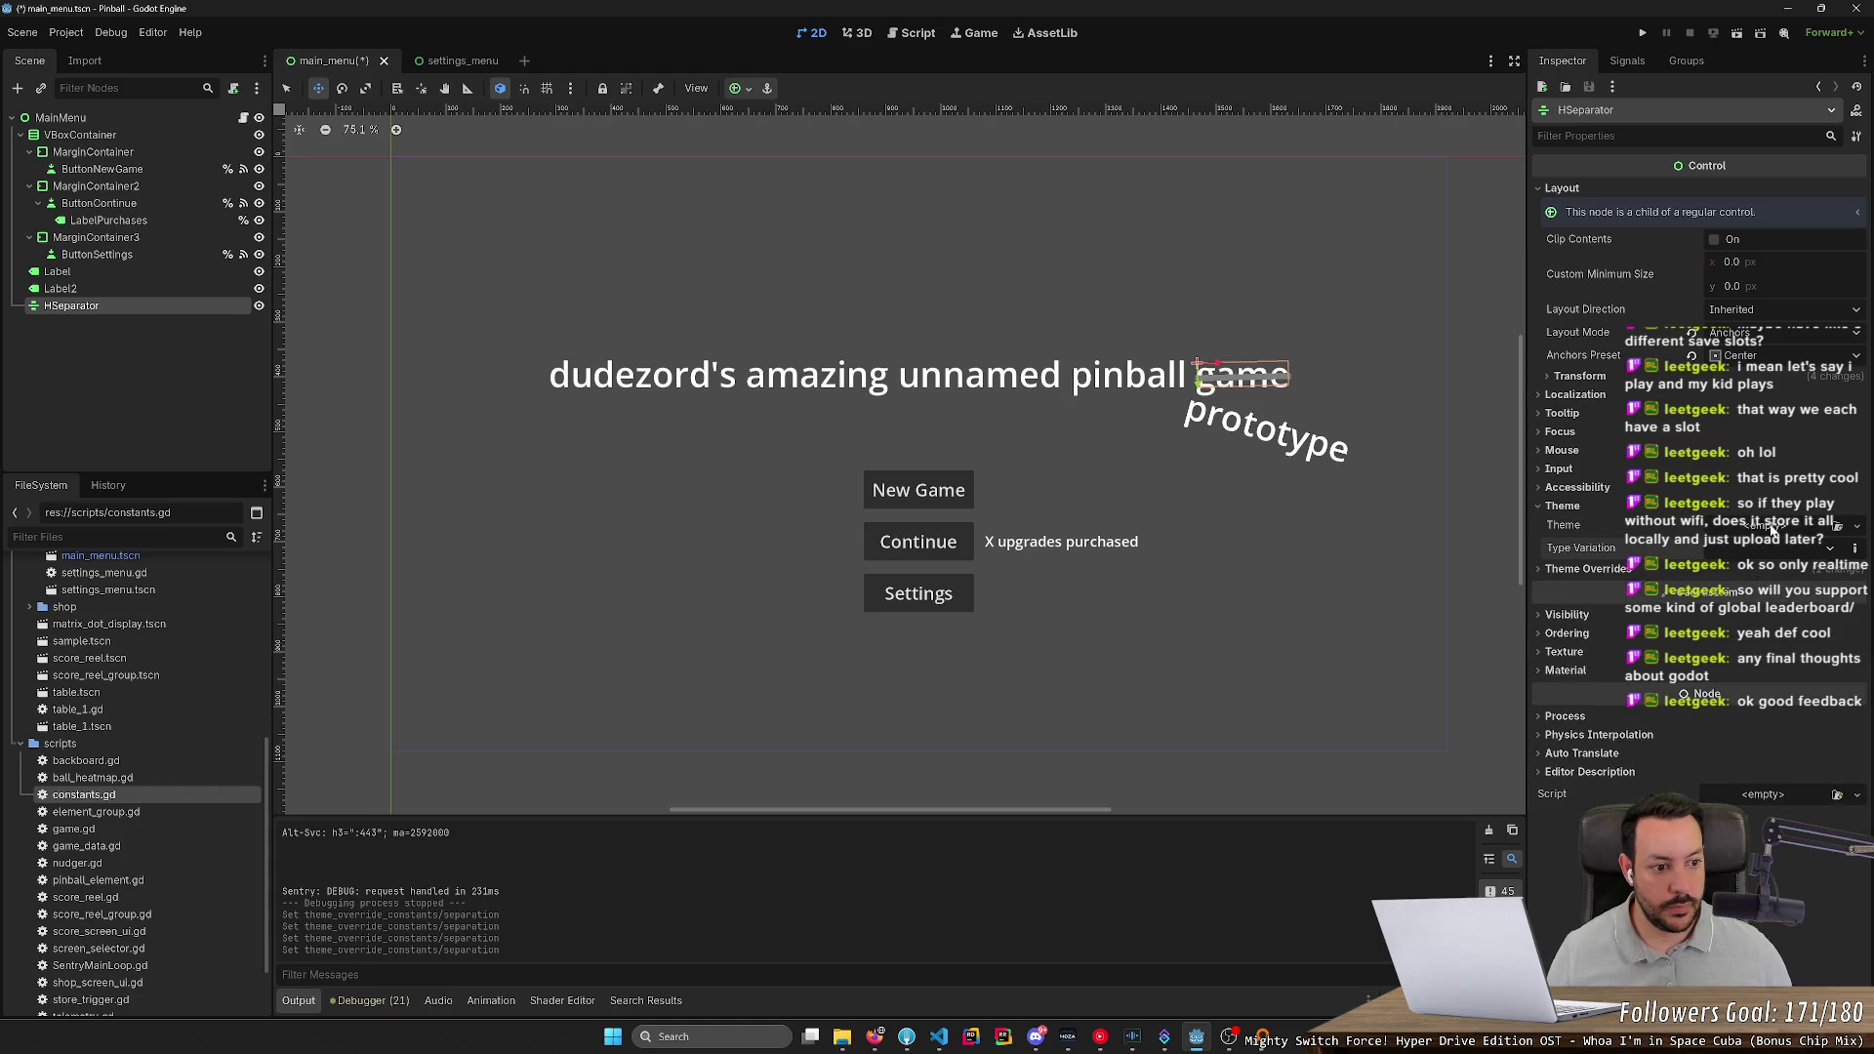
{"action": "left_click", "coordinate": [1774, 529]}
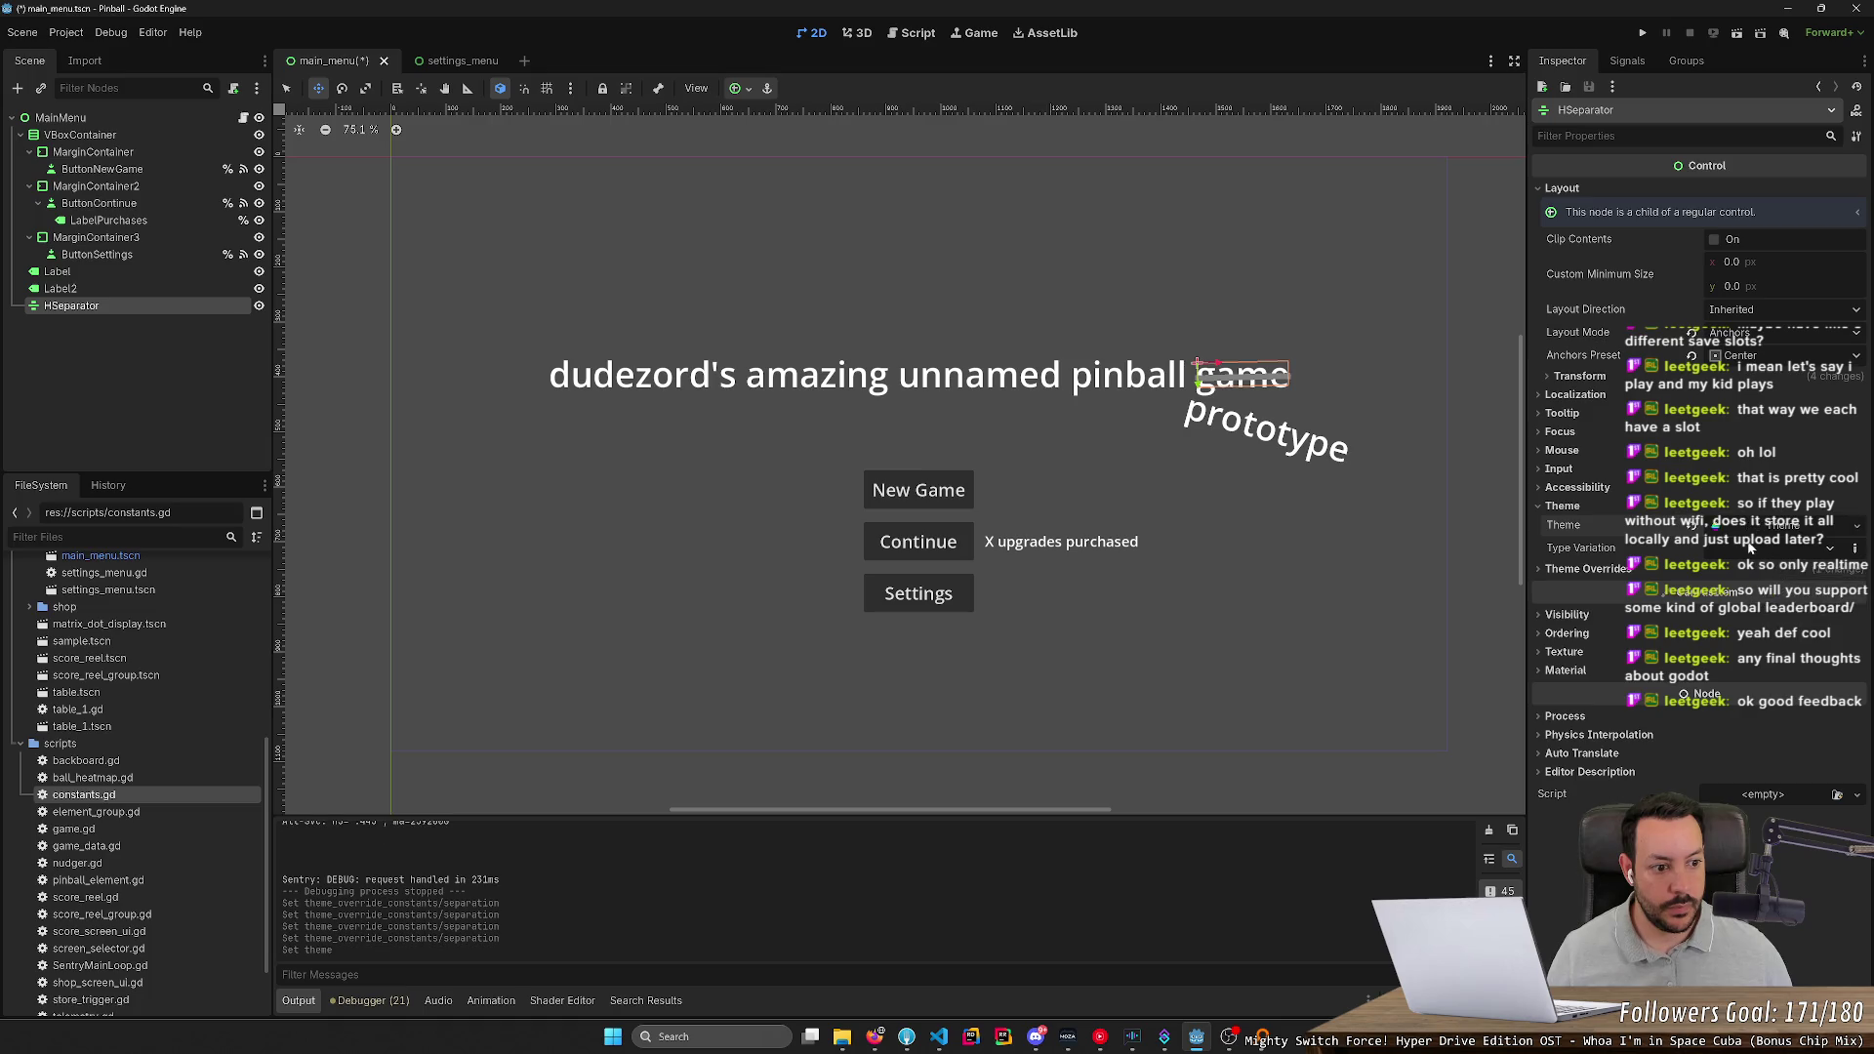
{"action": "left_click", "coordinate": [1790, 570]}
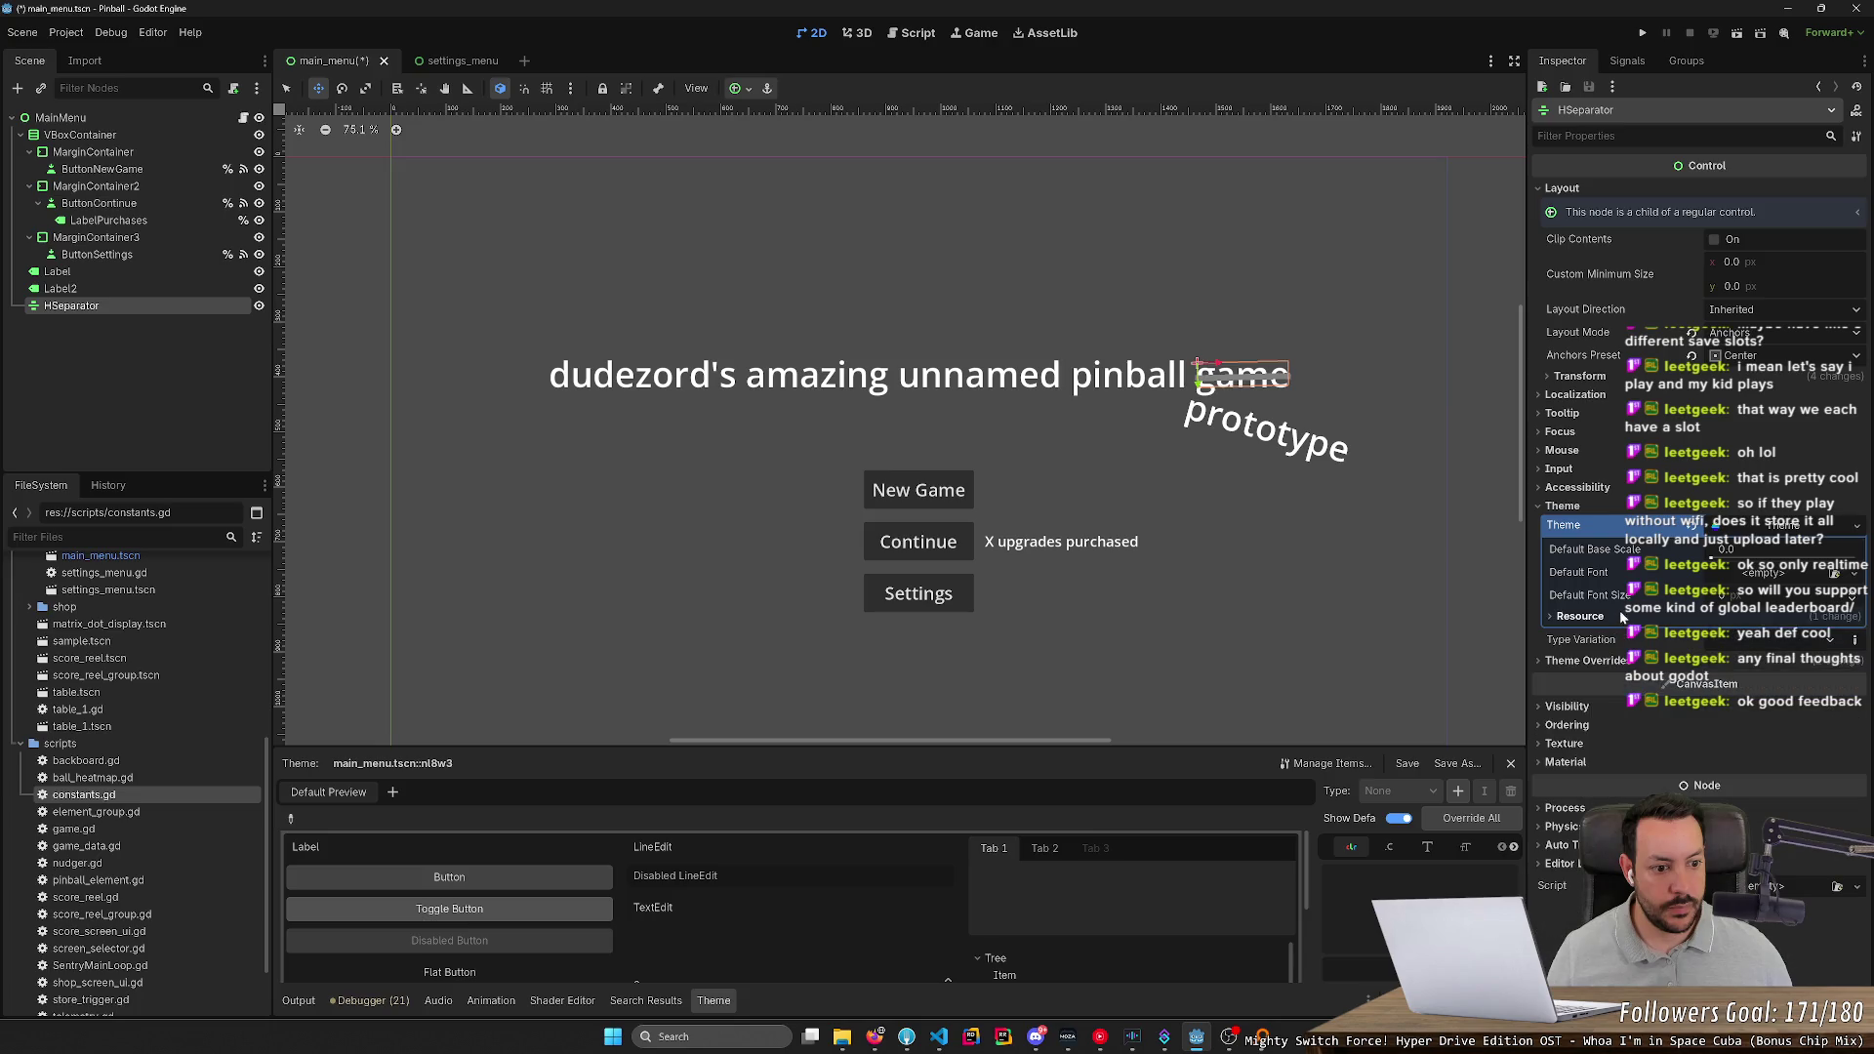
Clear the assigned Theme from the HSeparator and briefly filter the properties for 'color'
{"action": "left_click", "coordinate": [1853, 530]}
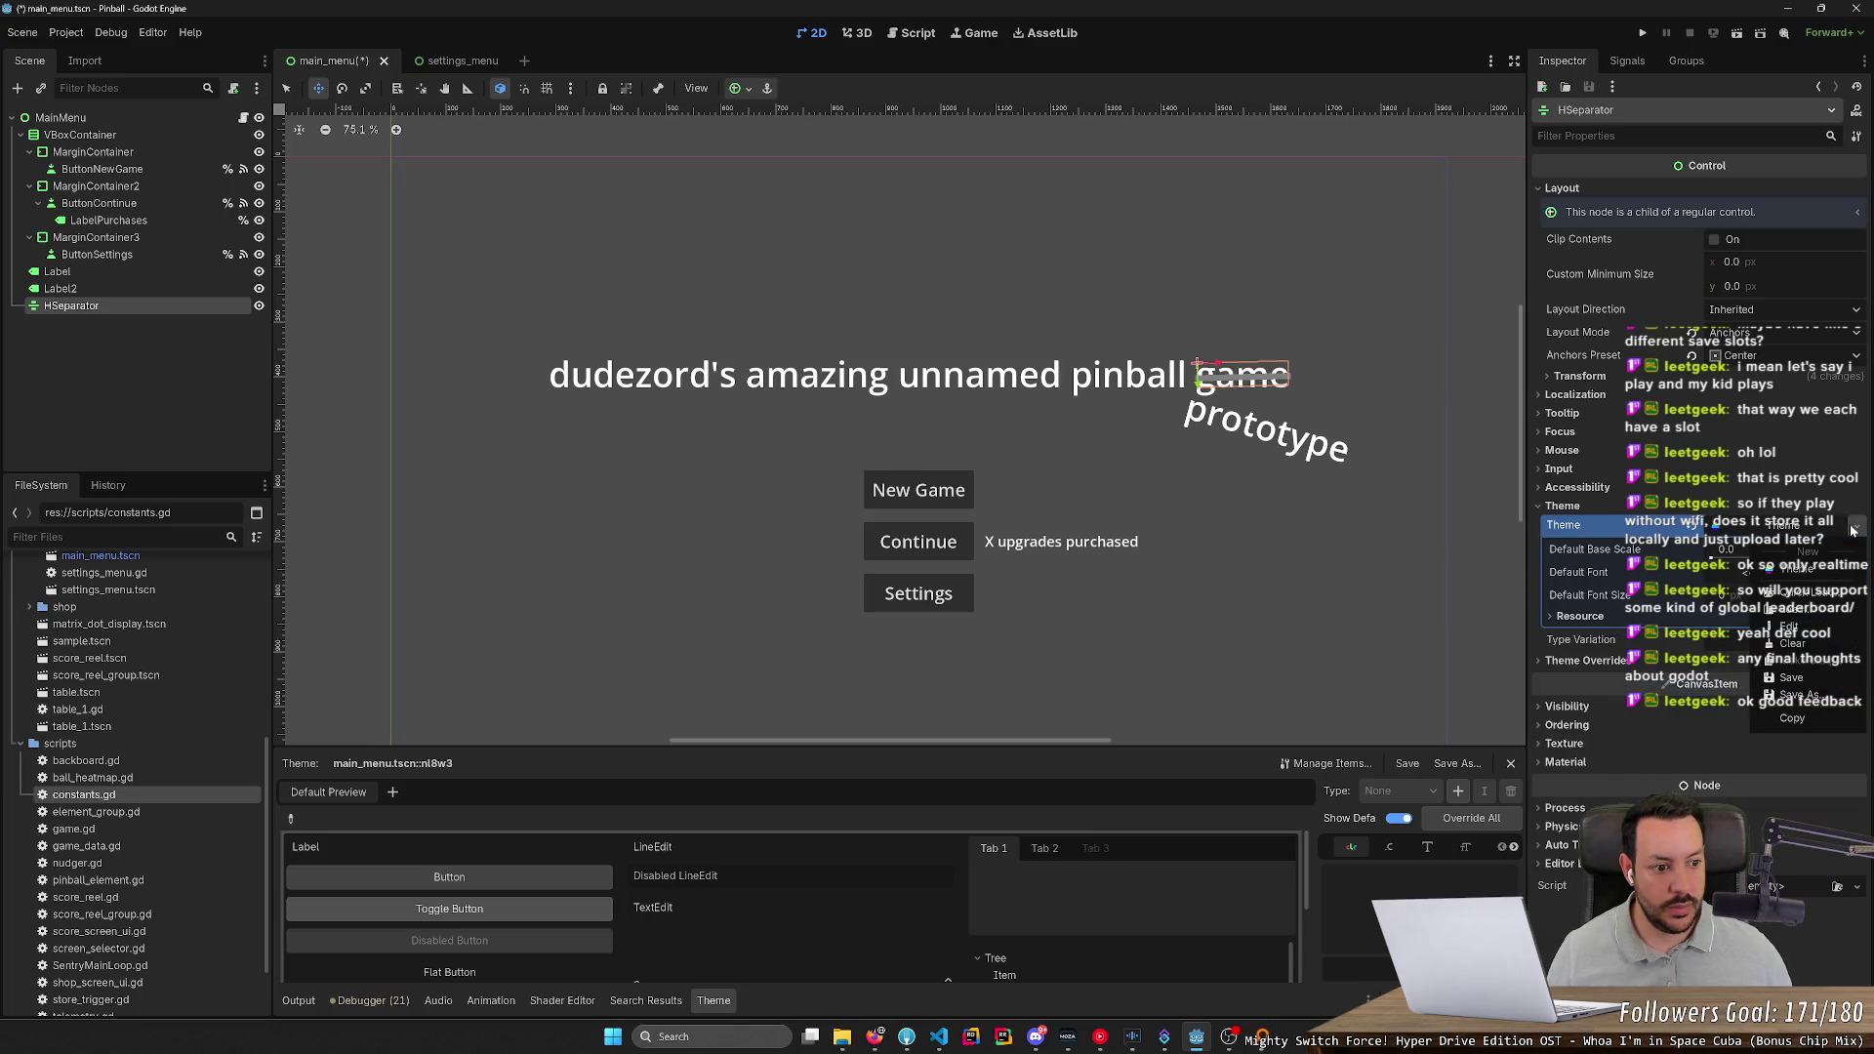
{"action": "left_click", "coordinate": [1794, 644]}
{"action": "left_click", "coordinate": [1659, 135]}
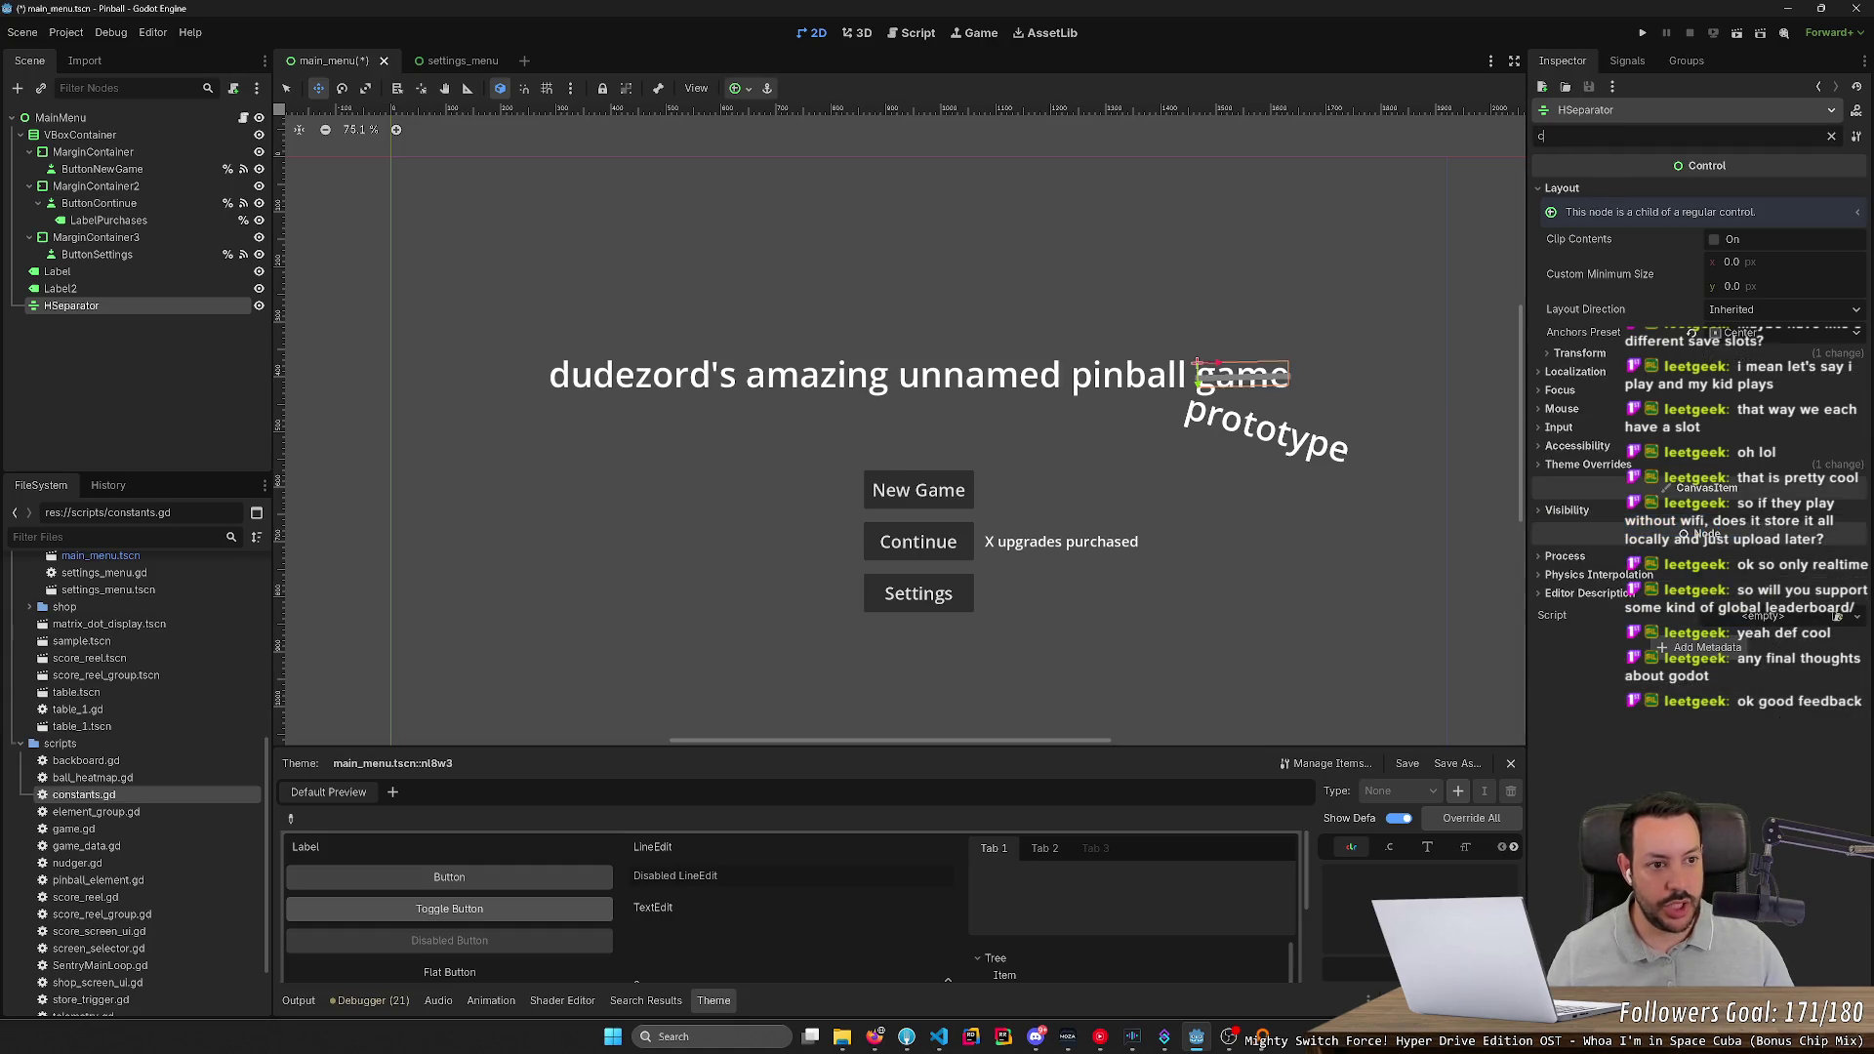
{"action": "type", "text": "color"}
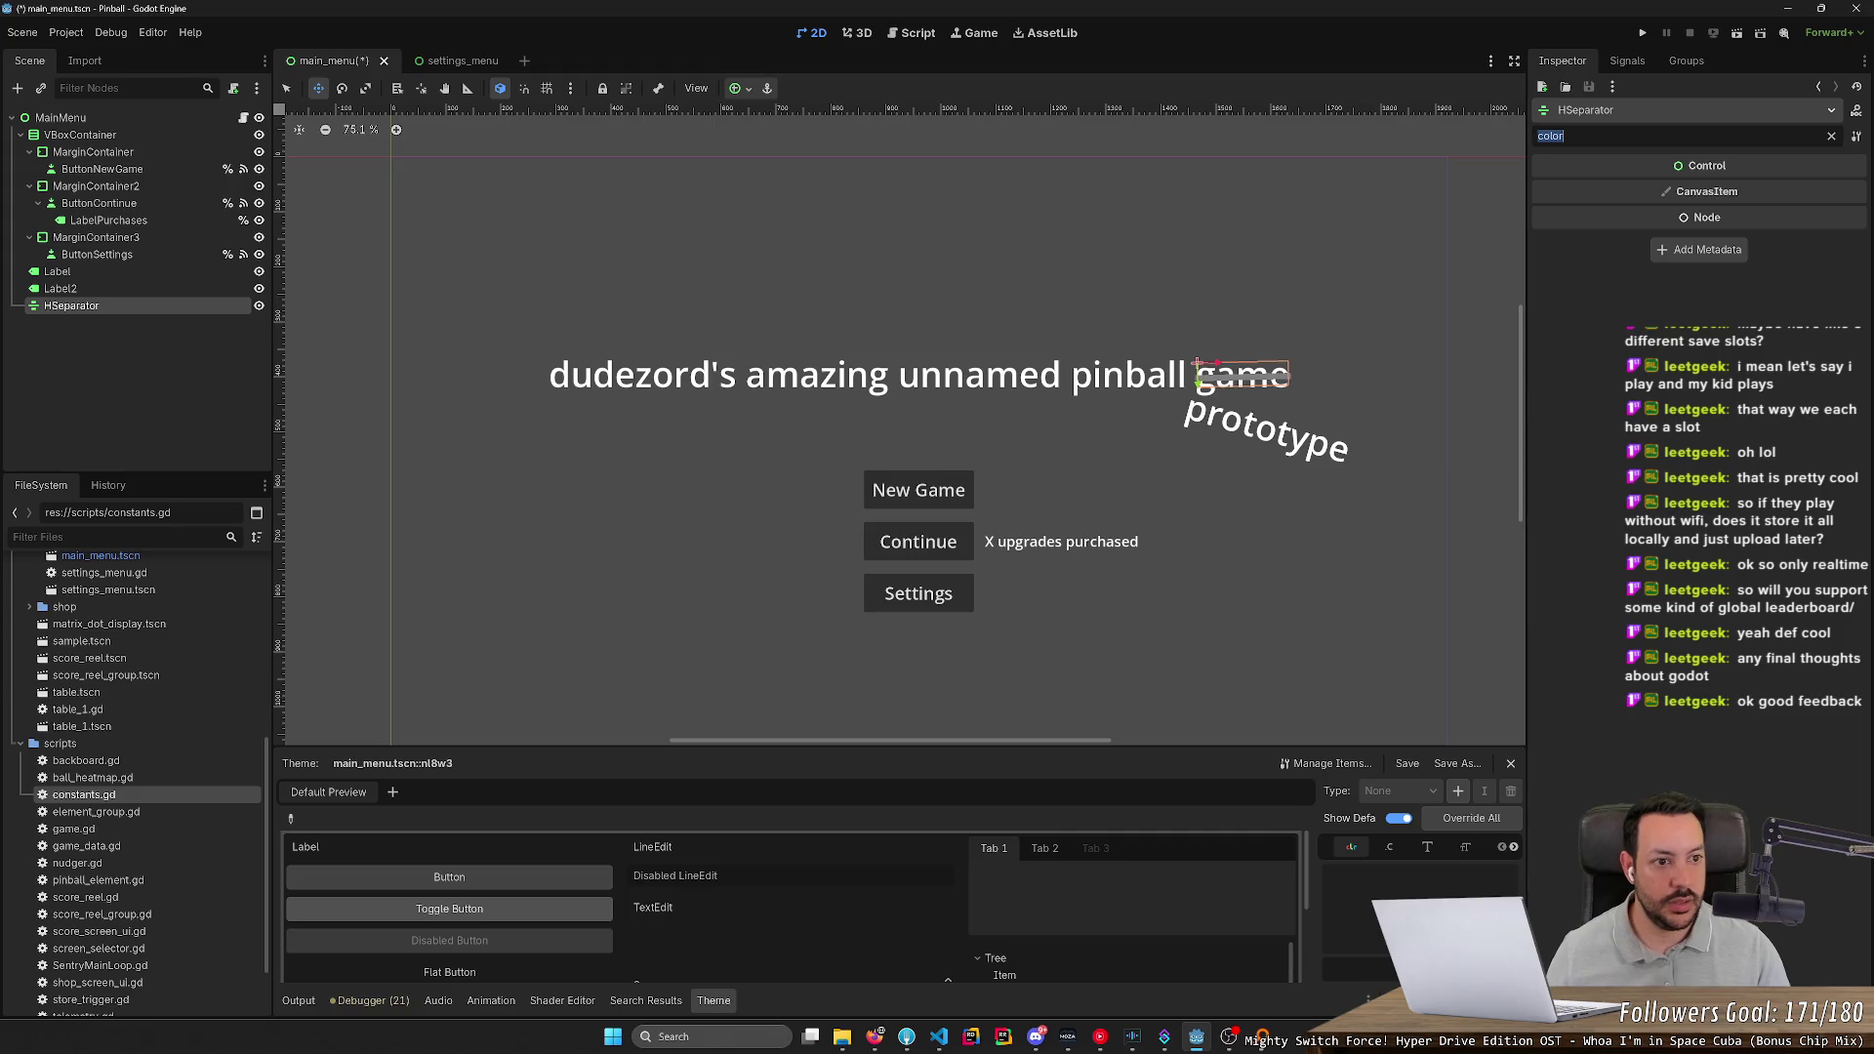
{"action": "key", "text": "BackSpace"}
{"action": "type", "text": "uyr"}
{"action": "key", "text": "BackSpace"}
{"action": "key", "text": "BackSpace"}
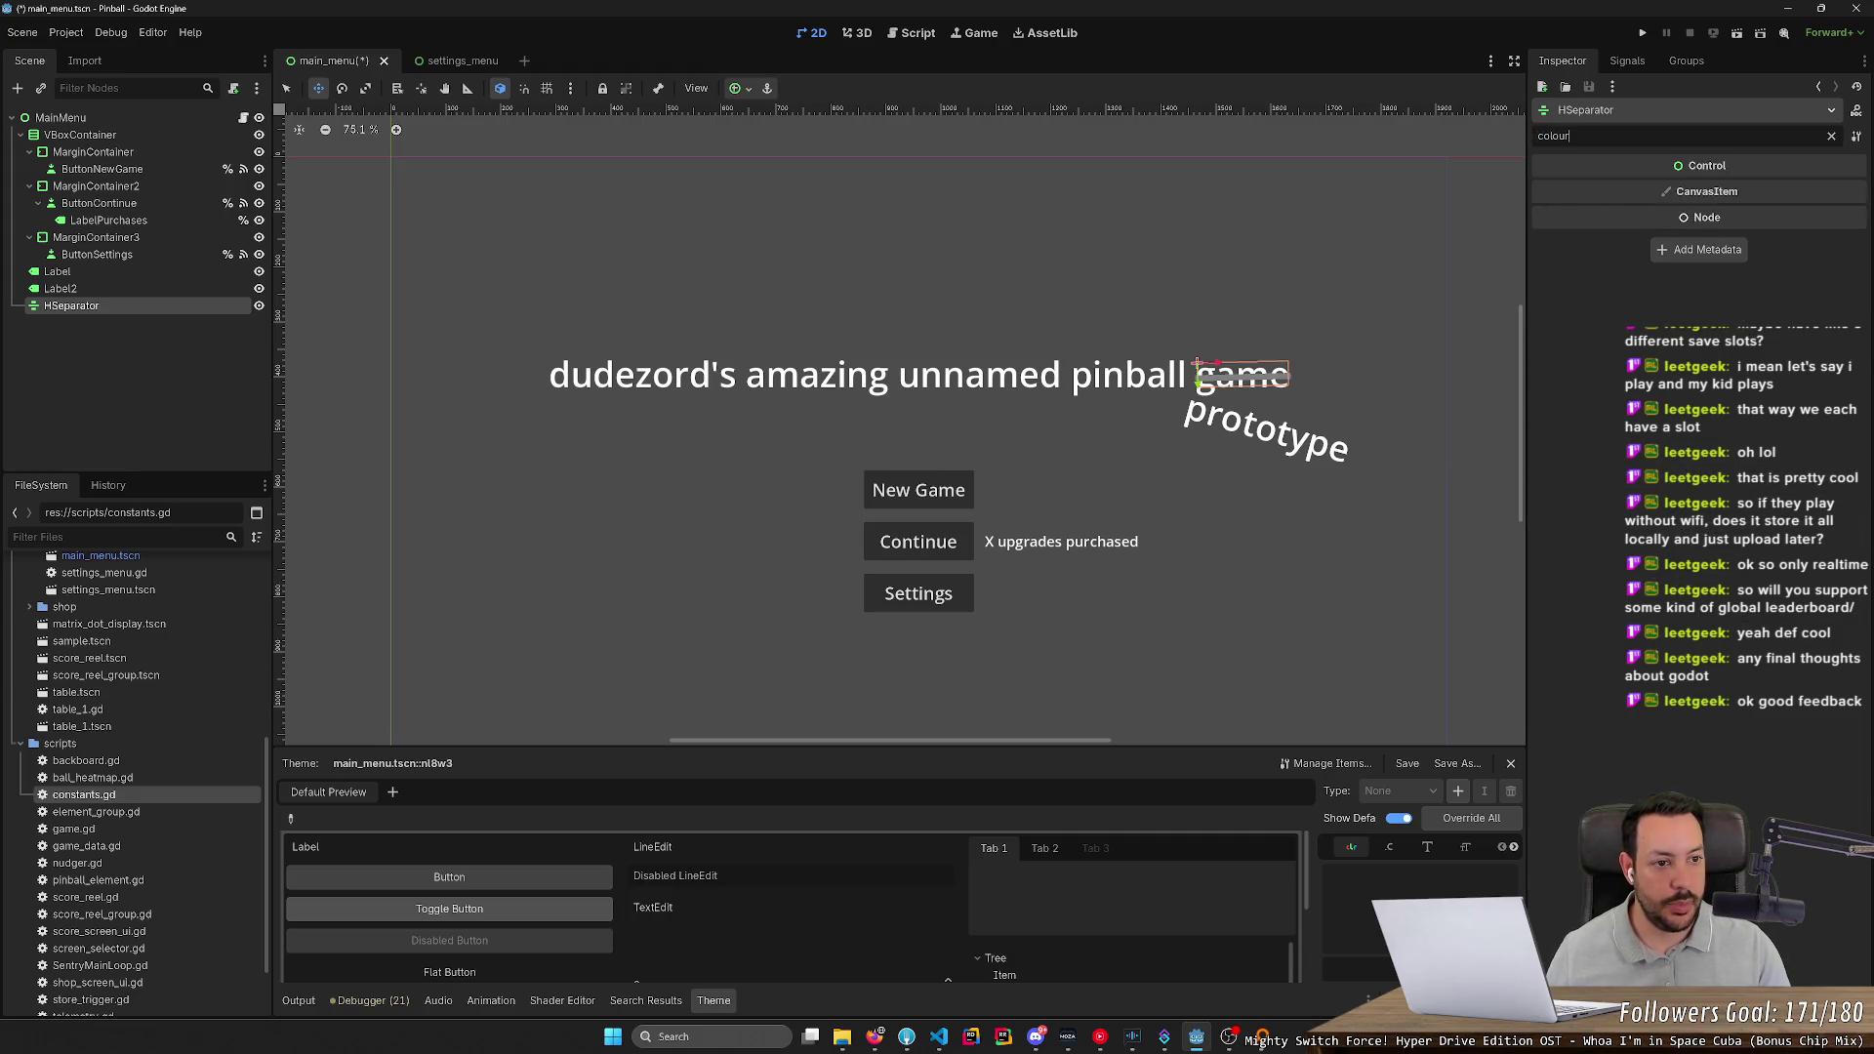
{"action": "key", "text": "ctrl+BackSpace"}
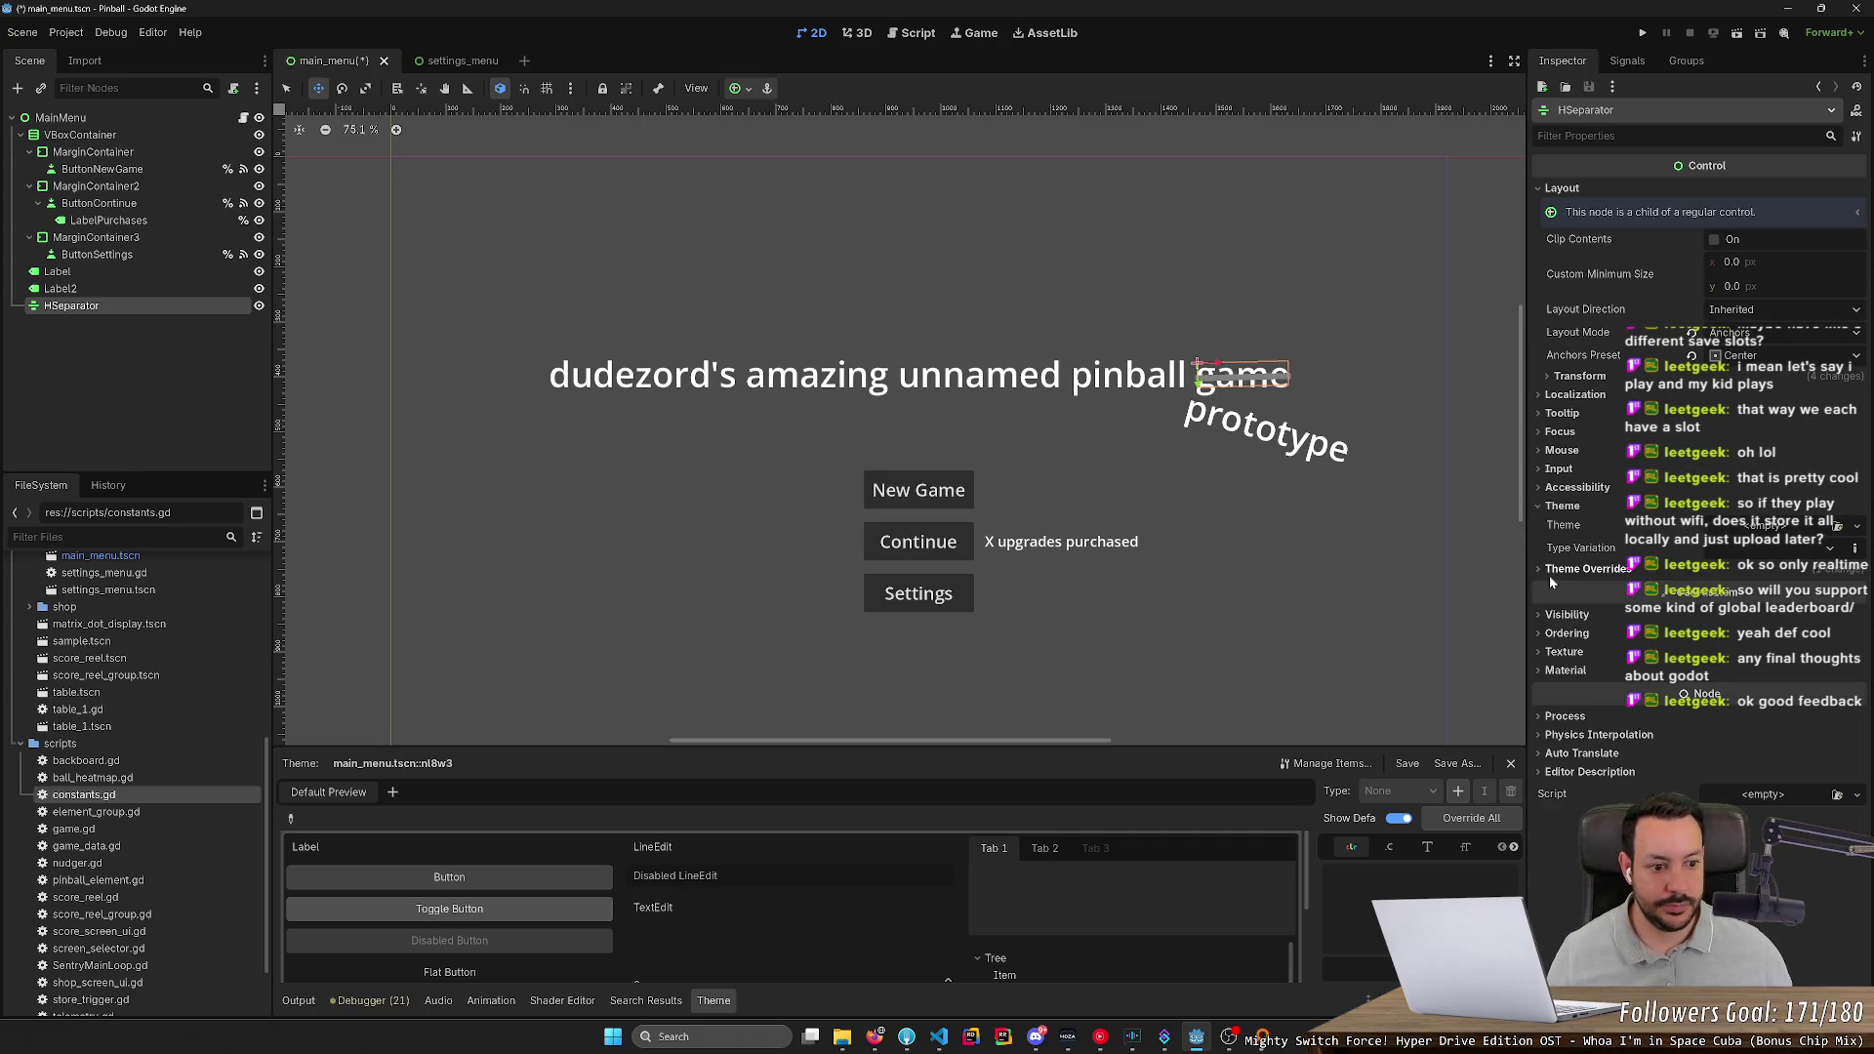
Enable the HSeparator's Separator style override with a new StyleBoxLine
{"action": "left_click", "coordinate": [1552, 579]}
{"action": "left_click", "coordinate": [1550, 628]}
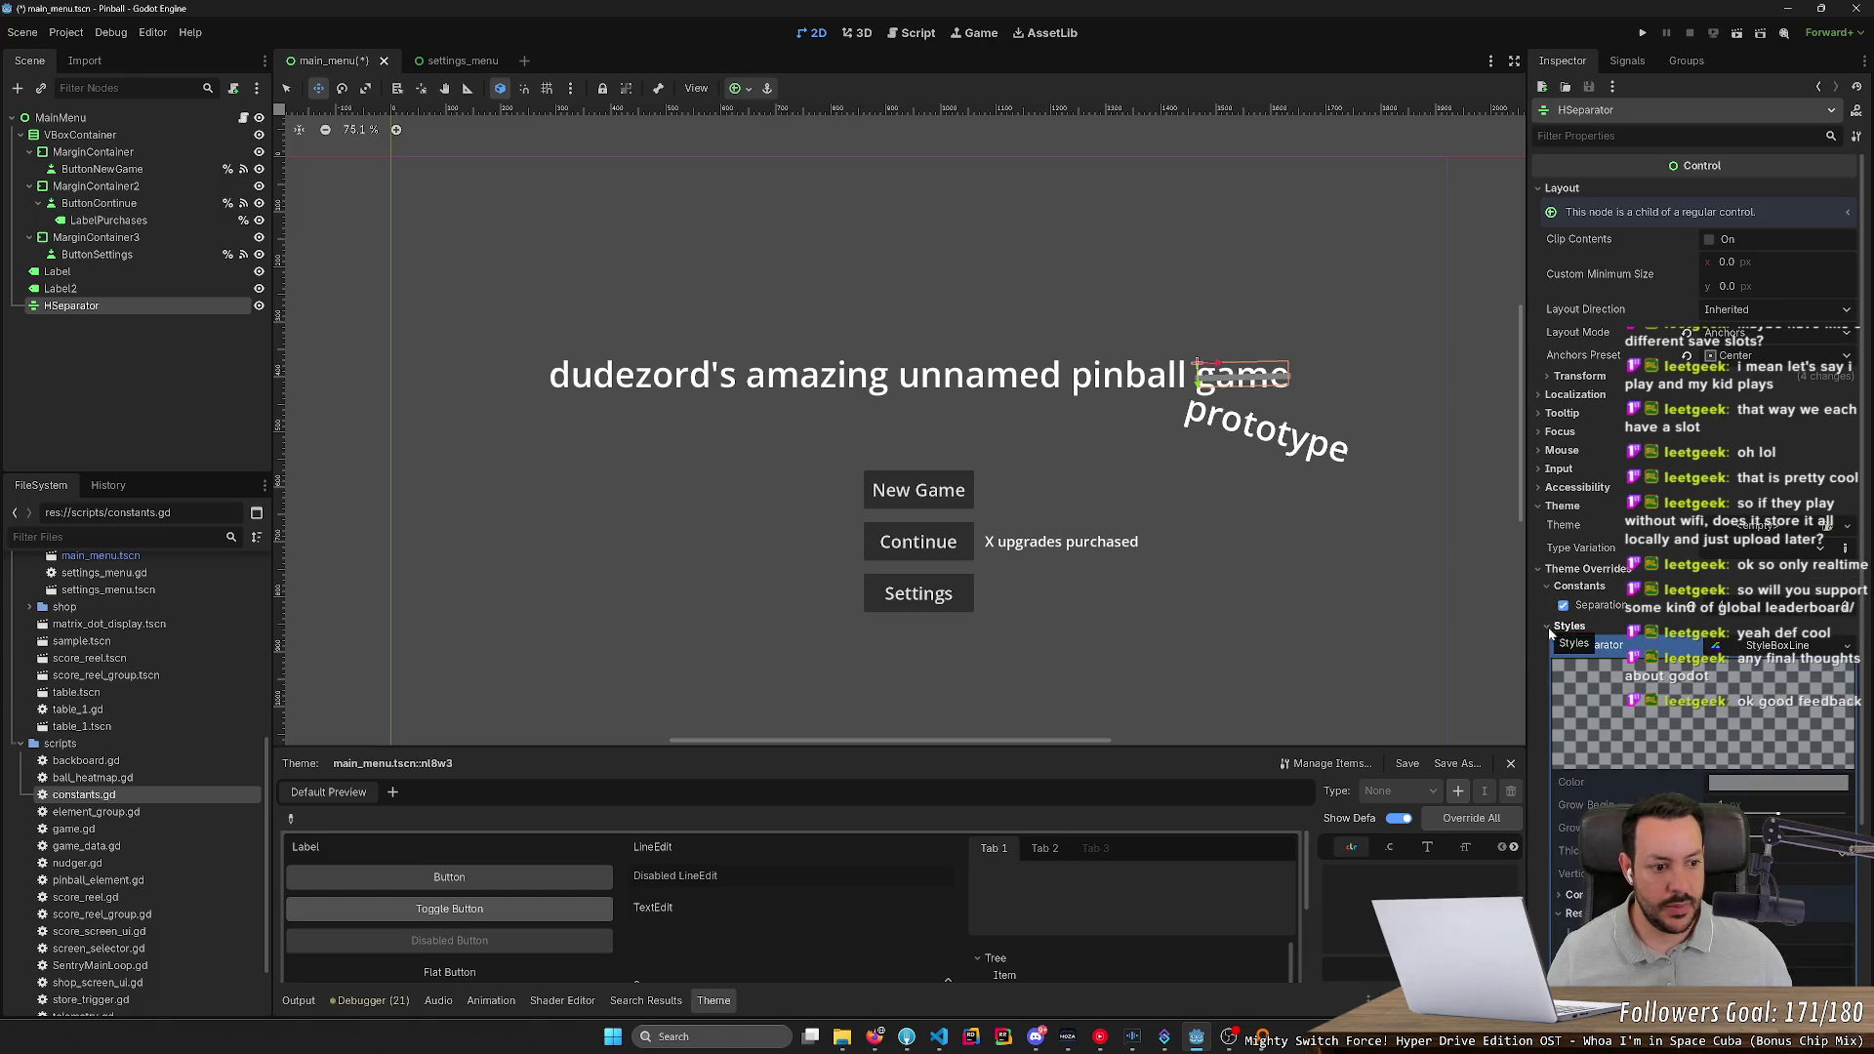
{"action": "left_click", "coordinate": [1561, 646]}
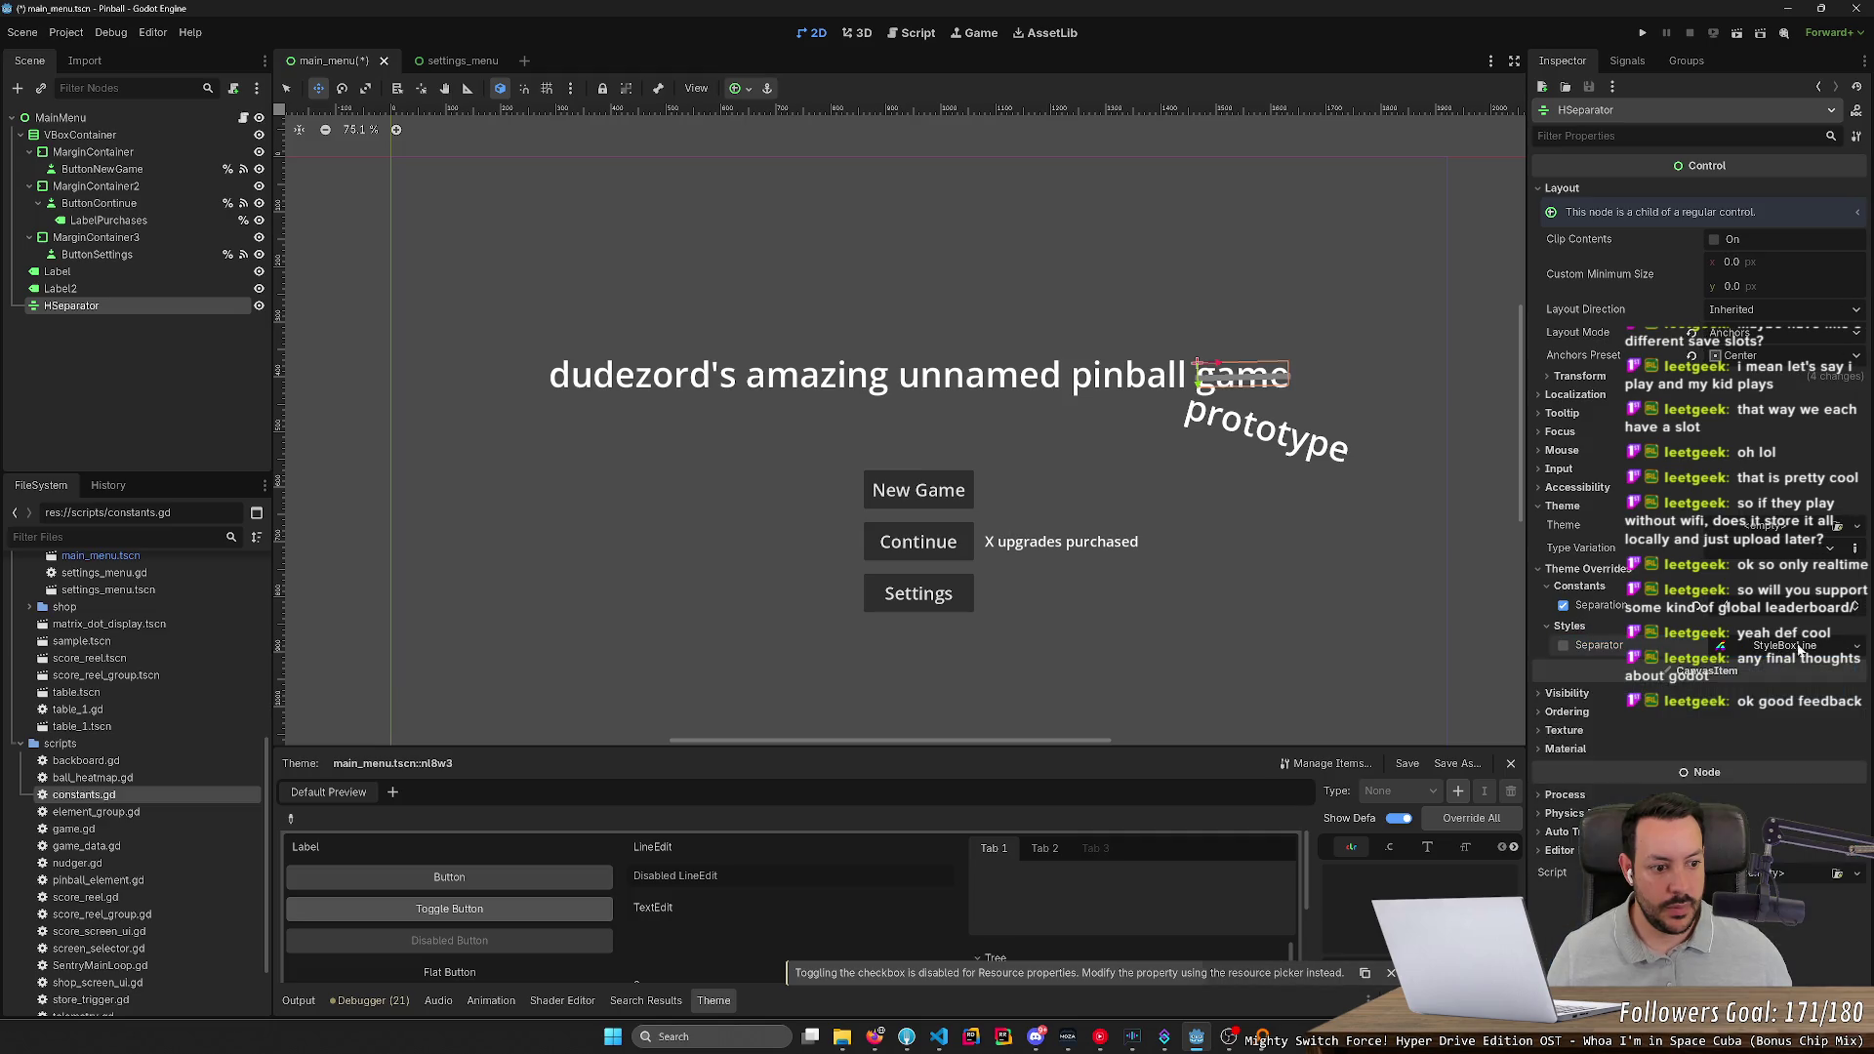
{"action": "left_click", "coordinate": [1845, 646]}
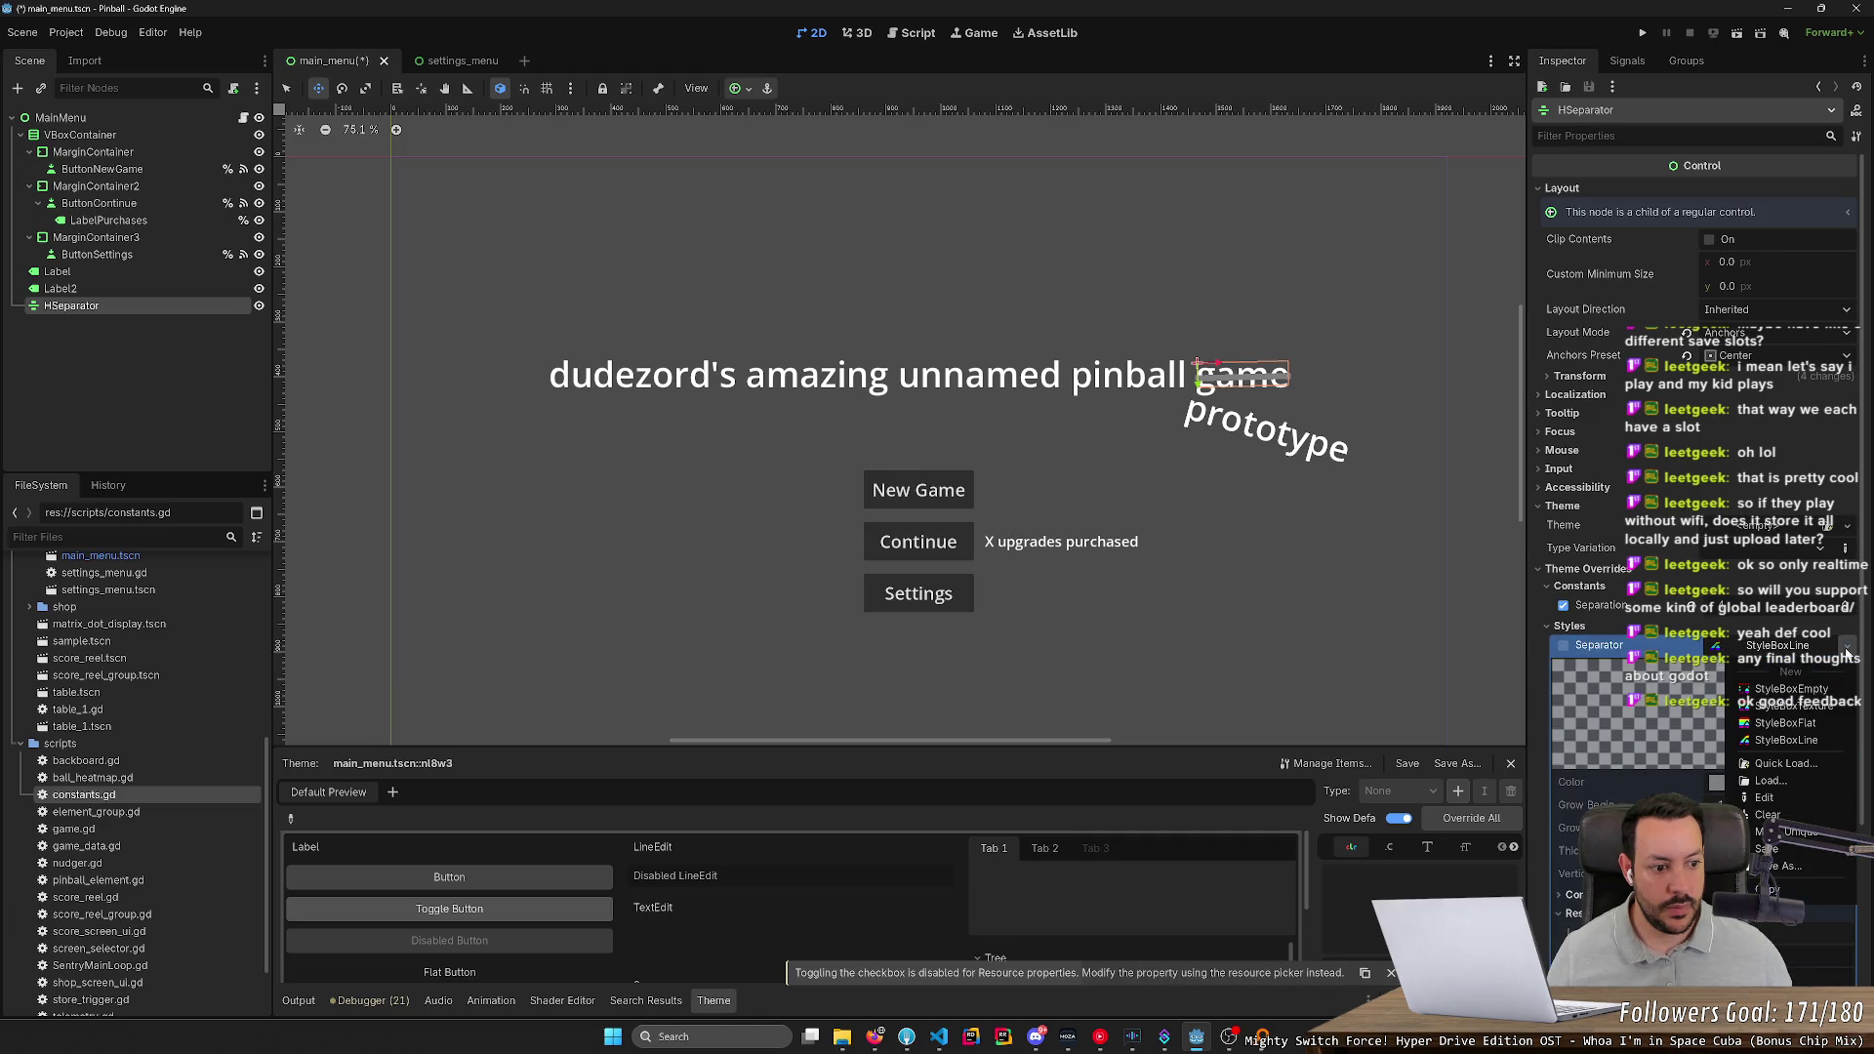
{"action": "left_click", "coordinate": [1828, 741]}
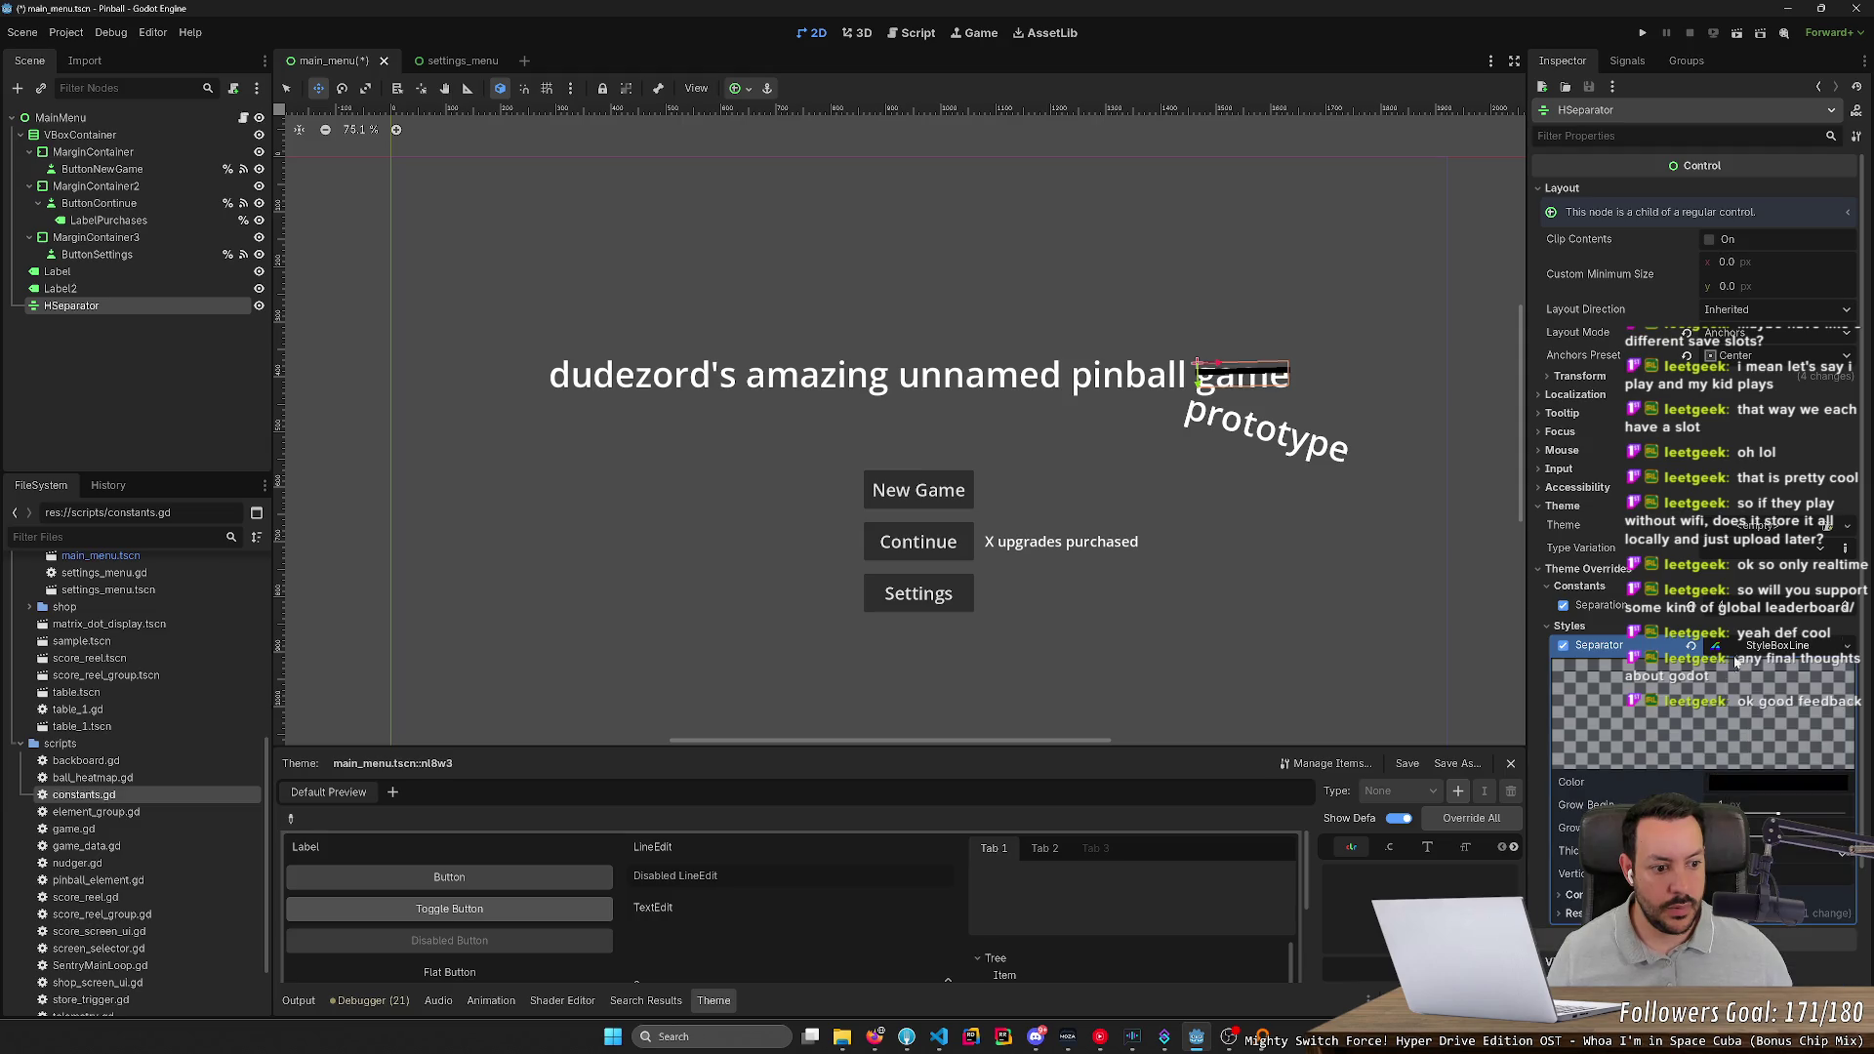
Set the separator StyleBoxLine colour to teal green
{"action": "left_click", "coordinate": [1759, 775]}
{"action": "mouse_move", "coordinate": [1753, 586]}
{"action": "left_mouse_down"}
{"action": "mouse_move", "coordinate": [1794, 583]}
{"action": "mouse_move", "coordinate": [1779, 482]}
{"action": "left_mouse_up"}
{"action": "mouse_move", "coordinate": [1642, 477]}
{"action": "left_mouse_down"}
{"action": "mouse_move", "coordinate": [1659, 436]}
{"action": "mouse_move", "coordinate": [1644, 422]}
{"action": "left_mouse_up"}
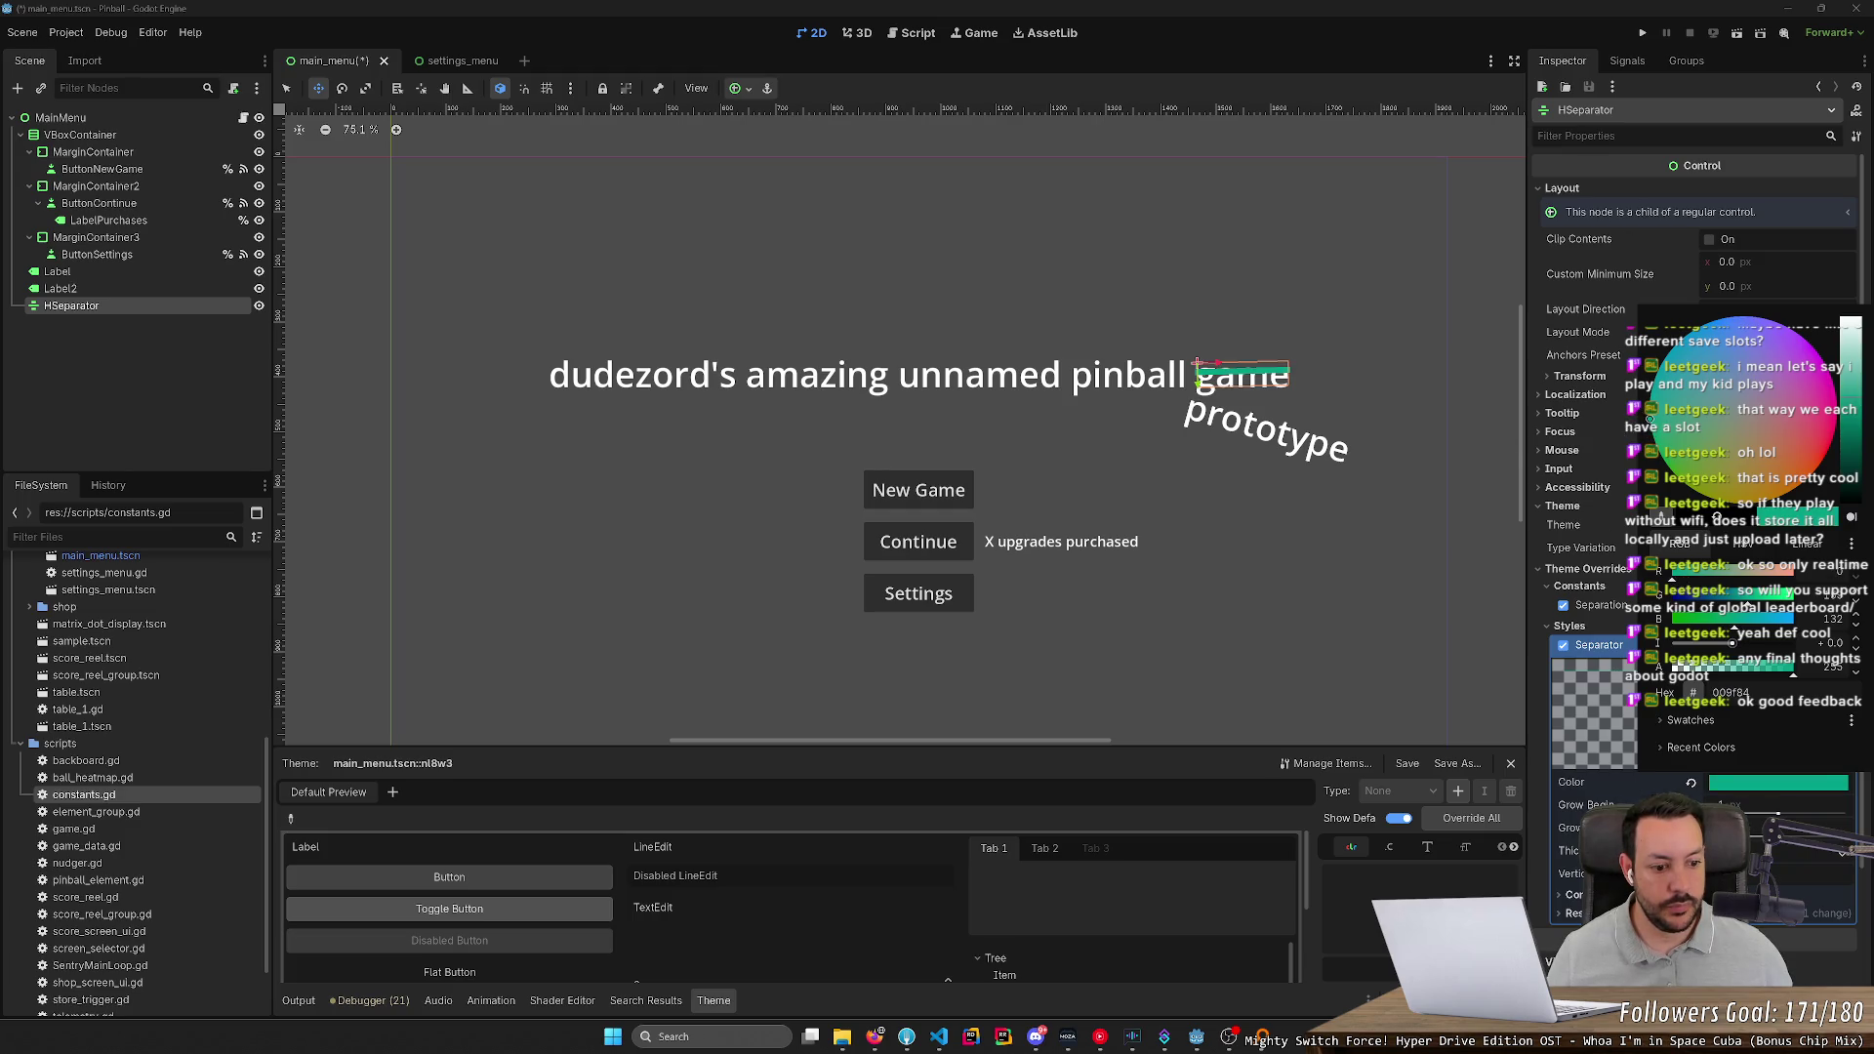
{"action": "key", "text": "Escape"}
Thicken the line slightly, move the HSeparator down 11 px over 'game', and save and run
{"action": "mouse_move", "coordinate": [1757, 850]}
{"action": "left_mouse_down"}
{"action": "mouse_move", "coordinate": [1815, 850]}
{"action": "mouse_move", "coordinate": [1737, 850]}
{"action": "mouse_move", "coordinate": [1778, 812]}
{"action": "left_mouse_up"}
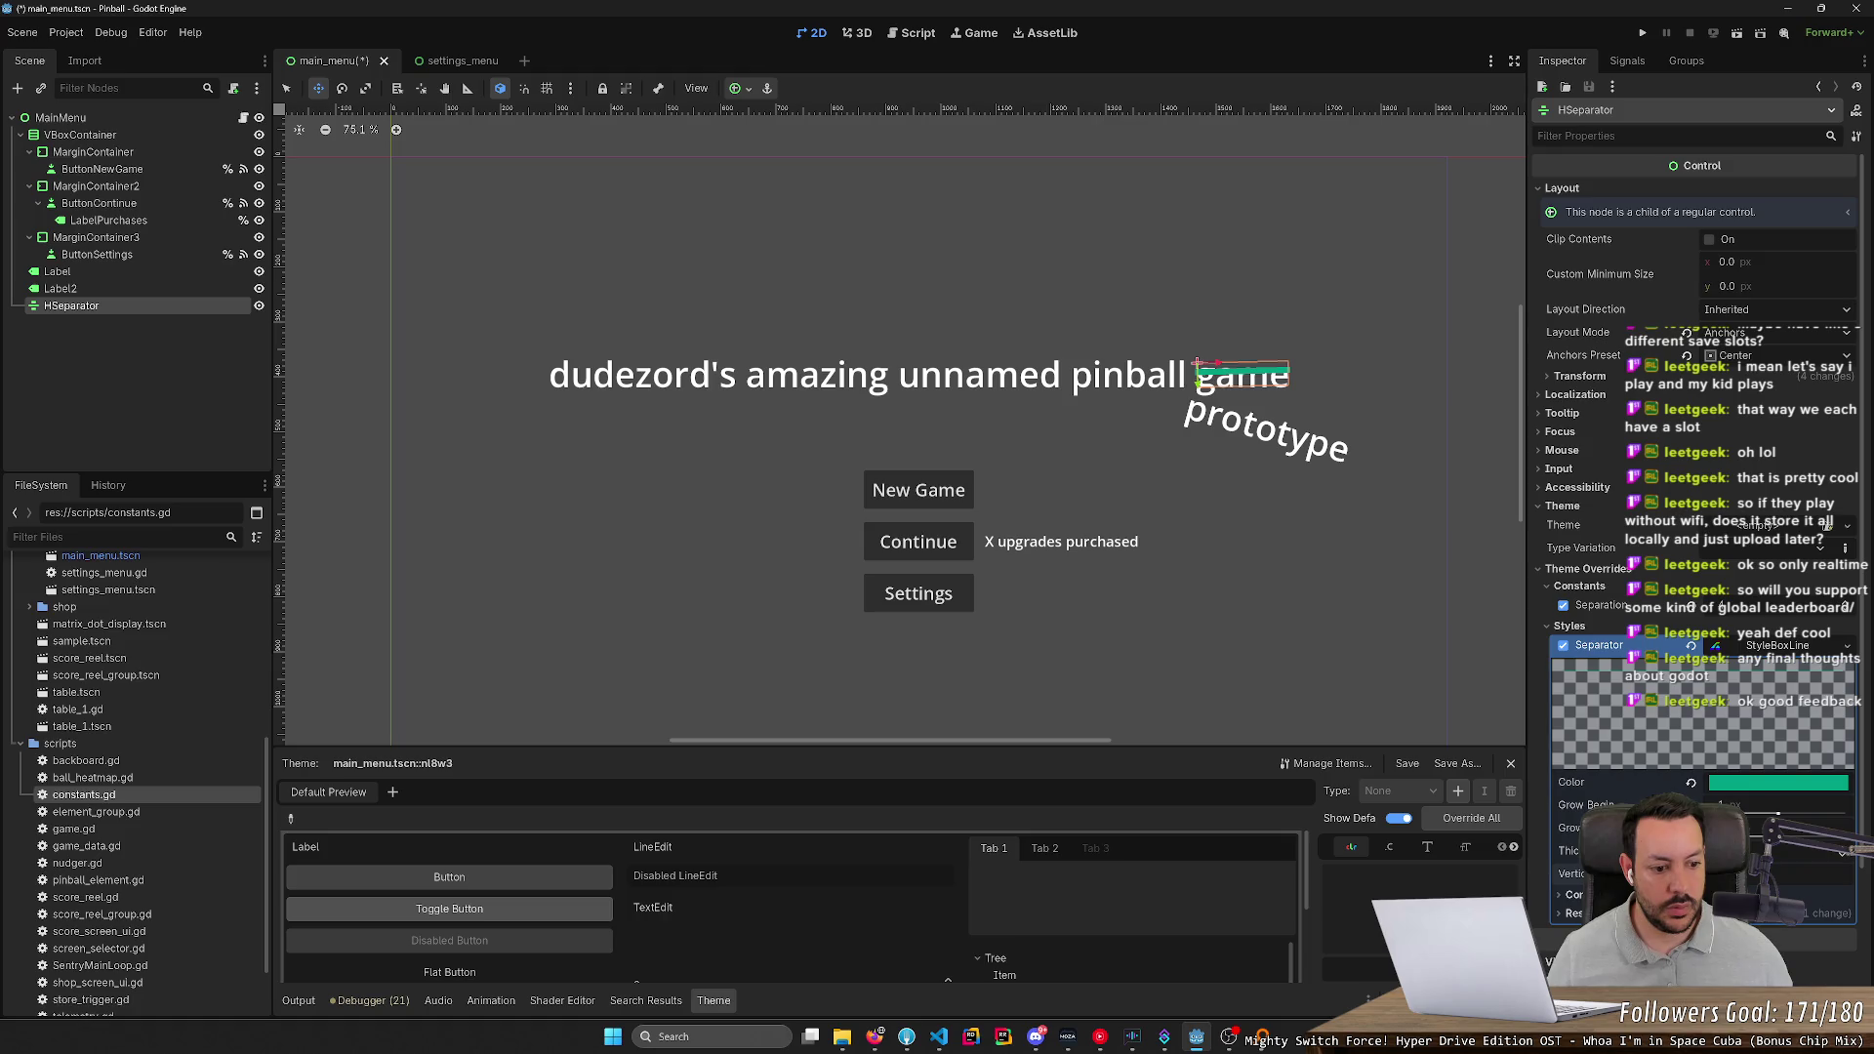
{"action": "left_click", "coordinate": [1571, 894]}
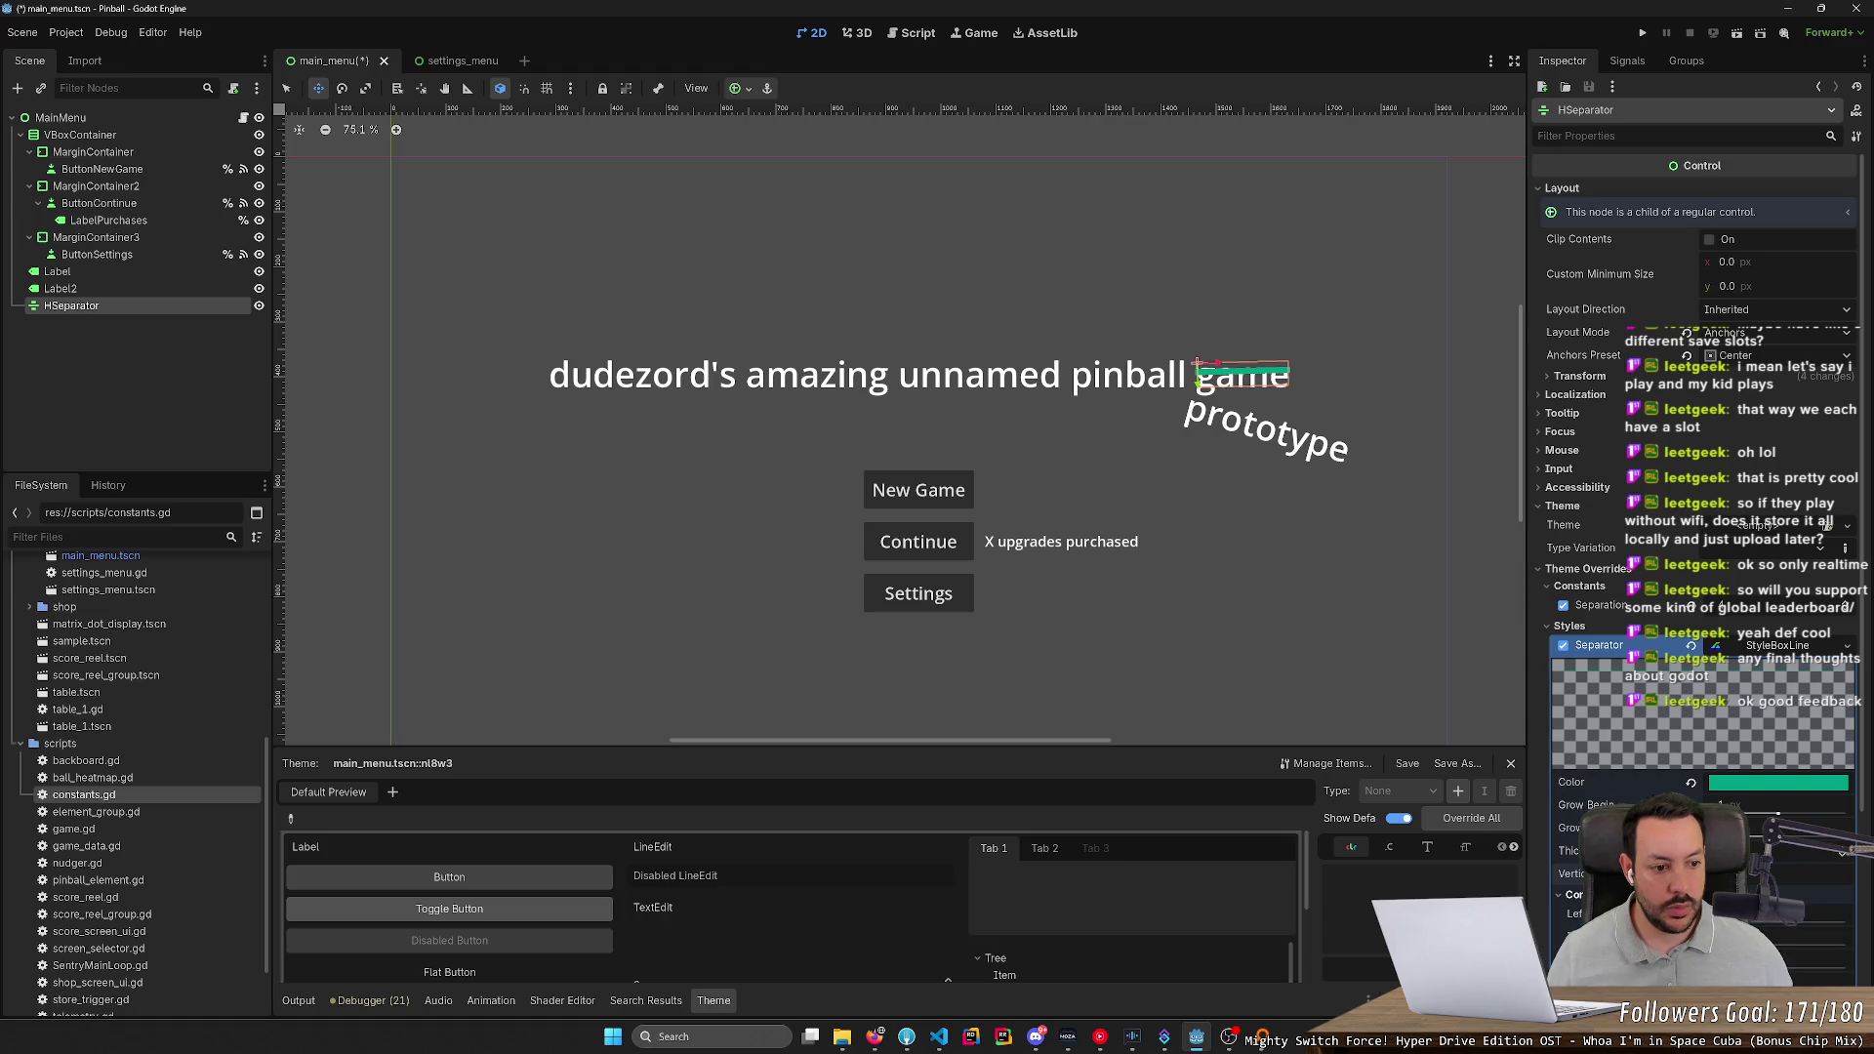
{"action": "left_click_drag", "start_coordinate": [1199, 380], "coordinate": [1202, 387]}
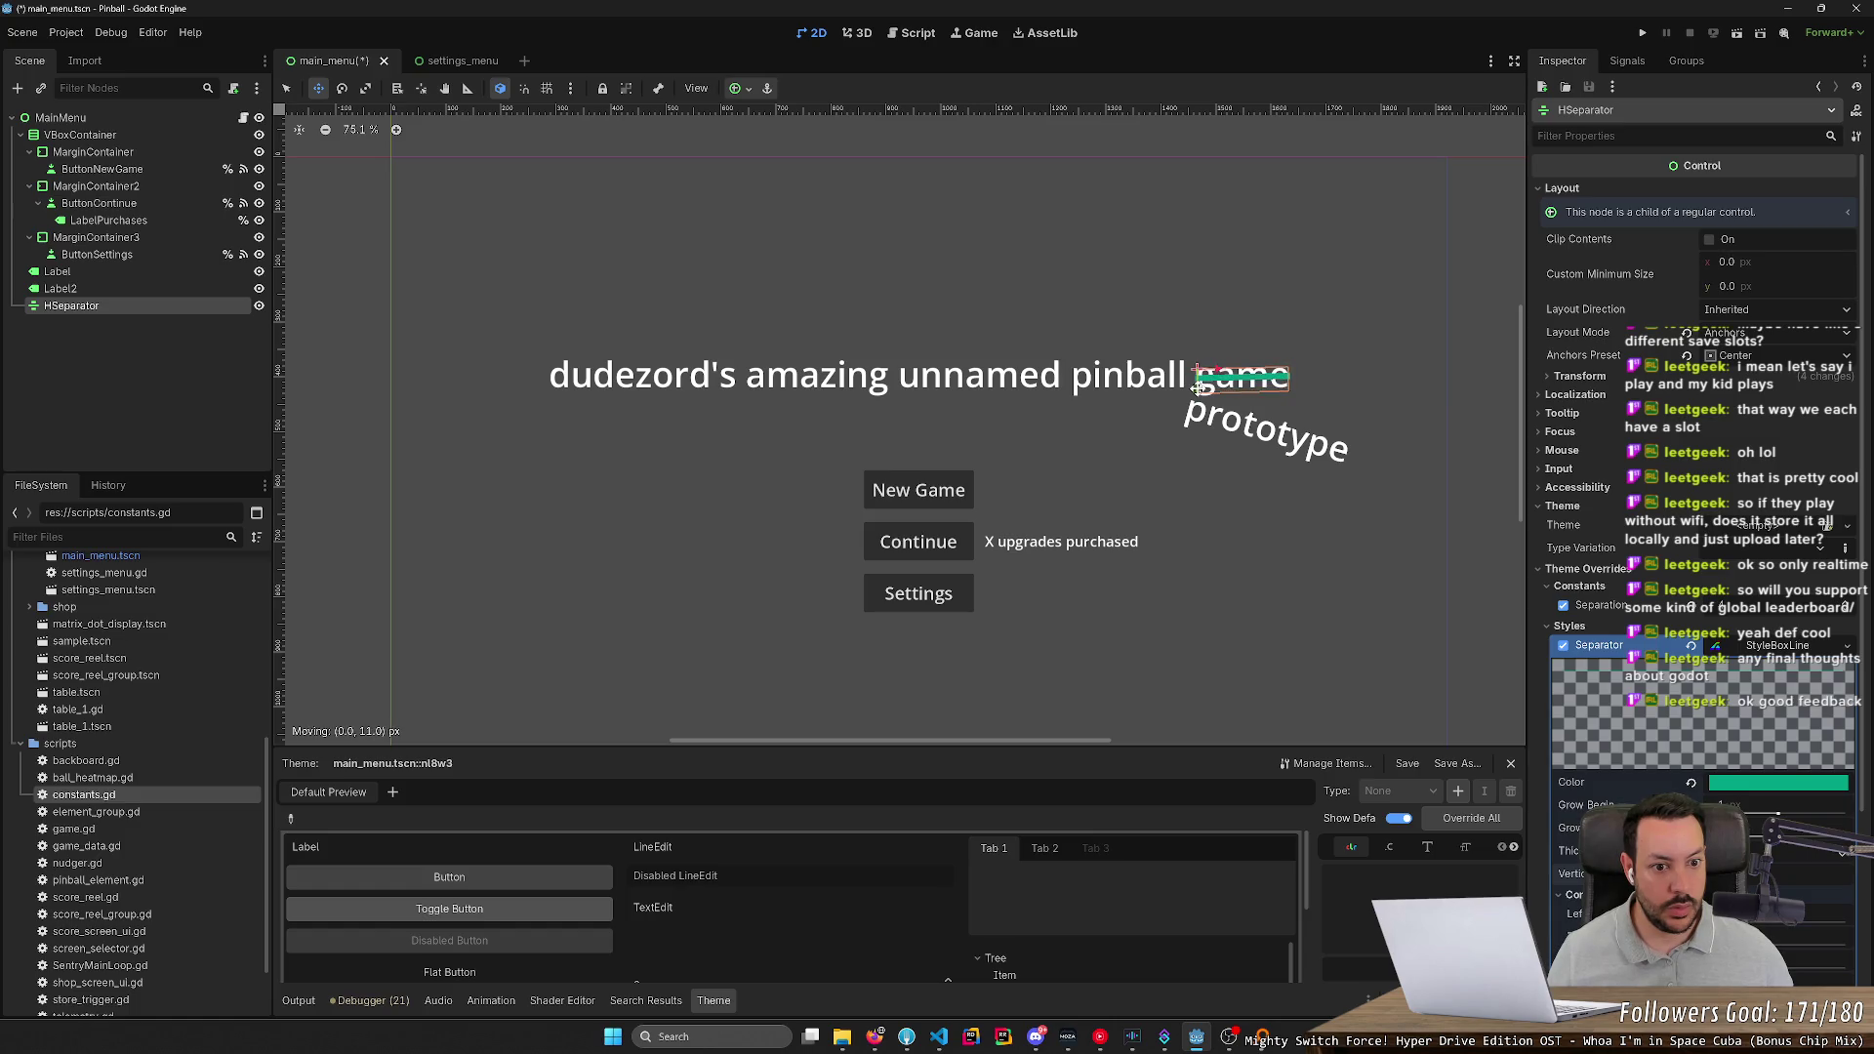
{"action": "key", "text": "F5"}
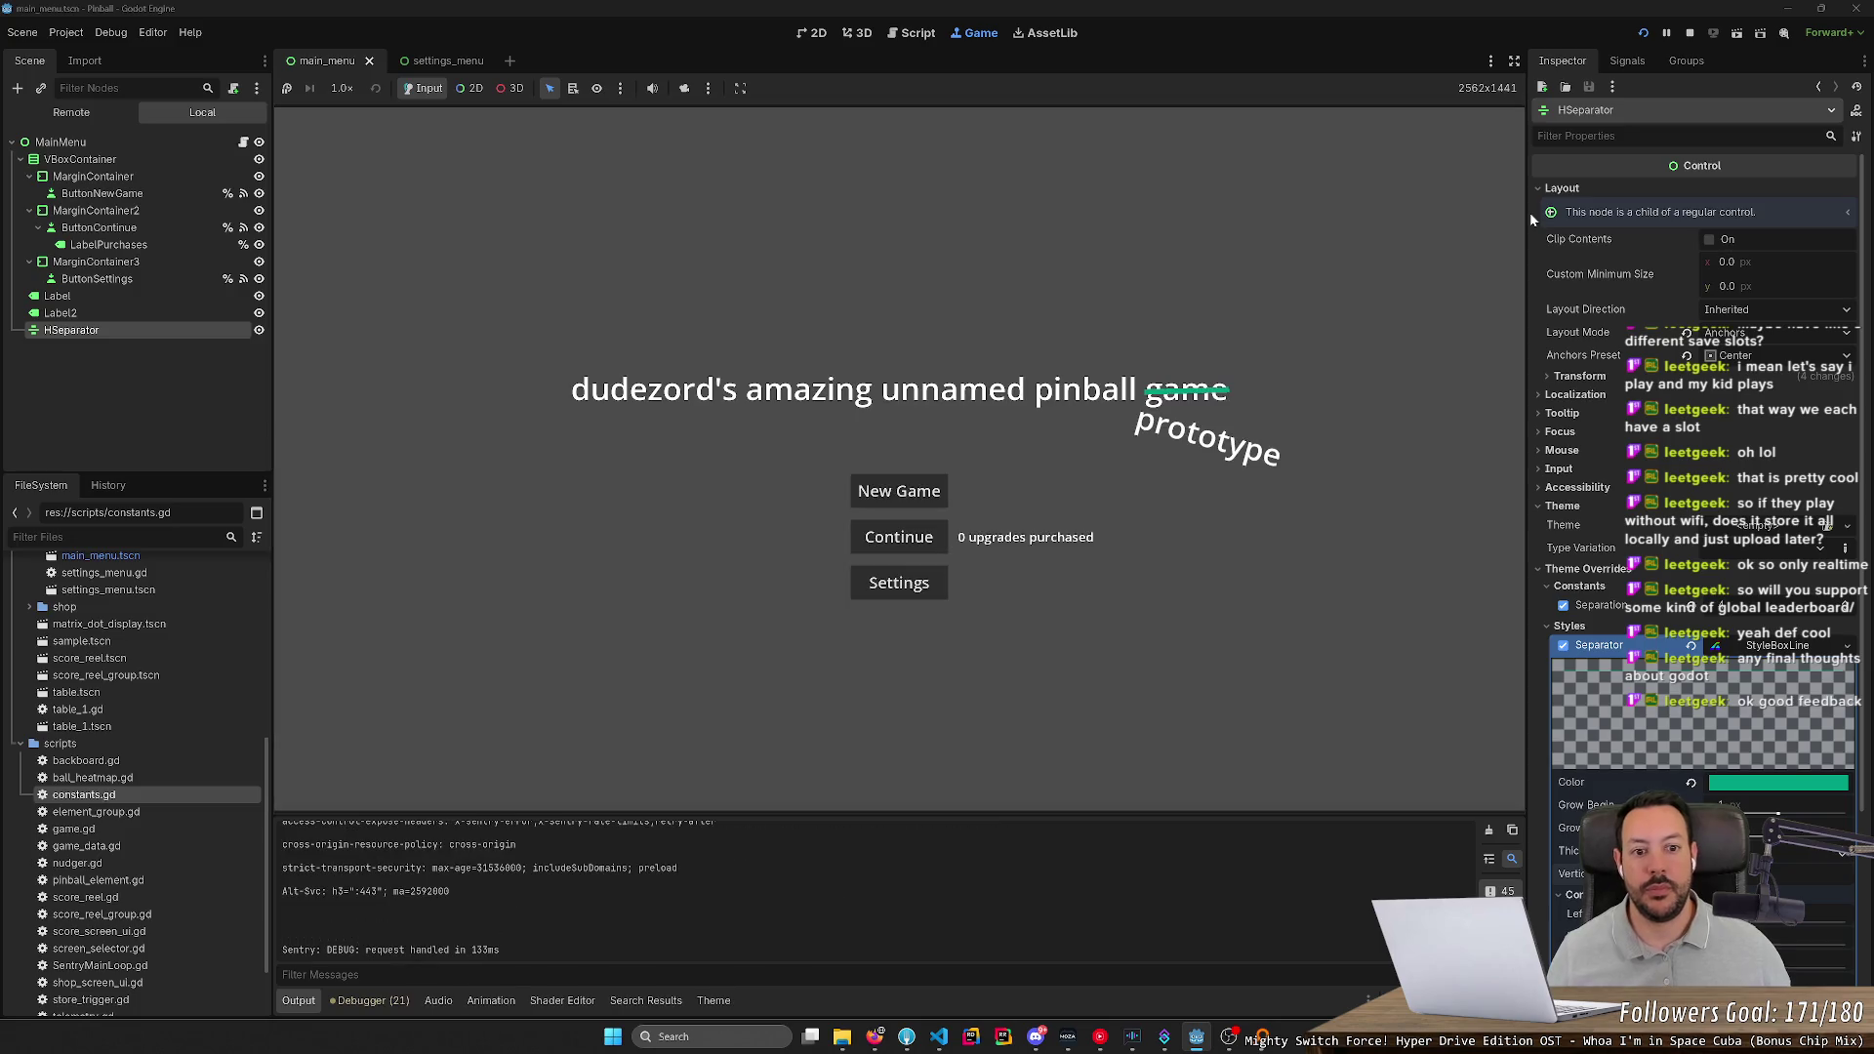